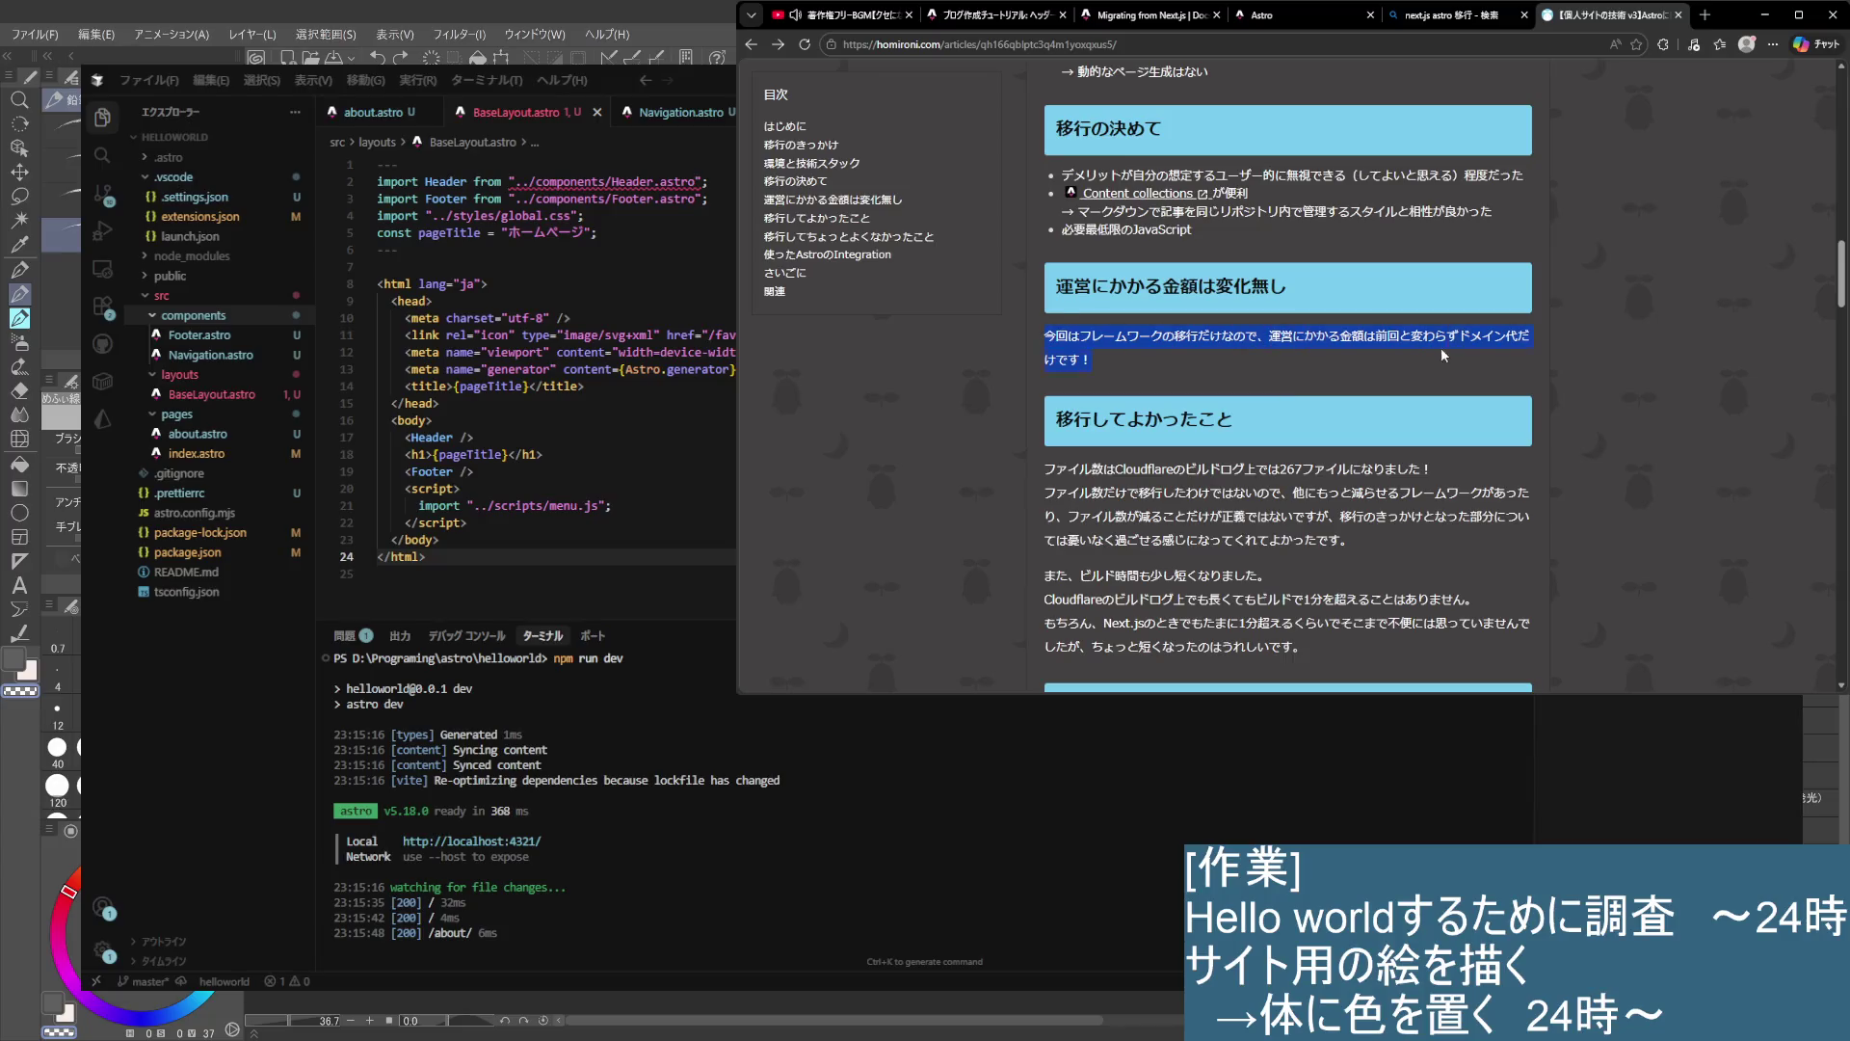
# - Highlight the article's passages on unchanged running costs, build times and reducing file count
pyautogui.scroll(-1, 1355, 404)
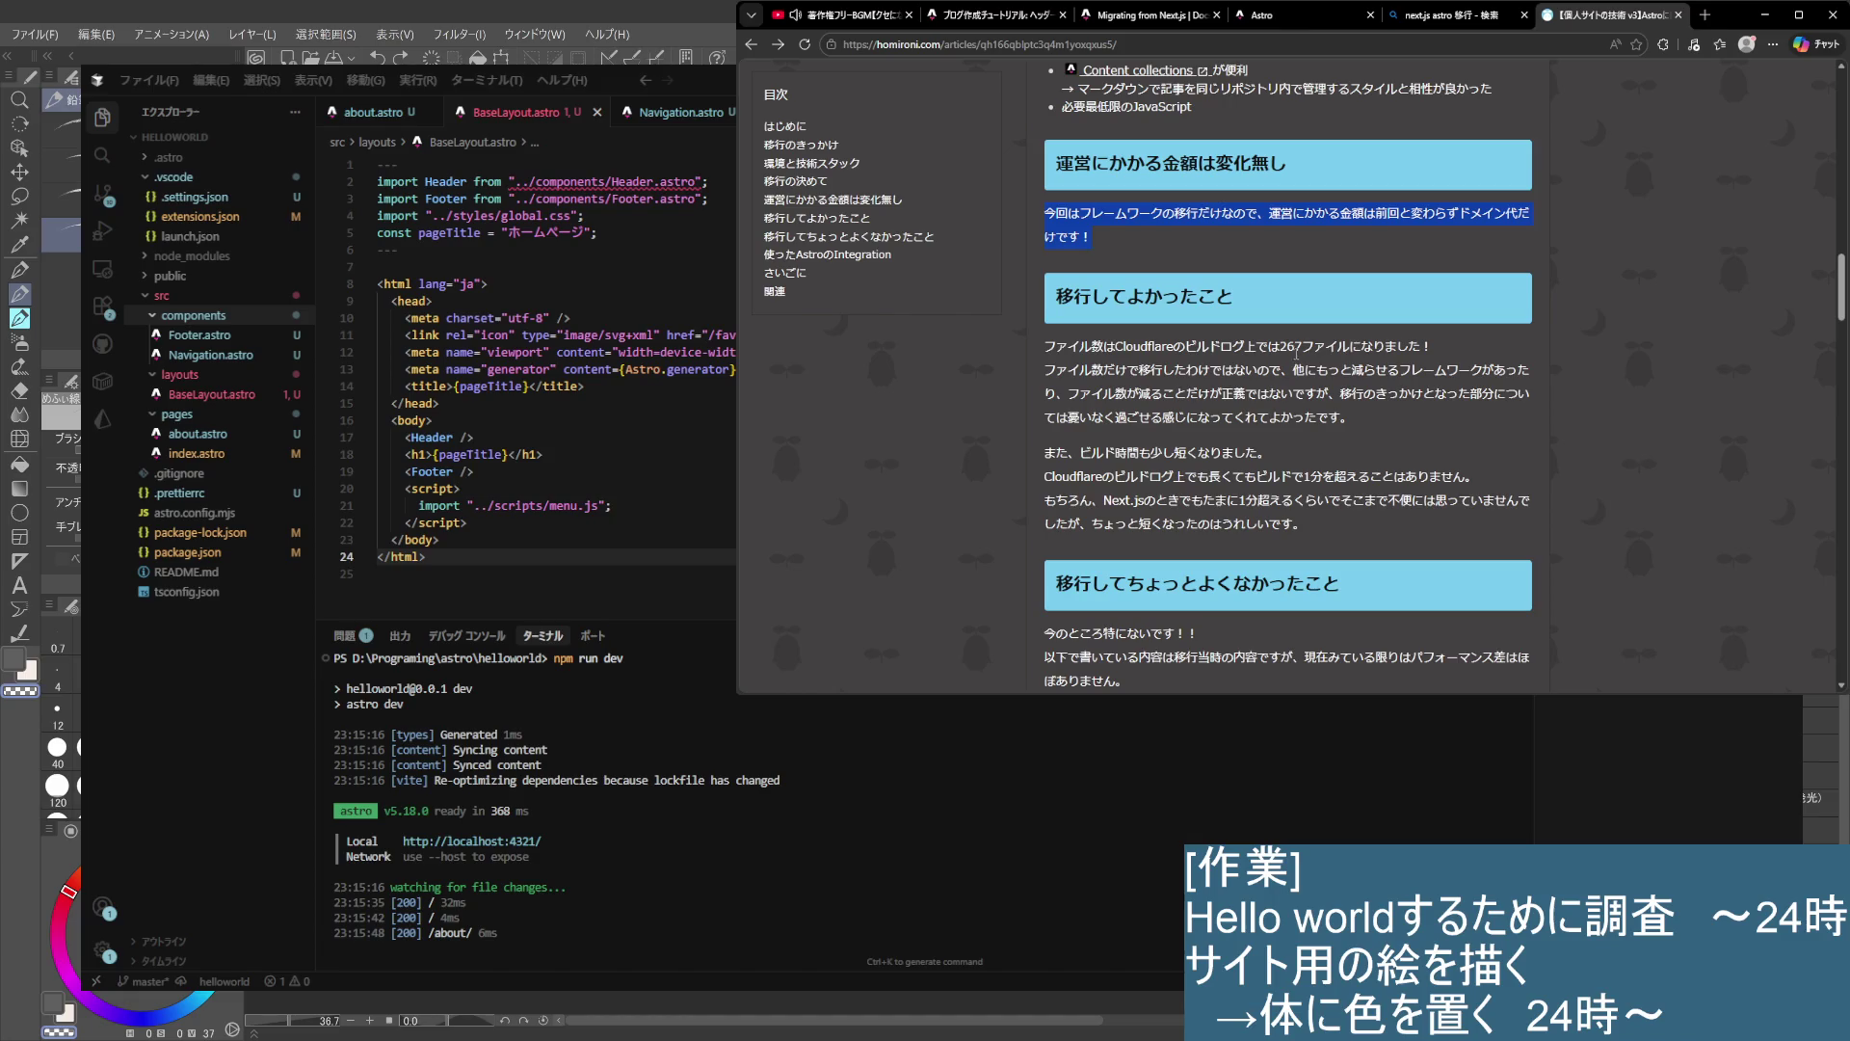
pyautogui.moveTo(1425, 347); pyautogui.dragTo(1432, 348)
pyautogui.moveTo(1153, 349); pyautogui.dragTo(1185, 352)
pyautogui.moveTo(1230, 366); pyautogui.dragTo(1238, 365)
# - Read through the rest of the migration article, then close its tab with Ctrl+W
pyautogui.scroll(-3, 1443, 474)
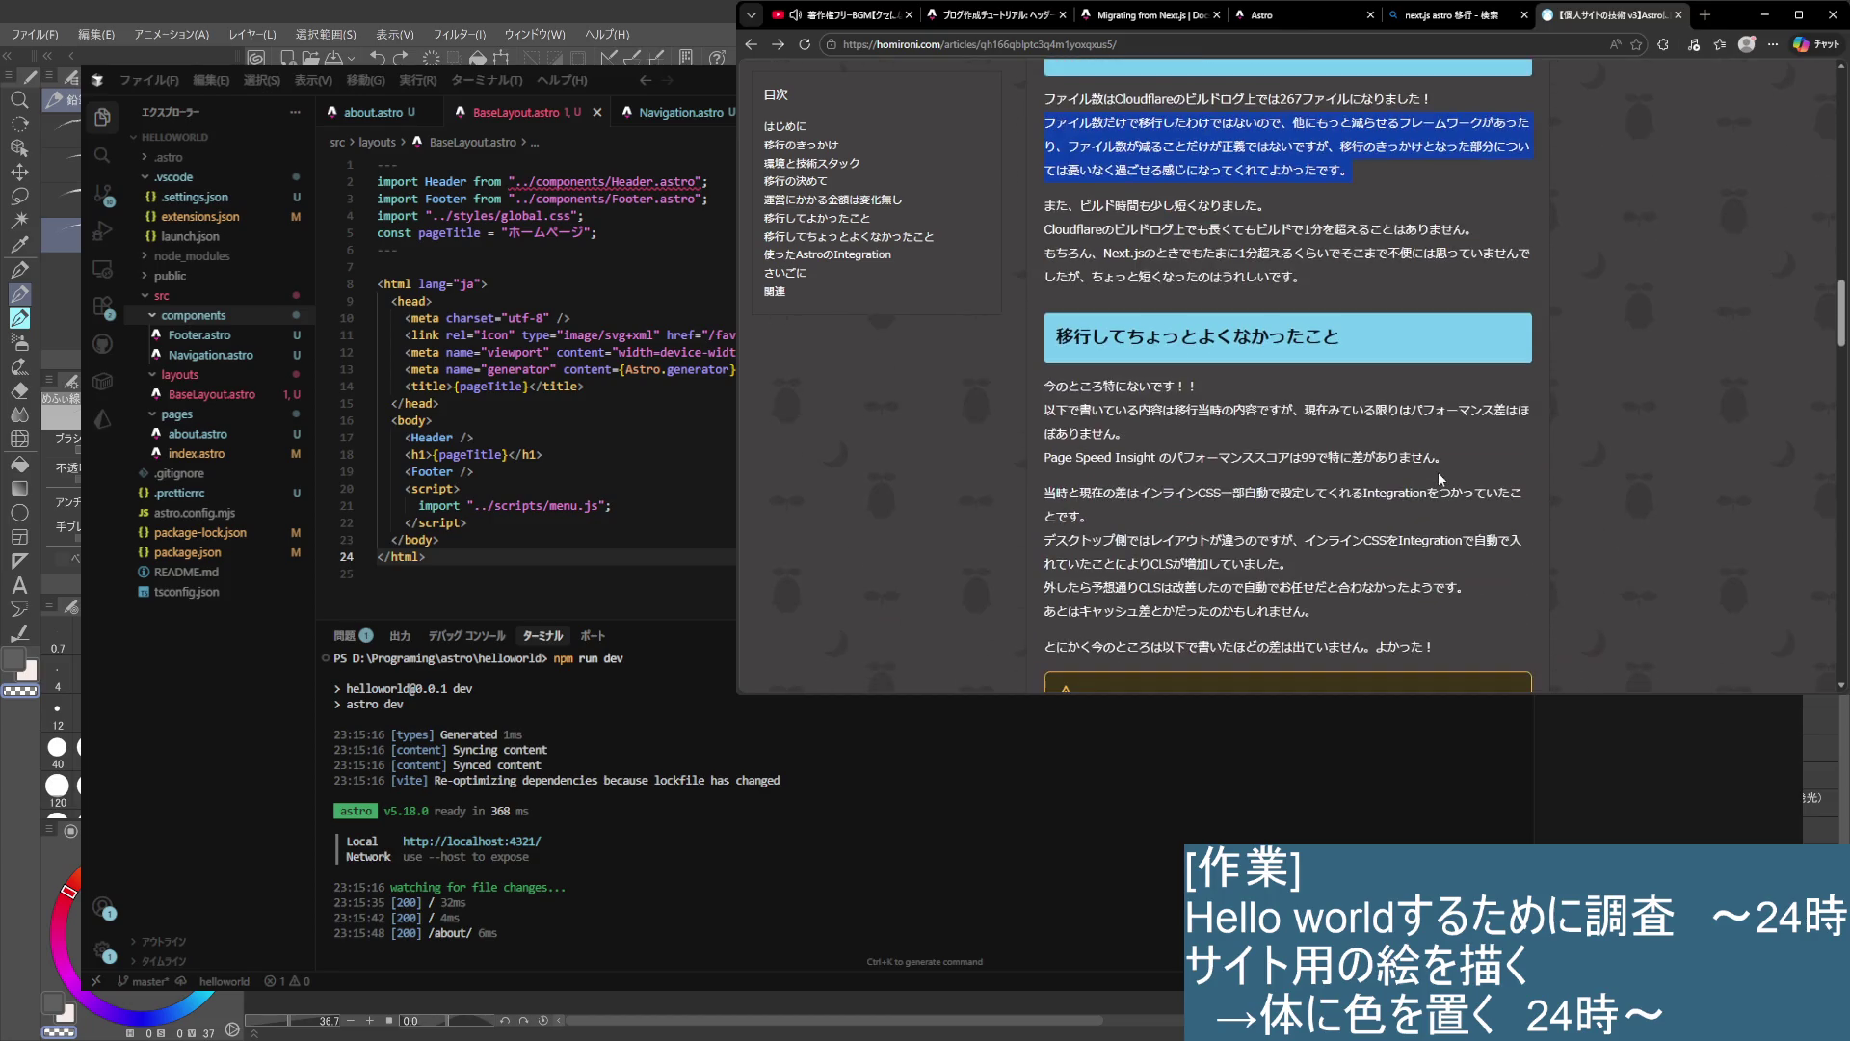
pyautogui.scroll(-1, 1436, 465)
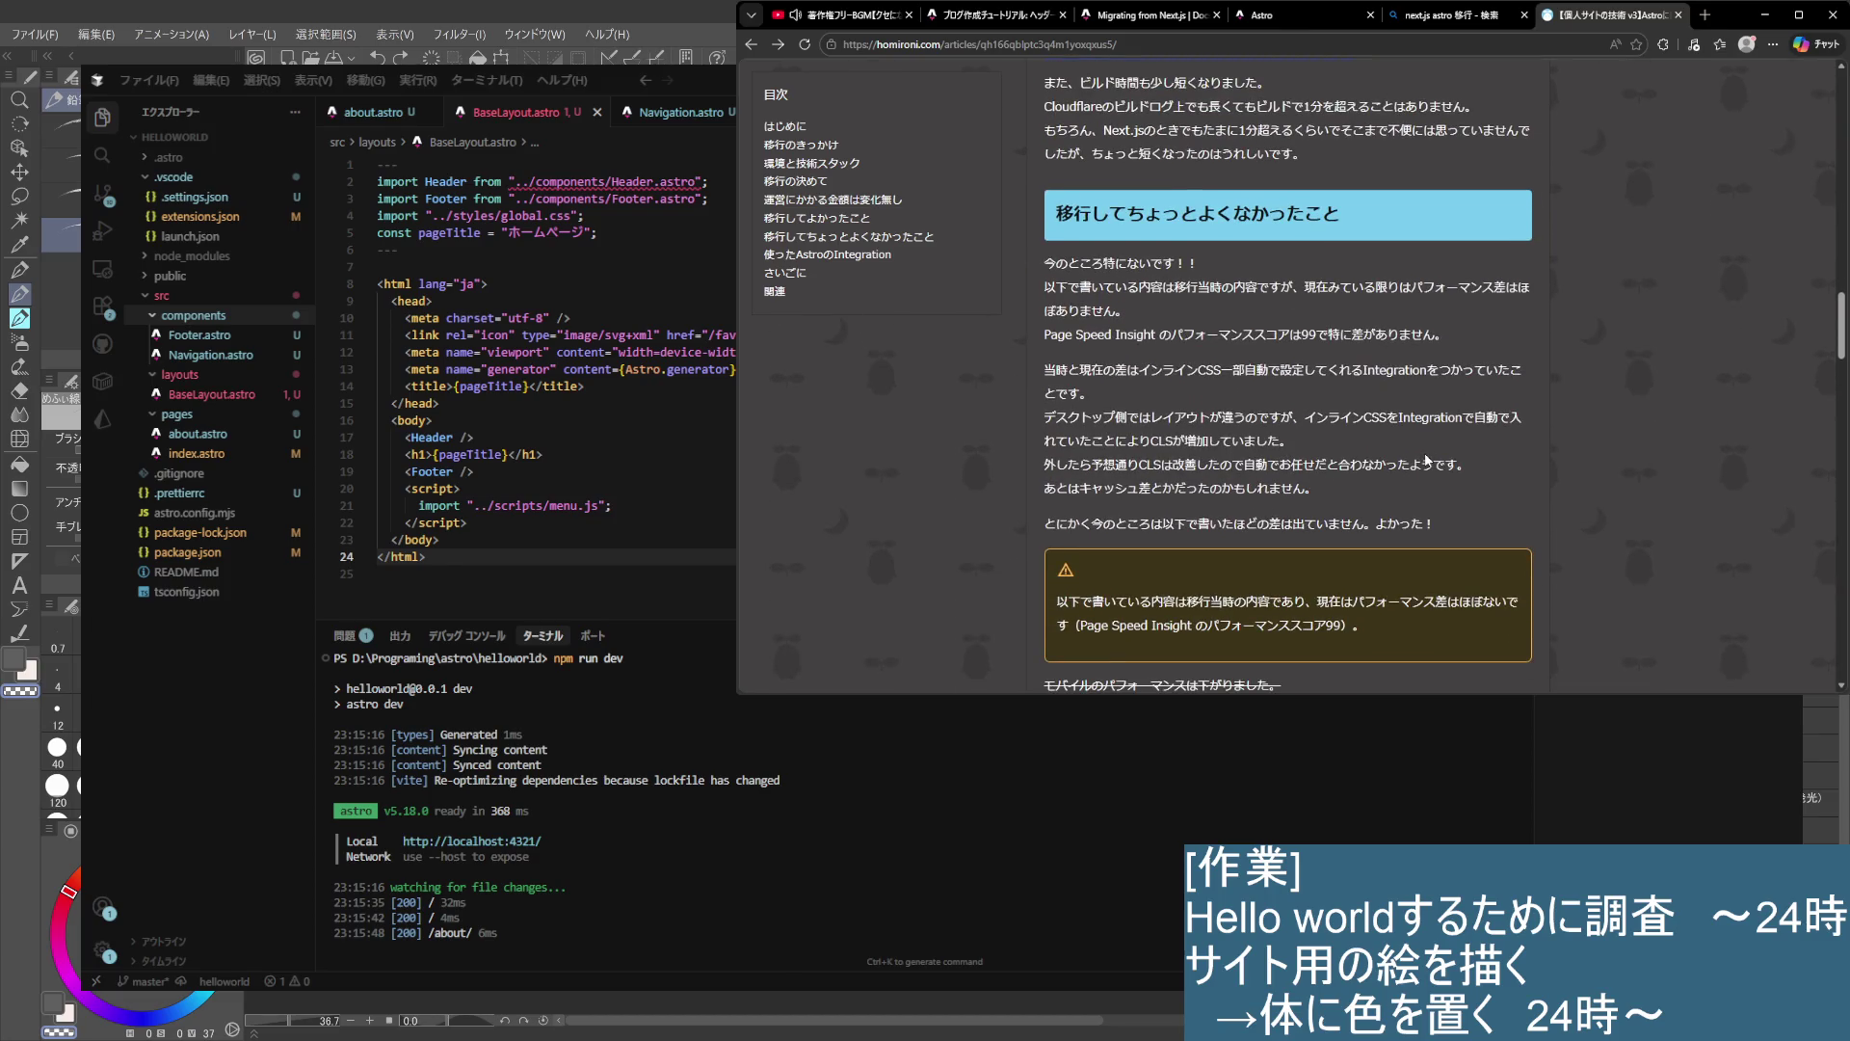
pyautogui.scroll(-1, 1415, 442)
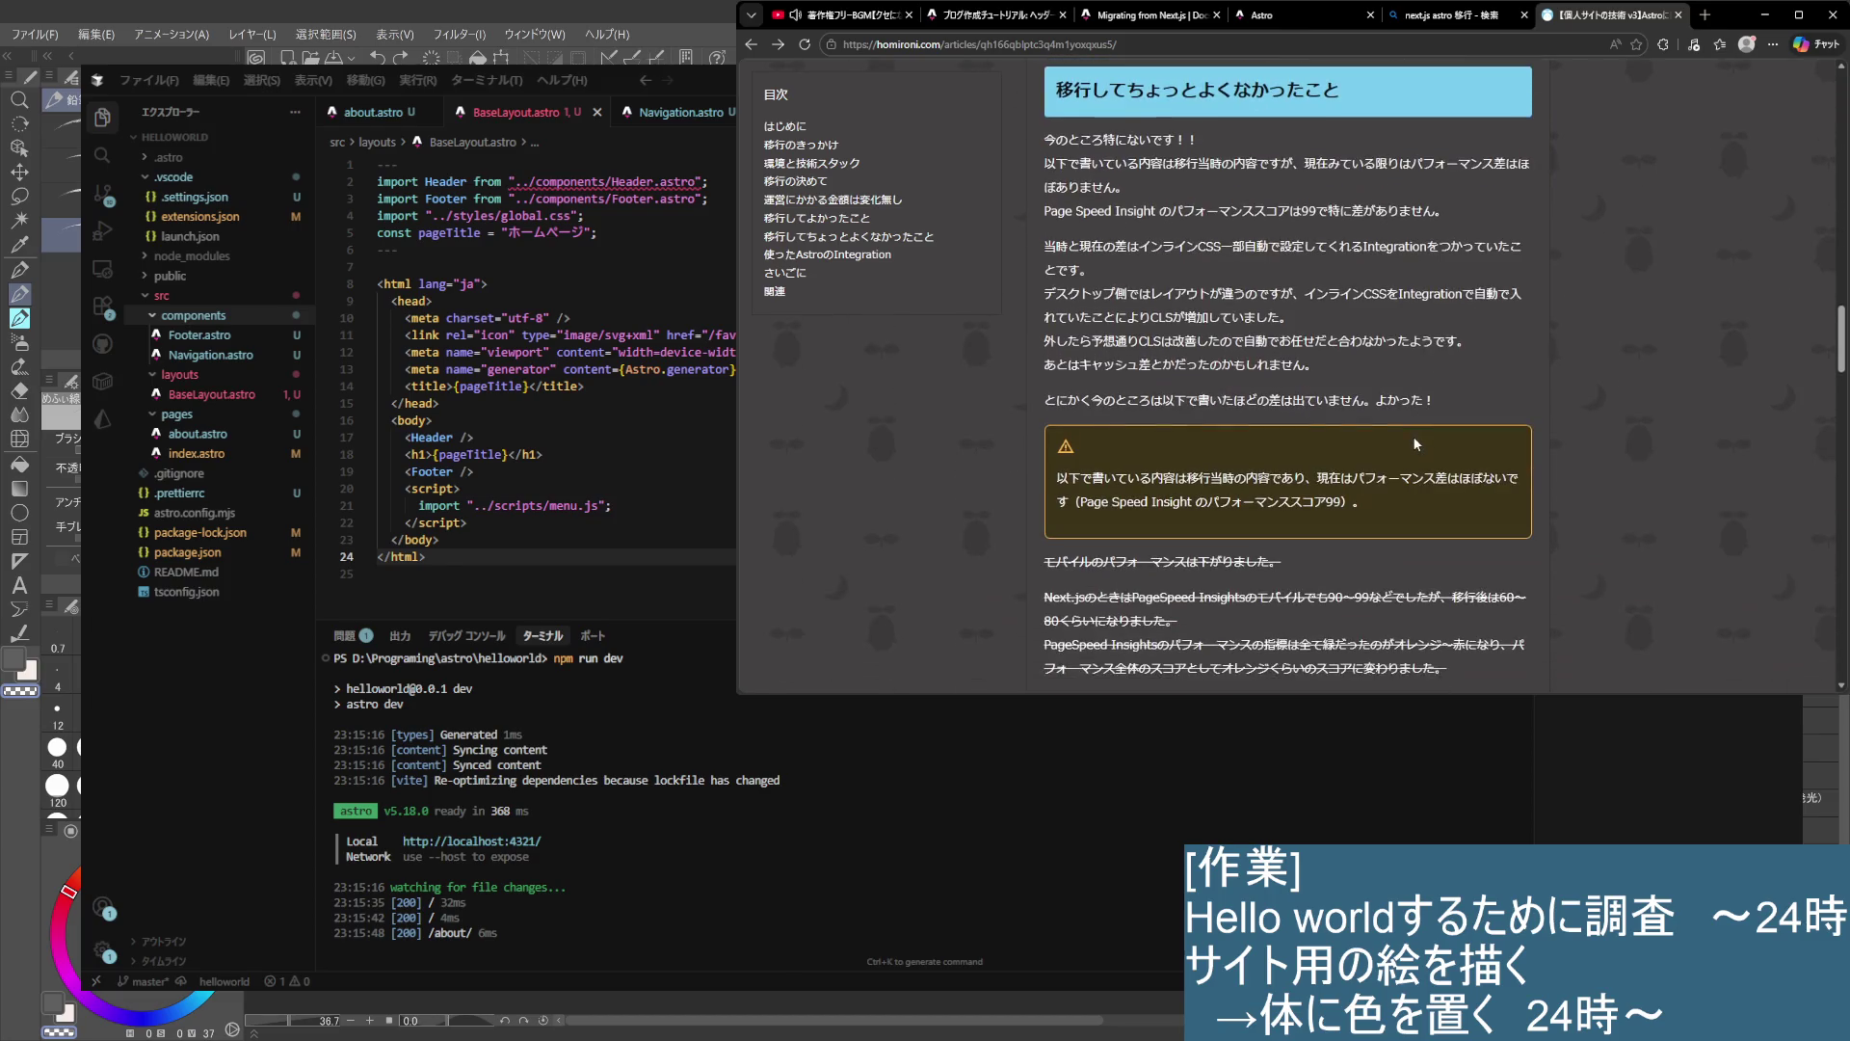
pyautogui.scroll(-1, 1415, 442)
pyautogui.scroll(-2, 1415, 441)
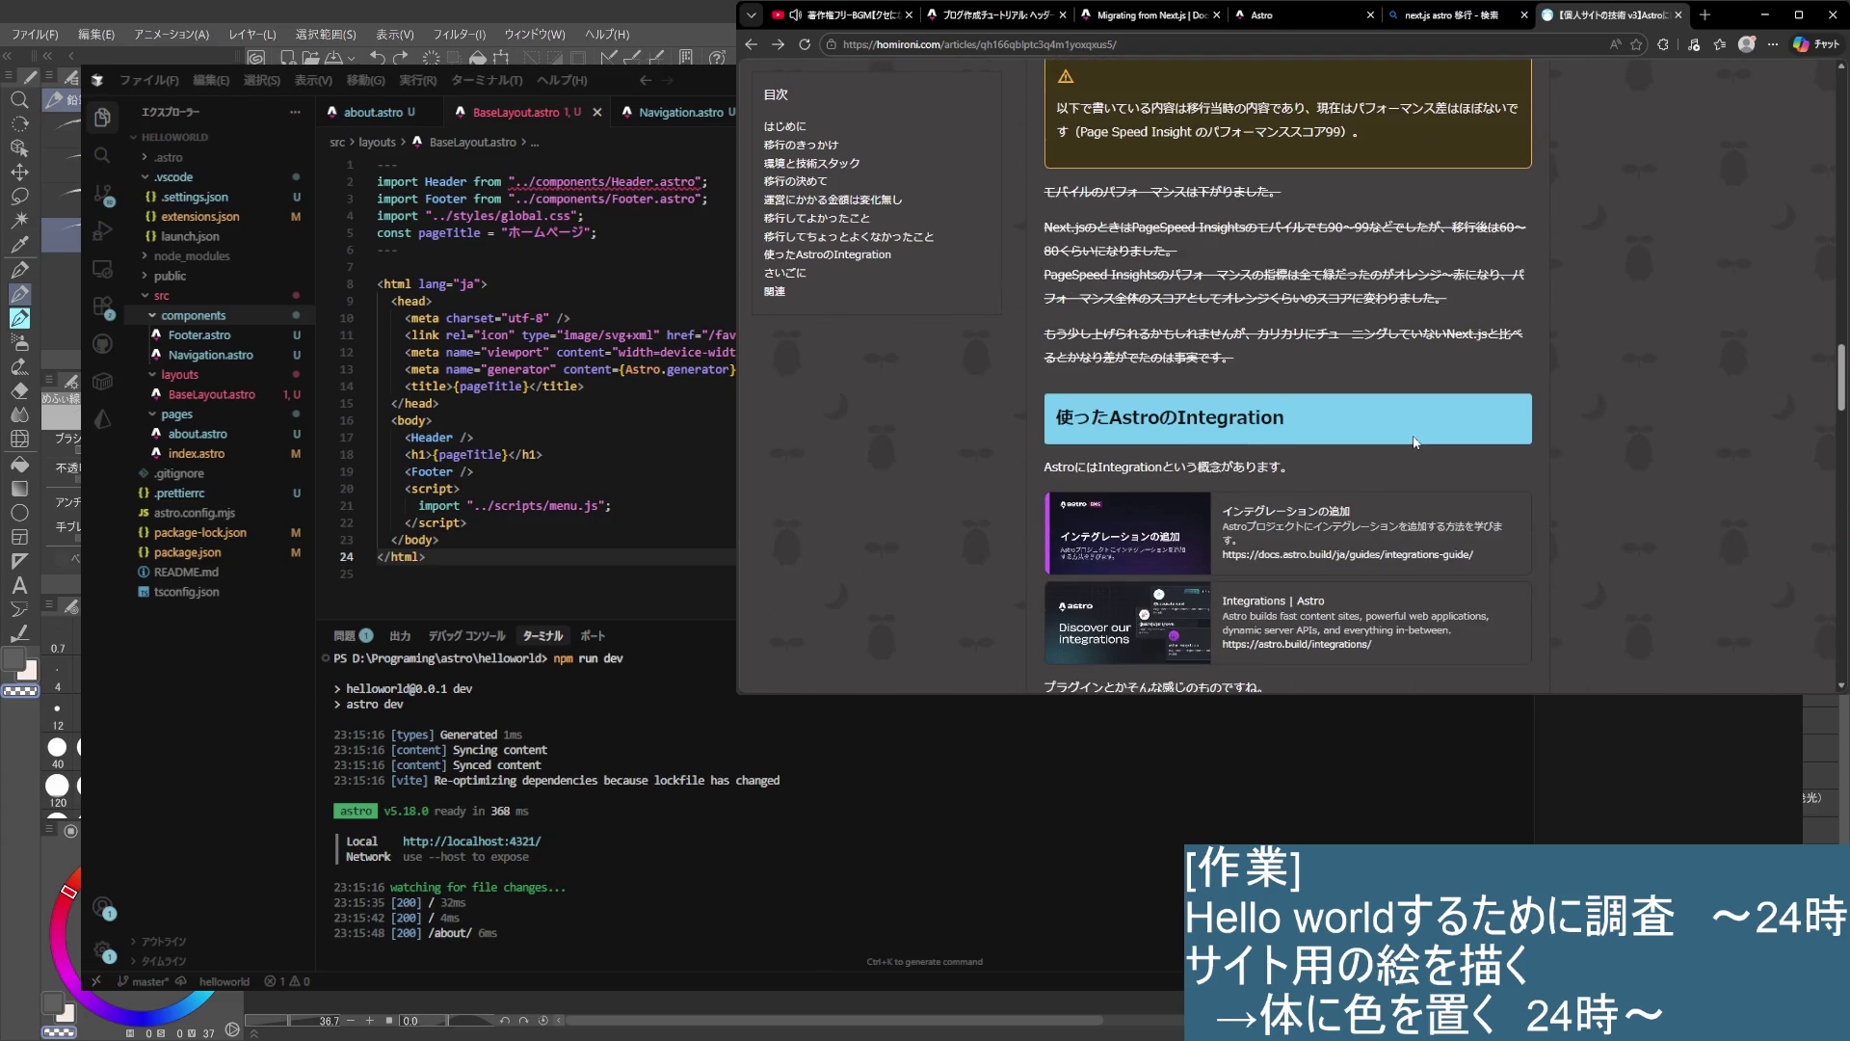
pyautogui.scroll(-1, 1415, 441)
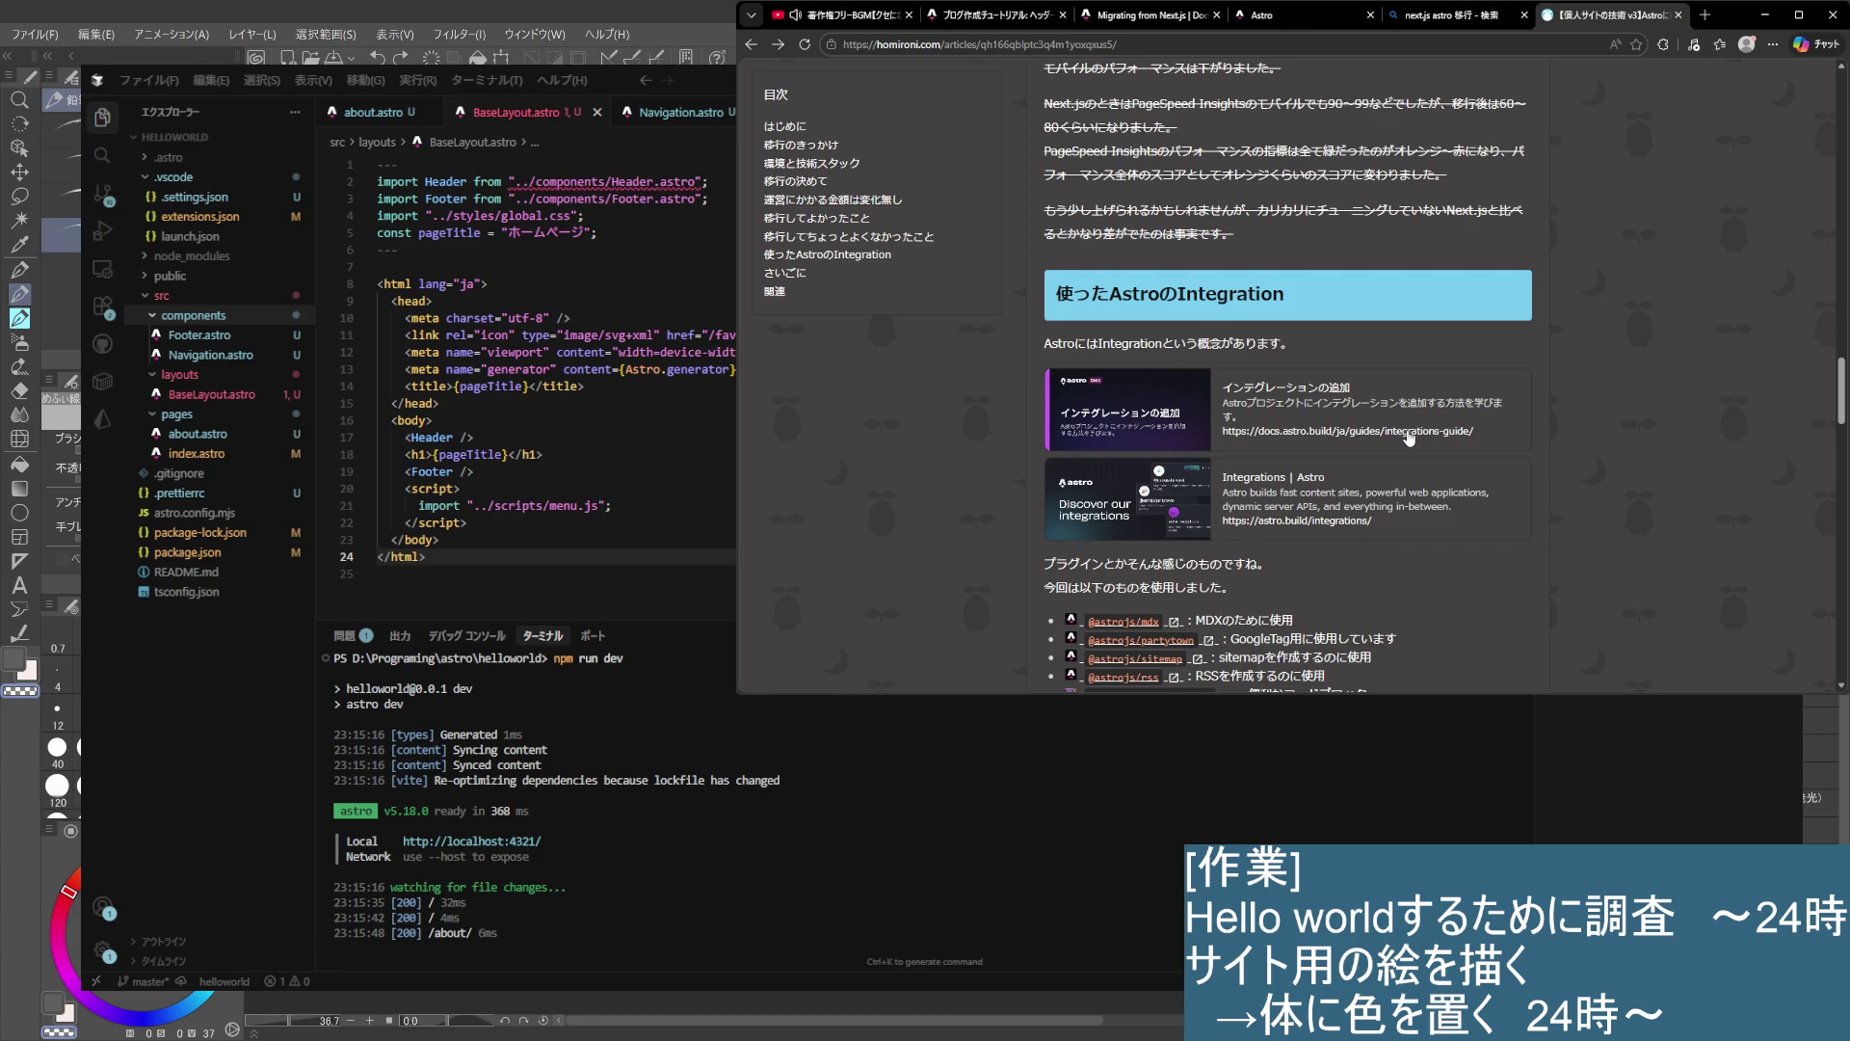
pyautogui.scroll(-1, 1409, 438)
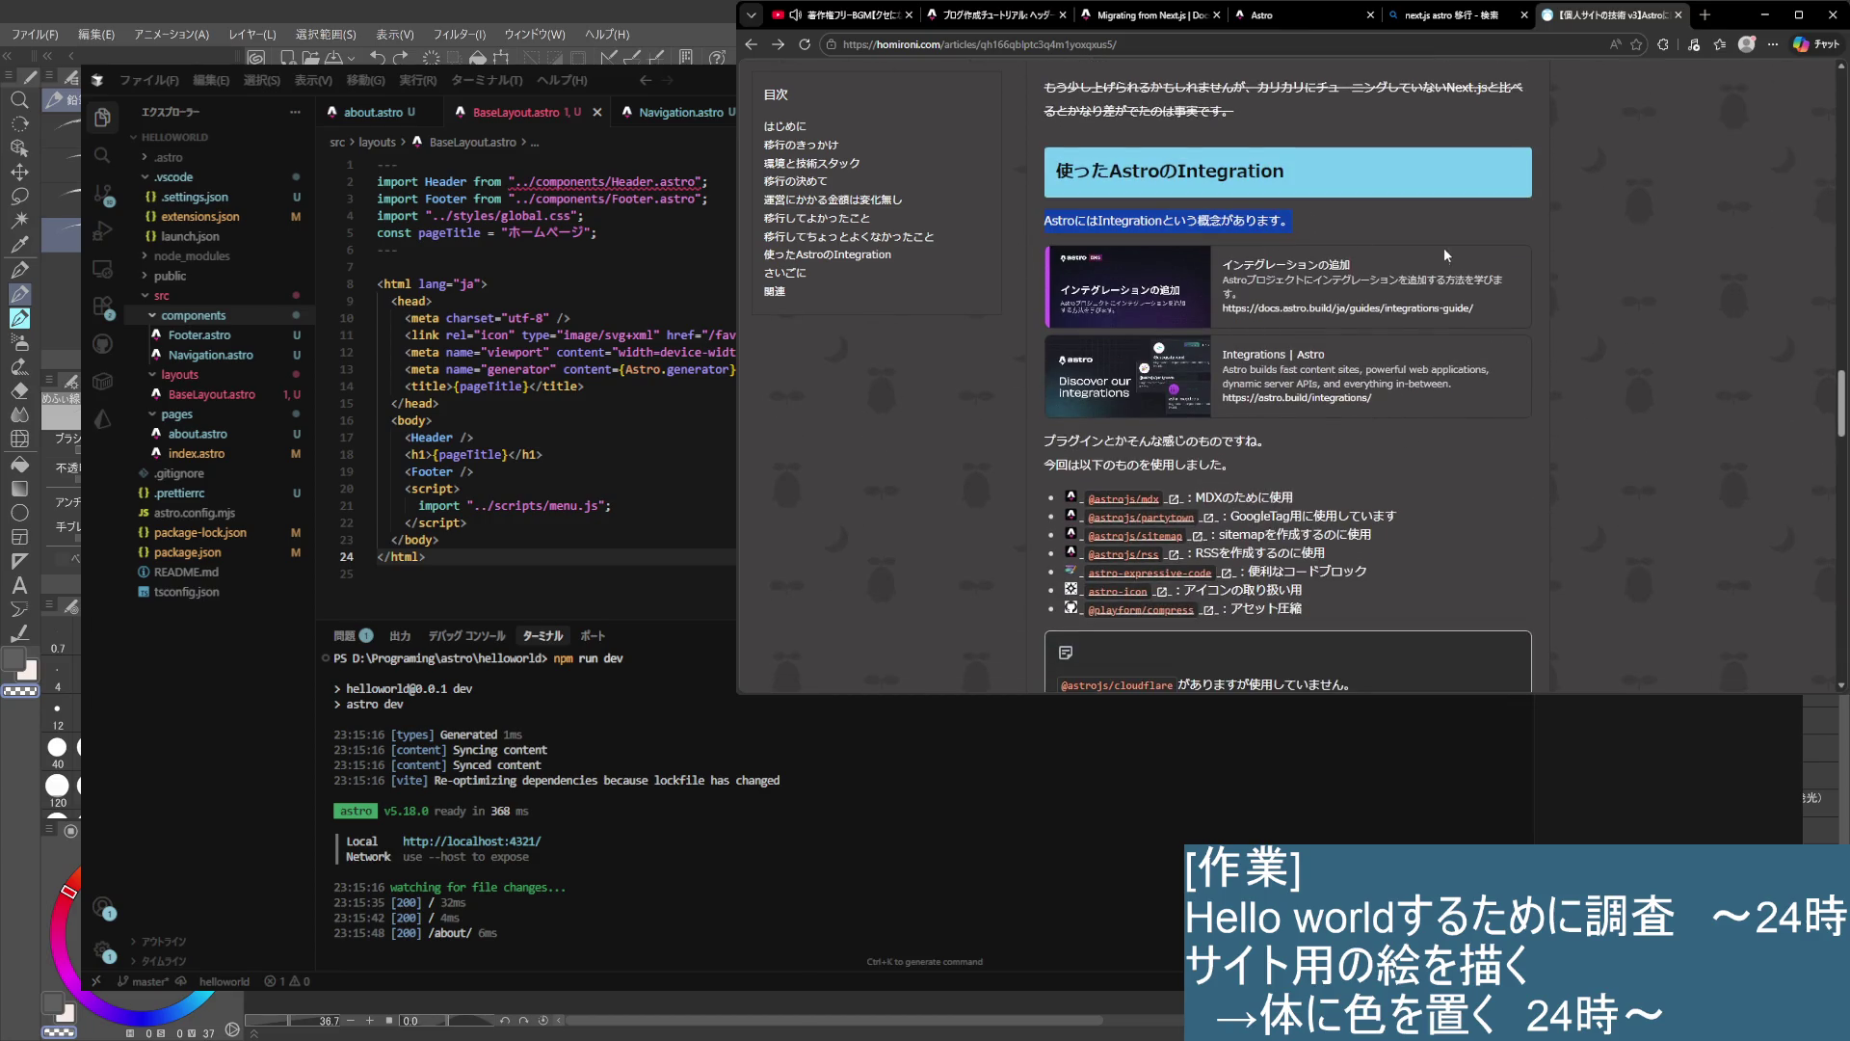
pyautogui.scroll(-1, 1432, 417)
pyautogui.scroll(-1, 1430, 414)
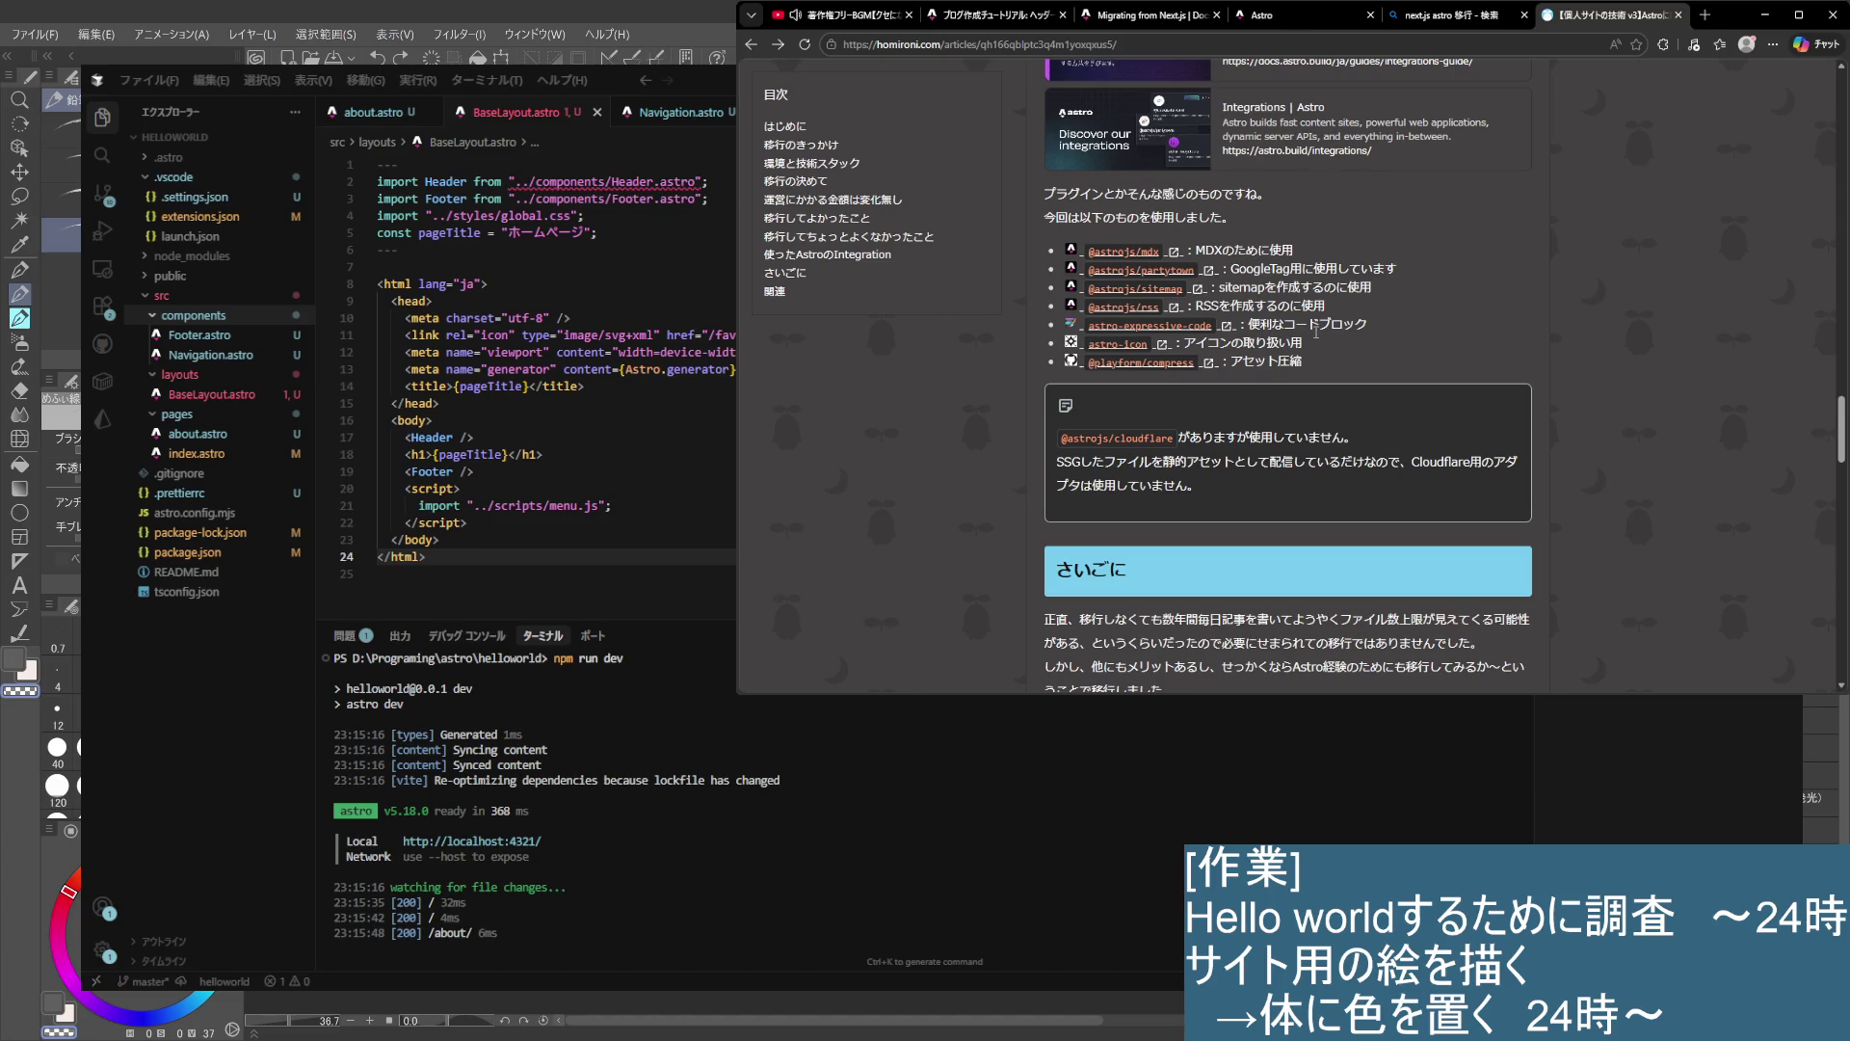
pyautogui.scroll(-1, 1314, 333)
pyautogui.scroll(1, 1315, 332)
pyautogui.scroll(2, 1316, 331)
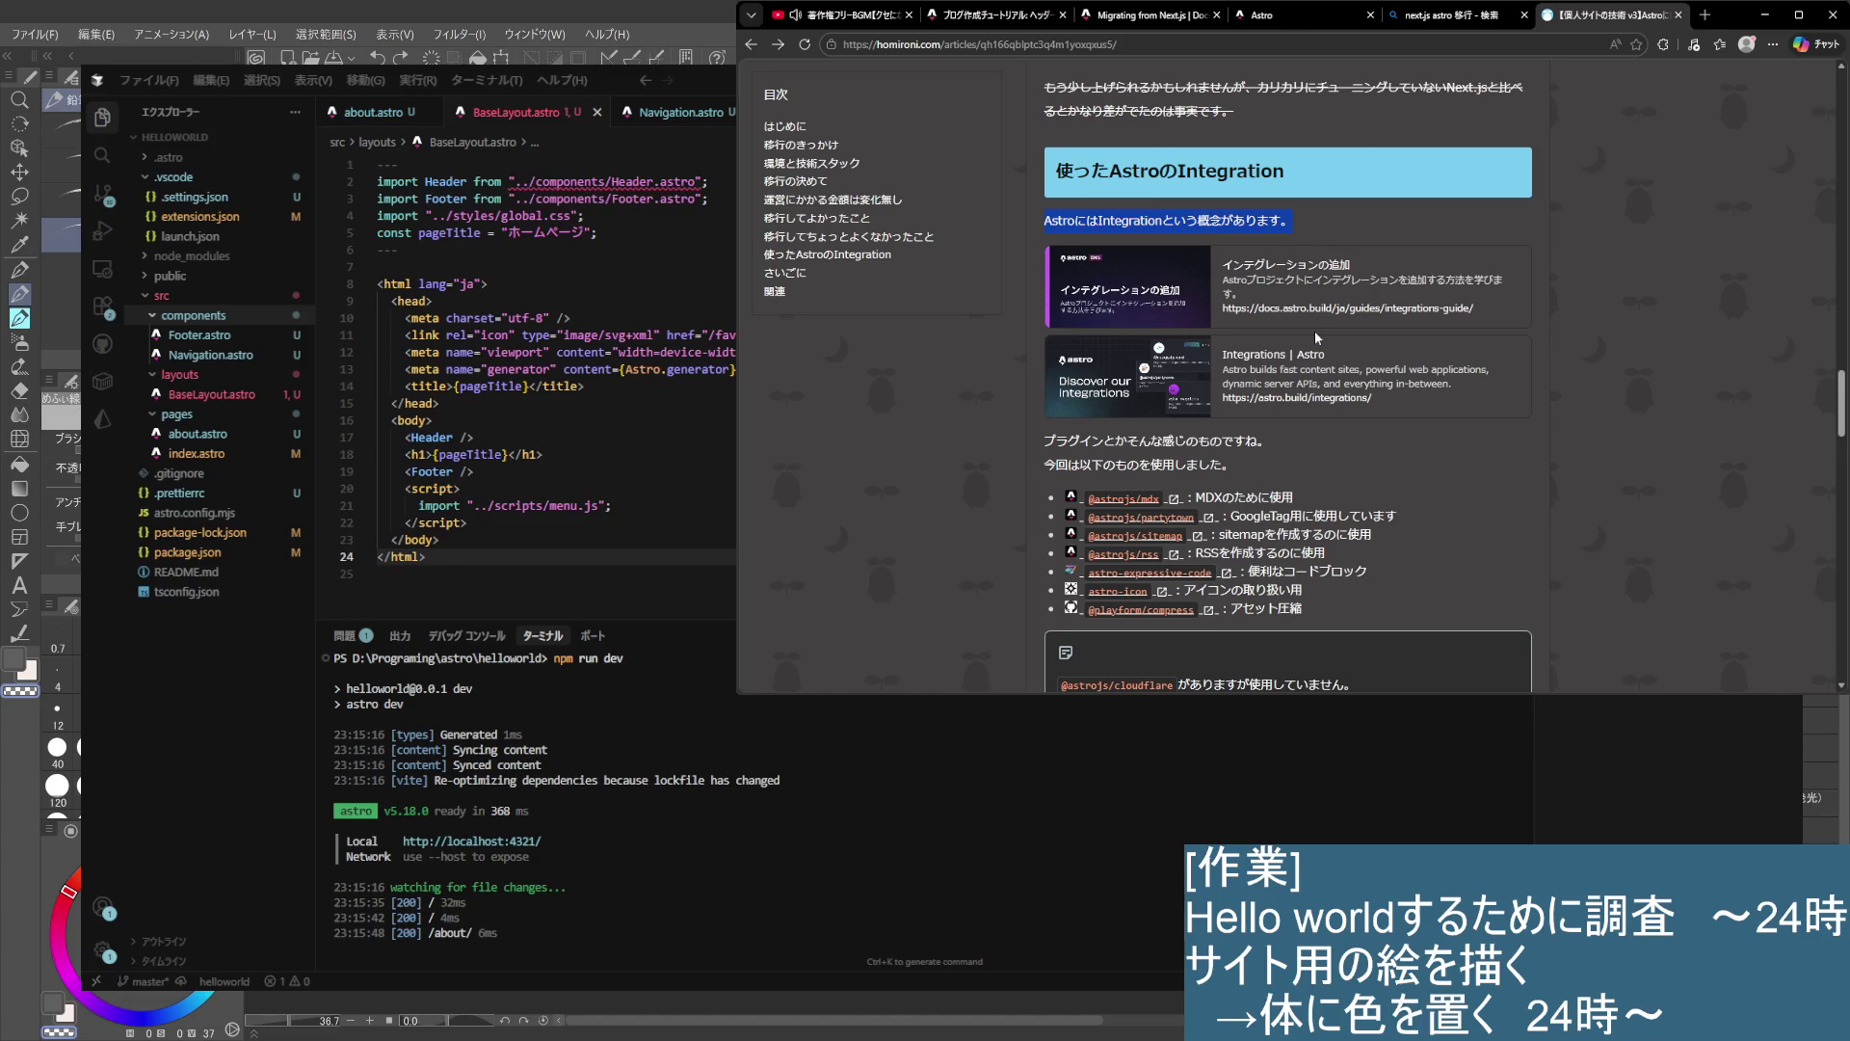
pyautogui.scroll(-3, 1315, 332)
pyautogui.hotkey('ctrl', 'w')
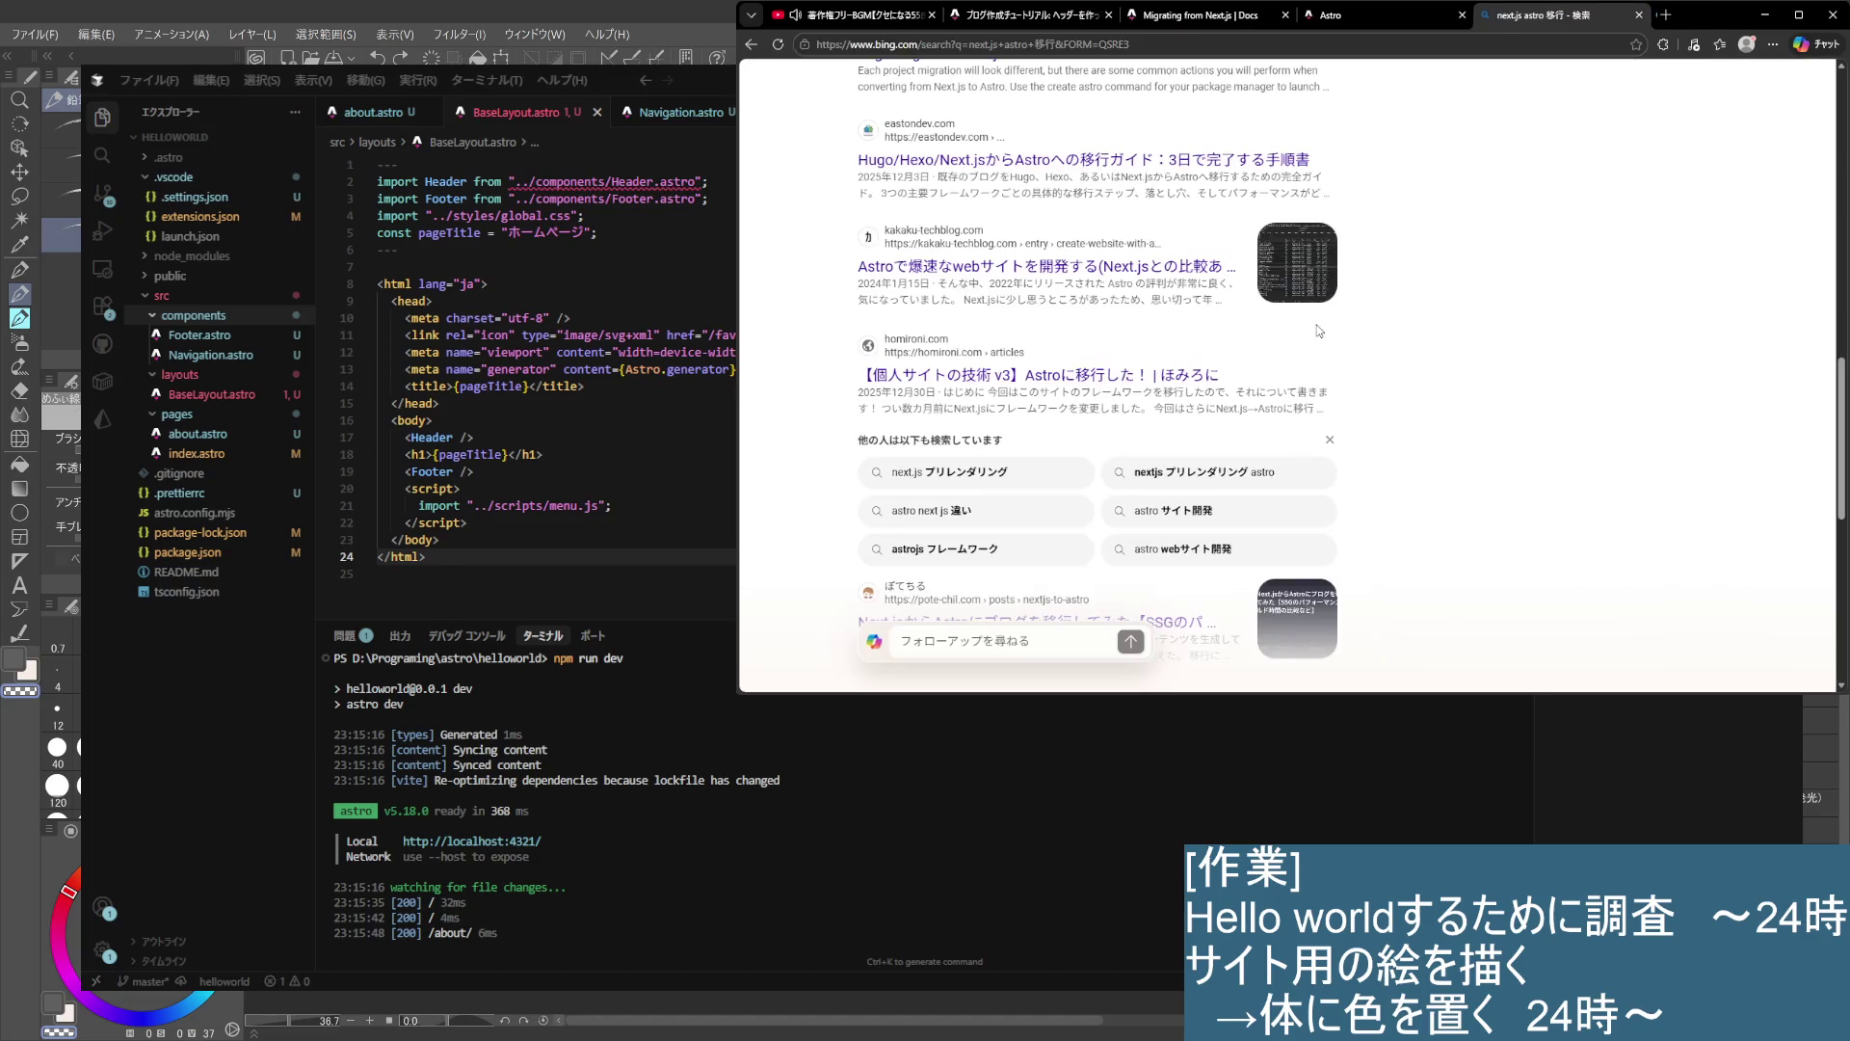
# - Review the Bing results on Next.js-to-Astro migration, then stop the running Astro dev server
pyautogui.scroll(-5, 969, 392)
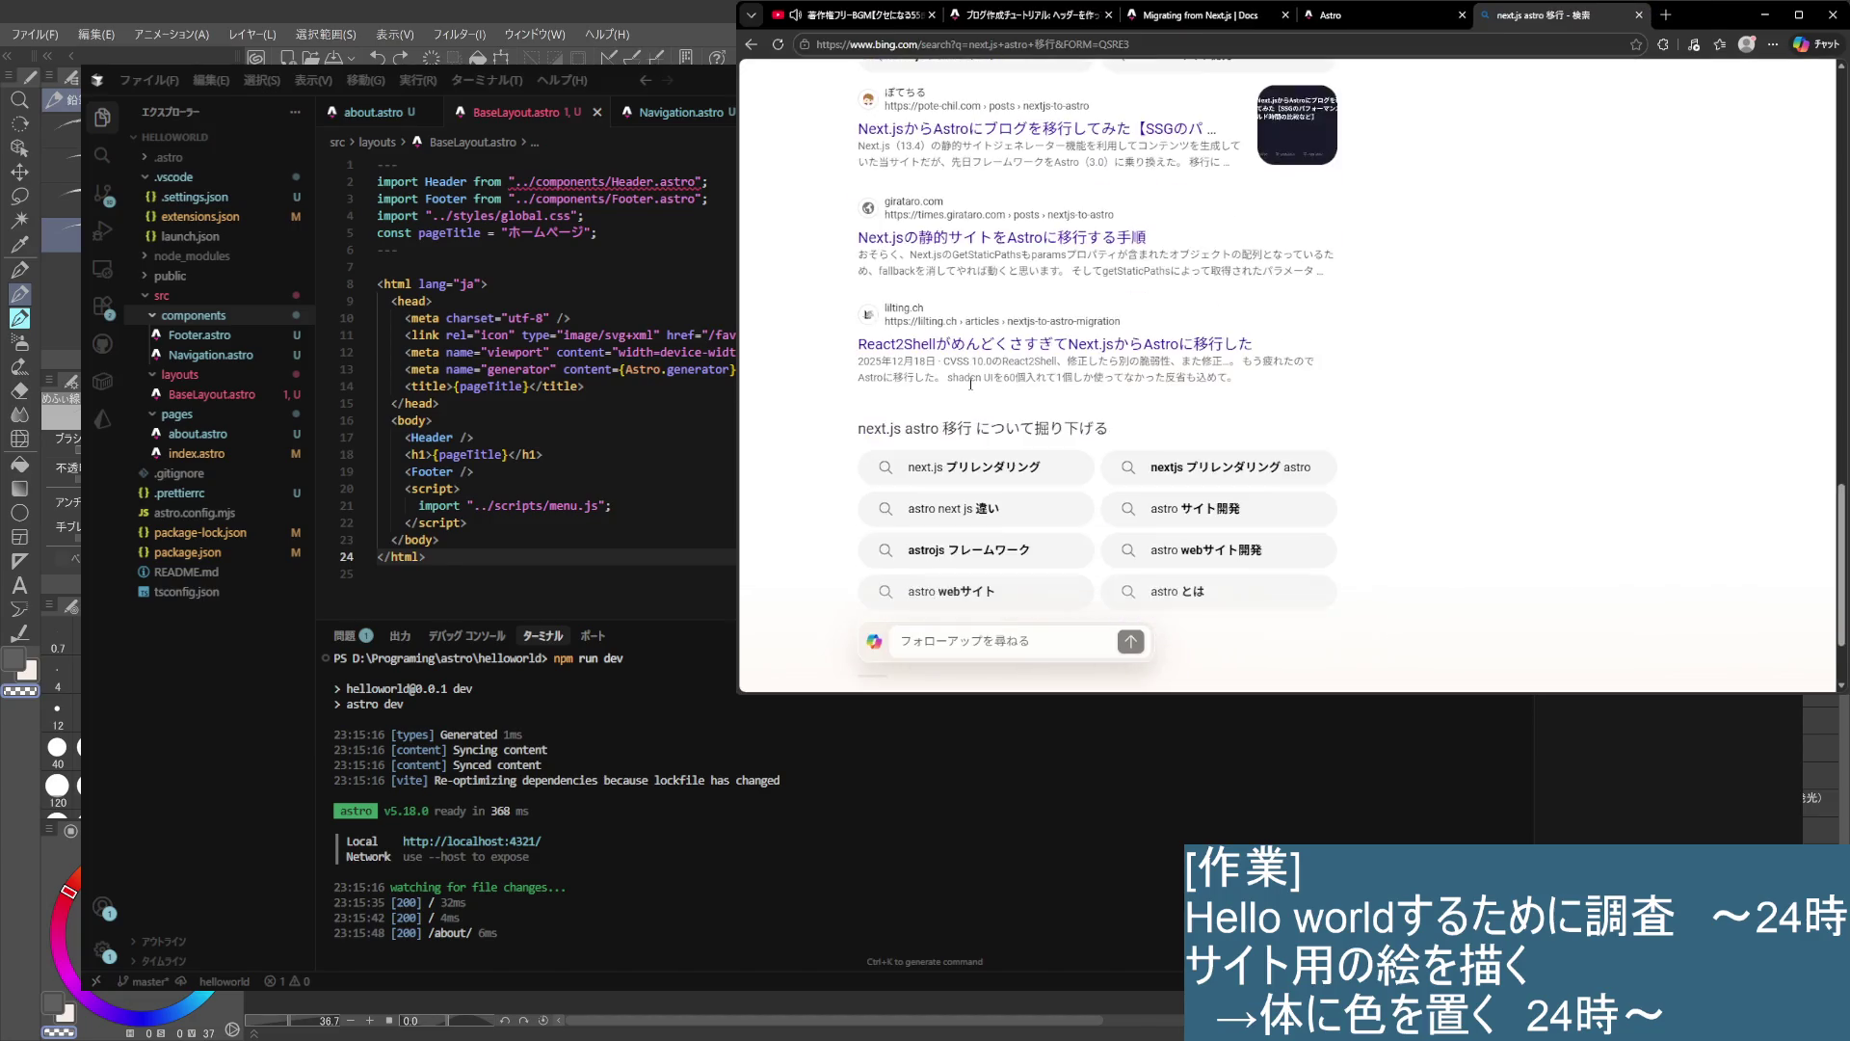
pyautogui.scroll(3, 972, 391)
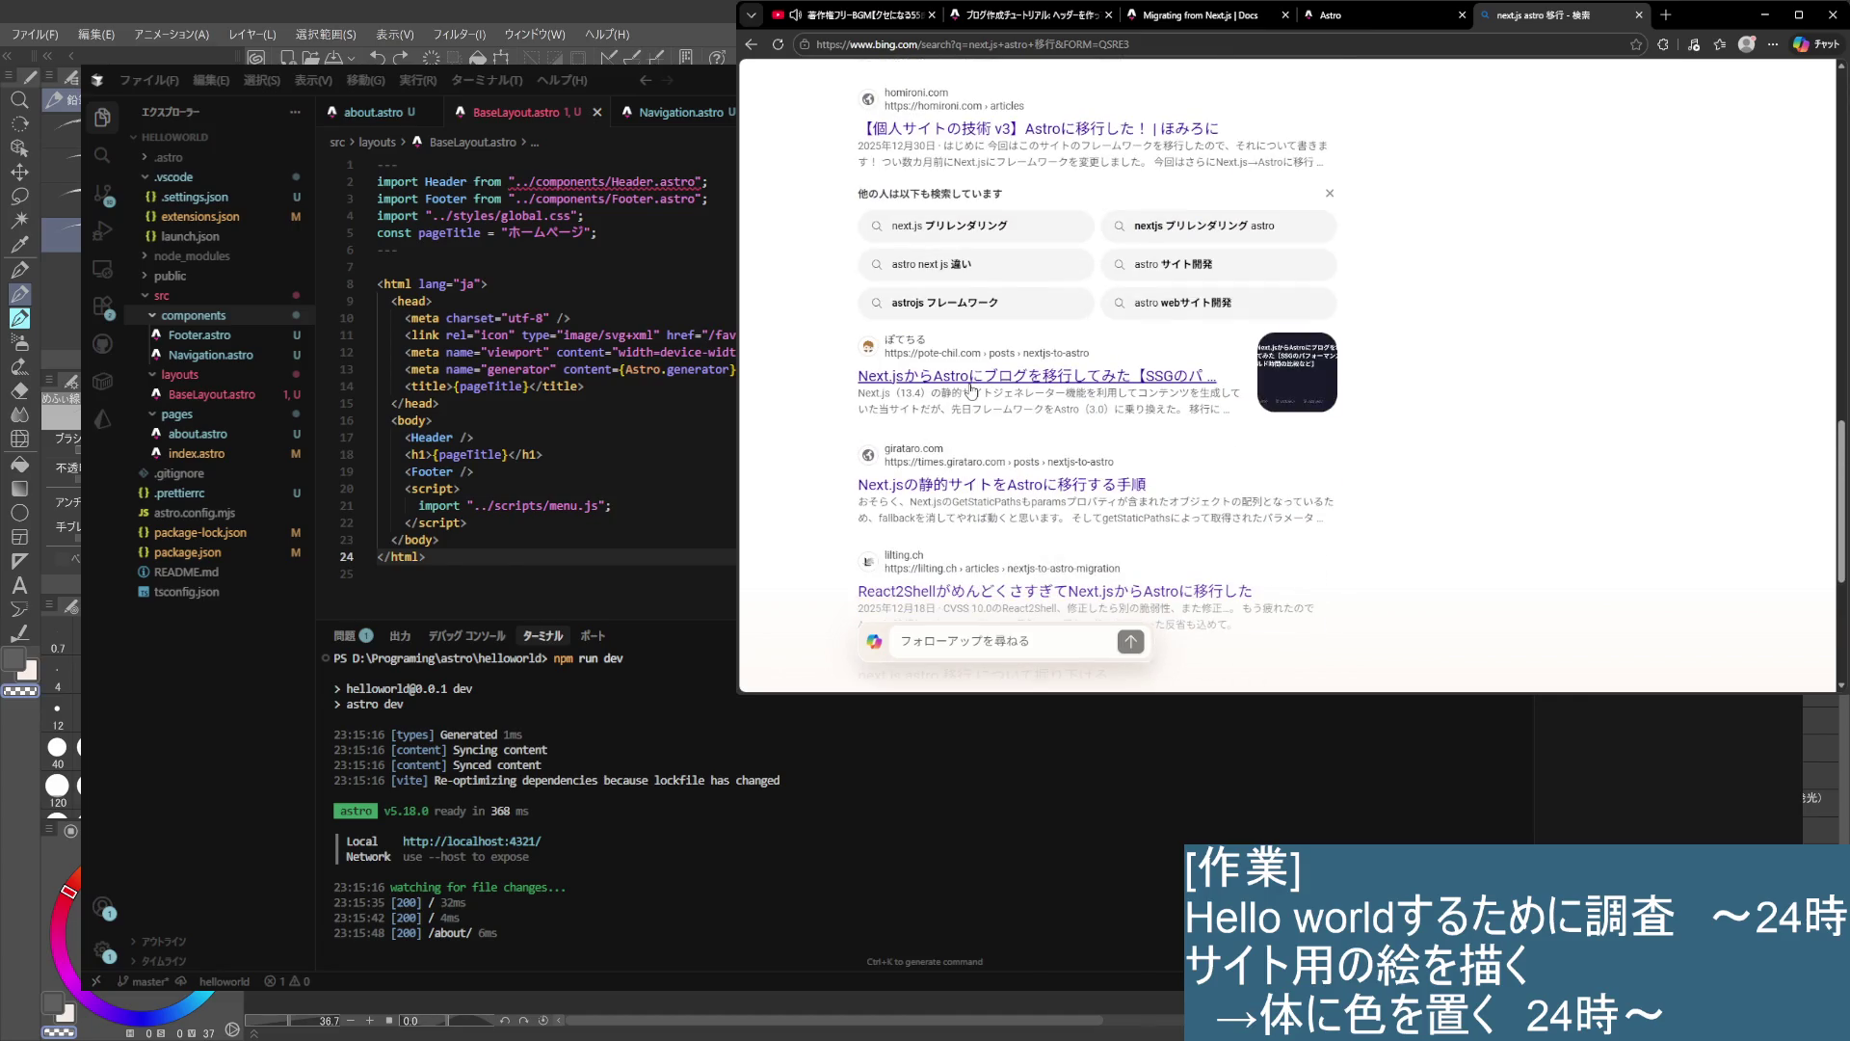
pyautogui.scroll(3, 972, 391)
pyautogui.scroll(3, 1222, 516)
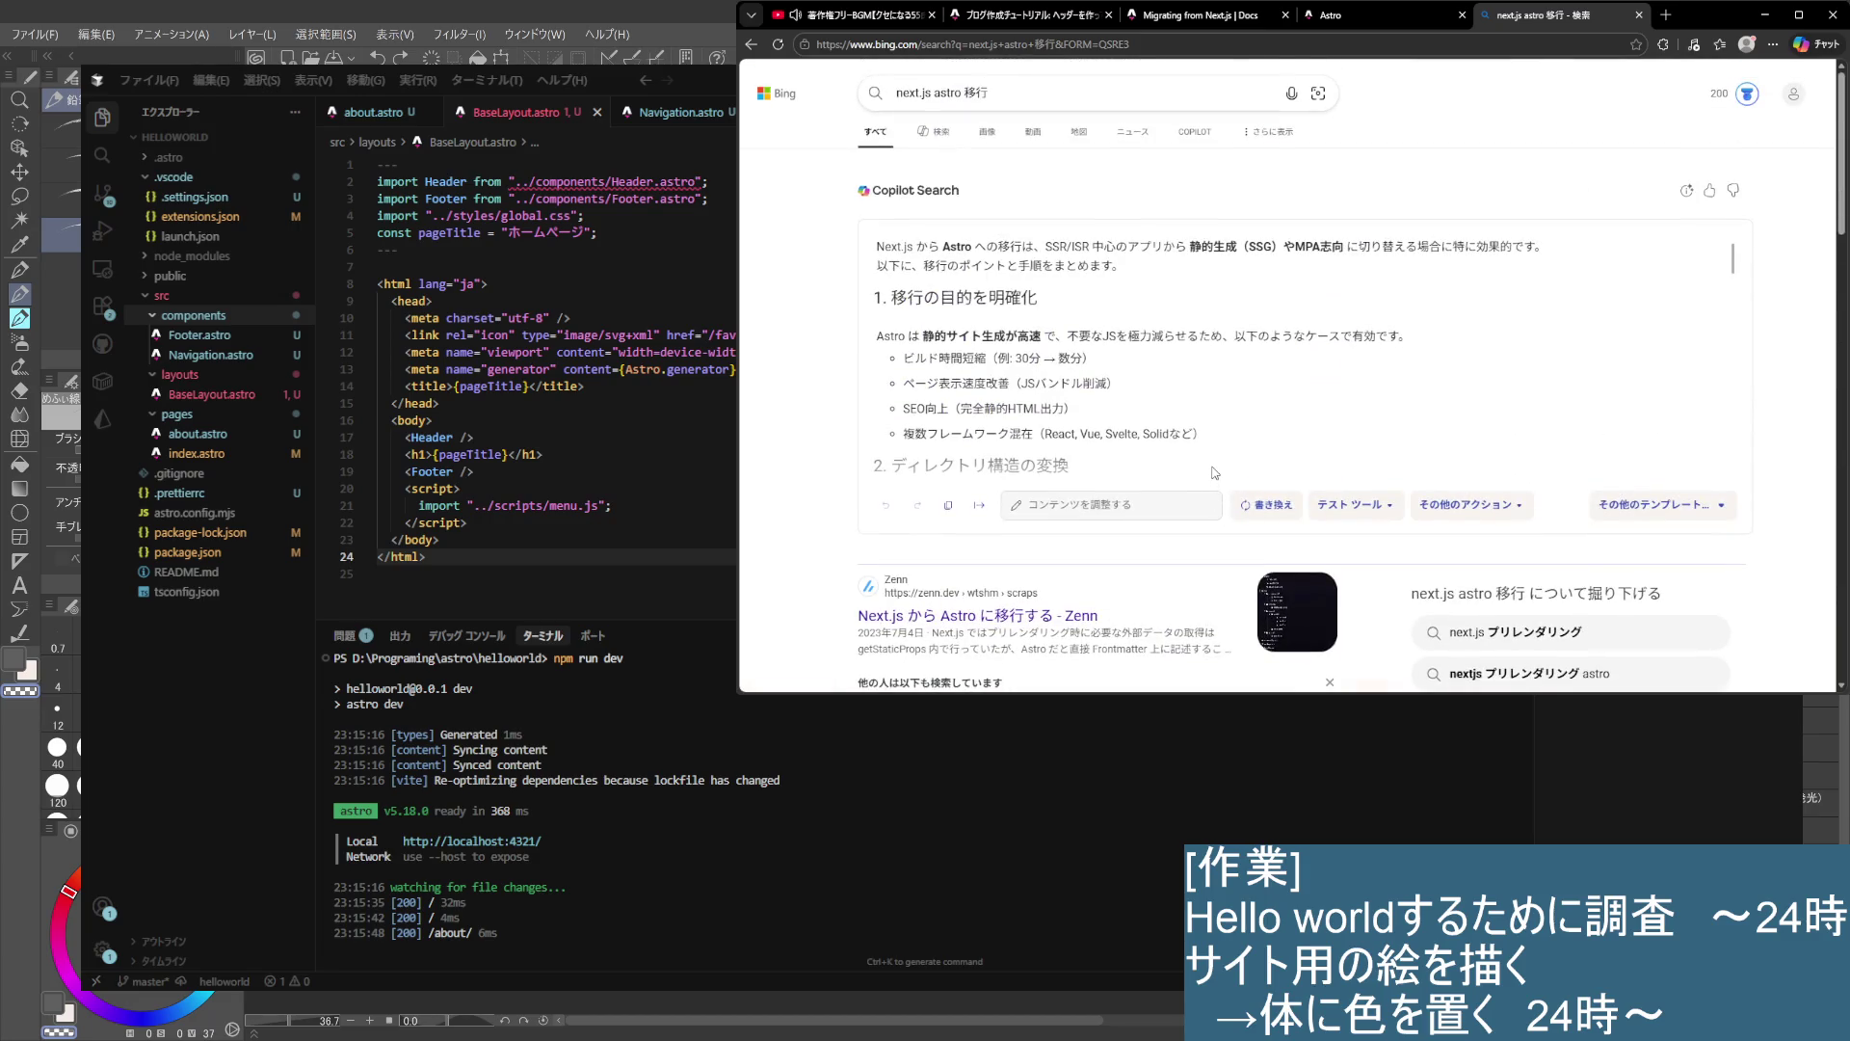
pyautogui.scroll(-3, 1215, 483)
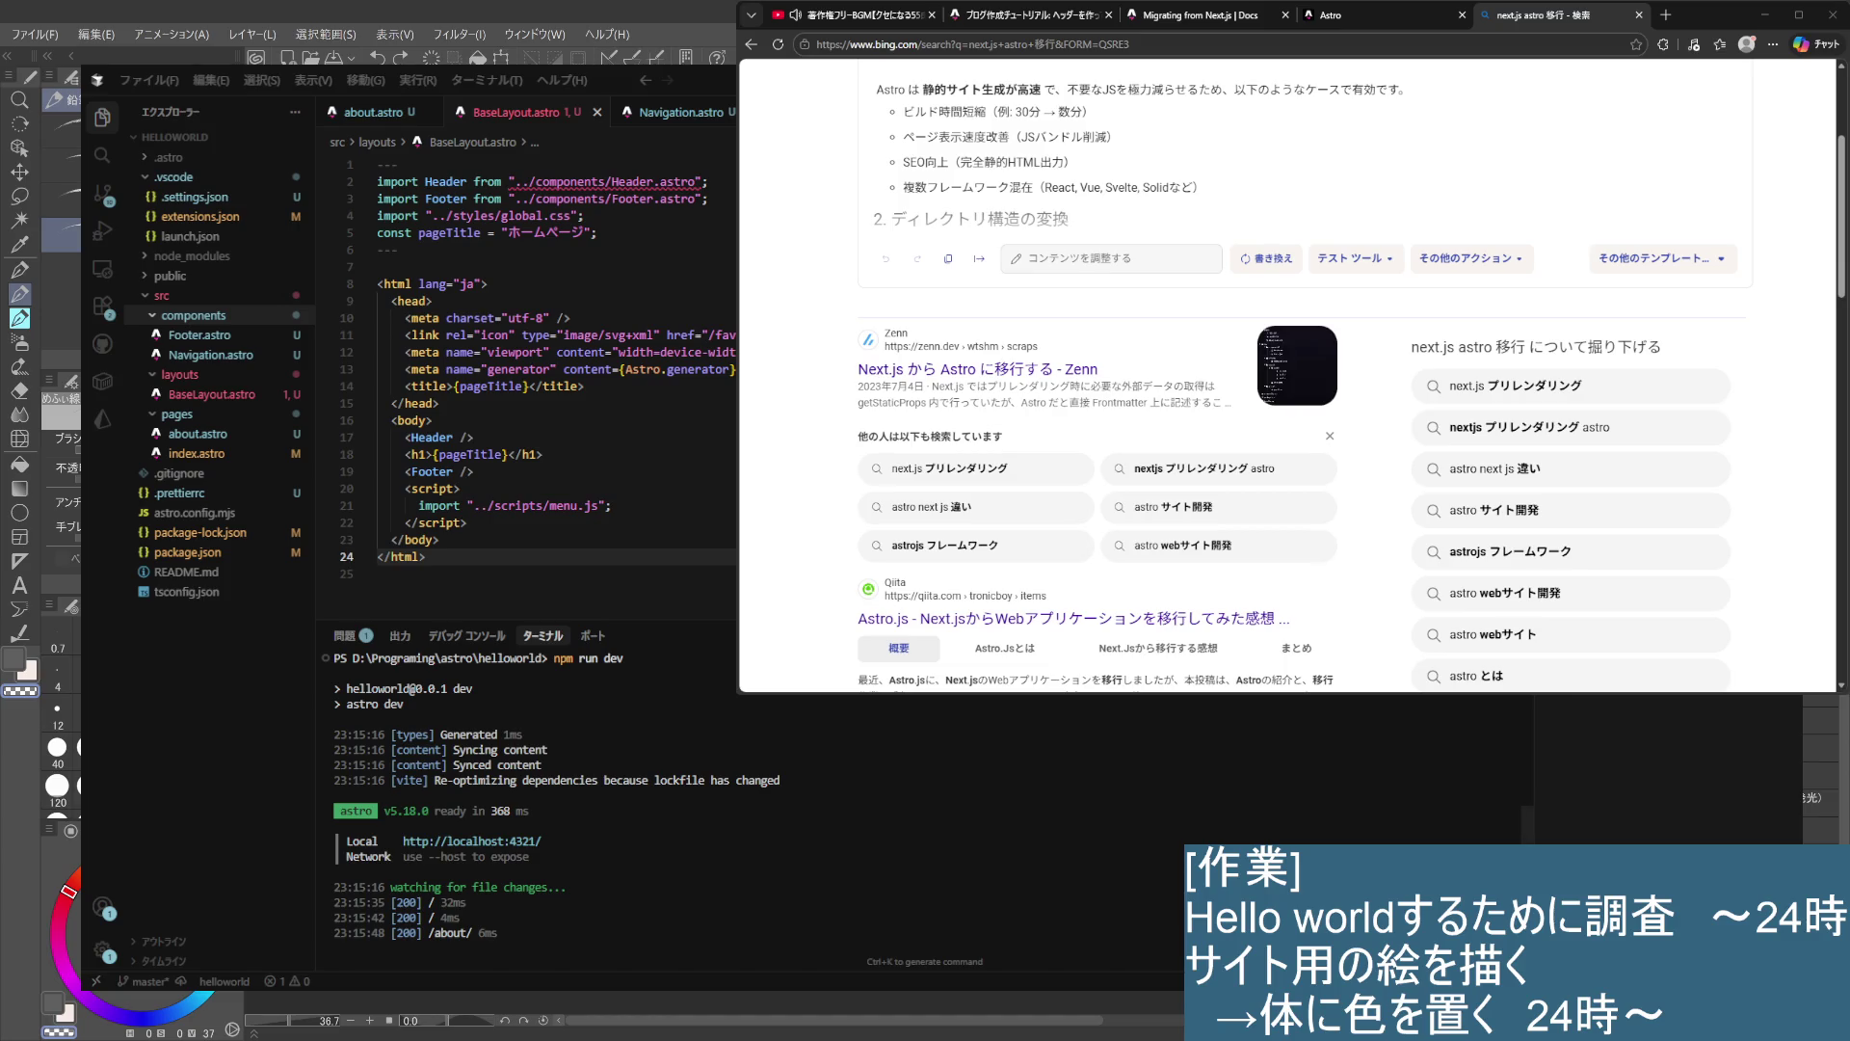
pyautogui.moveTo(994, 841); pyautogui.dragTo(999, 857)
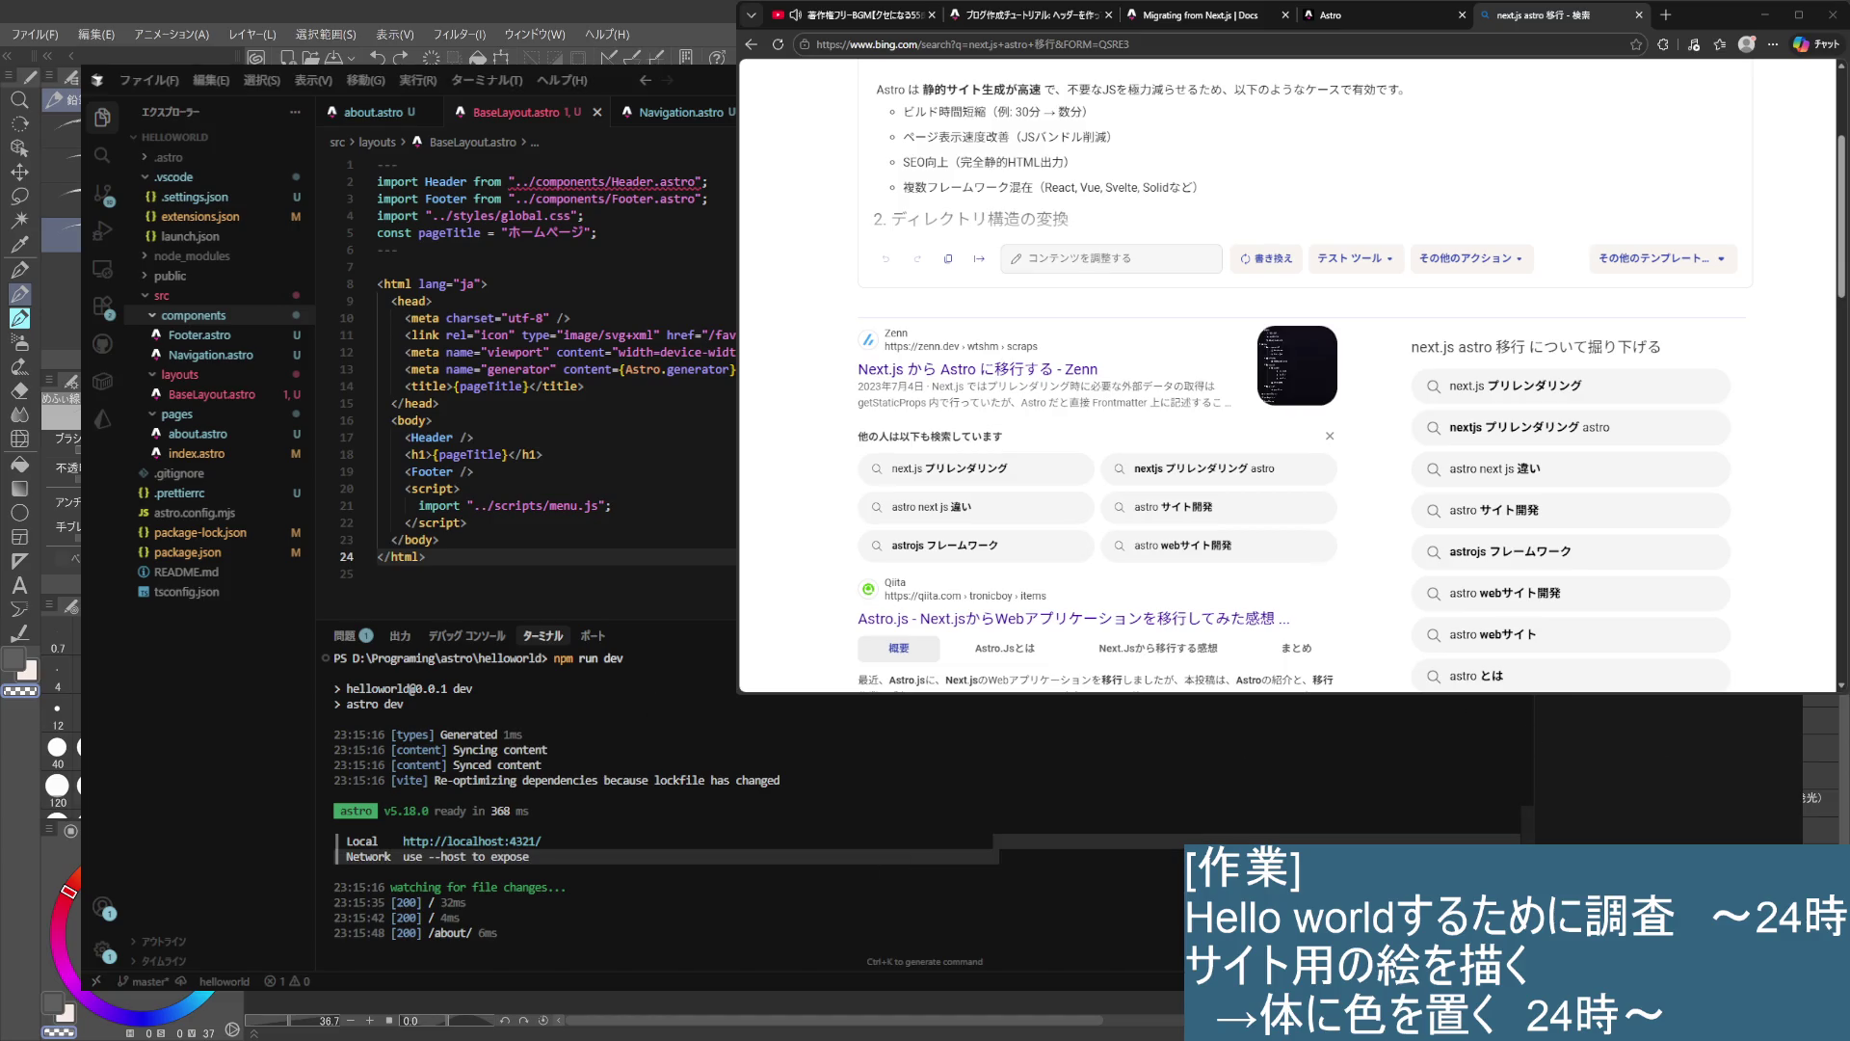
pyautogui.hotkey('ctrl', 'c')
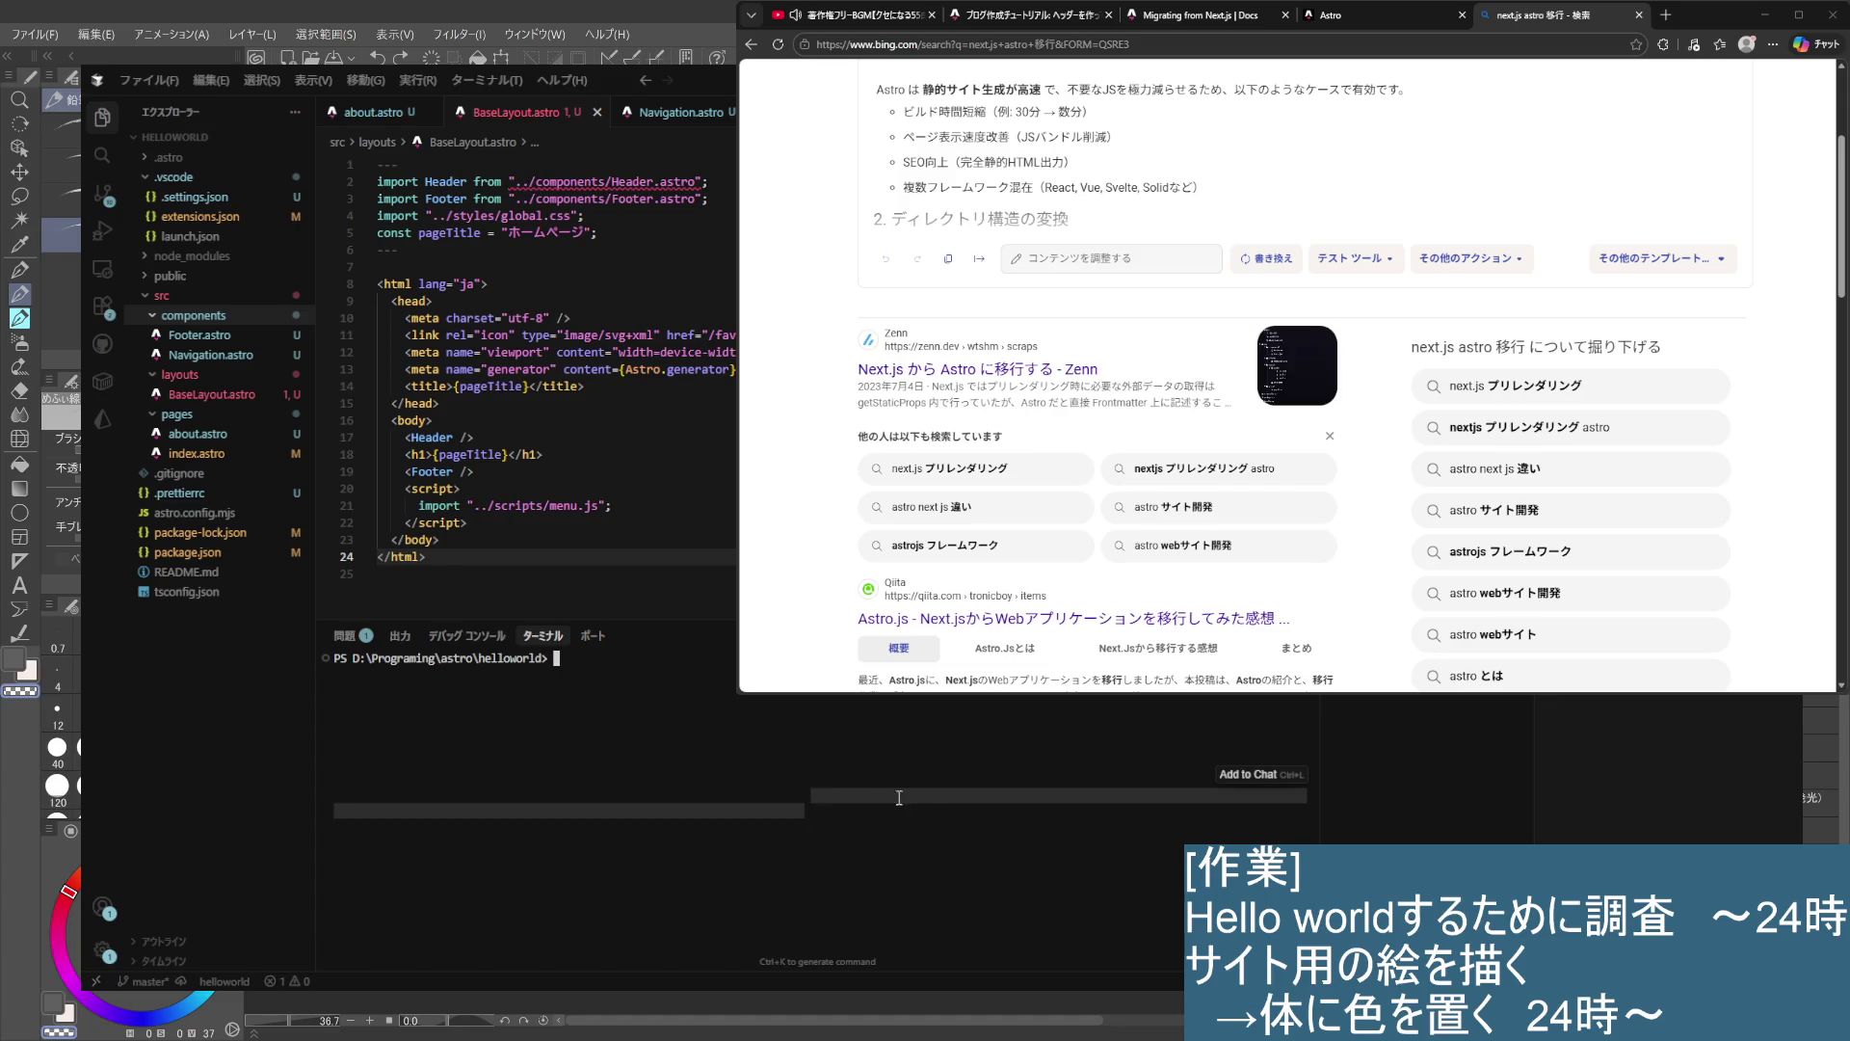
# - Run npx astro add react and delete the Header import line from BaseLayout.astro
pyautogui.write('npx astro add react')
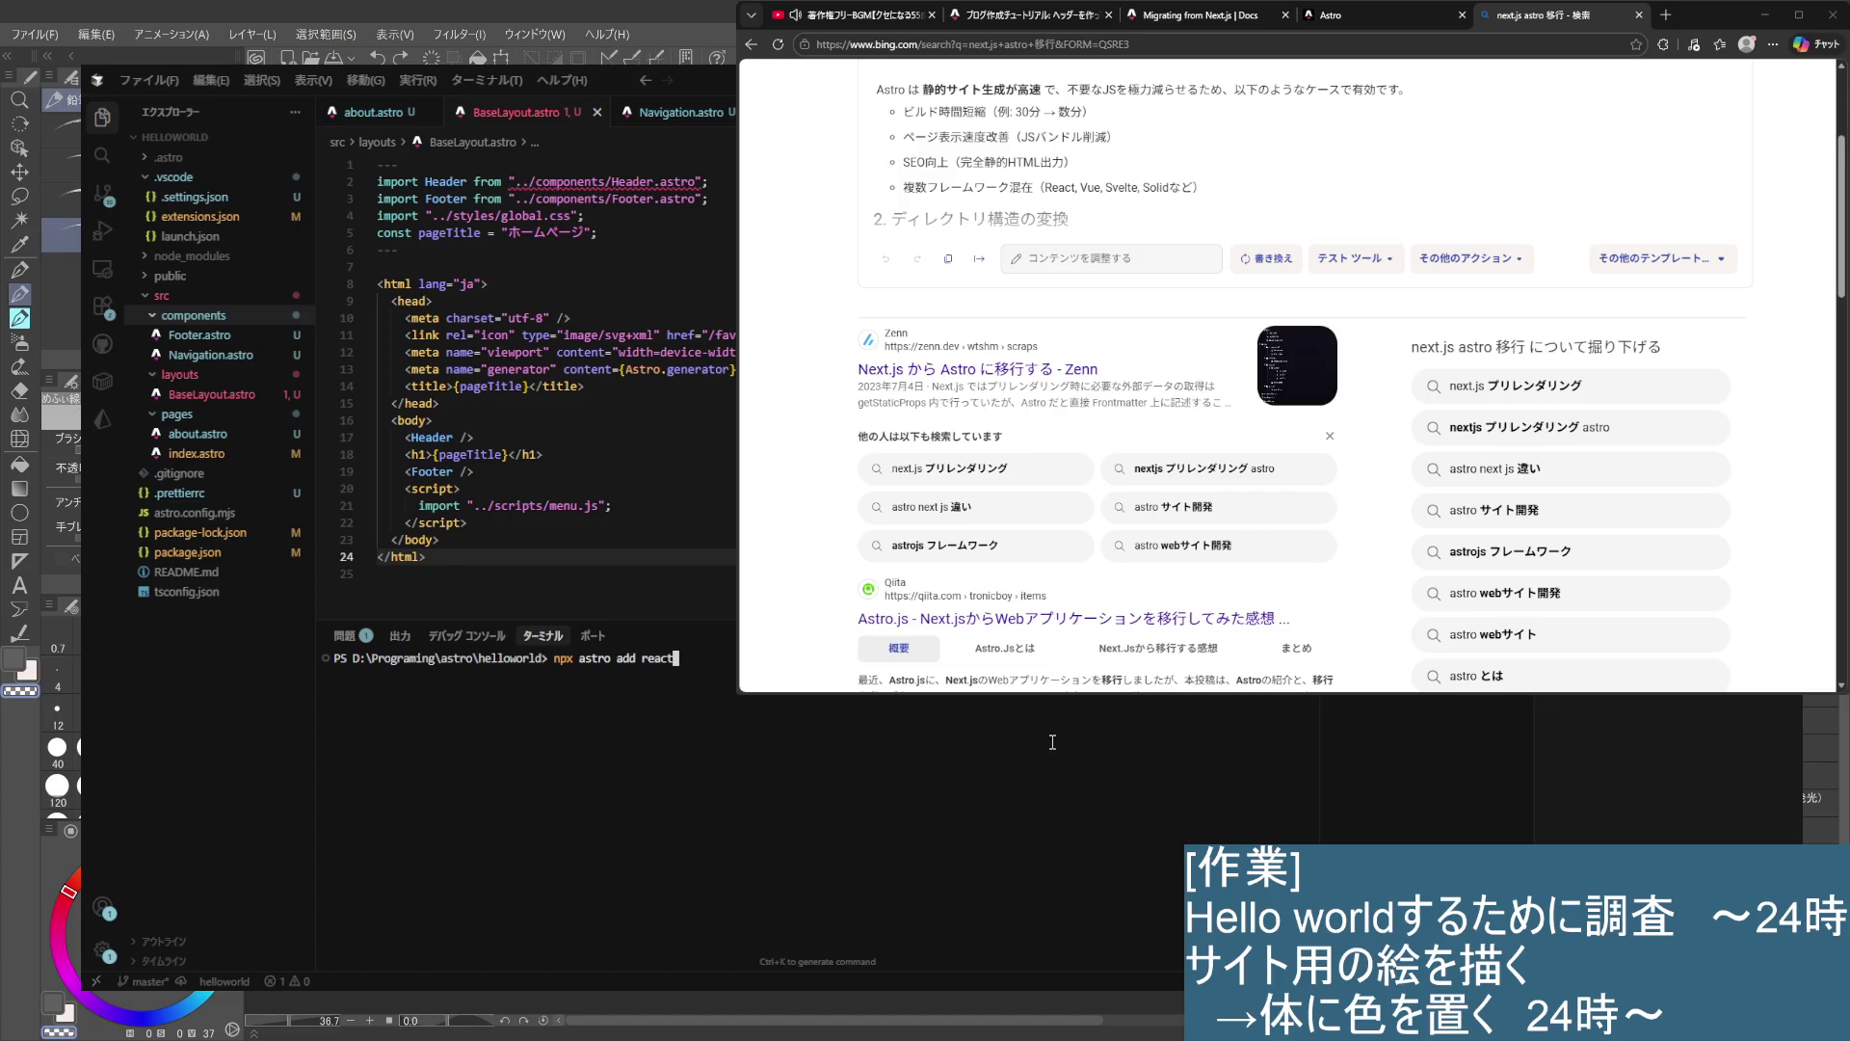
pyautogui.press('Return')
pyautogui.moveTo(718, 181); pyautogui.dragTo(377, 182)
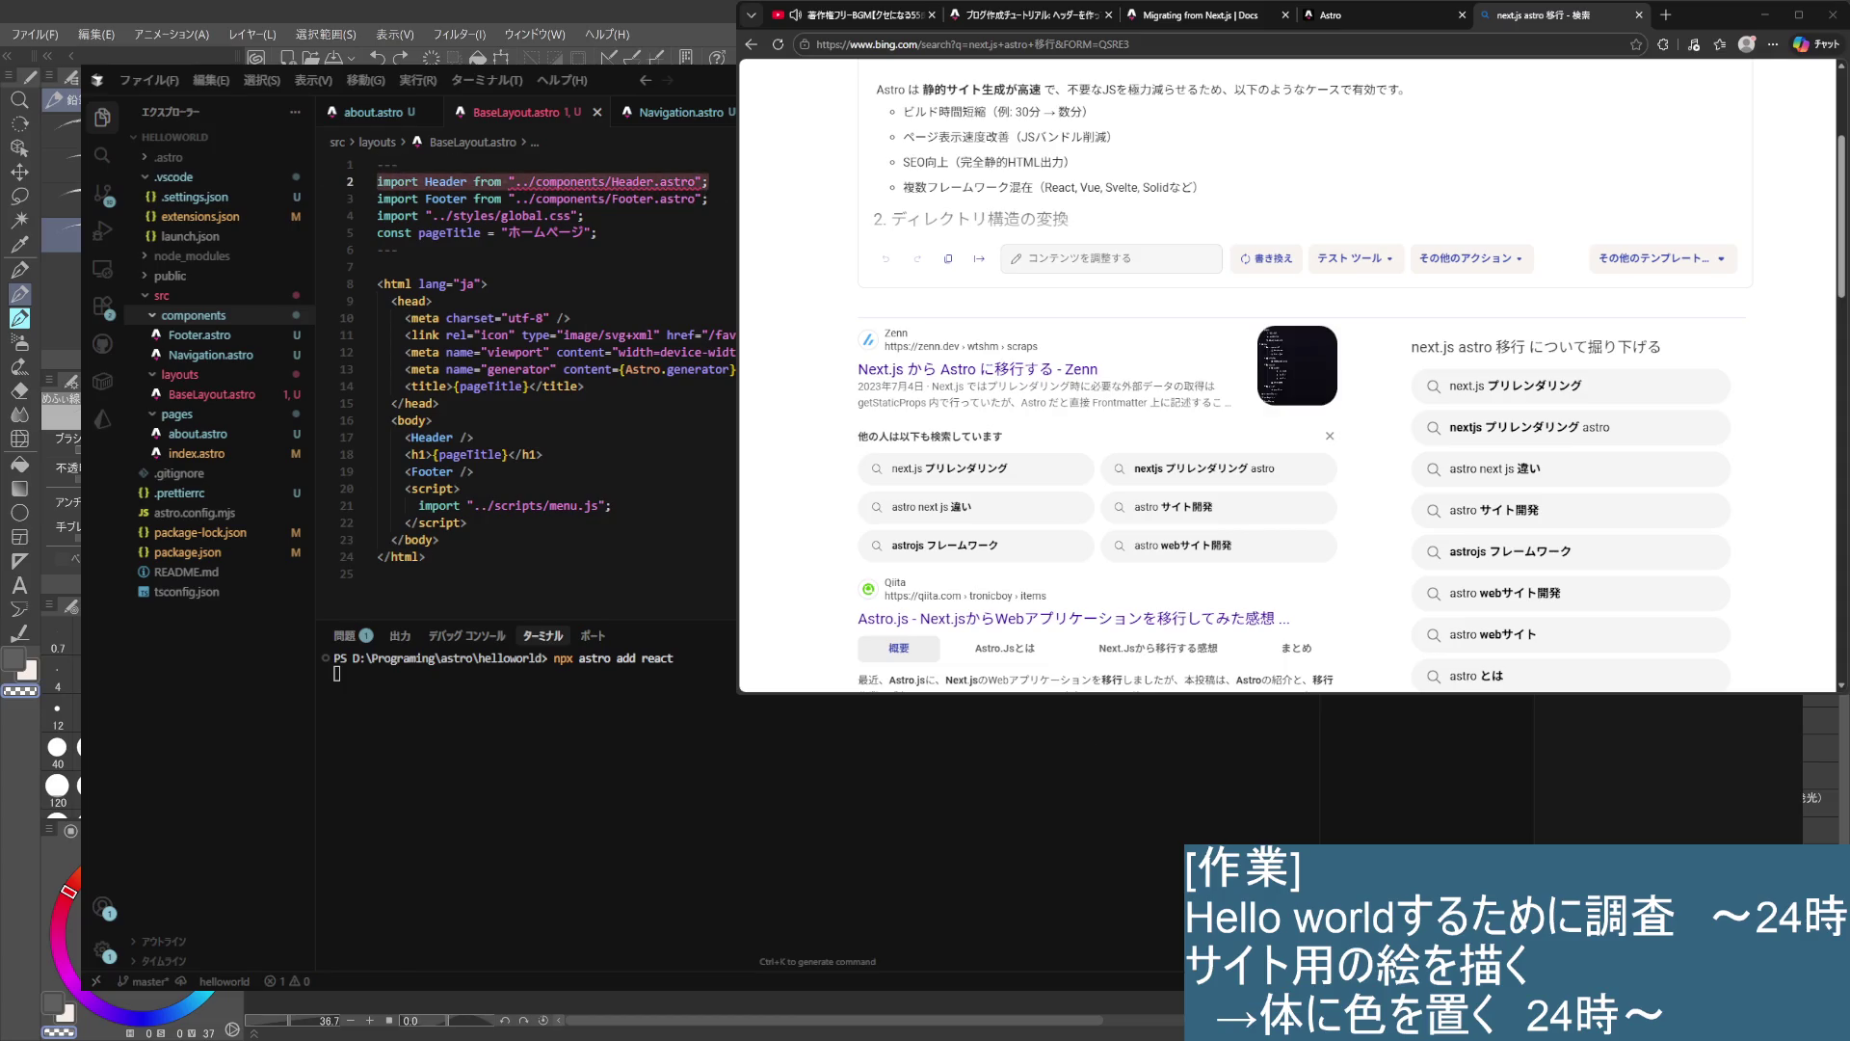
pyautogui.hotkey('ctrl', 'shift', 'k')
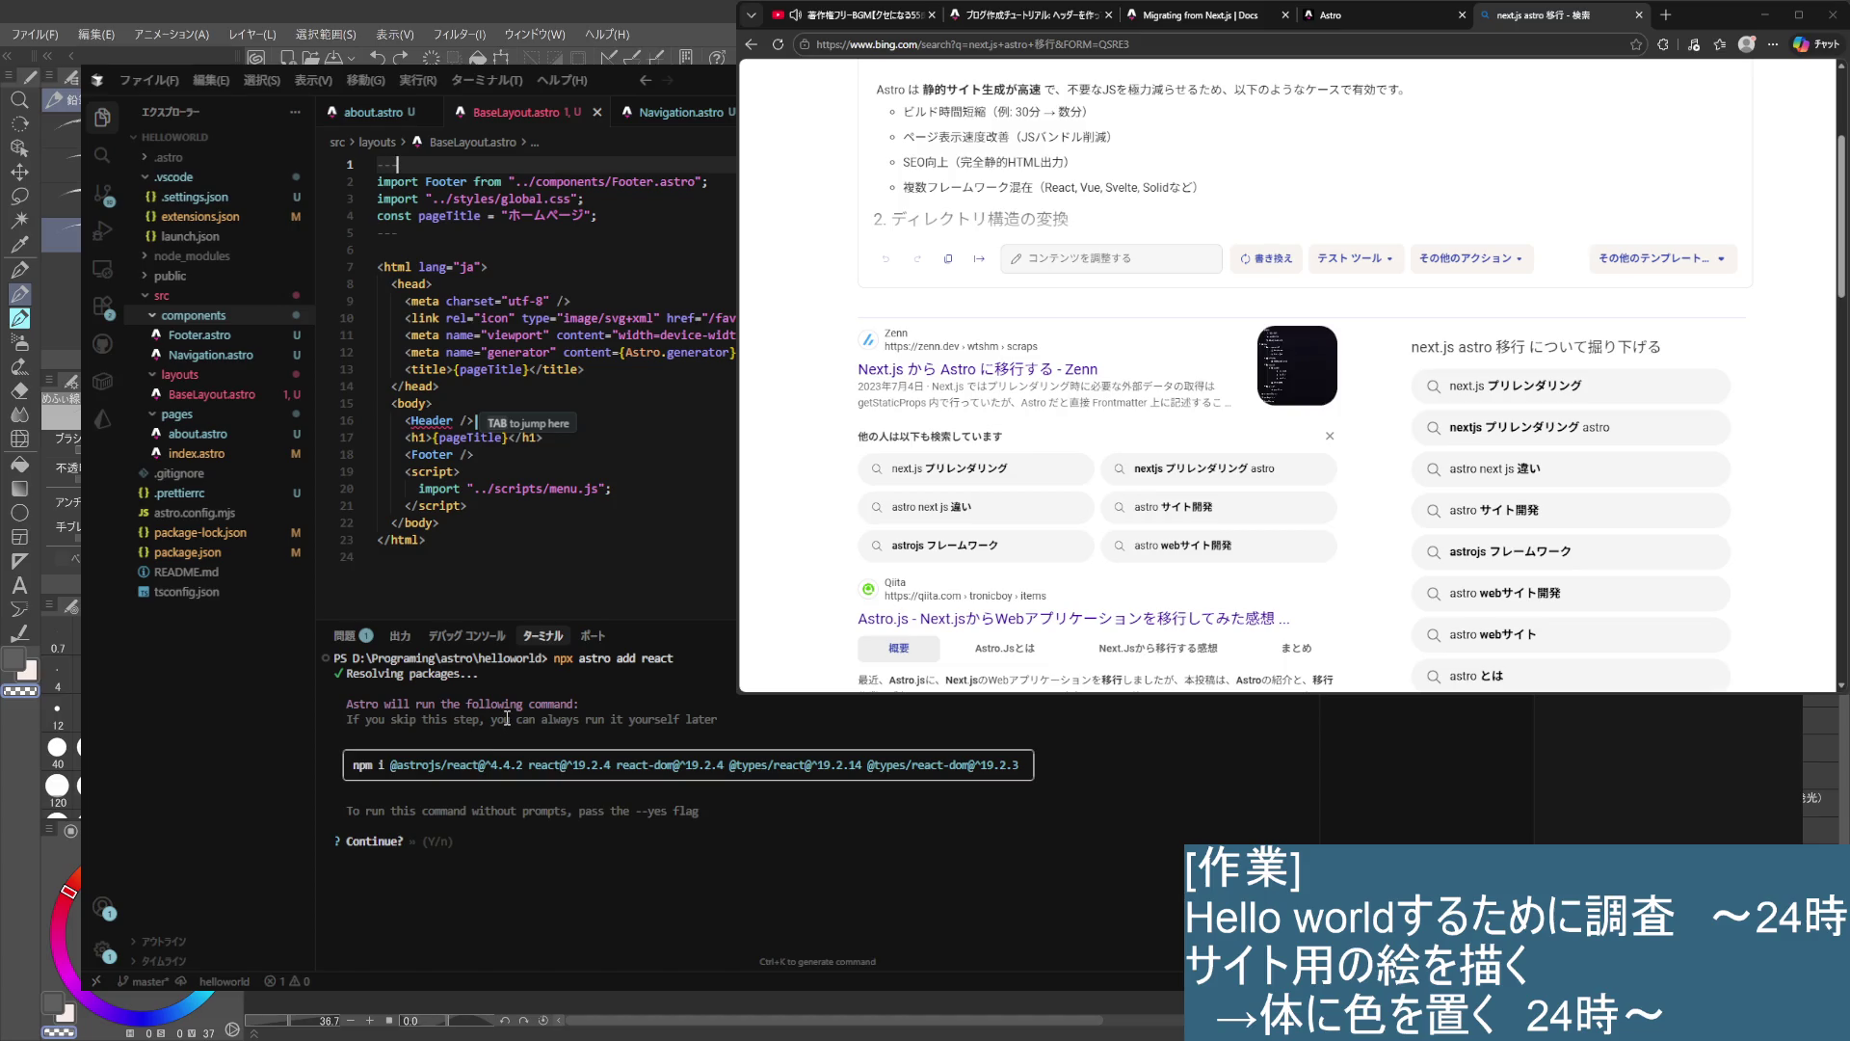
# - Confirm installing the React packages and check the proposed astro.config.mjs change message
pyautogui.click(608, 885)
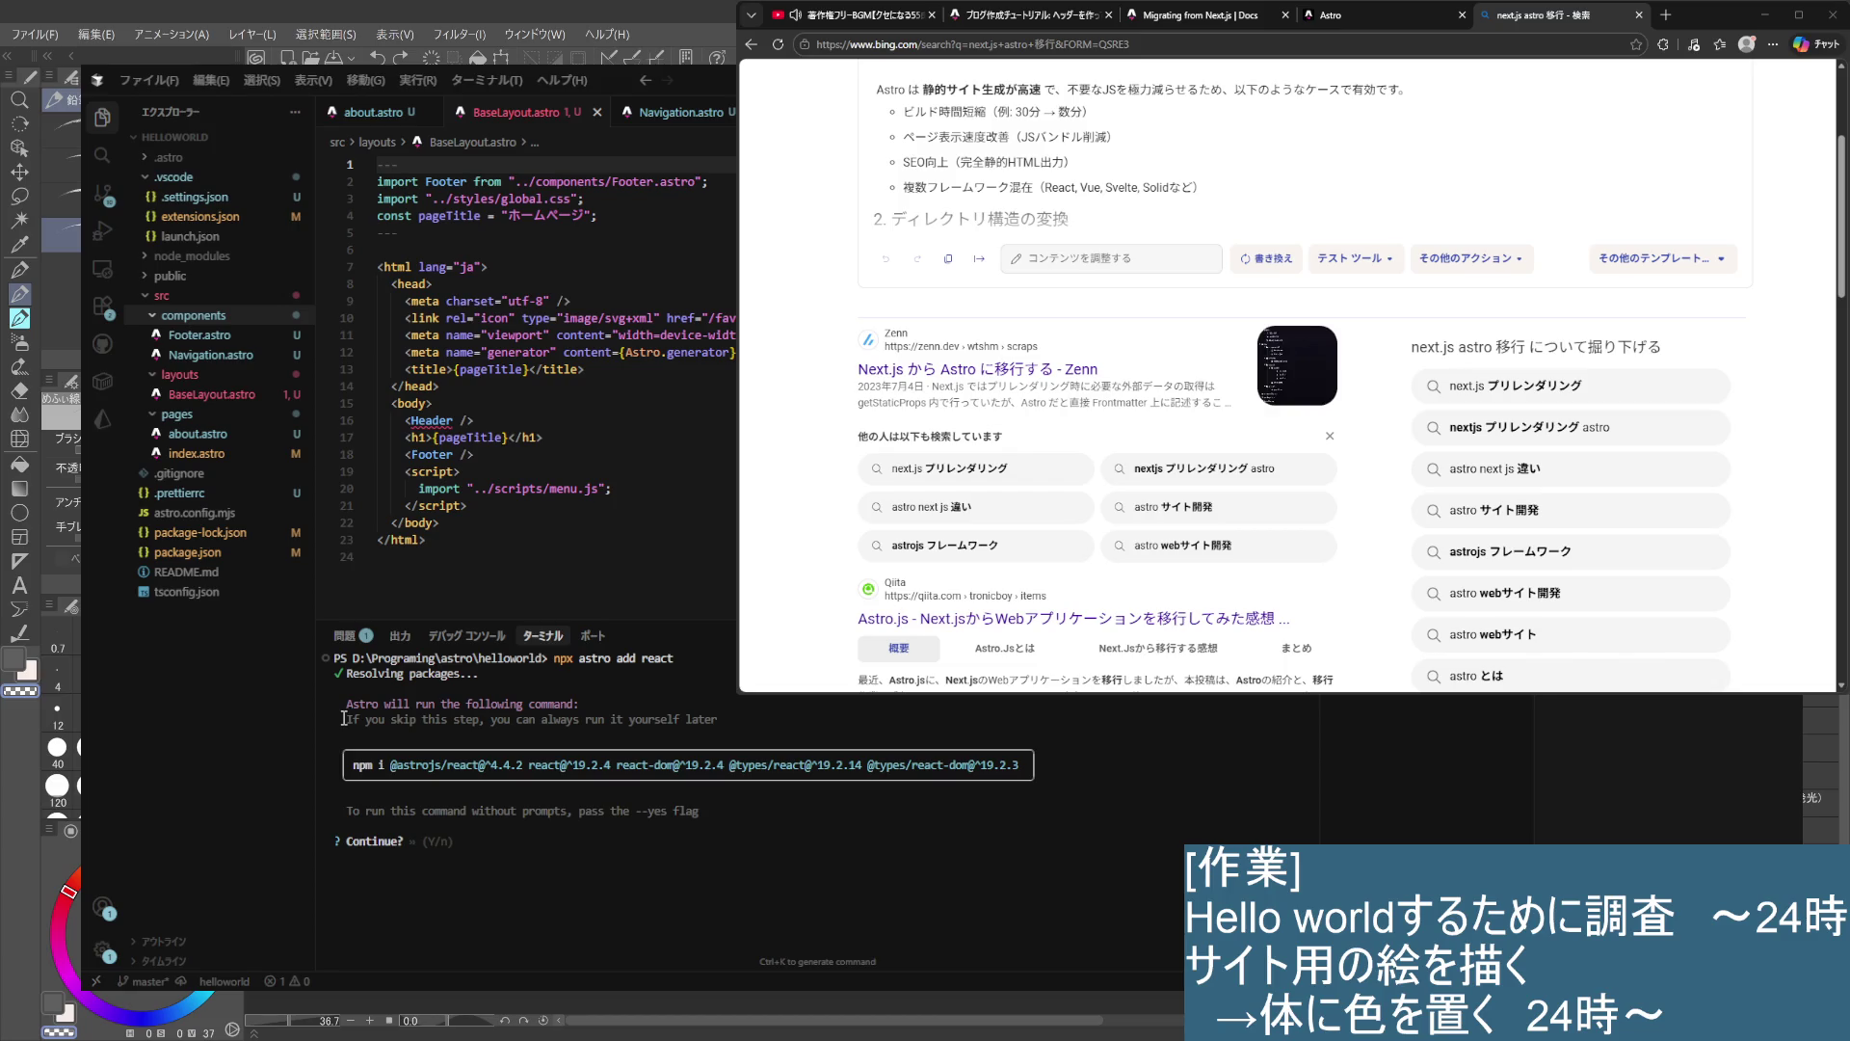
pyautogui.press('Return')
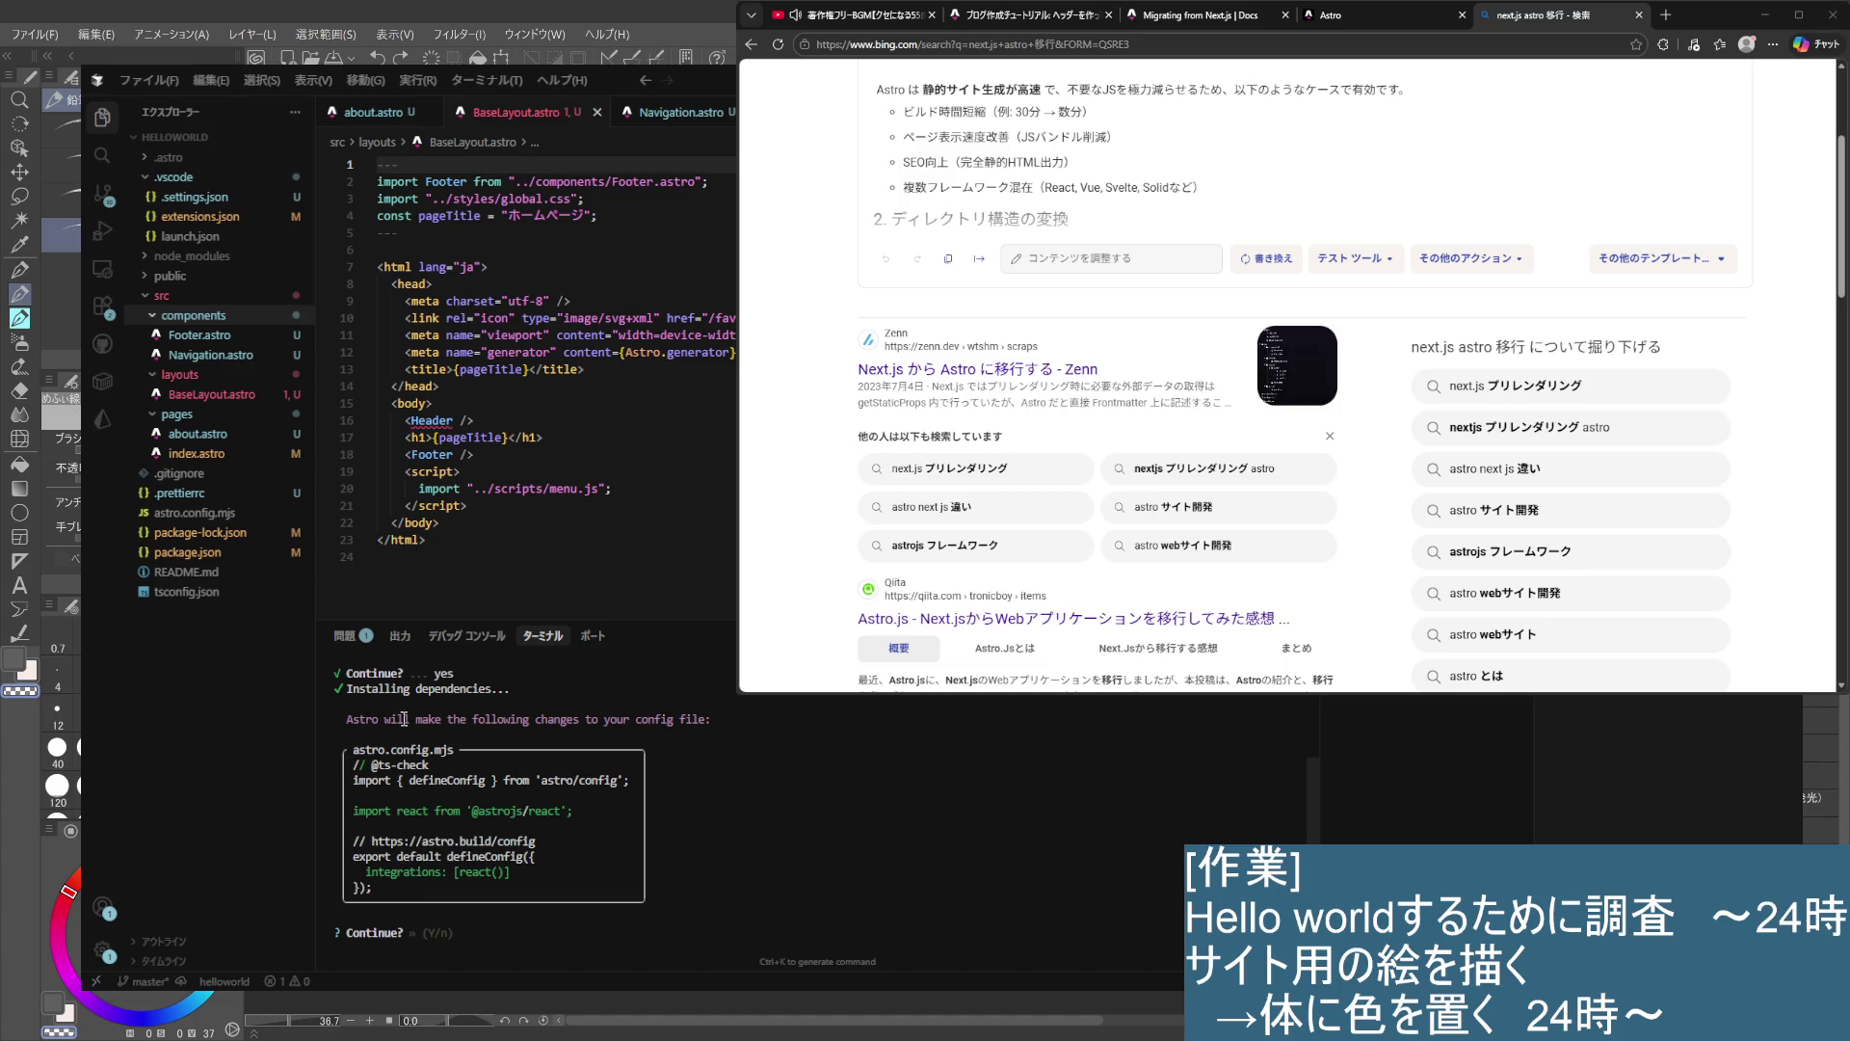
pyautogui.moveTo(480, 720); pyautogui.dragTo(713, 722)
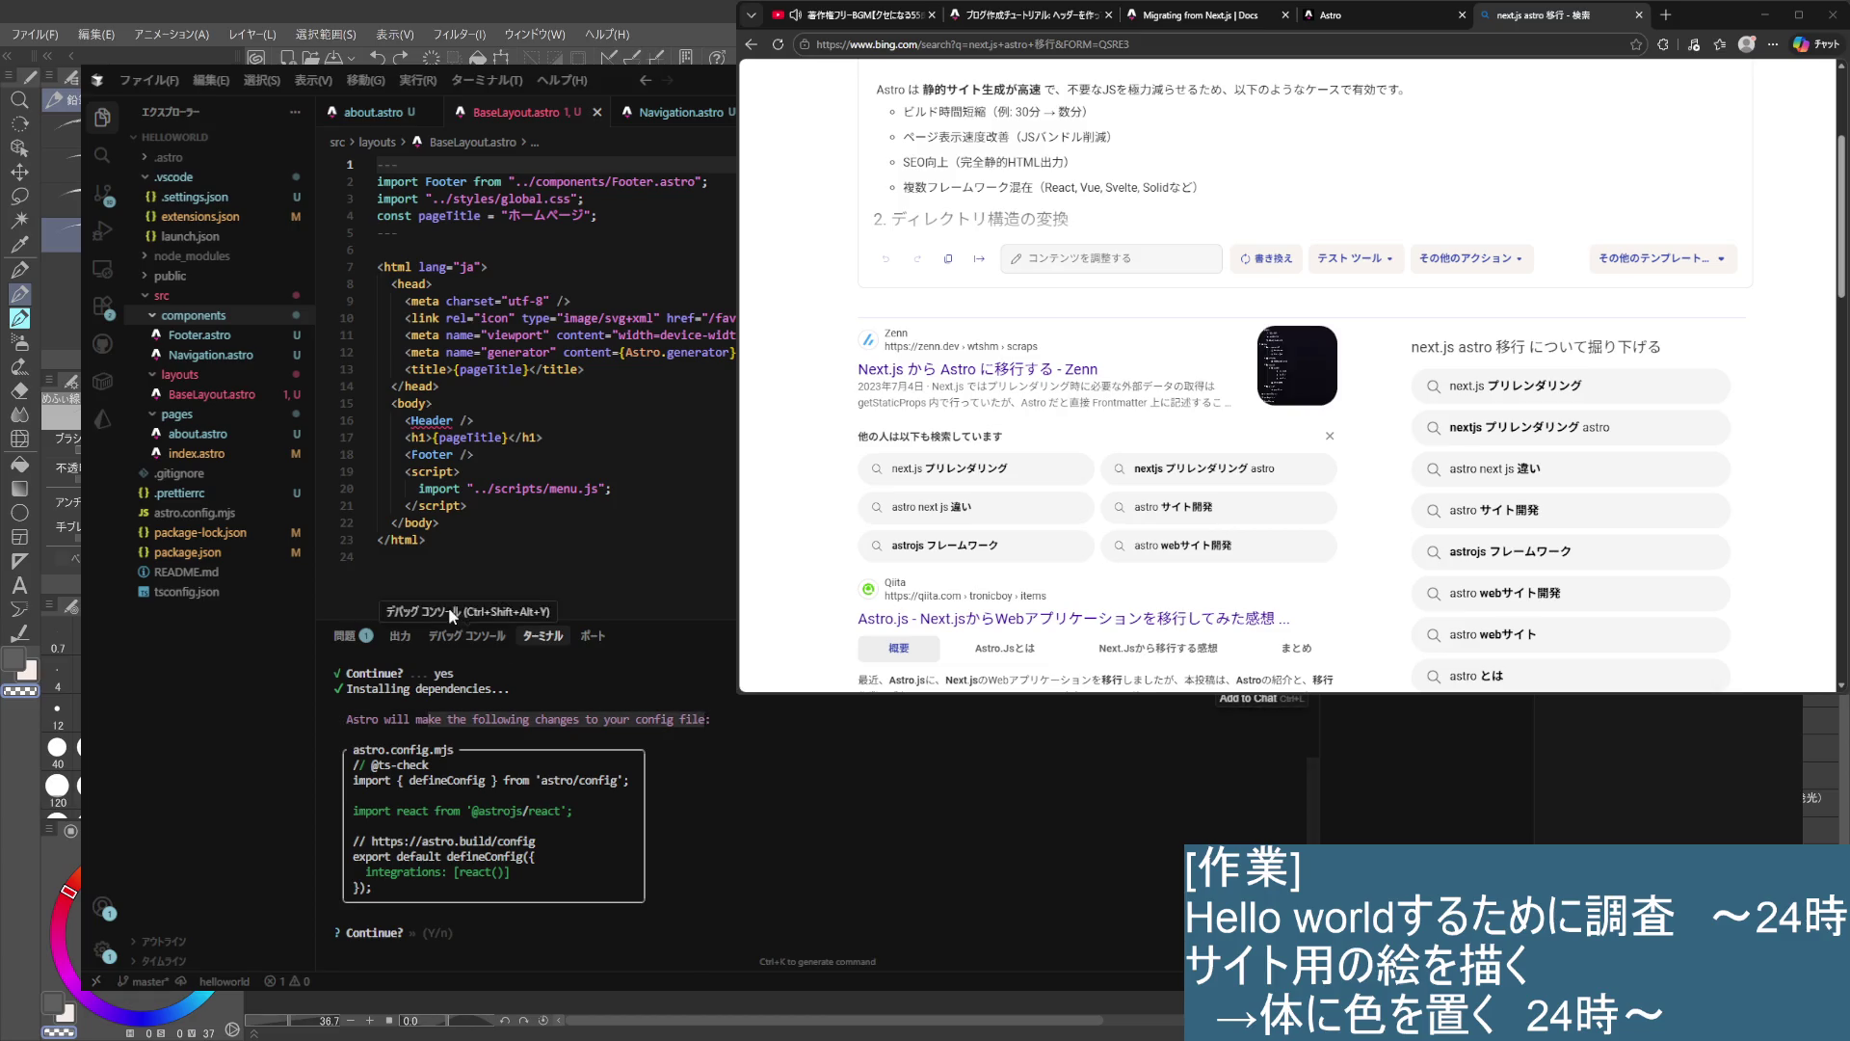
# - Open astro.config.mjs, try then undo an integrations edit, and save it reformatted with double quotes
pyautogui.click(222, 513)
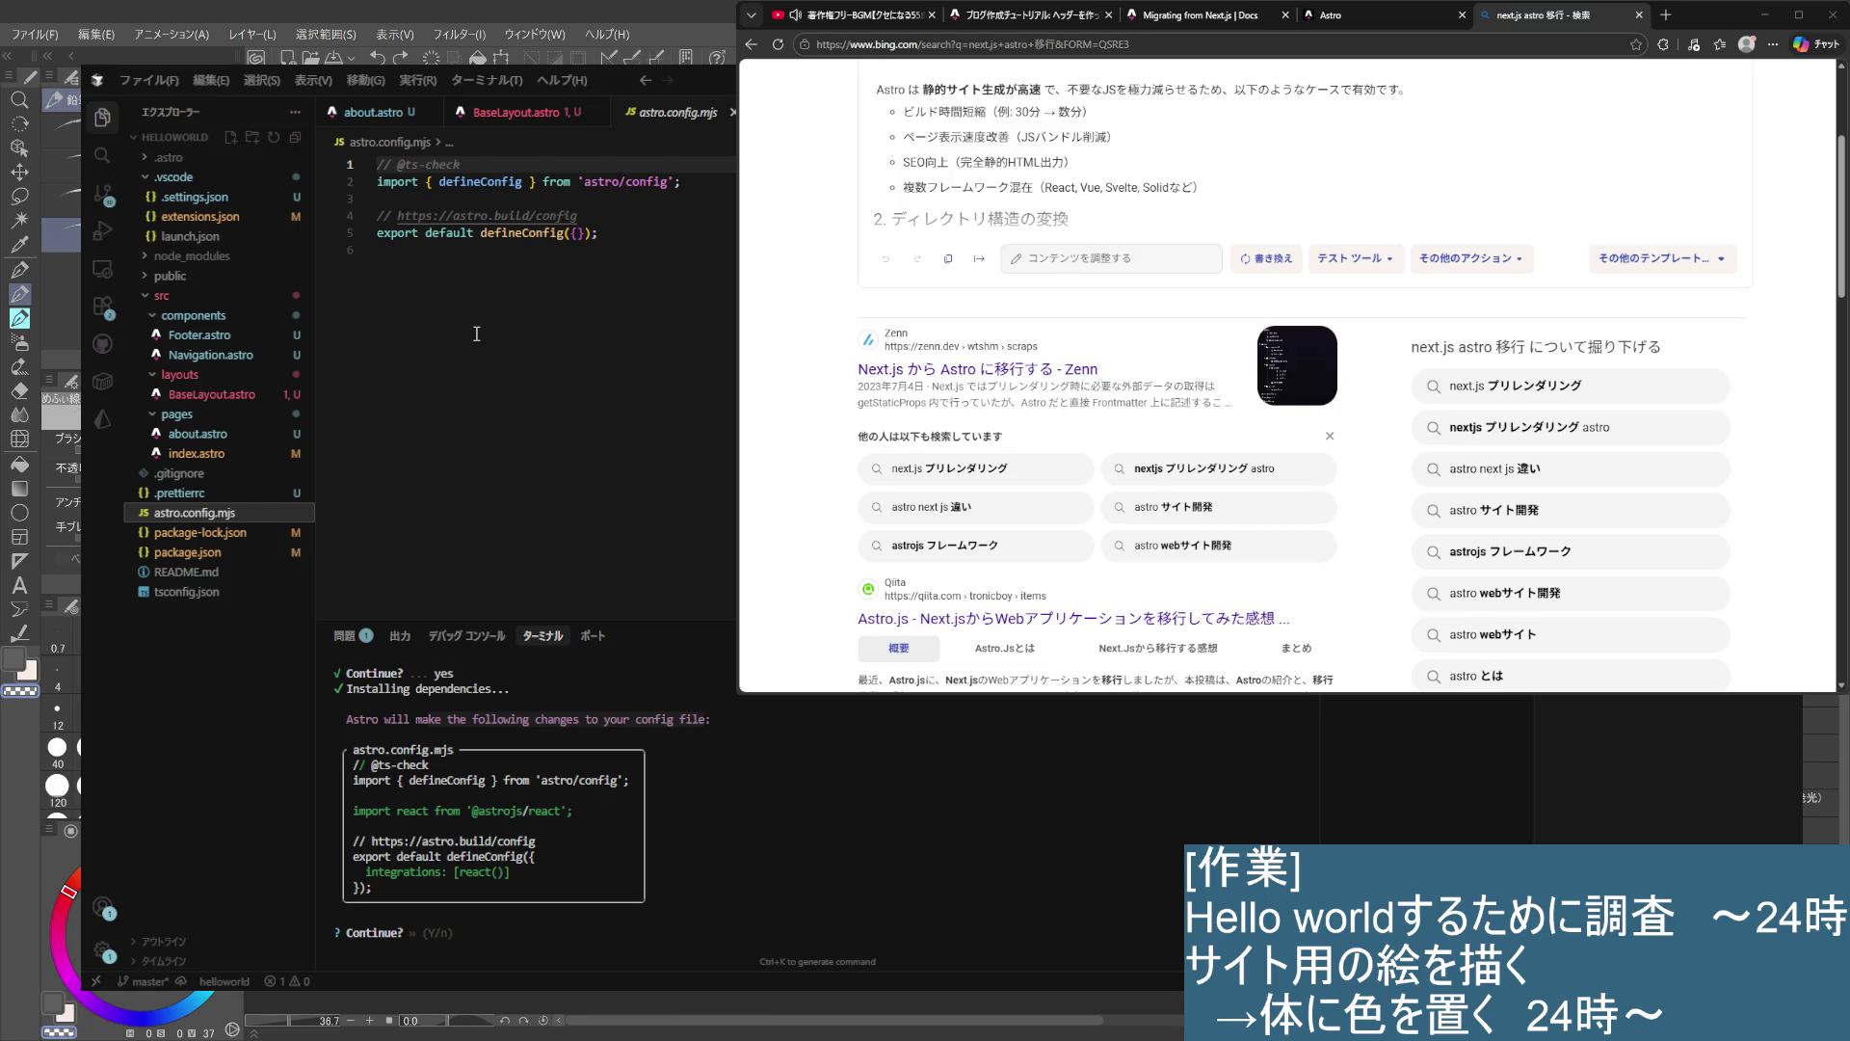
pyautogui.click(577, 232)
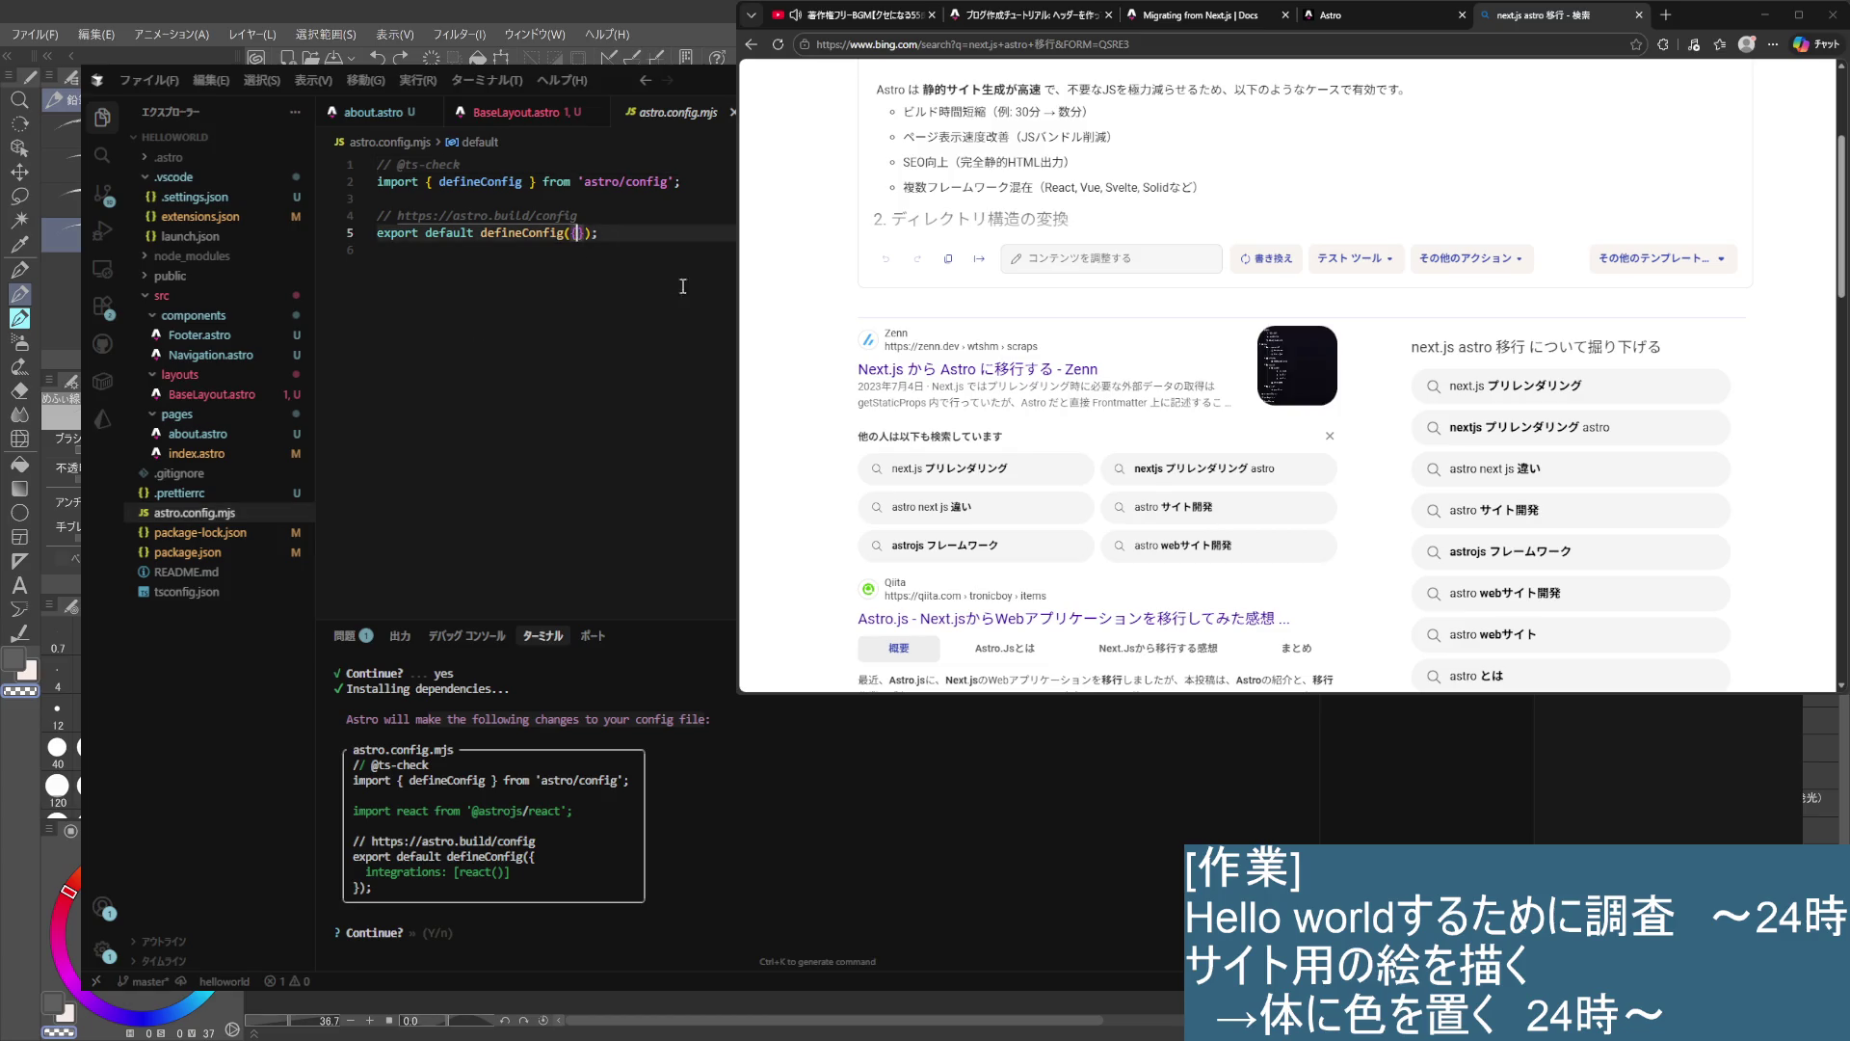
pyautogui.press('Return')
pyautogui.write('layouts: {')
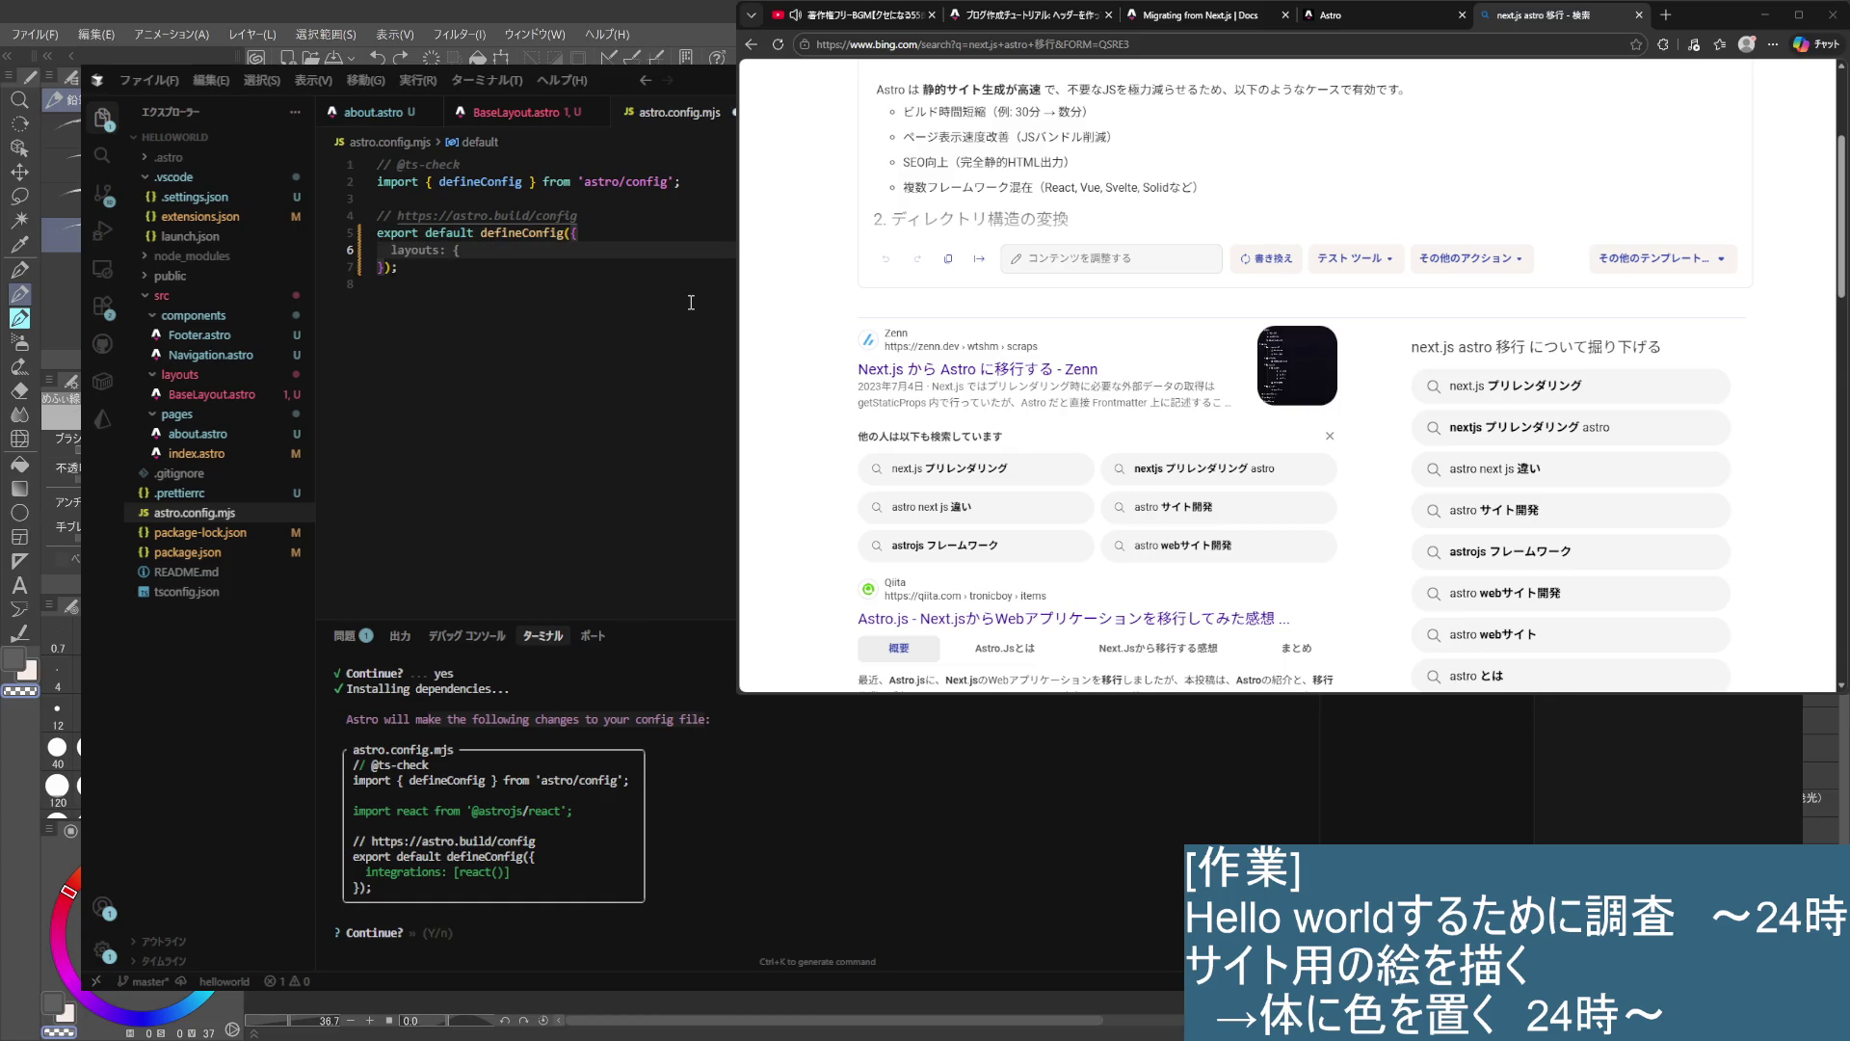
pyautogui.press('Tab')
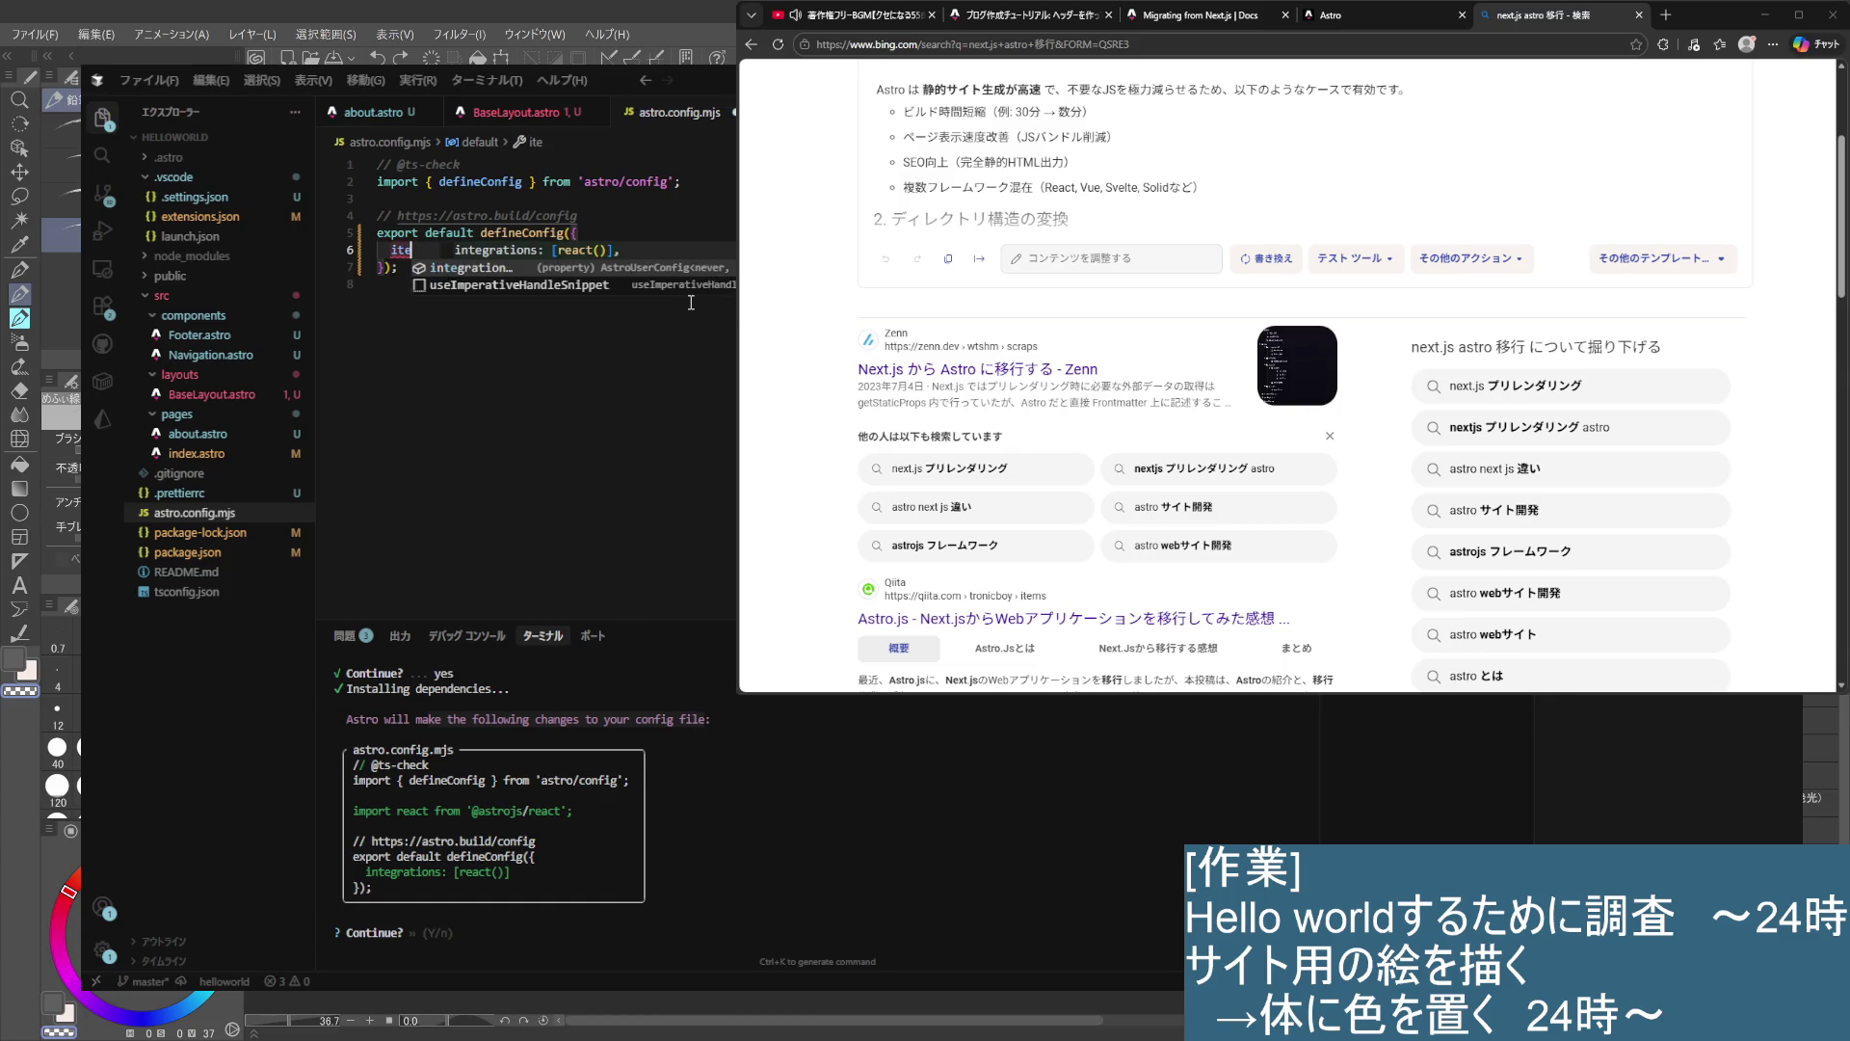
pyautogui.hotkey('ctrl', 's')
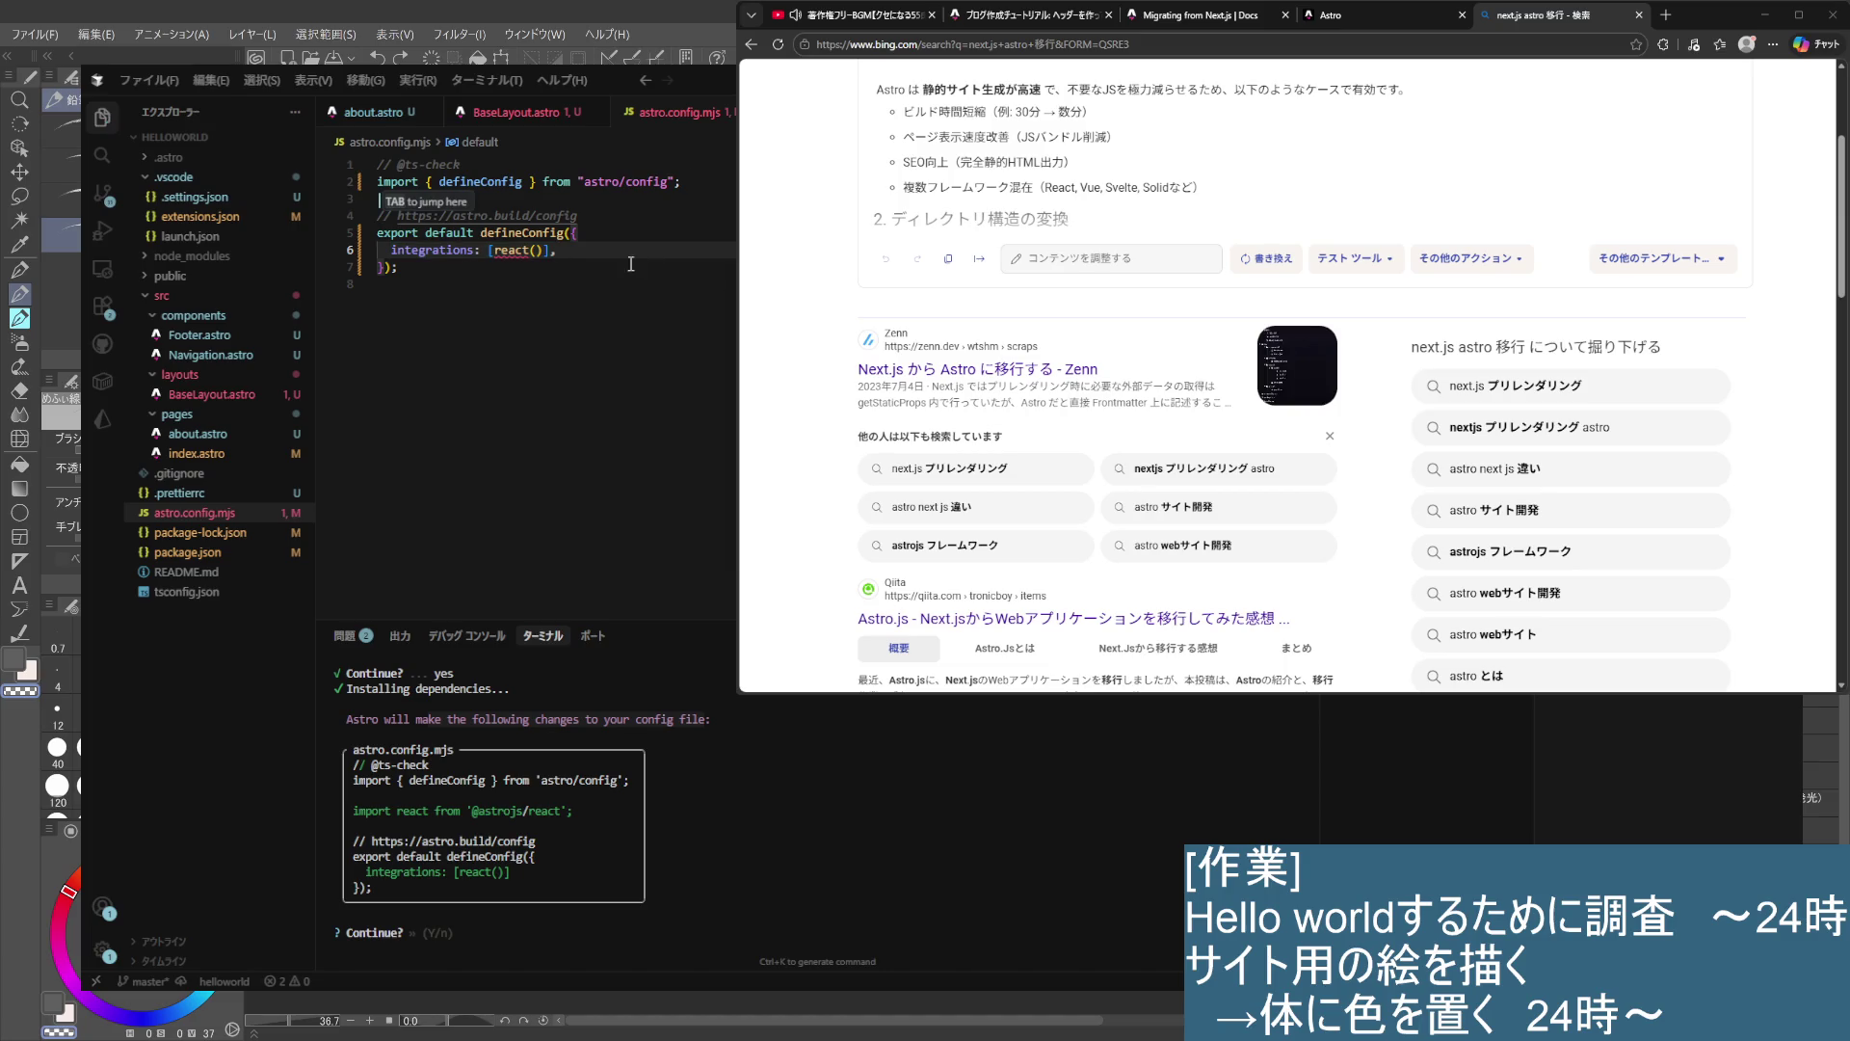
pyautogui.moveTo(531, 252)
pyautogui.hotkey('ctrl', 'z')
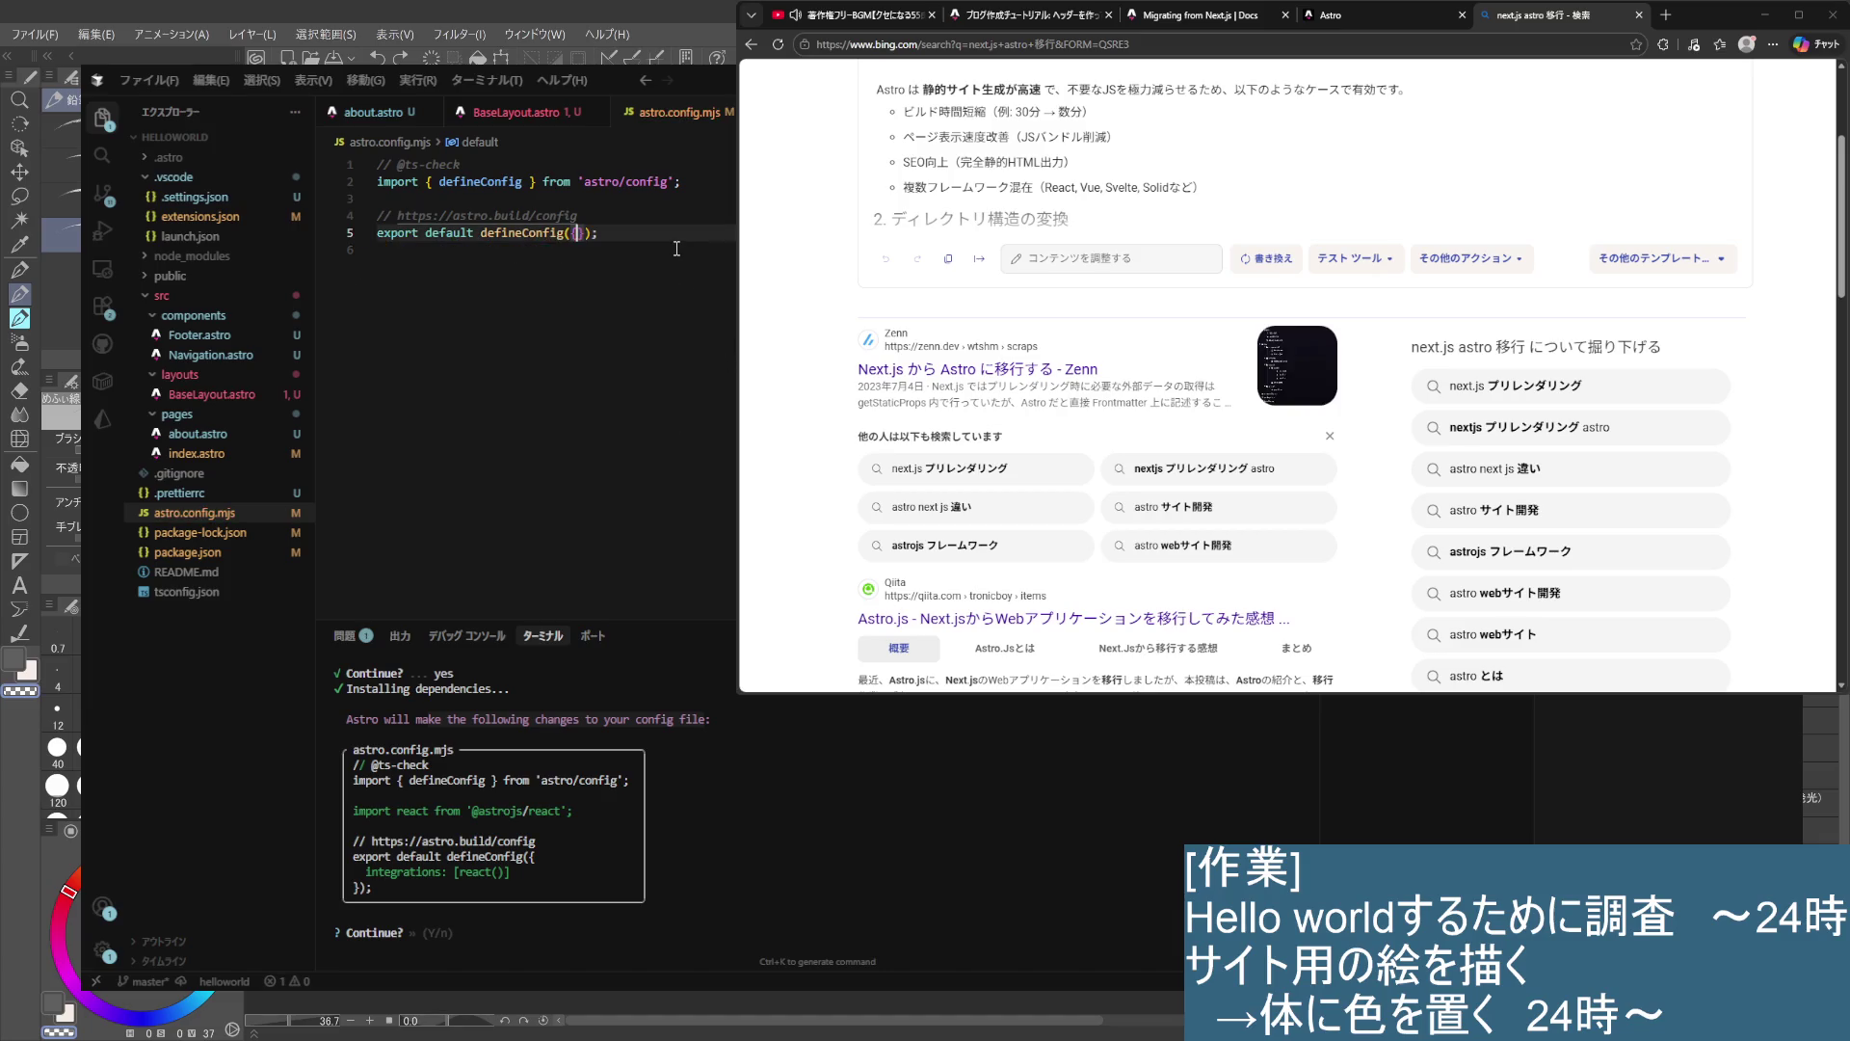
pyautogui.hotkey('ctrl', 's')
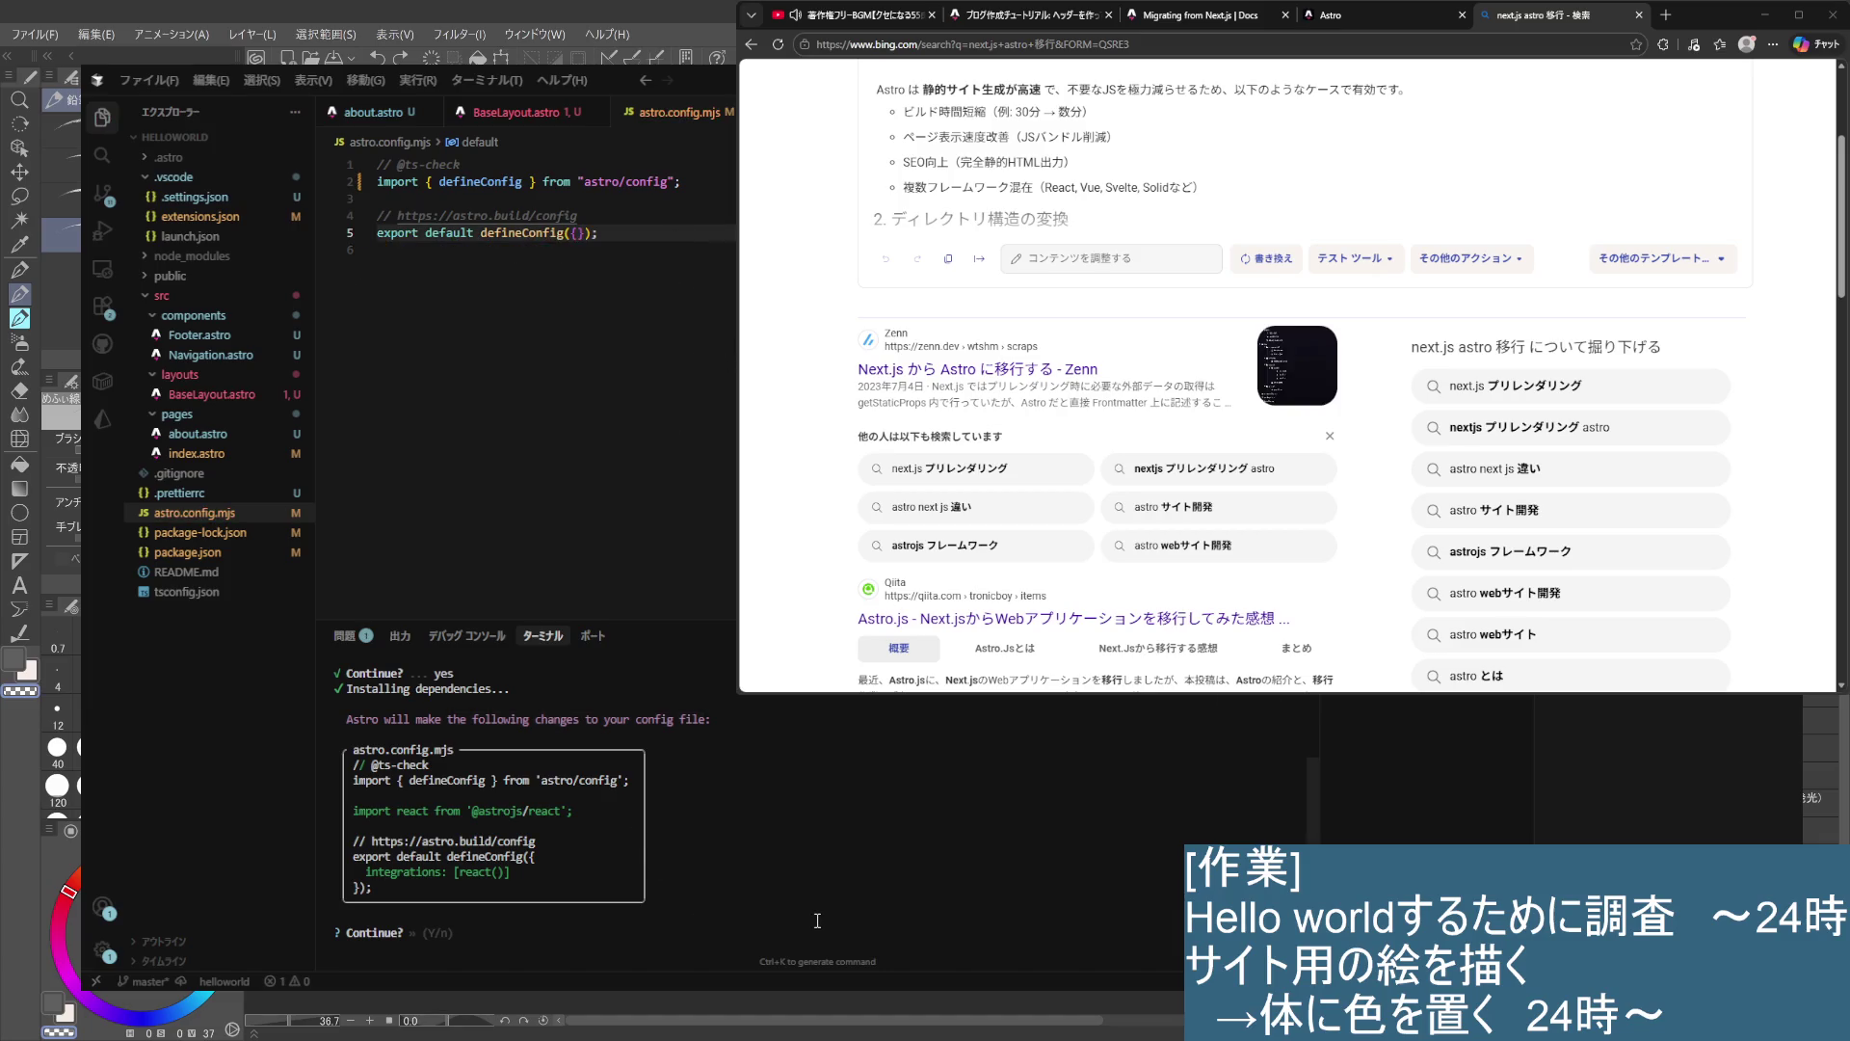
# - Approve Astro's proposed astro.config.mjs and tsconfig.json changes for the React integration
pyautogui.click(817, 920)
pyautogui.press('Return')
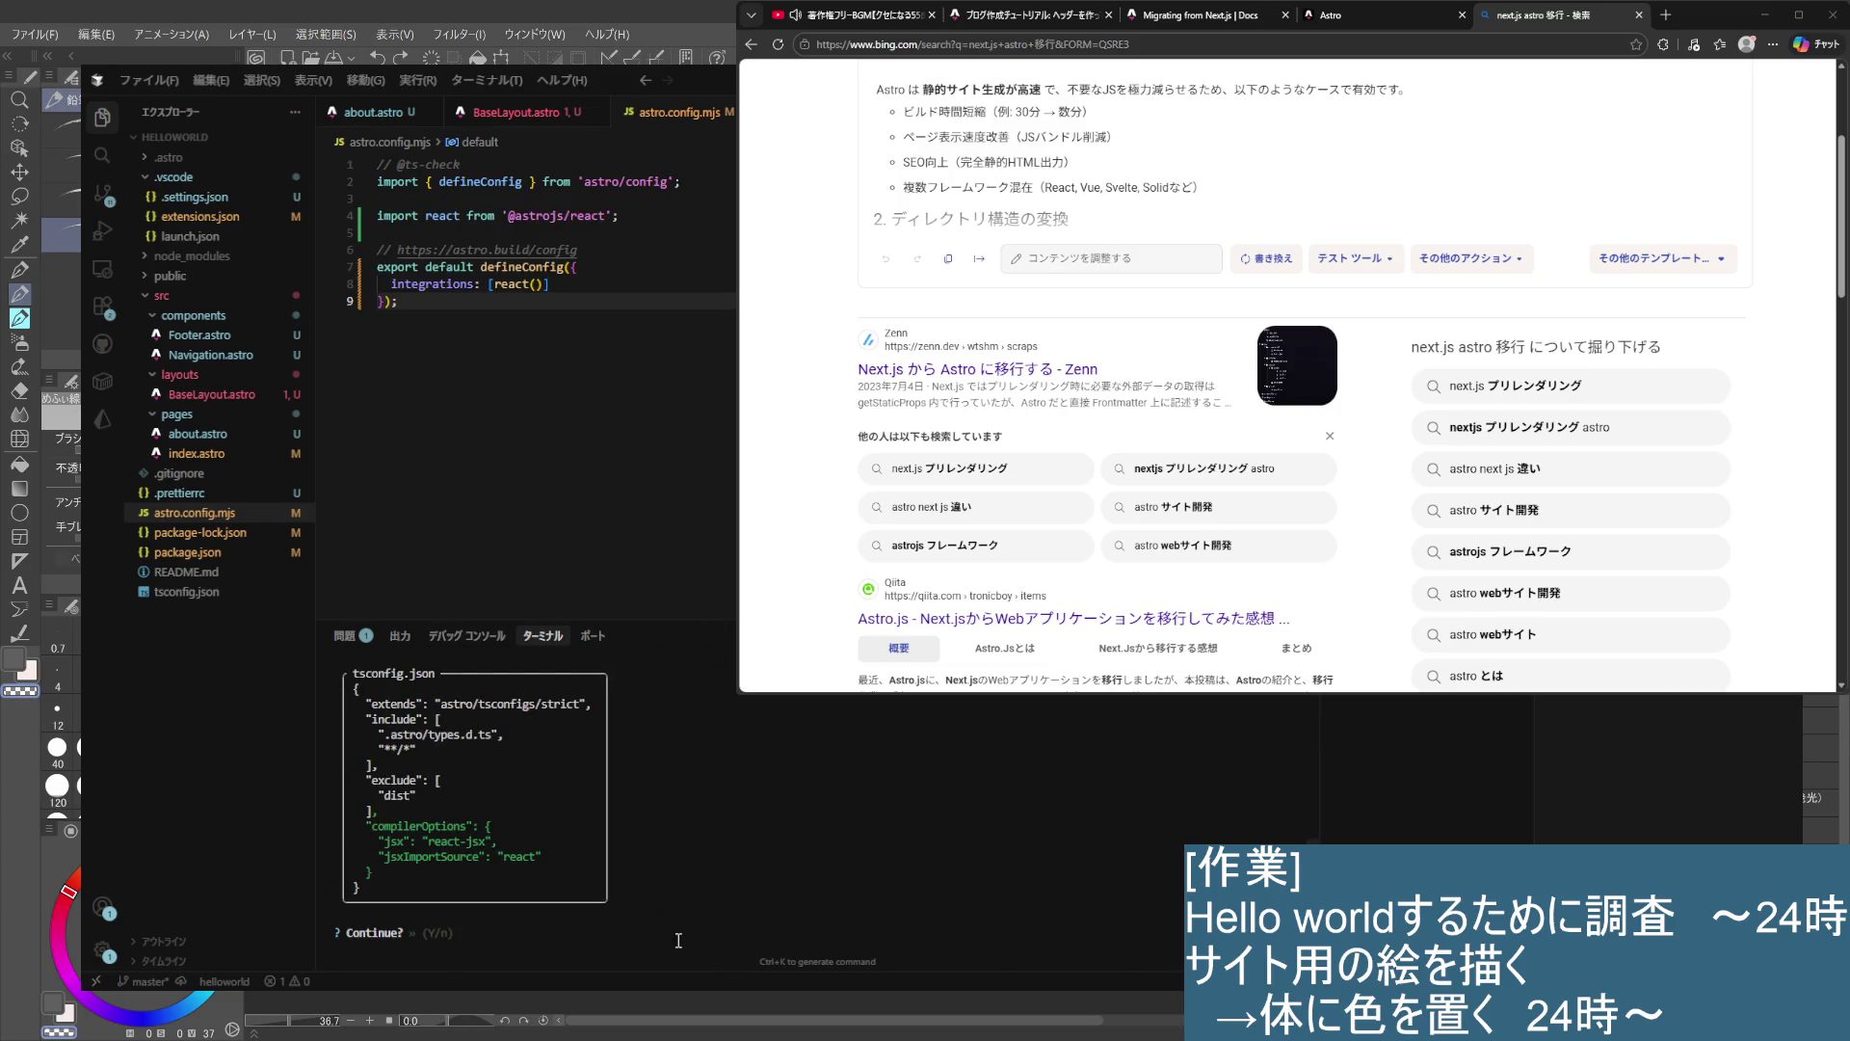
pyautogui.scroll(1, 585, 755)
pyautogui.press('Return')
pyautogui.press('Return')
pyautogui.press('Return')
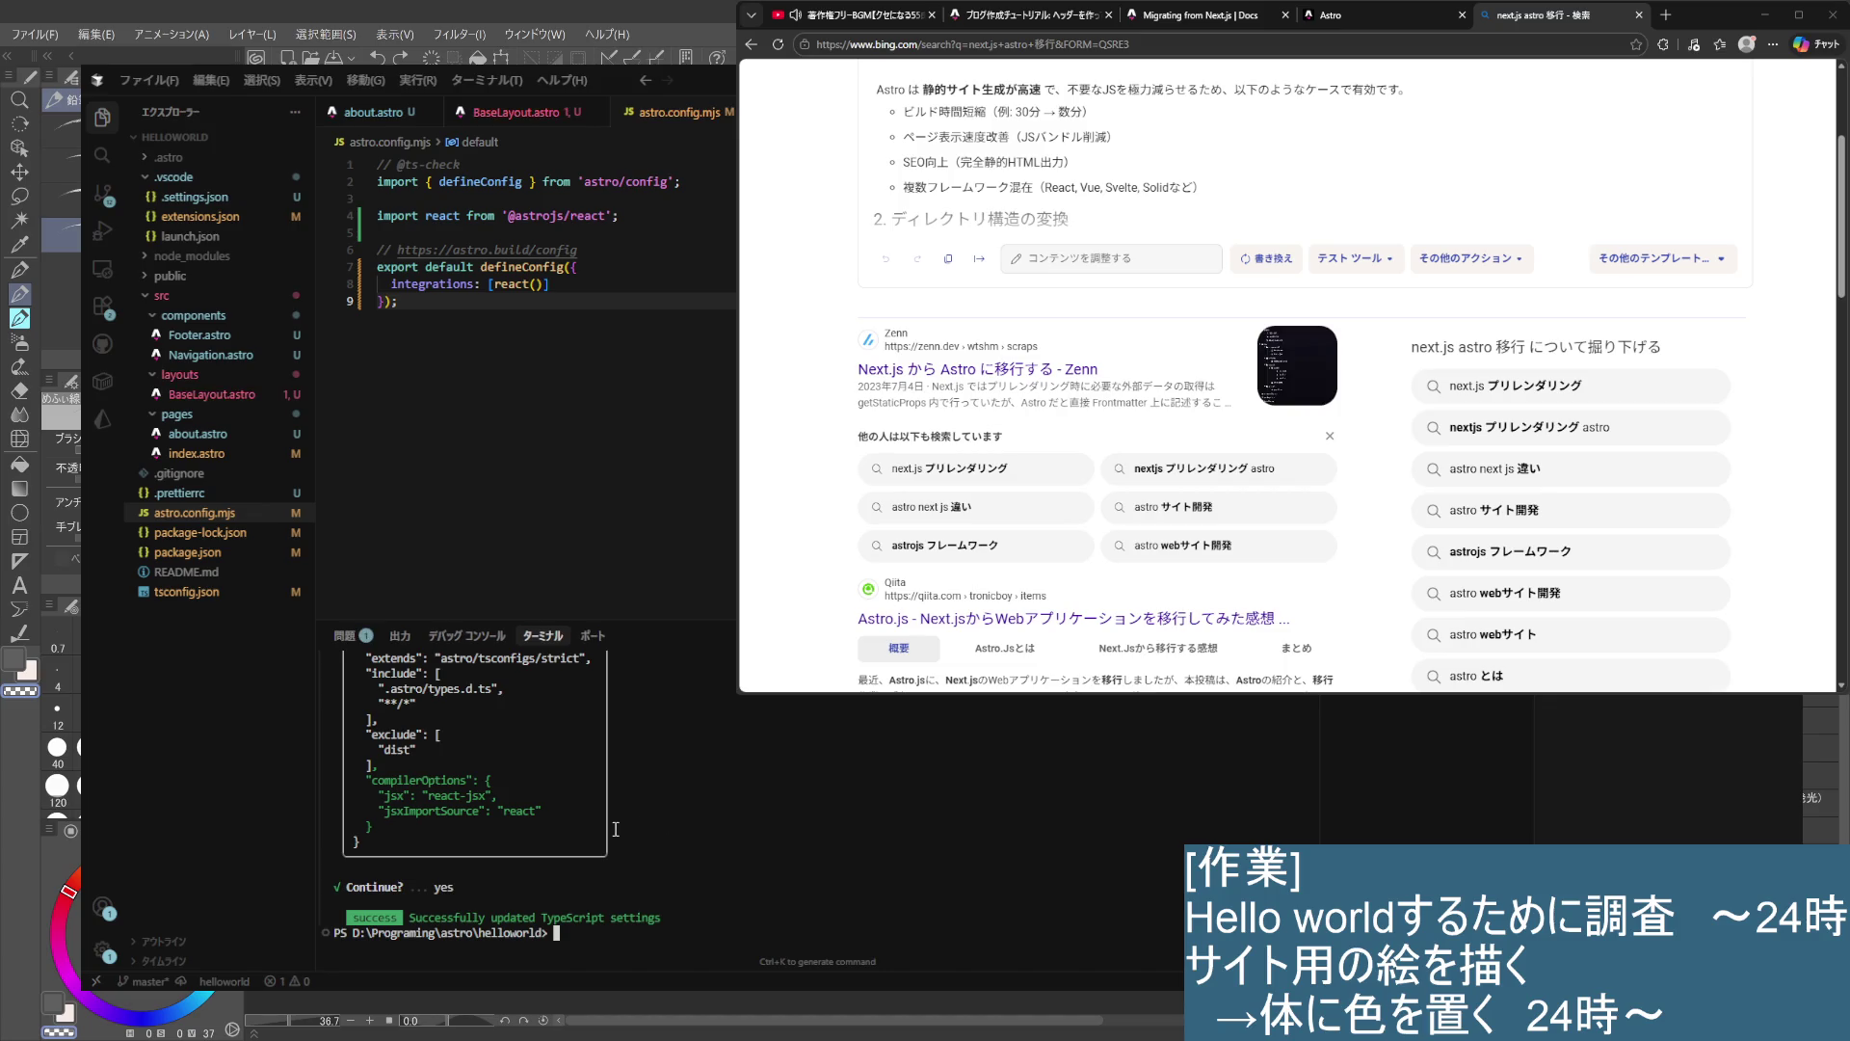
# - Save astro.config.mjs without the trailing comma and start a new file in components
pyautogui.click(518, 491)
pyautogui.hotkey('ctrl', 's')
pyautogui.hotkey('ctrl', 'z')
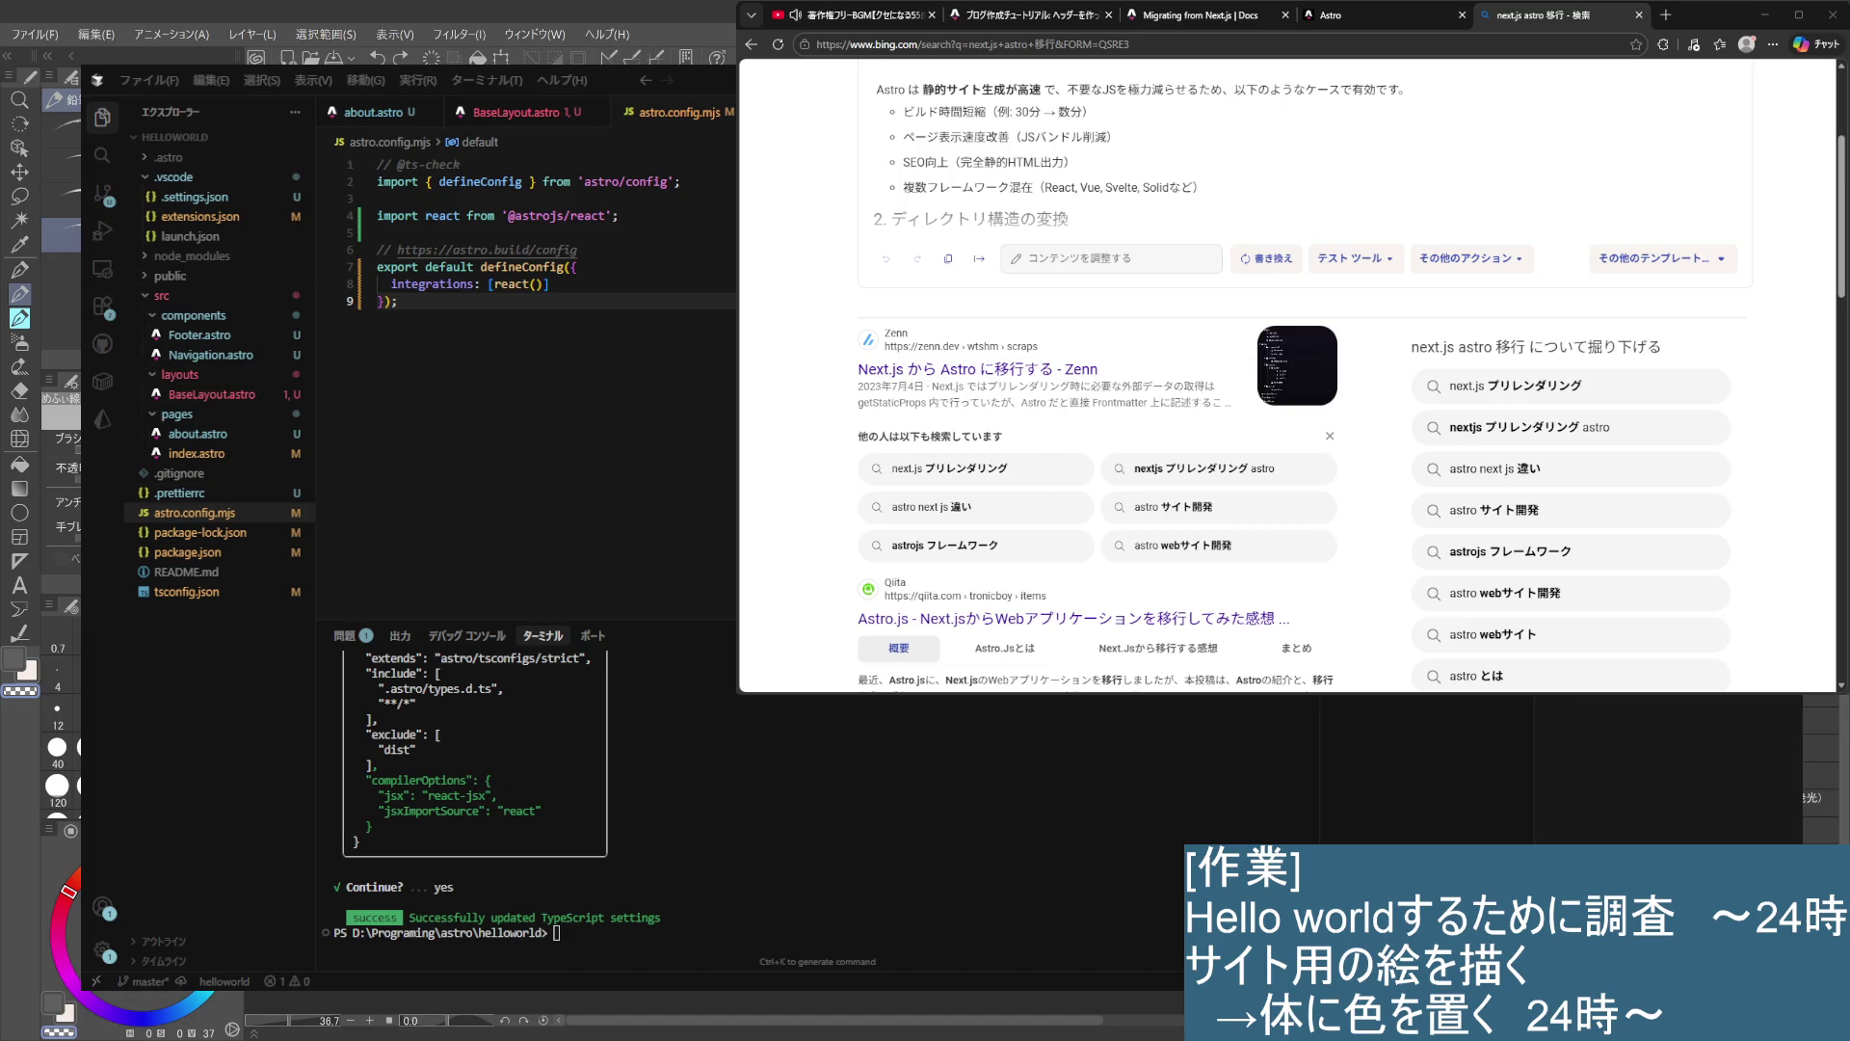
pyautogui.rightClick(194, 322)
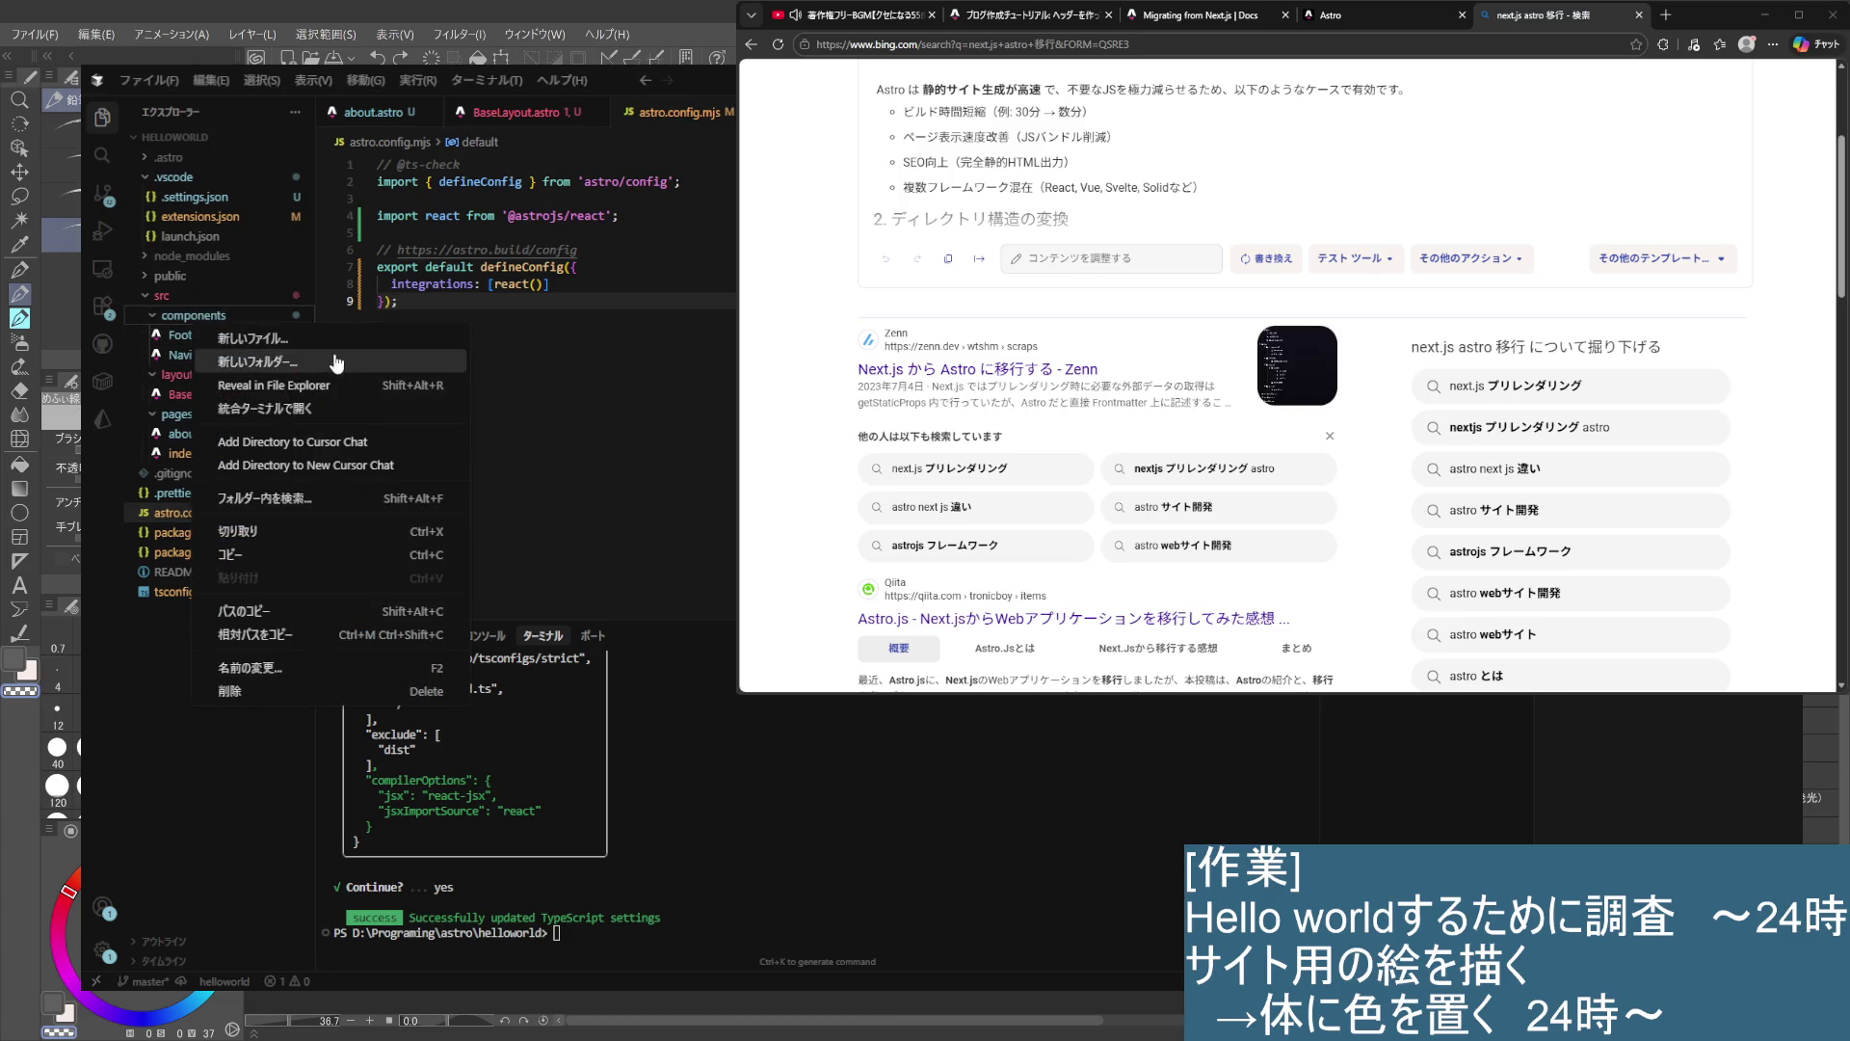
pyautogui.click(317, 342)
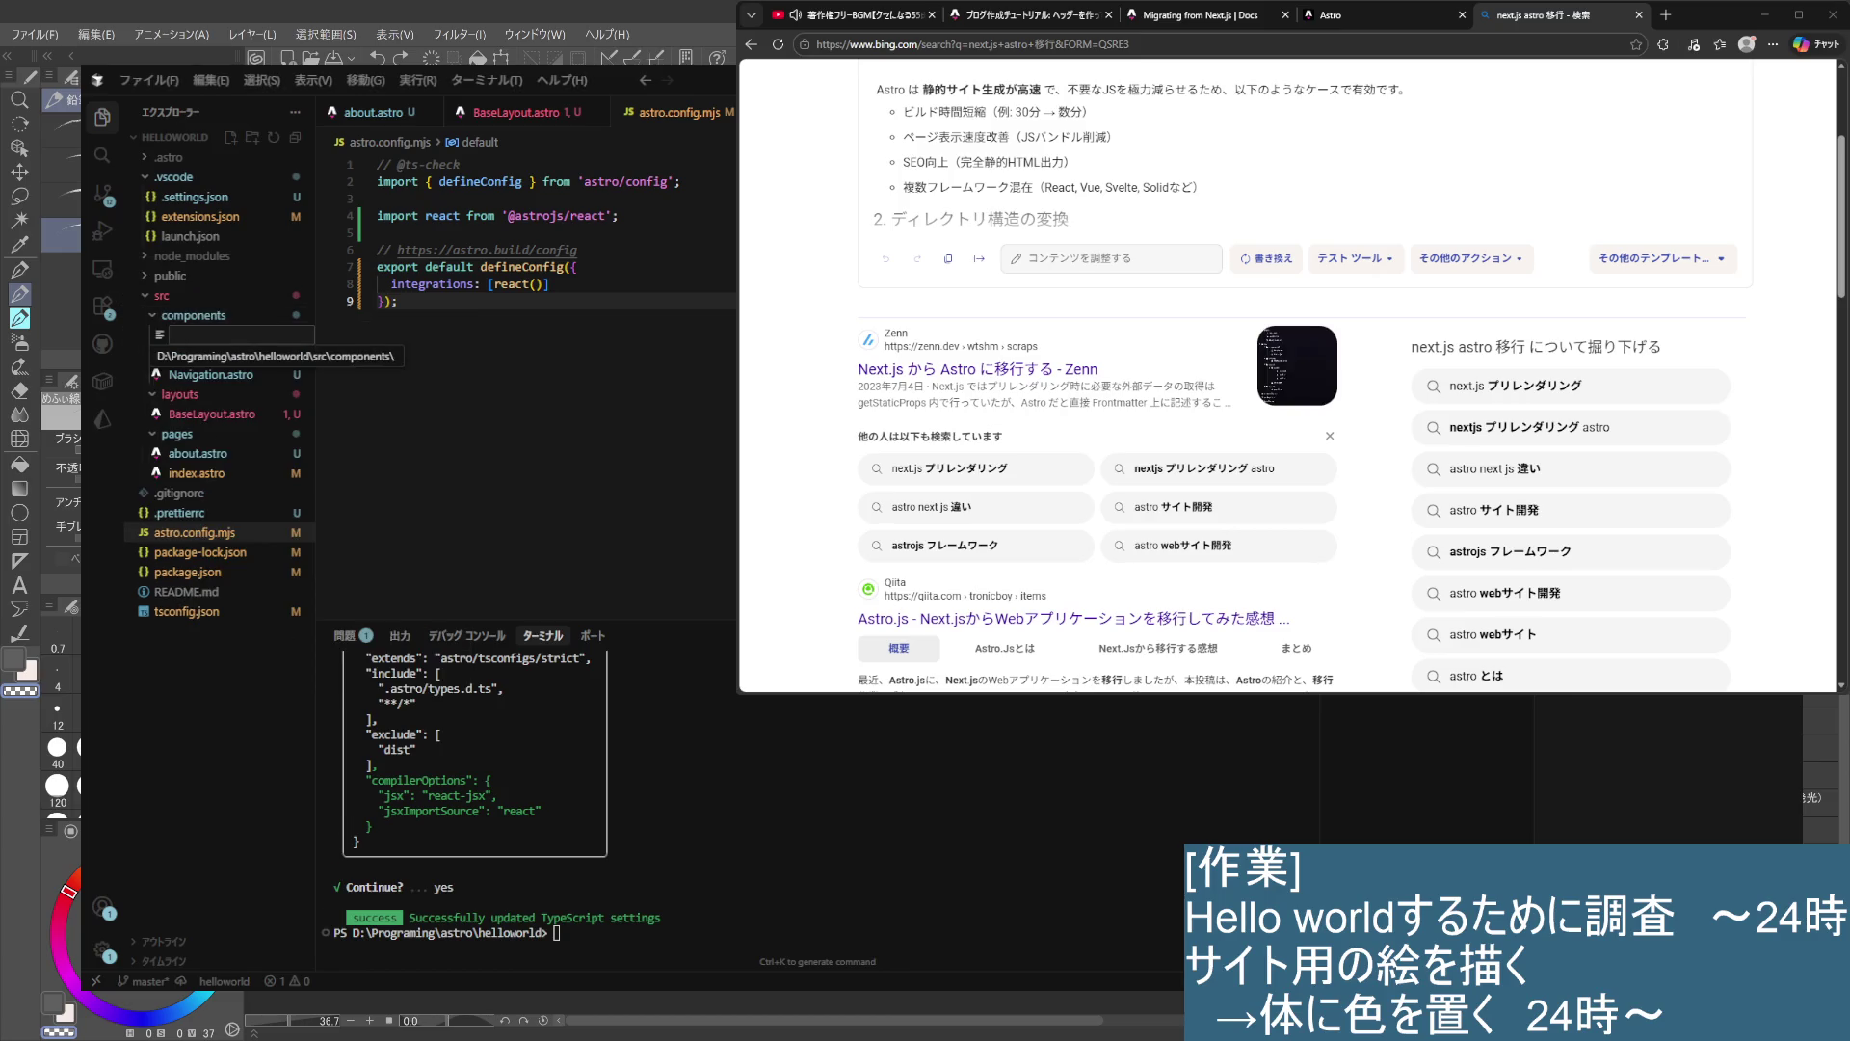
# - Create Hello.tsx exporting a Hello component that returns <div>Hello World</div>, then open index.astro
pyautogui.write('cH')
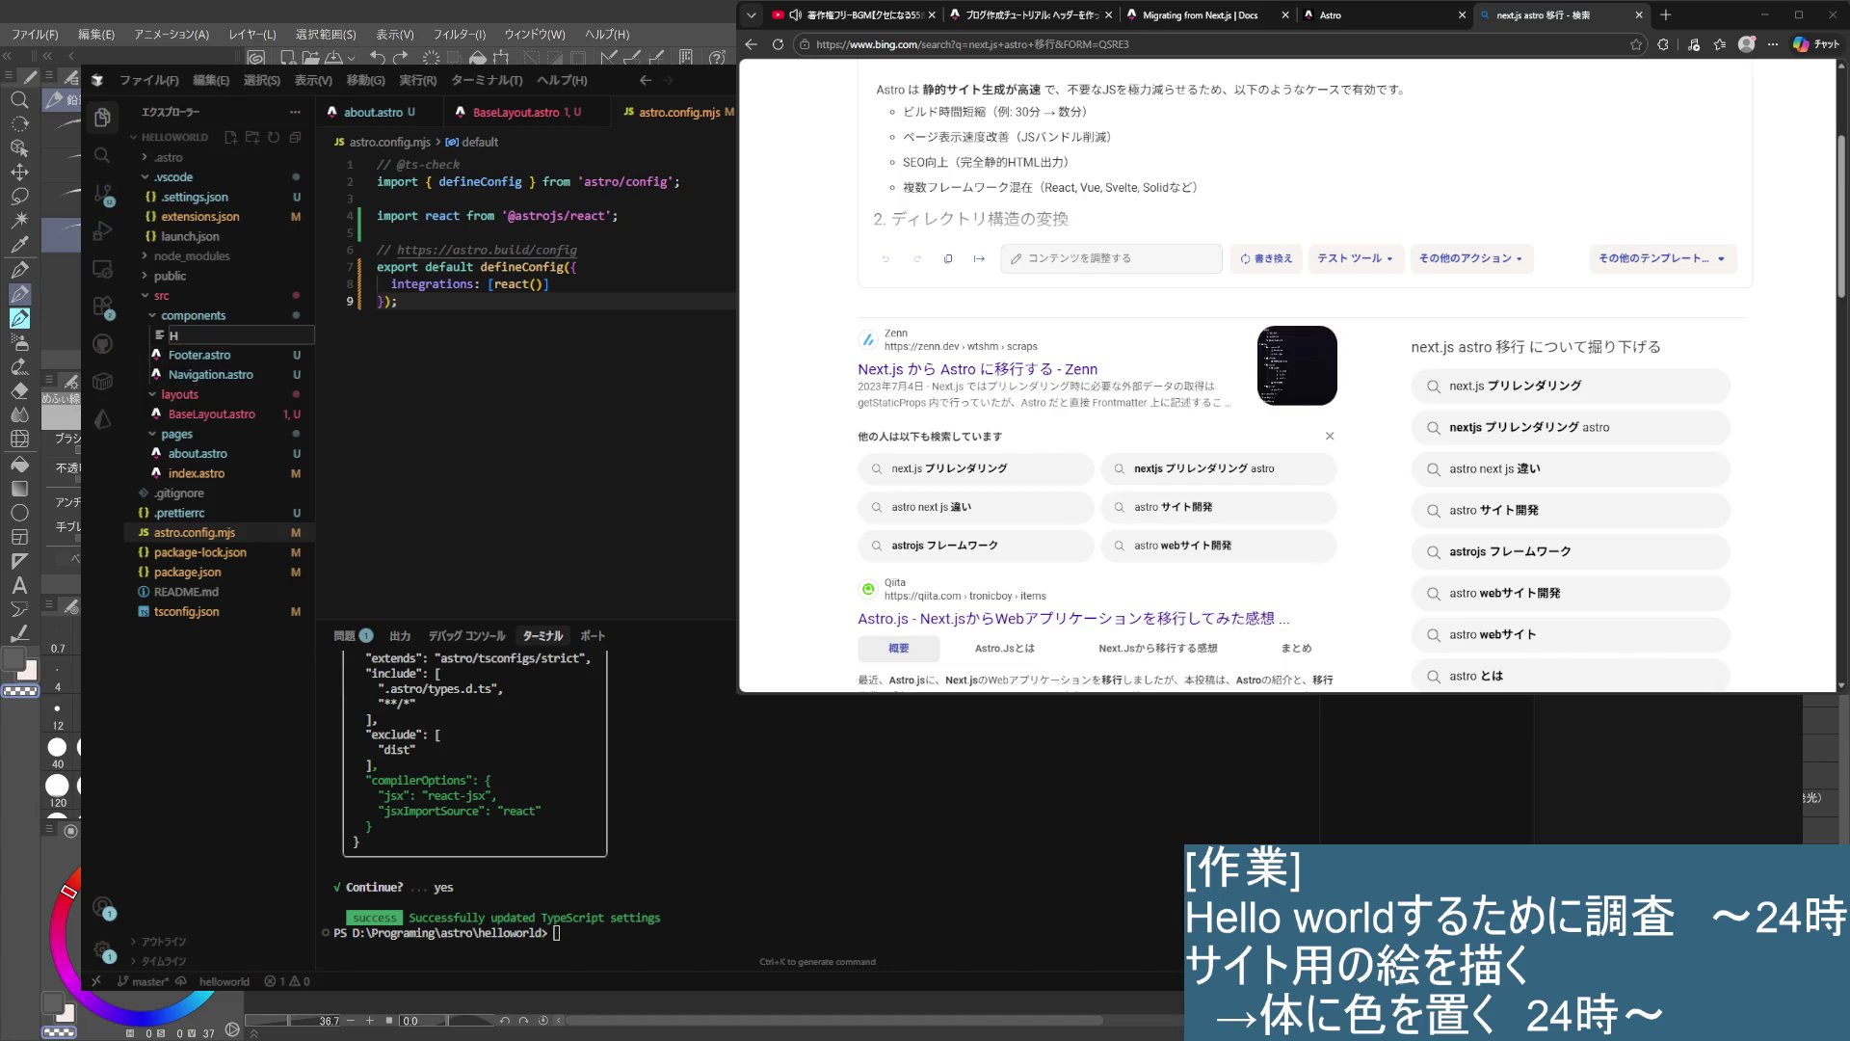
pyautogui.write('ello.tsx')
pyautogui.press('Escape')
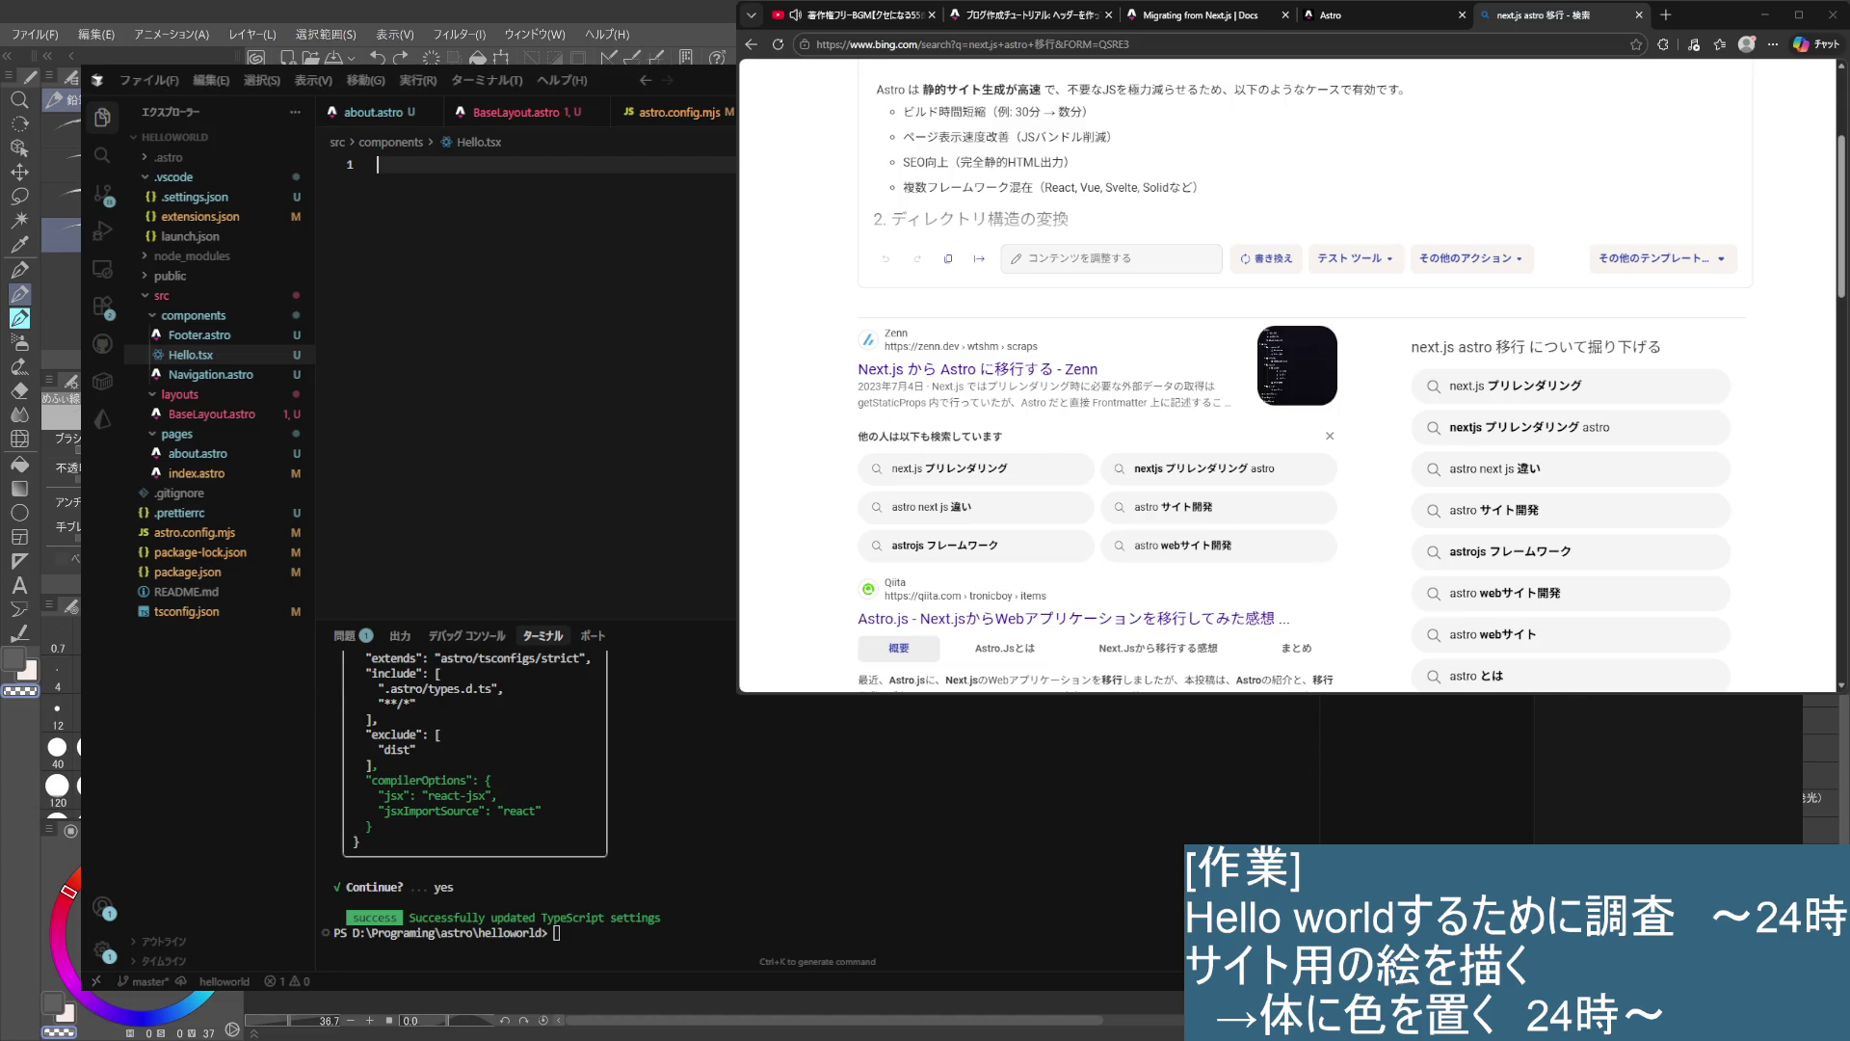
pyautogui.write('export')
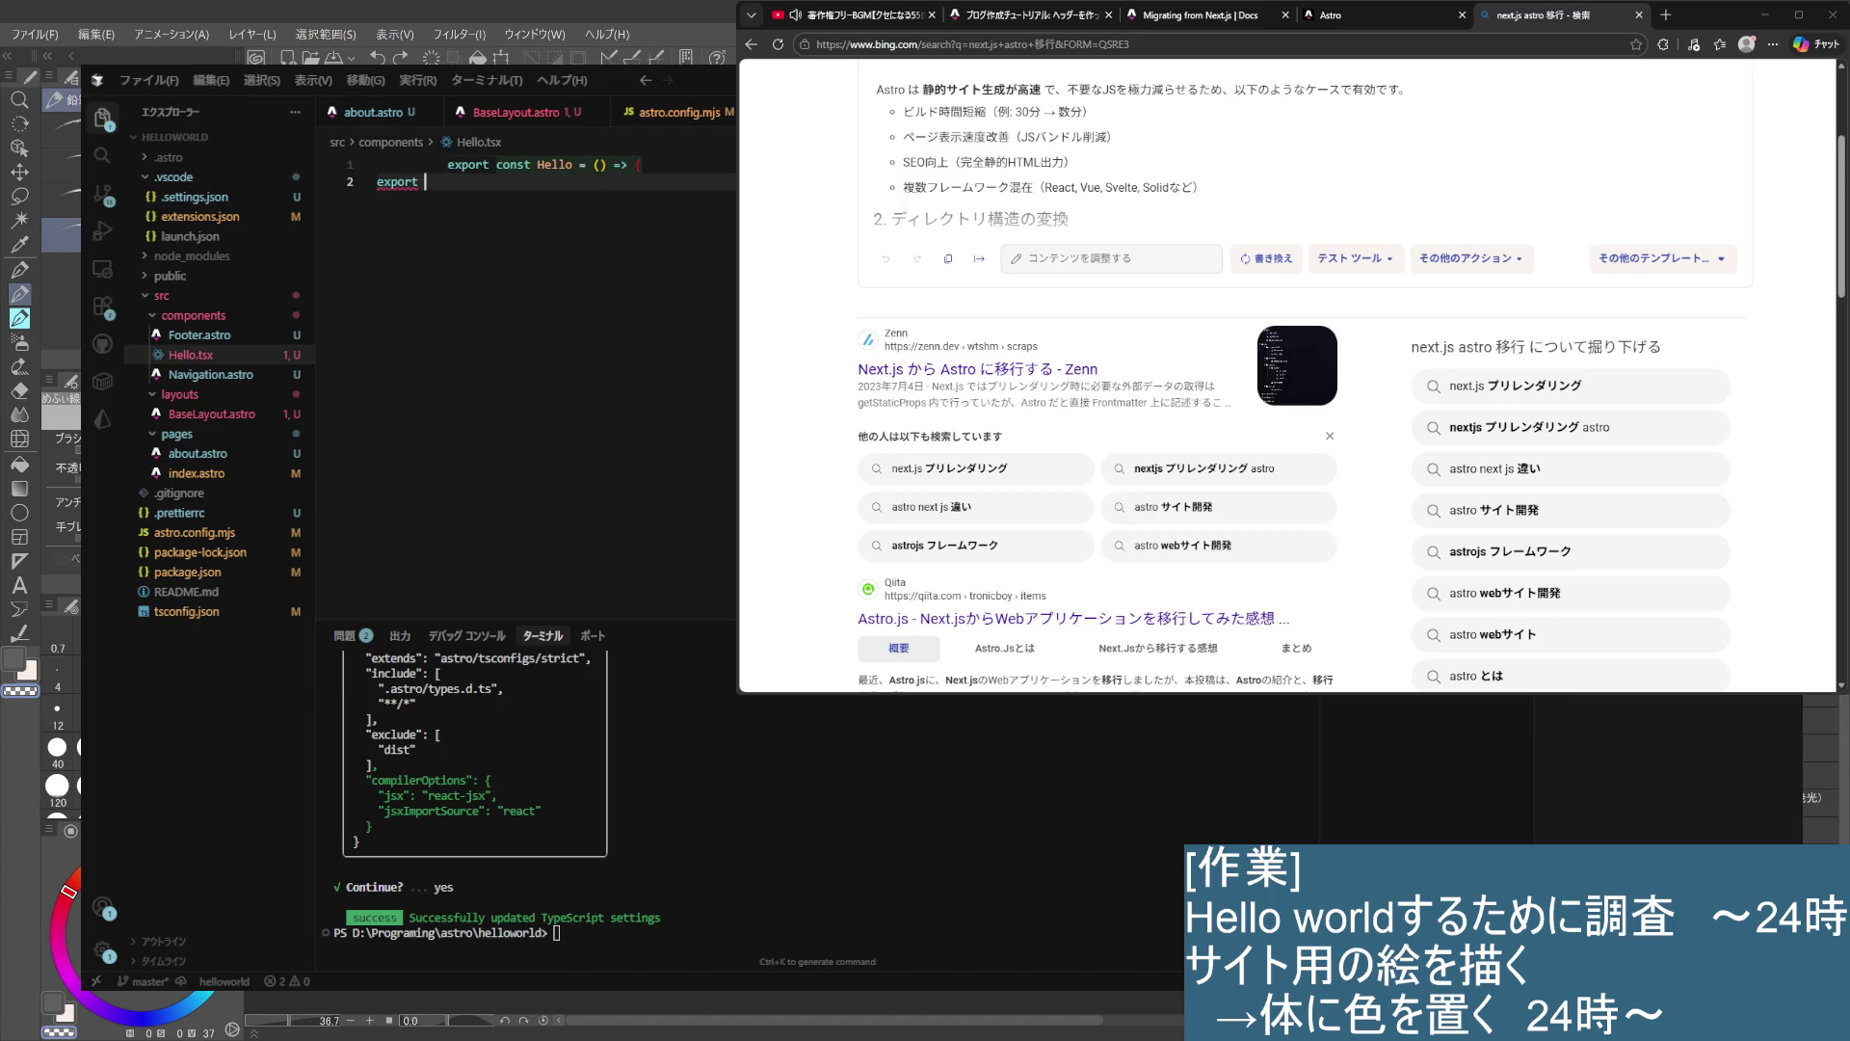
pyautogui.press('Tab')
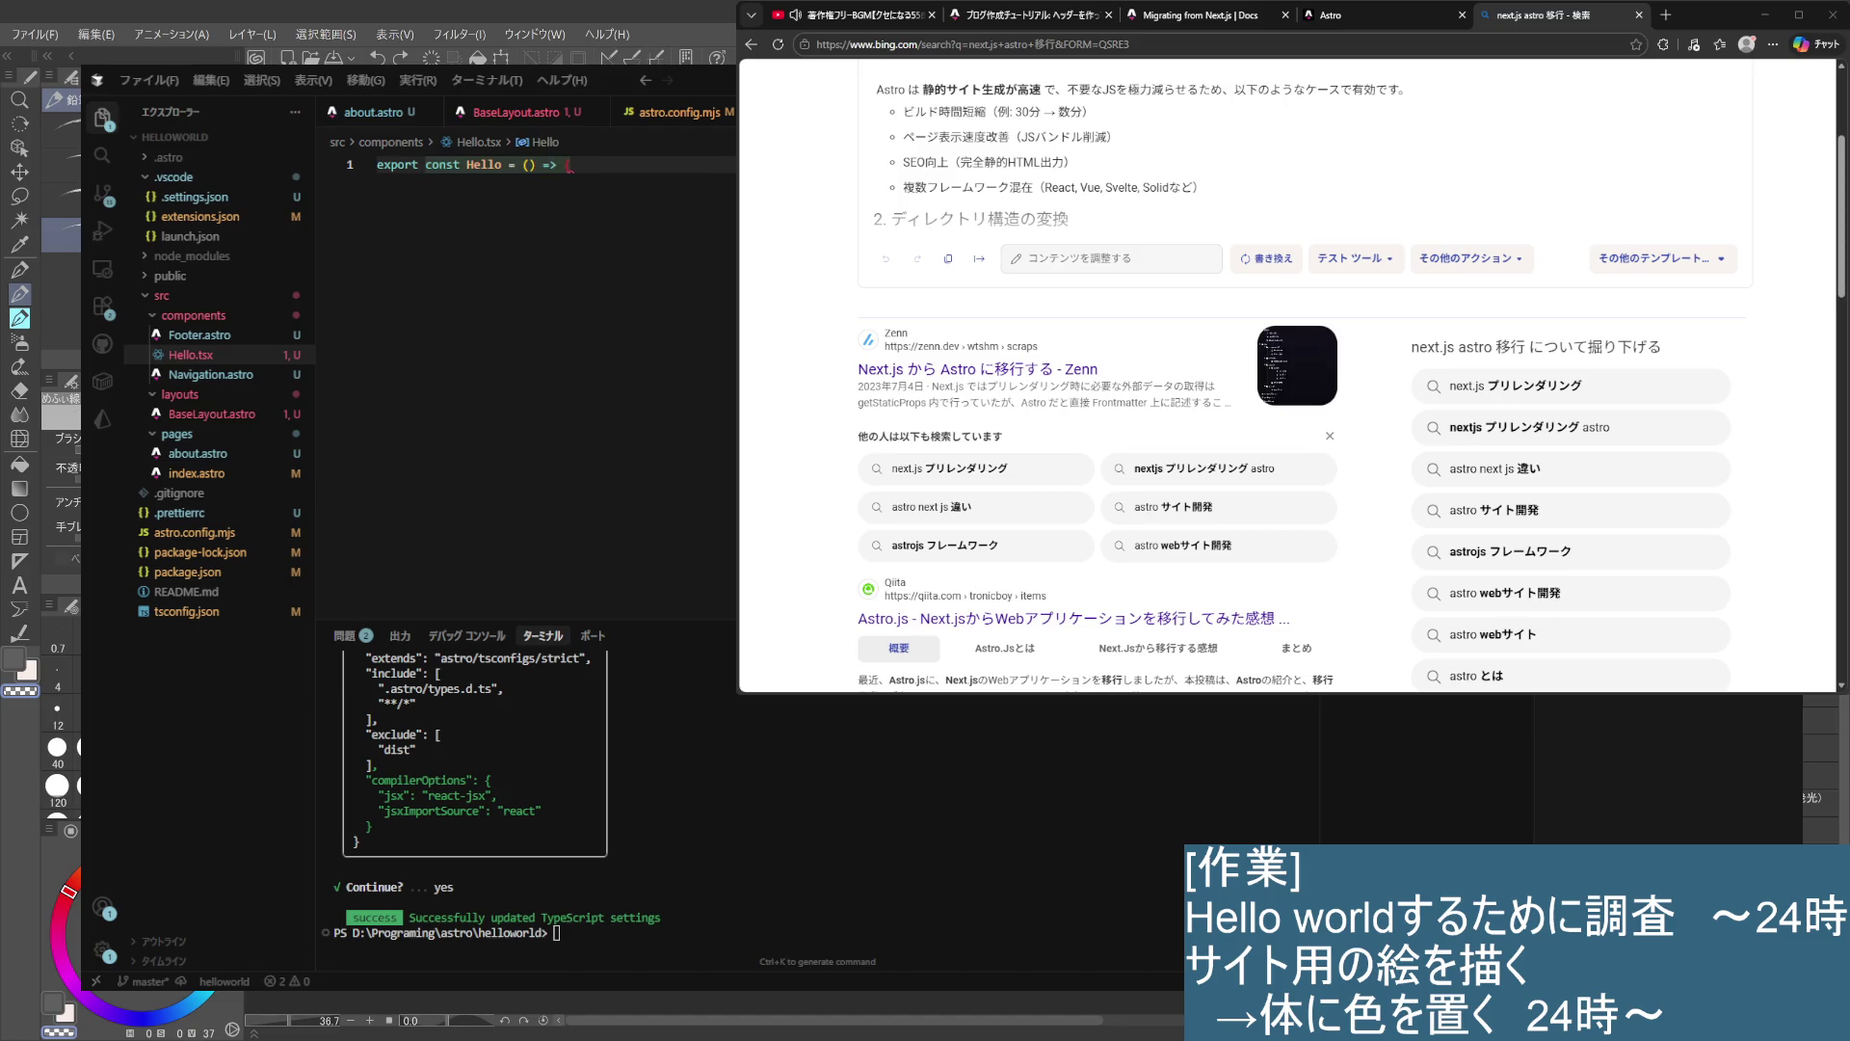
pyautogui.press('BackSpace')
pyautogui.write('{')
pyautogui.press('Tab')
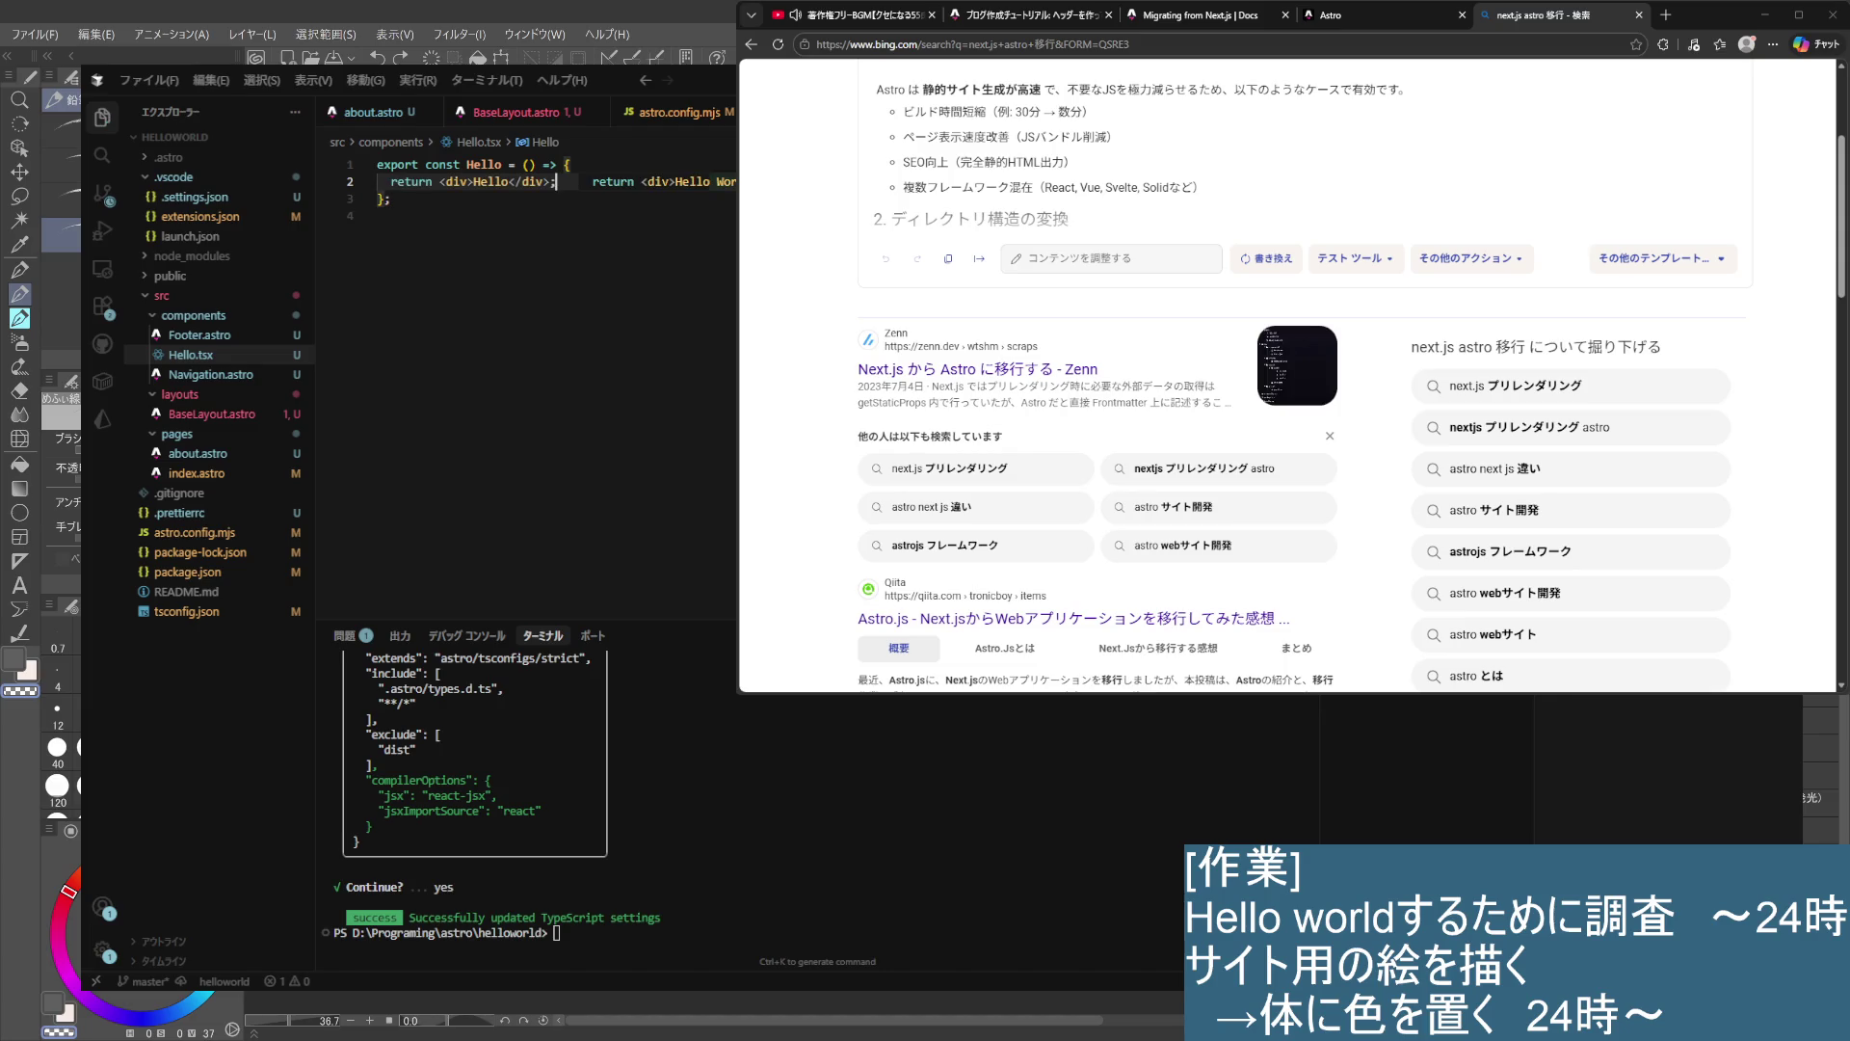
pyautogui.press('Tab')
pyautogui.click(632, 507)
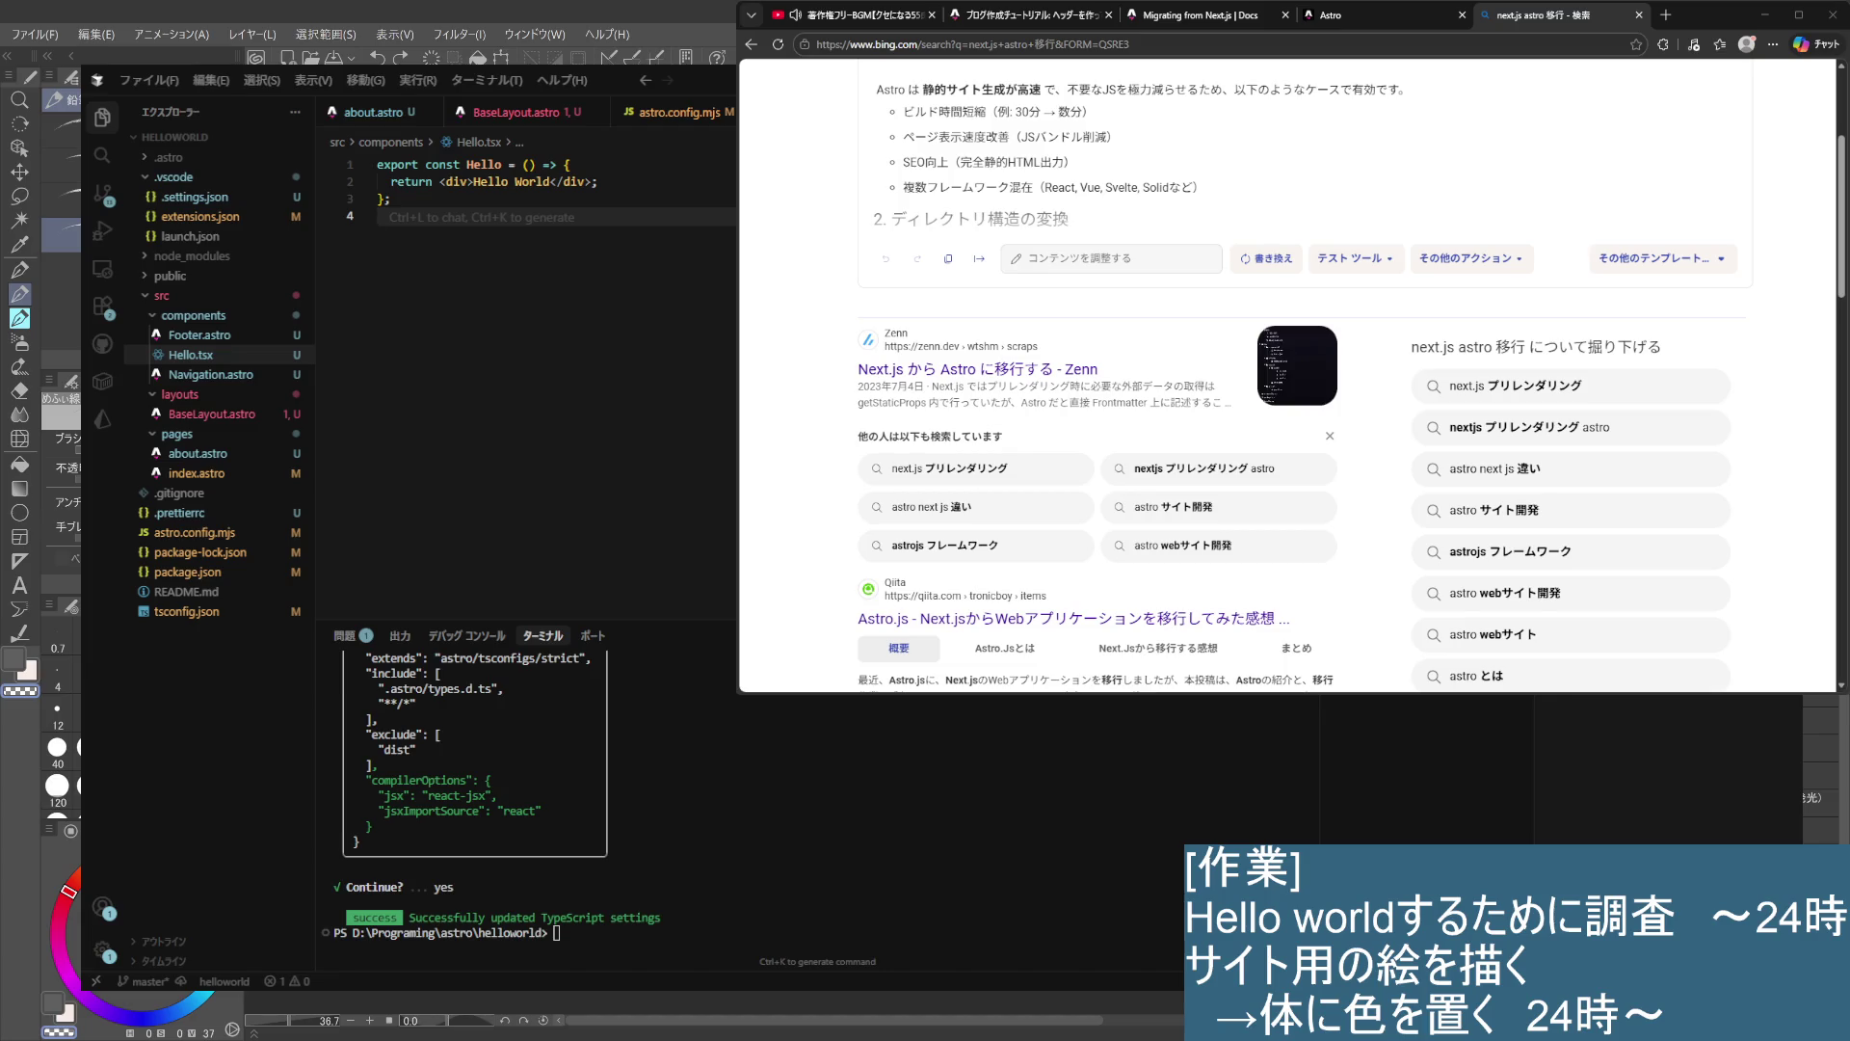
pyautogui.click(235, 477)
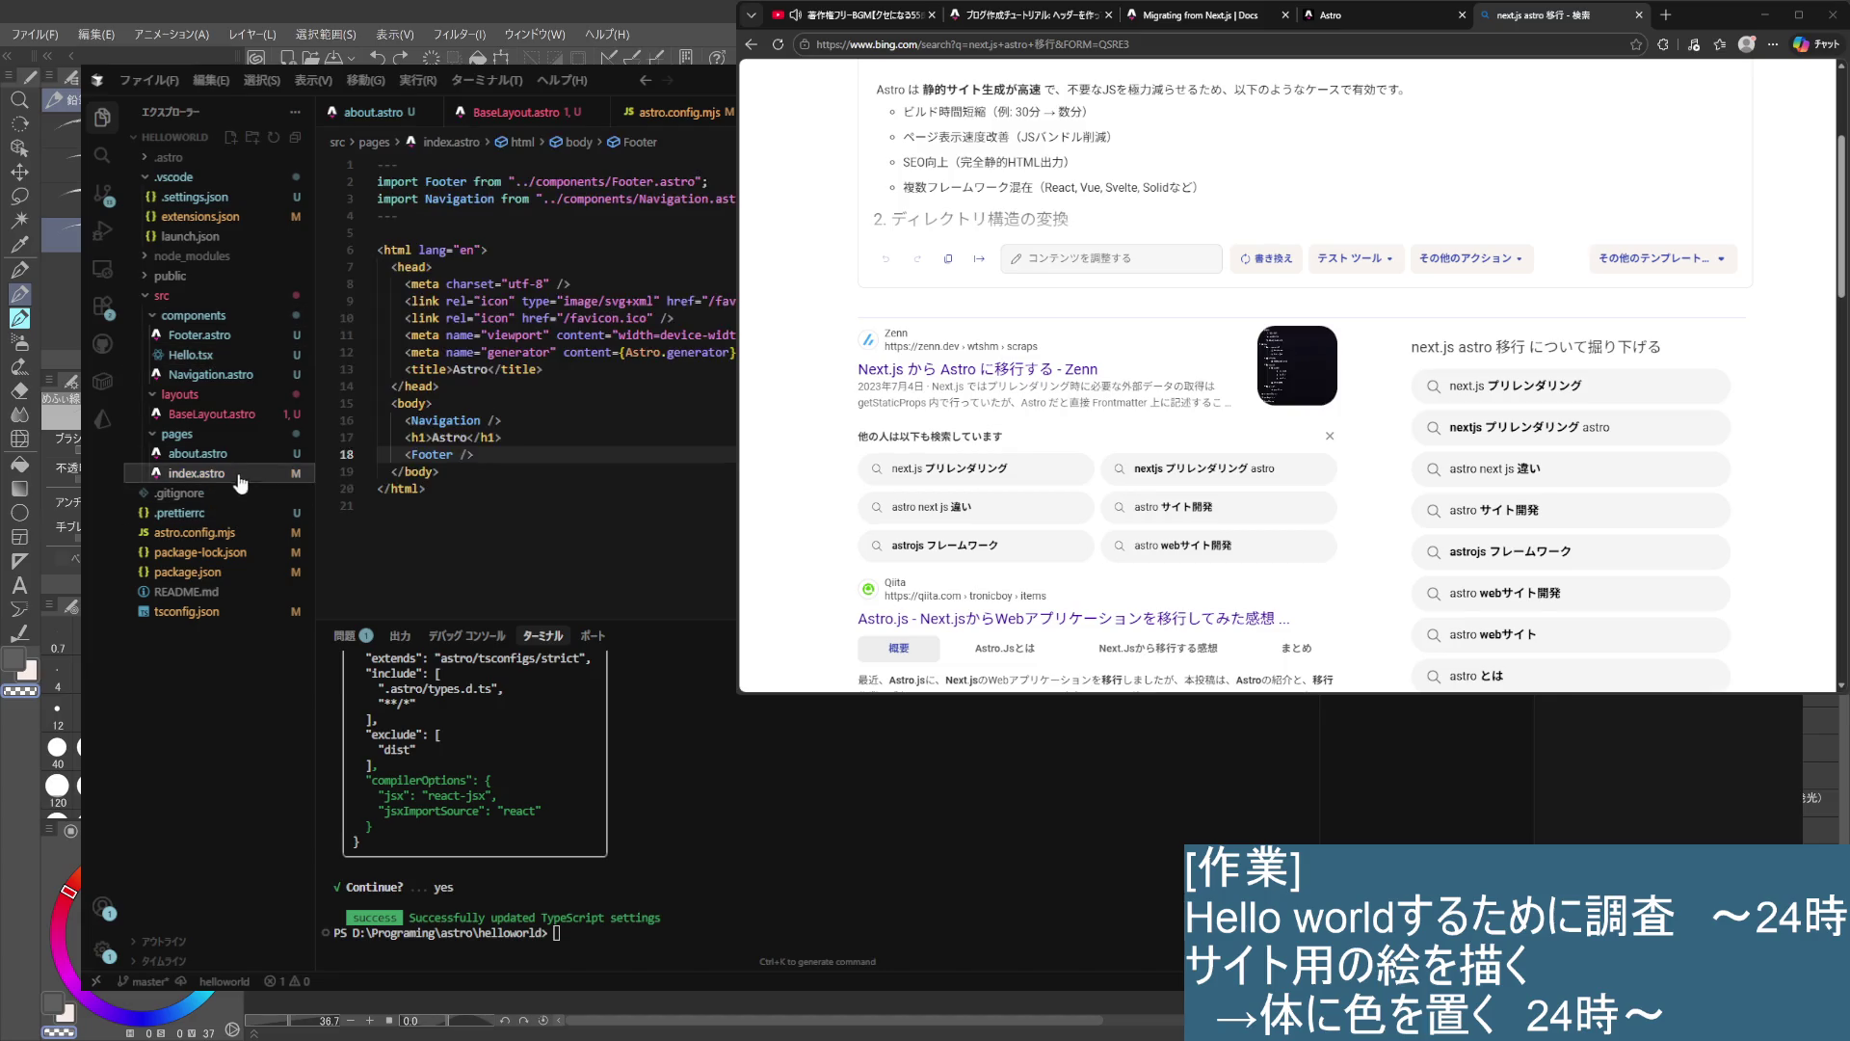
# - Insert <Hello /> on a new line below the Astro heading in index.astro
pyautogui.click(710, 479)
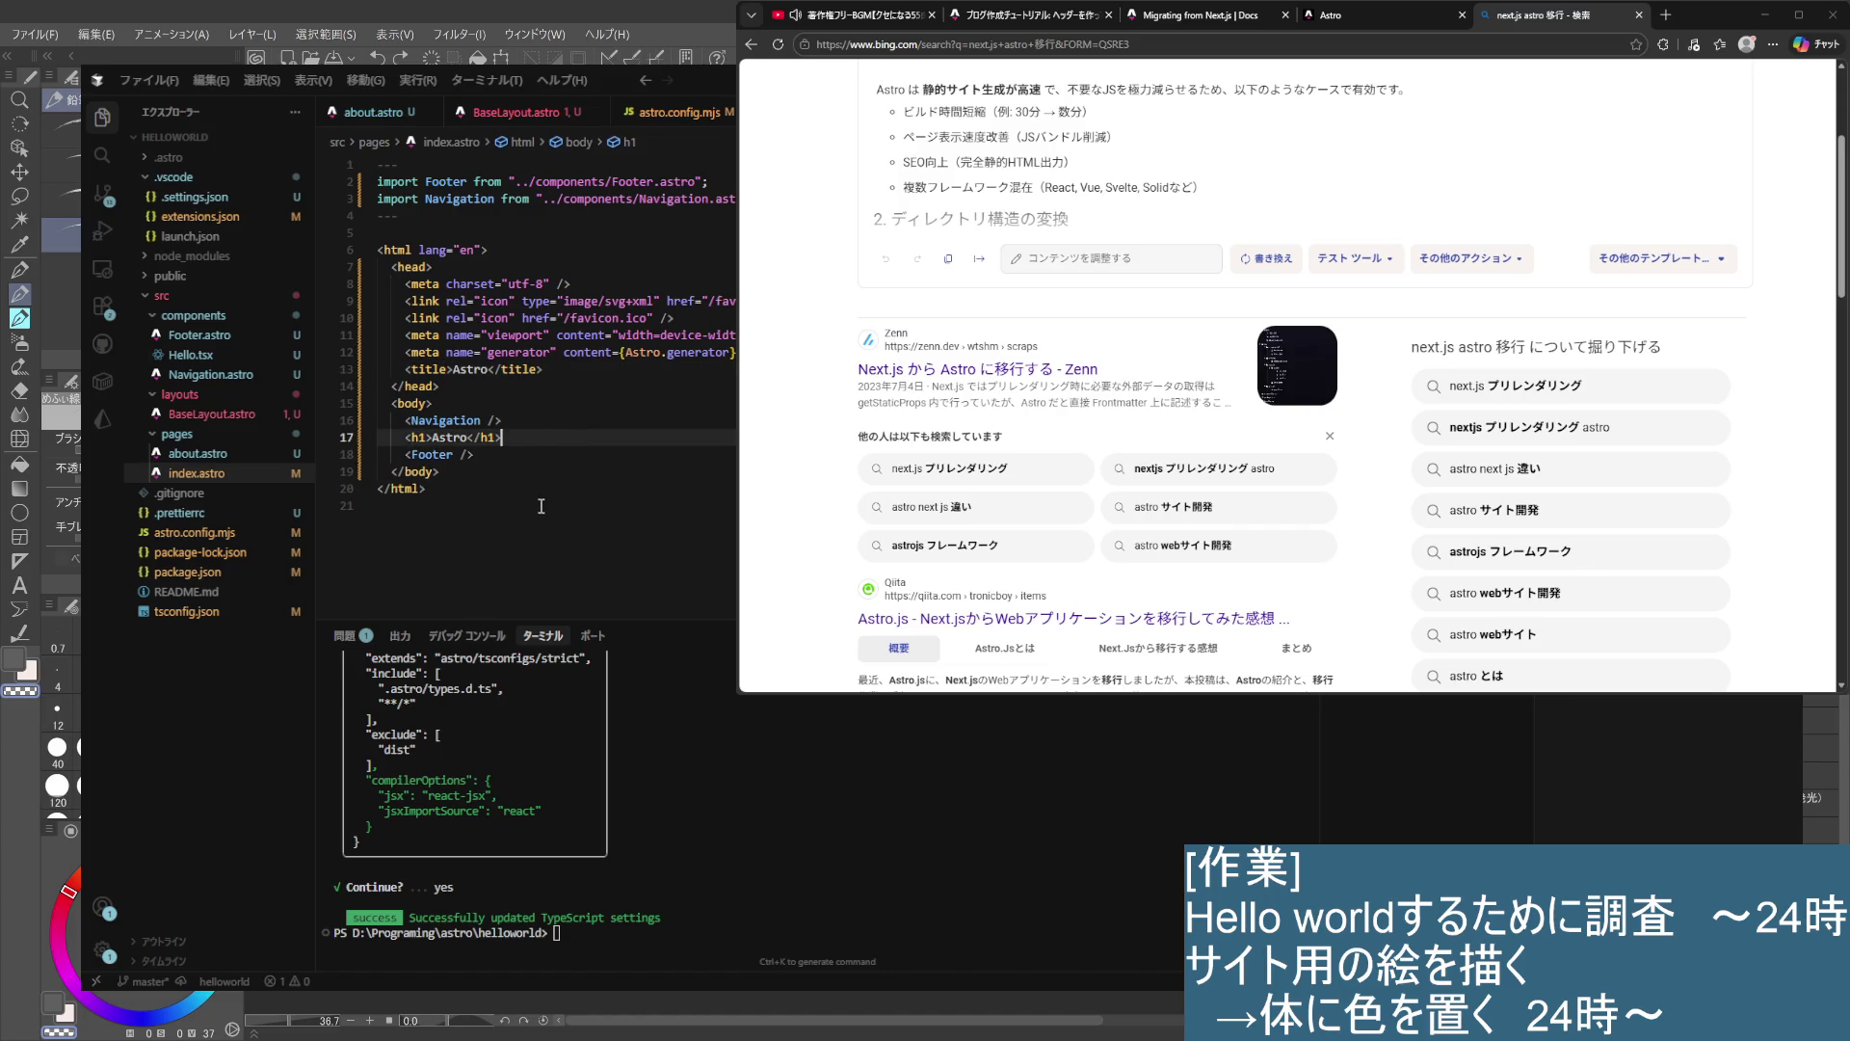
pyautogui.click(536, 440)
pyautogui.press('Return')
pyautogui.press('Tab')
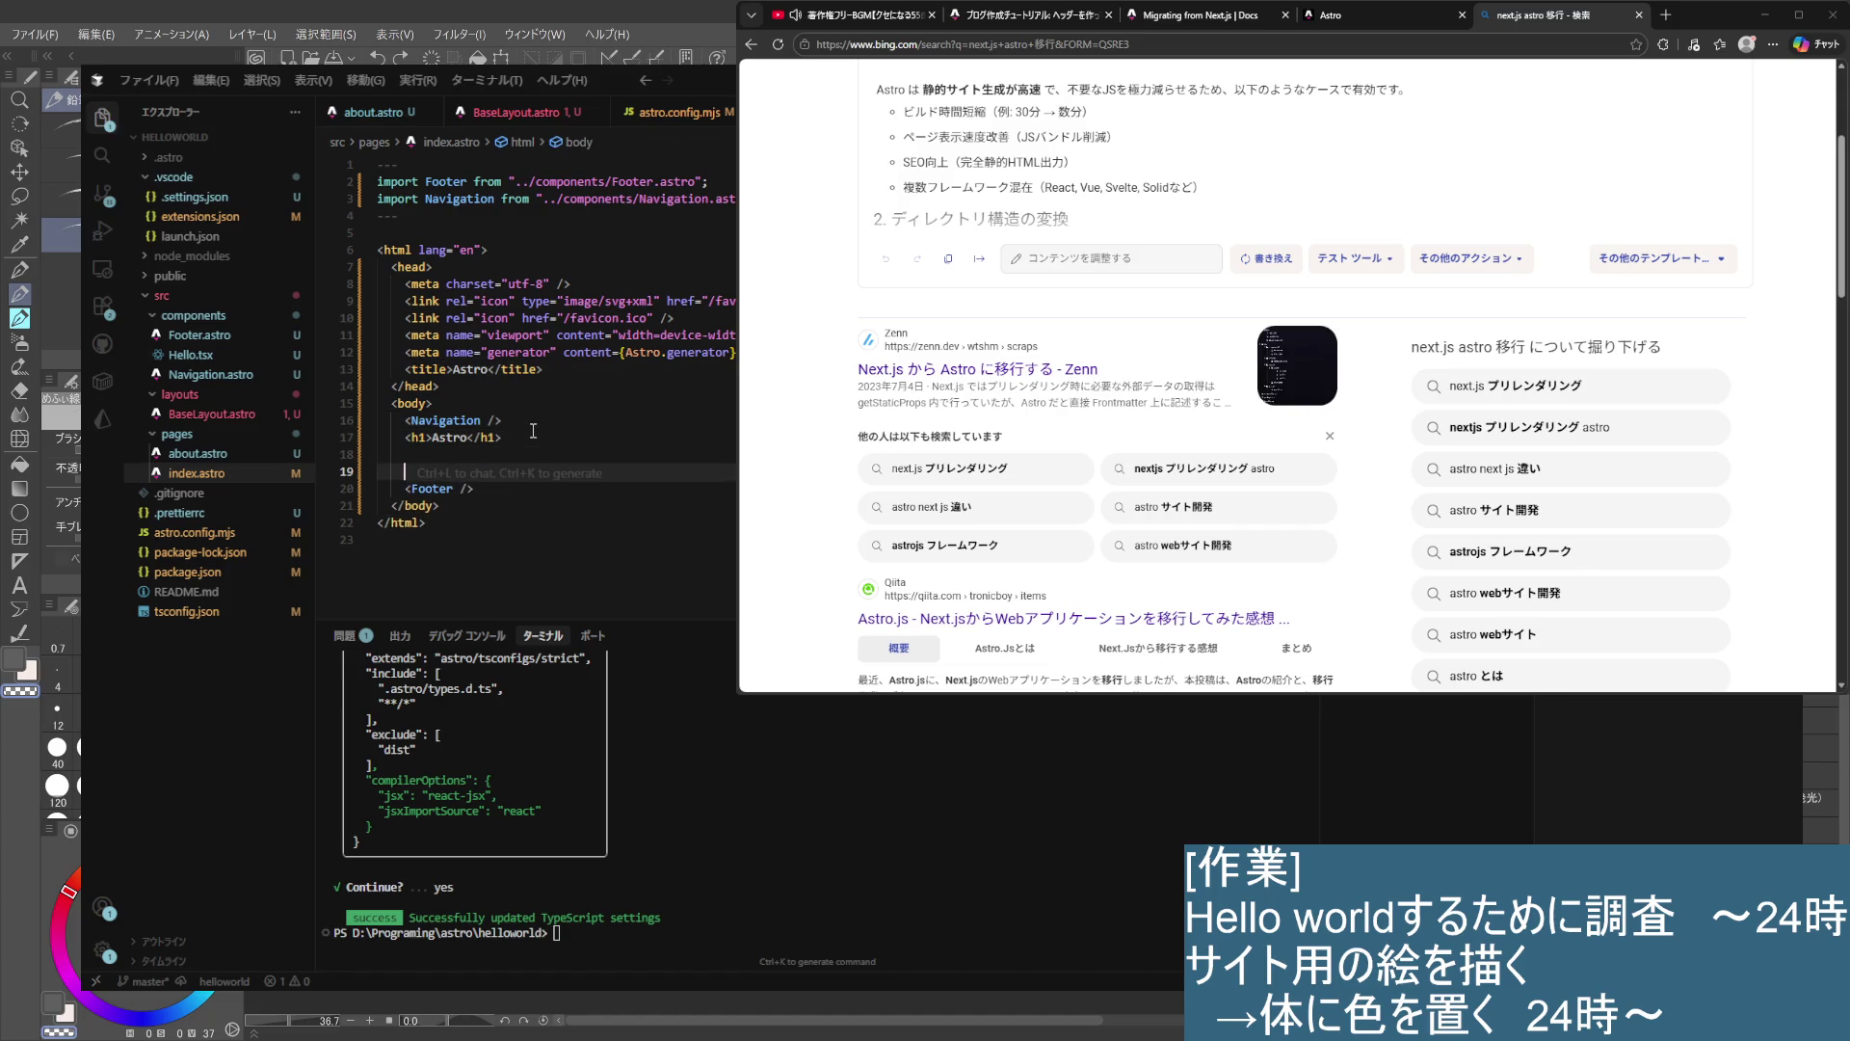
pyautogui.write('<Hello />')
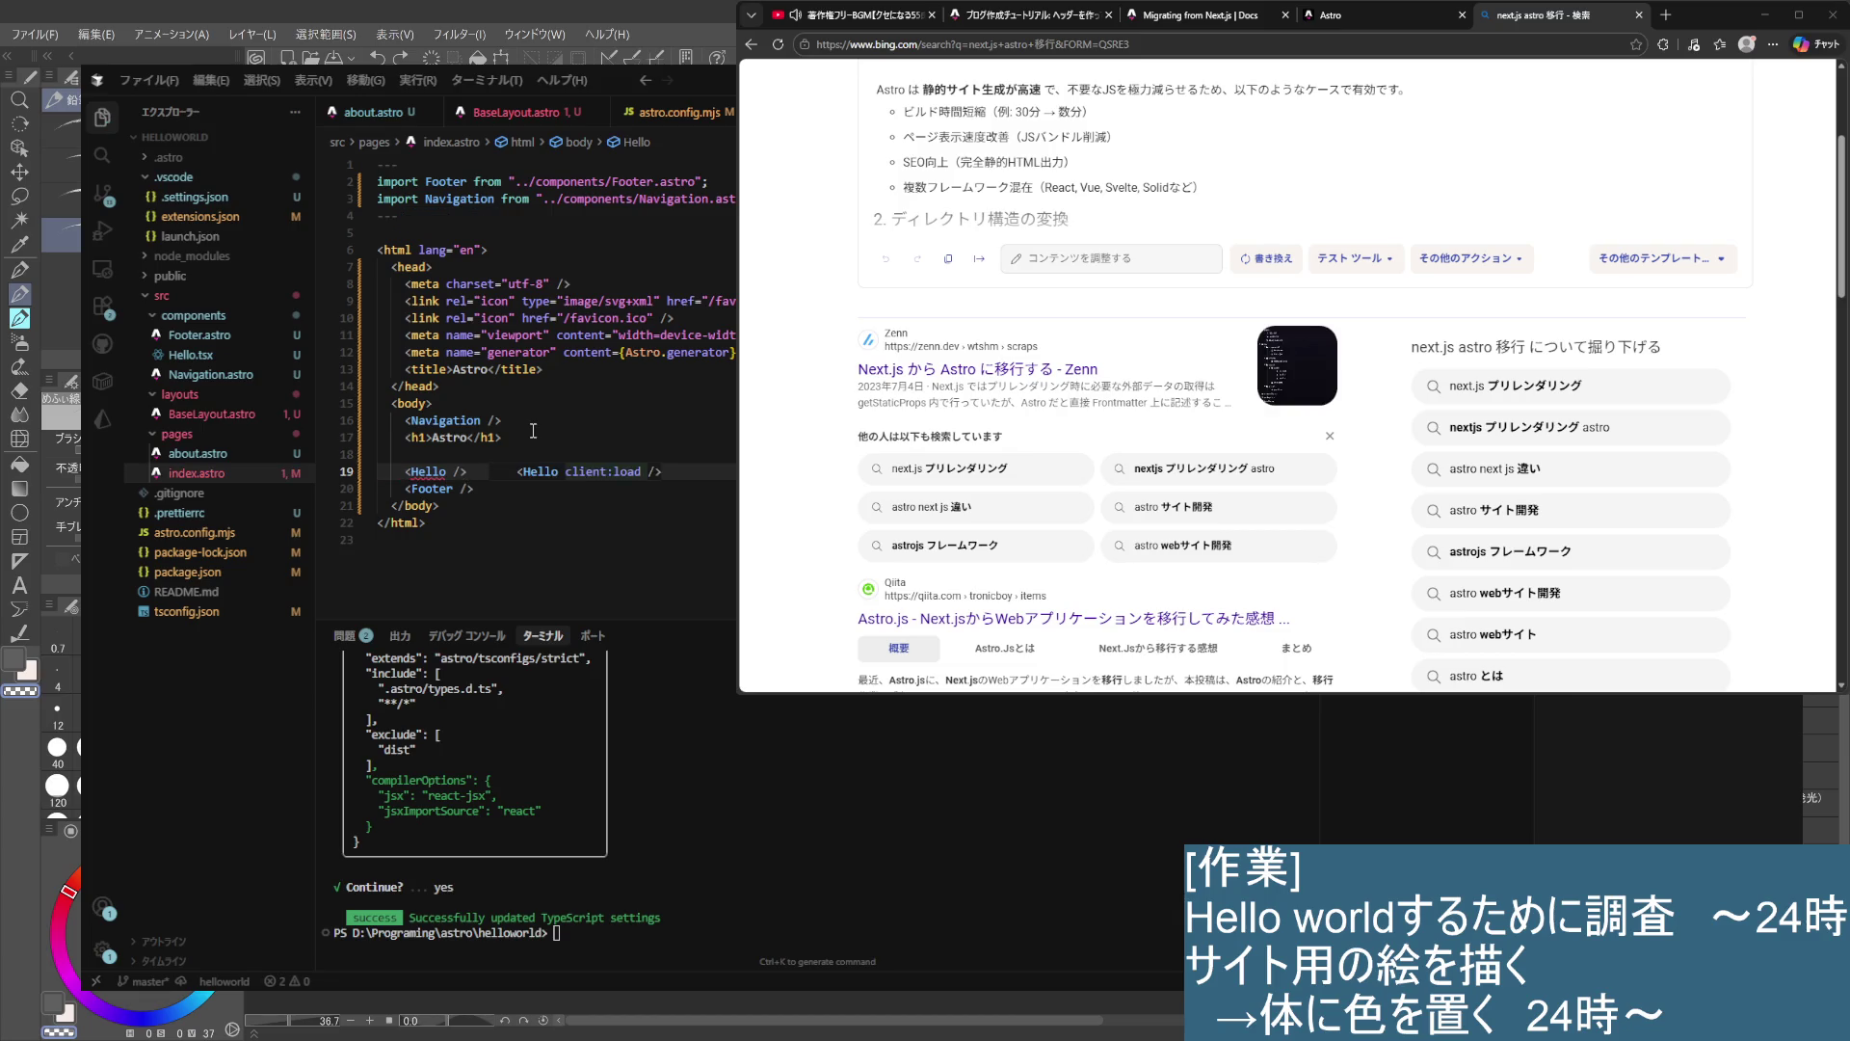
pyautogui.press('Return')
# - Add the { Hello } import via quick fix, then show the localhost:4321 home page in Edge
pyautogui.press('Up')
pyautogui.press('Right')
pyautogui.press('Right')
pyautogui.press('Right')
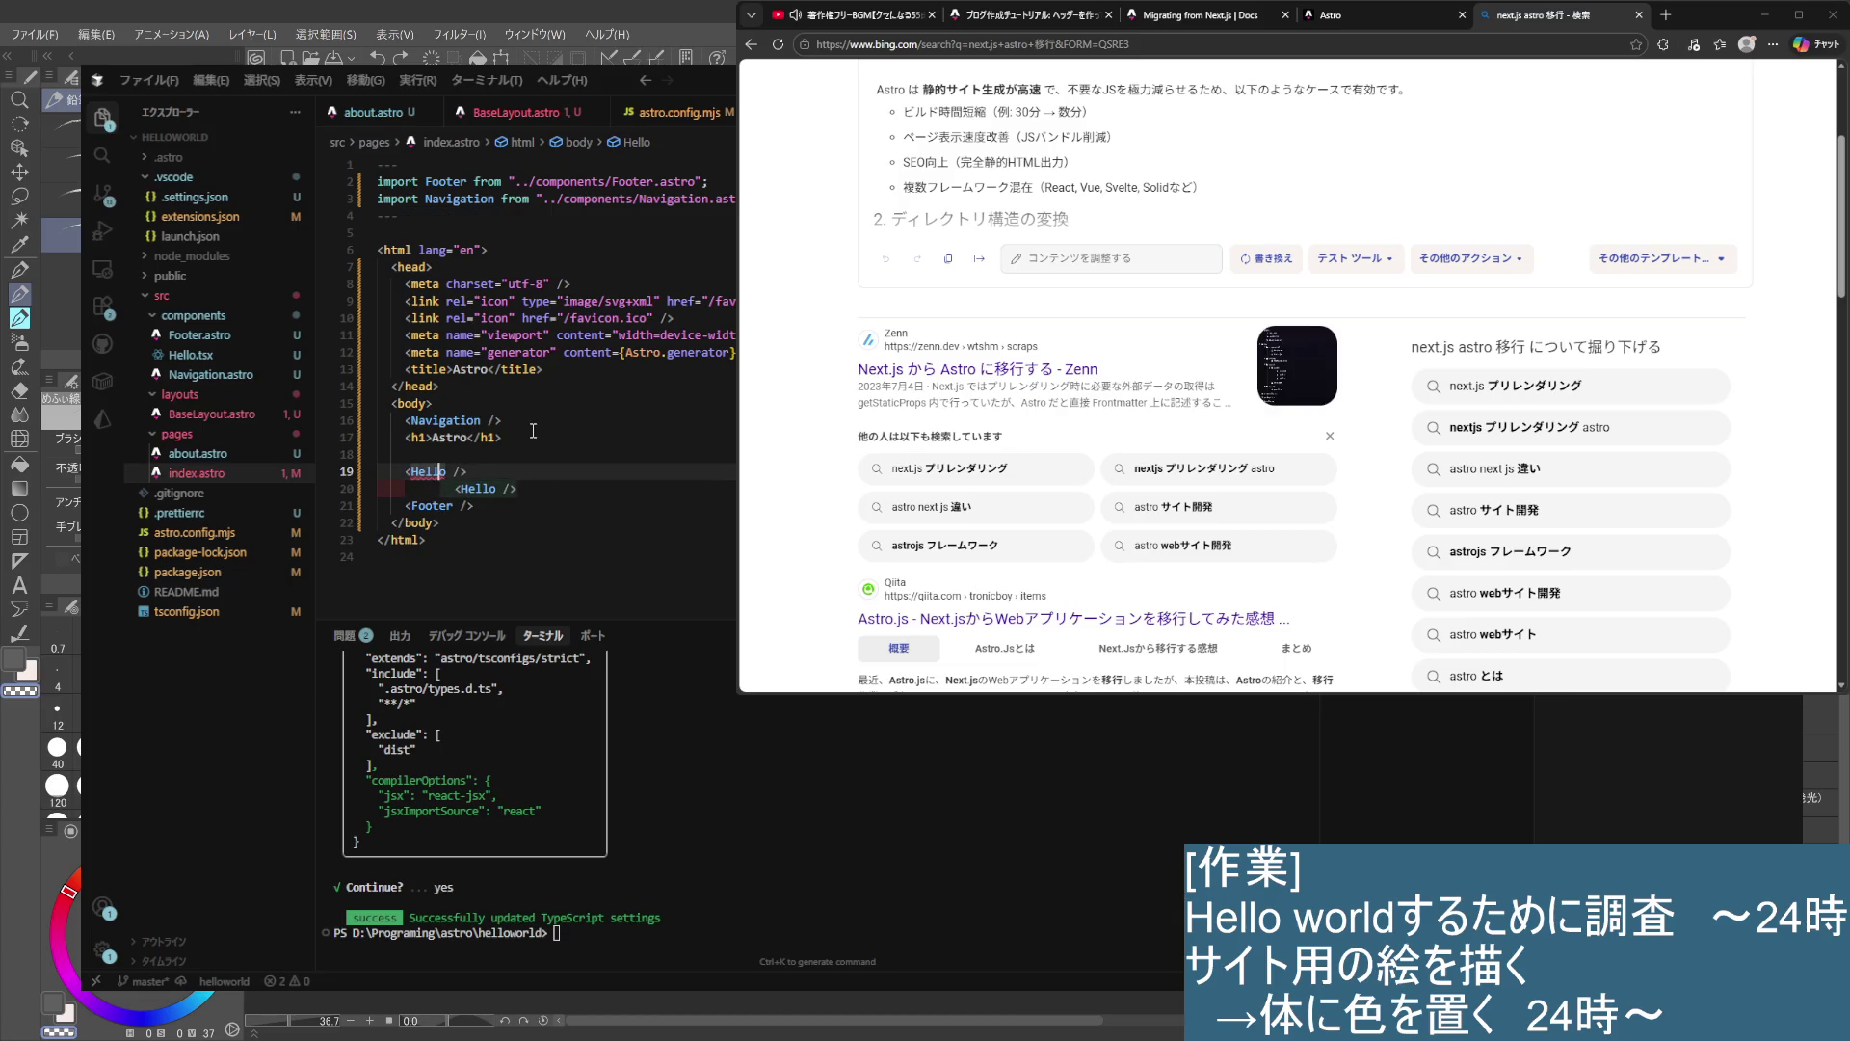
pyautogui.hotkey('ctrl', '.')
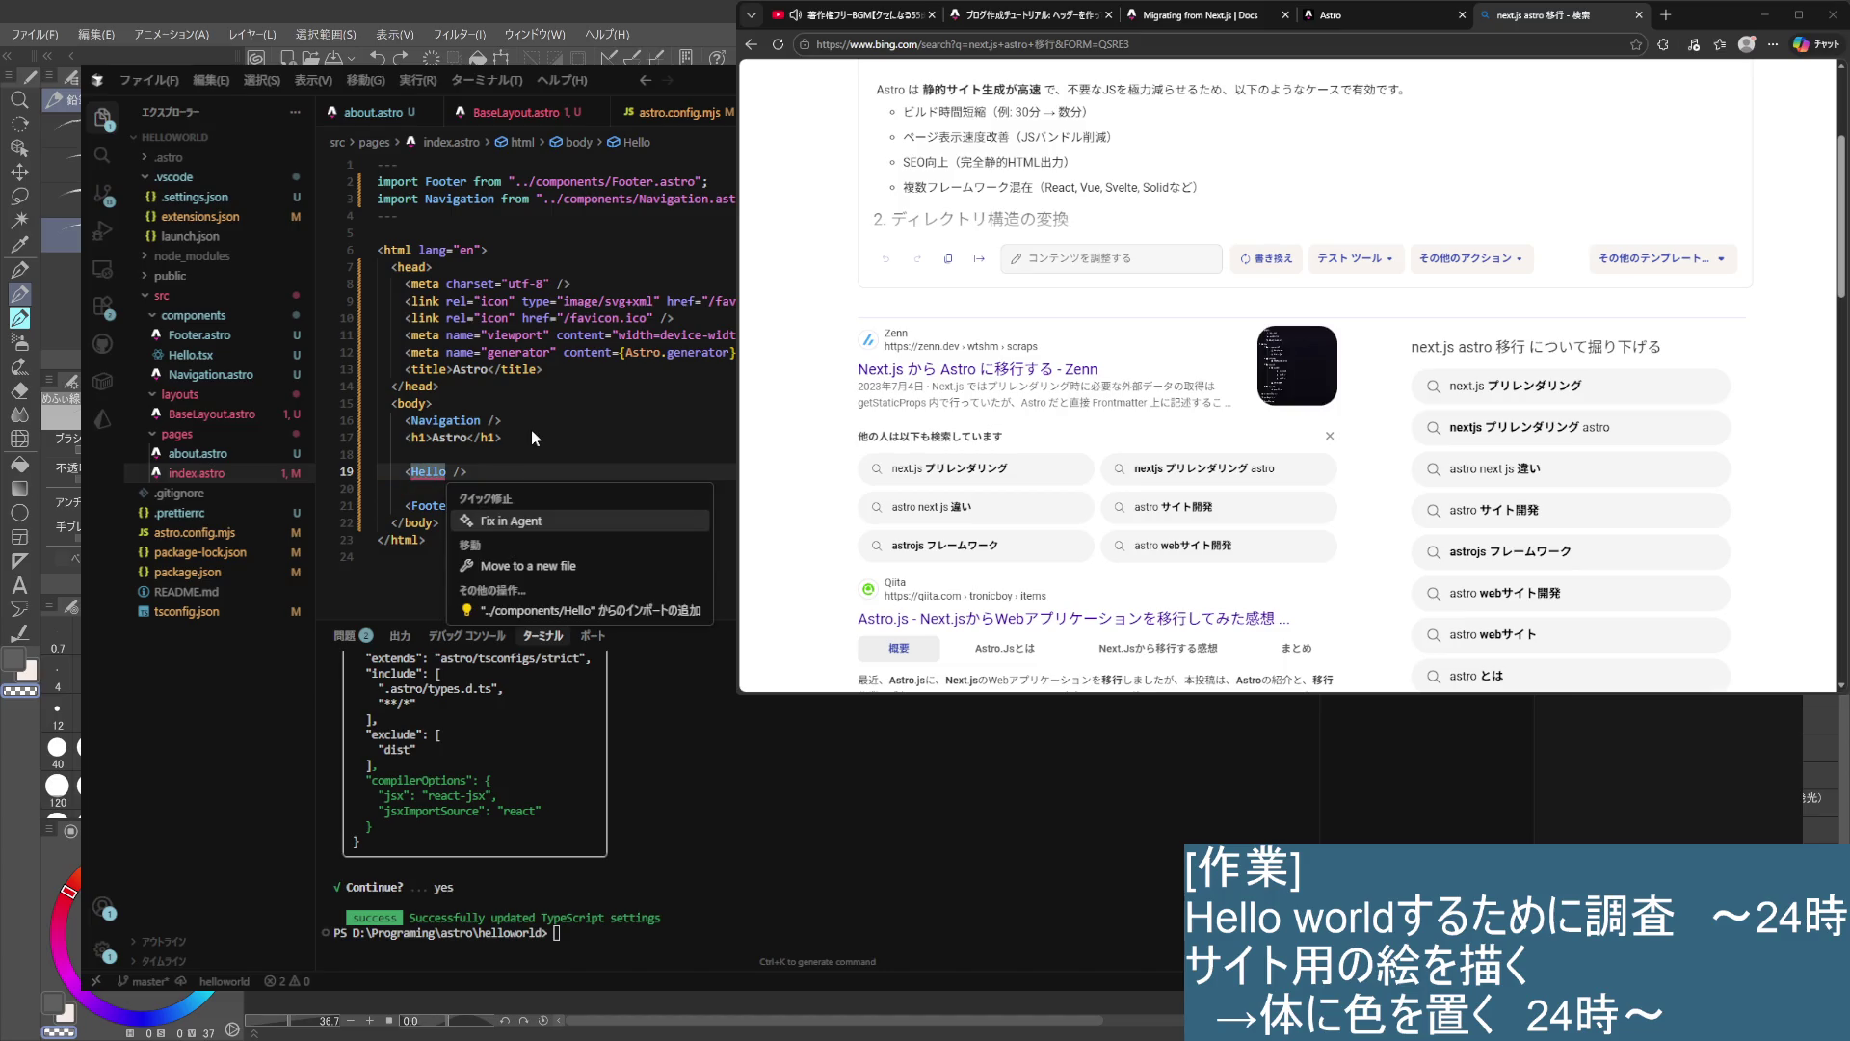
pyautogui.press('Down')
pyautogui.press('Down')
pyautogui.press('Return')
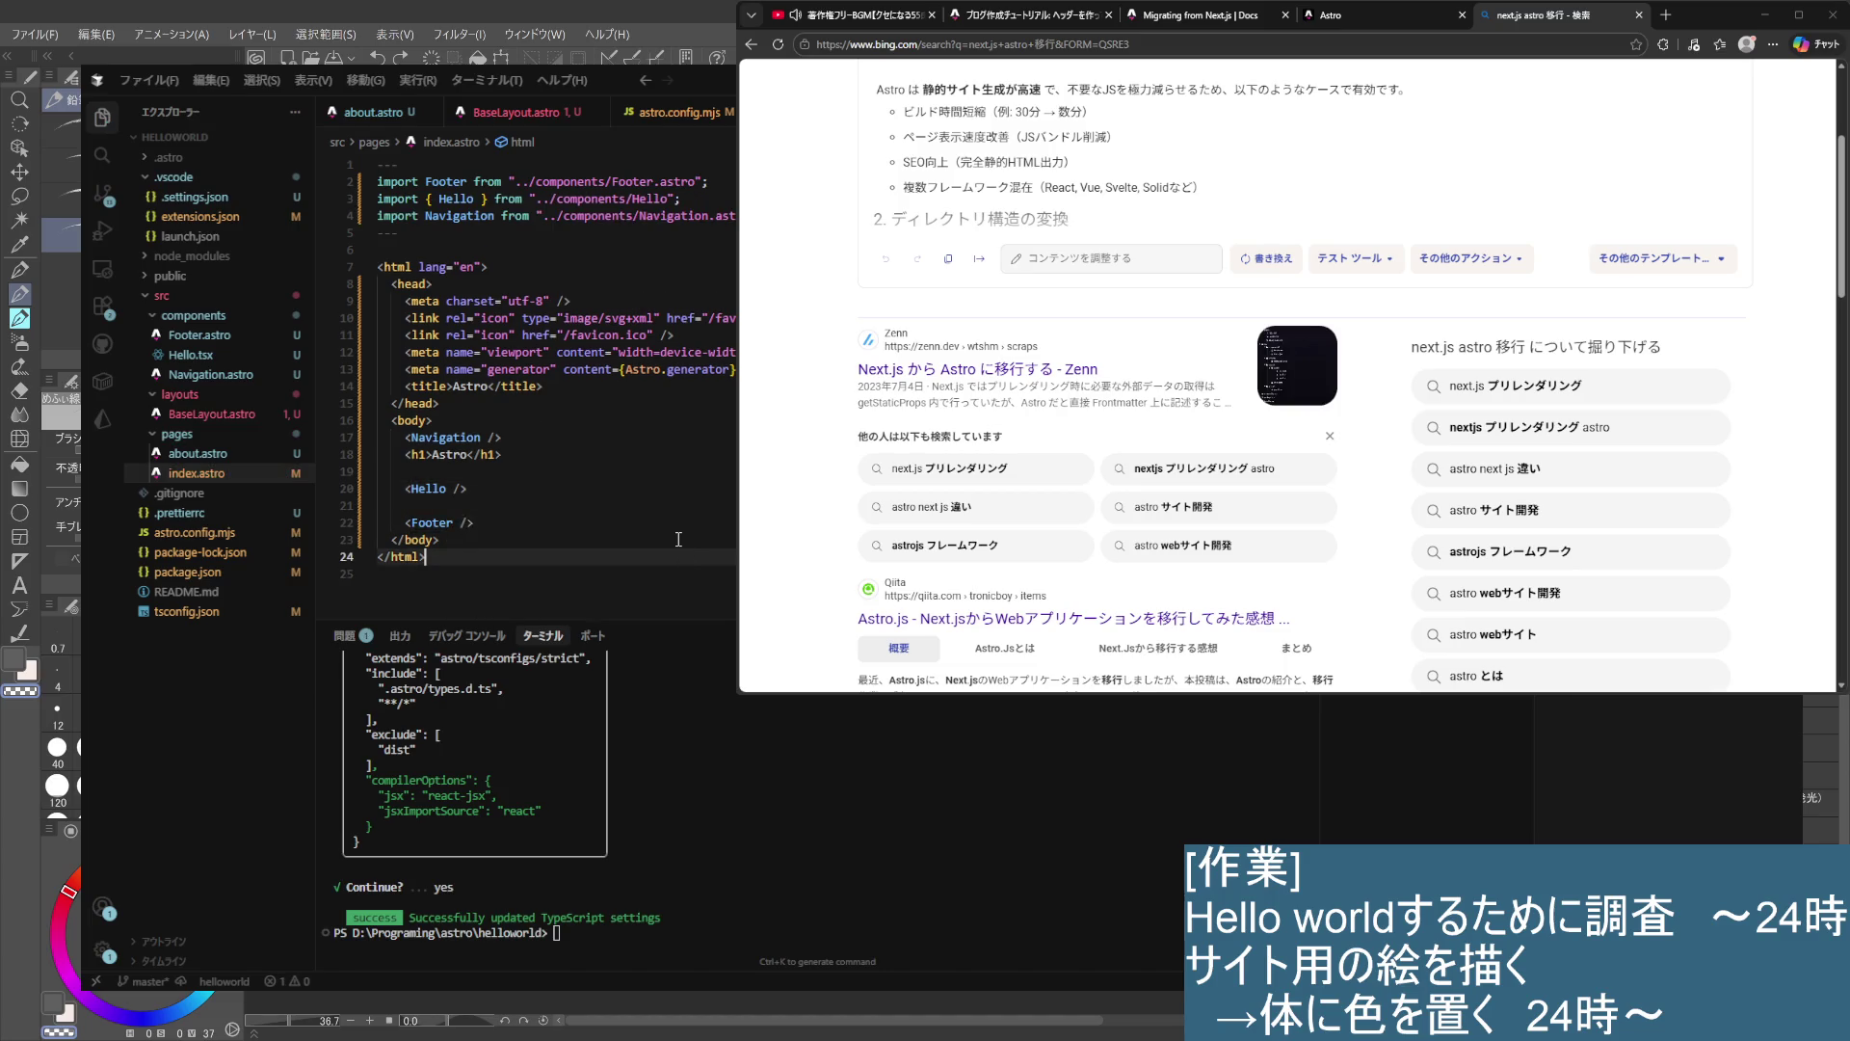
pyautogui.click(621, 489)
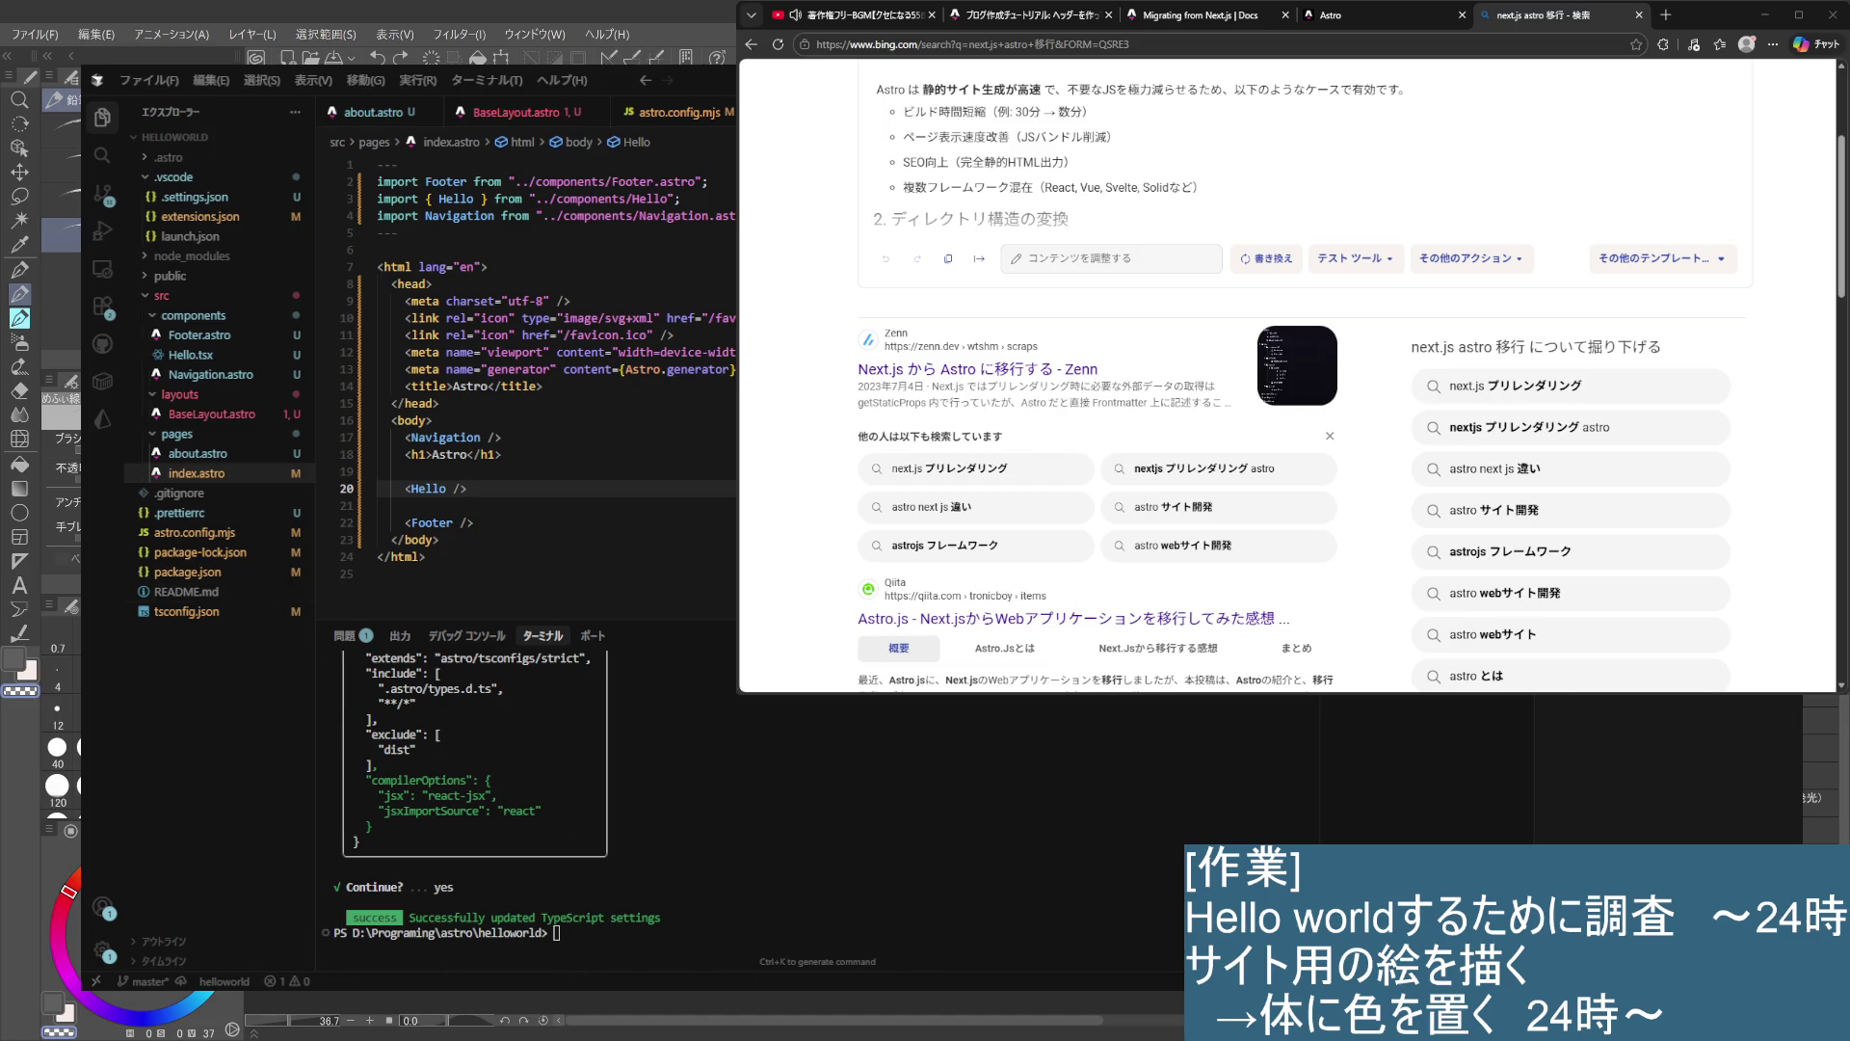
pyautogui.click(1369, 15)
pyautogui.hotkey('alt', 'Left')
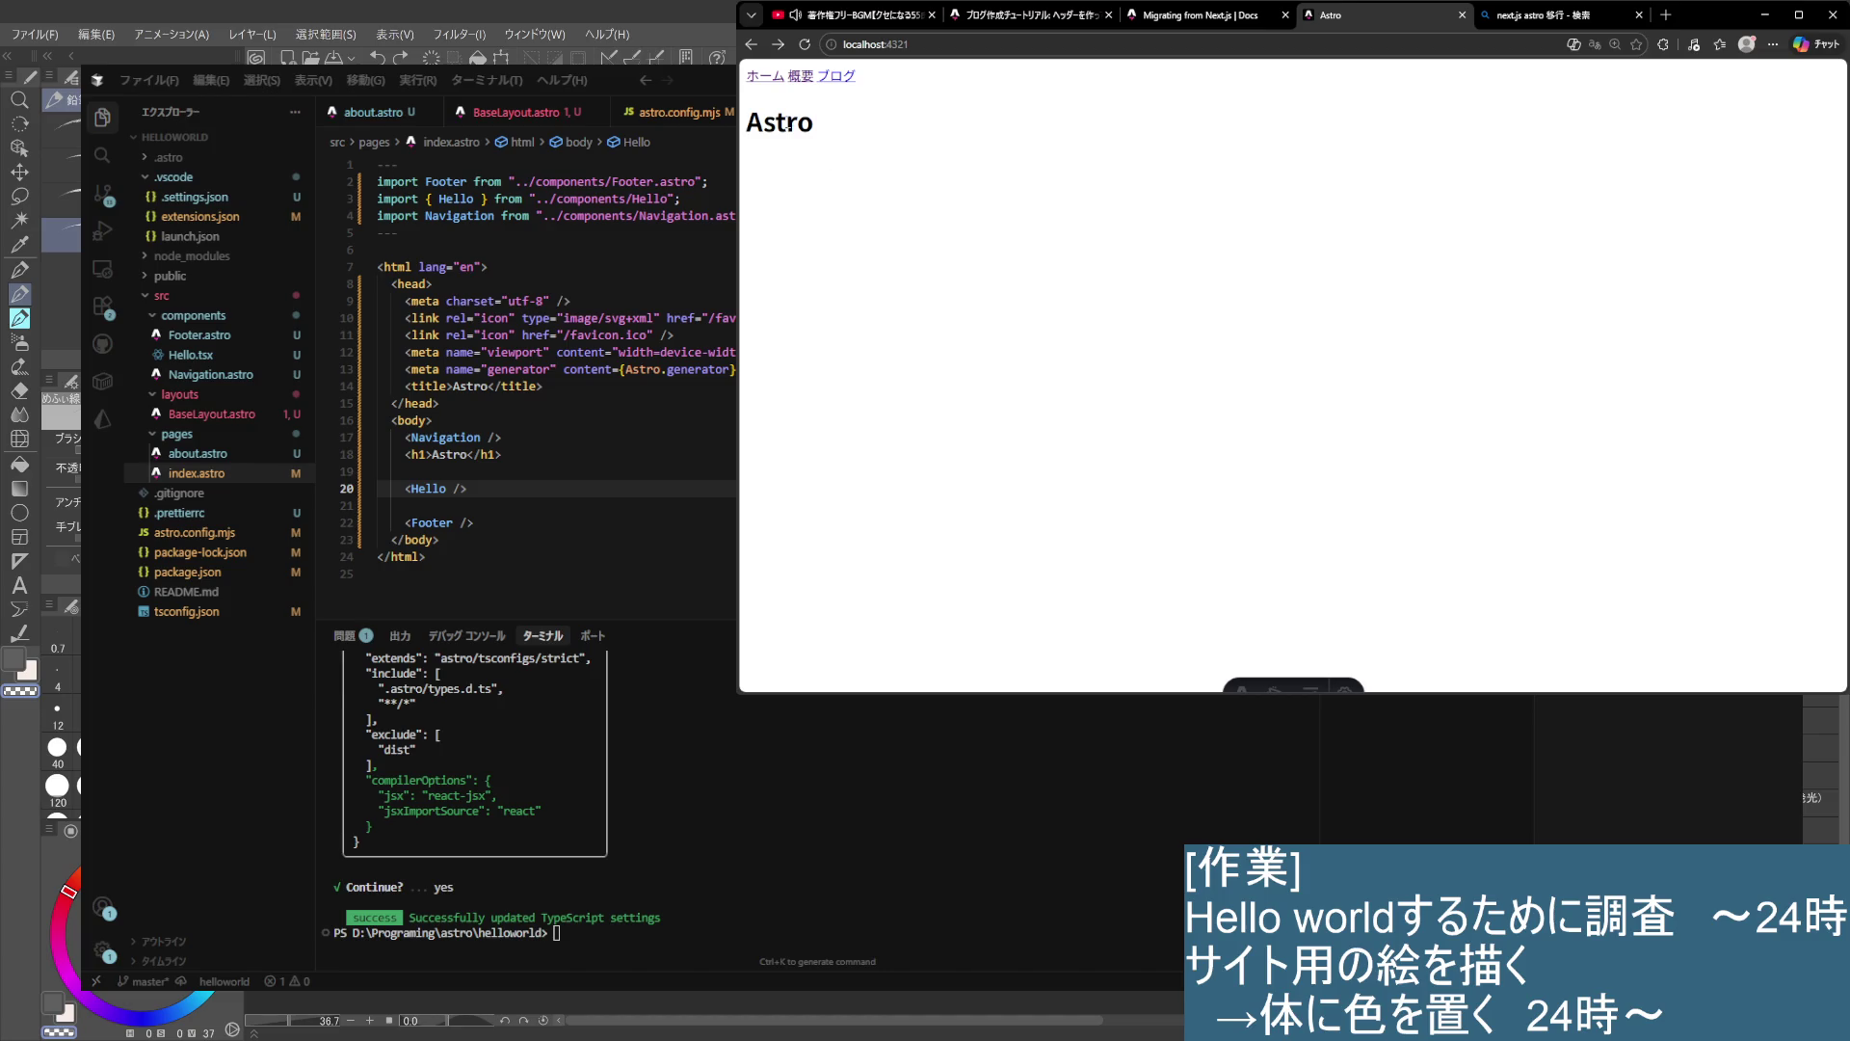
# - Reload localhost:4321, verify the Hello World text under the heading, and return to the Cursor editor
pyautogui.click(805, 44)
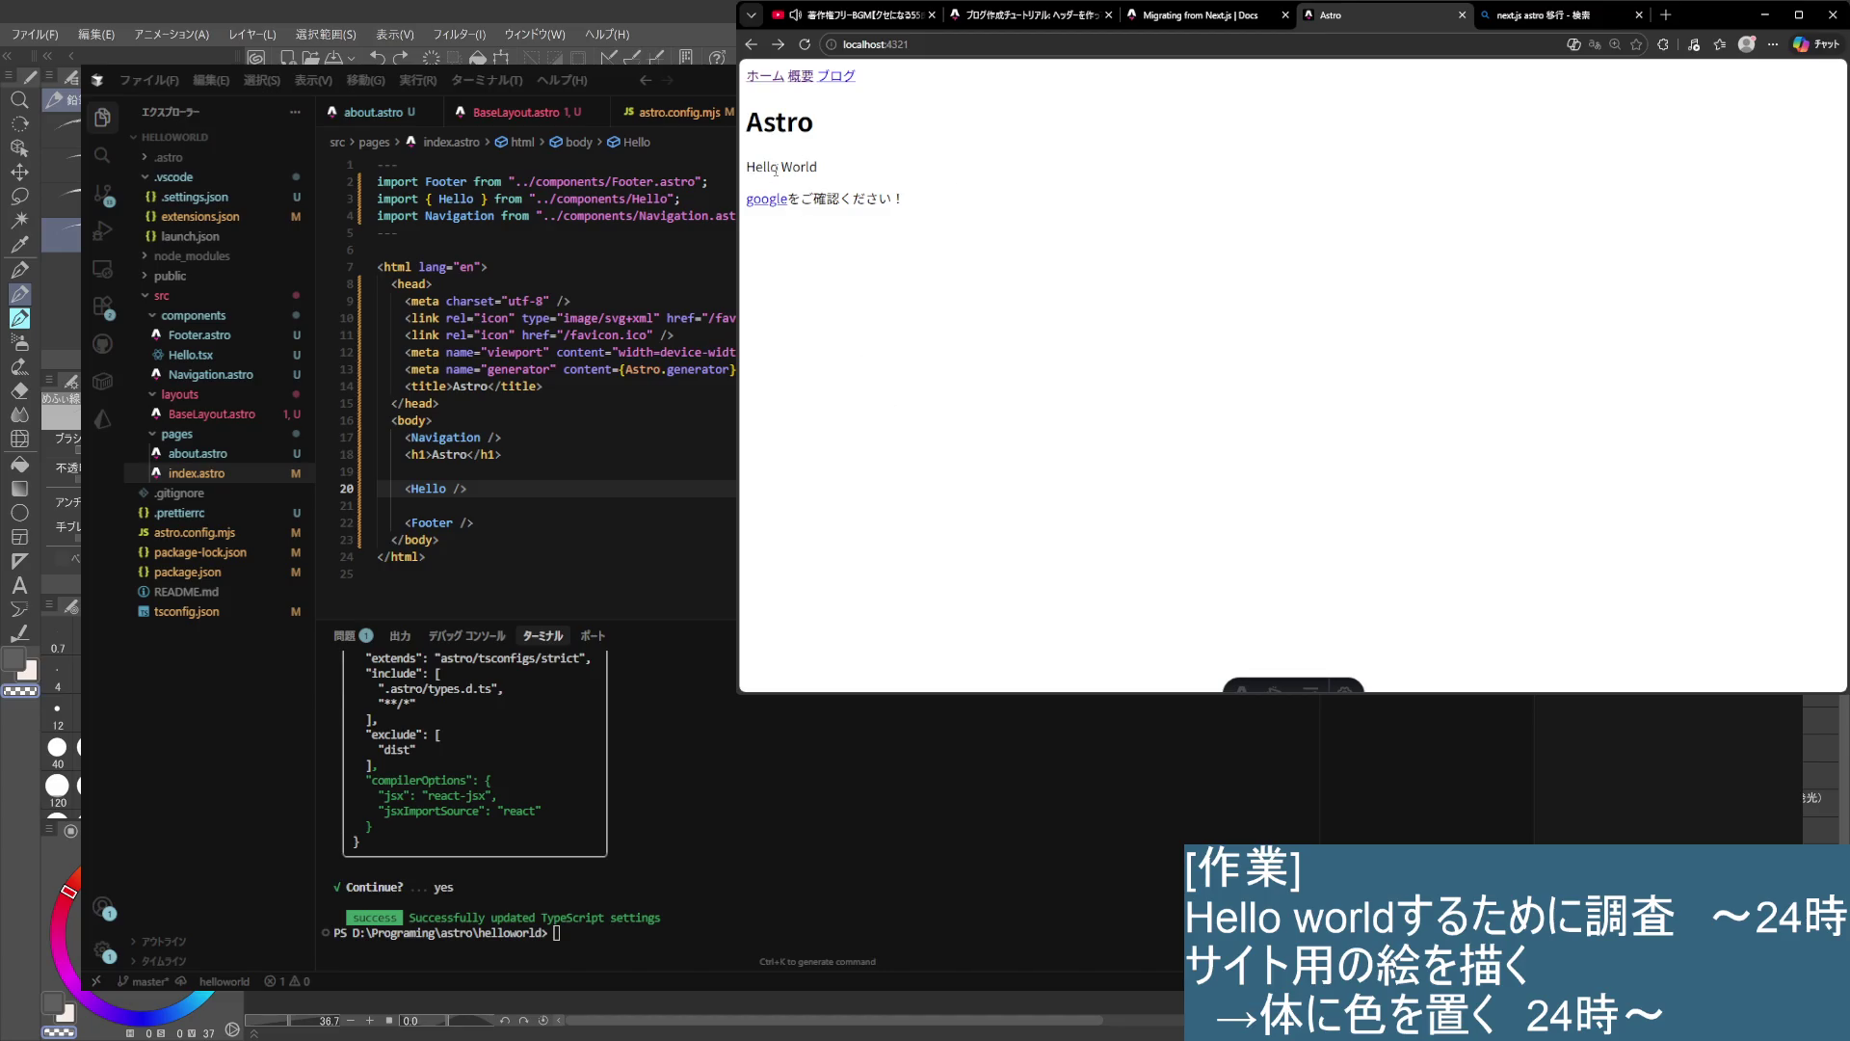
pyautogui.moveTo(754, 167); pyautogui.dragTo(874, 169)
pyautogui.click(1224, 241)
pyautogui.click(598, 489)
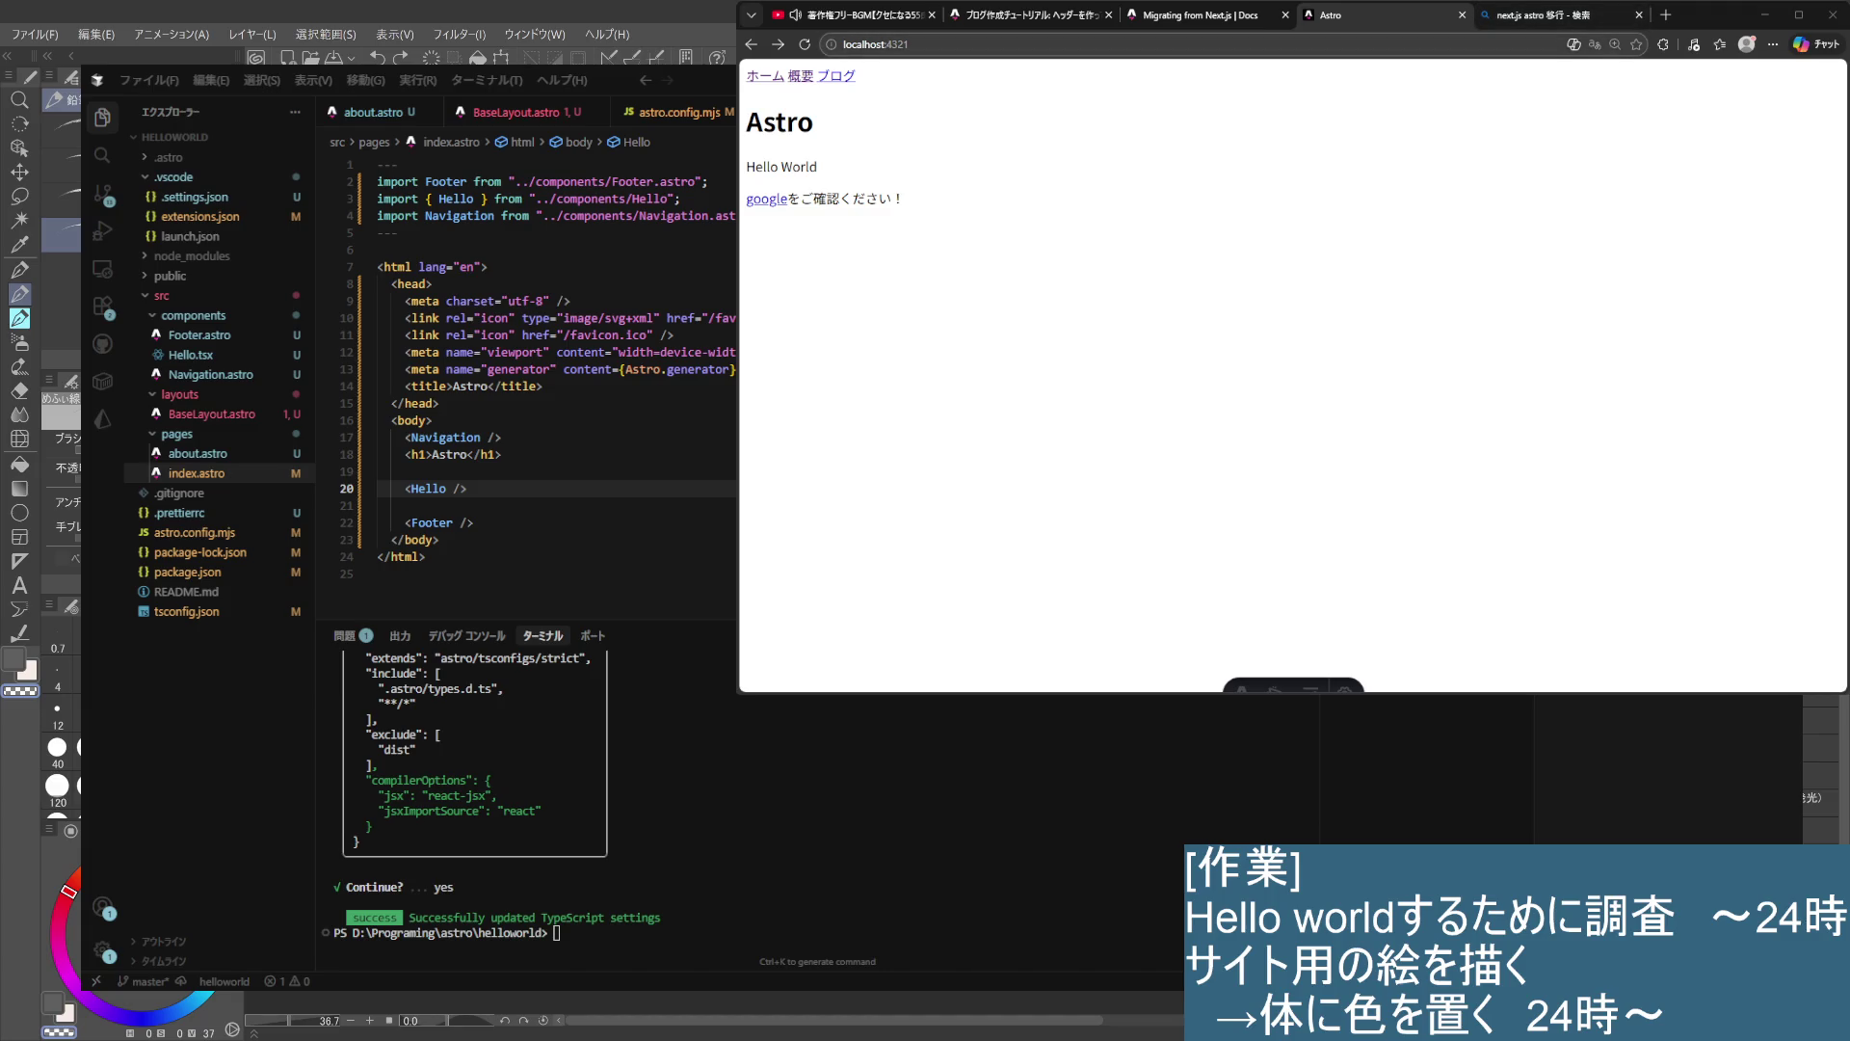
# - In a new tab, search Bing for 'hydrateする ASTRO'
pyautogui.click(1667, 15)
pyautogui.write('hydrate')
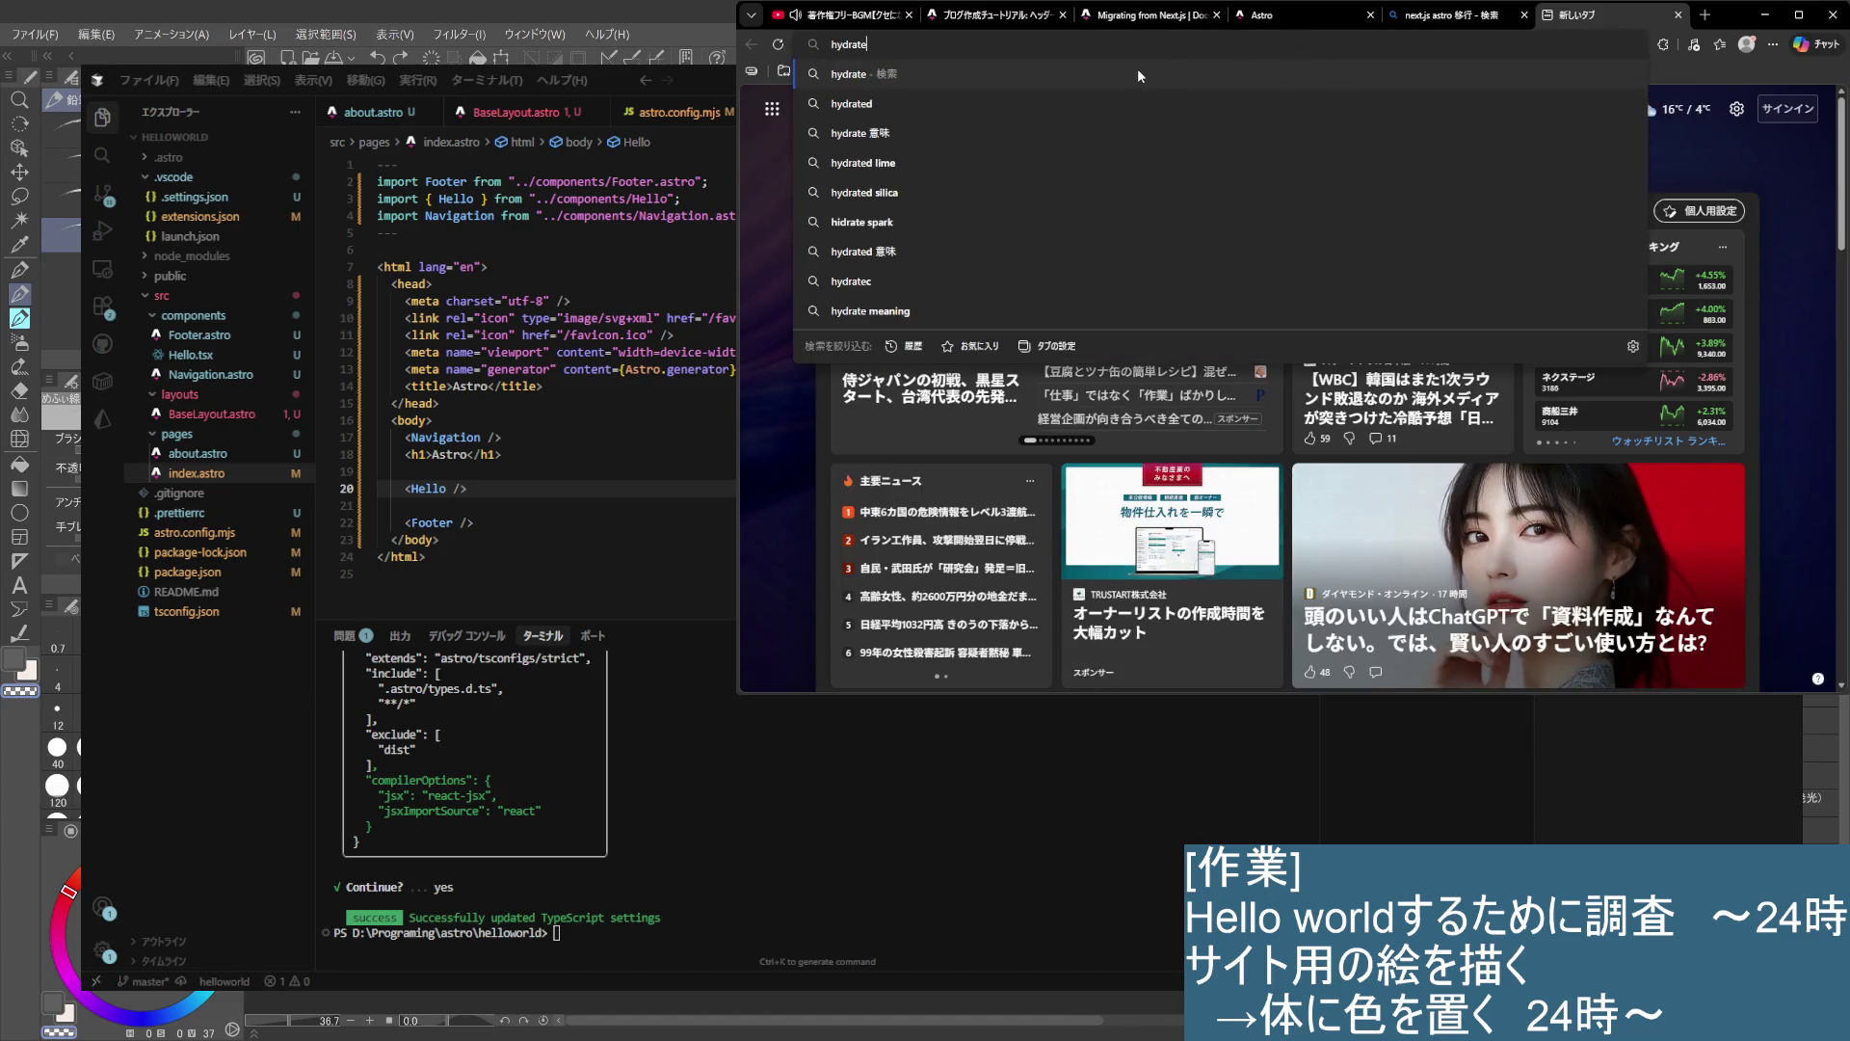
pyautogui.press('Return')
pyautogui.write('suru')
pyautogui.press('Return')
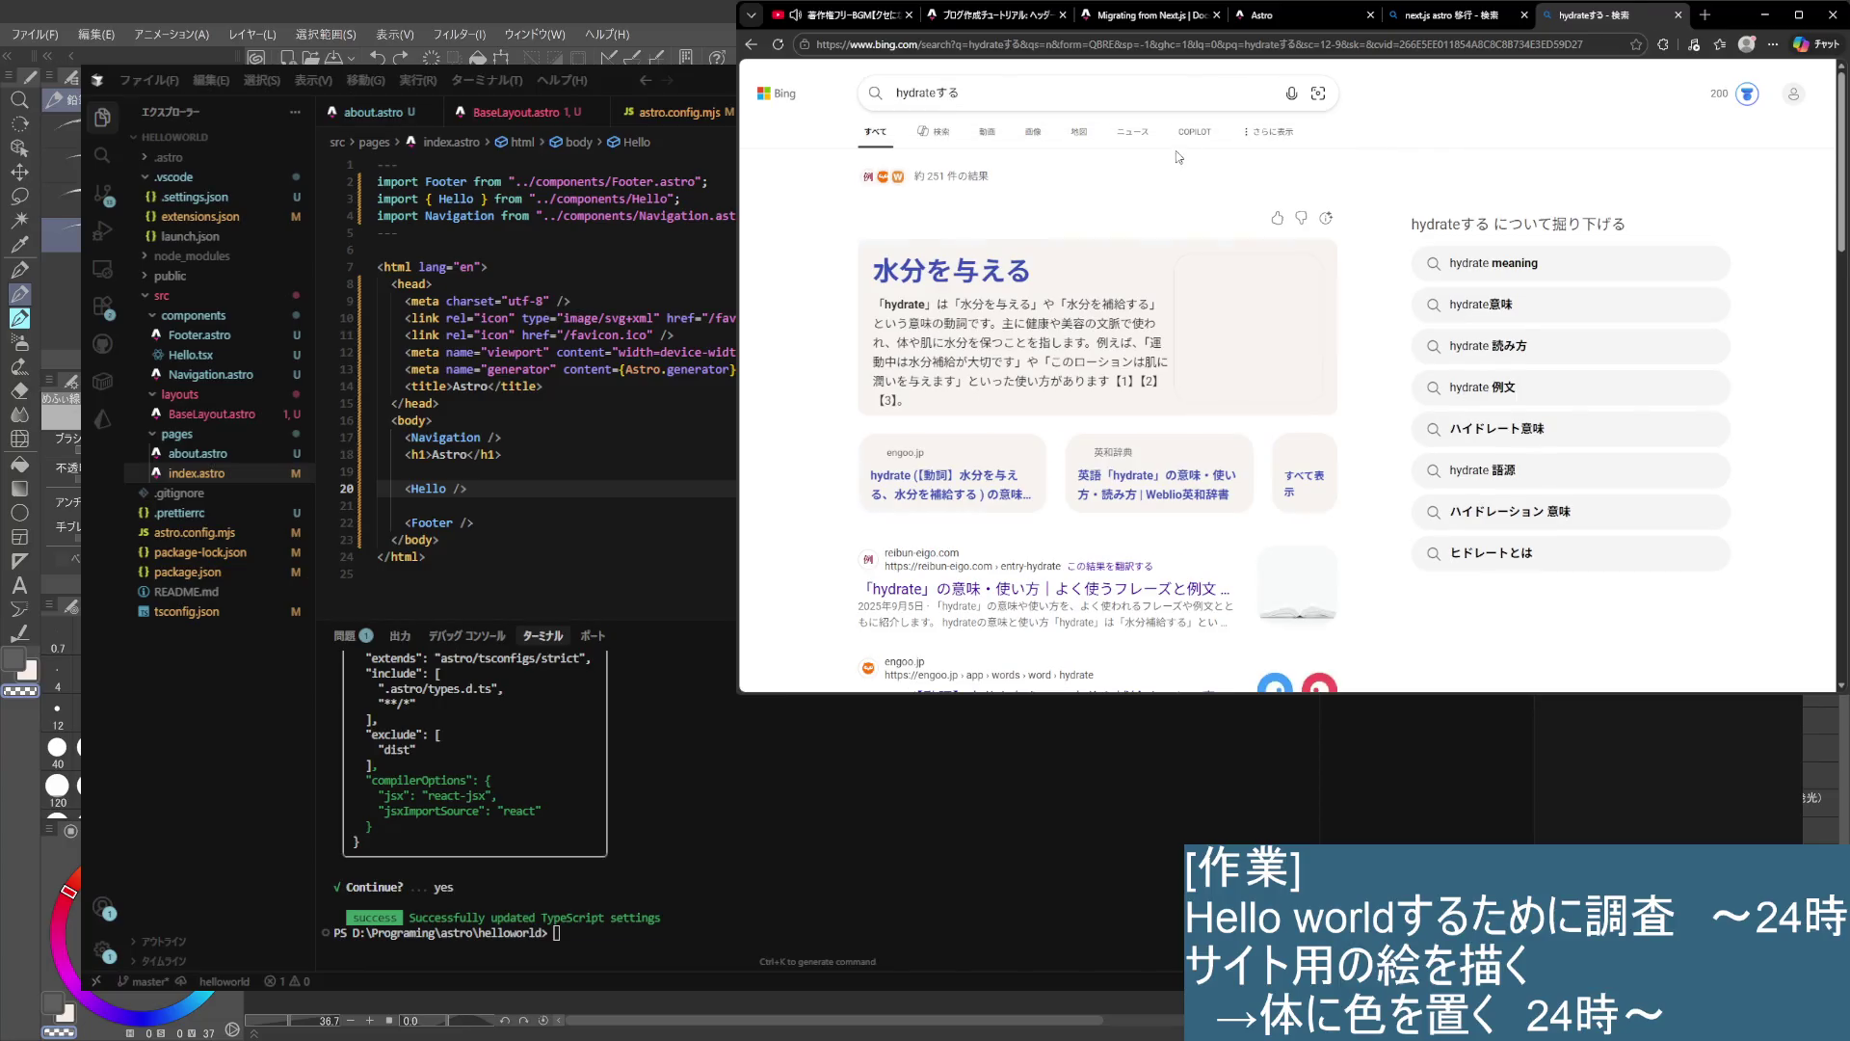
pyautogui.scroll(-5, 1067, 244)
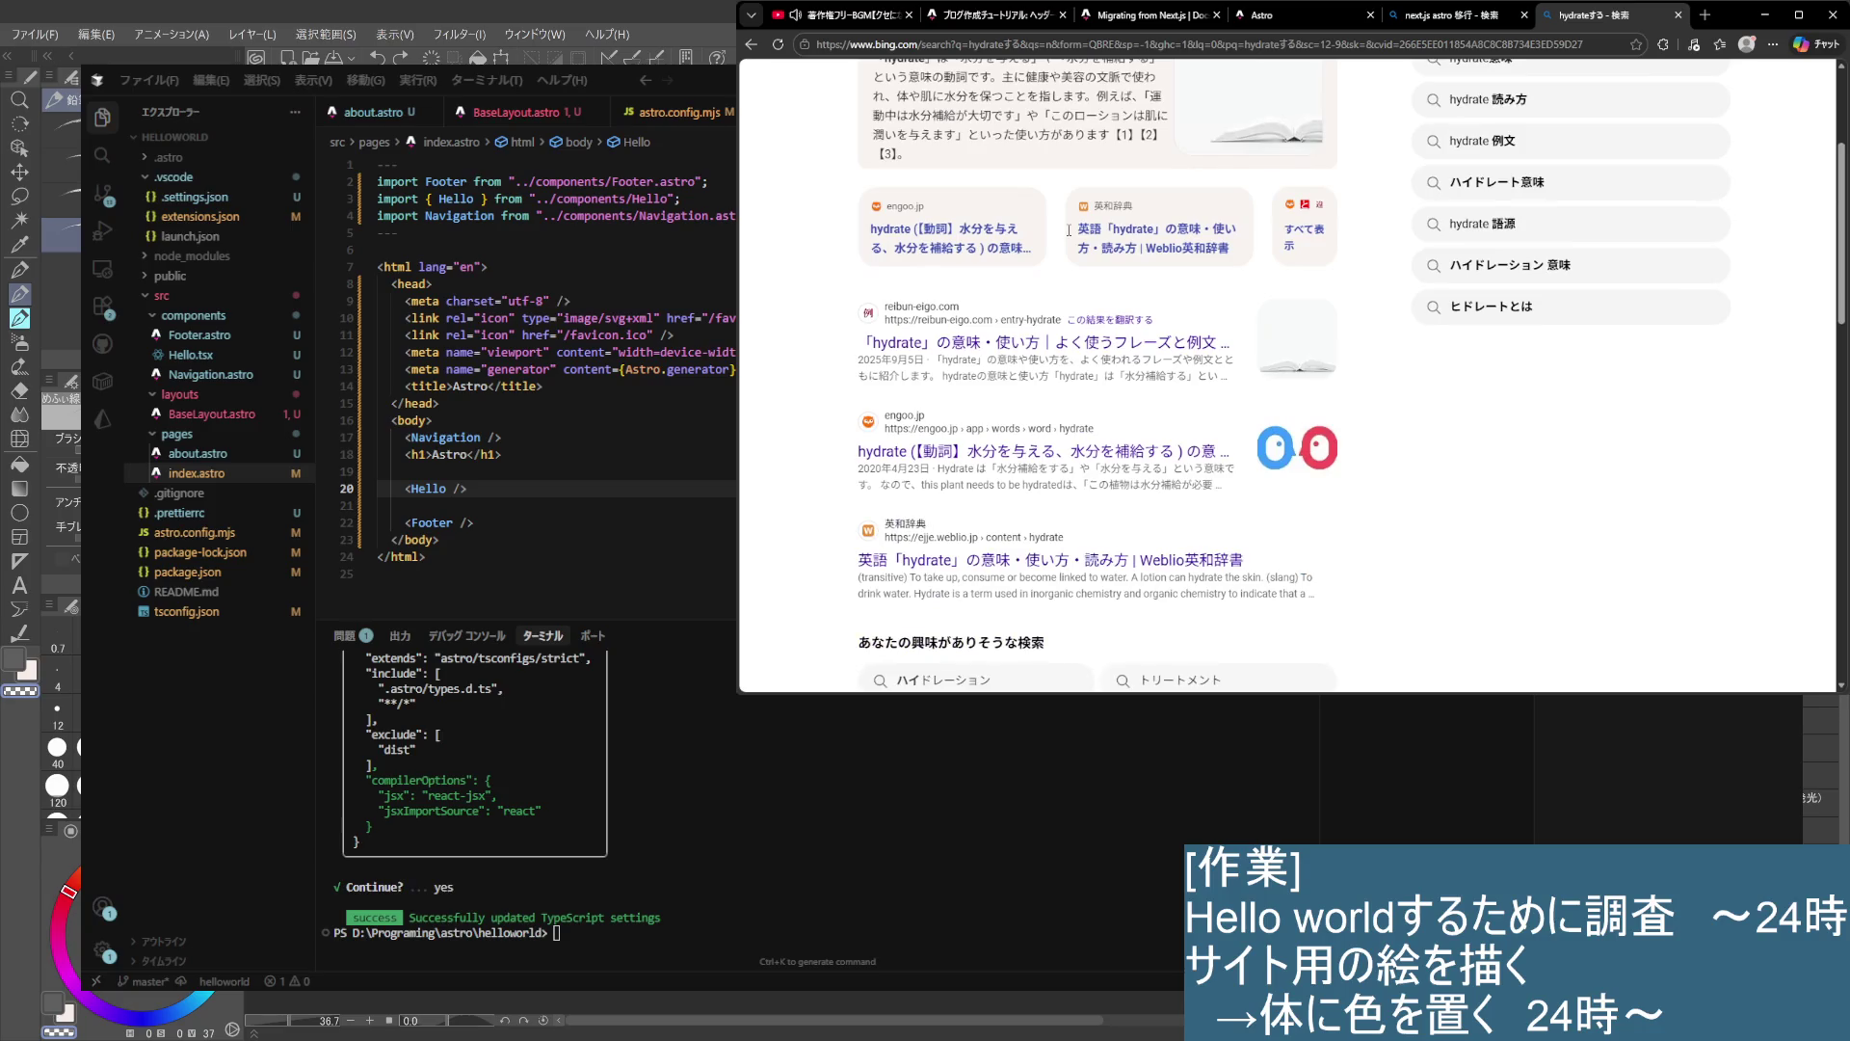
pyautogui.scroll(-5, 1067, 236)
pyautogui.scroll(15, 1079, 256)
pyautogui.click(983, 96)
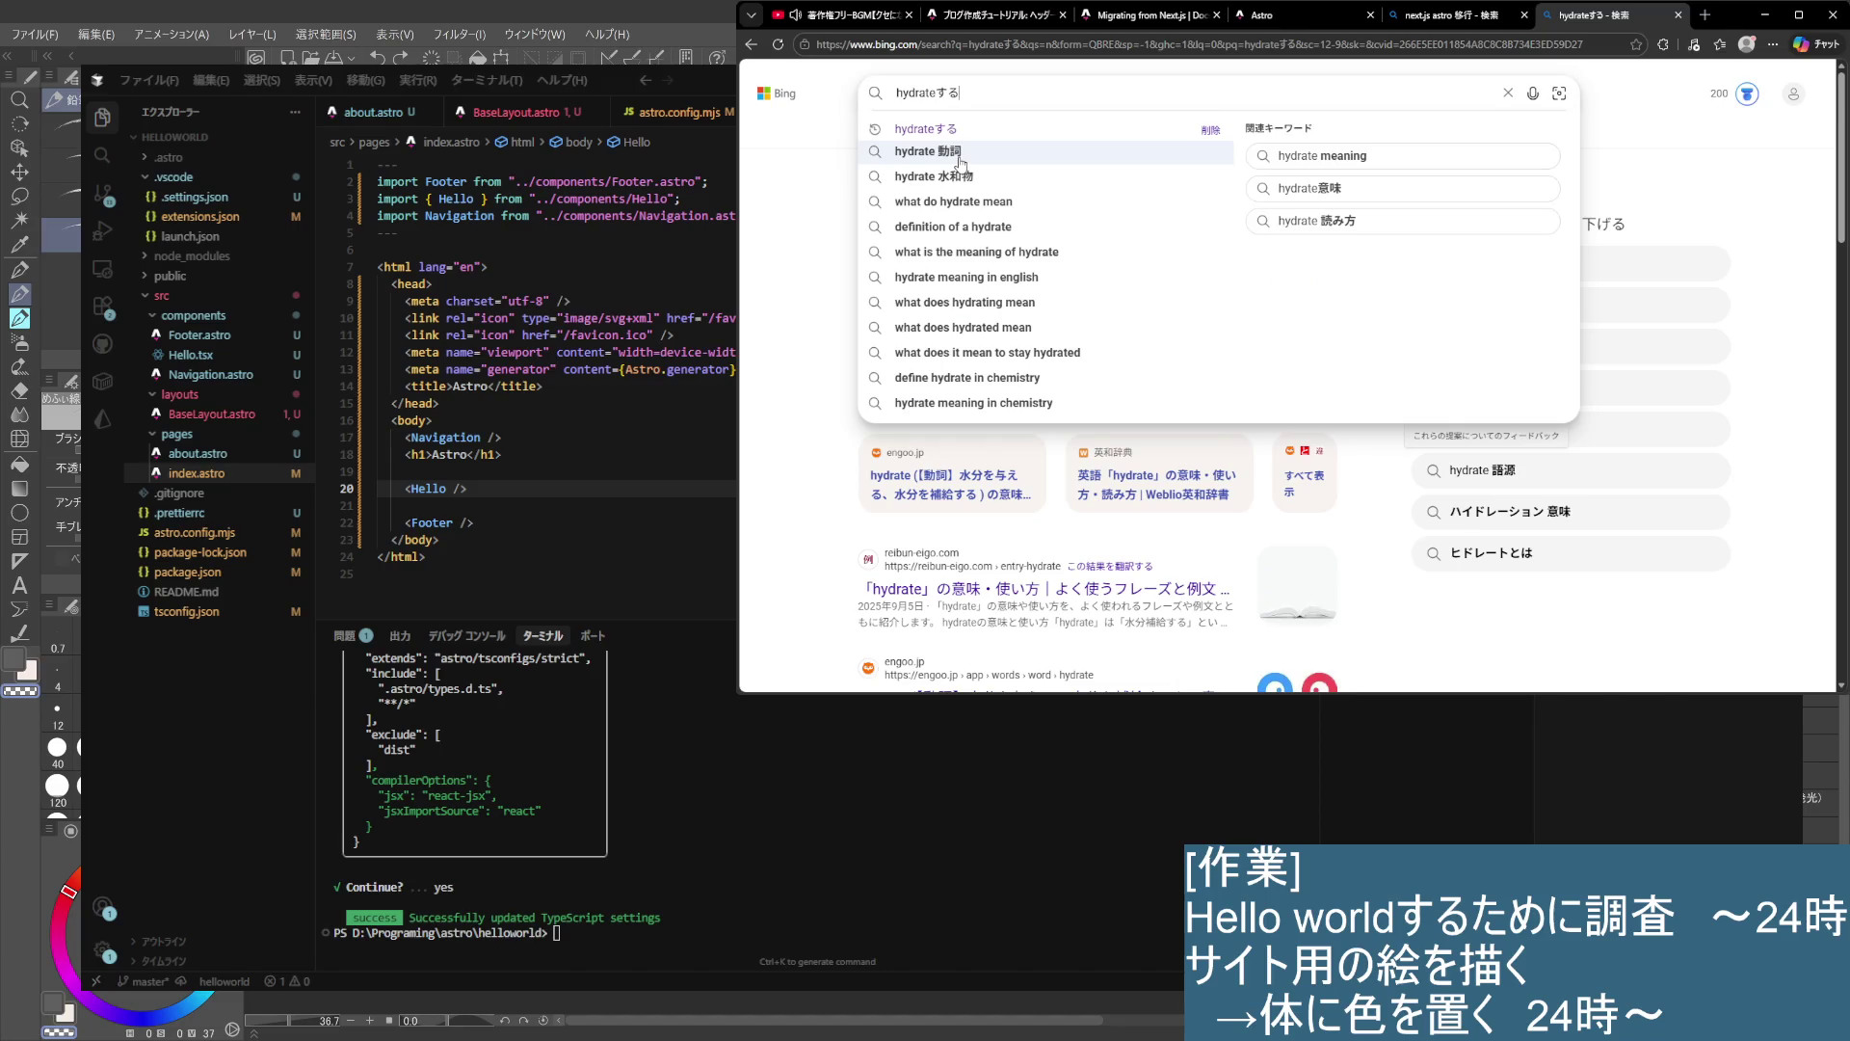
pyautogui.press('Up')
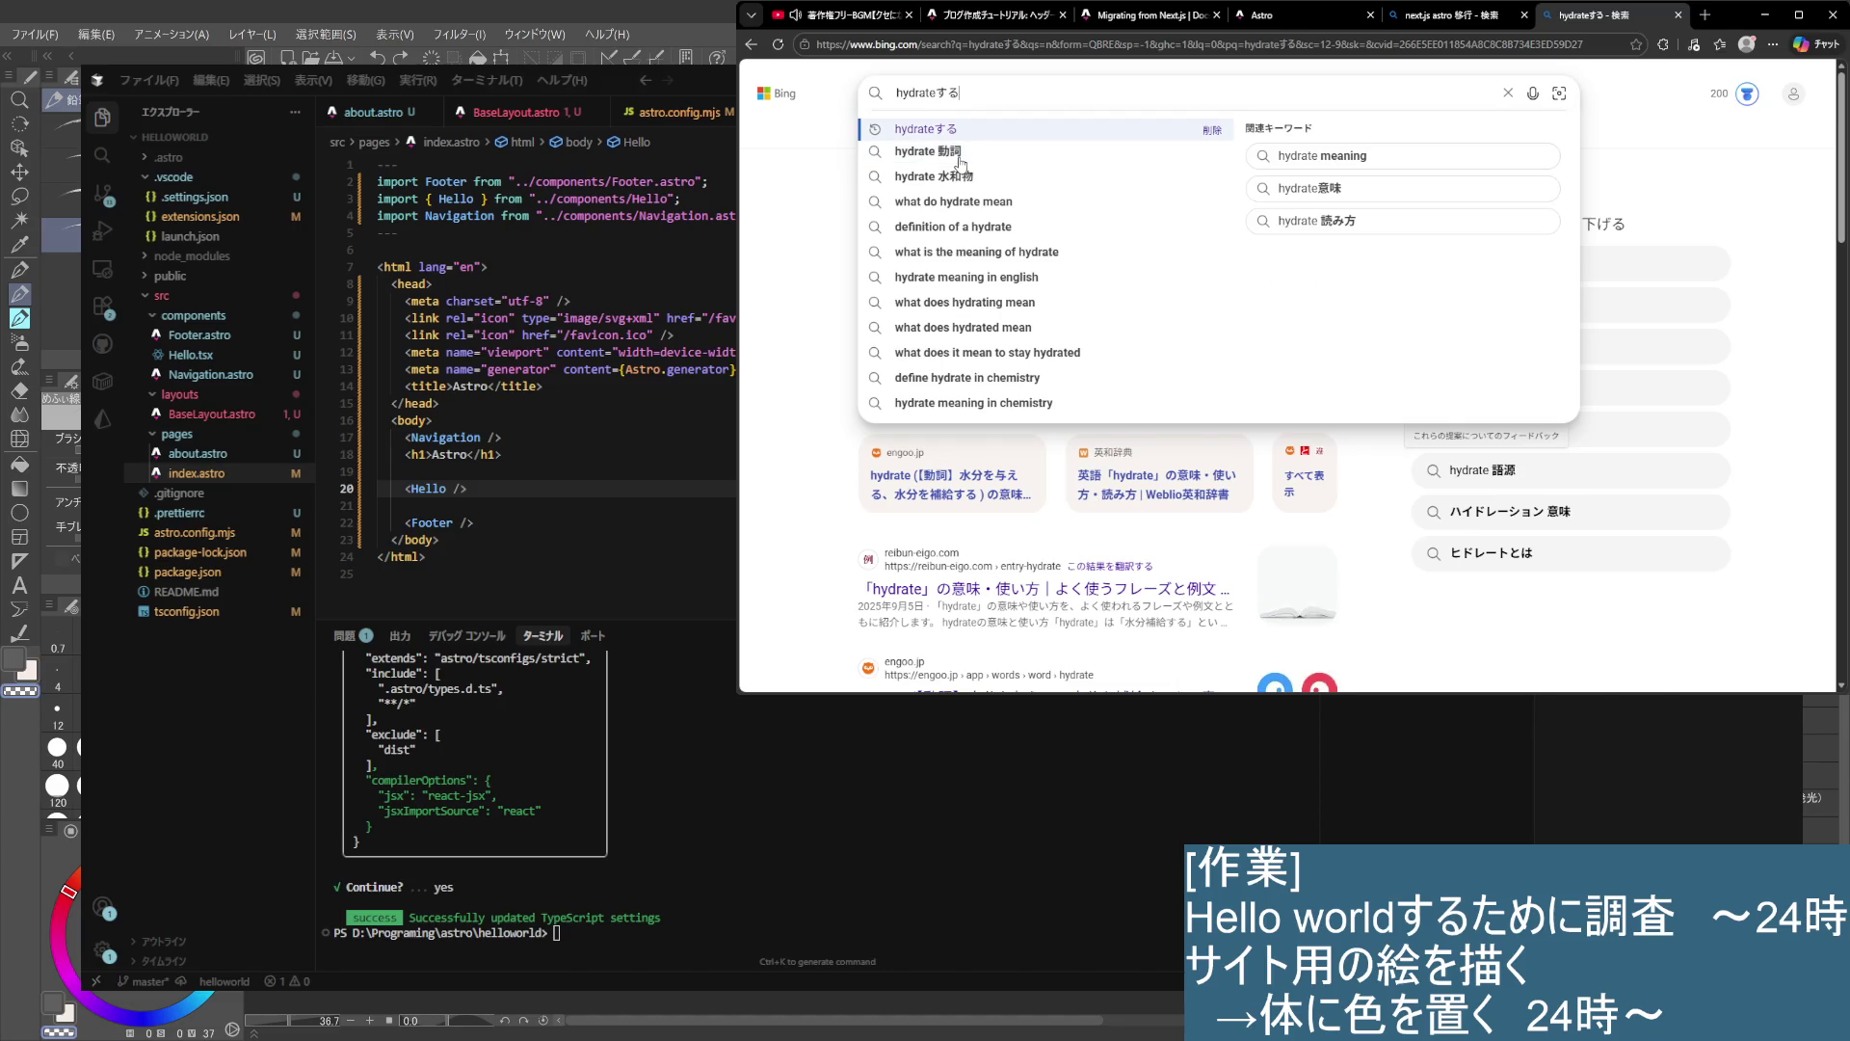
pyautogui.write('\u3000AS')
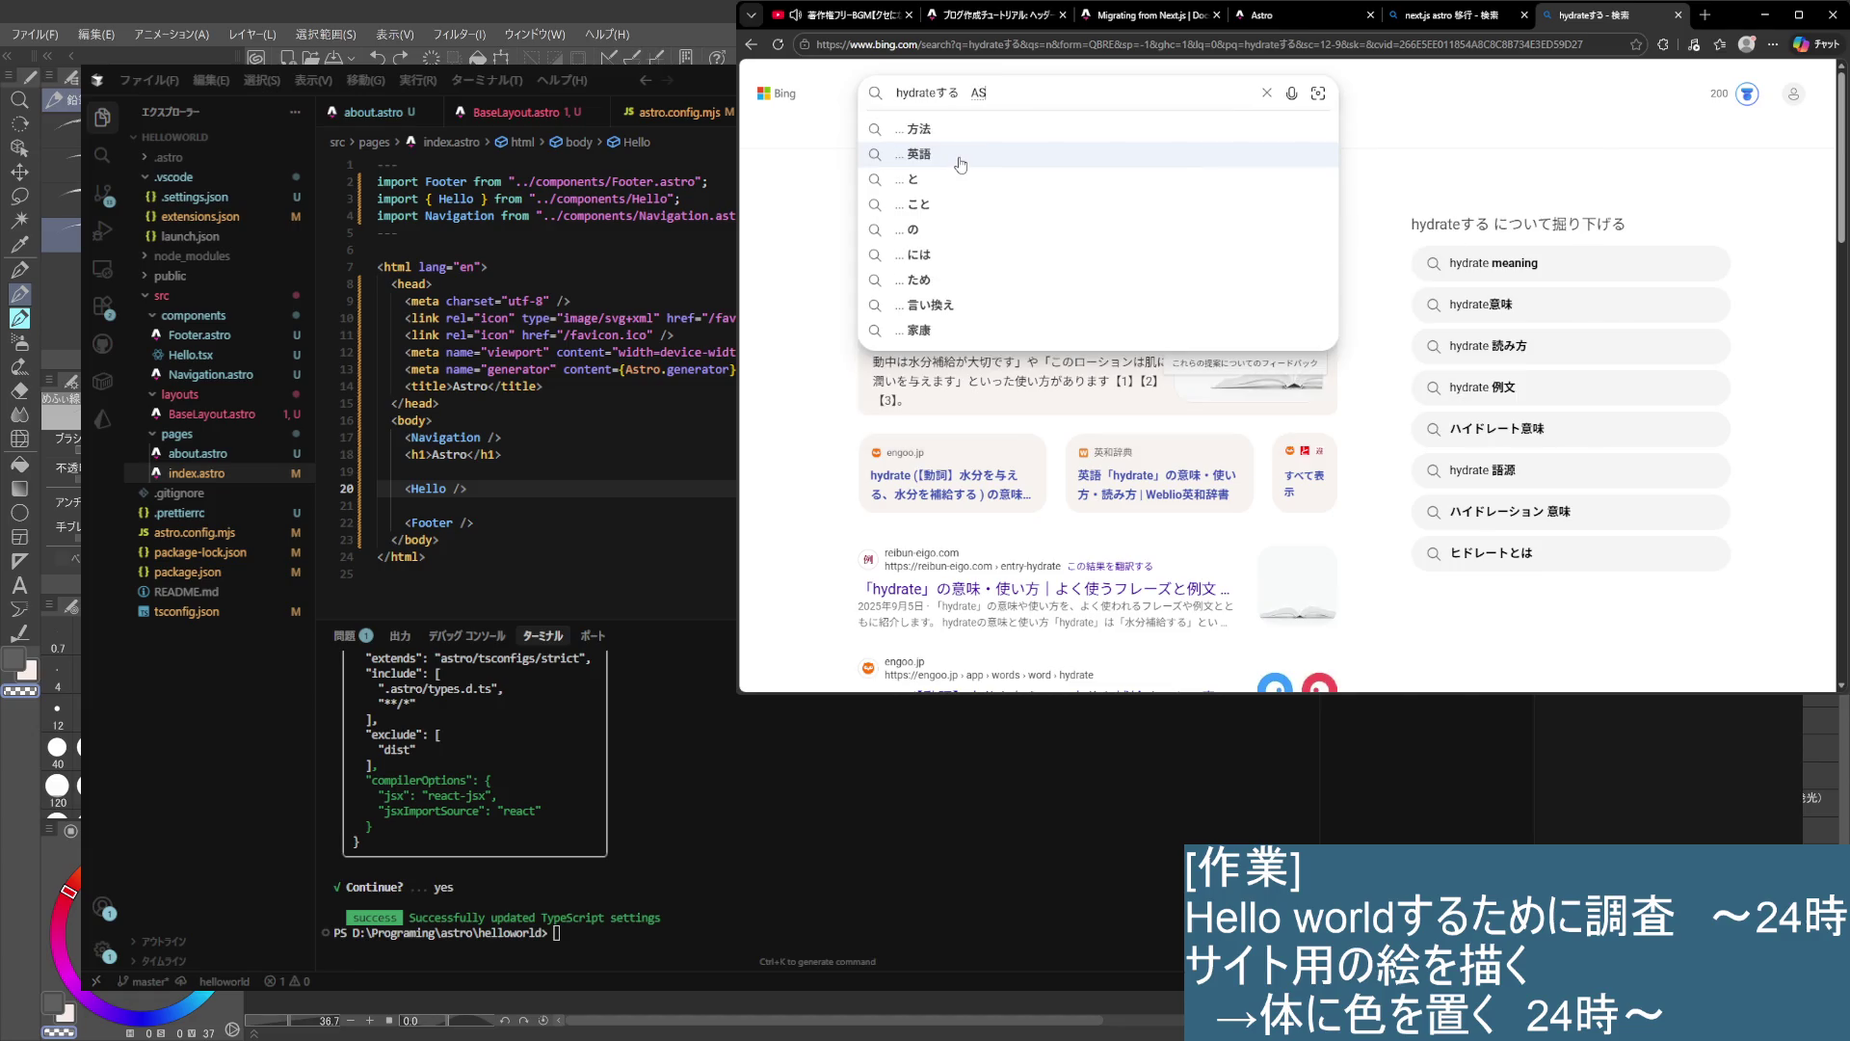
pyautogui.write('TRO')
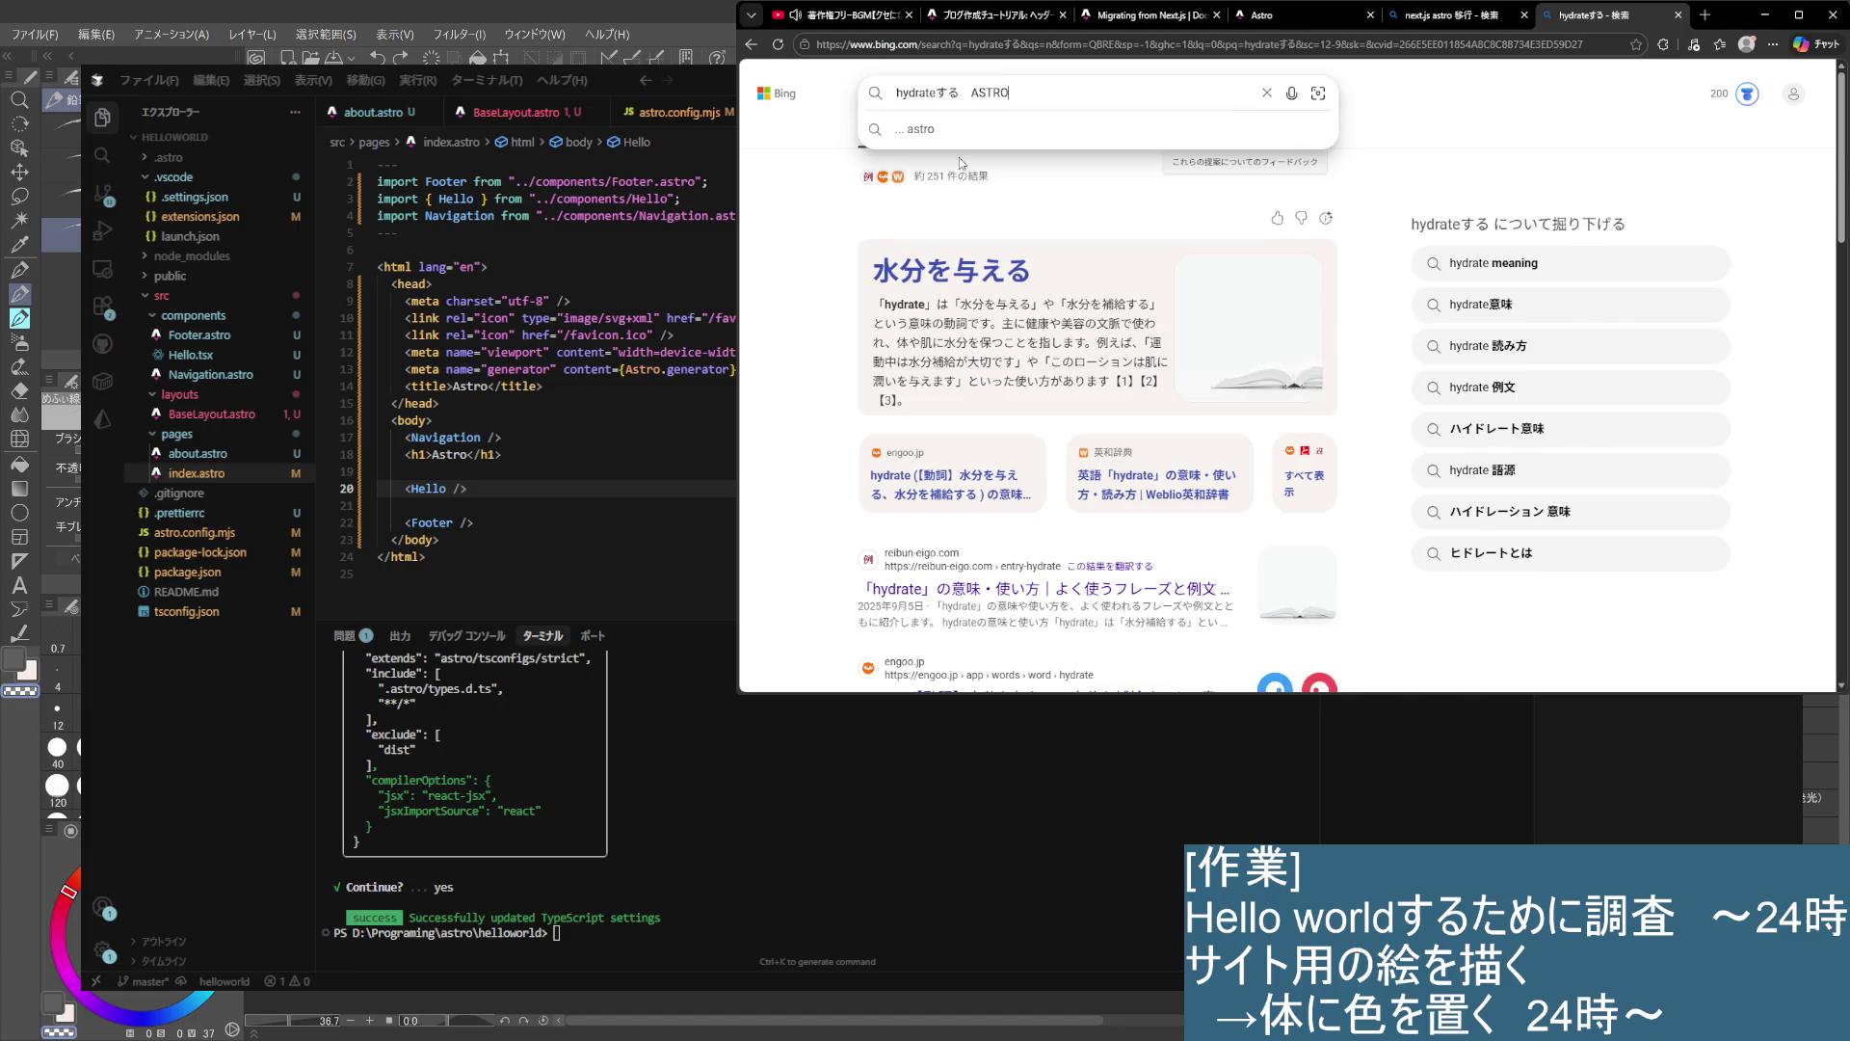
pyautogui.press('Return')
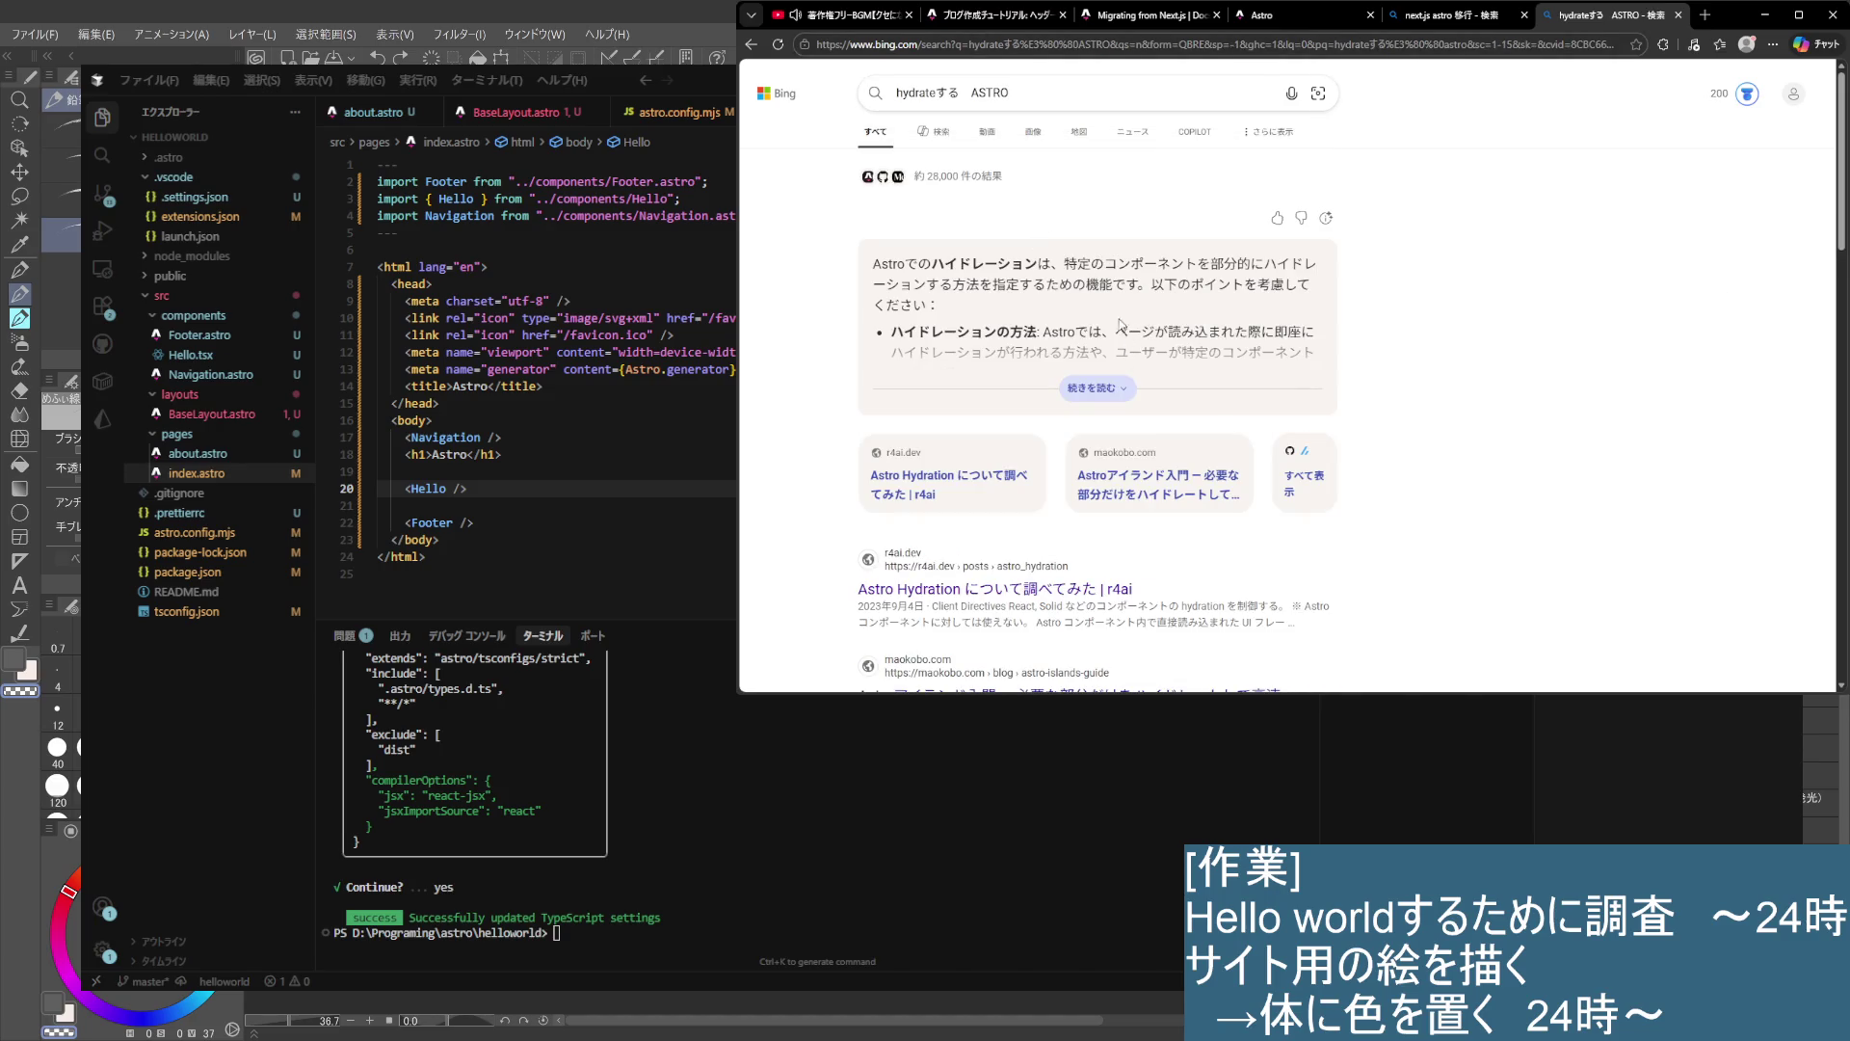
# - Expand the full AI answer and open the r4ai 'Astro Hydration について調べてみた' article
pyautogui.click(1098, 388)
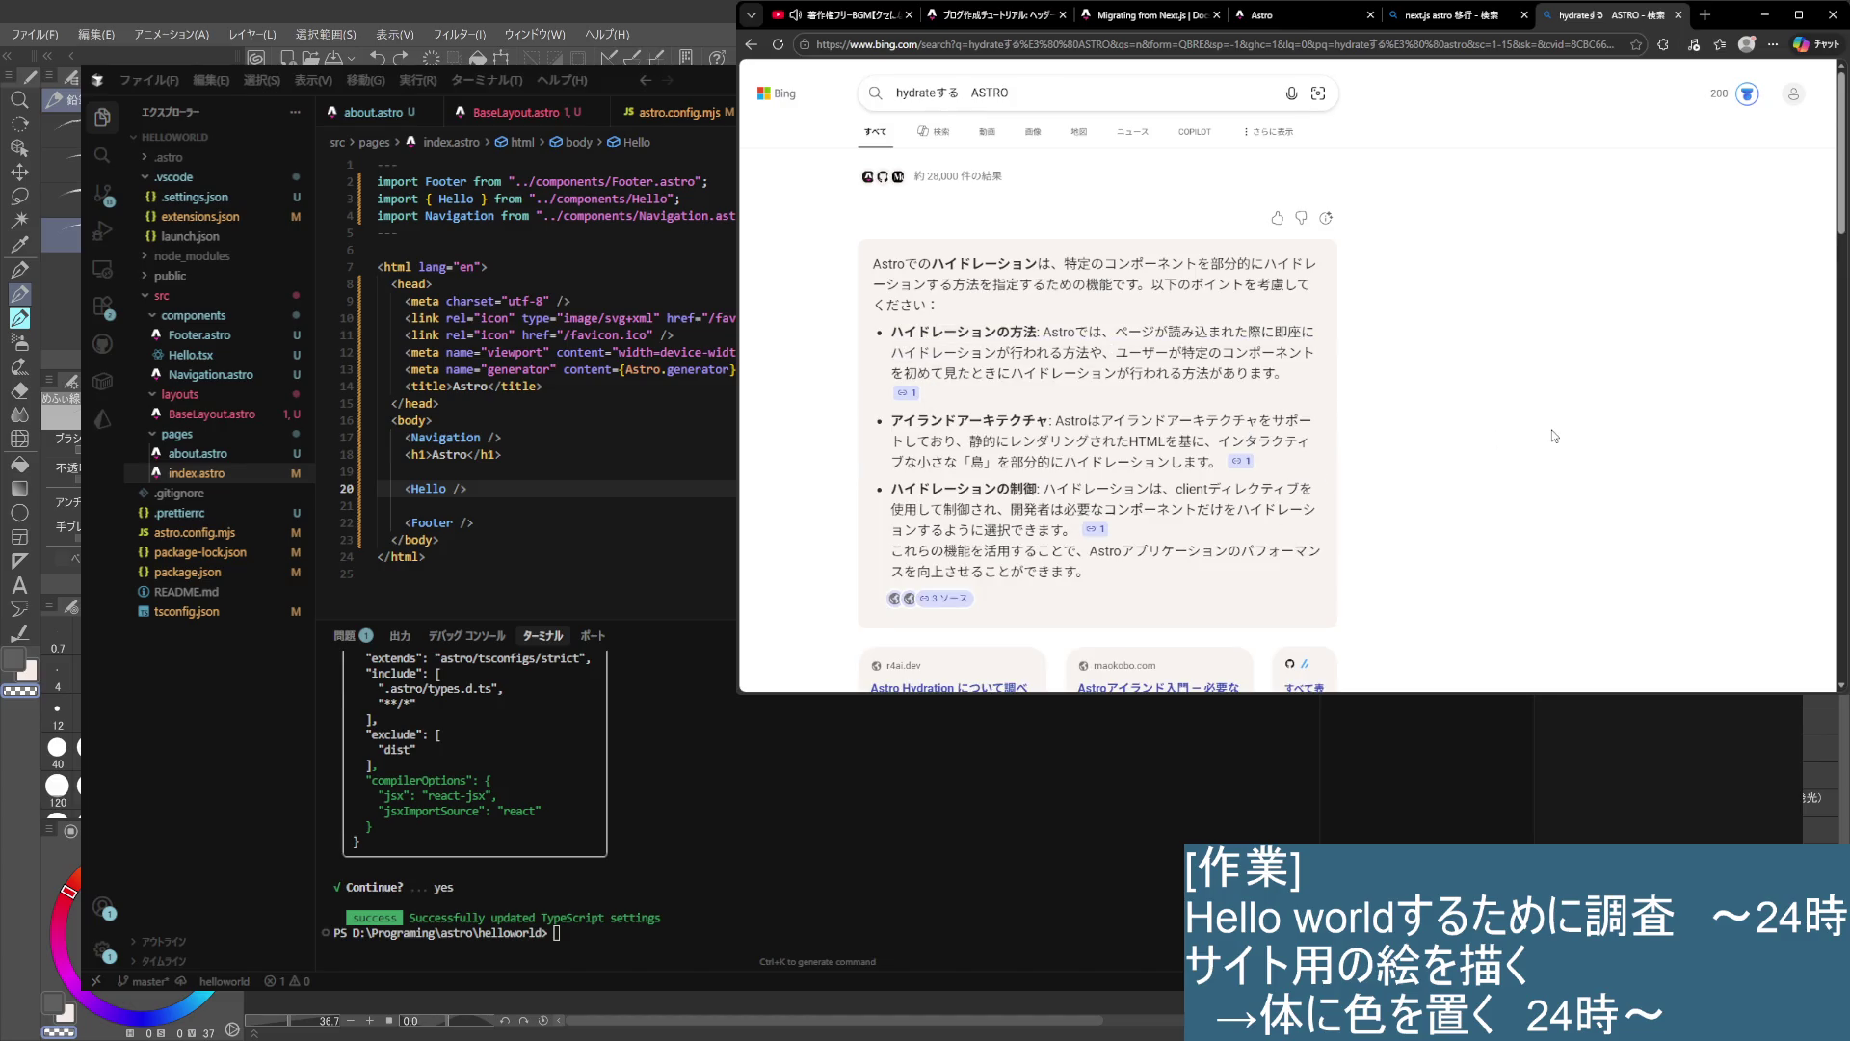
pyautogui.scroll(-5, 1553, 436)
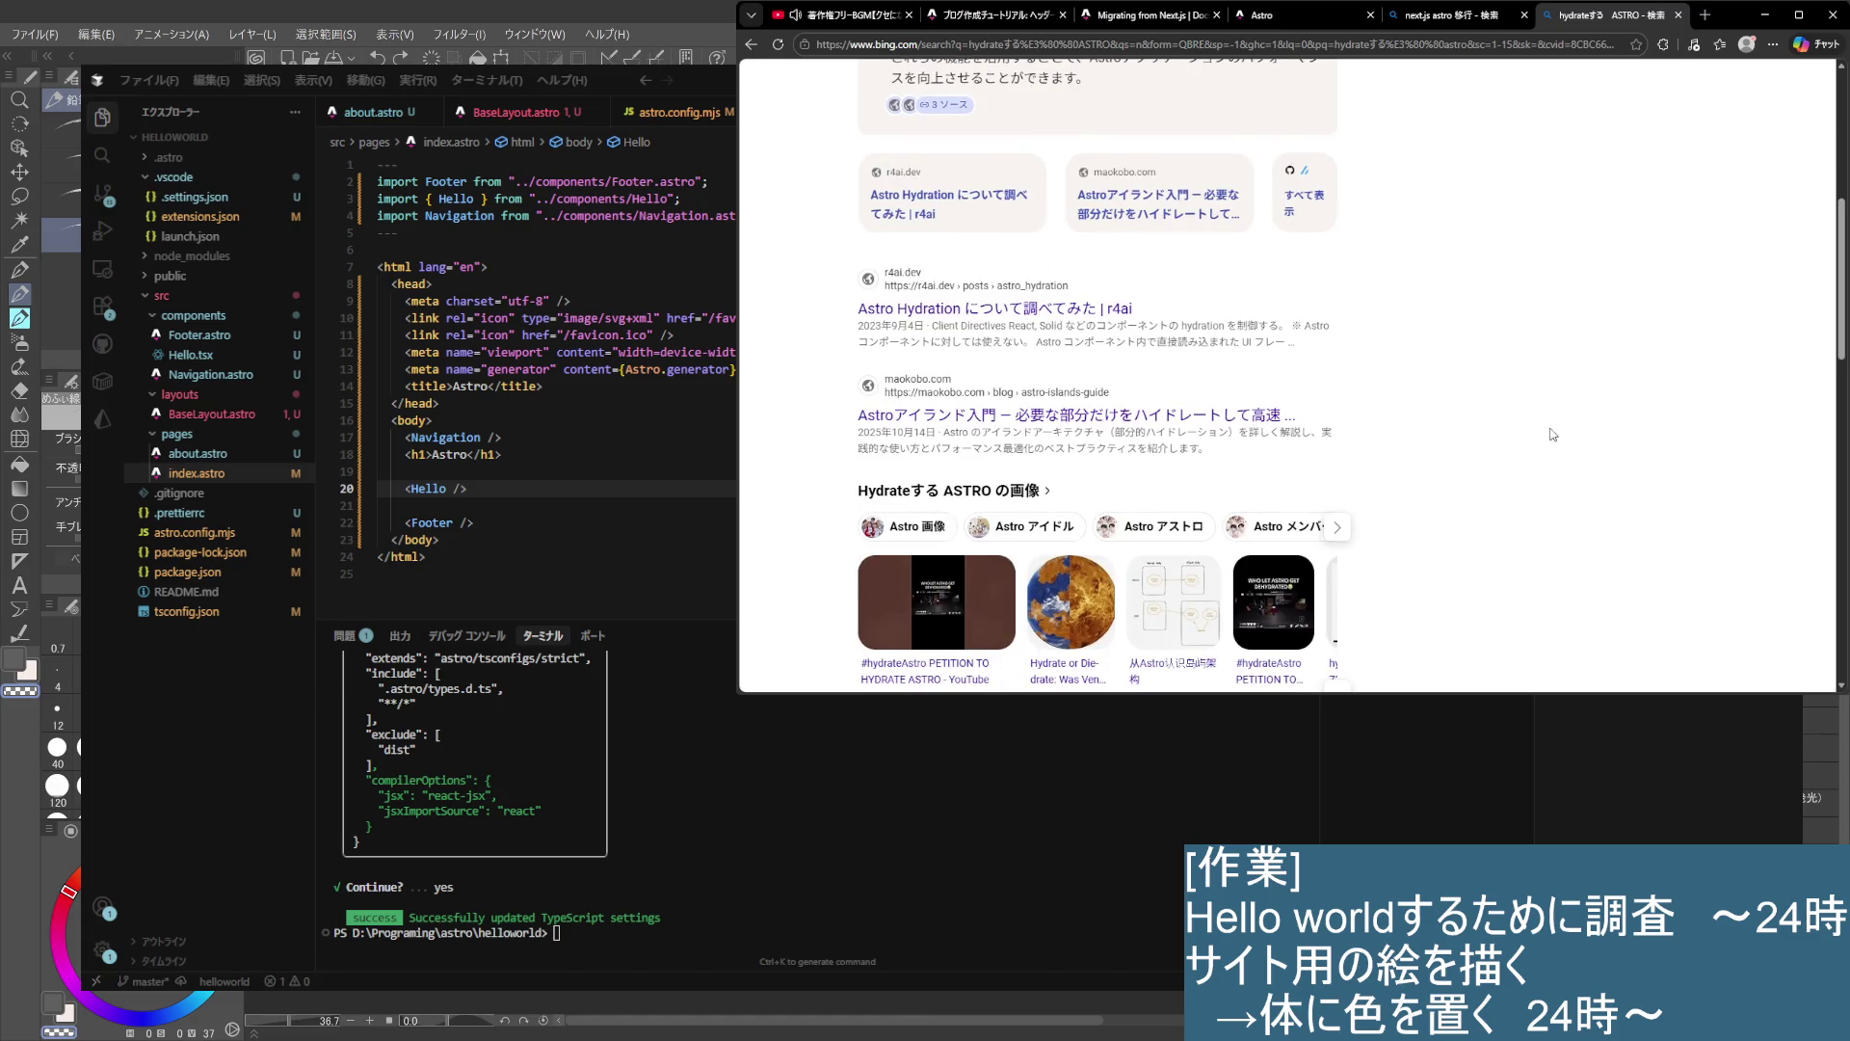
pyautogui.click(939, 311)
pyautogui.scroll(-4, 1205, 362)
pyautogui.scroll(1, 1205, 362)
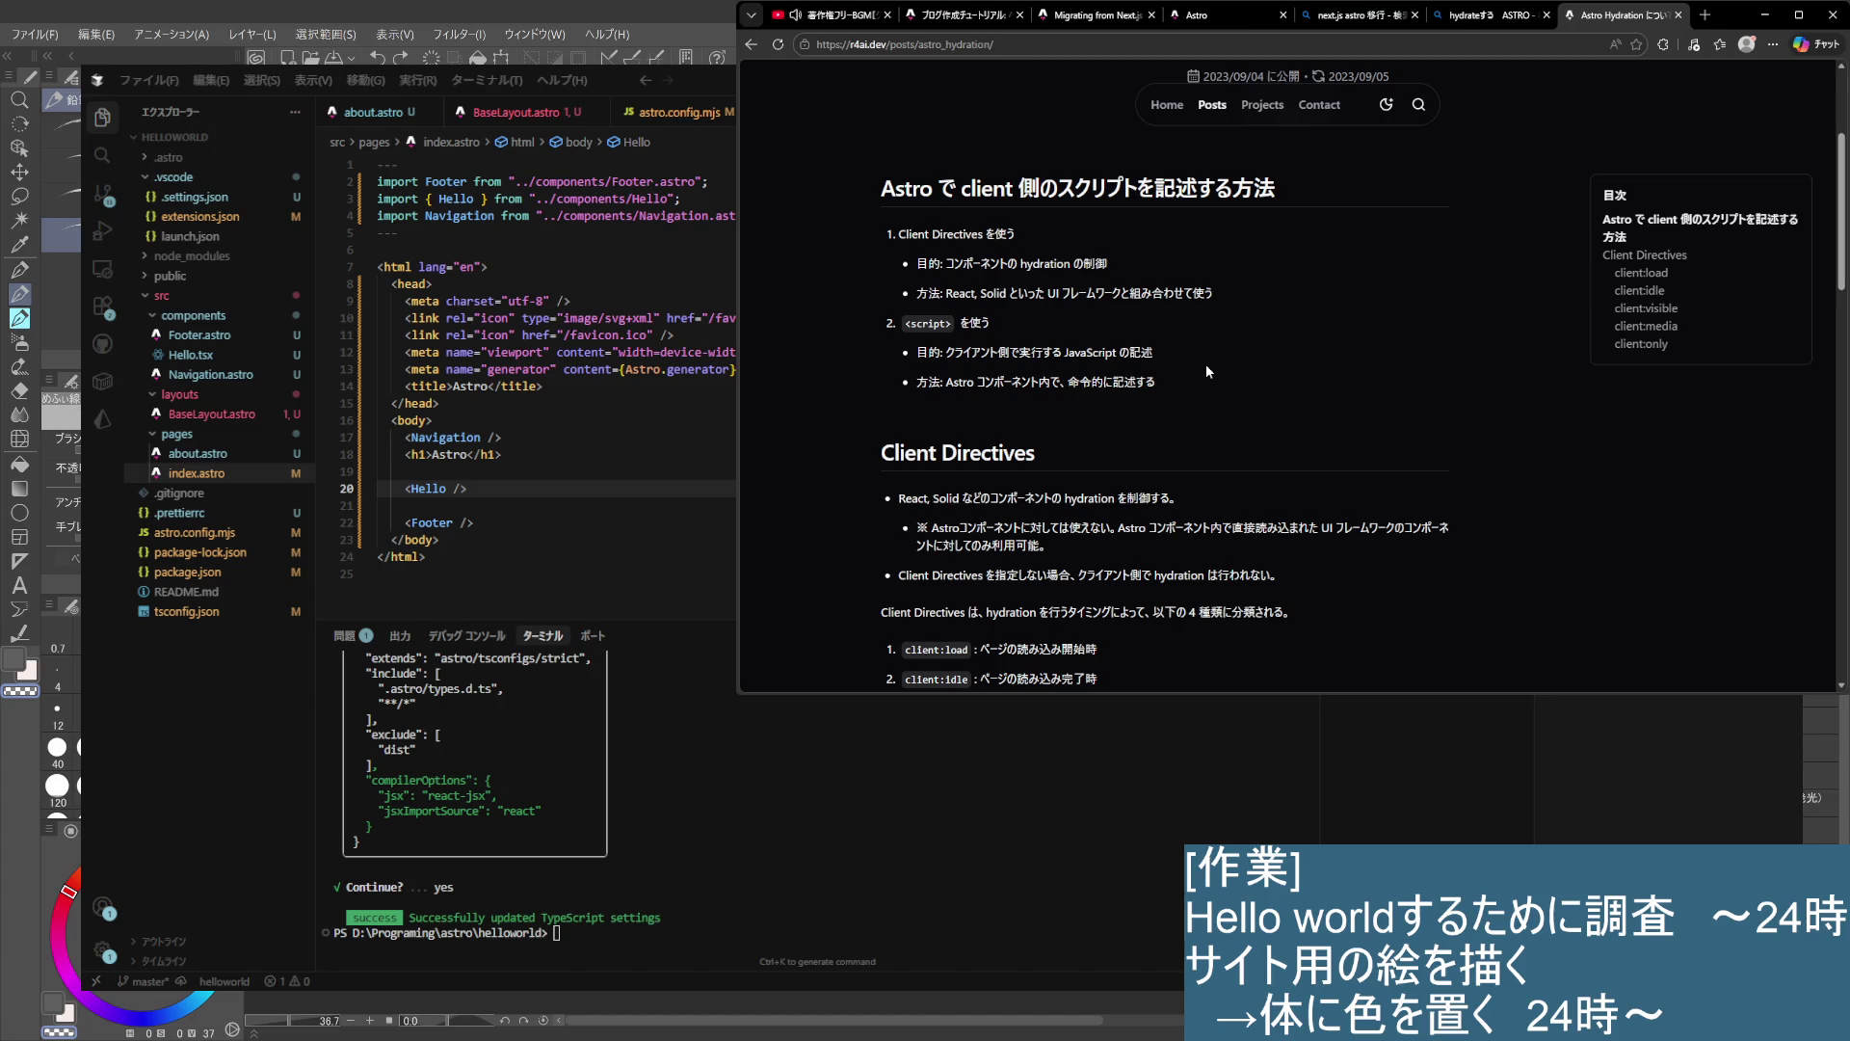
# - Scroll to the article's Client Directives list, then reopen Hello.tsx in the Cursor editor
pyautogui.scroll(-3, 1686, 353)
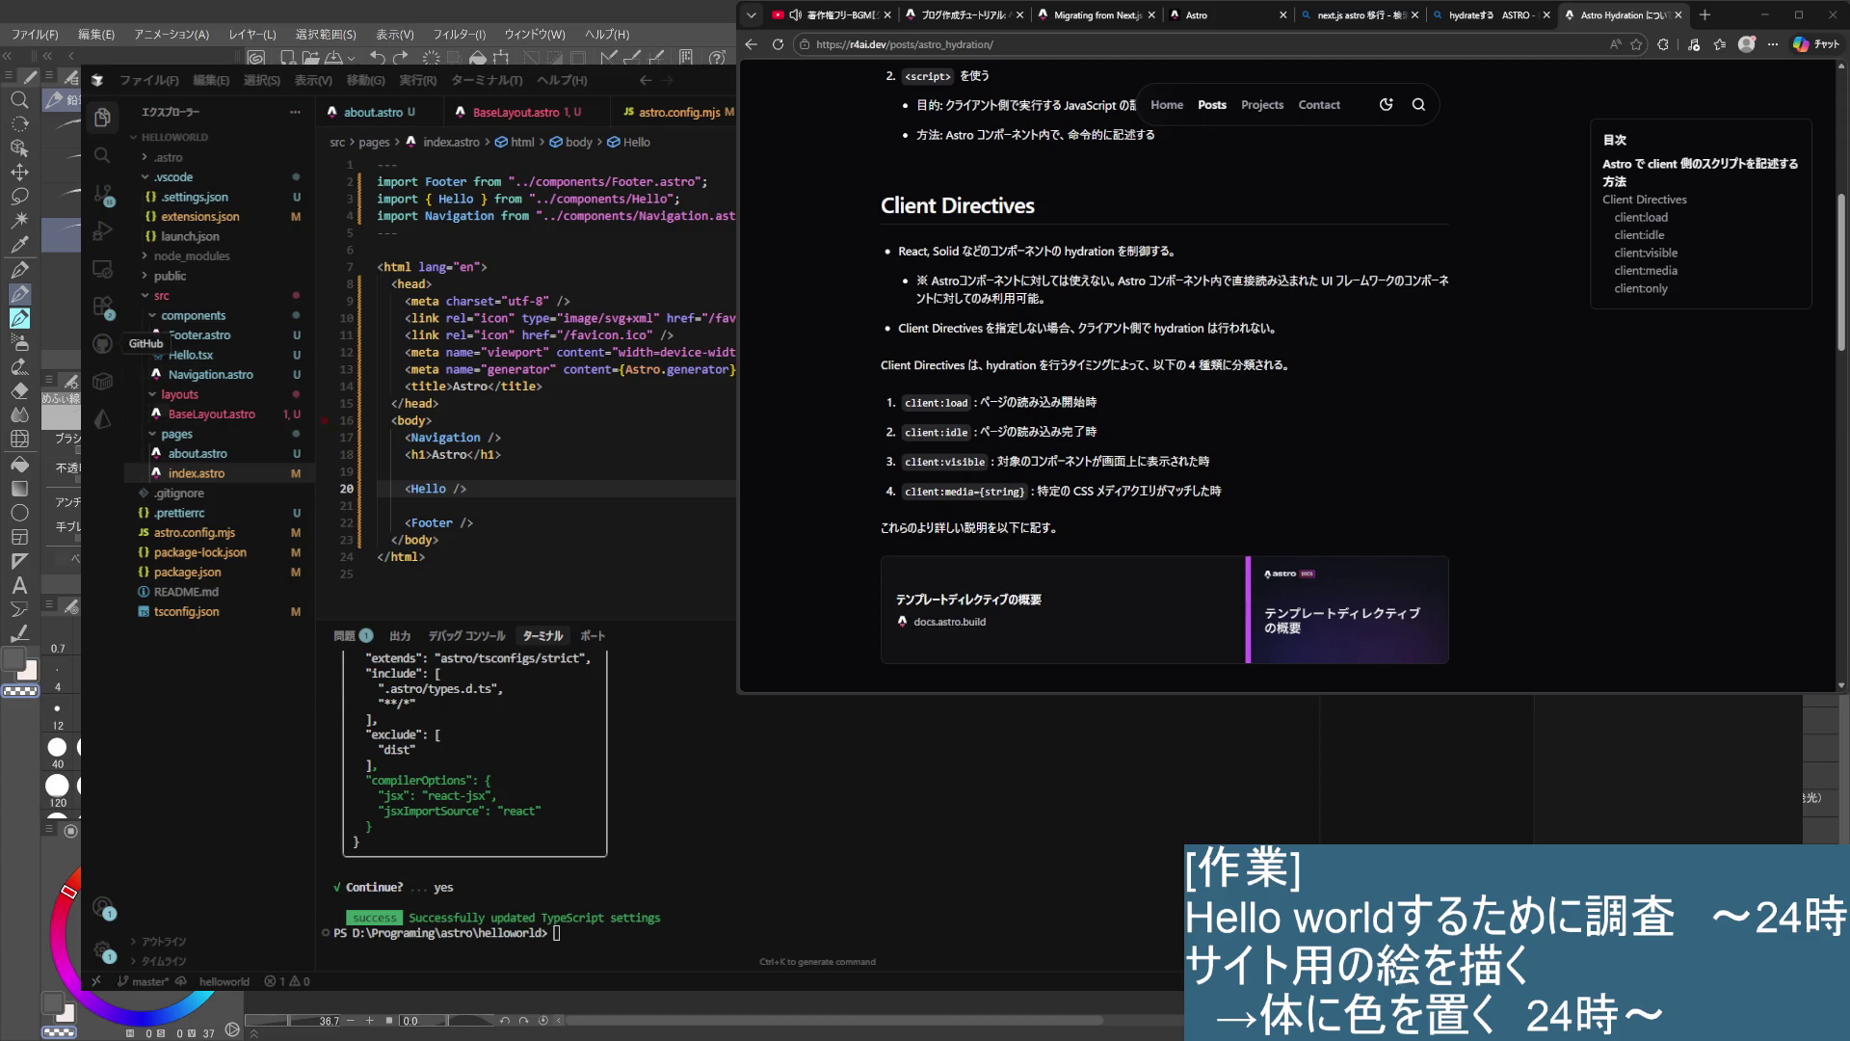
pyautogui.click(193, 355)
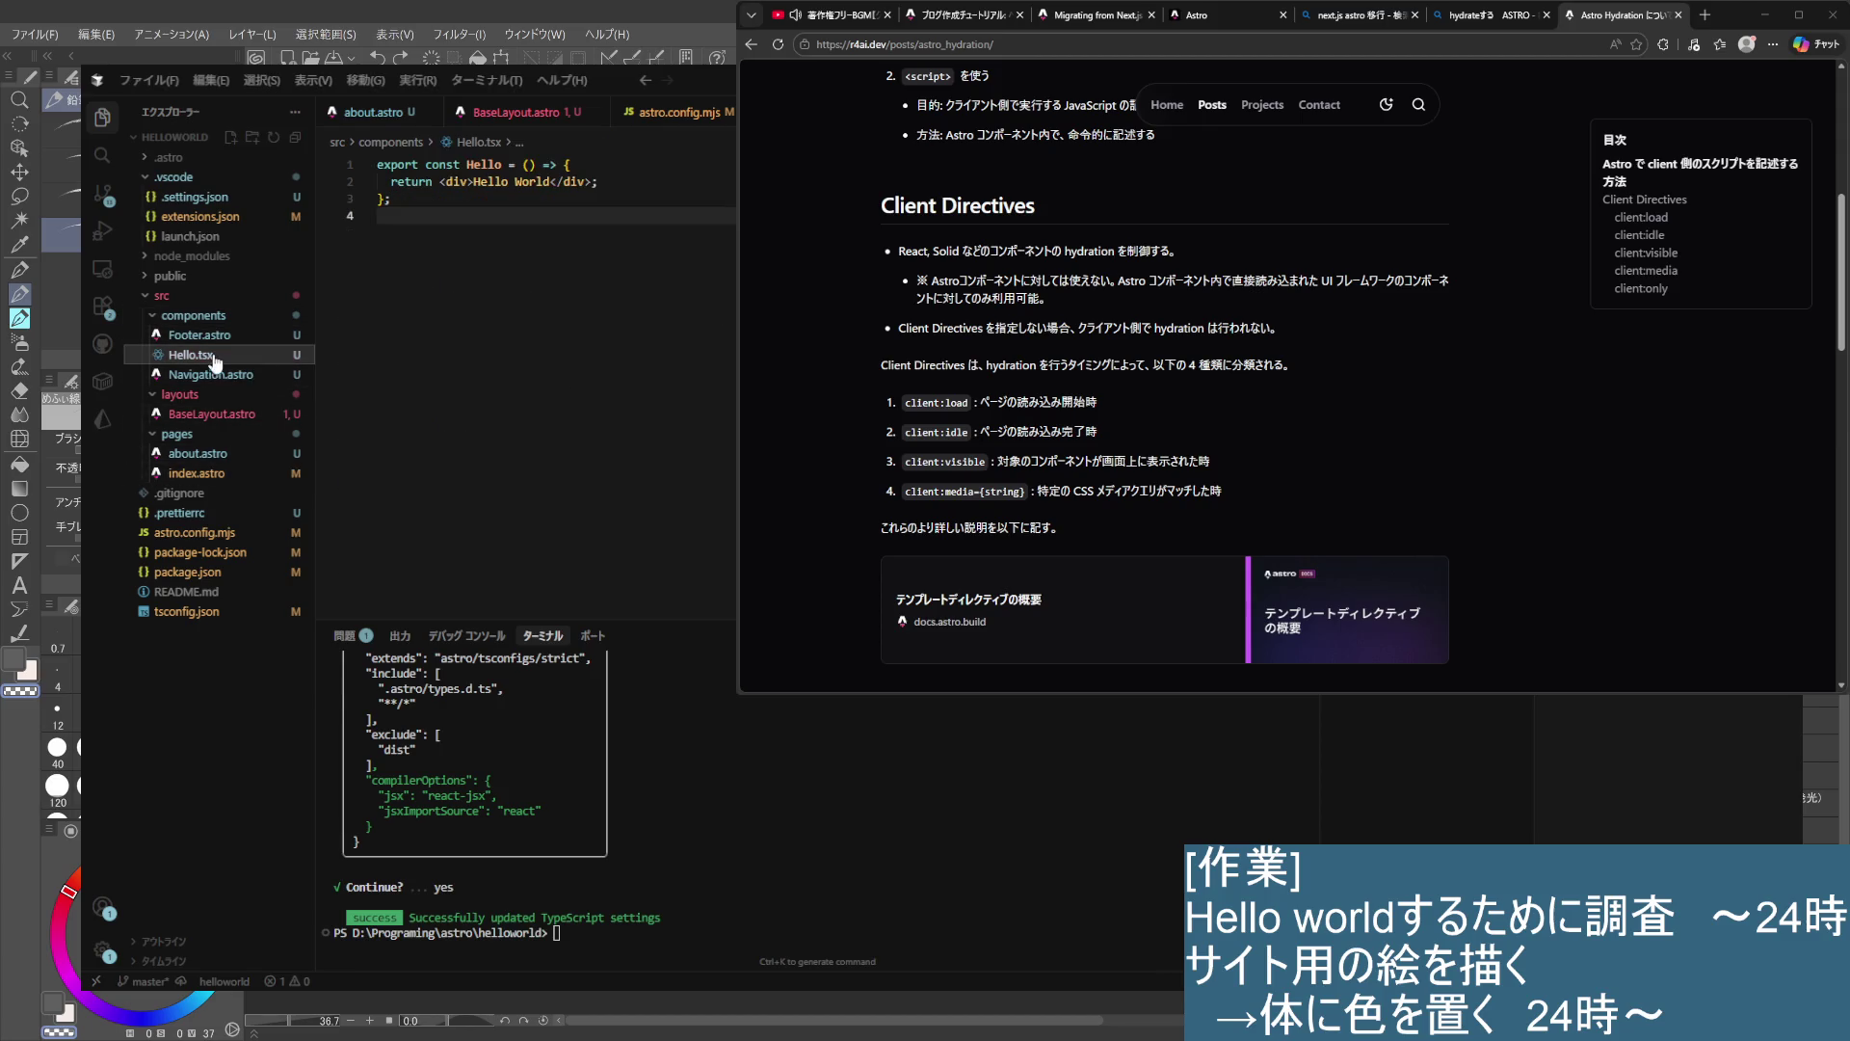
# - Create a new file named Counter.tsx in the components folder
pyautogui.doubleClick(196, 319)
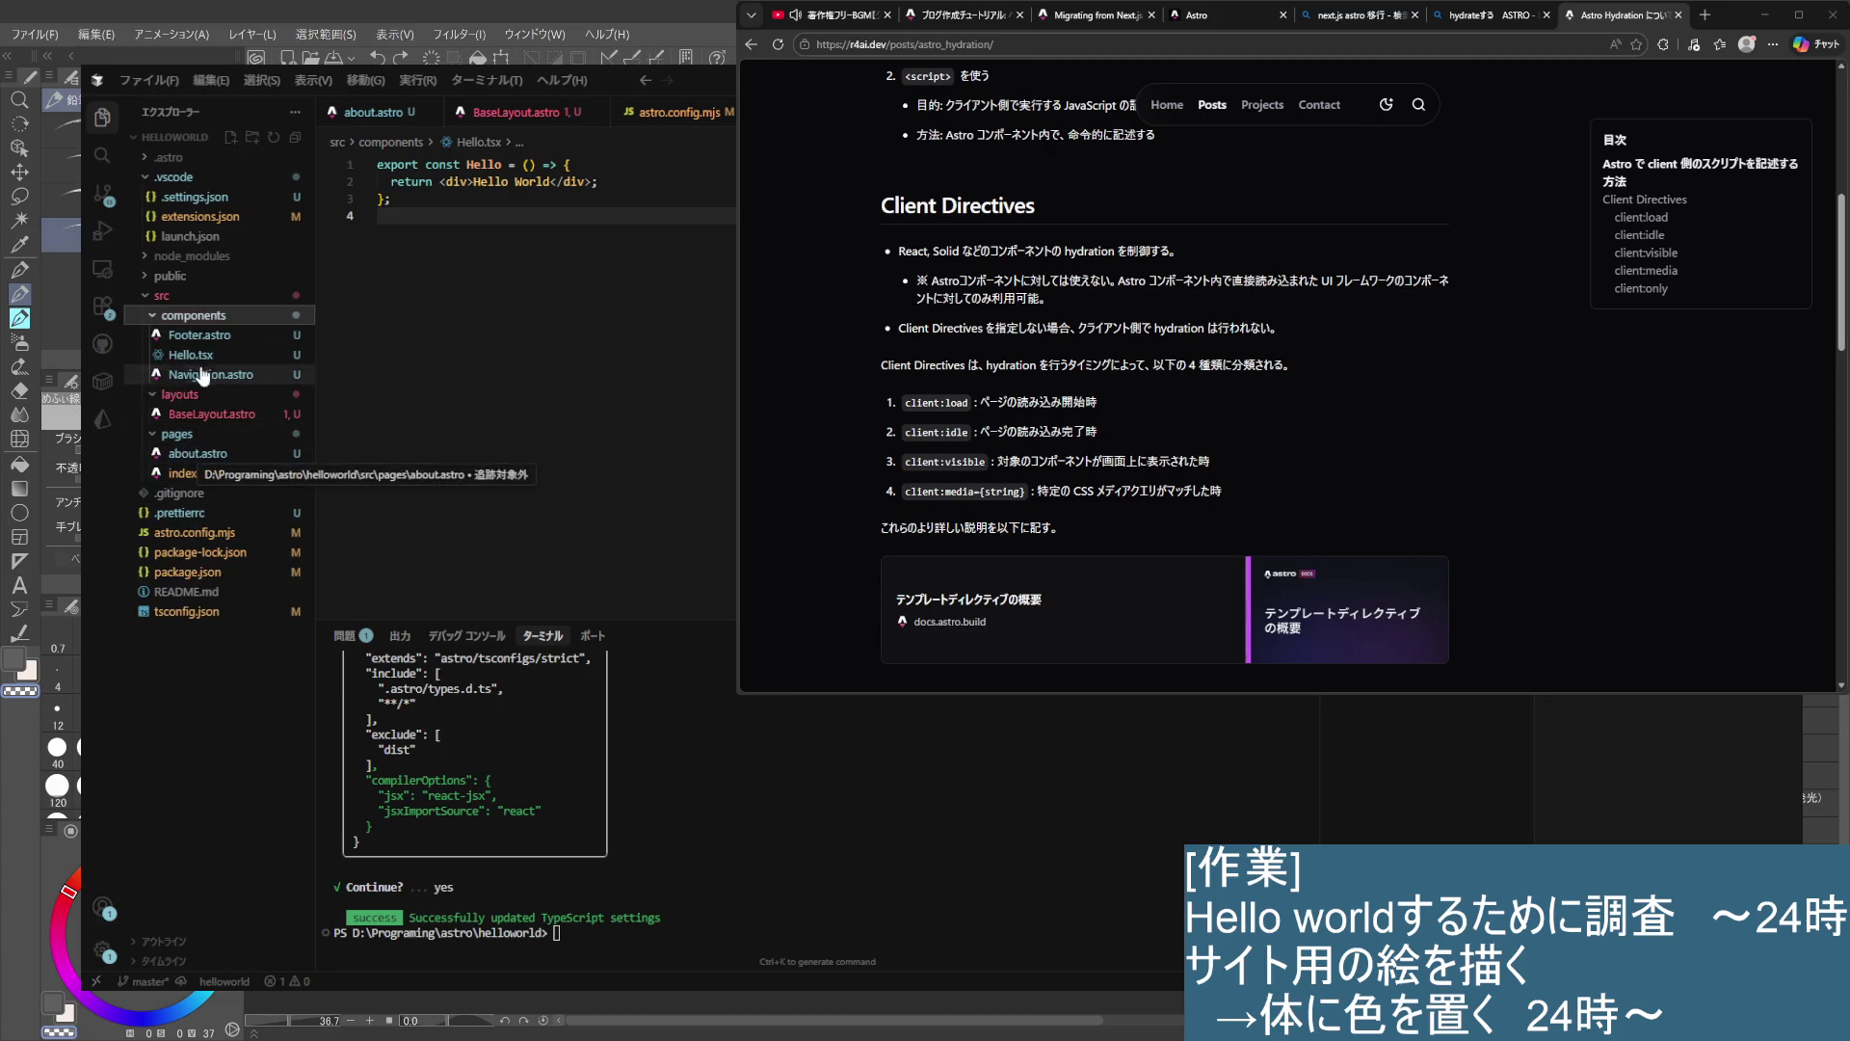
pyautogui.rightClick(205, 316)
pyautogui.click(267, 333)
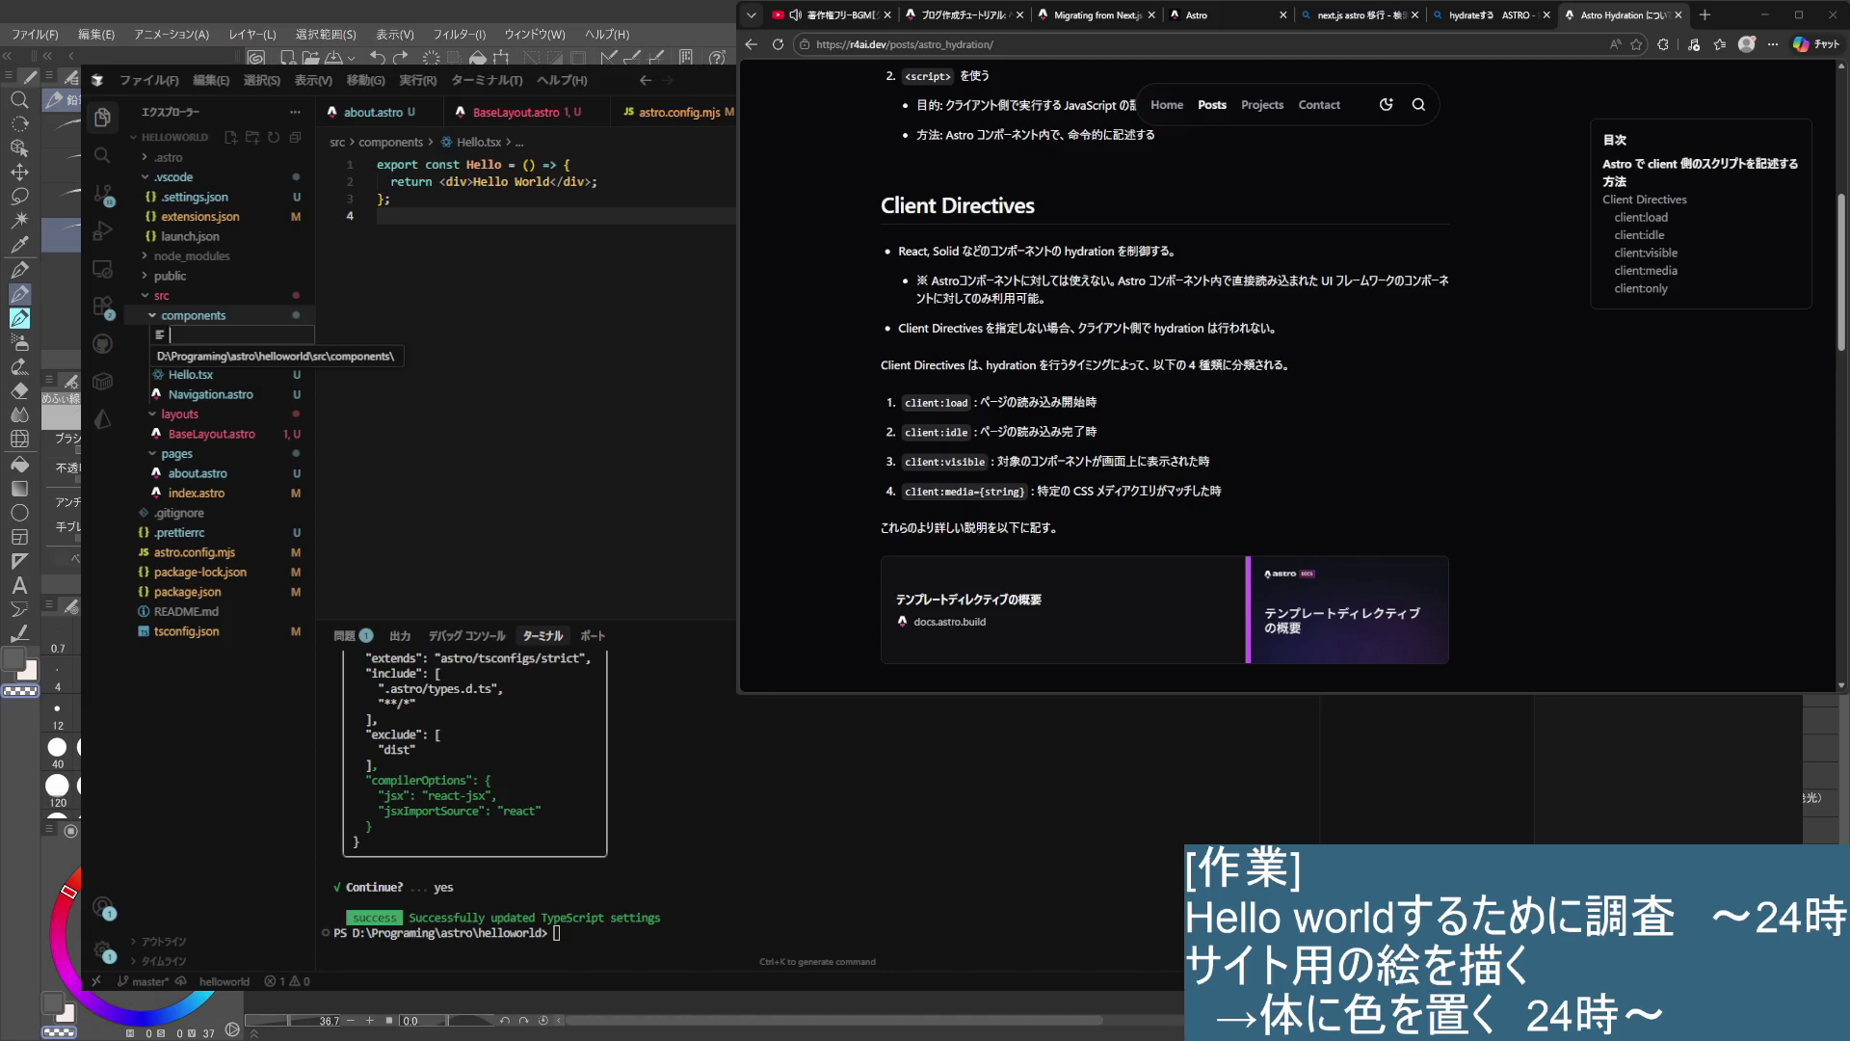
pyautogui.write('Counter')
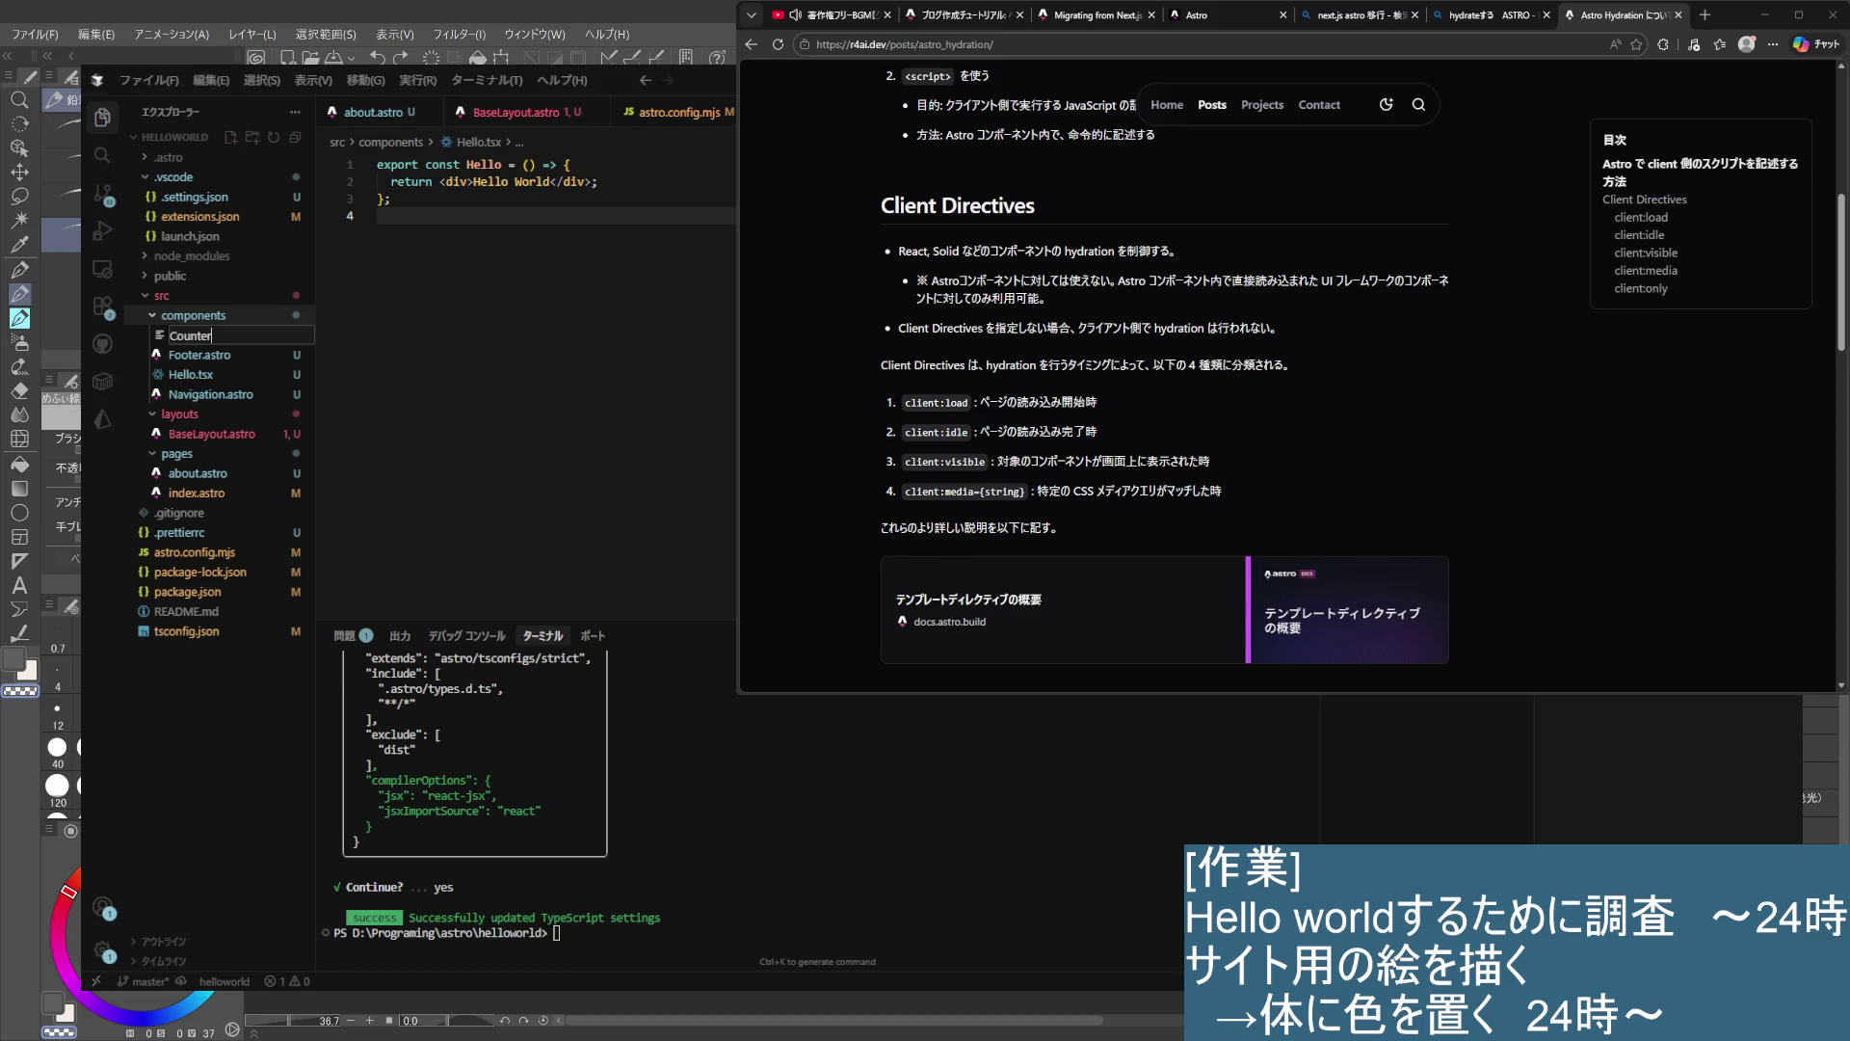
pyautogui.write('.tsx')
pyautogui.press('Return')
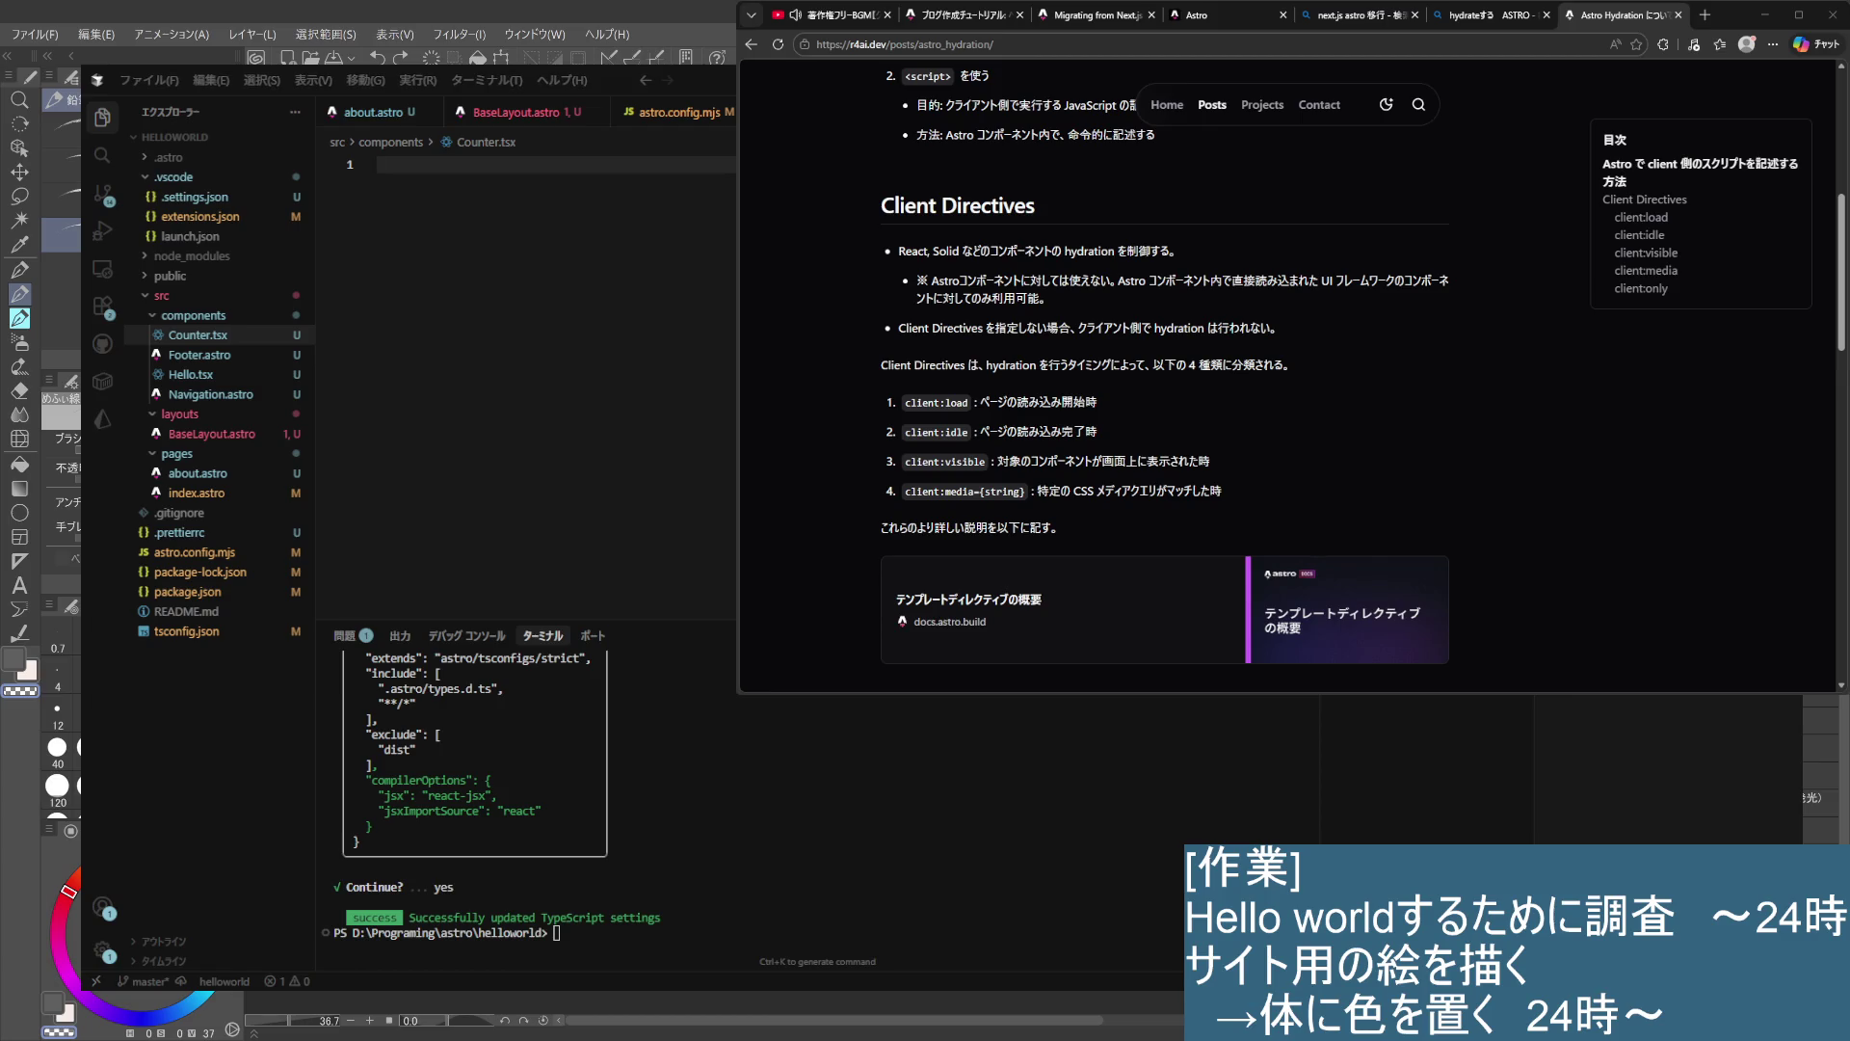
# - Fill Counter.tsx with a React counter component using useState and a button
pyautogui.press('Return')
pyautogui.press('Return')
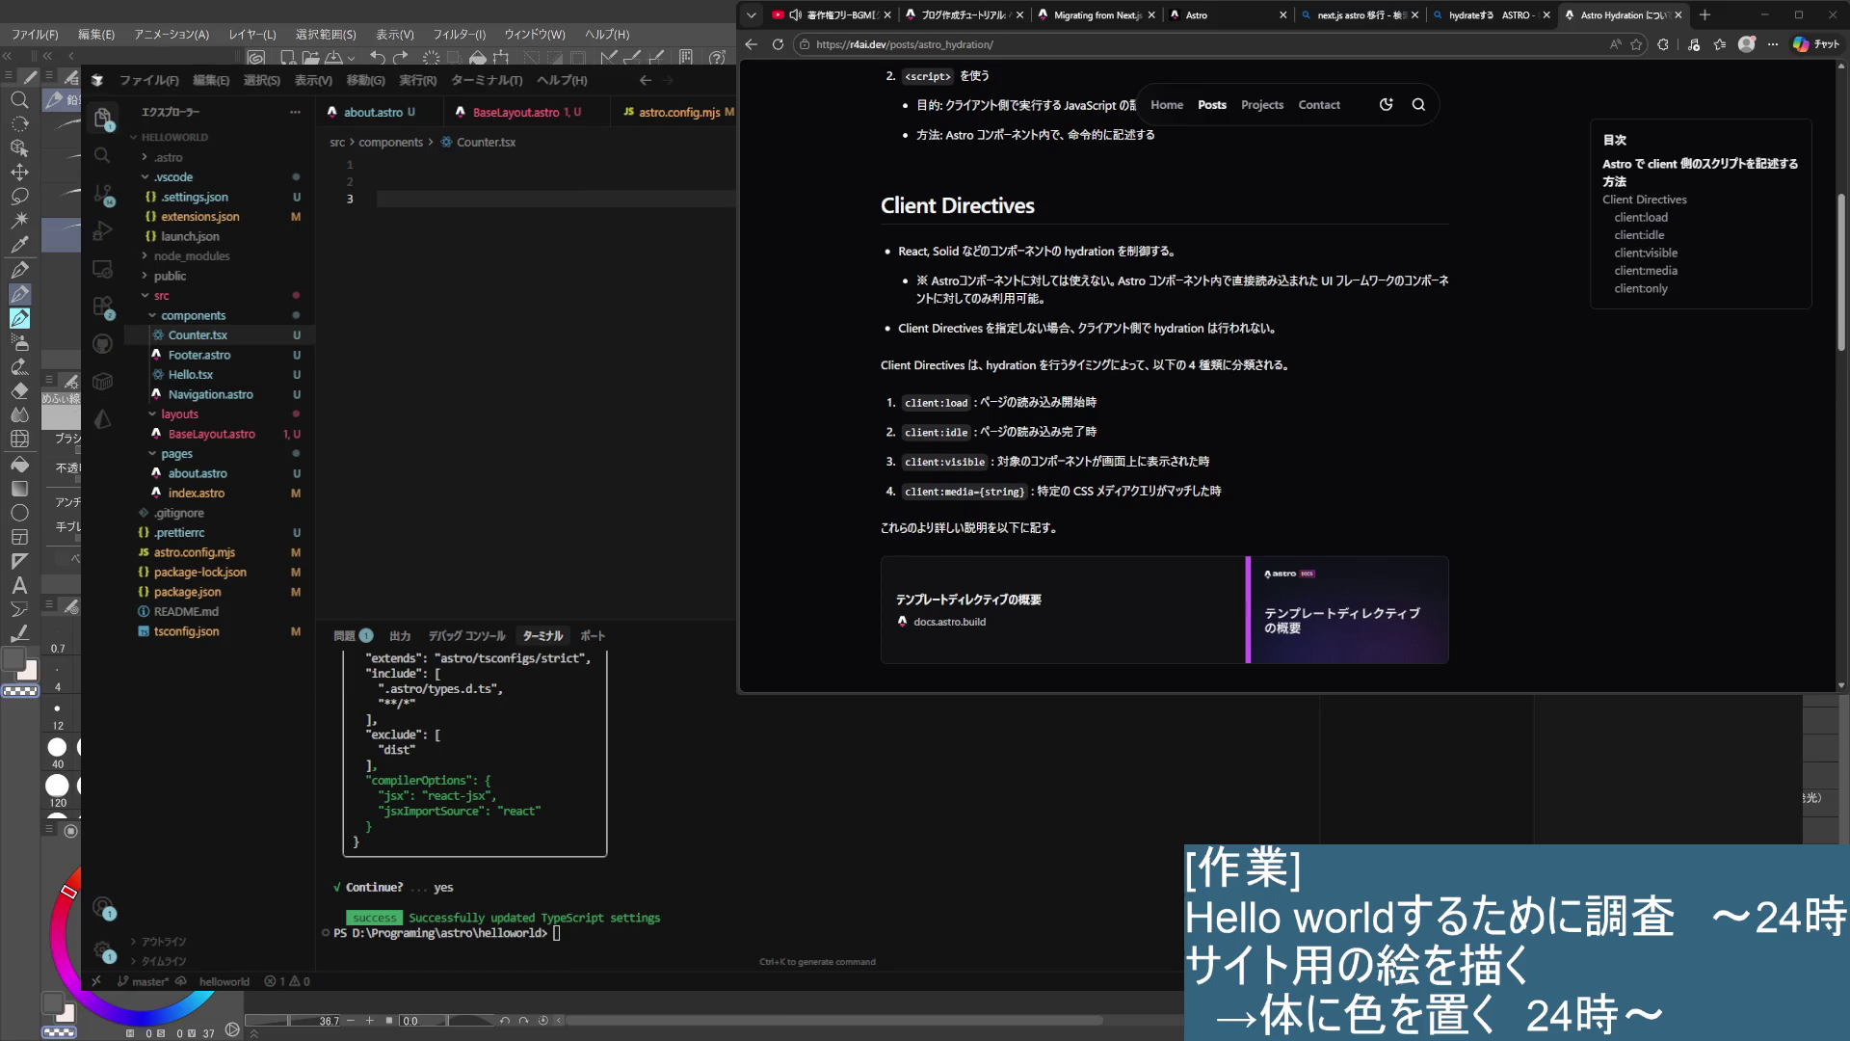
pyautogui.hotkey('ctrl', 'a')
pyautogui.hotkey('ctrl', 'v')
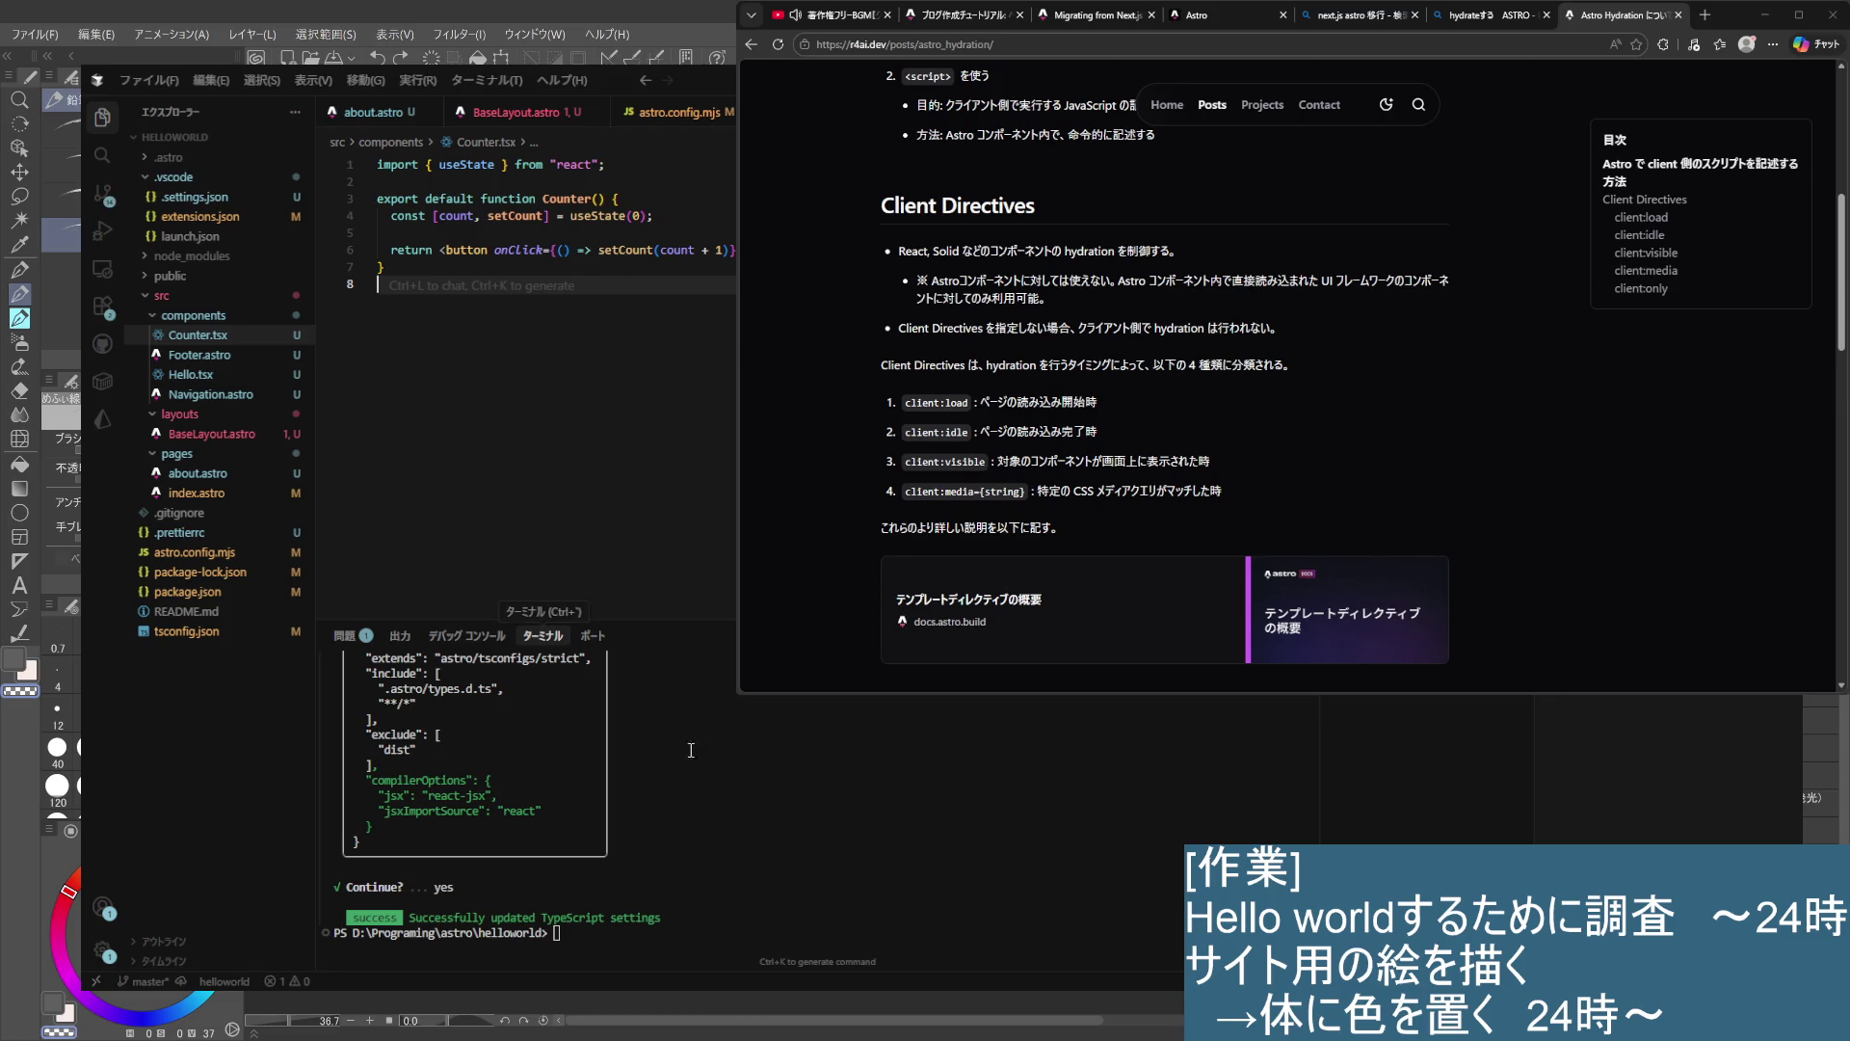
# - Insert a <Counter /> element in index.astro between <Hello /> and the Footer
pyautogui.click(197, 492)
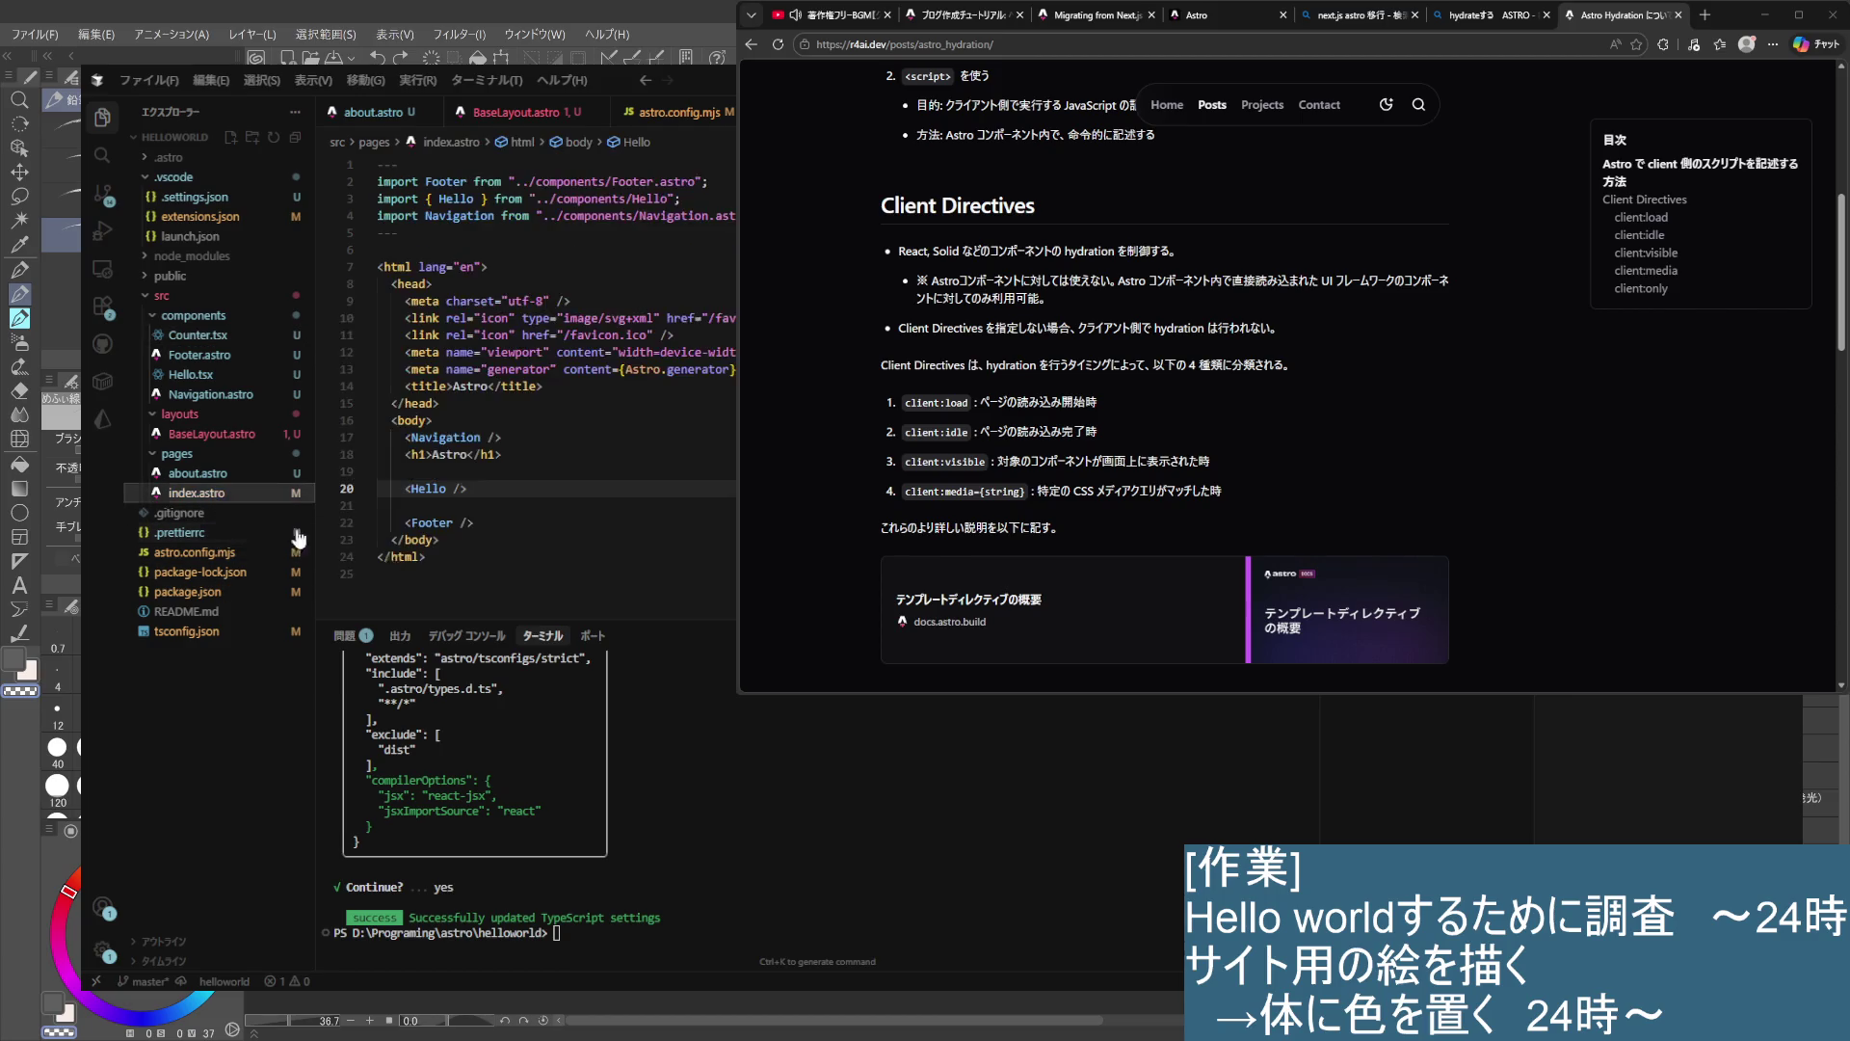
pyautogui.click(534, 494)
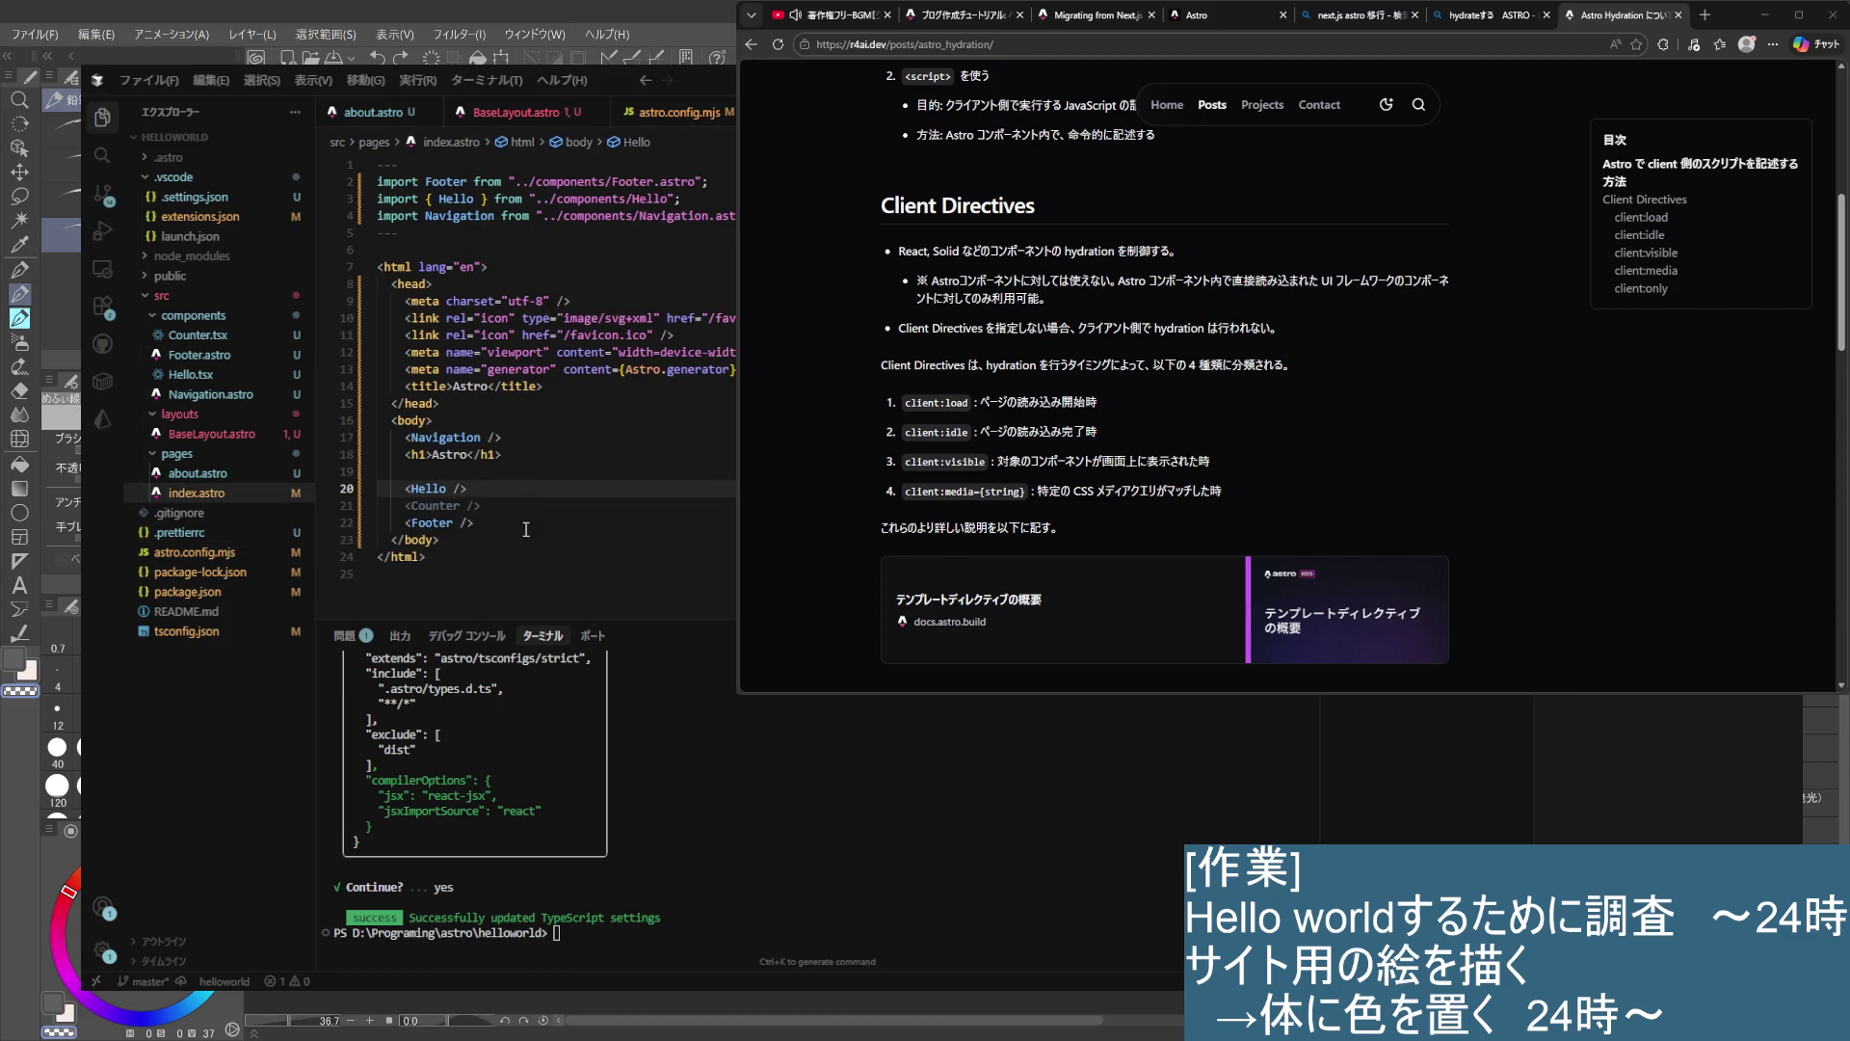
pyautogui.click(522, 506)
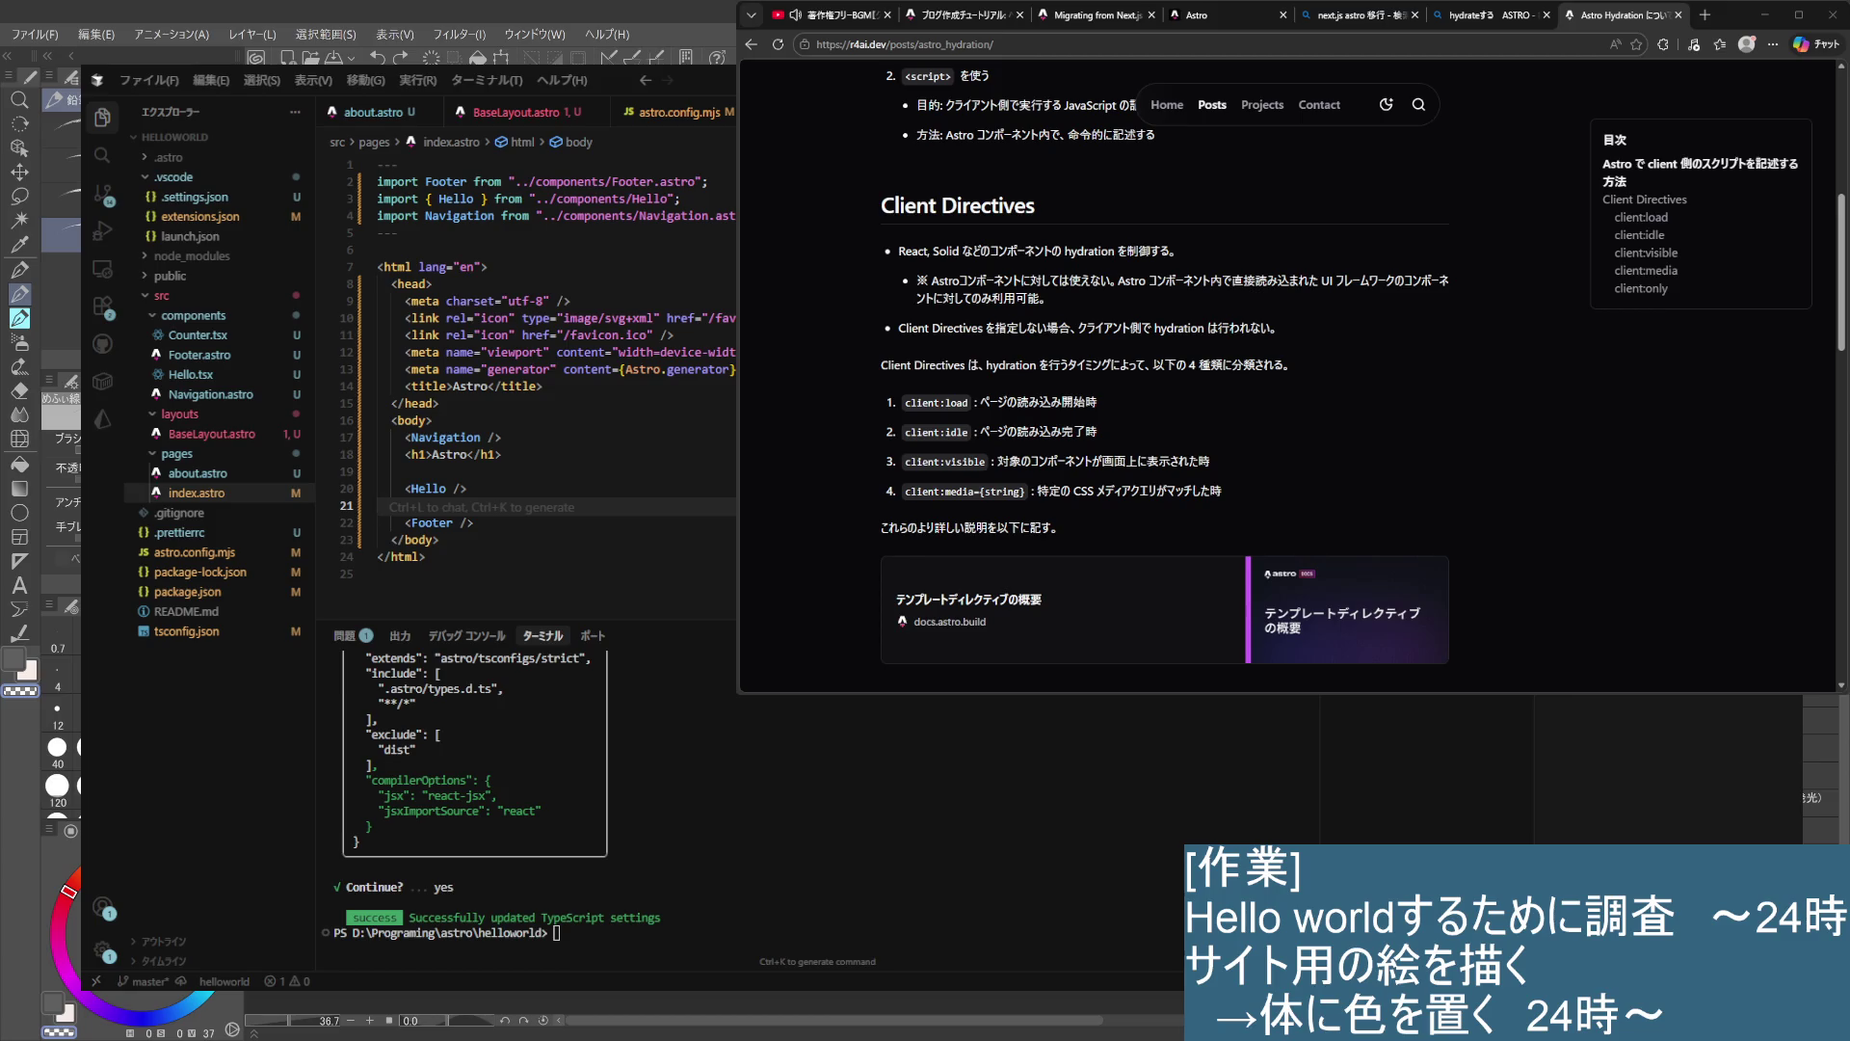
pyautogui.press('Tab')
pyautogui.press('Tab')
pyautogui.press('Tab')
pyautogui.press('Tab')
pyautogui.press('Return')
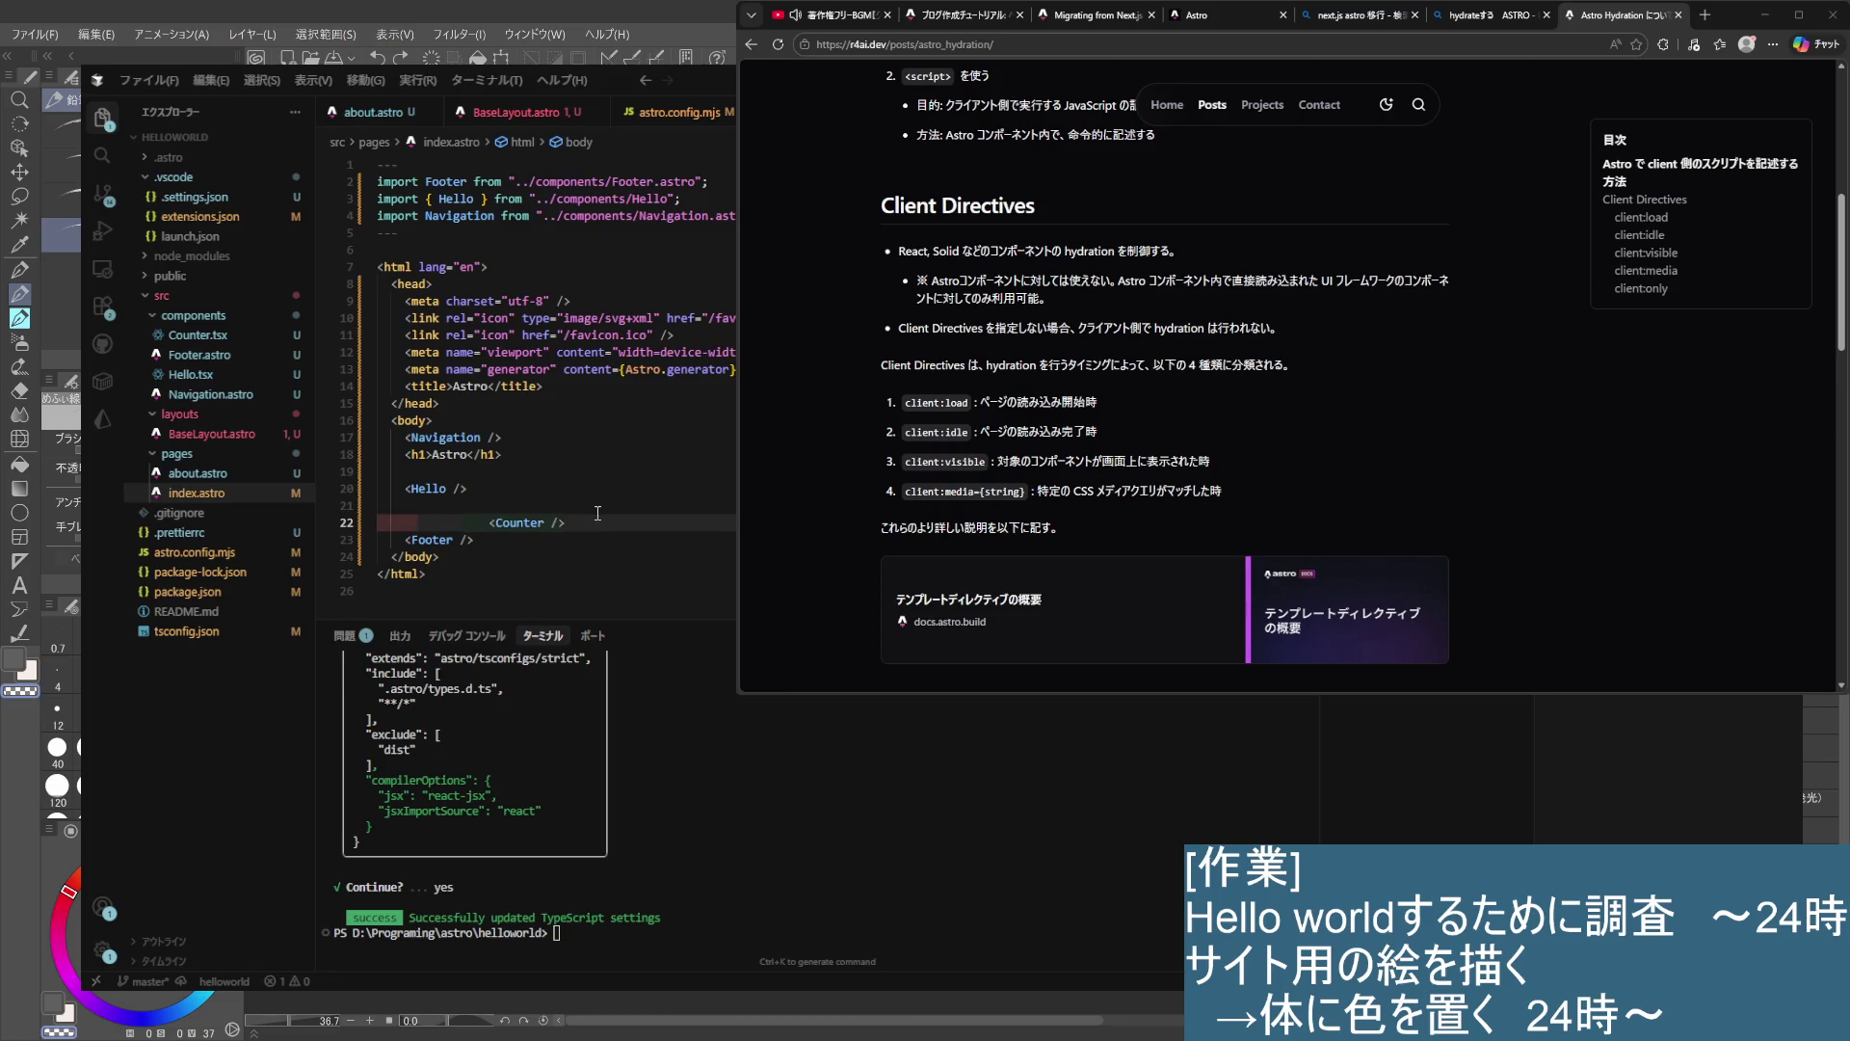
pyautogui.press('Return')
pyautogui.press('Up')
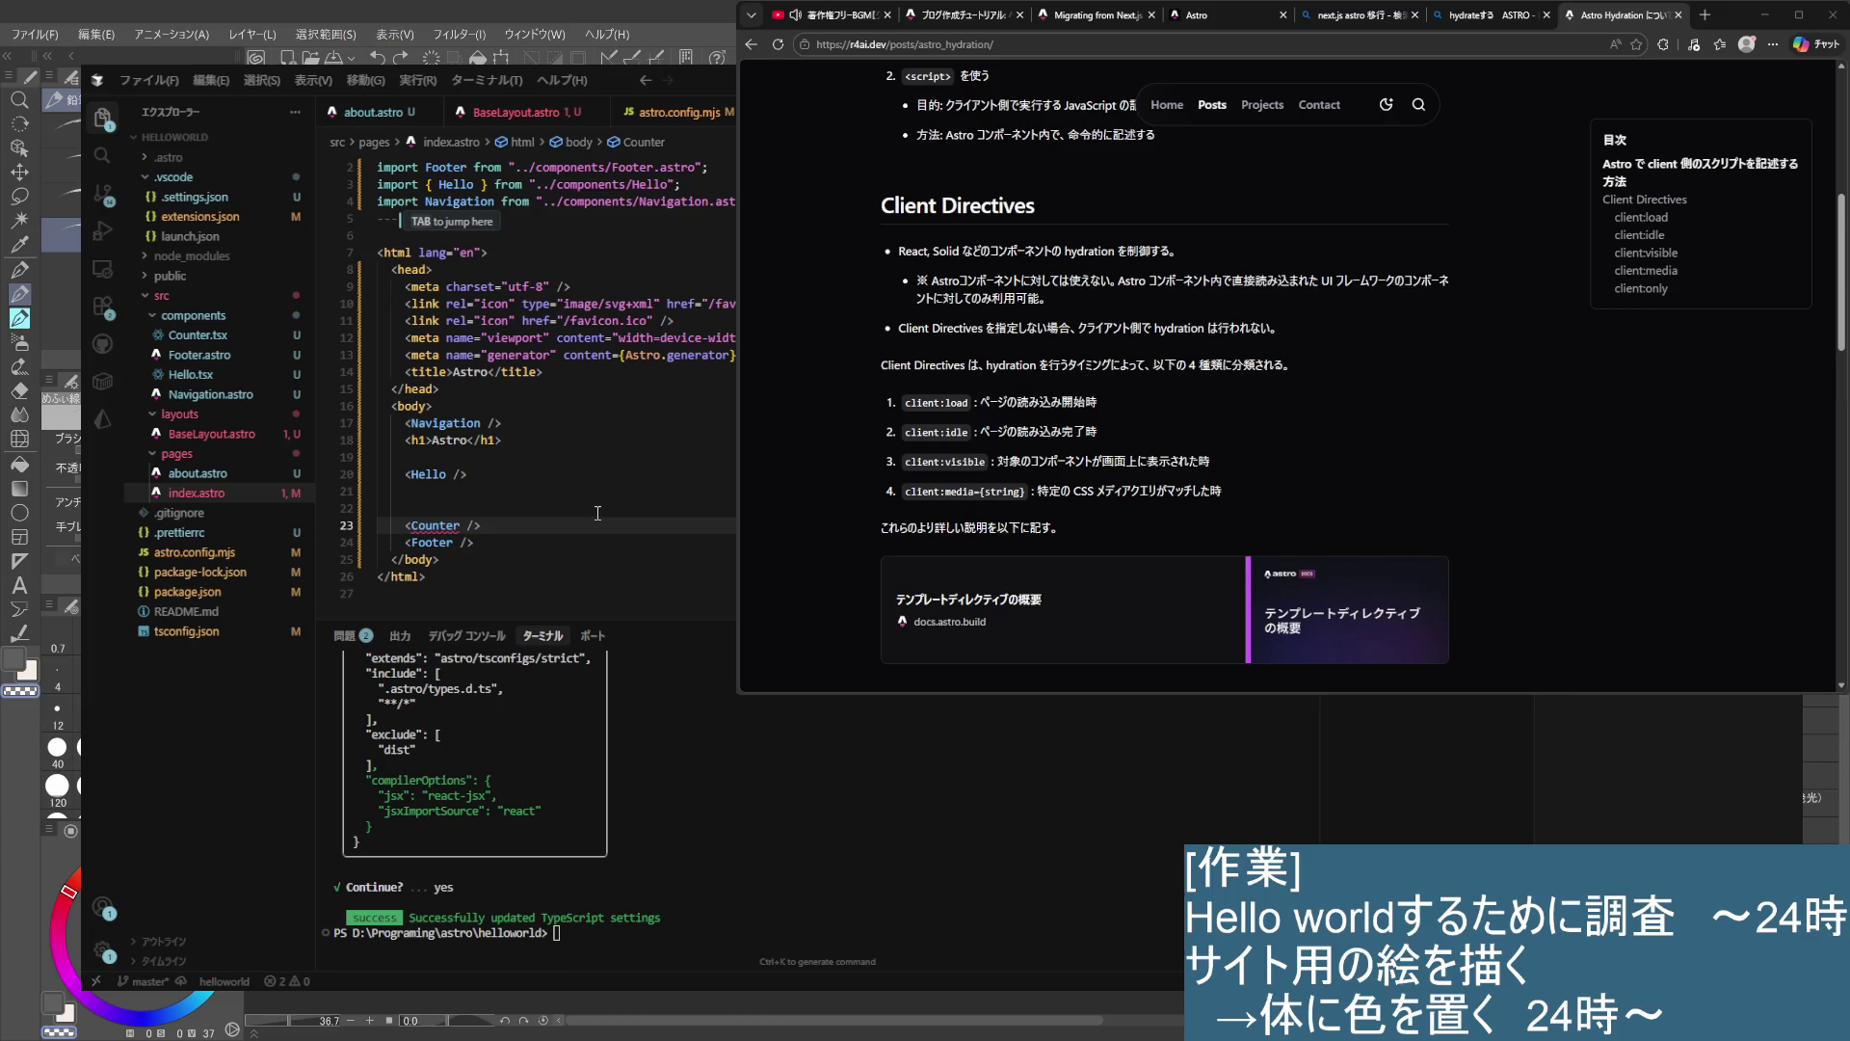
pyautogui.press('Home')
pyautogui.hotkey('alt', 'Up')
pyautogui.hotkey('ctrl', 'Right')
pyautogui.hotkey('ctrl', 'Right')
# - Add the missing Counter import and view the local page's count: 0 button
pyautogui.hotkey('ctrl', '.')
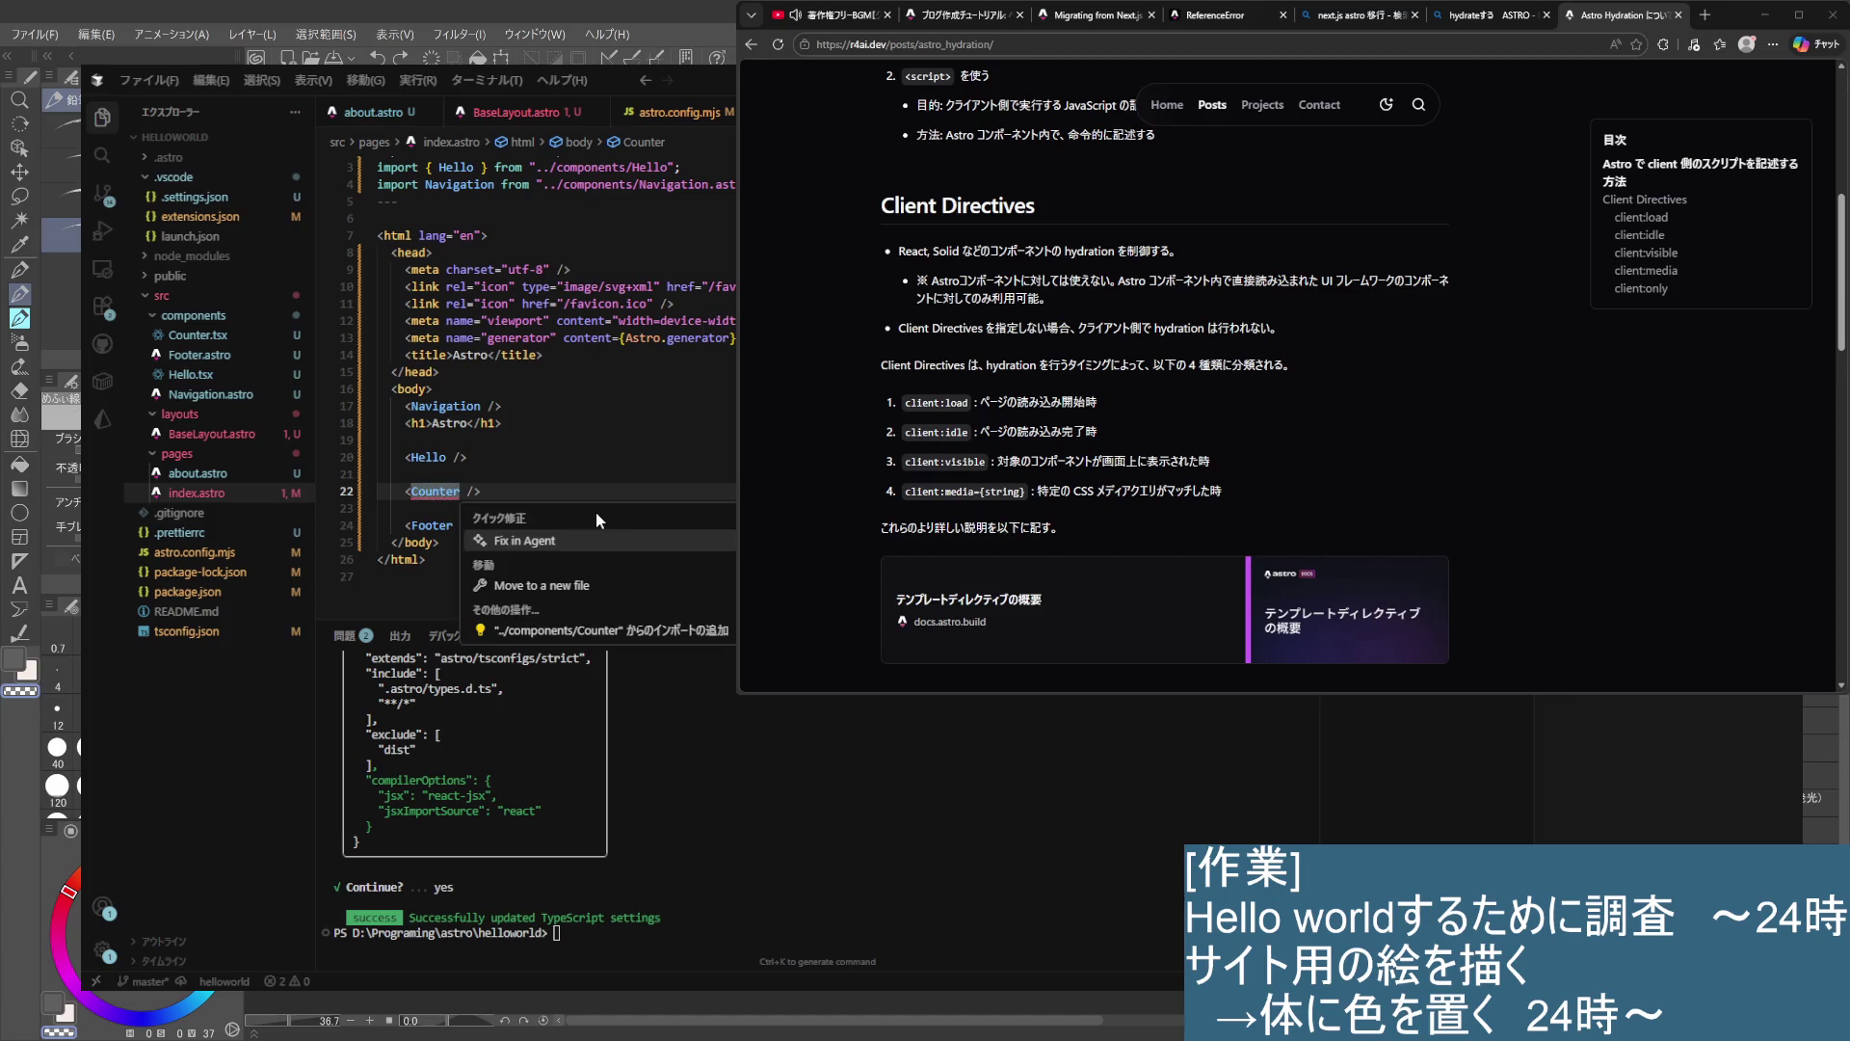
pyautogui.press('Return')
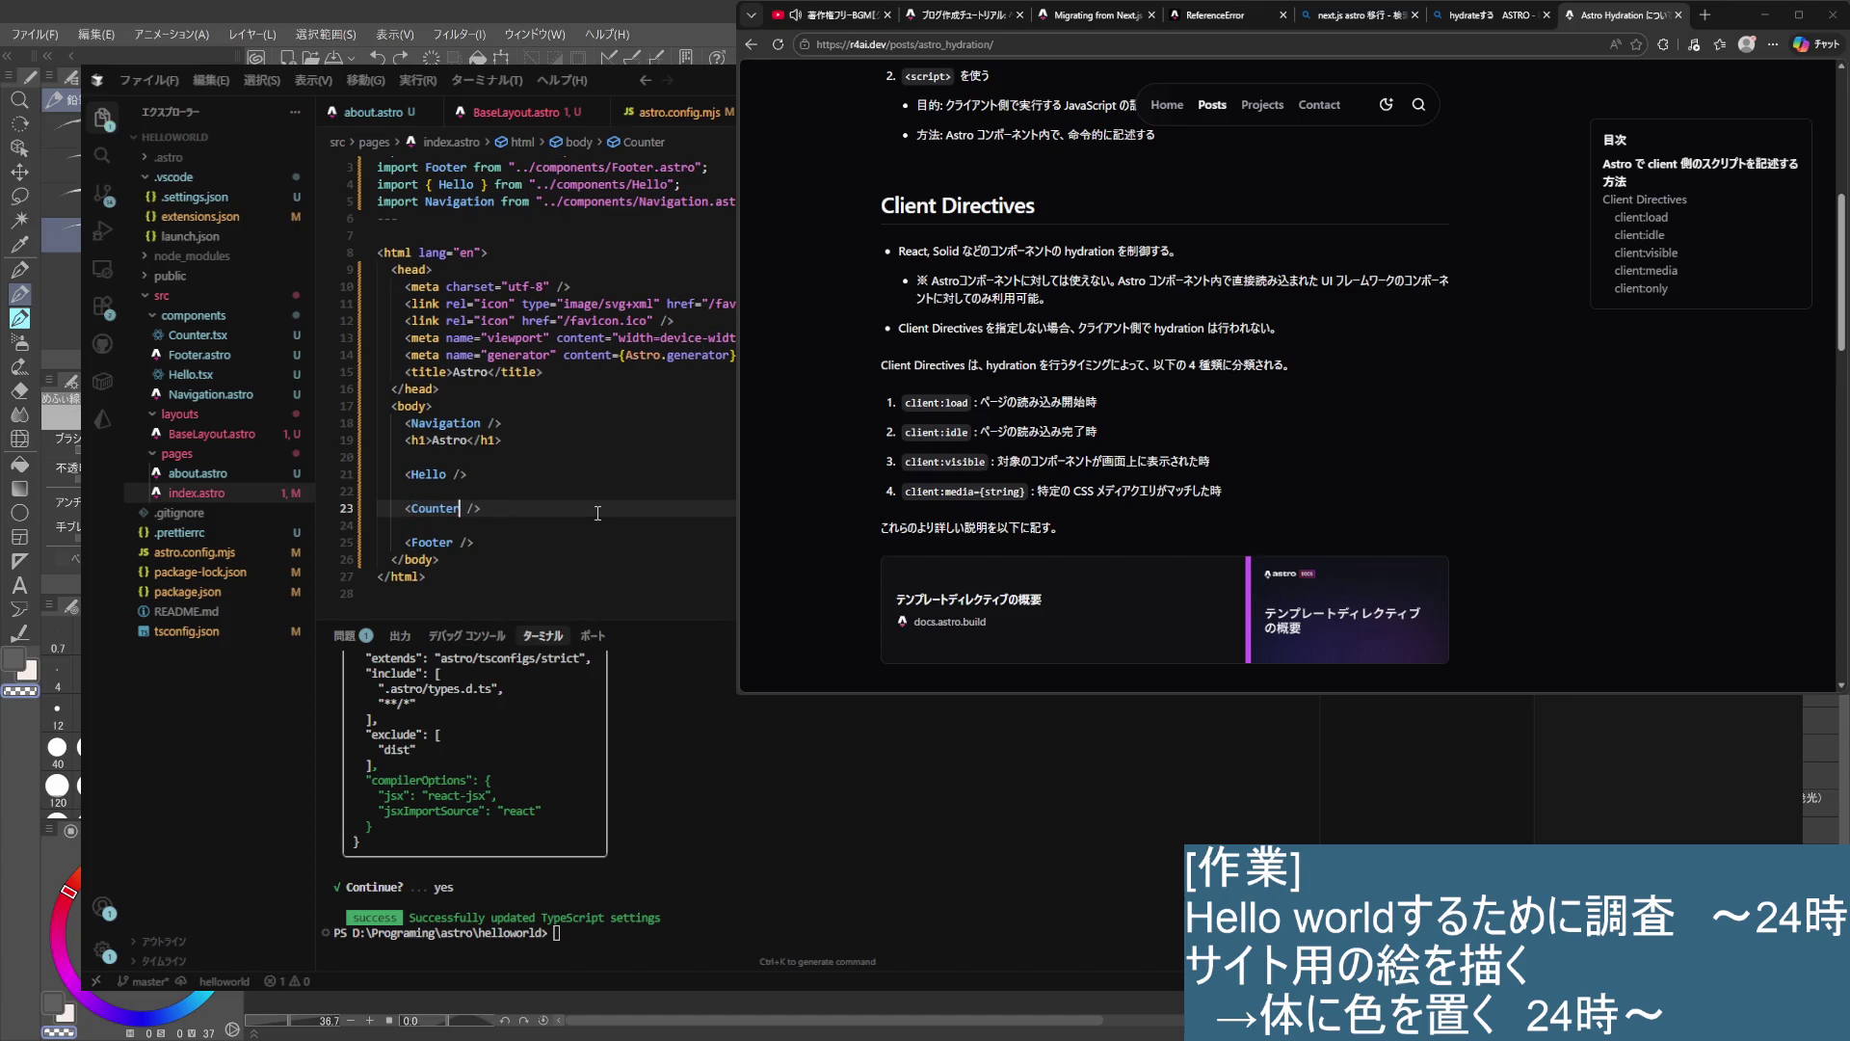
pyautogui.press('Down')
pyautogui.press('End')
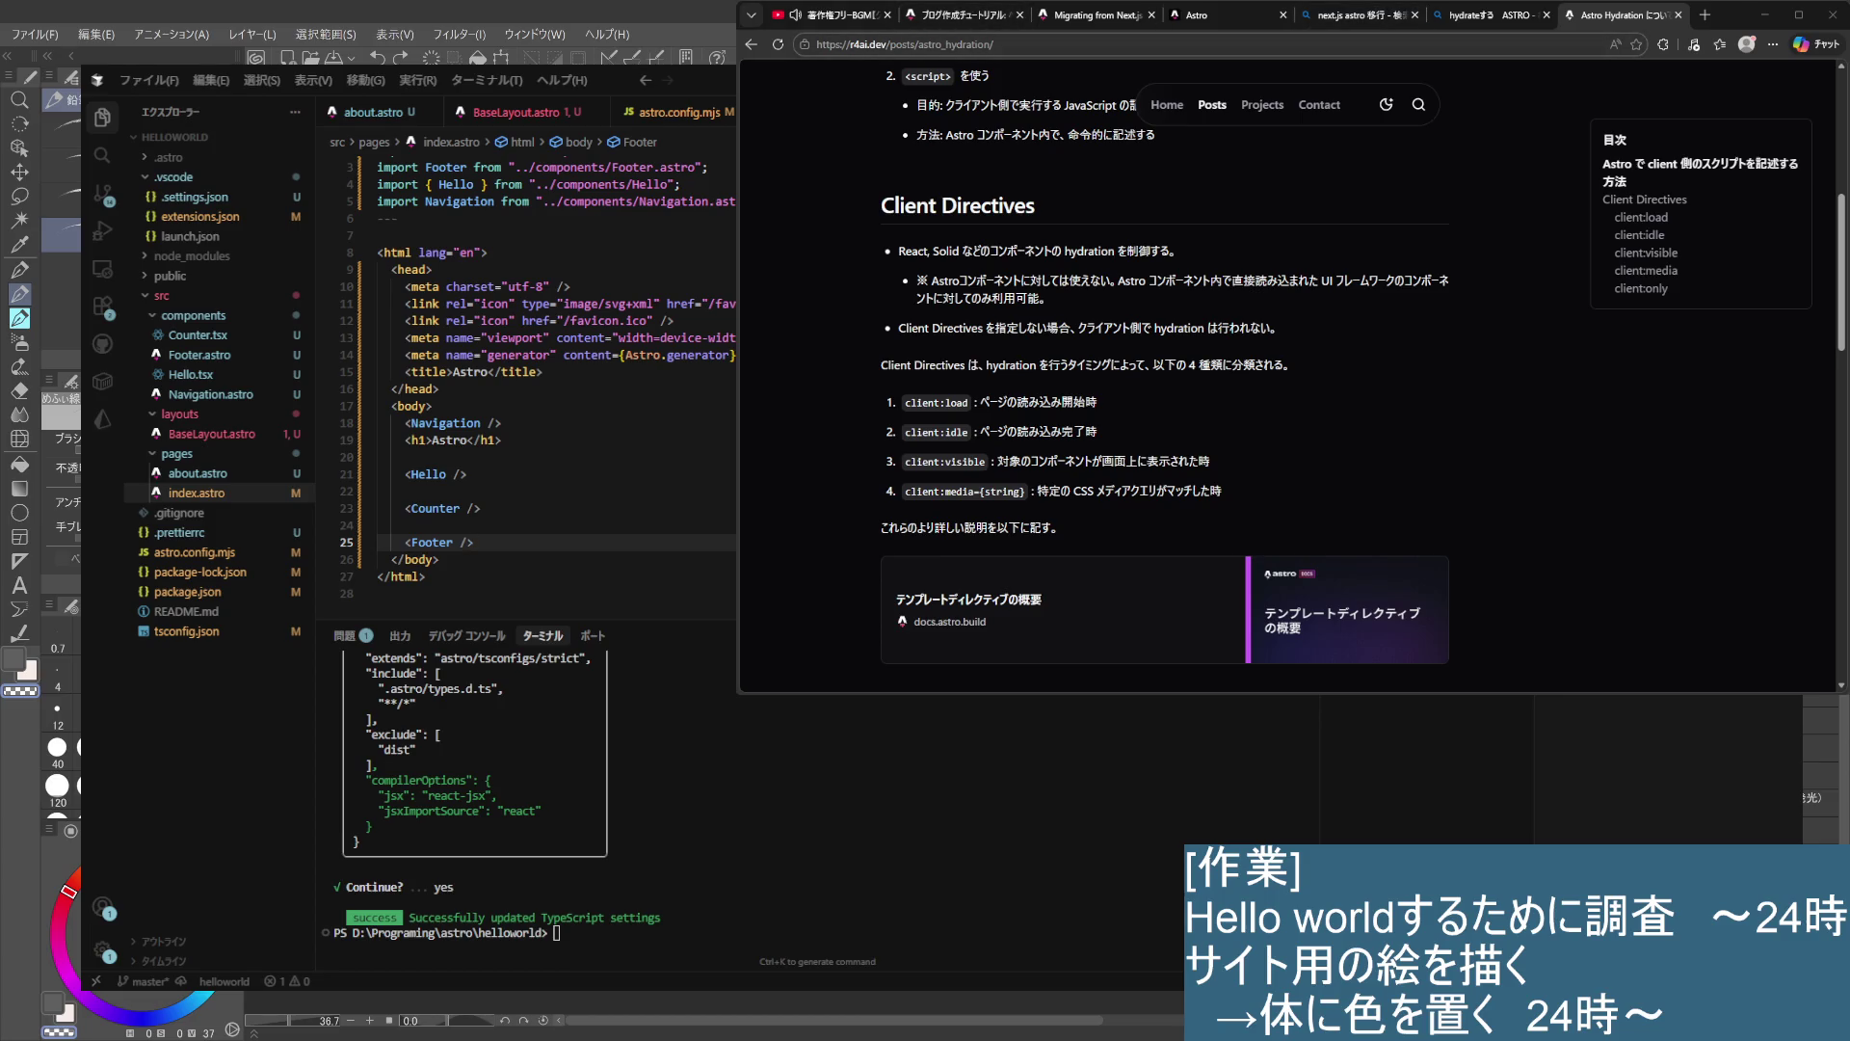
pyautogui.click(1214, 14)
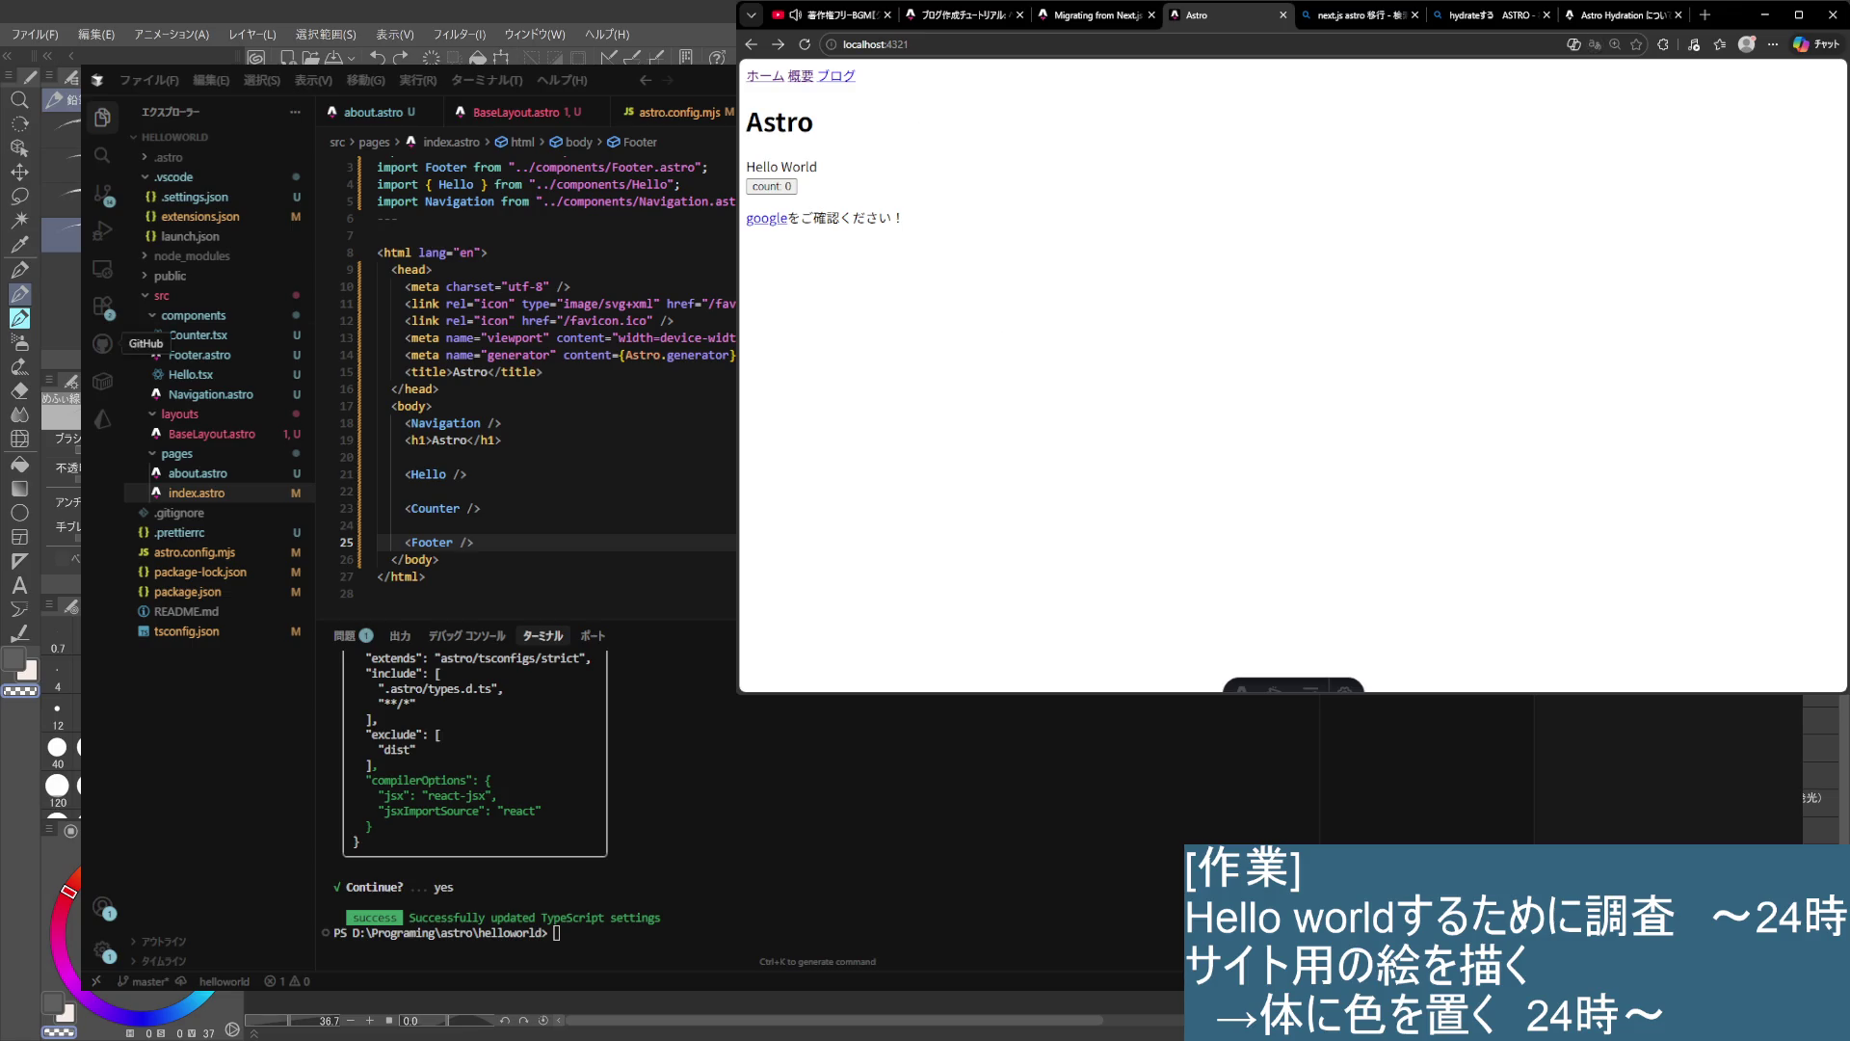
pyautogui.doubleClick(466, 253)
pyautogui.write('js')
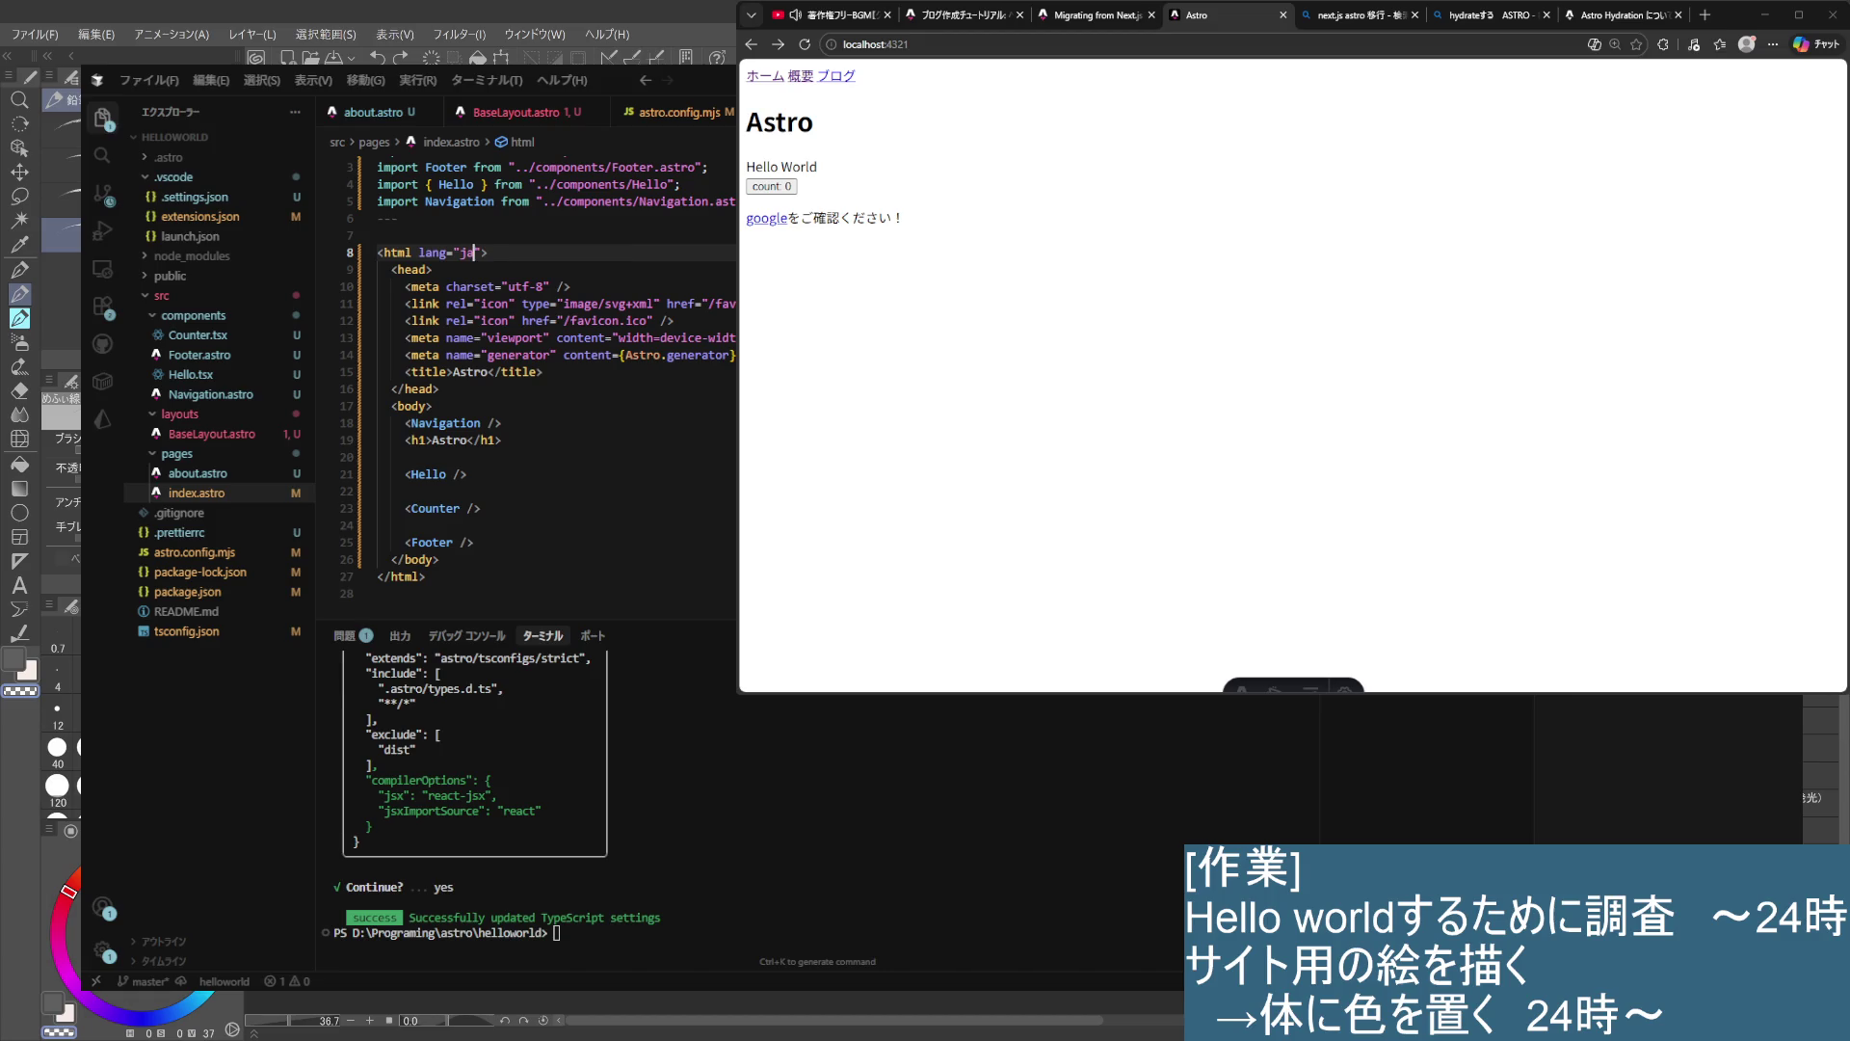
pyautogui.press('Tab')
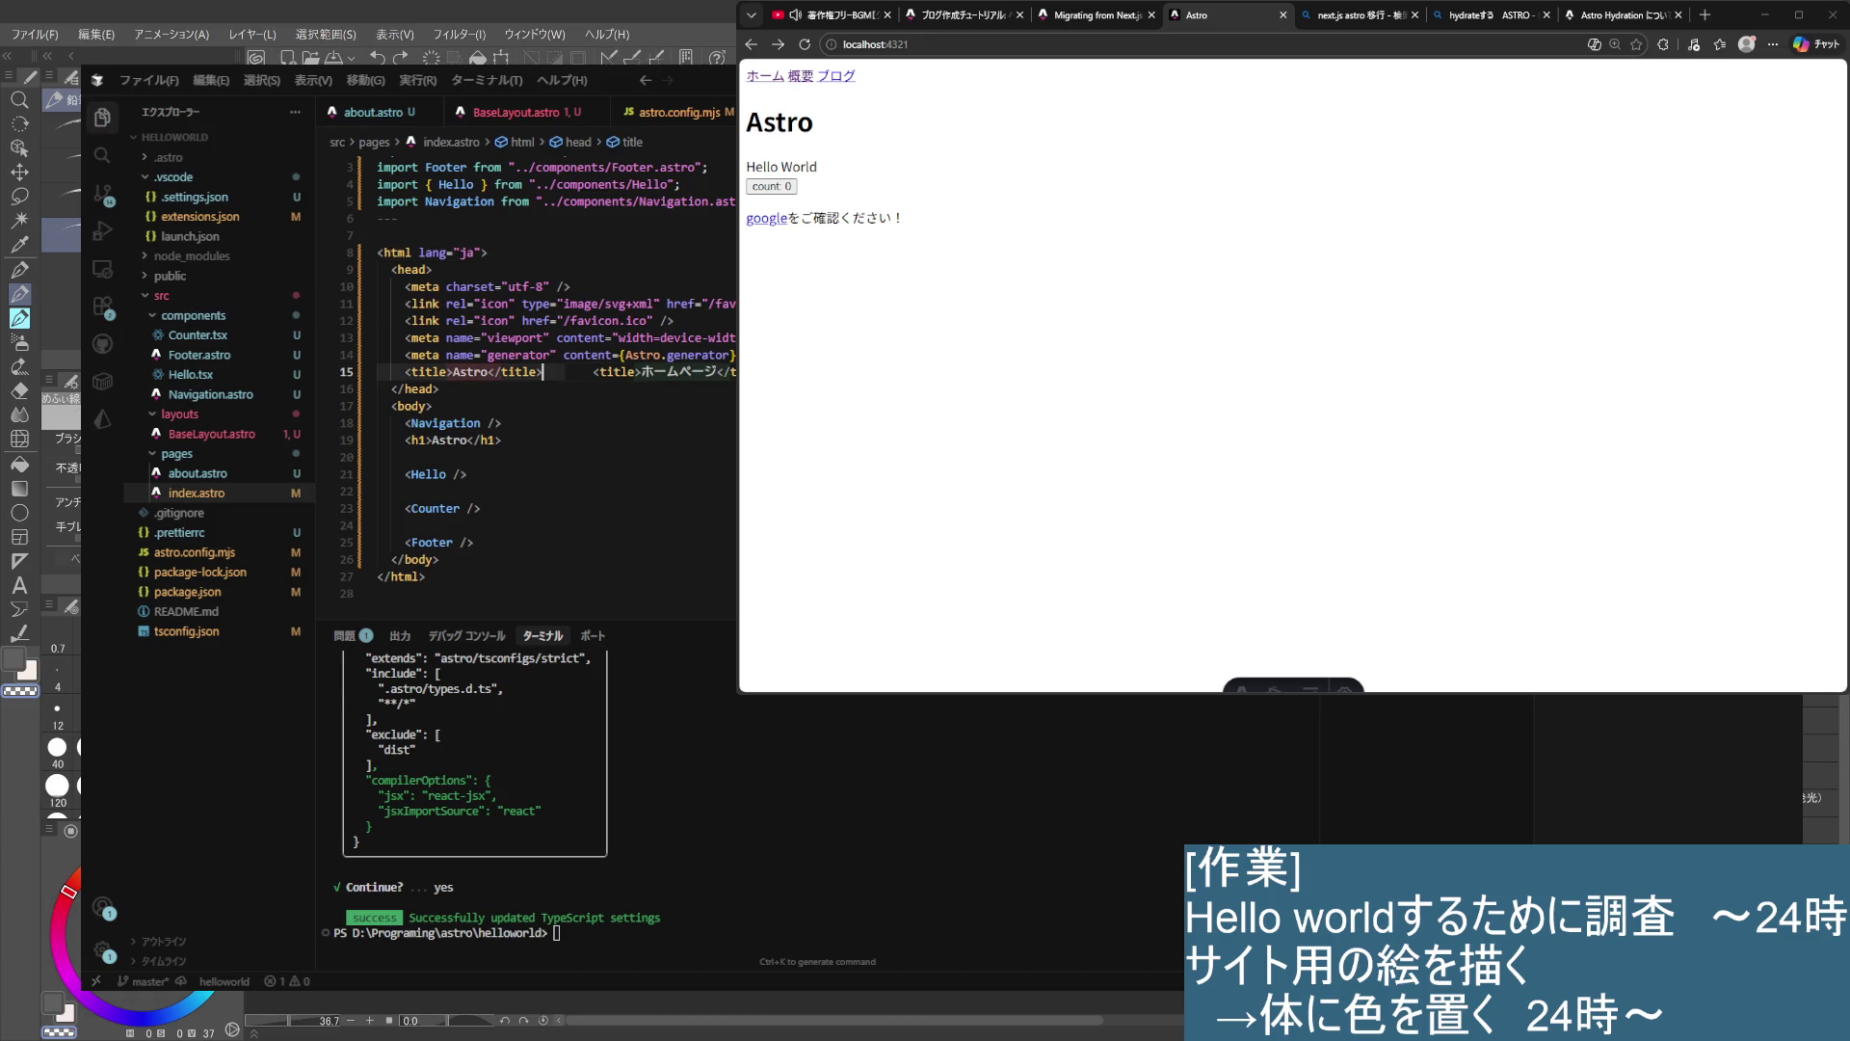
pyautogui.click(803, 46)
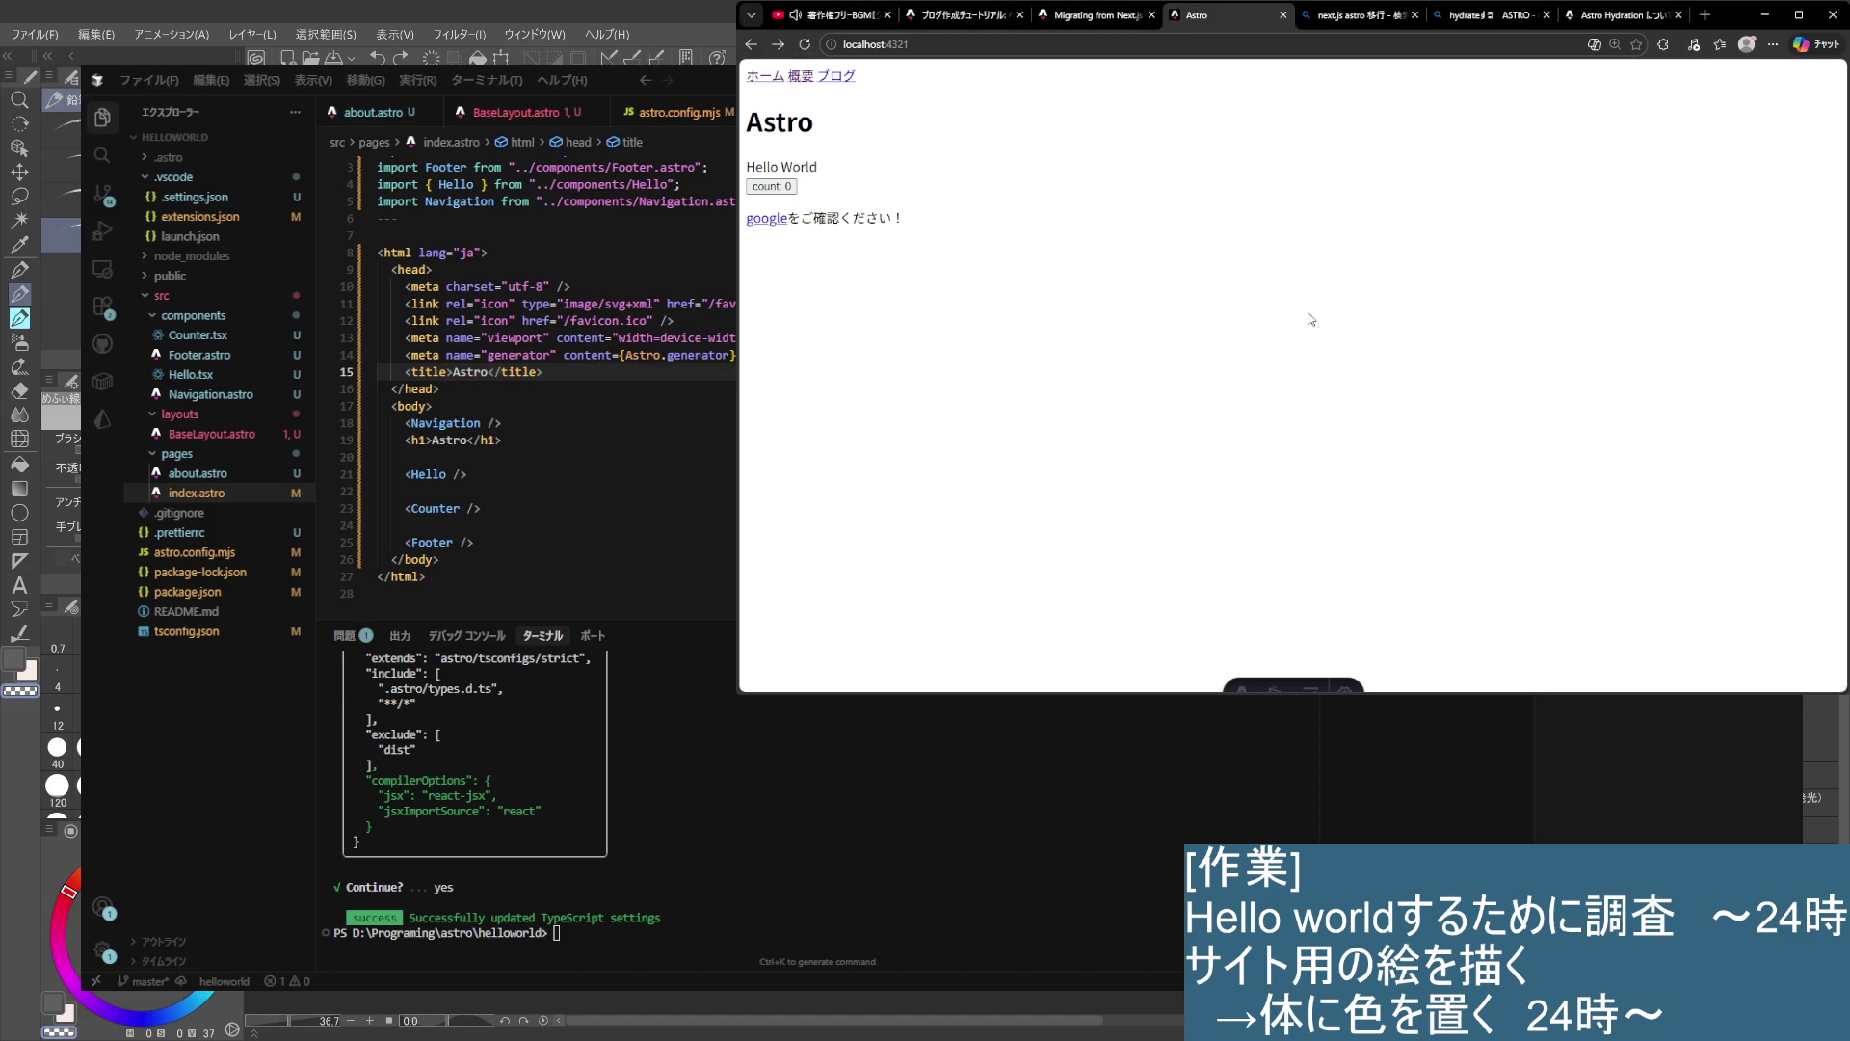
pyautogui.click(781, 188)
pyautogui.hotkey('ctrl', 'shift', 'c')
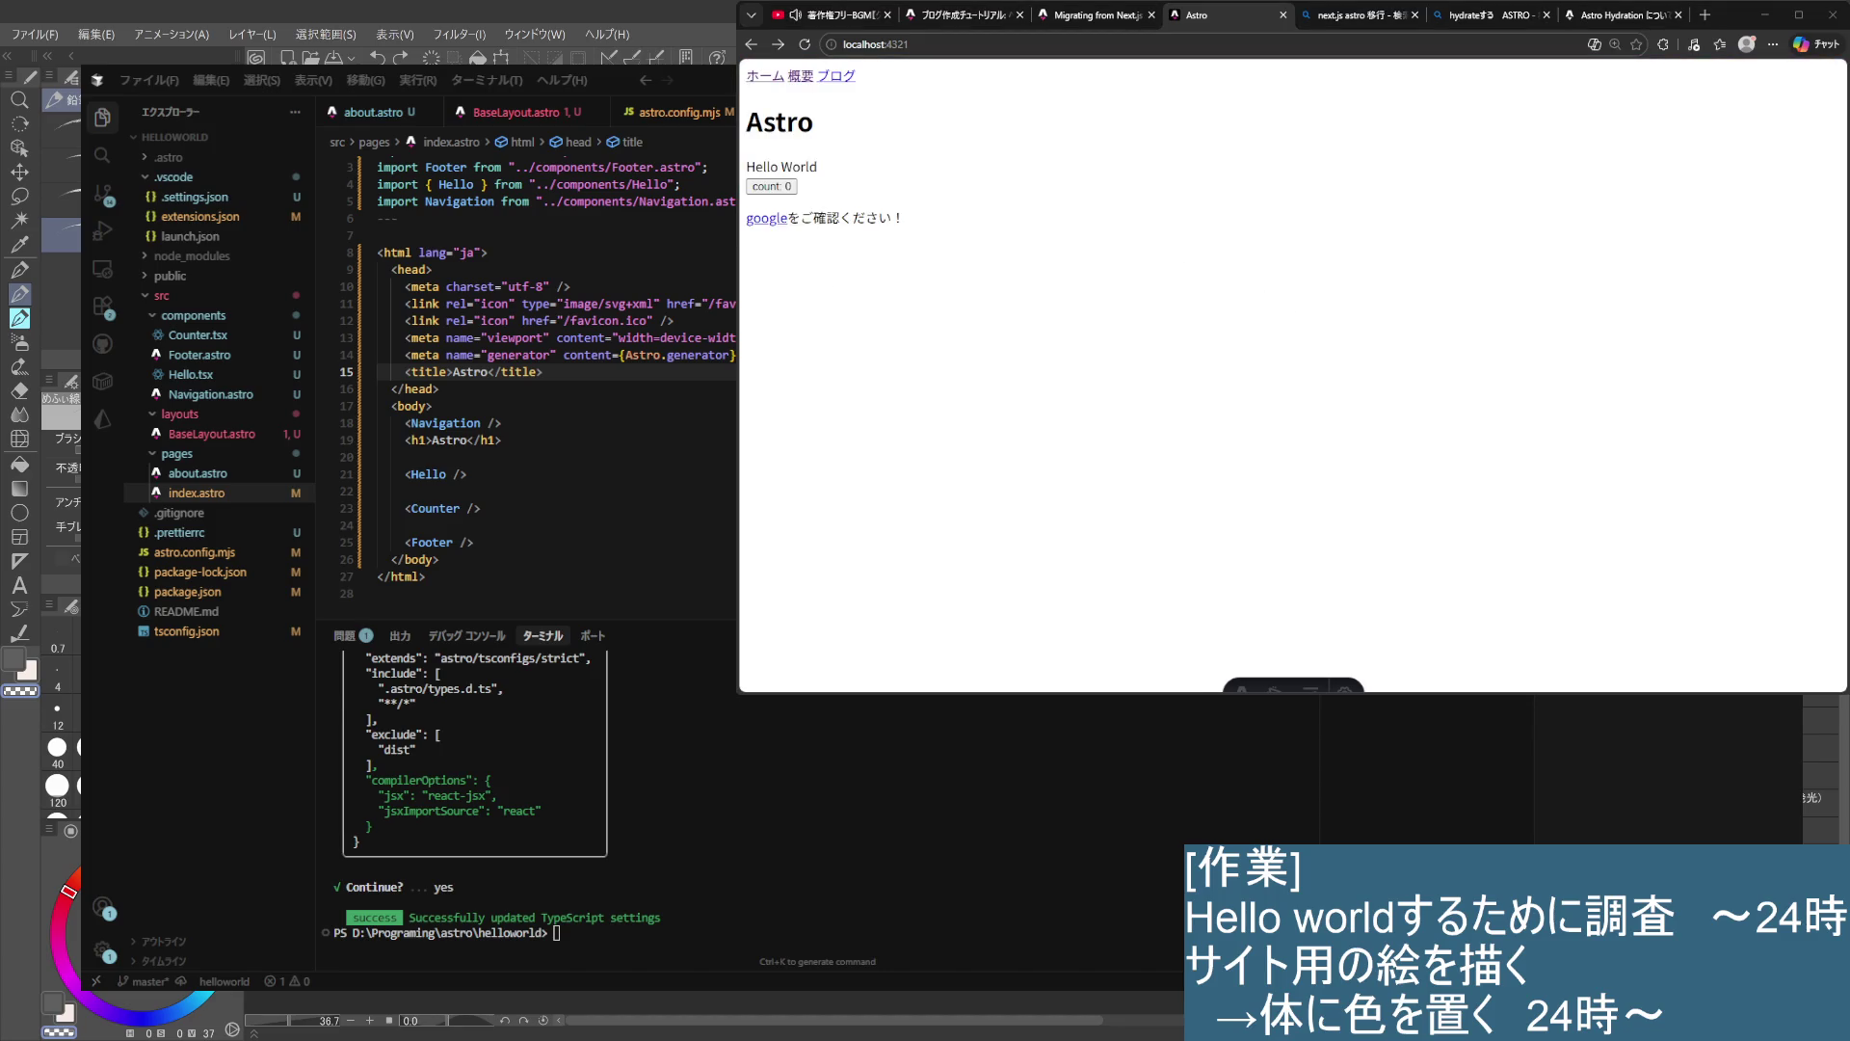
pyautogui.click(1569, 353)
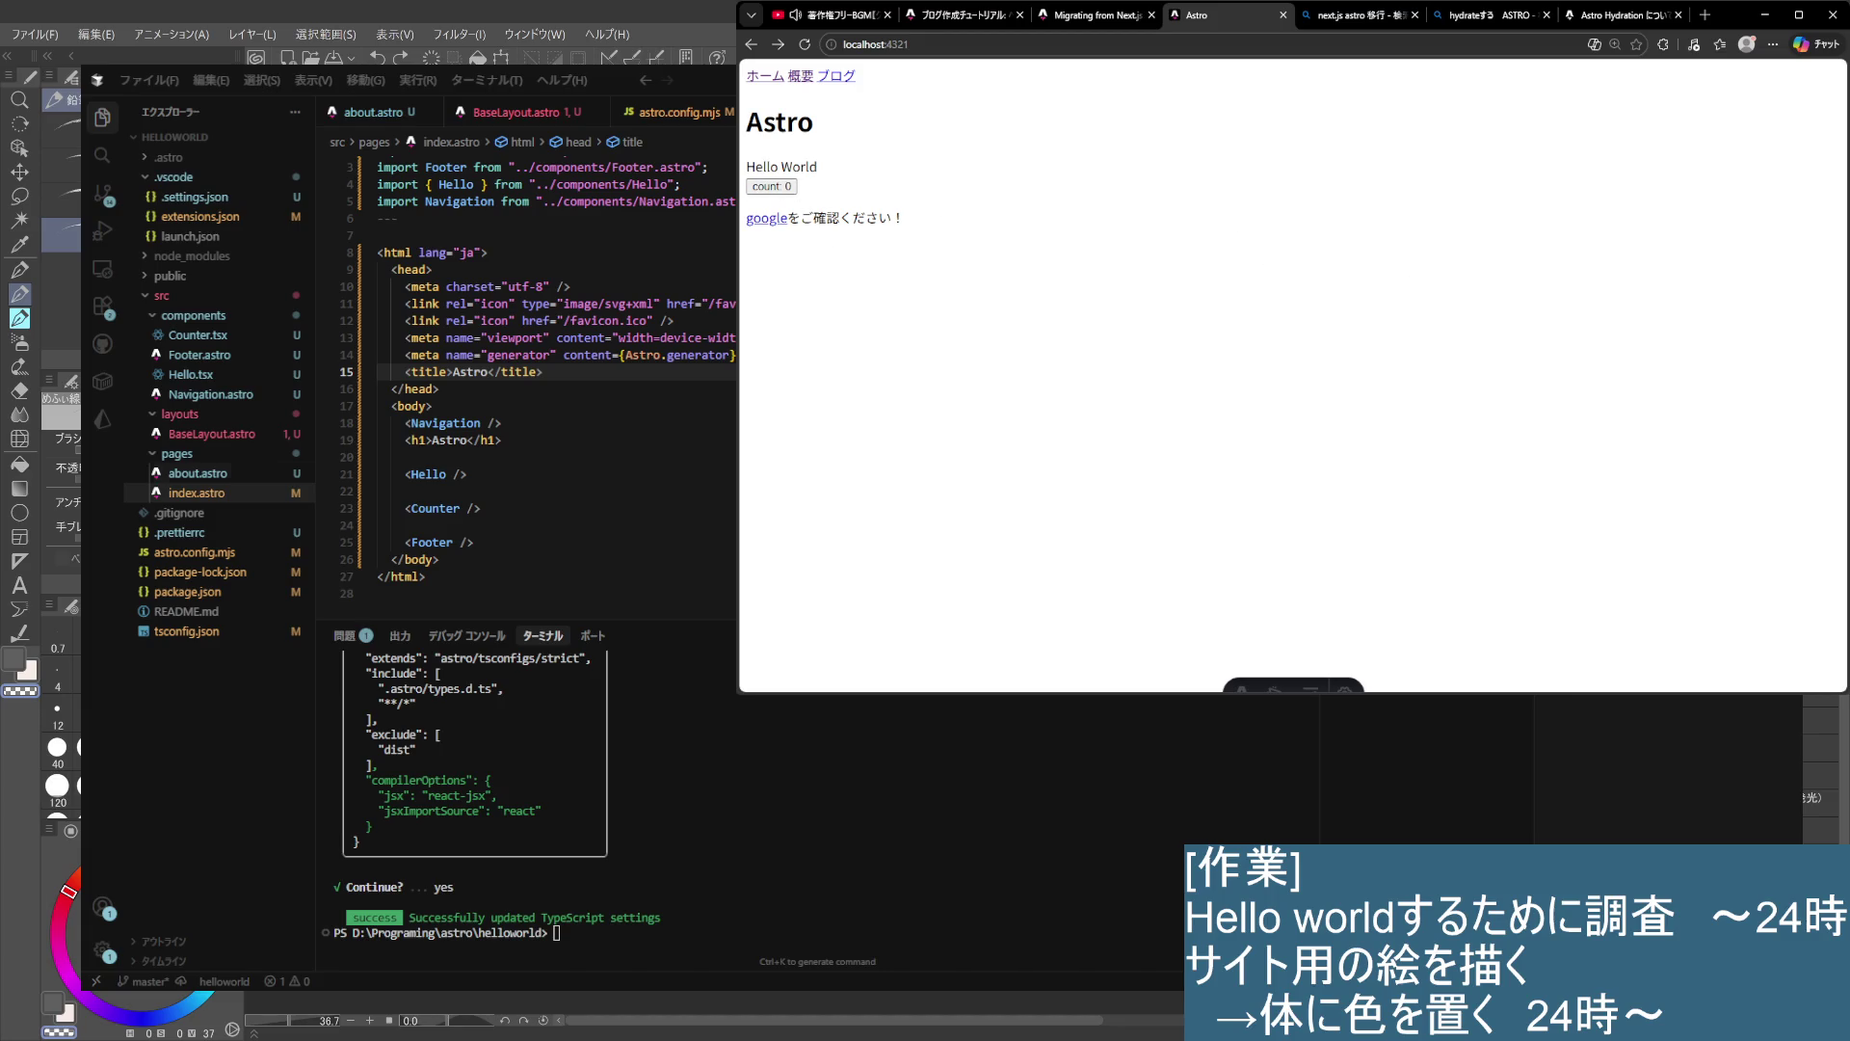
pyautogui.click(476, 509)
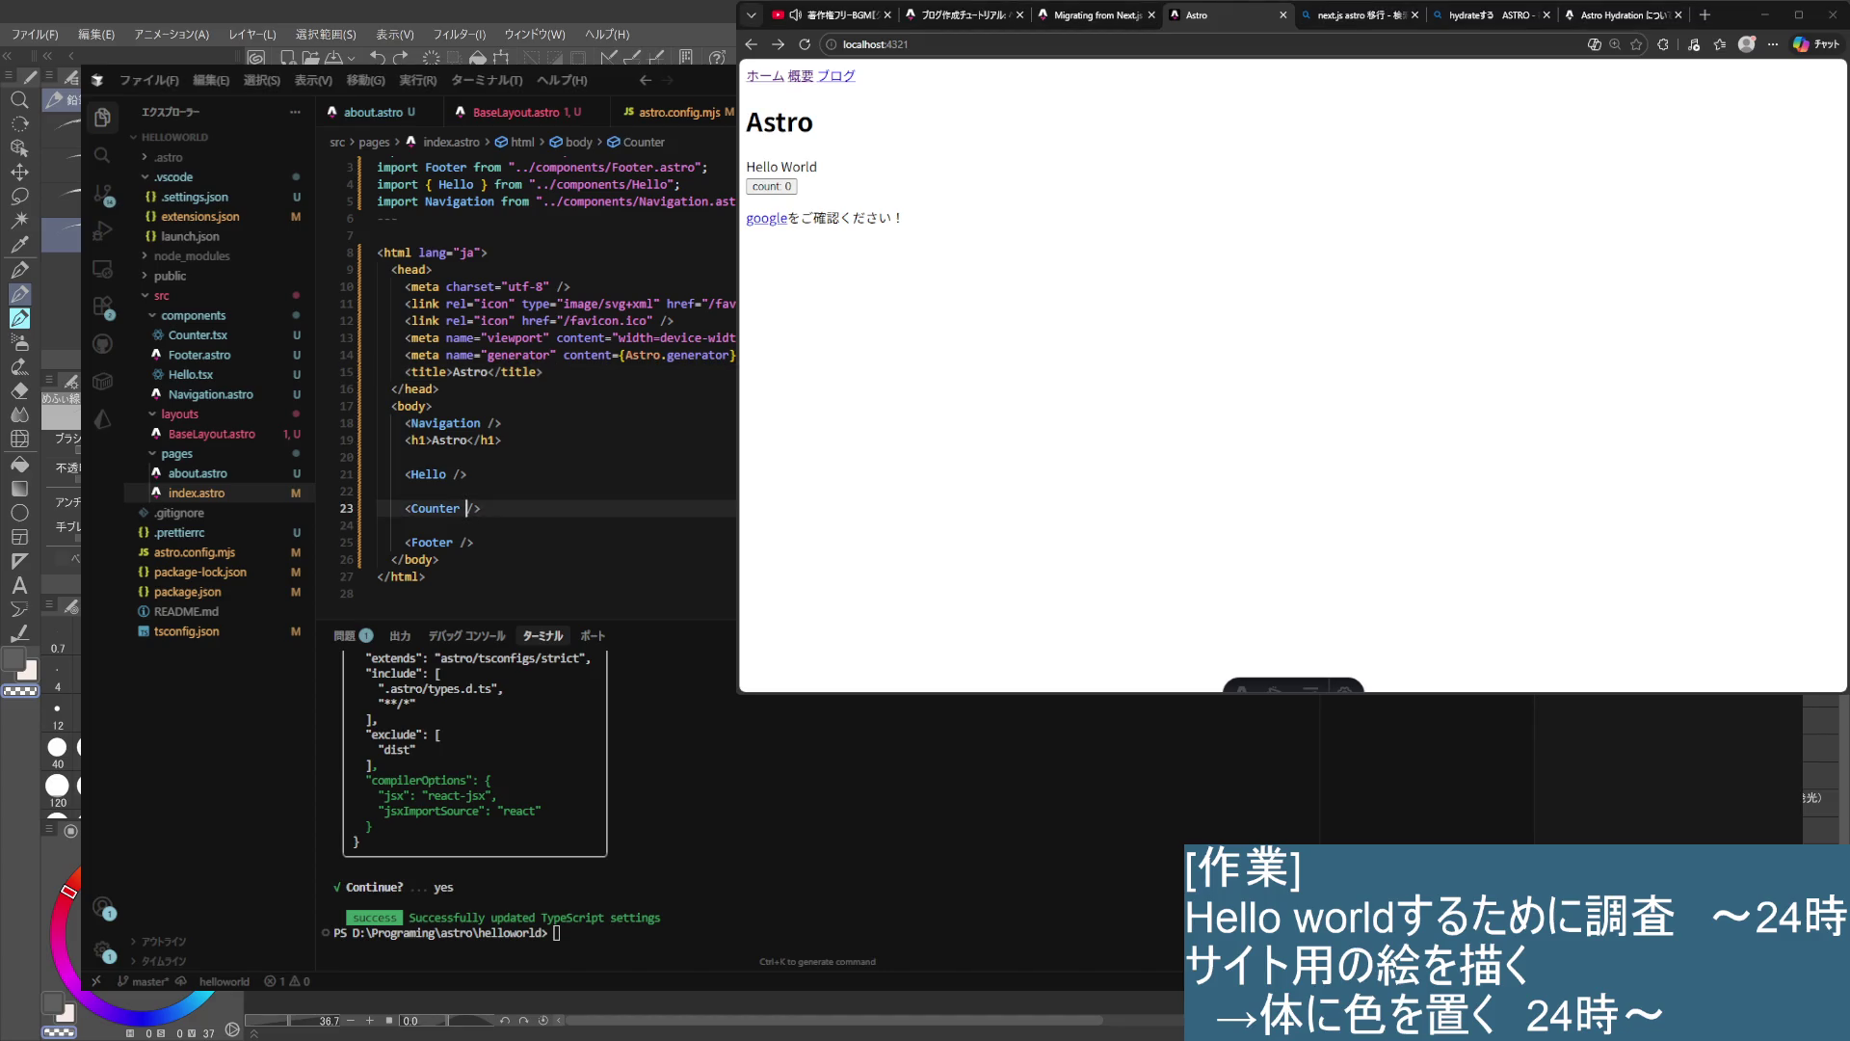
# - Add the client:load directive to <Counter> from the autocomplete suggestions
pyautogui.write('c')
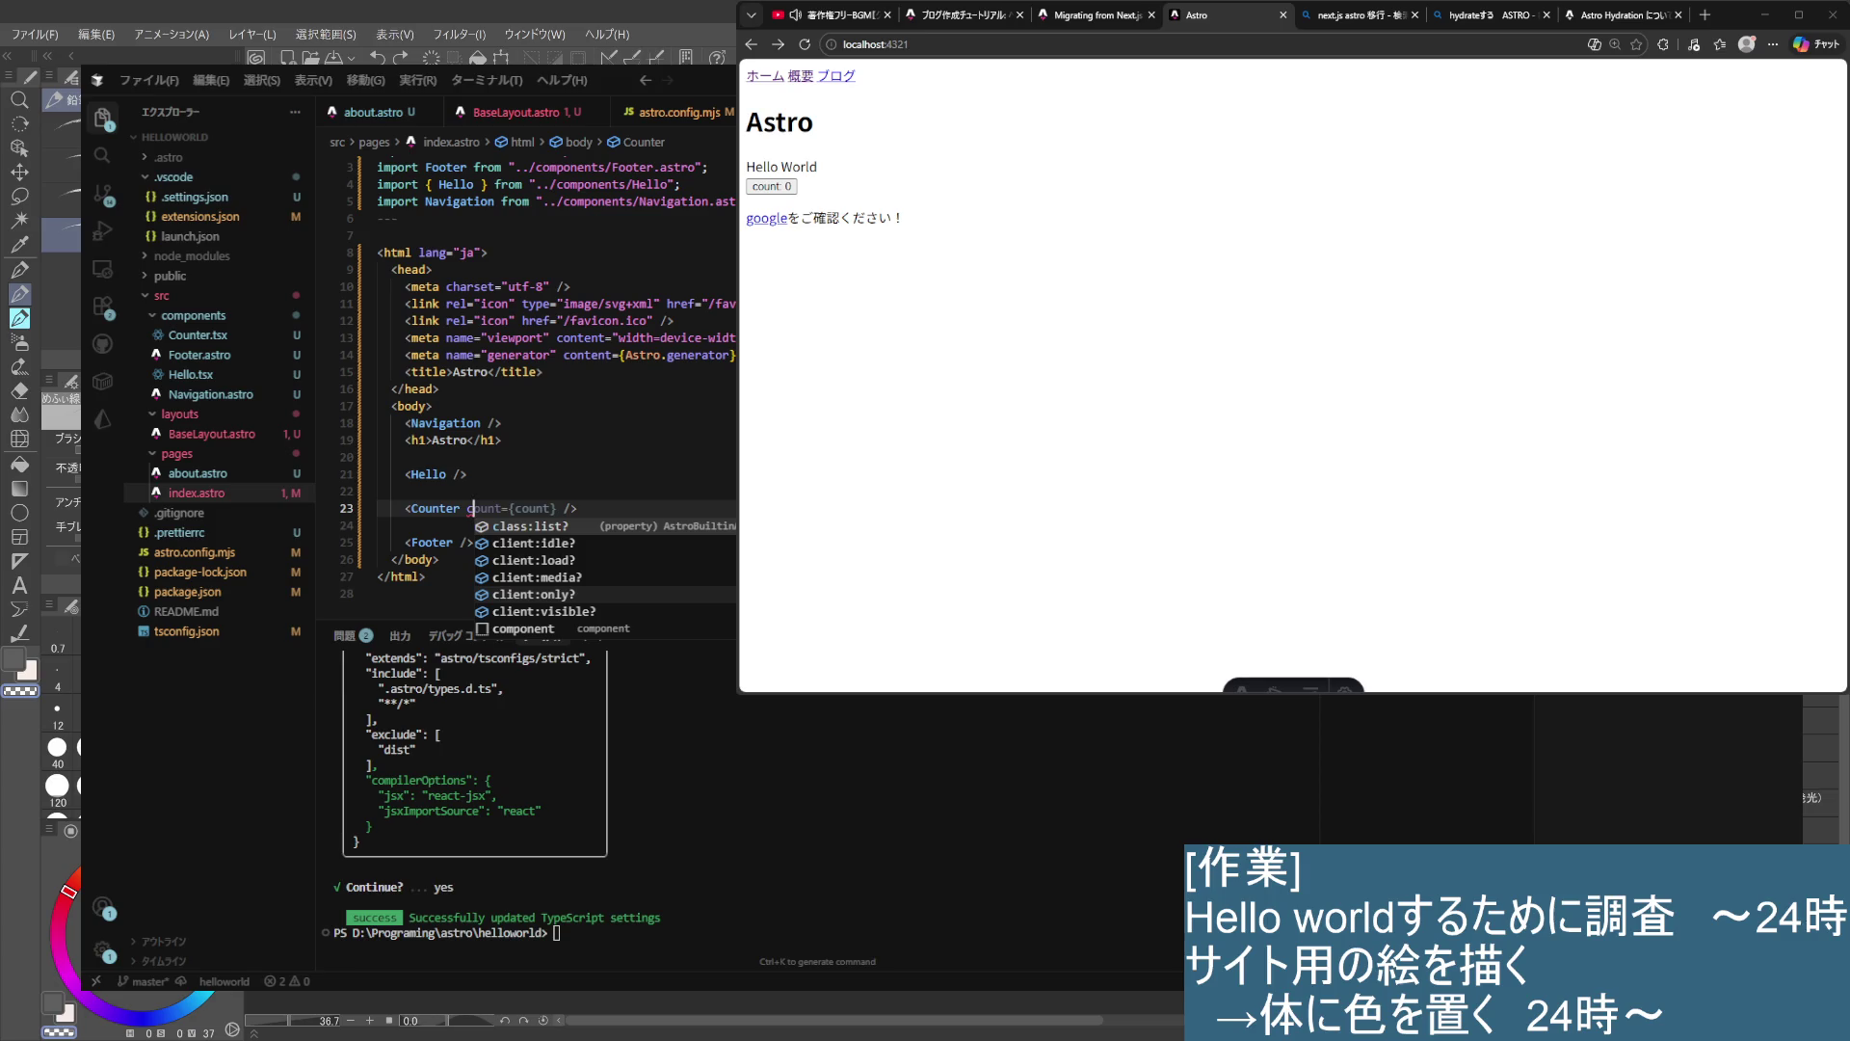
pyautogui.press('Down')
pyautogui.press('Down')
pyautogui.press('Down')
pyautogui.press('Down')
pyautogui.press('Down')
pyautogui.press('Up')
pyautogui.press('Up')
pyautogui.press('Up')
pyautogui.press('Up')
pyautogui.press('Up')
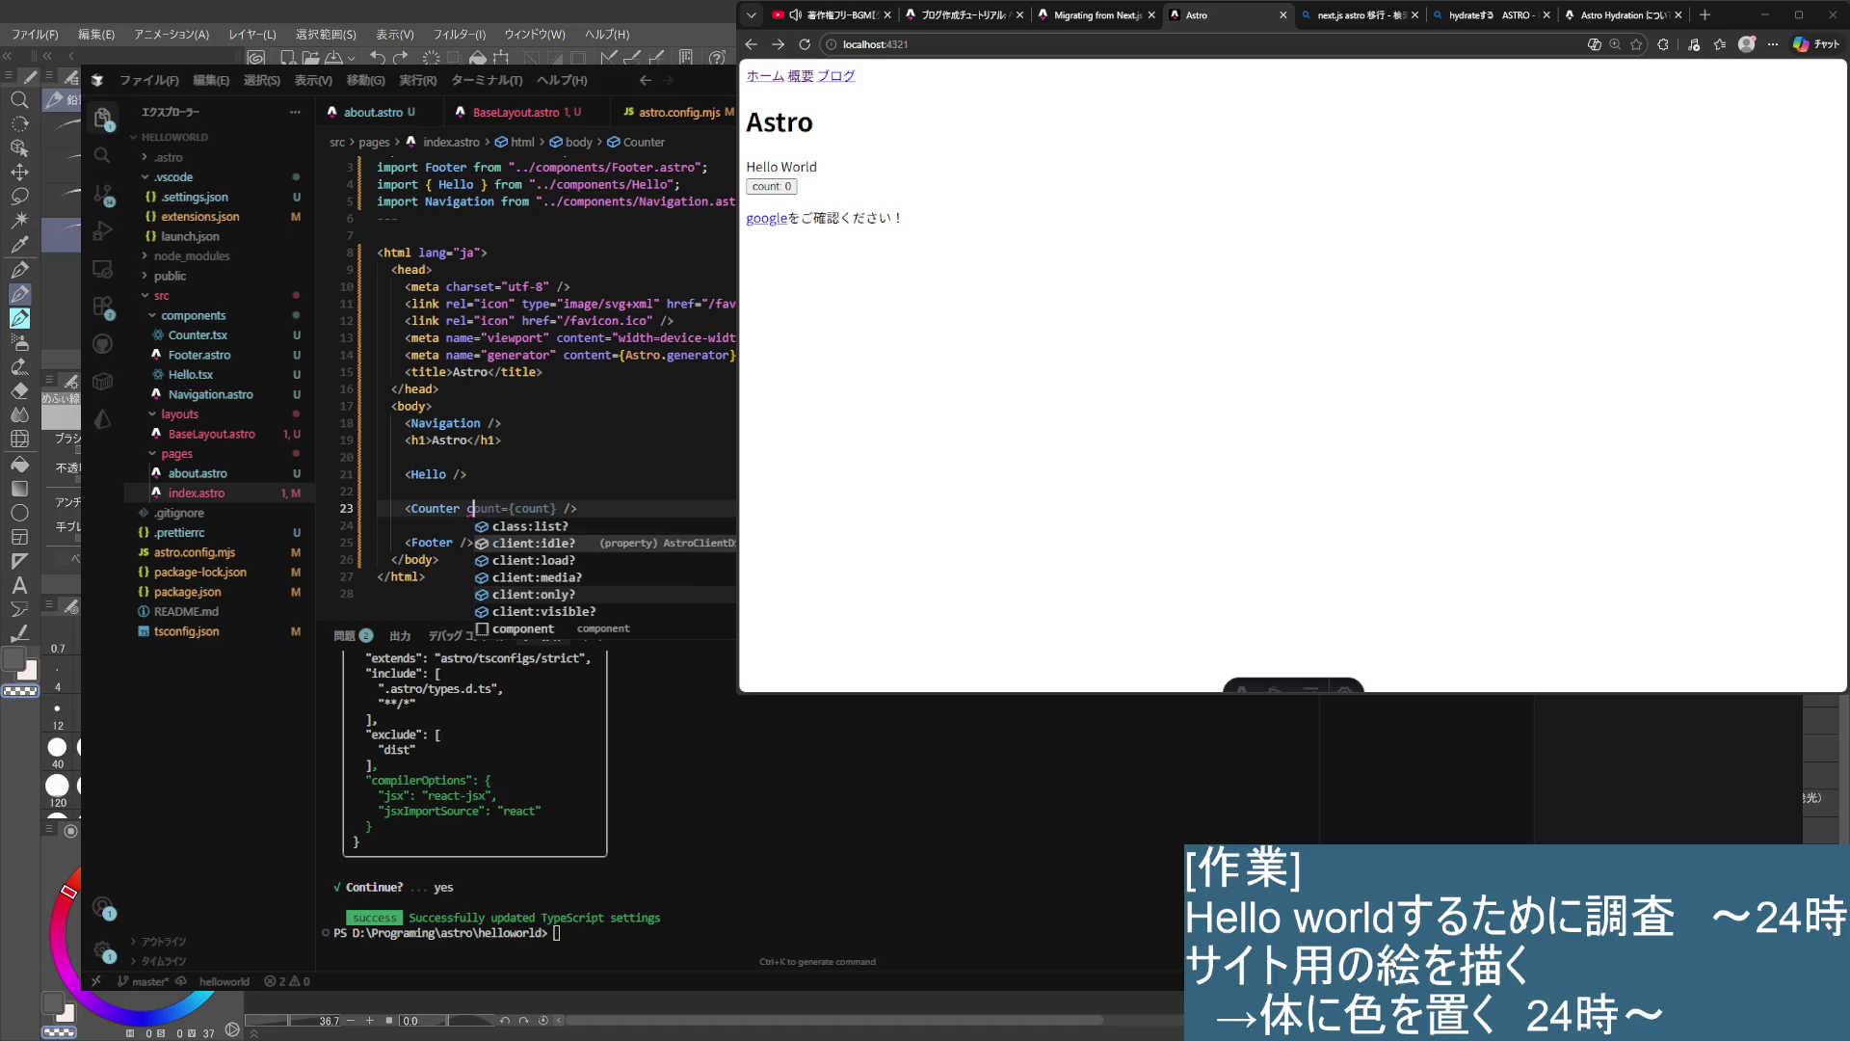
pyautogui.press('Down')
pyautogui.press('Down')
pyautogui.press('Down')
pyautogui.press('Down')
pyautogui.press('Up')
pyautogui.press('Up')
pyautogui.press('Up')
pyautogui.press('Up')
pyautogui.press('Up')
pyautogui.press('Down')
pyautogui.press('Down')
pyautogui.press('Down')
pyautogui.press('Down')
pyautogui.press('Down')
pyautogui.press('Up')
pyautogui.press('Up')
pyautogui.press('Down')
pyautogui.press('Down')
pyautogui.press('Down')
pyautogui.press('Down')
pyautogui.press('Up')
pyautogui.press('Up')
pyautogui.press('Down')
pyautogui.press('Up')
pyautogui.press('Up')
pyautogui.press('Up')
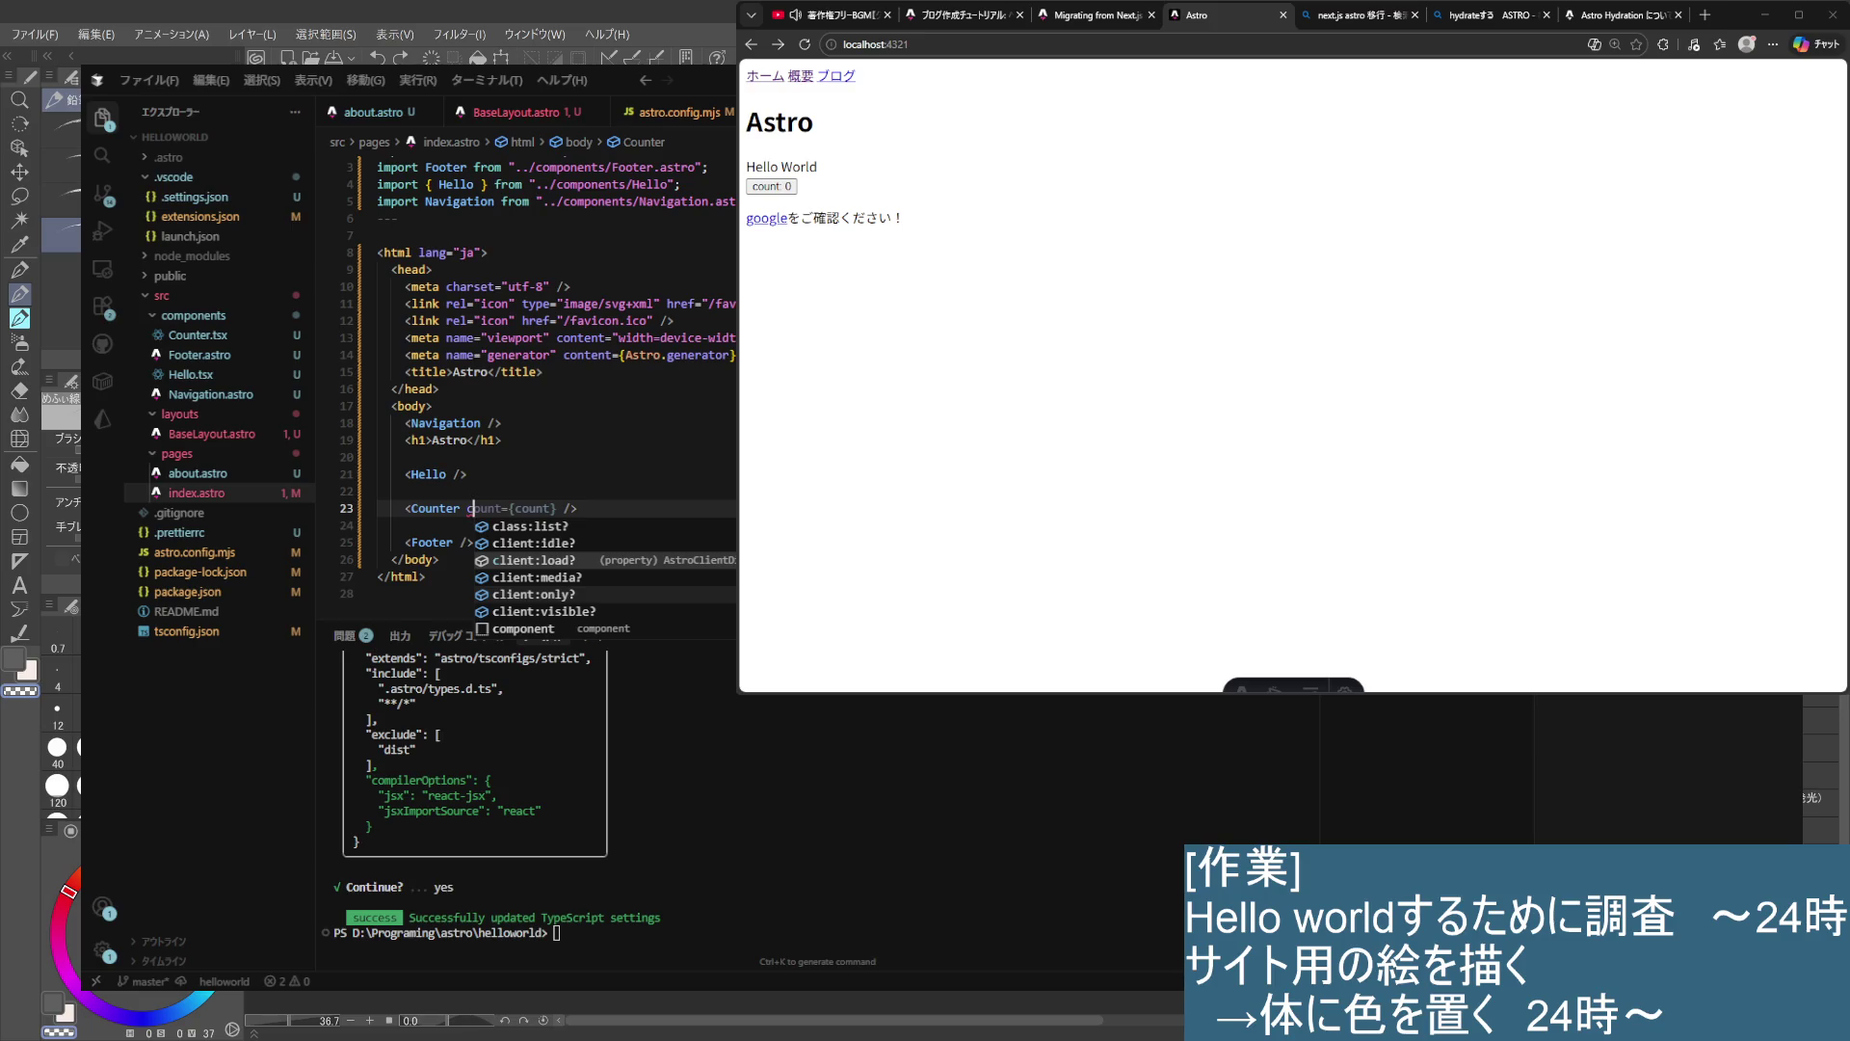
pyautogui.press('Return')
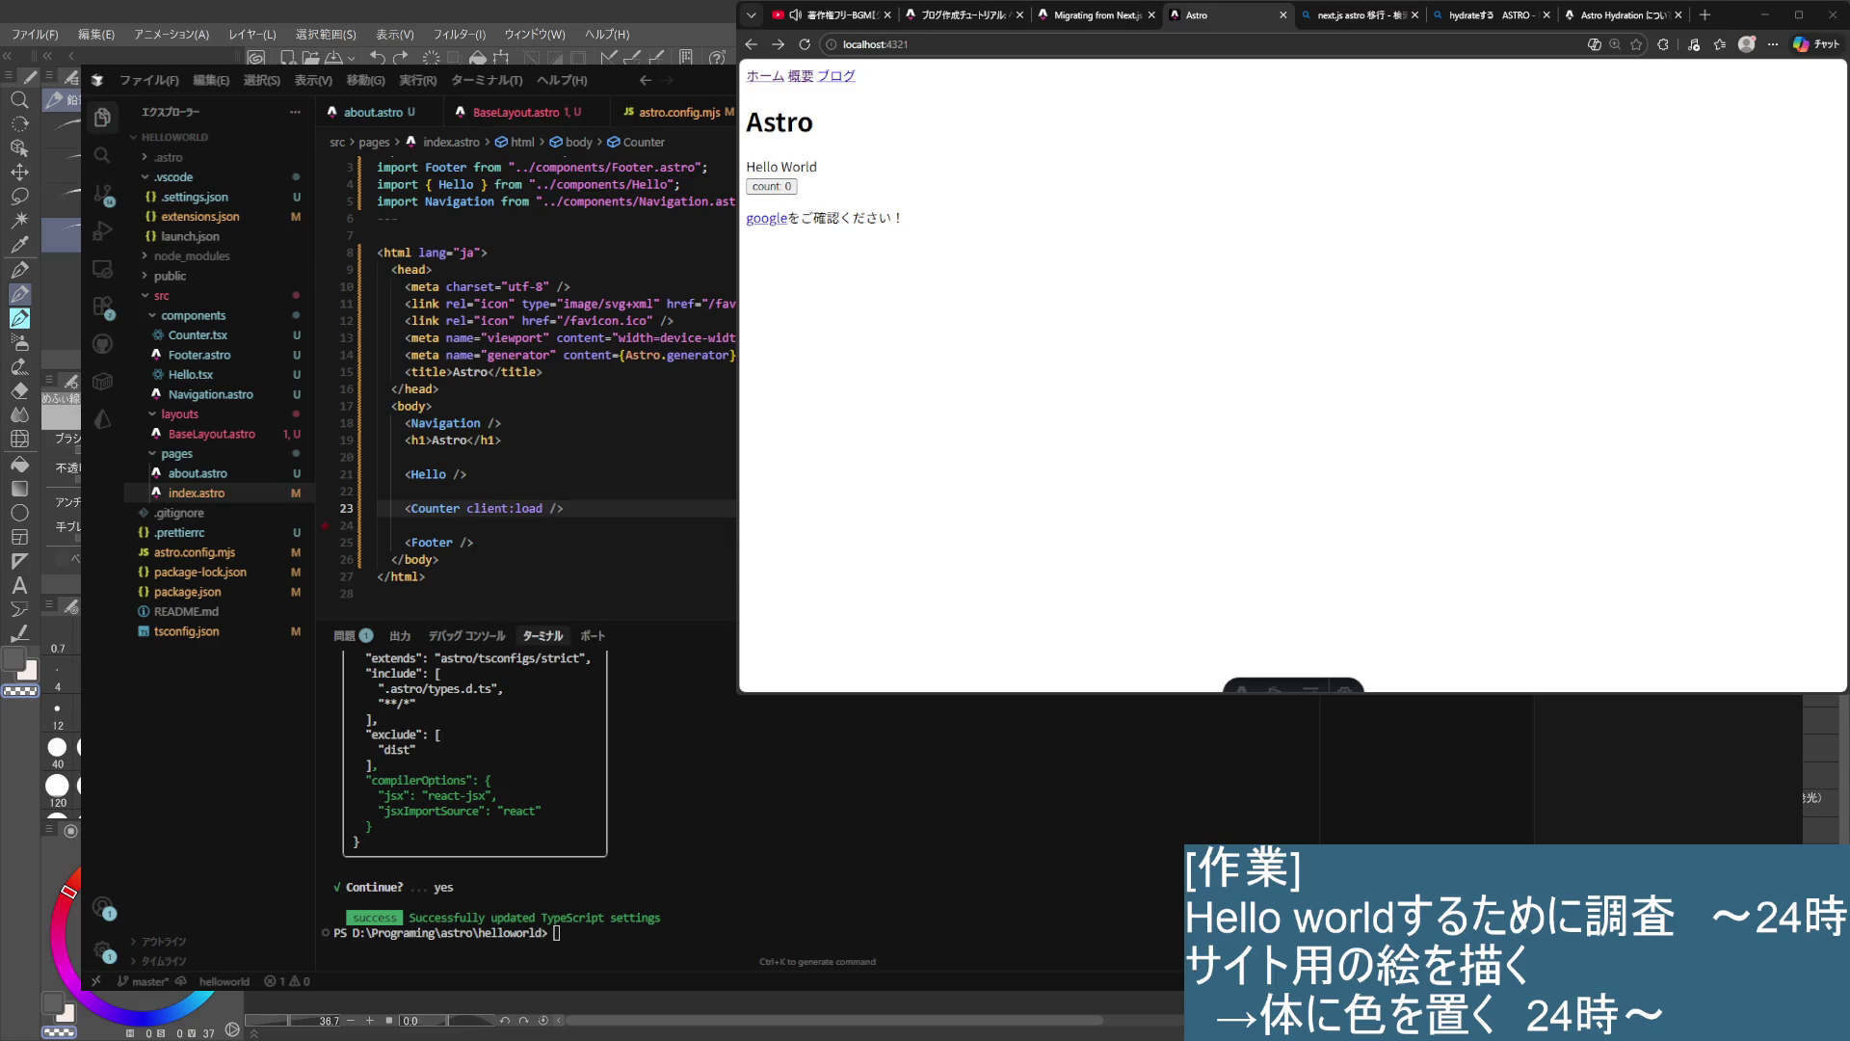
# - Click the count button on the local page repeatedly to test the counter
pyautogui.click(771, 186)
pyautogui.doubleClick(771, 186)
pyautogui.doubleClick(771, 186)
pyautogui.doubleClick(771, 186)
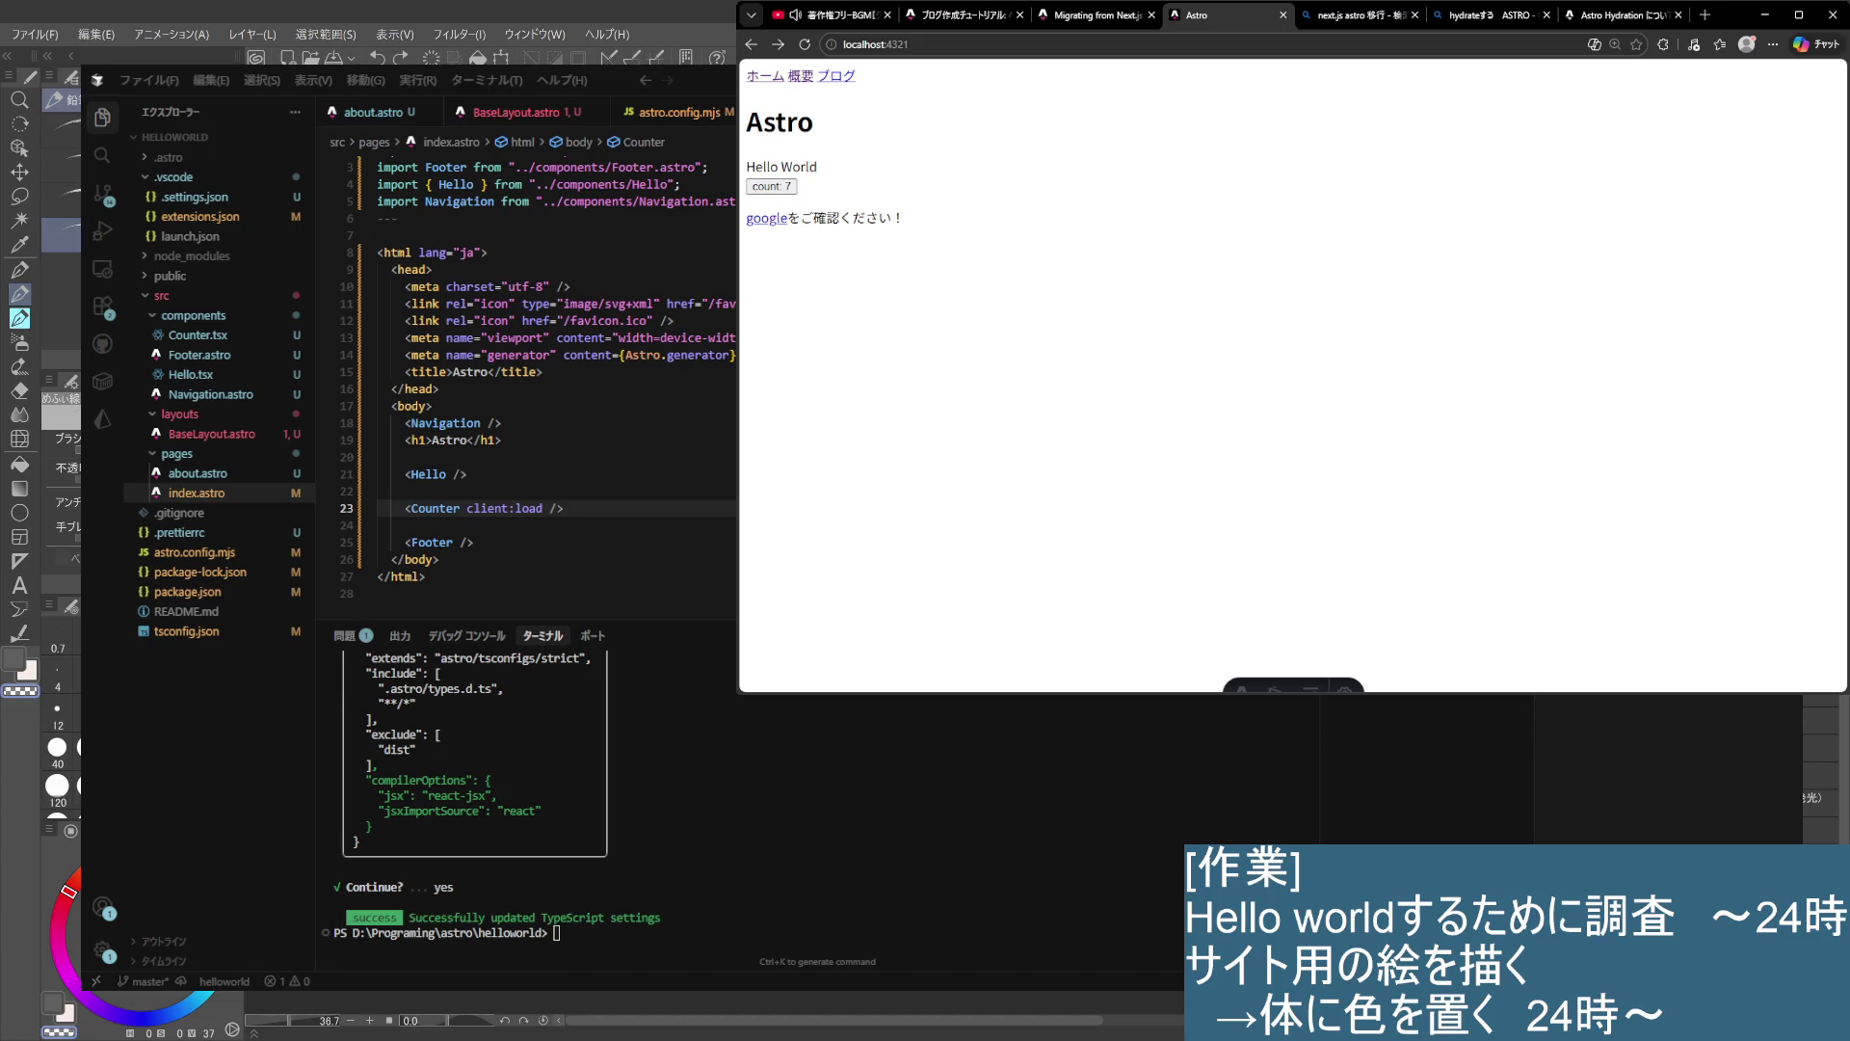
# - Back in the editor, select the whole <Counter client:load /> line
pyautogui.hotkey('alt', 'Tab')
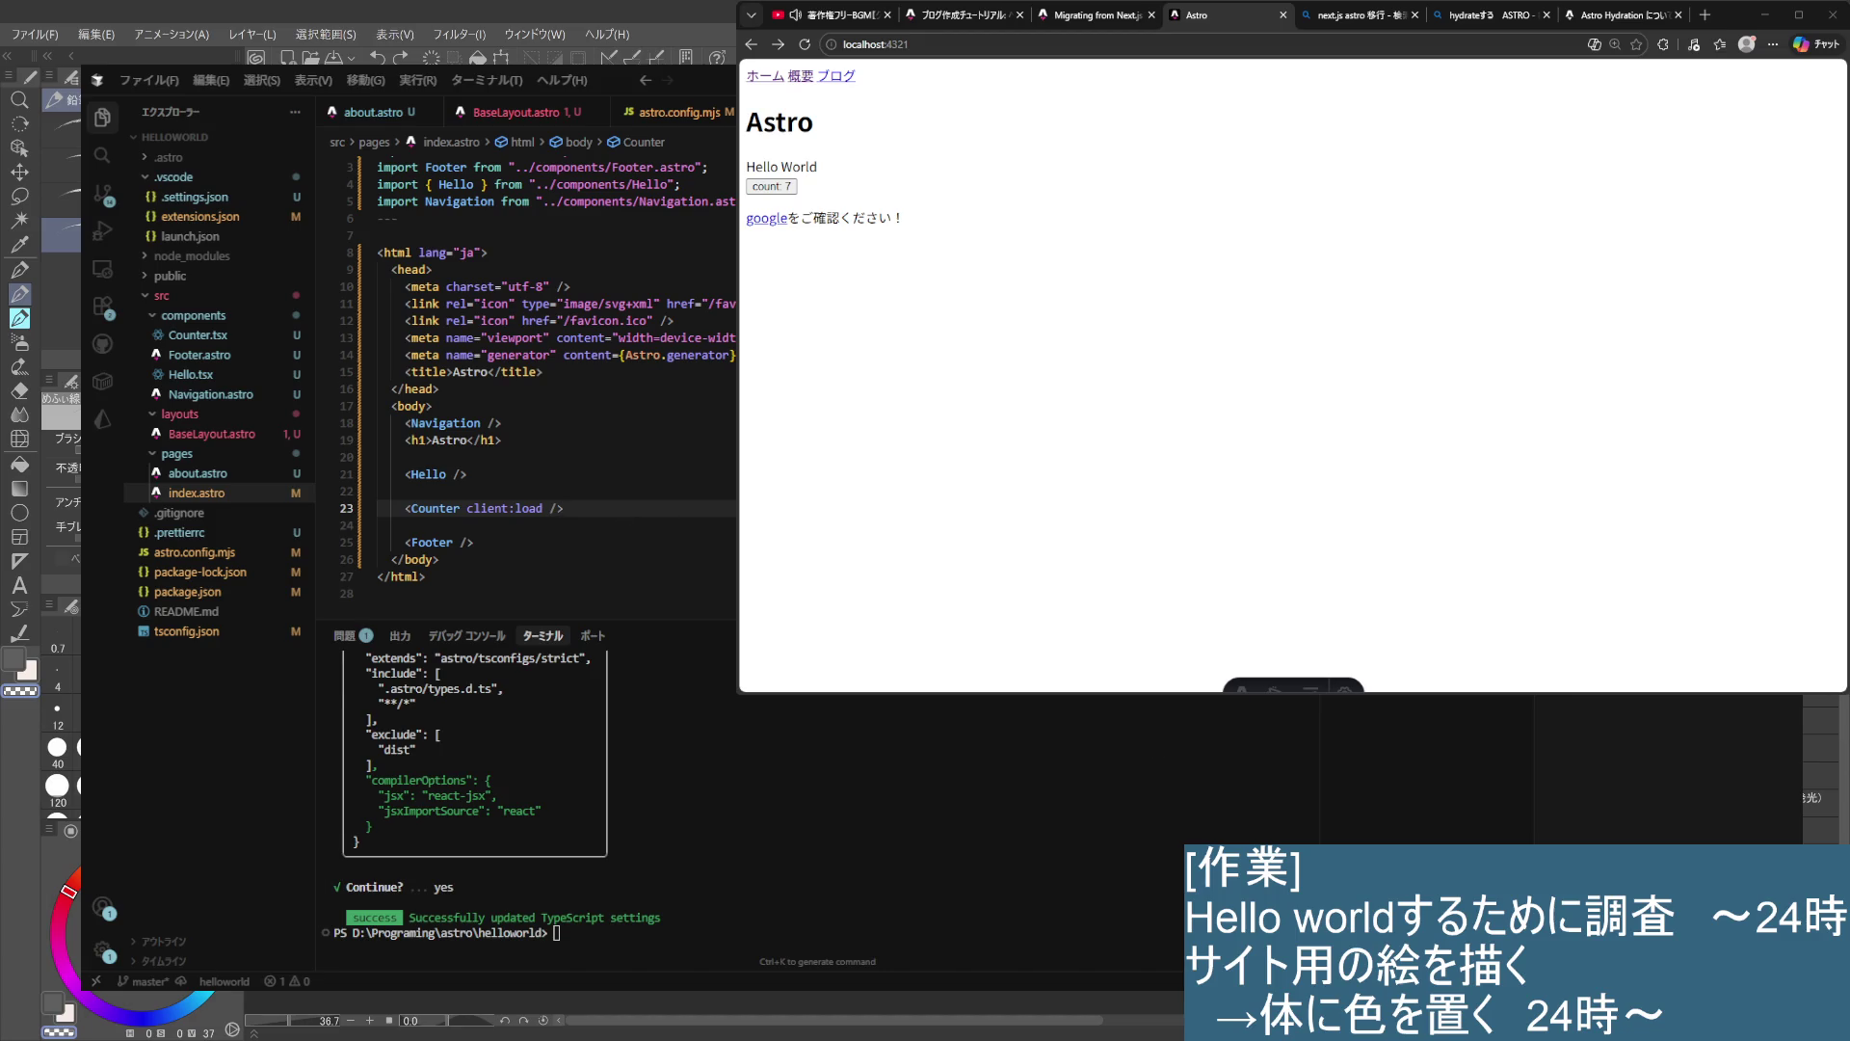
pyautogui.click(723, 542)
pyautogui.click(664, 517)
pyautogui.tripleClick(619, 519)
# - Review the component imports at the top of index.astro, then return to the Obsidian Astro note
pyautogui.click(618, 520)
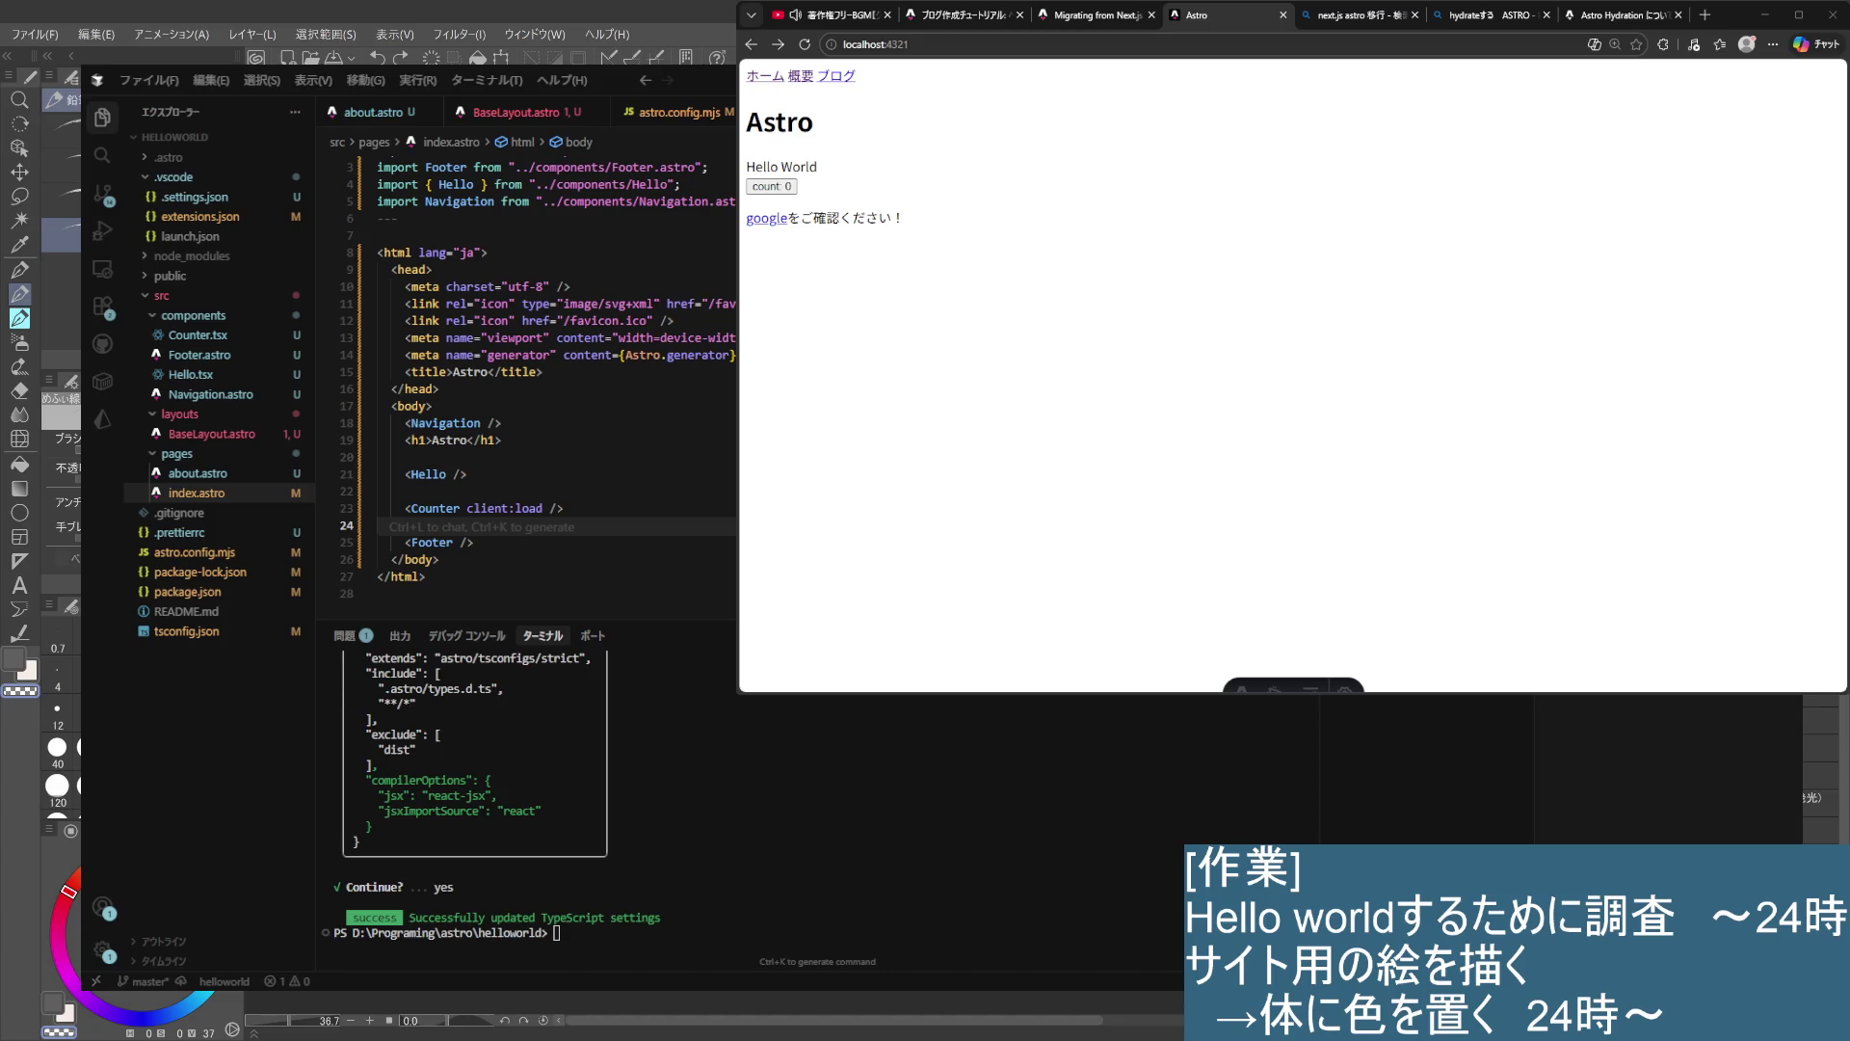
pyautogui.click(564, 508)
pyautogui.scroll(1, 564, 508)
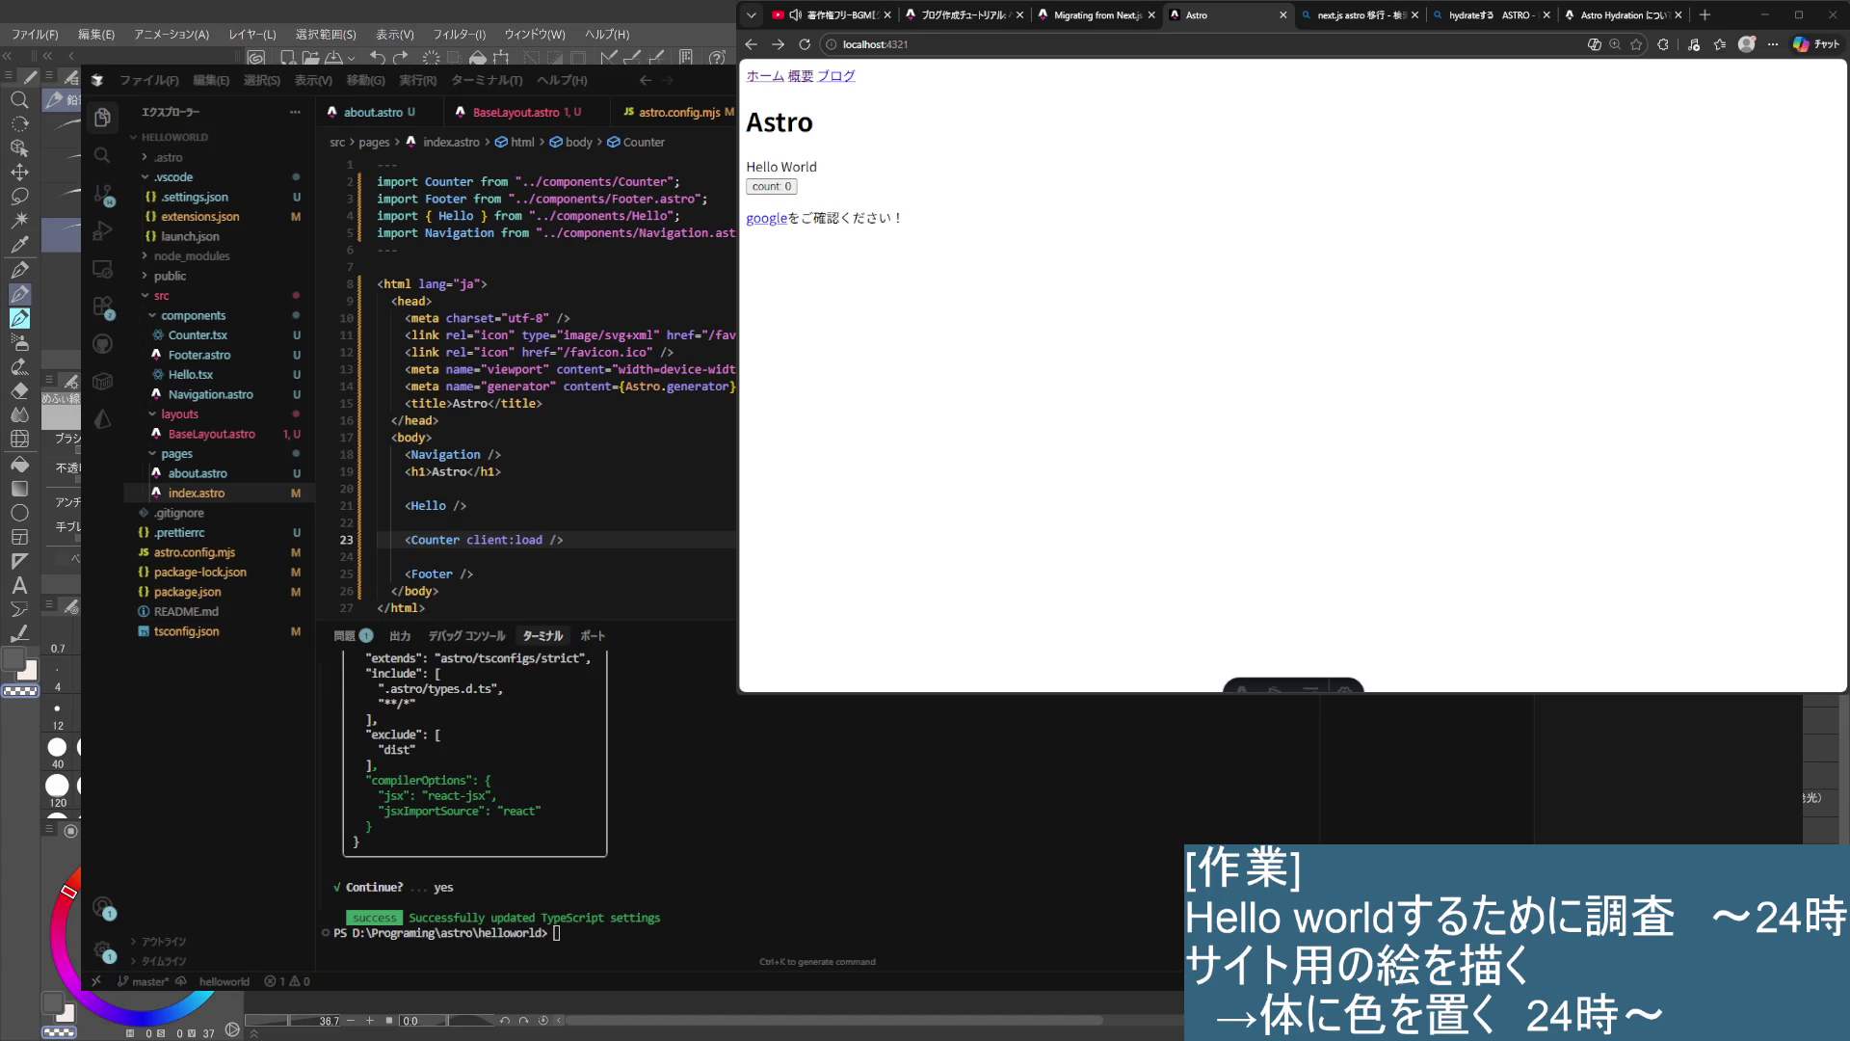
pyautogui.hotkey('alt', 'Tab')
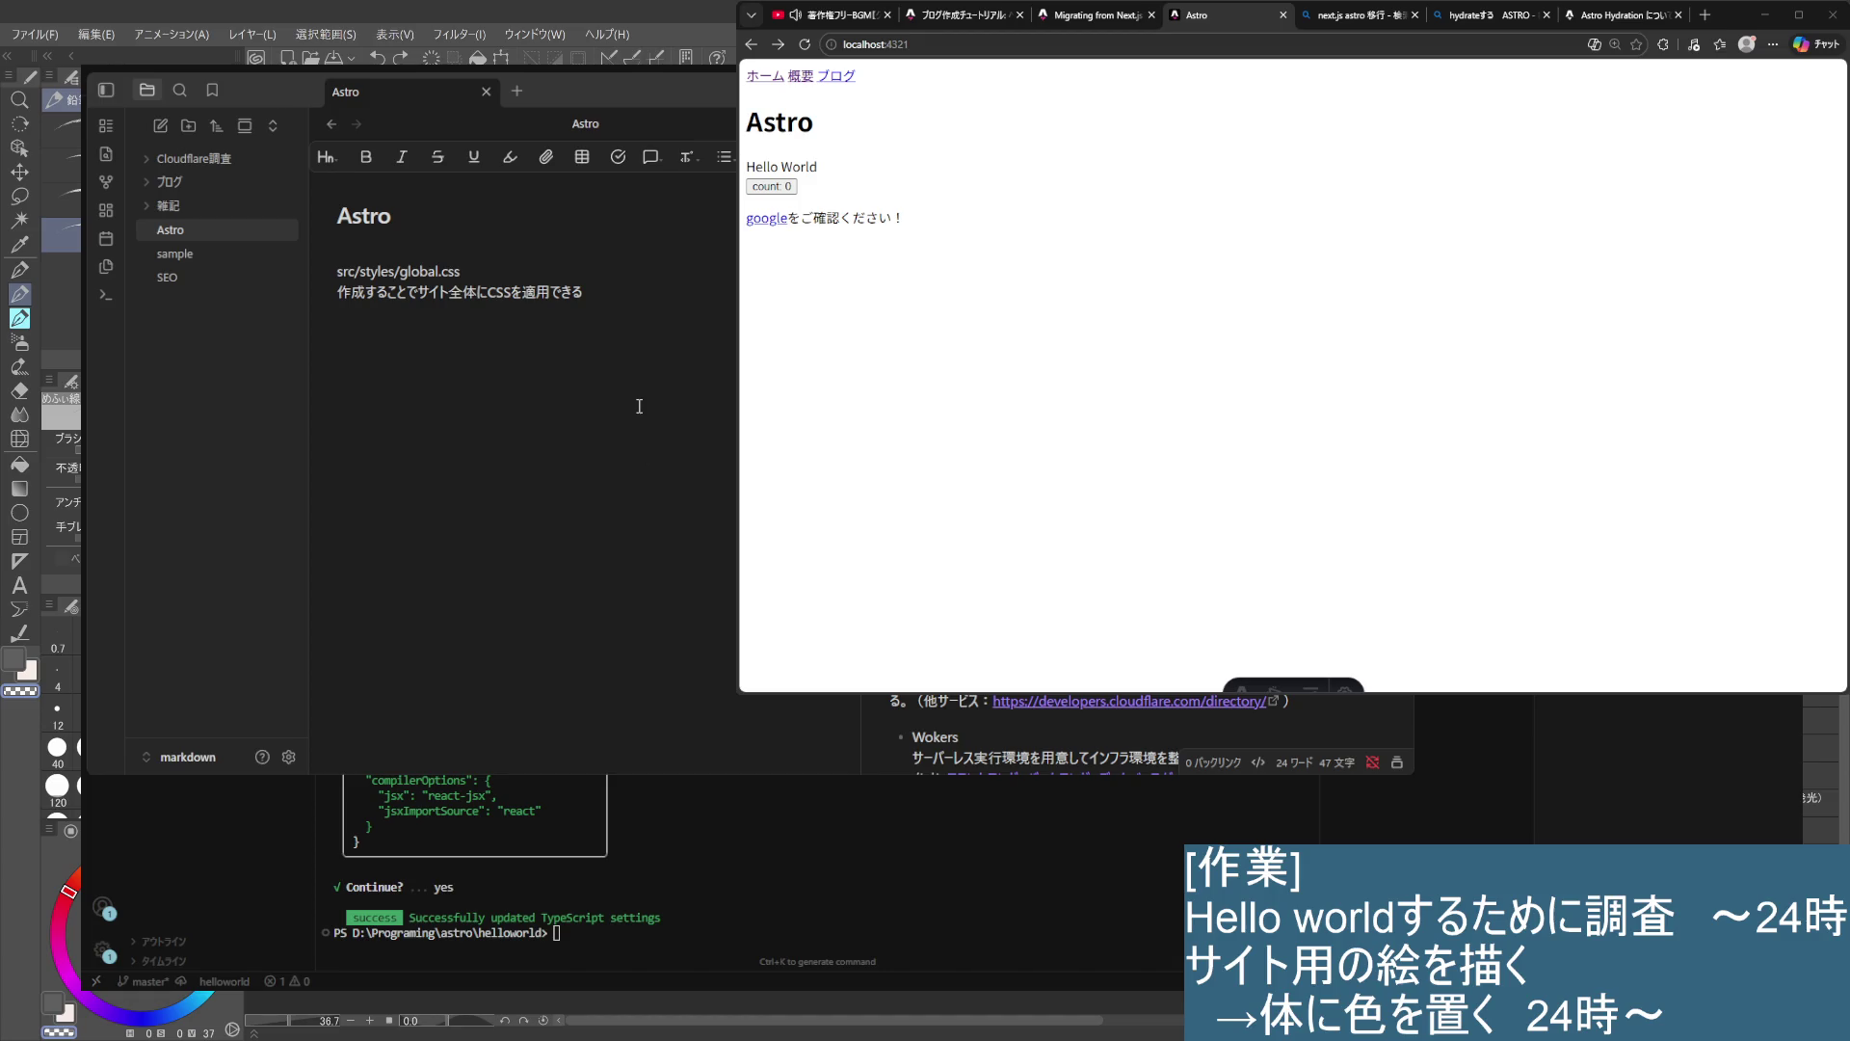
# - Add a Reactの導入 heading with npm create astro@latest -- --add react followed by 'or'
pyautogui.write('Reactの')
pyautogui.write('導入')
pyautogui.press('Return')
pyautogui.press('Return')
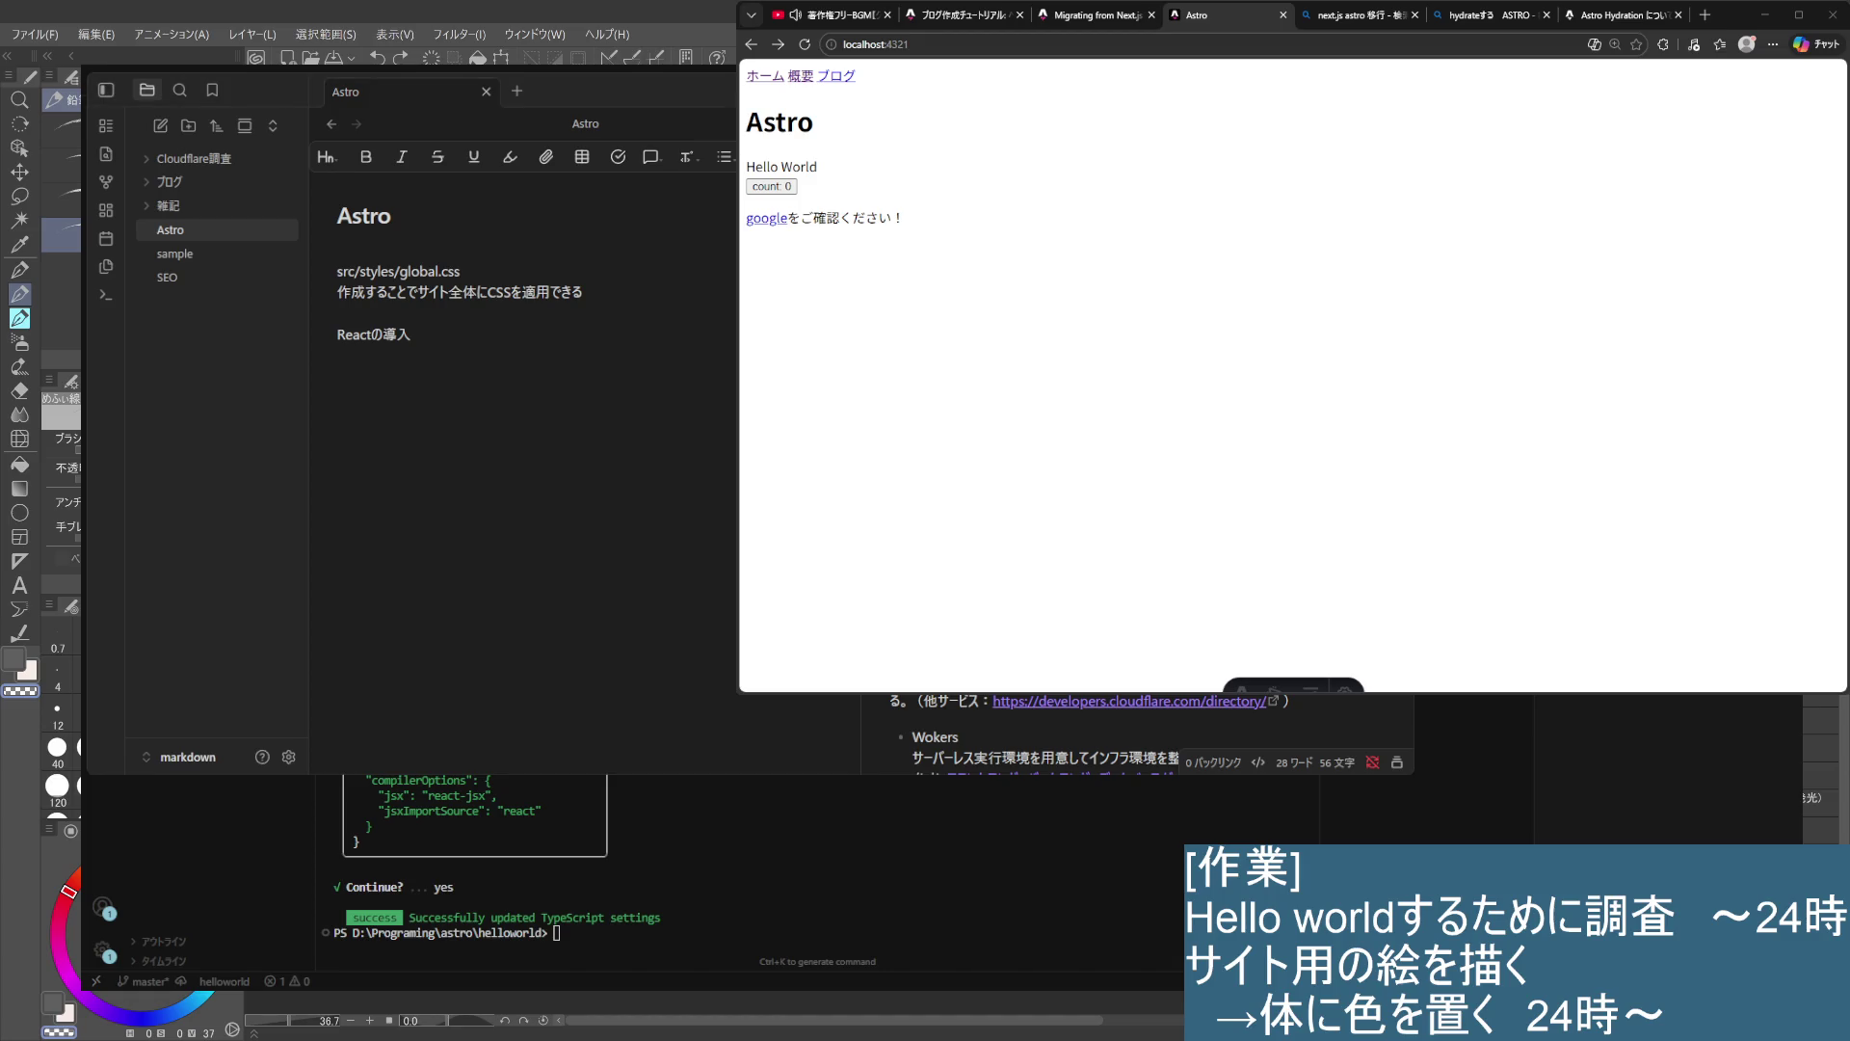
pyautogui.click(445, 430)
pyautogui.write('npm create astro@latest -- --add react')
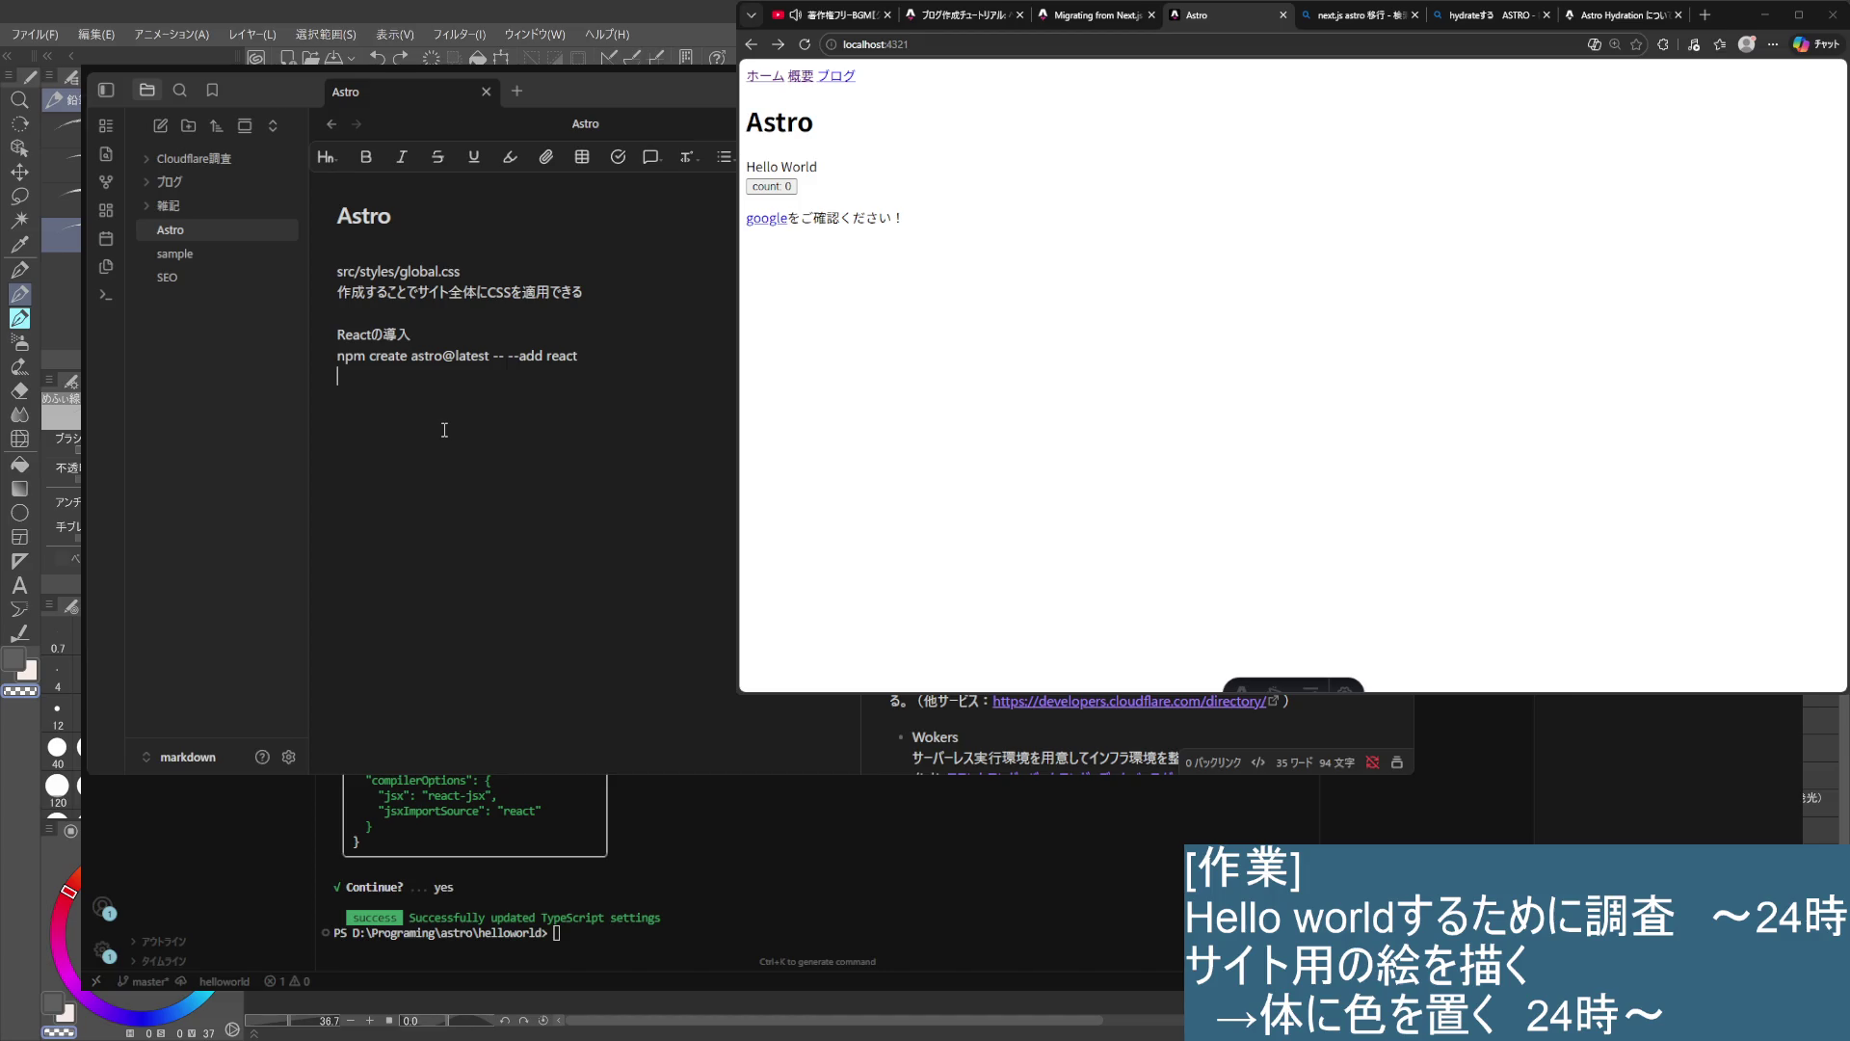
pyautogui.press('Return')
pyautogui.write('or')
pyautogui.press('Return')
# - Type npx astro add react in the terminal and select it for copying
pyautogui.click(938, 954)
pyautogui.write('npx astro add react')
pyautogui.press('Left')
pyautogui.press('Left')
pyautogui.press('Left')
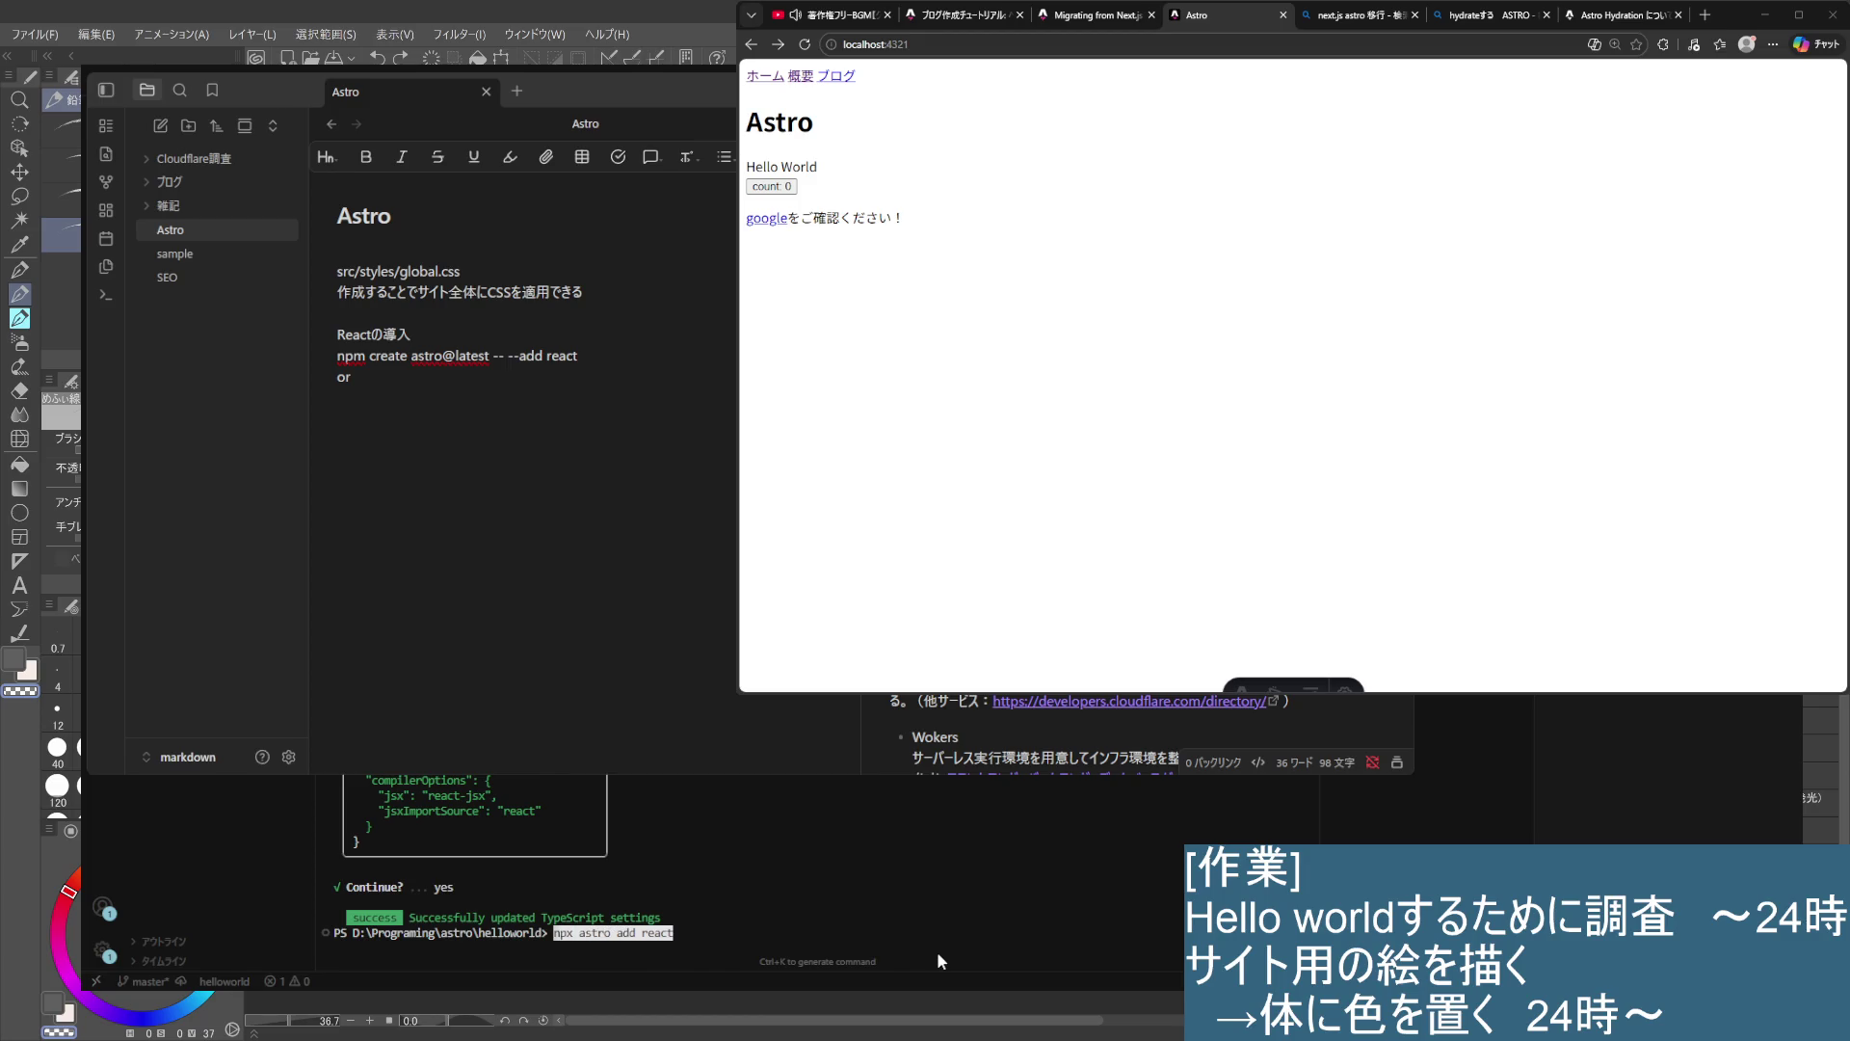
# - Paste npx astro add react below 'or' and start a TSX remark beginning TSXはそのまま
pyautogui.click(608, 541)
pyautogui.write('npx astro add react')
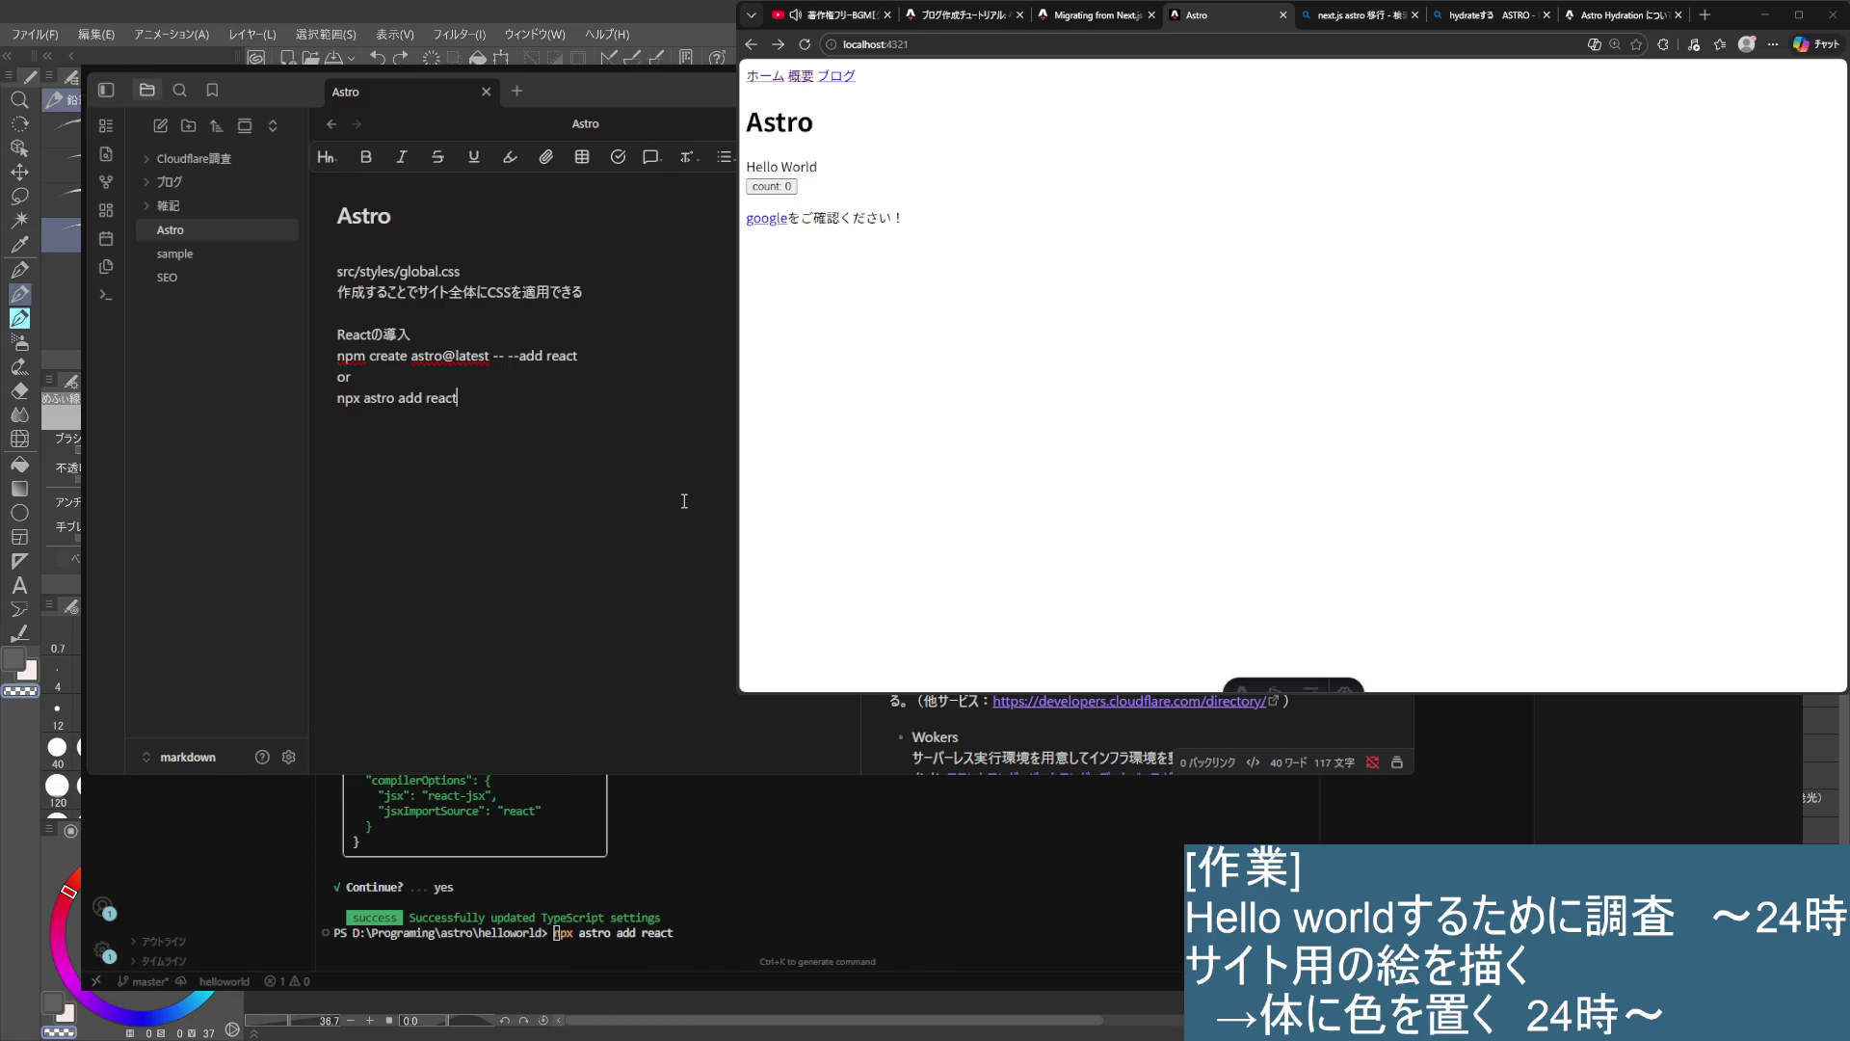
pyautogui.press('Return')
pyautogui.write('TSX')
pyautogui.write('は')
pyautogui.write('そのまま')
pyautogui.press('Return')
pyautogui.write('取り敢えず')
pyautogui.press('Return')
pyautogui.write('導入')
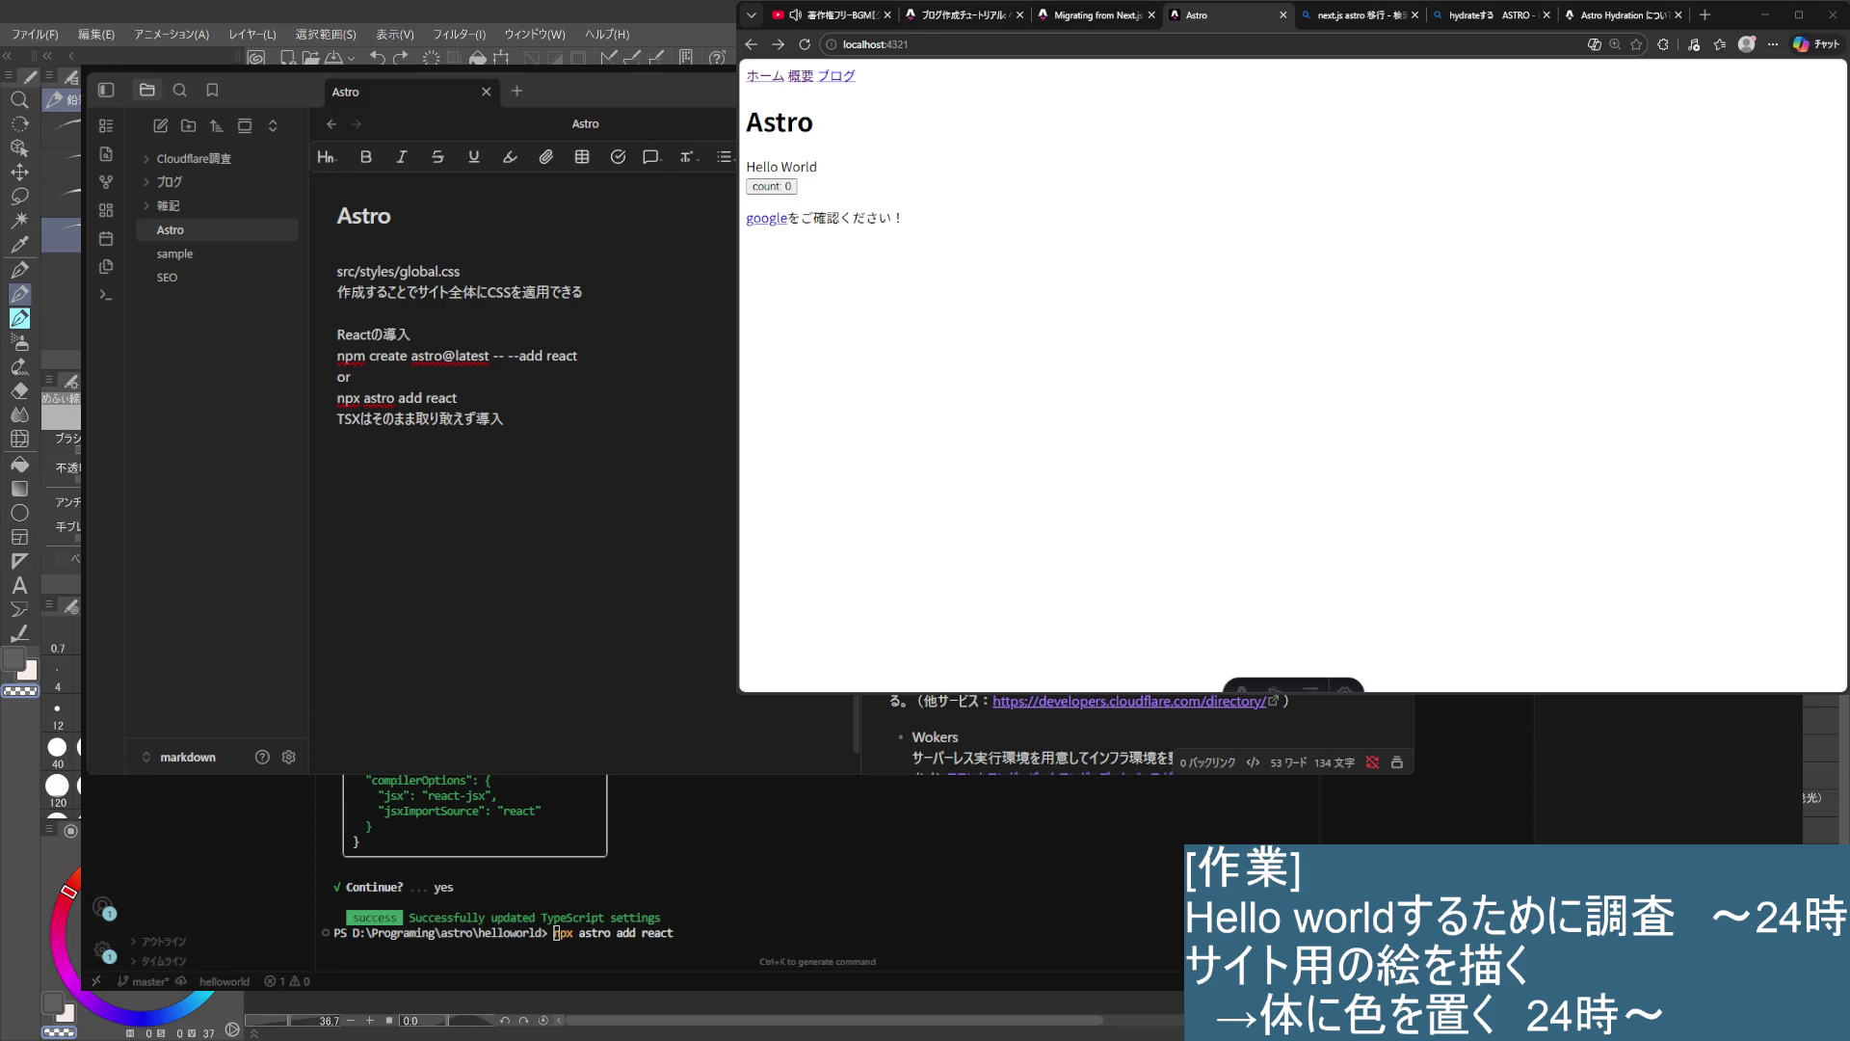
pyautogui.write('可能')
pyautogui.press('Return')
pyautogui.press('Return')
# - Finish the TSX line as 'TSXはそのまま、importして利用可能' and bring up the Astro Hydration article
pyautogui.click(337, 418)
pyautogui.press('BackSpace')
pyautogui.write('、i')
pyautogui.write('mport')
pyautogui.write('して利用可能')
pyautogui.press('Return')
pyautogui.press('Return')
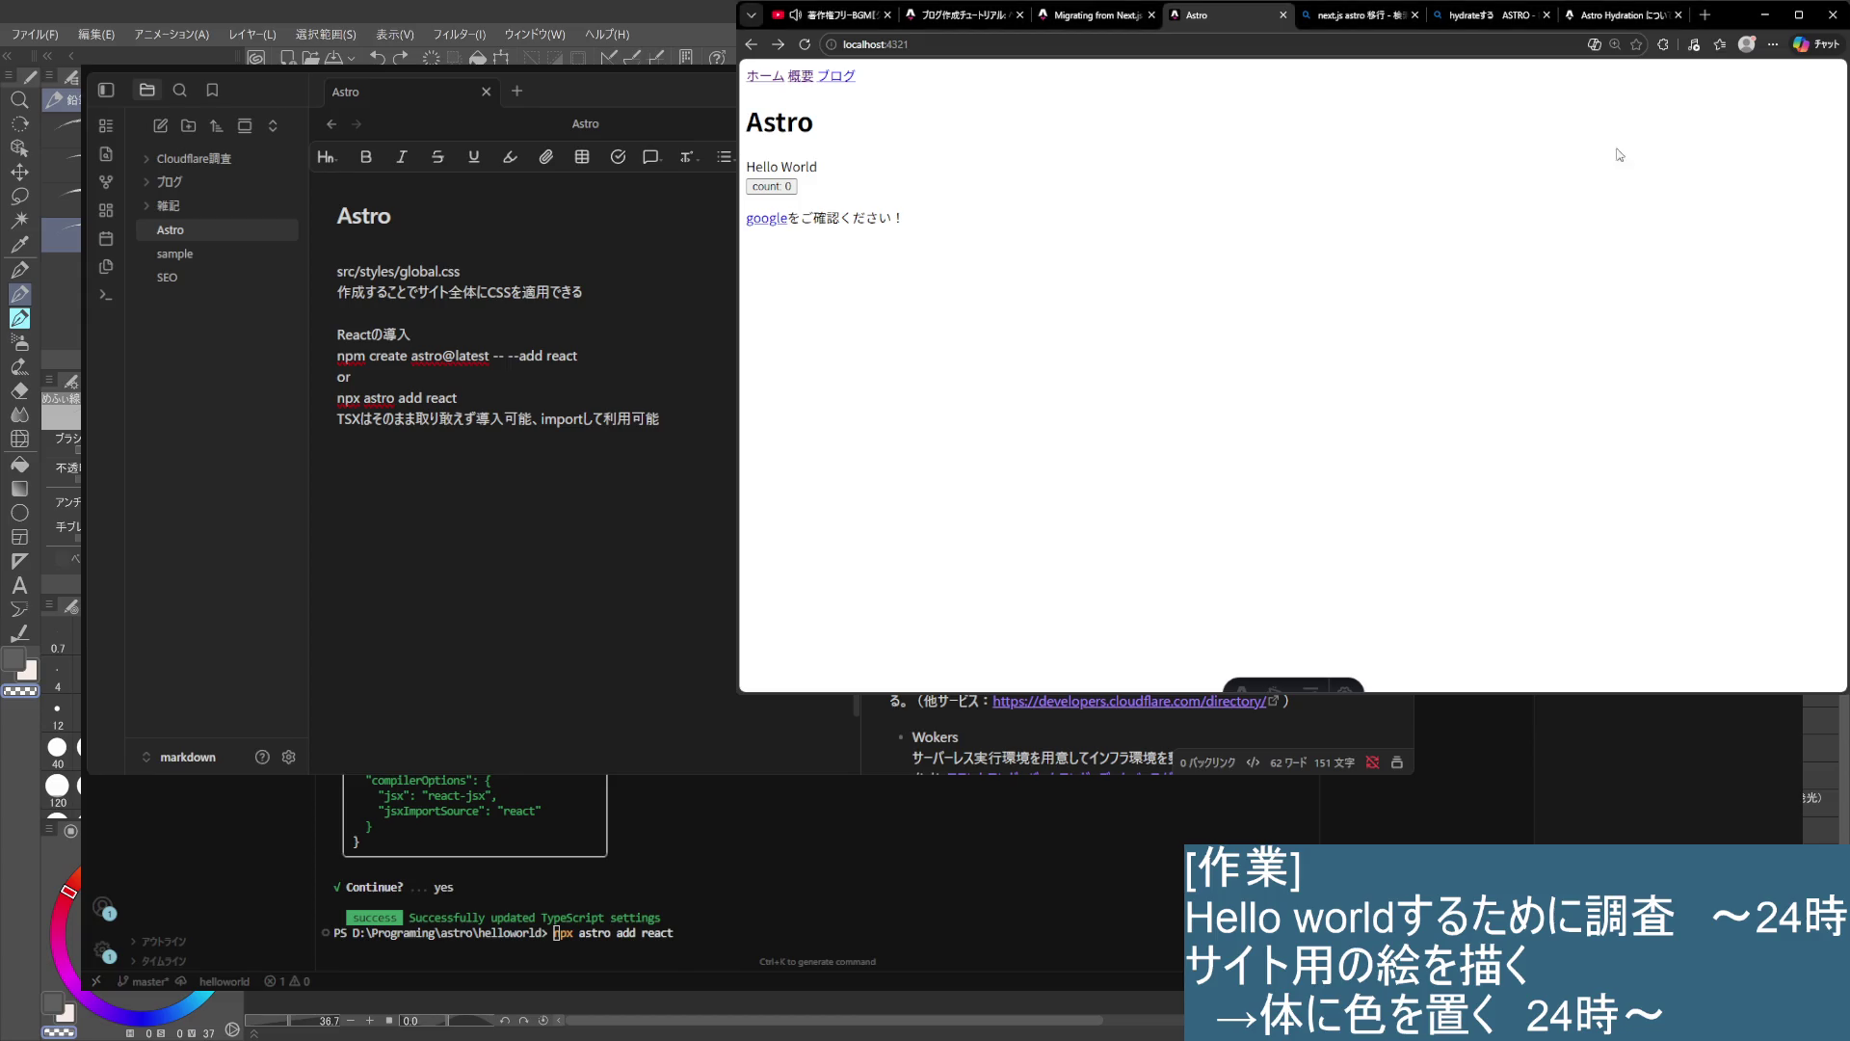
pyautogui.click(1624, 15)
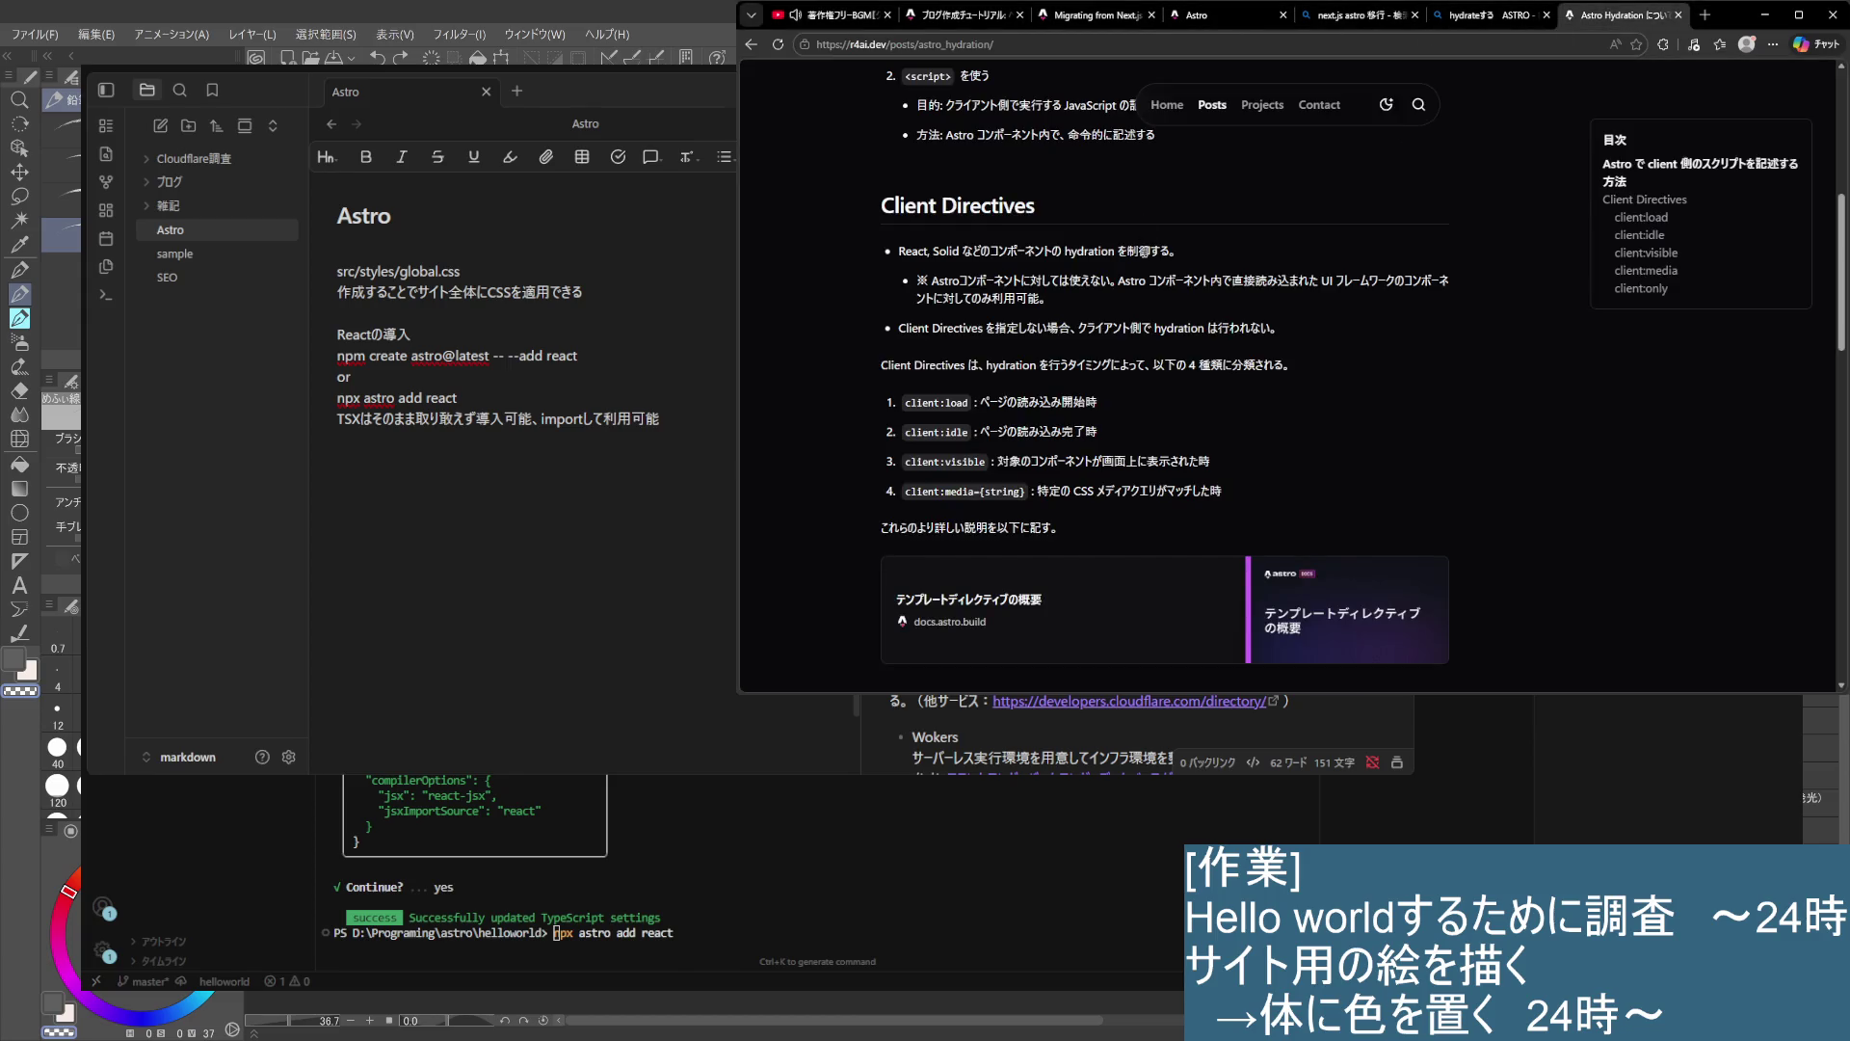
pyautogui.scroll(5, 1022, 414)
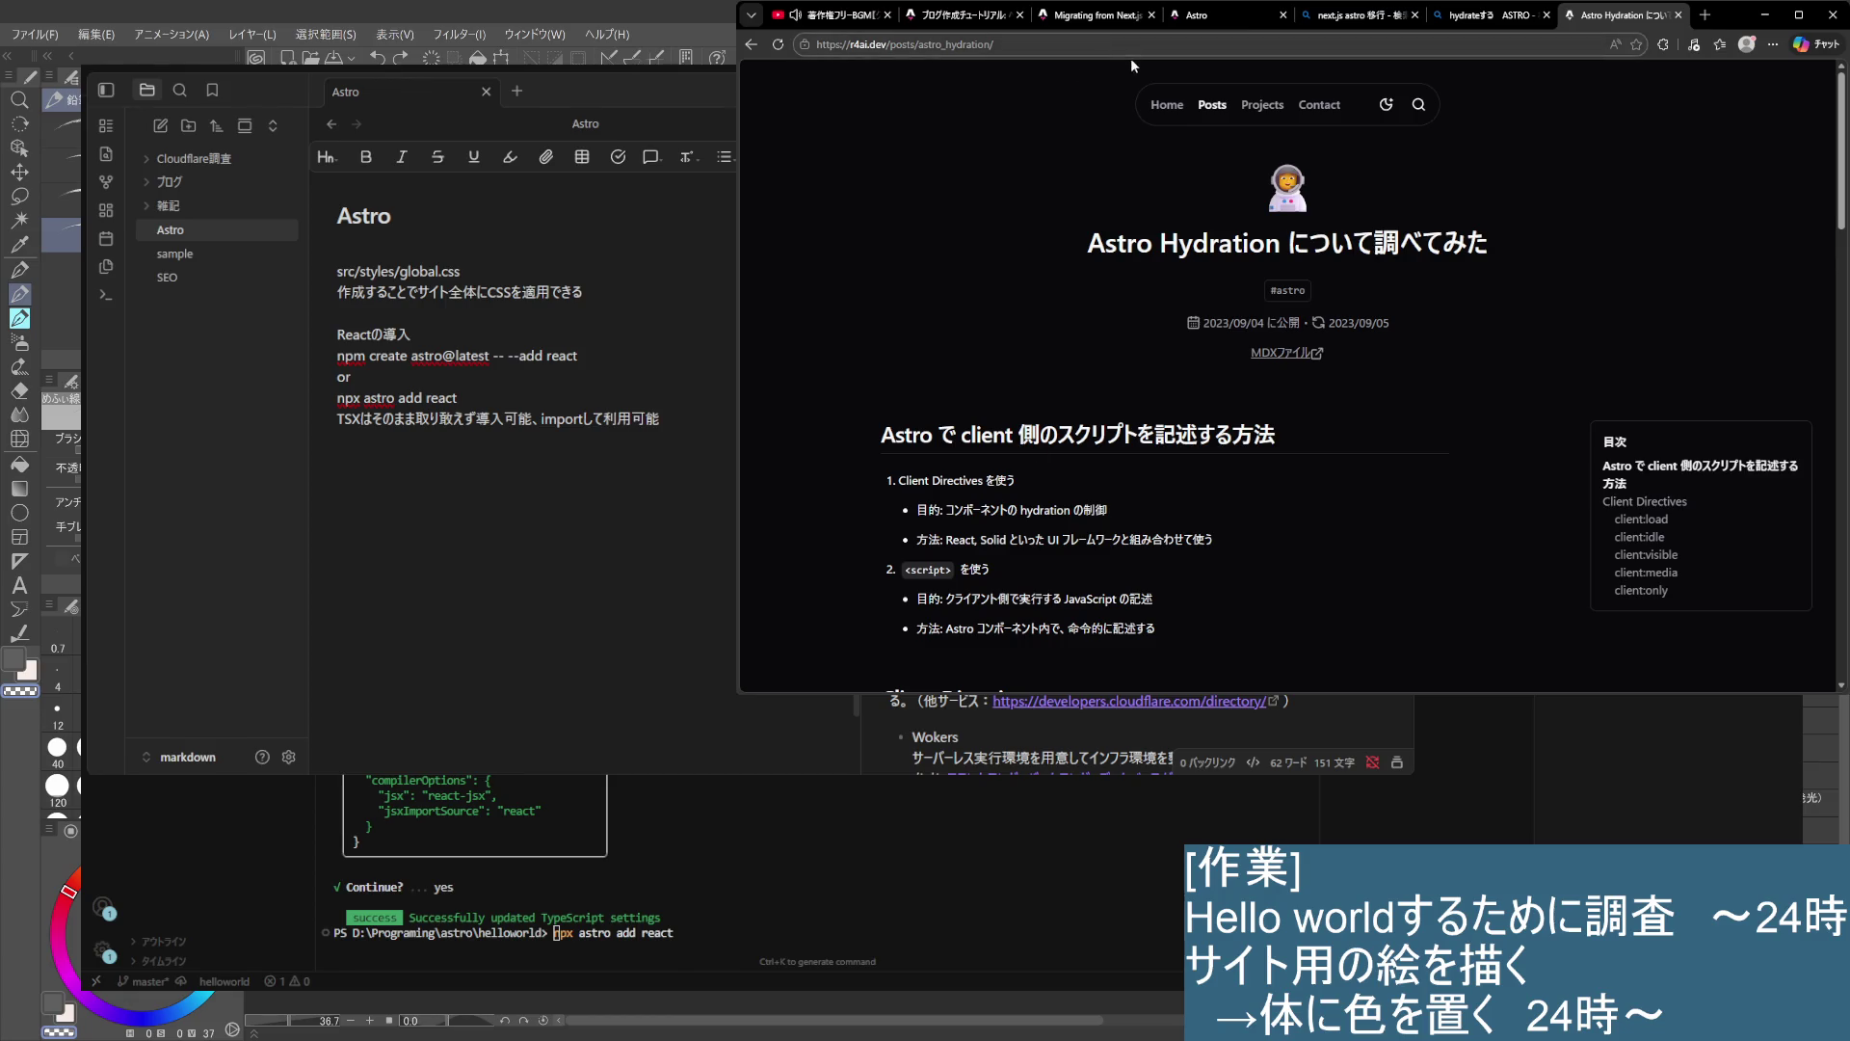
pyautogui.click(1149, 46)
pyautogui.write('https://docs.astro.build/en/reference/directives-reference/')
pyautogui.press('Return')
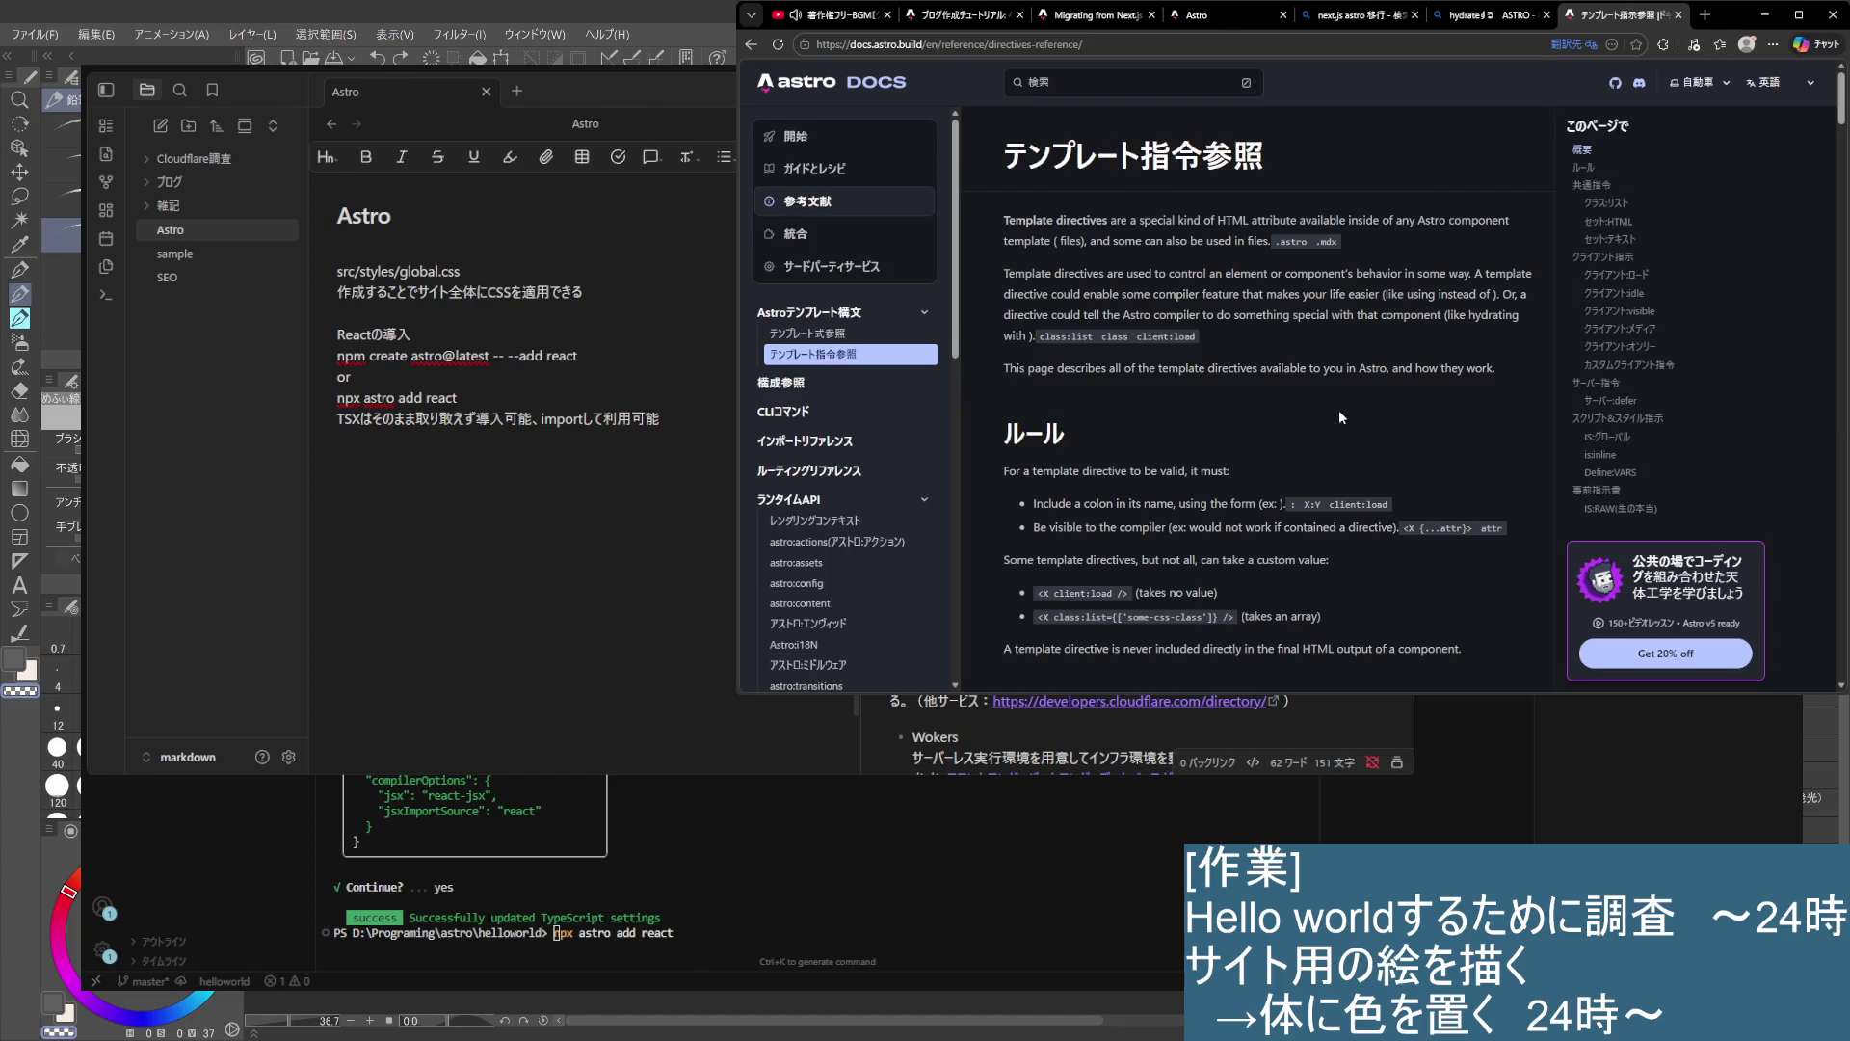
pyautogui.moveTo(1002, 221); pyautogui.dragTo(1016, 217)
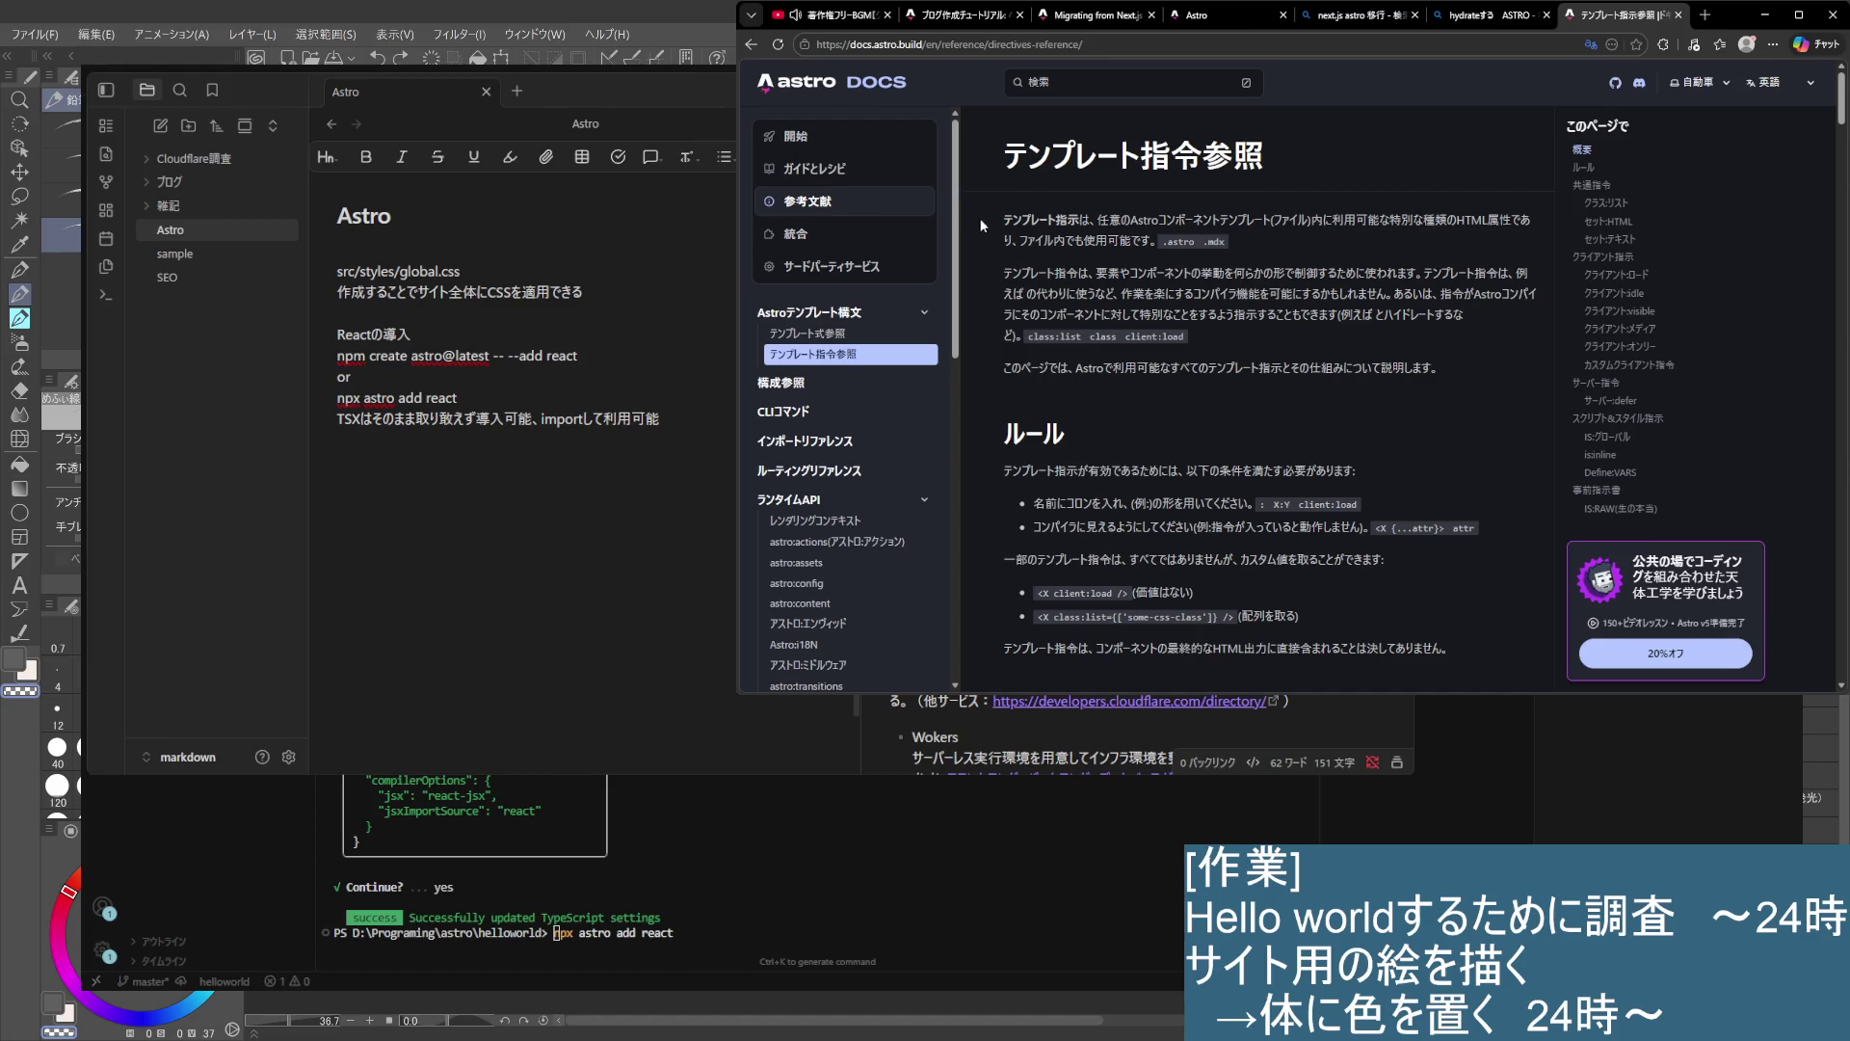
pyautogui.moveTo(980, 221); pyautogui.dragTo(1353, 221)
pyautogui.click(1357, 252)
pyautogui.scroll(-2, 1315, 338)
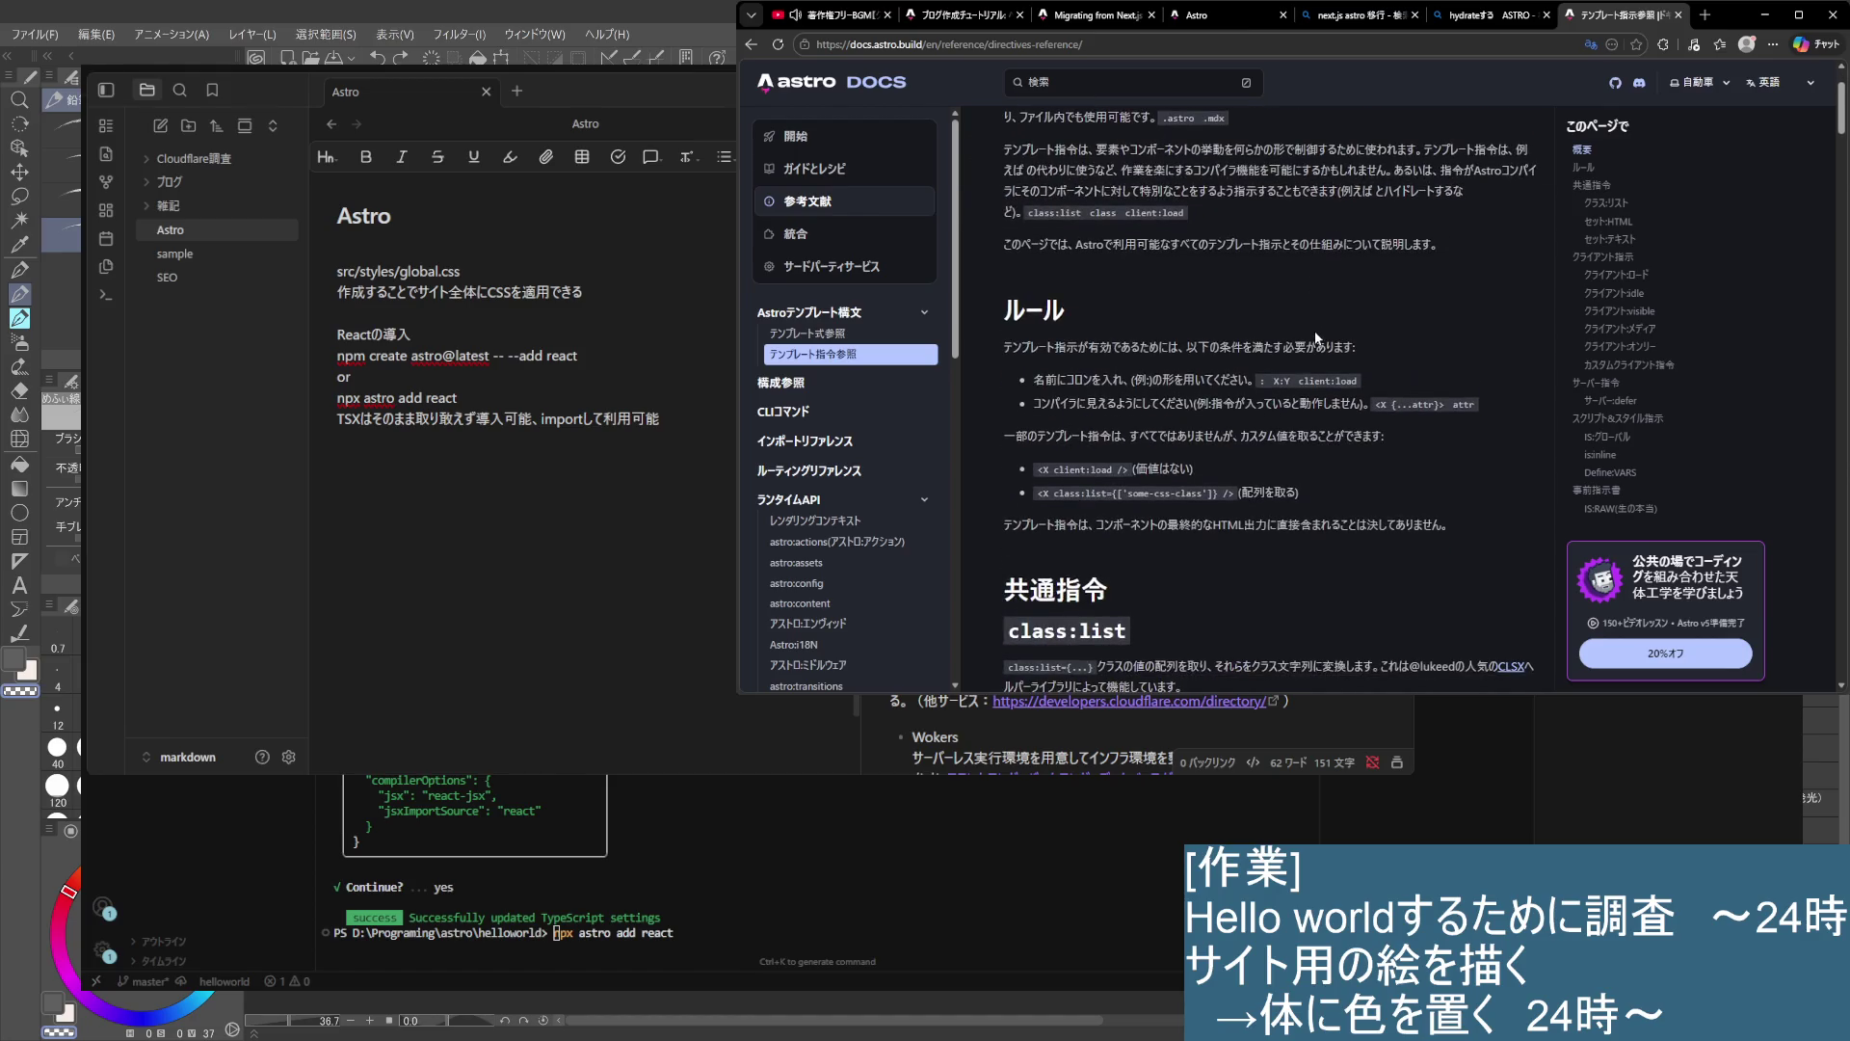
pyautogui.scroll(2, 1248, 279)
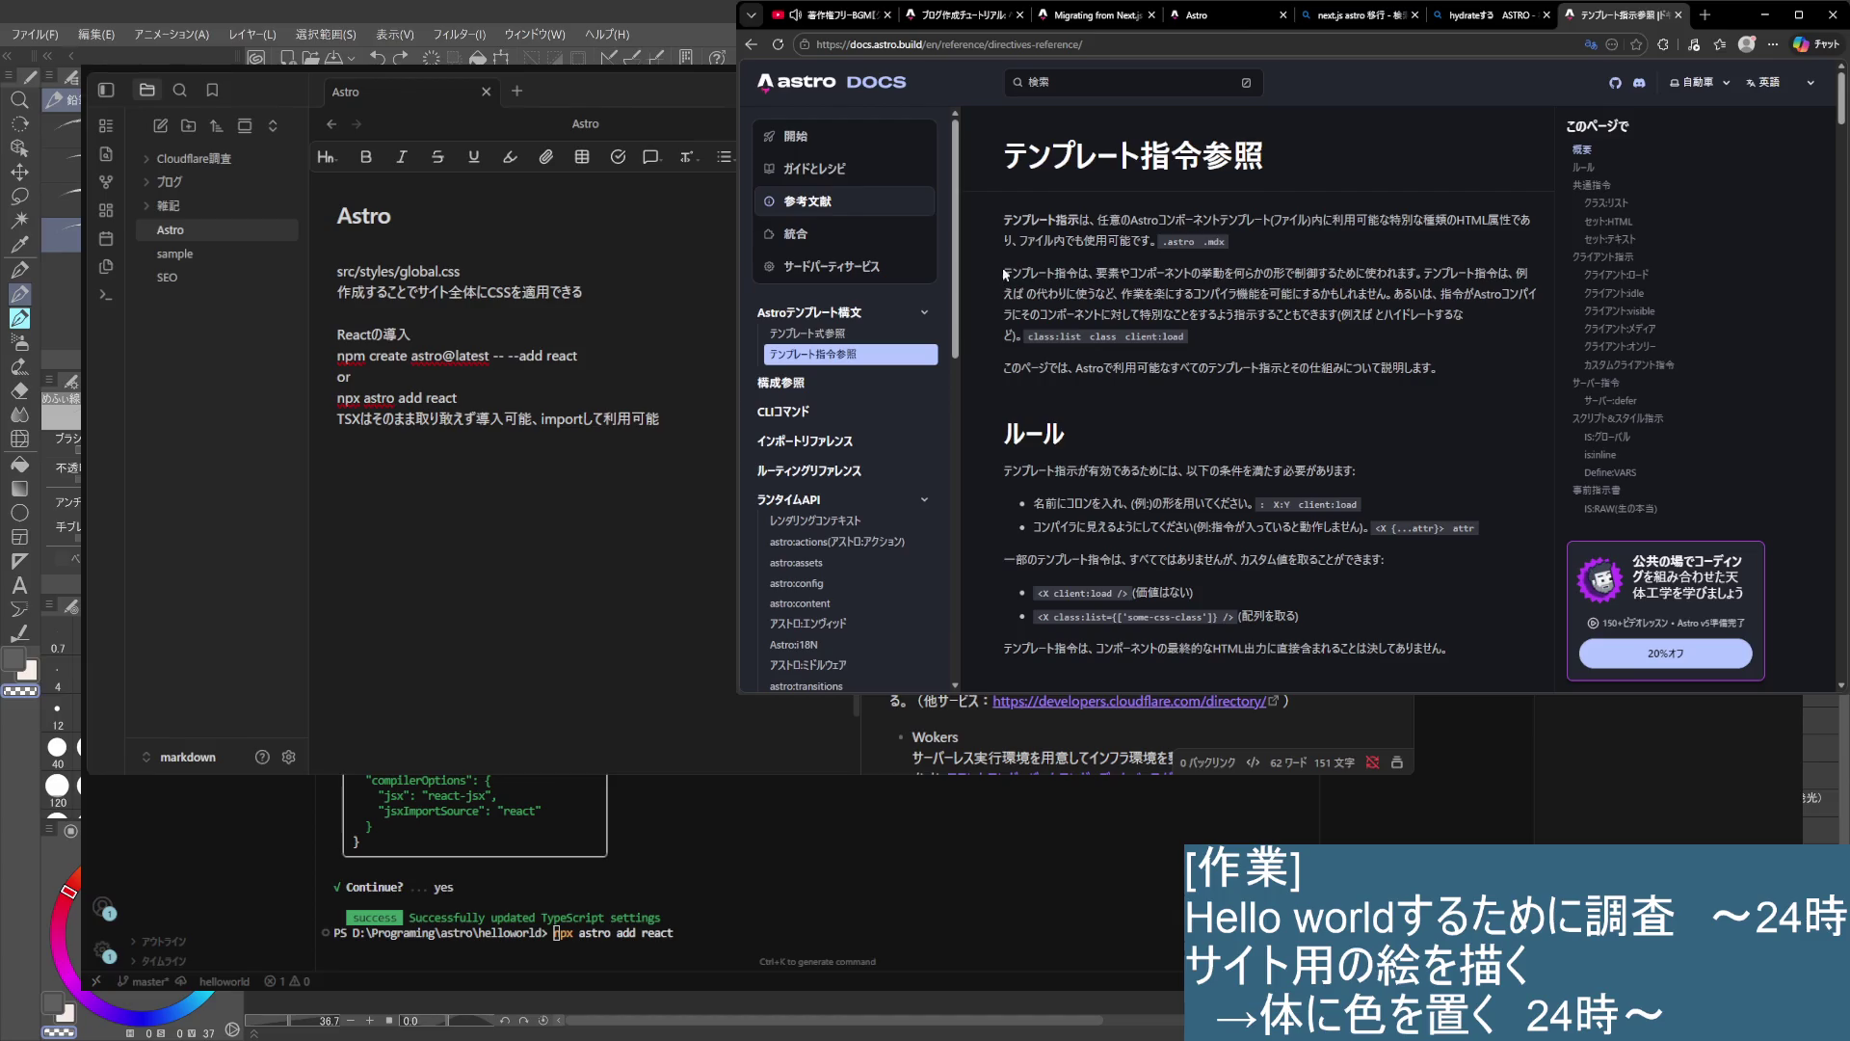
pyautogui.moveTo(996, 268); pyautogui.dragTo(1496, 312)
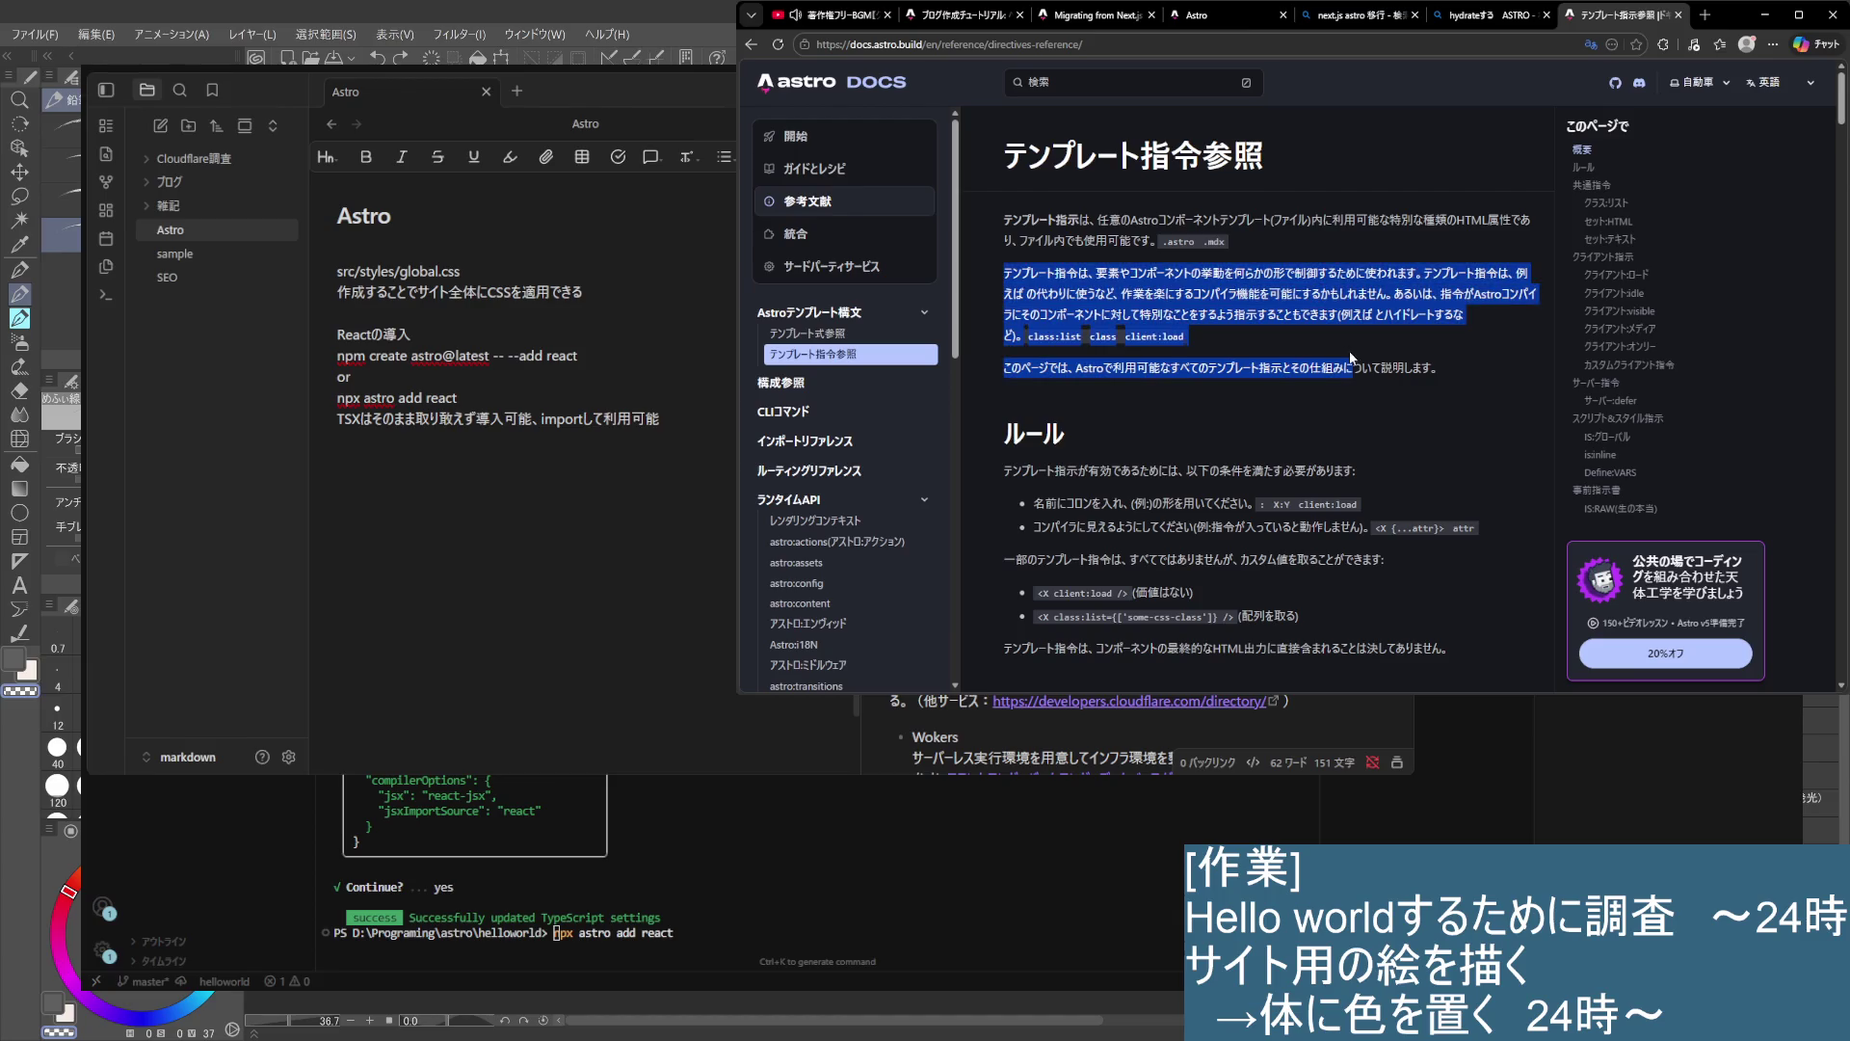
pyautogui.click(1500, 324)
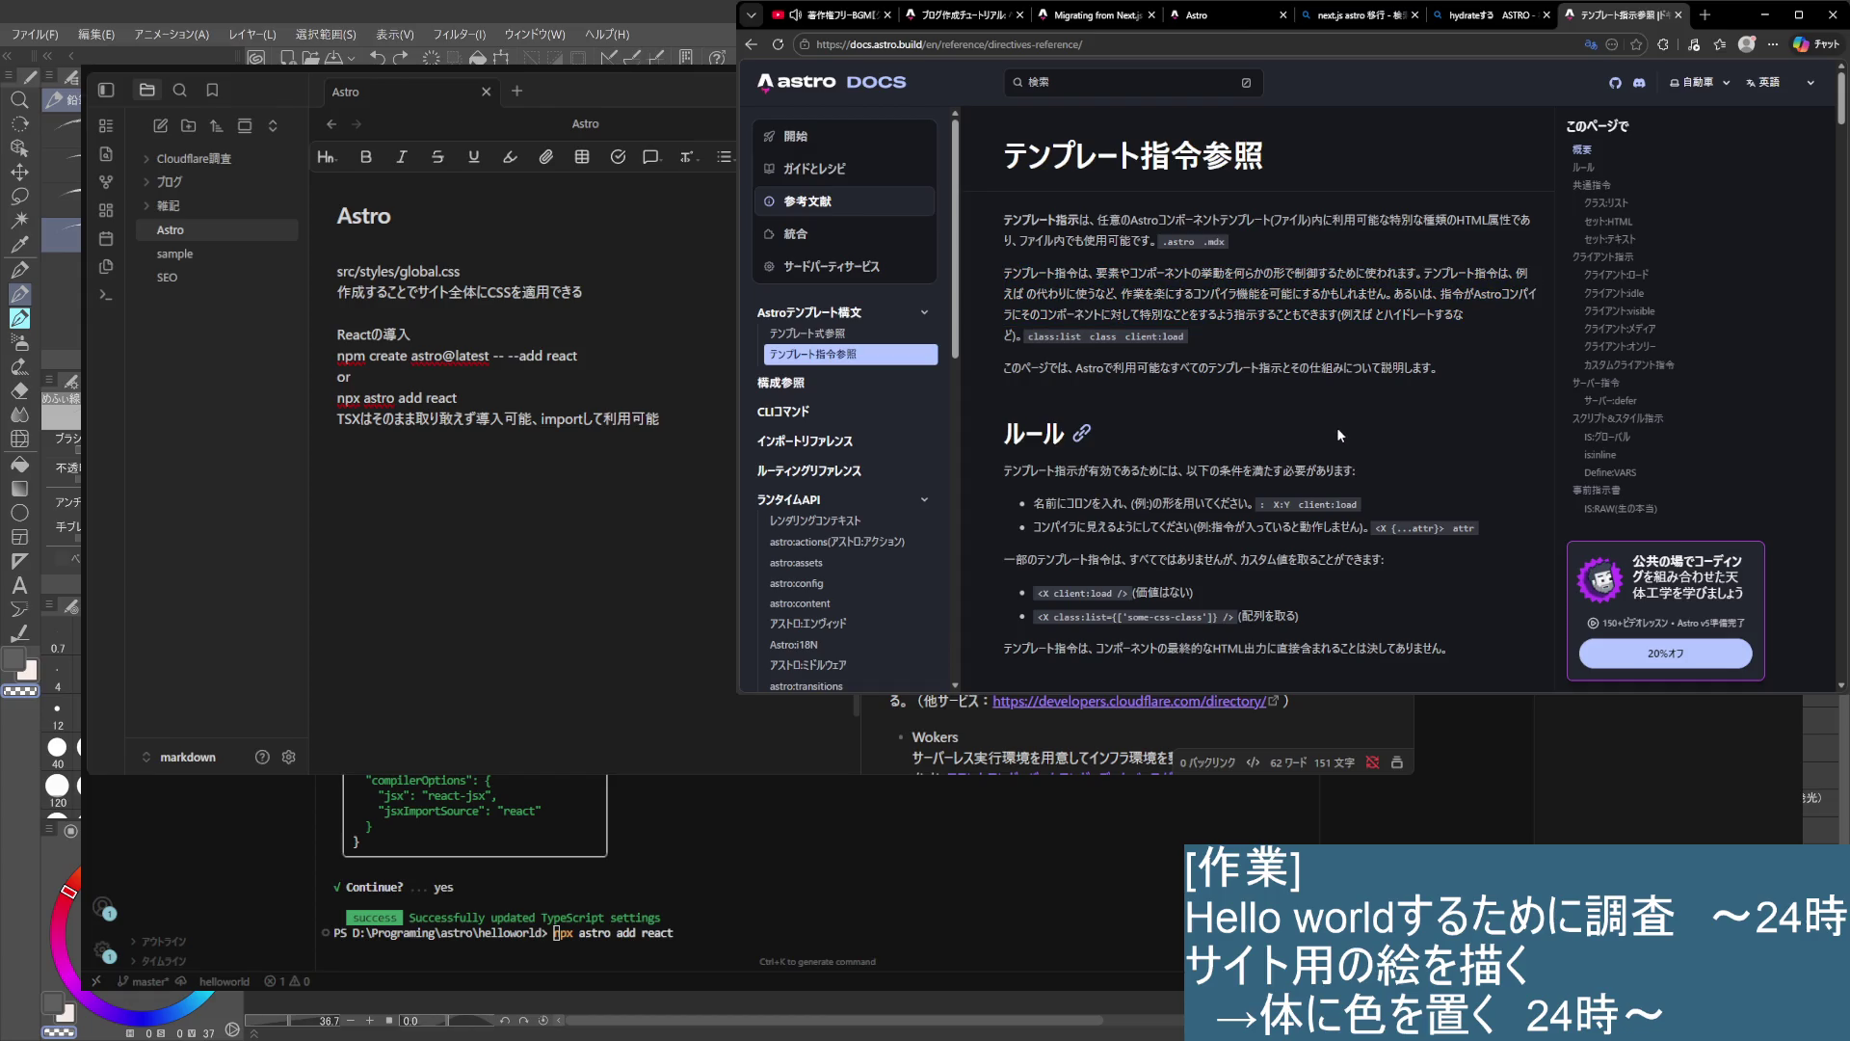
pyautogui.scroll(-2, 1338, 430)
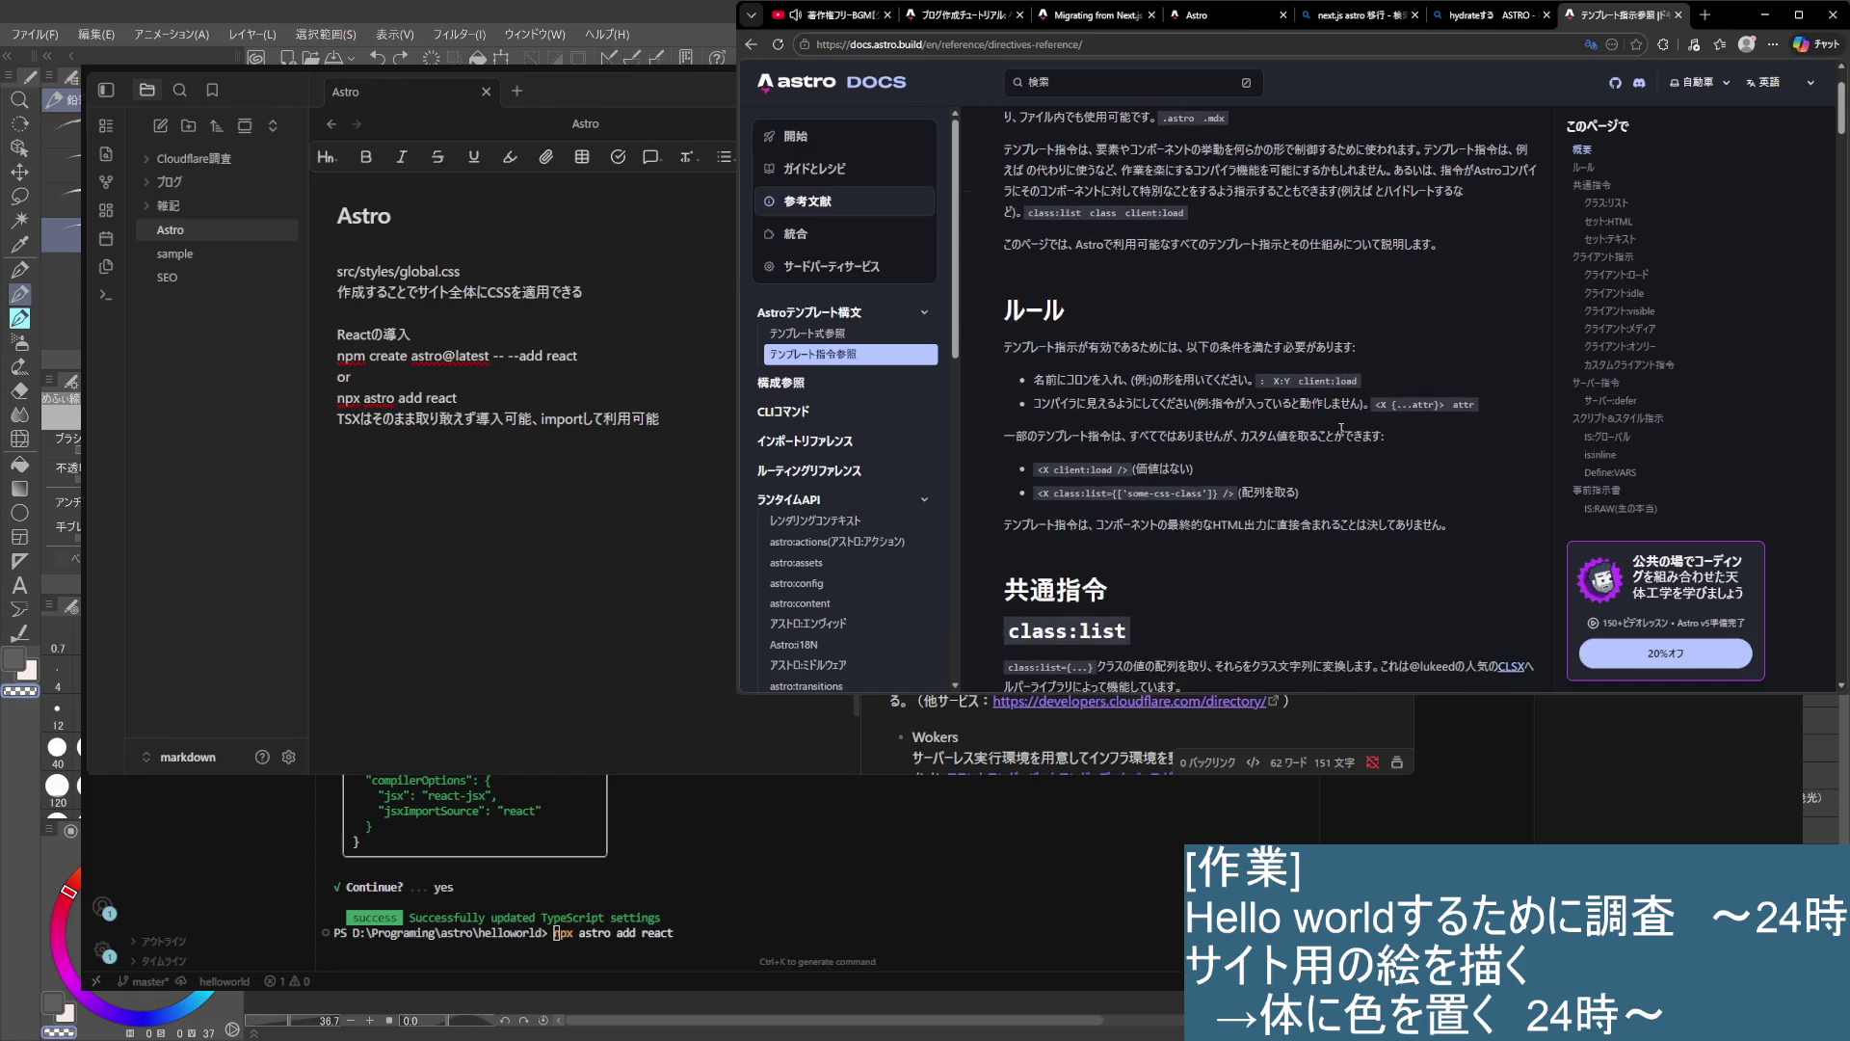
pyautogui.scroll(-1, 1338, 425)
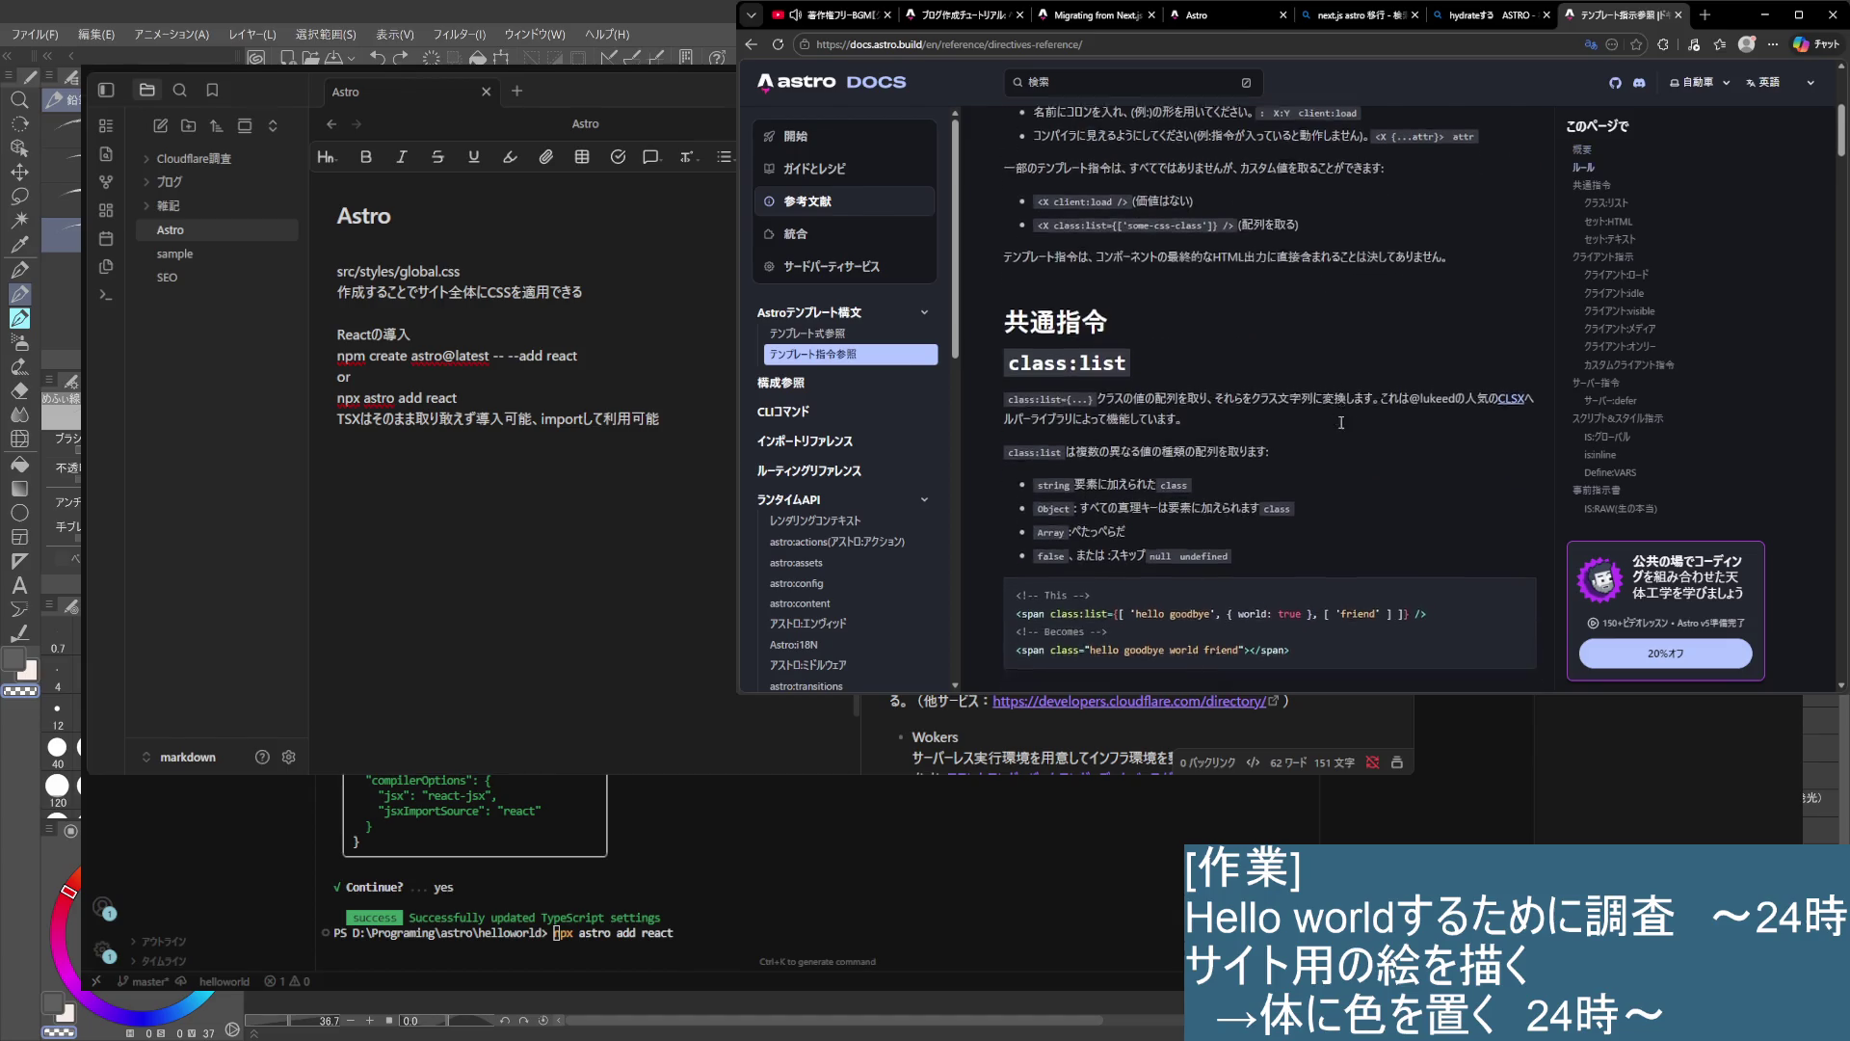
pyautogui.scroll(-4, 1341, 425)
pyautogui.scroll(-3, 1346, 426)
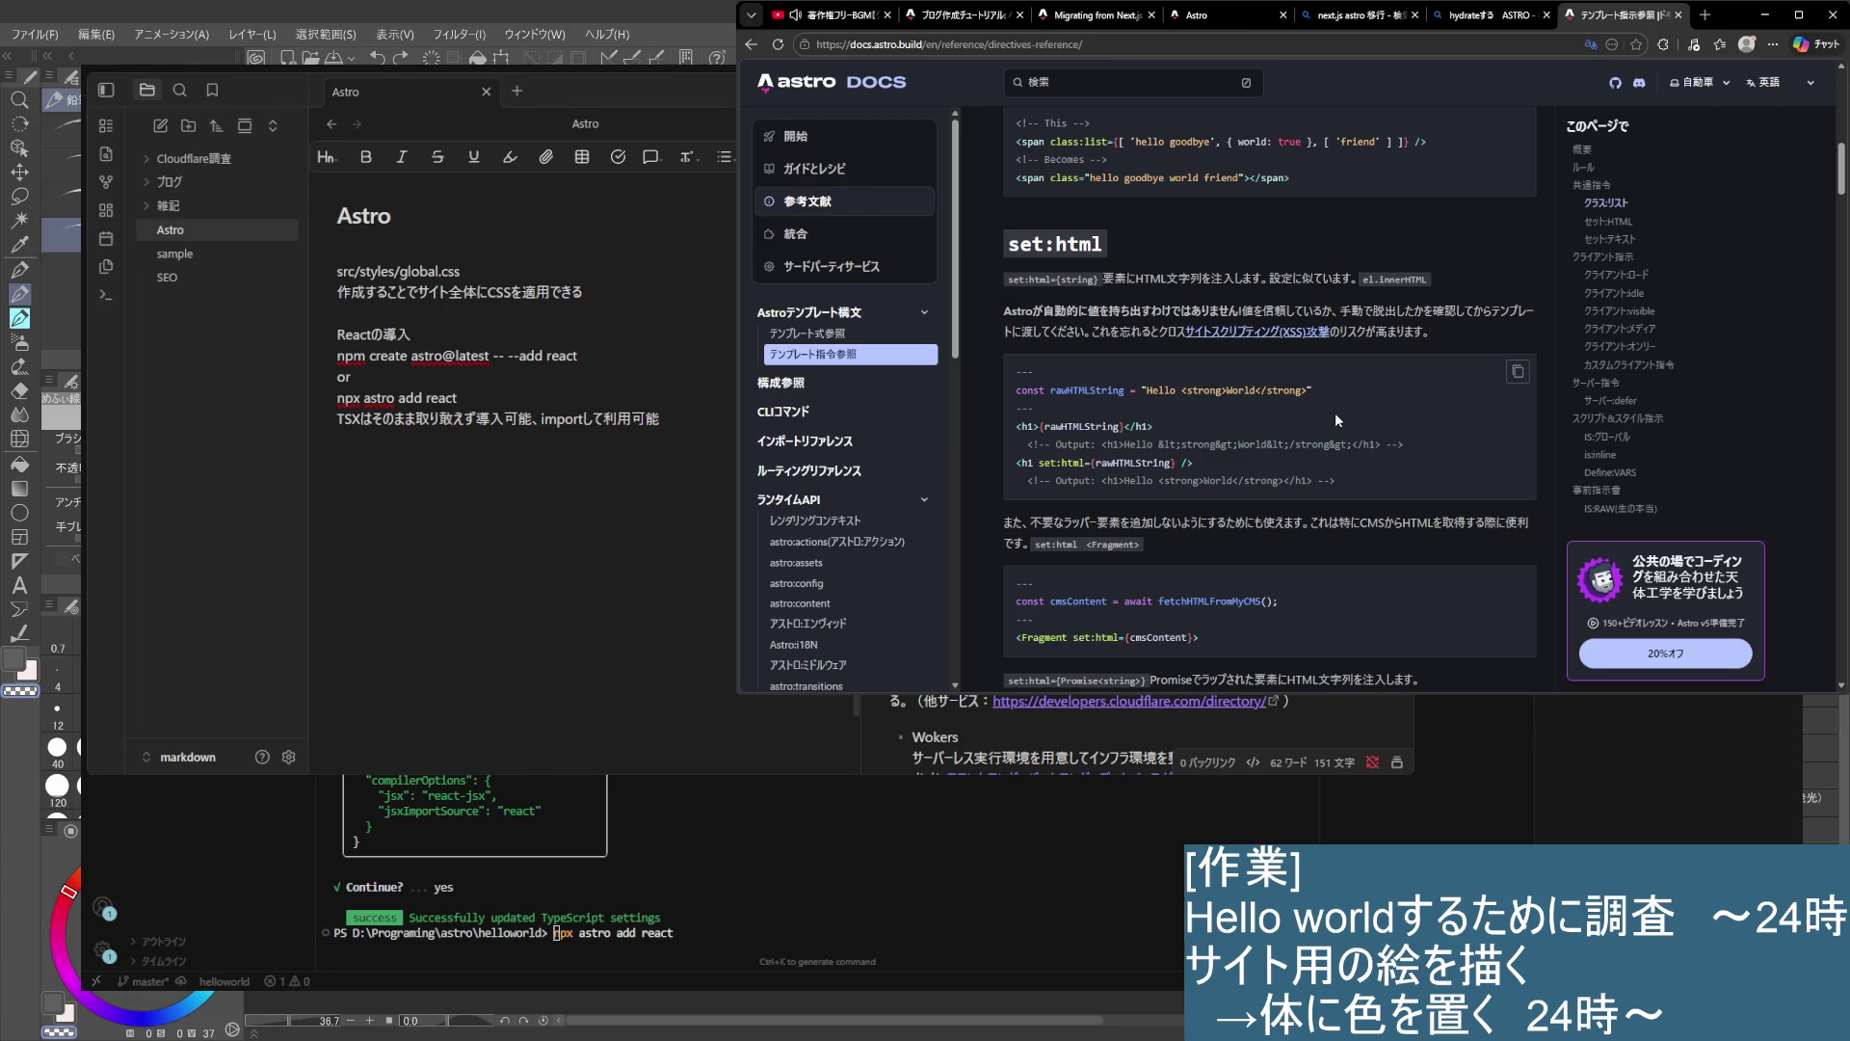
pyautogui.scroll(-3, 1335, 416)
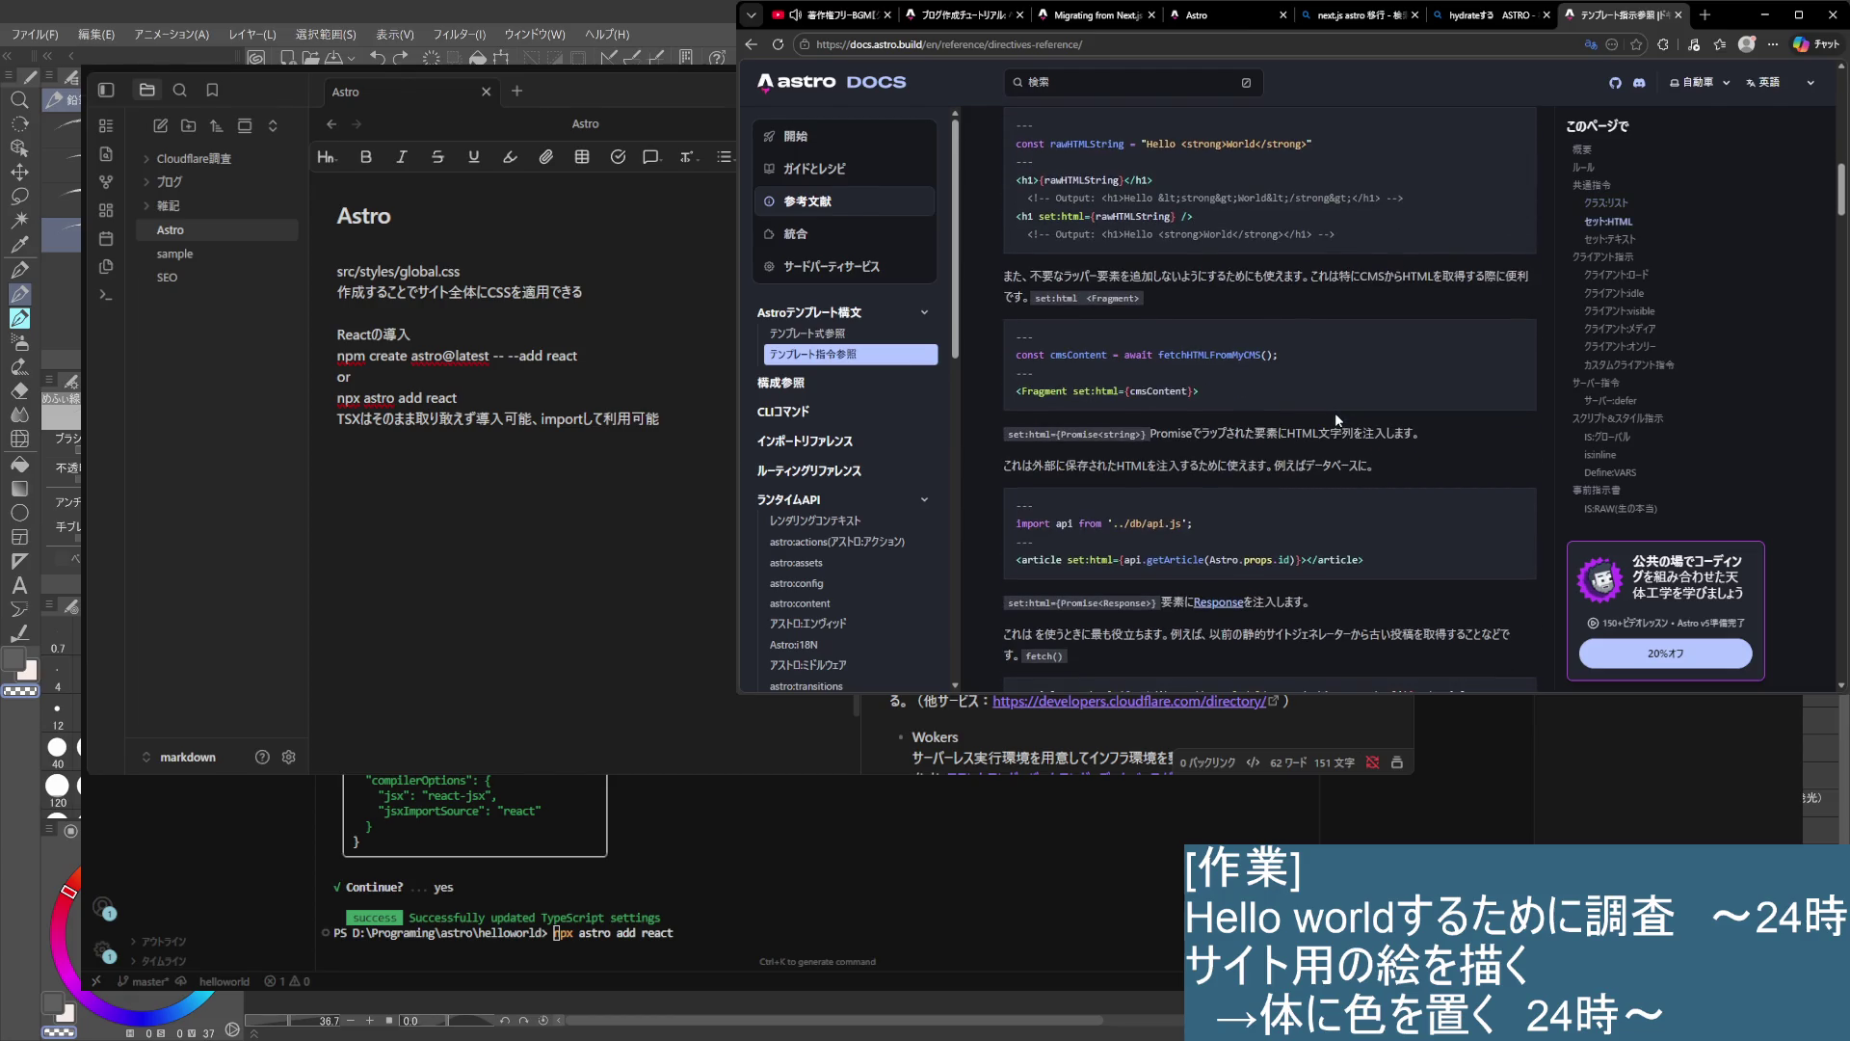
pyautogui.scroll(-3, 1336, 417)
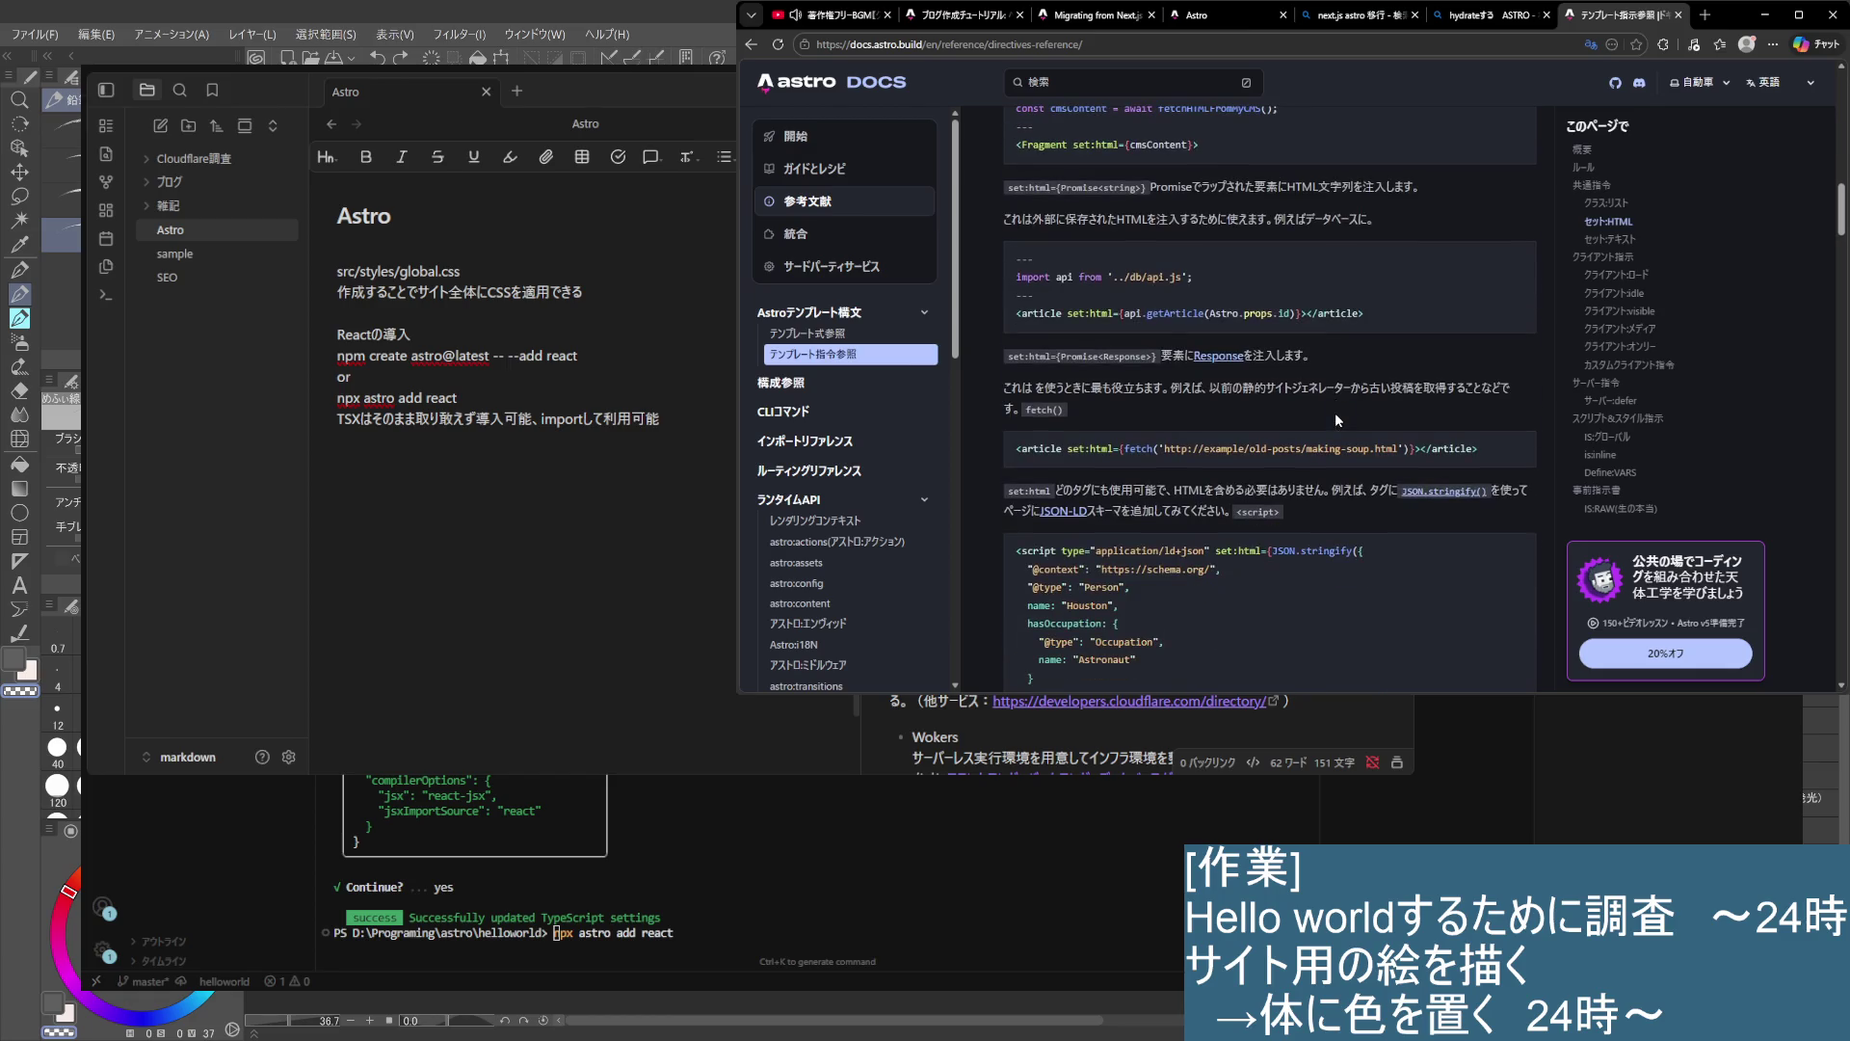
pyautogui.scroll(-1, 1336, 416)
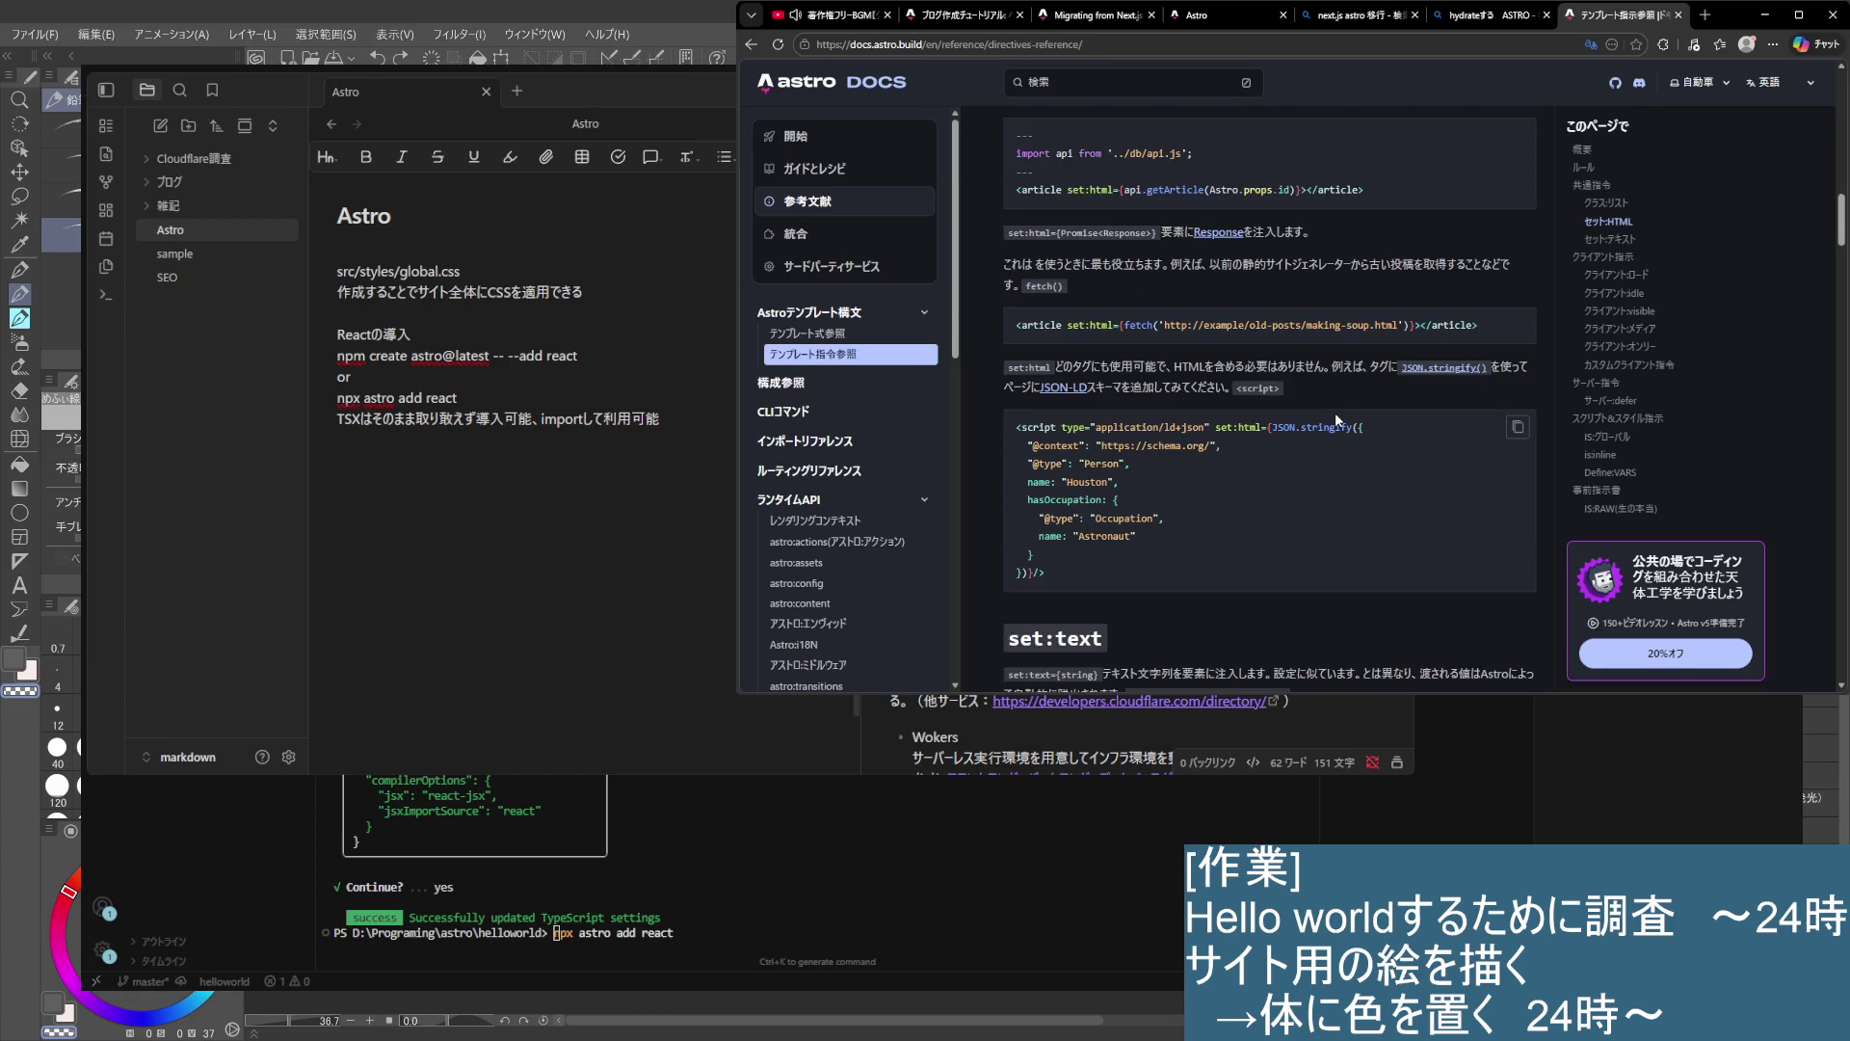
pyautogui.scroll(-3, 1336, 419)
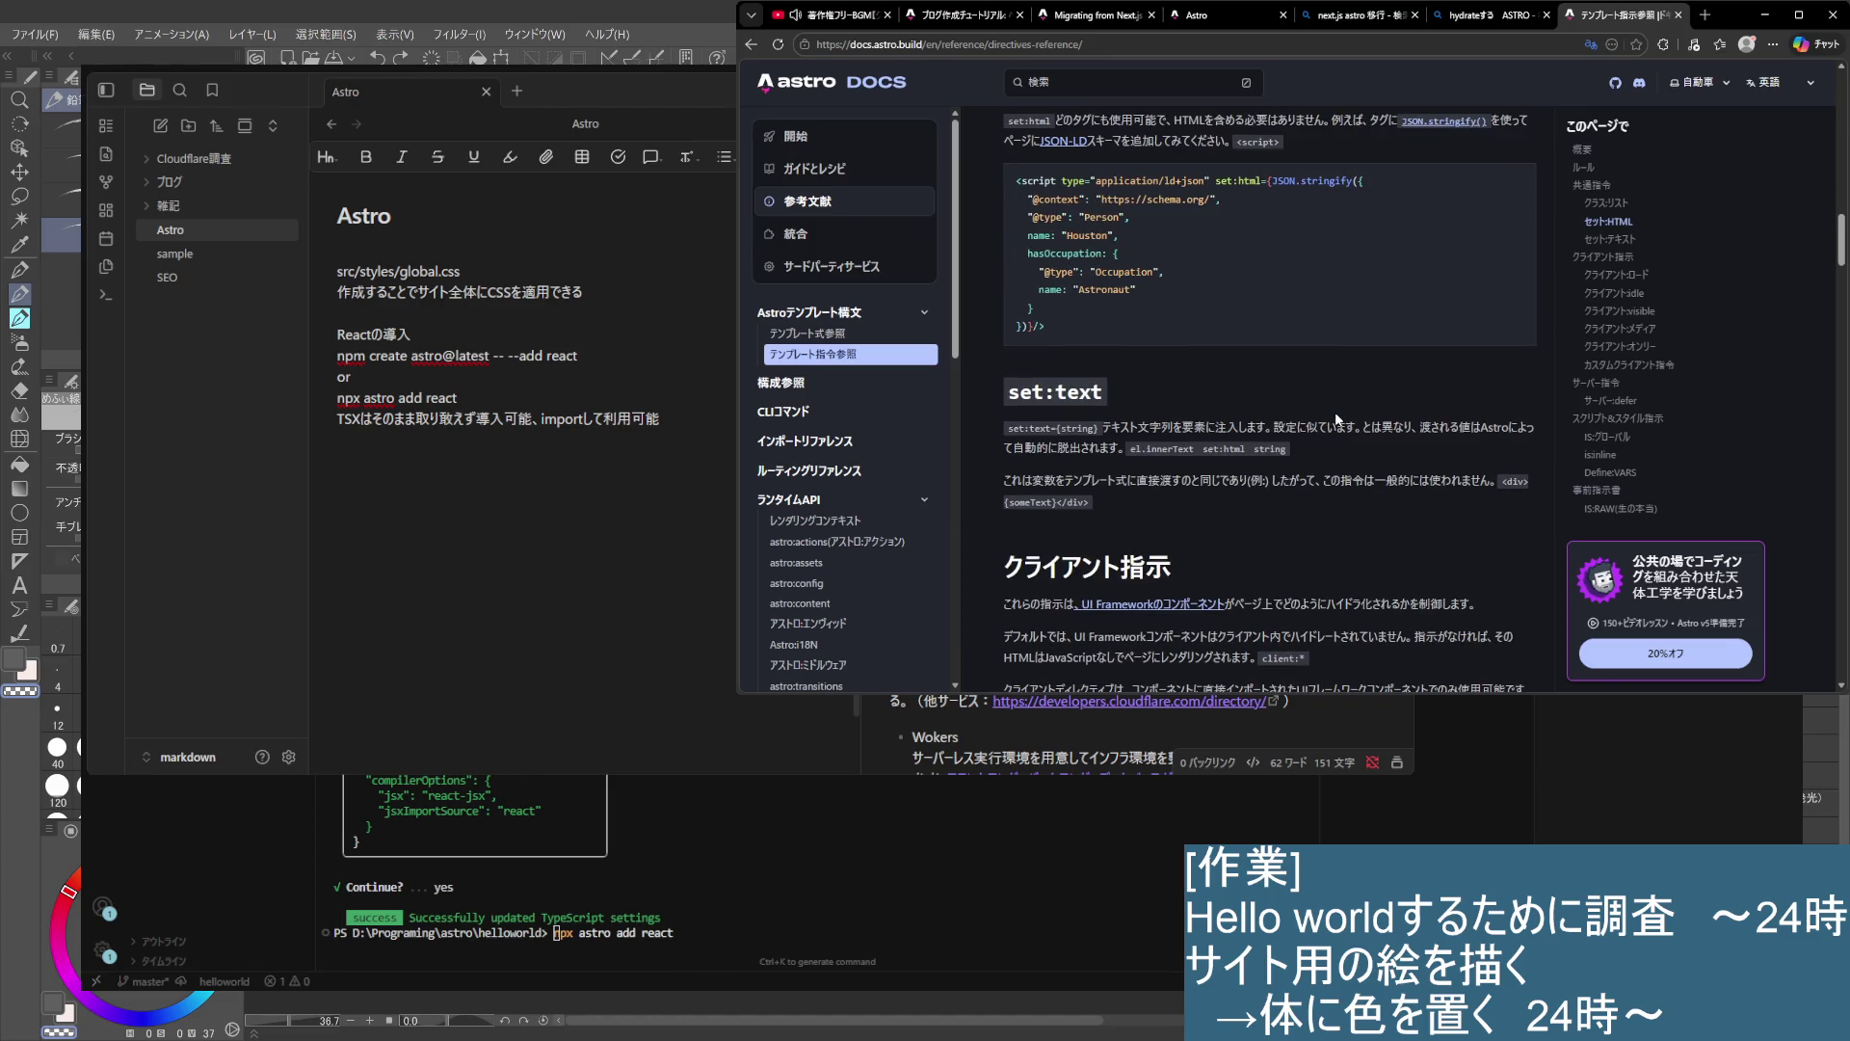
pyautogui.scroll(3, 1336, 419)
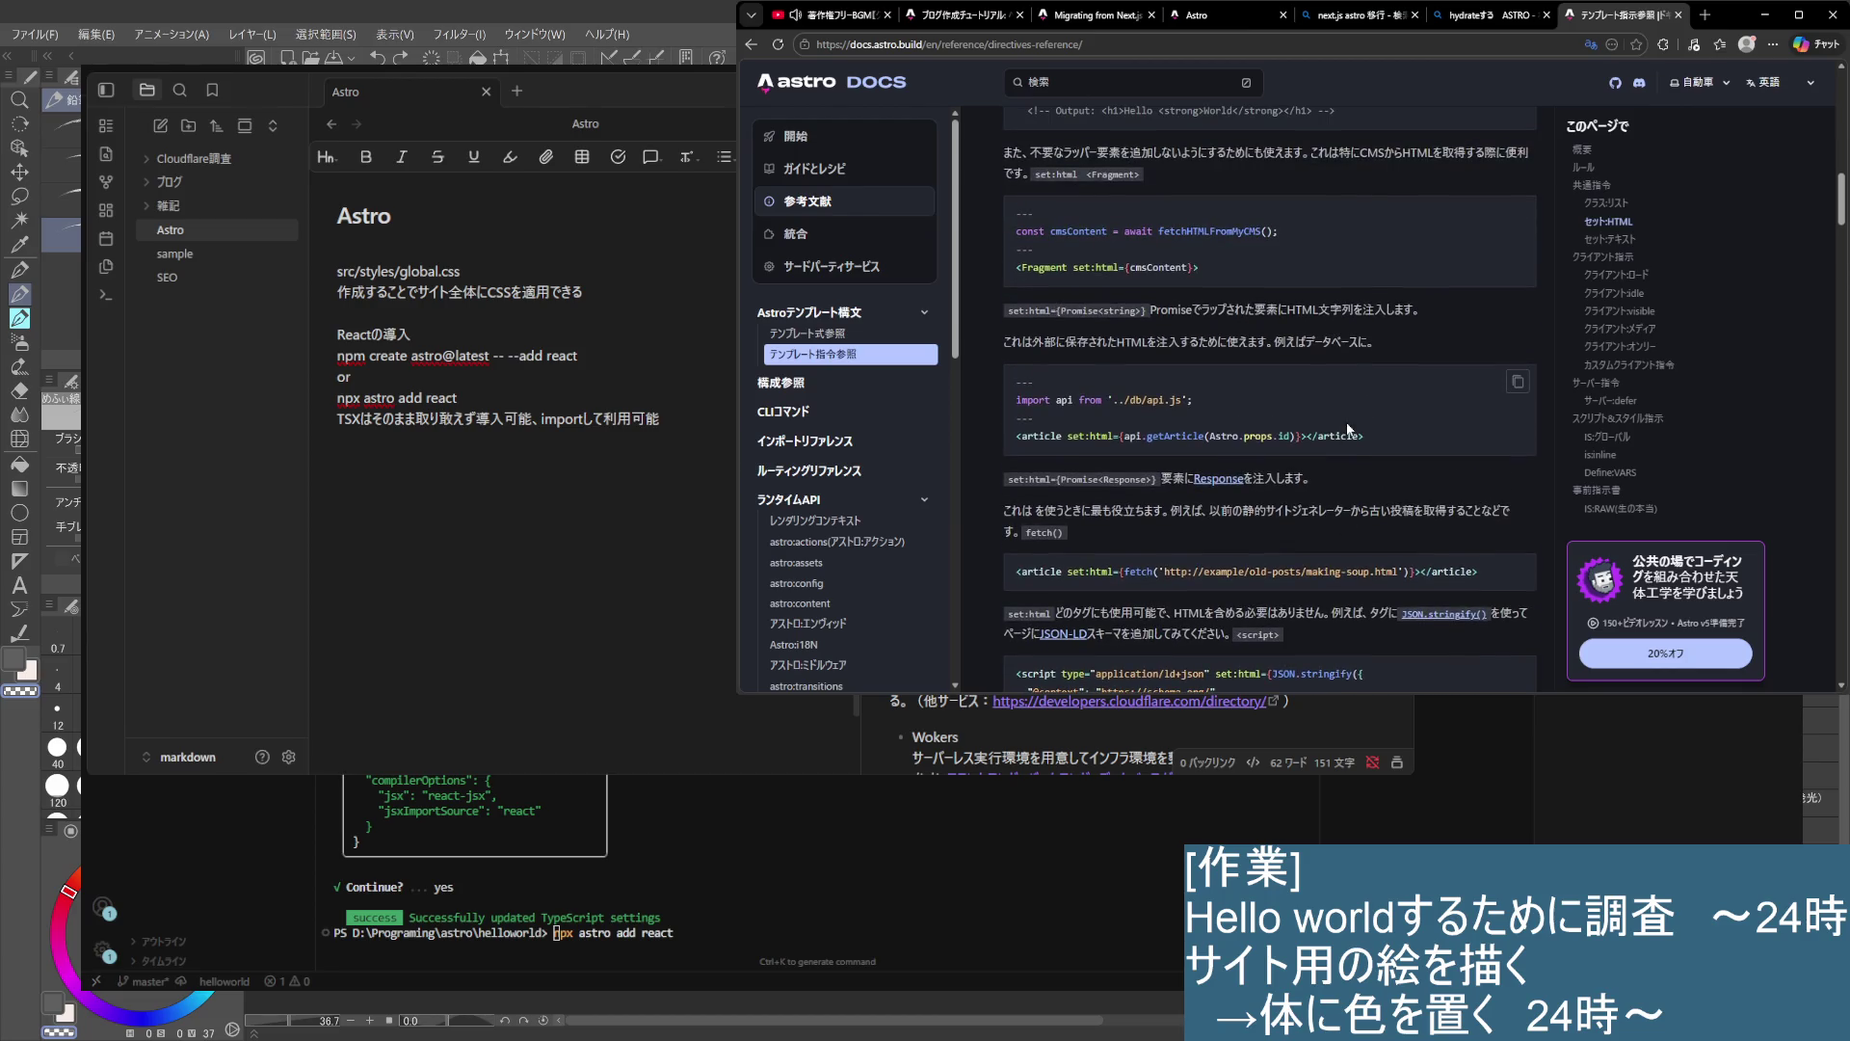
pyautogui.scroll(2, 1345, 420)
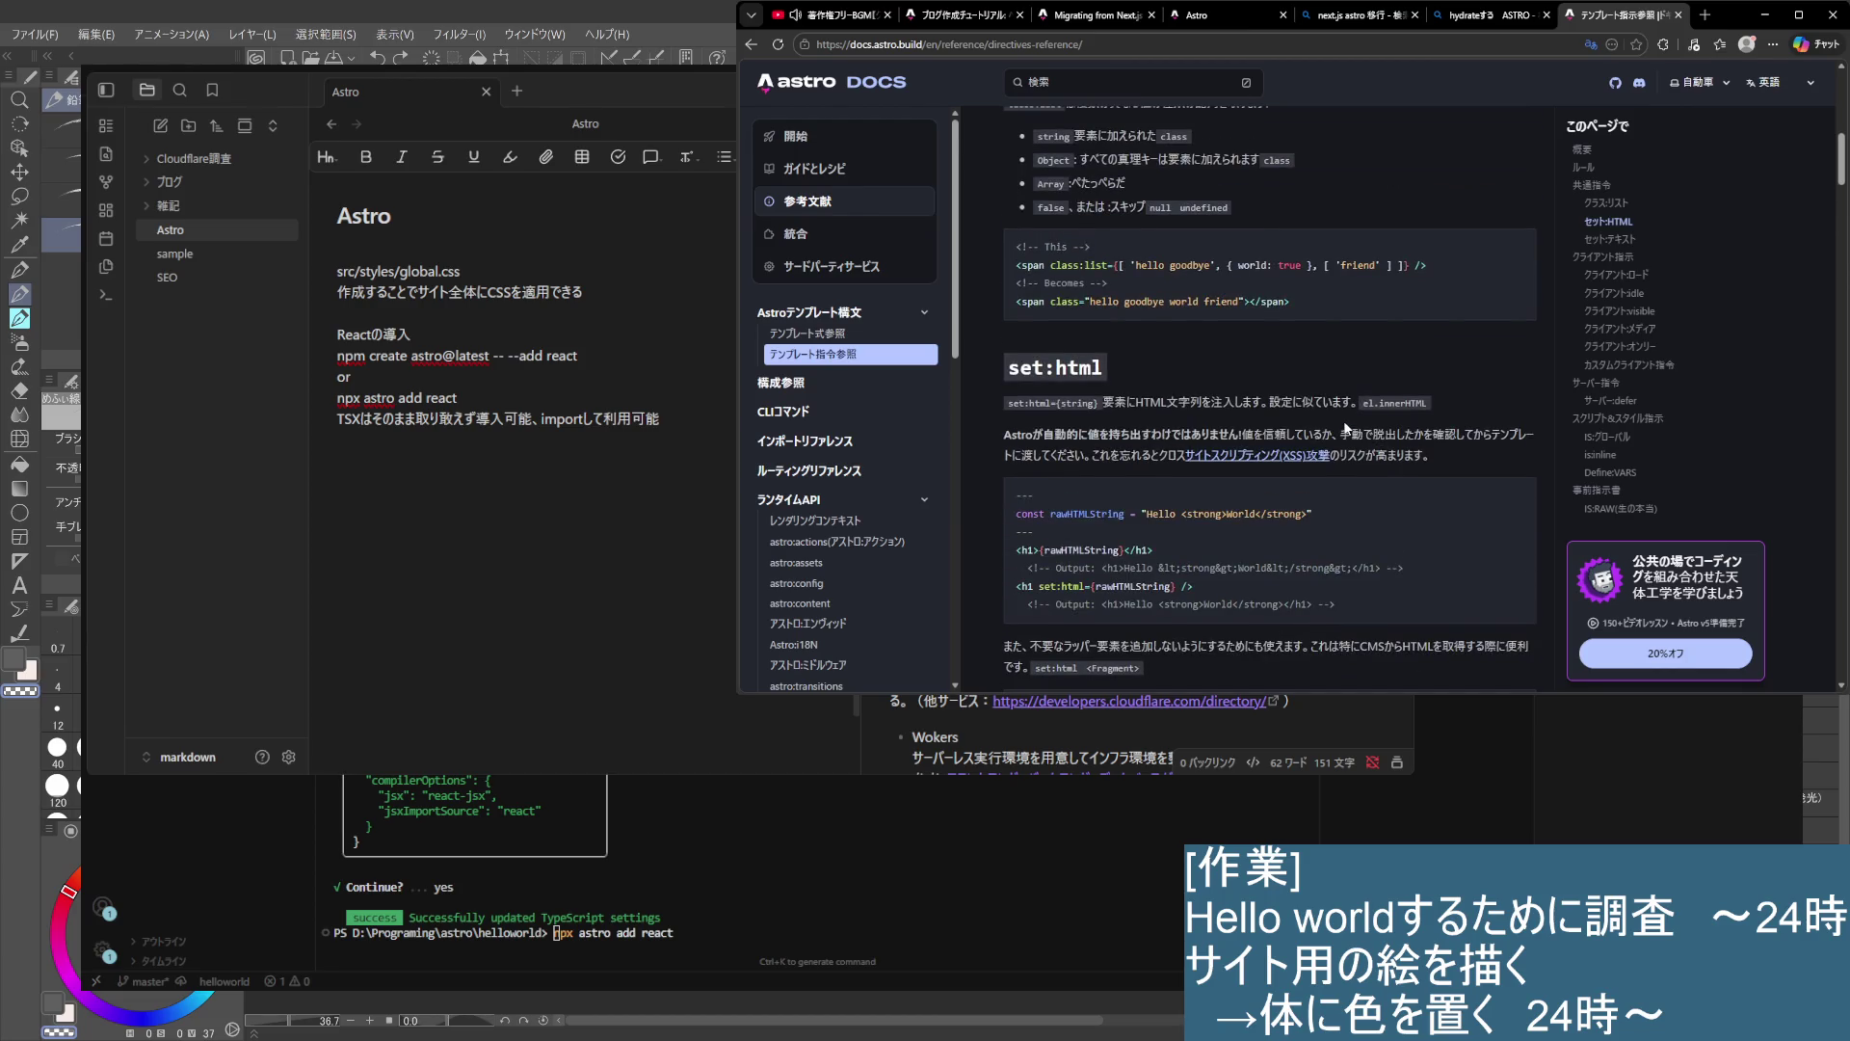
pyautogui.scroll(2, 1345, 424)
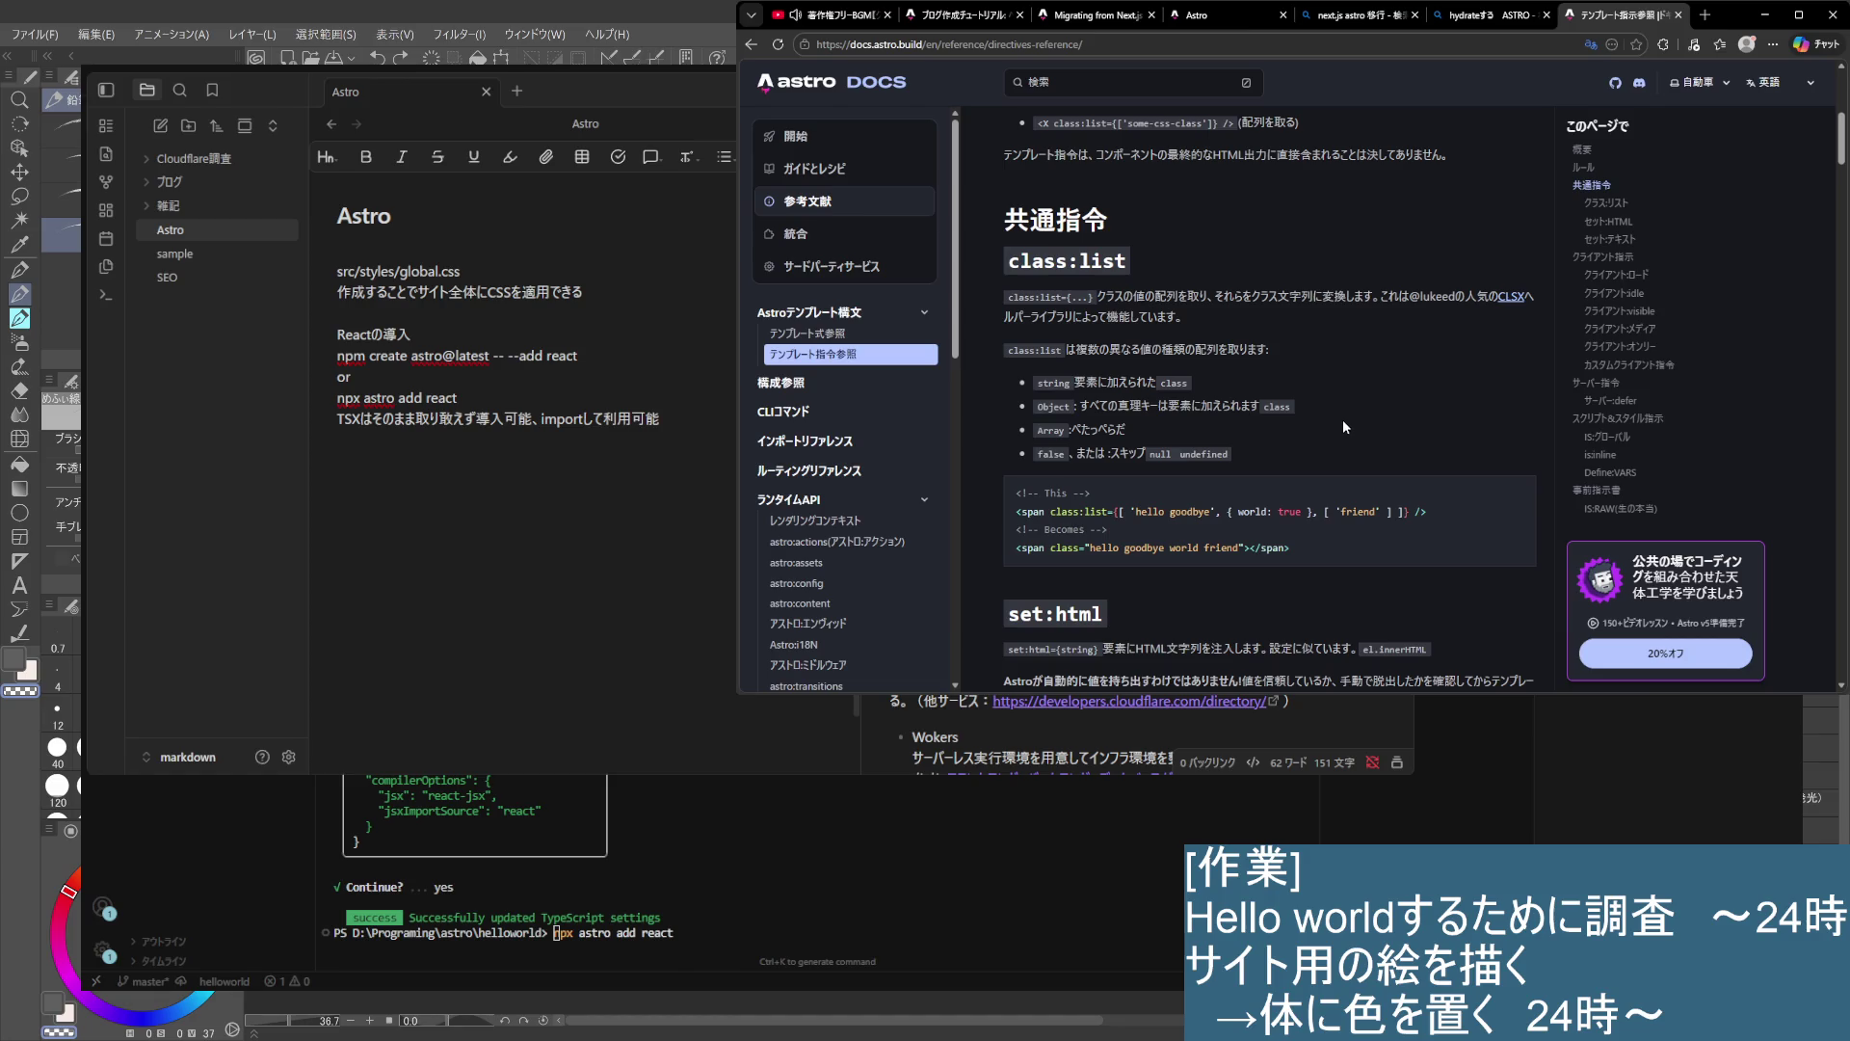
pyautogui.scroll(3, 1340, 422)
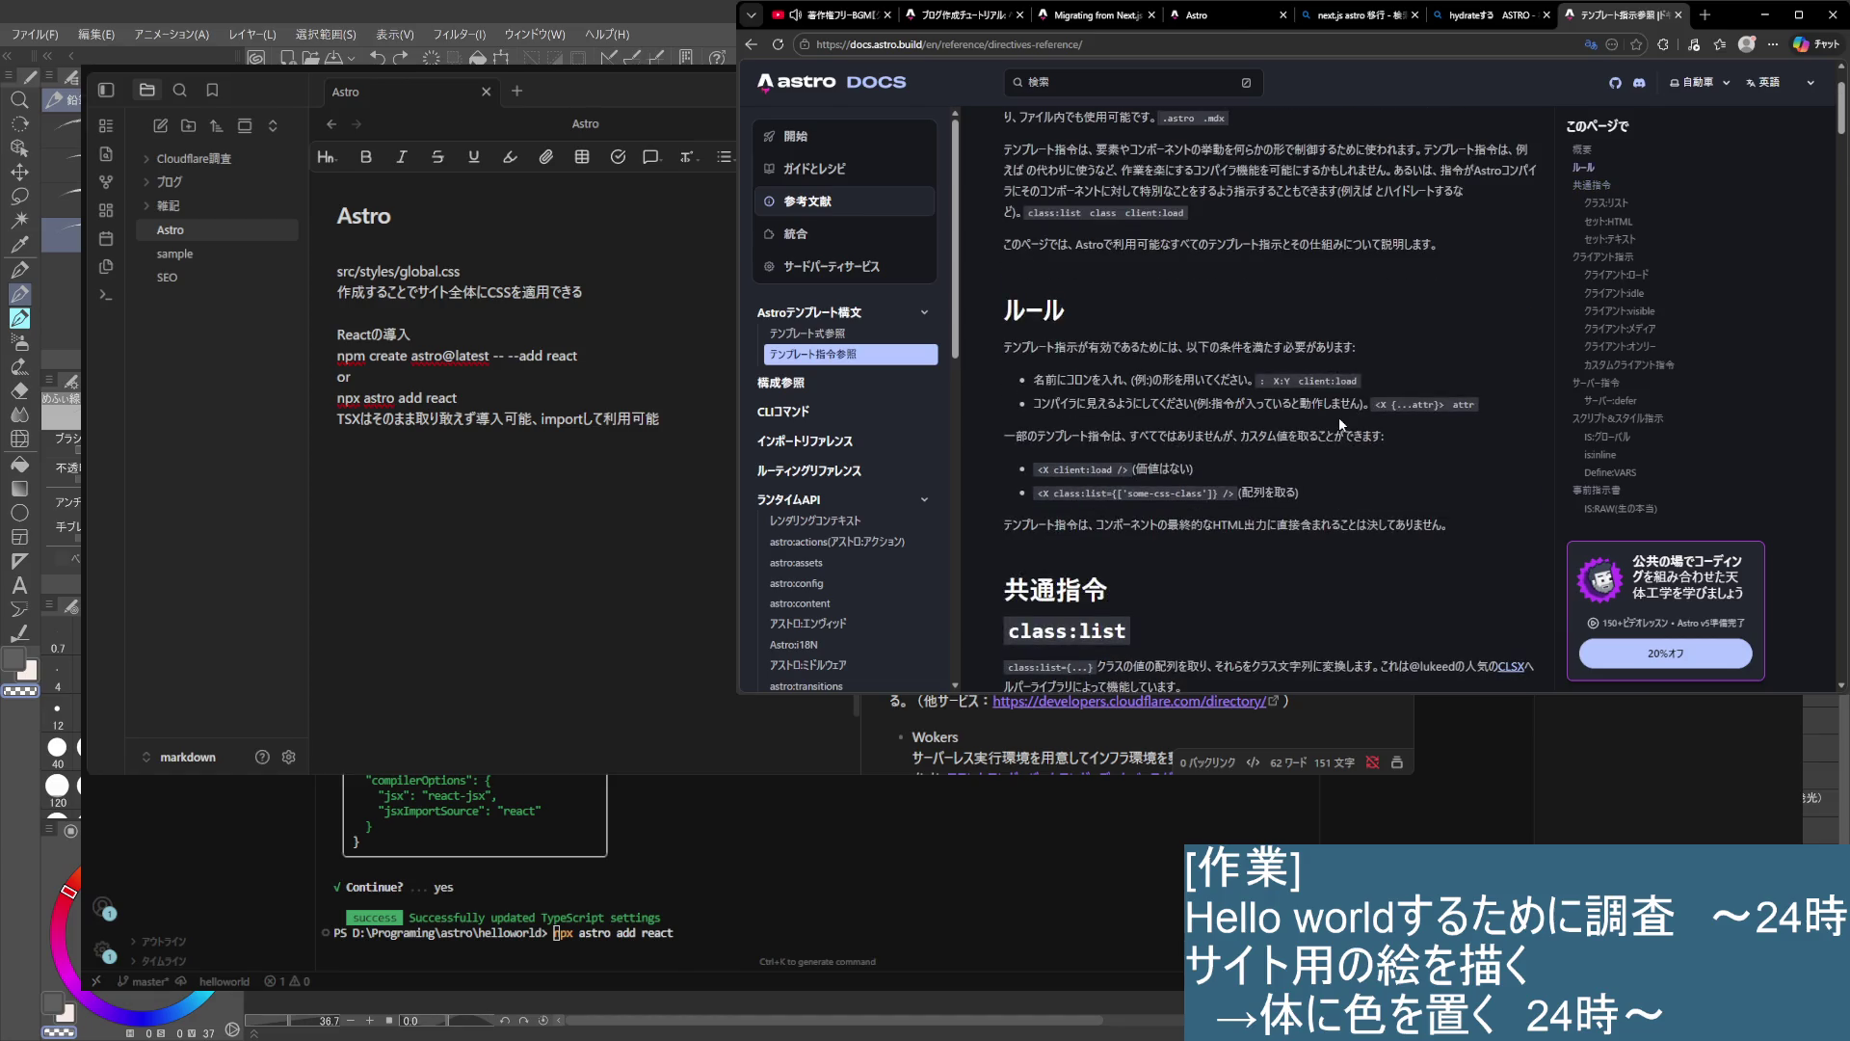
pyautogui.scroll(1, 1339, 416)
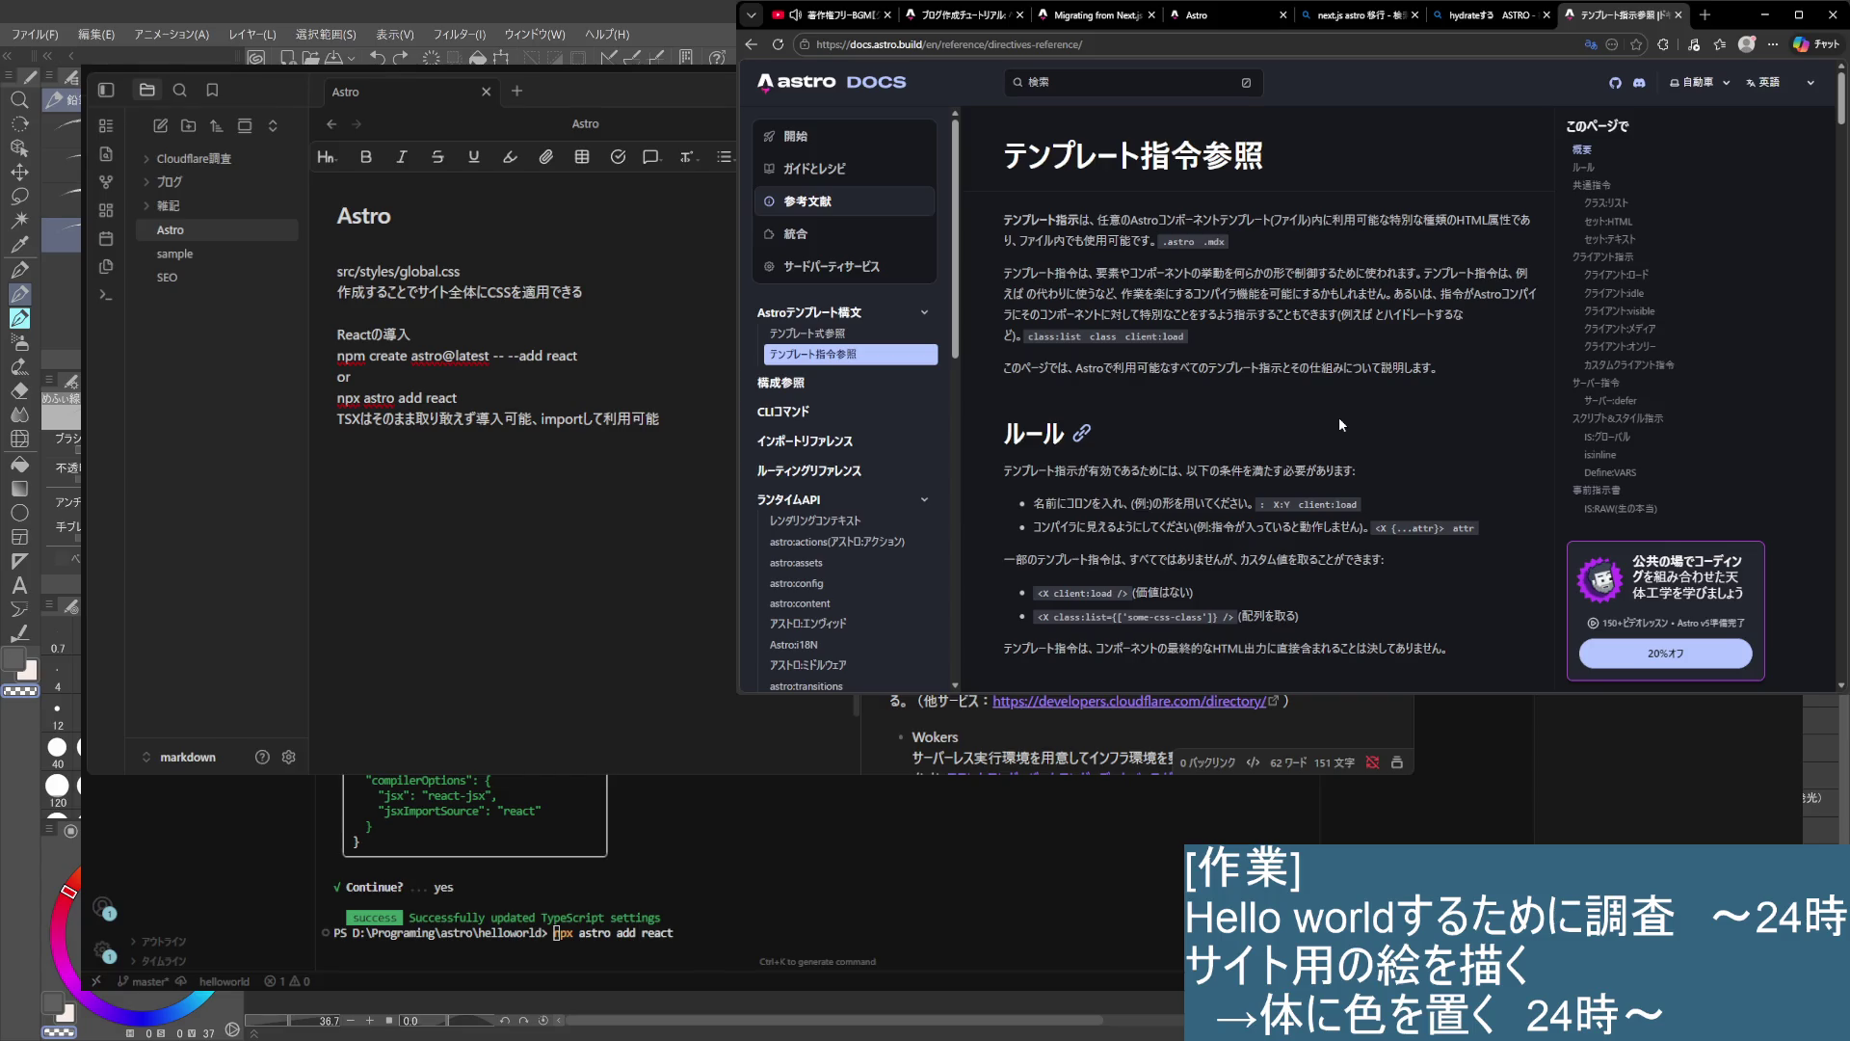
pyautogui.scroll(-3, 1339, 416)
pyautogui.scroll(-3, 1342, 424)
pyautogui.scroll(-2, 1344, 432)
pyautogui.scroll(-2, 1345, 437)
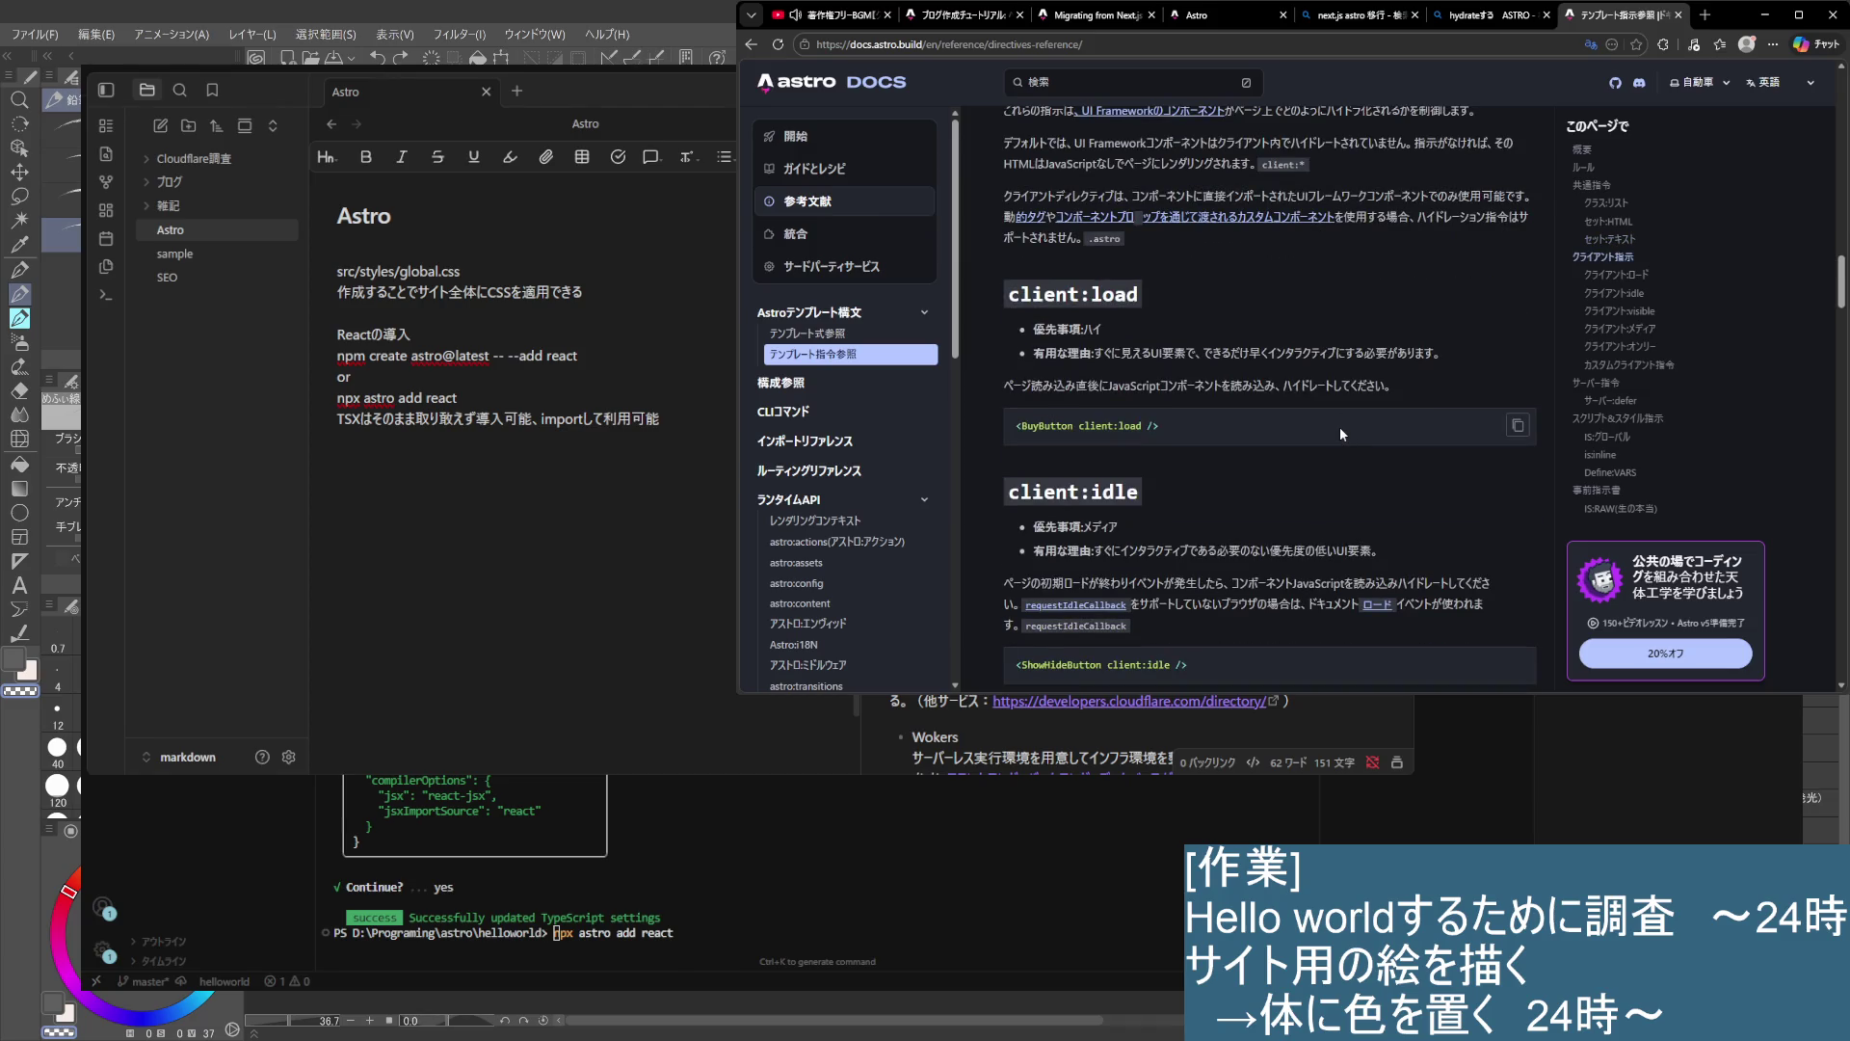
pyautogui.moveTo(1034, 329)
pyautogui.mouseDown()
pyautogui.moveTo(1144, 353)
pyautogui.moveTo(1407, 353)
pyautogui.mouseUp()
pyautogui.click(1397, 407)
pyautogui.scroll(-2, 1388, 437)
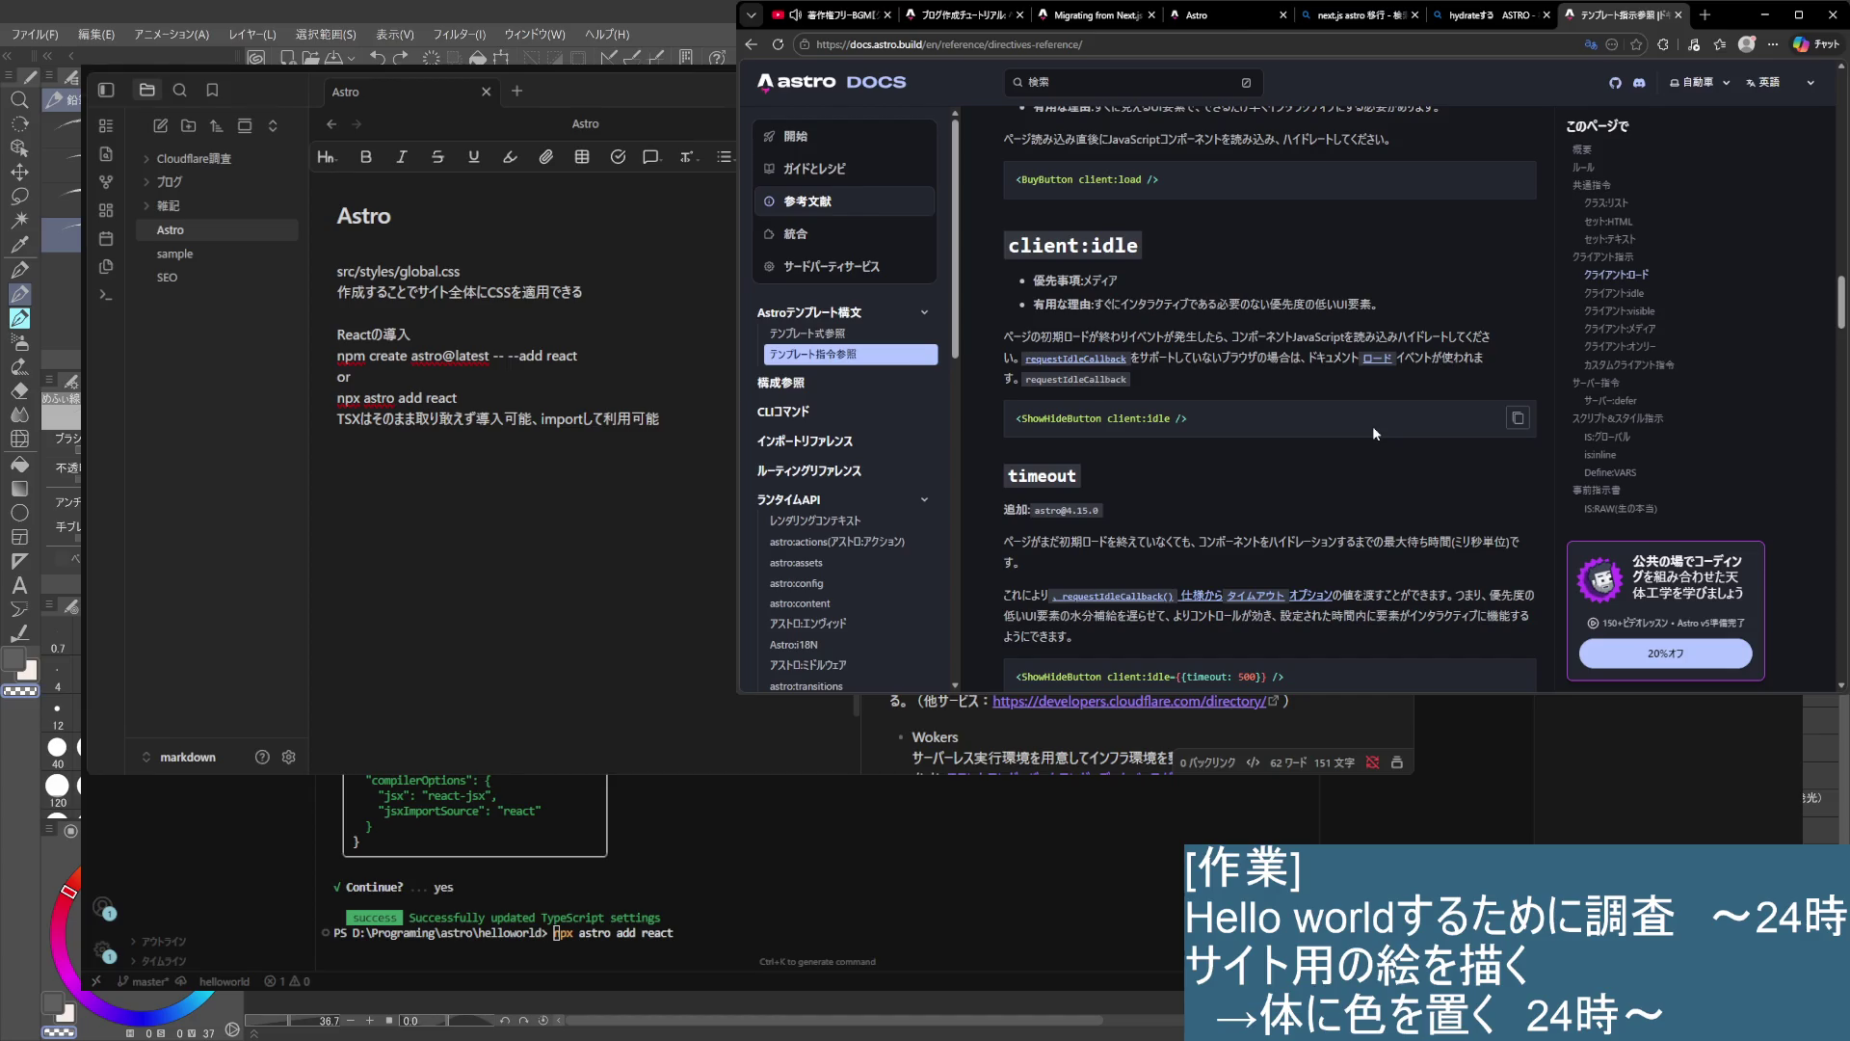
pyautogui.moveTo(1033, 304); pyautogui.dragTo(1379, 303)
pyautogui.click(1169, 383)
pyautogui.moveTo(1014, 337)
pyautogui.mouseDown()
pyautogui.moveTo(1491, 338)
pyautogui.moveTo(1304, 363)
pyautogui.moveTo(1449, 370)
pyautogui.mouseUp()
pyautogui.scroll(-1, 1251, 453)
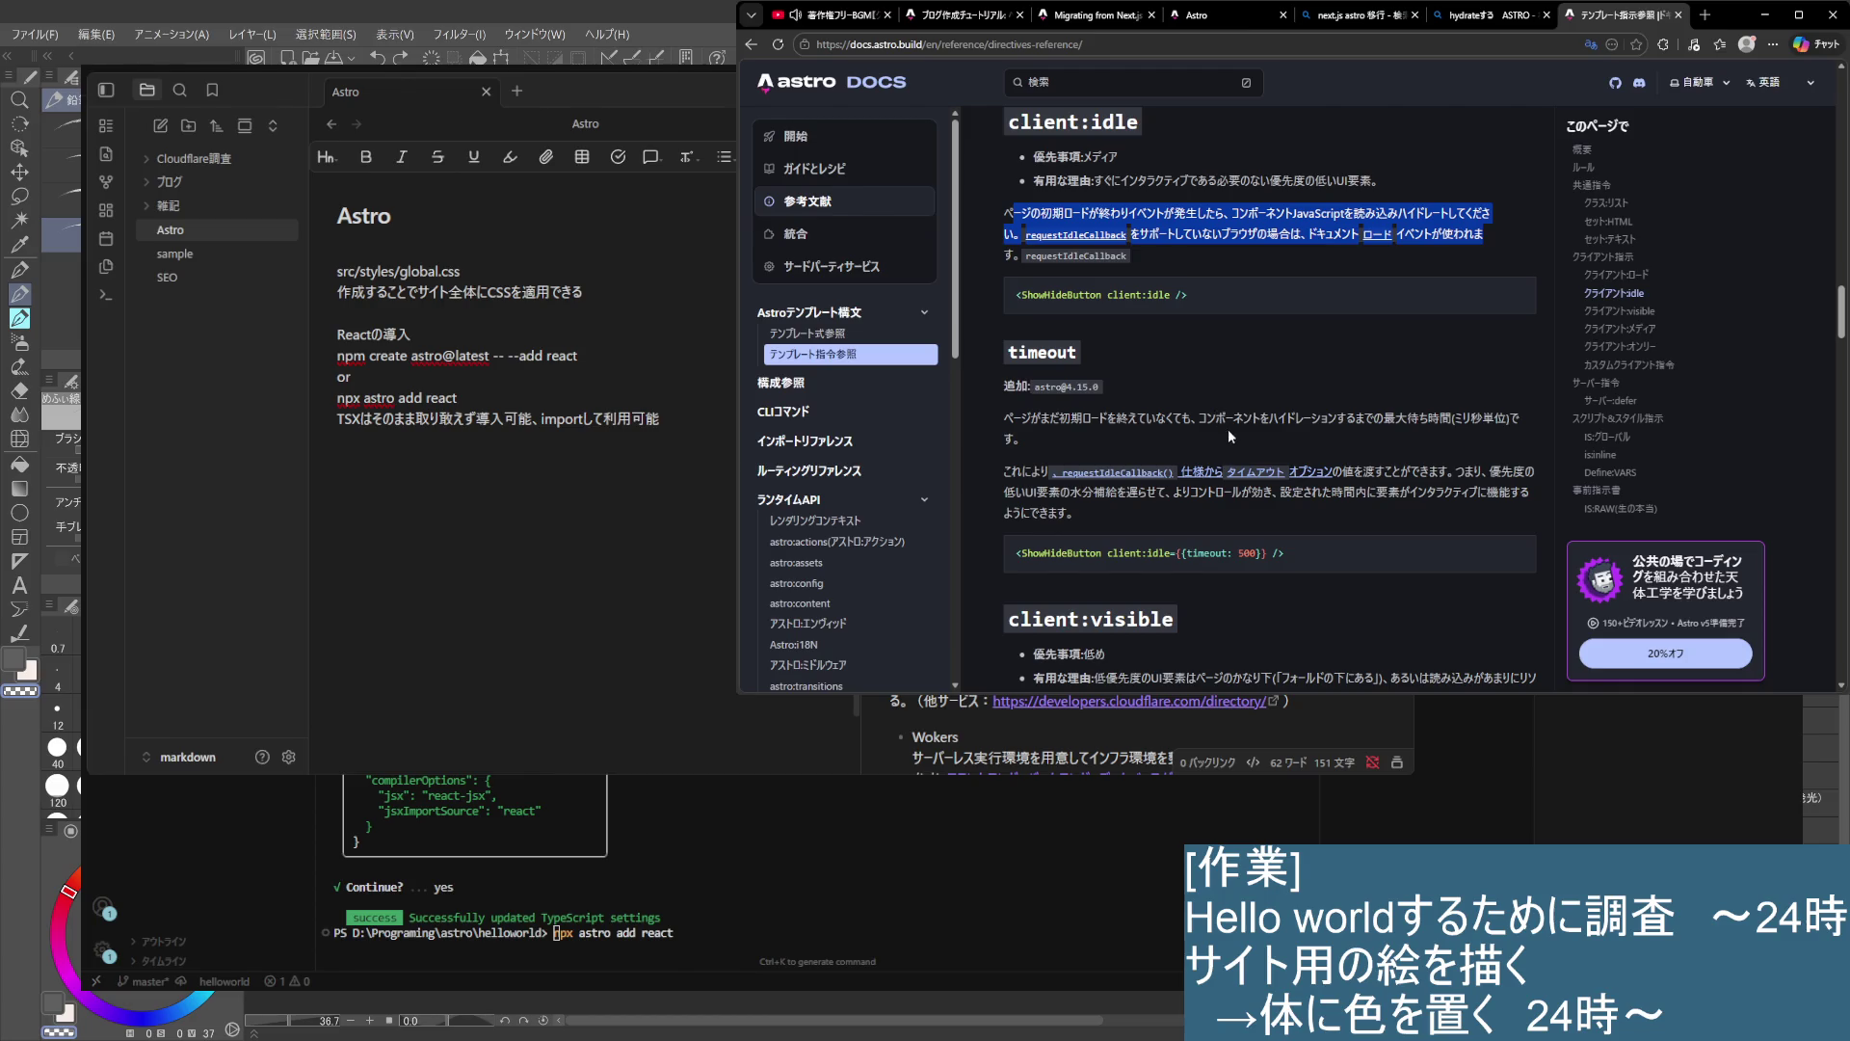
pyautogui.click(1230, 435)
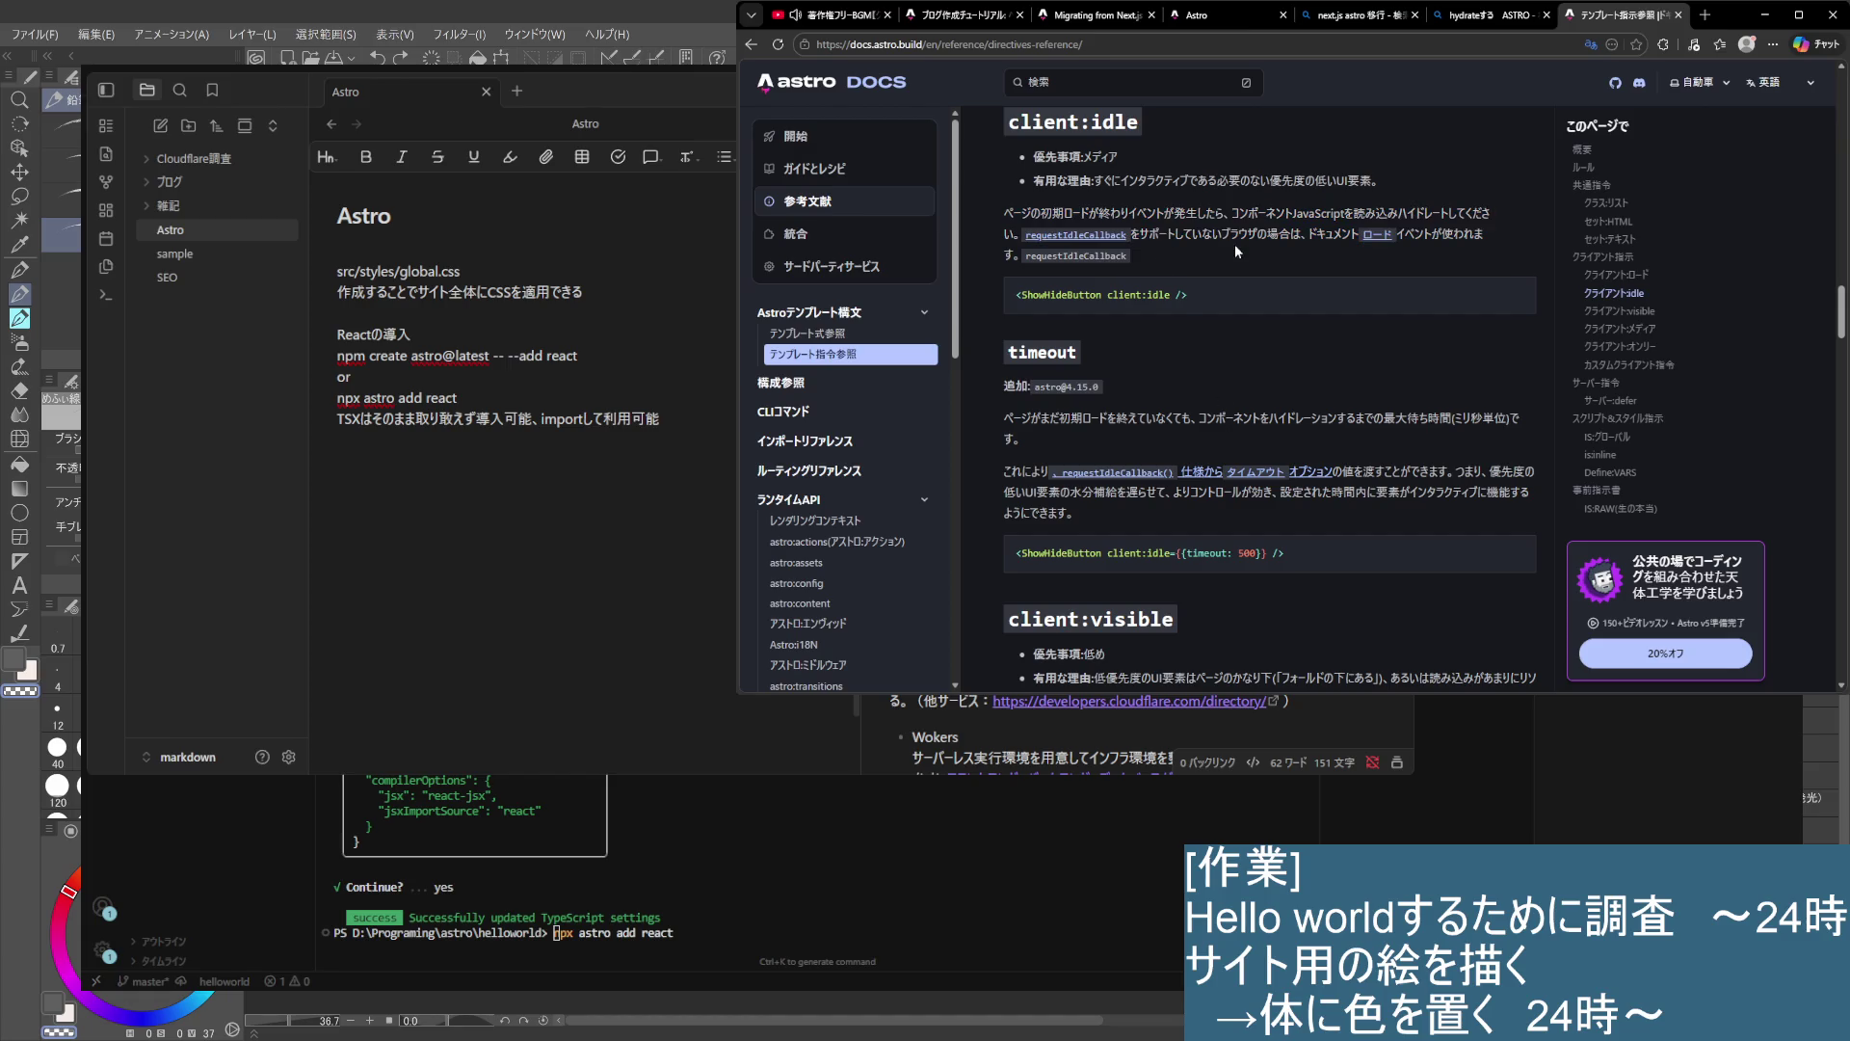
pyautogui.scroll(1, 1230, 293)
pyautogui.scroll(-3, 1210, 441)
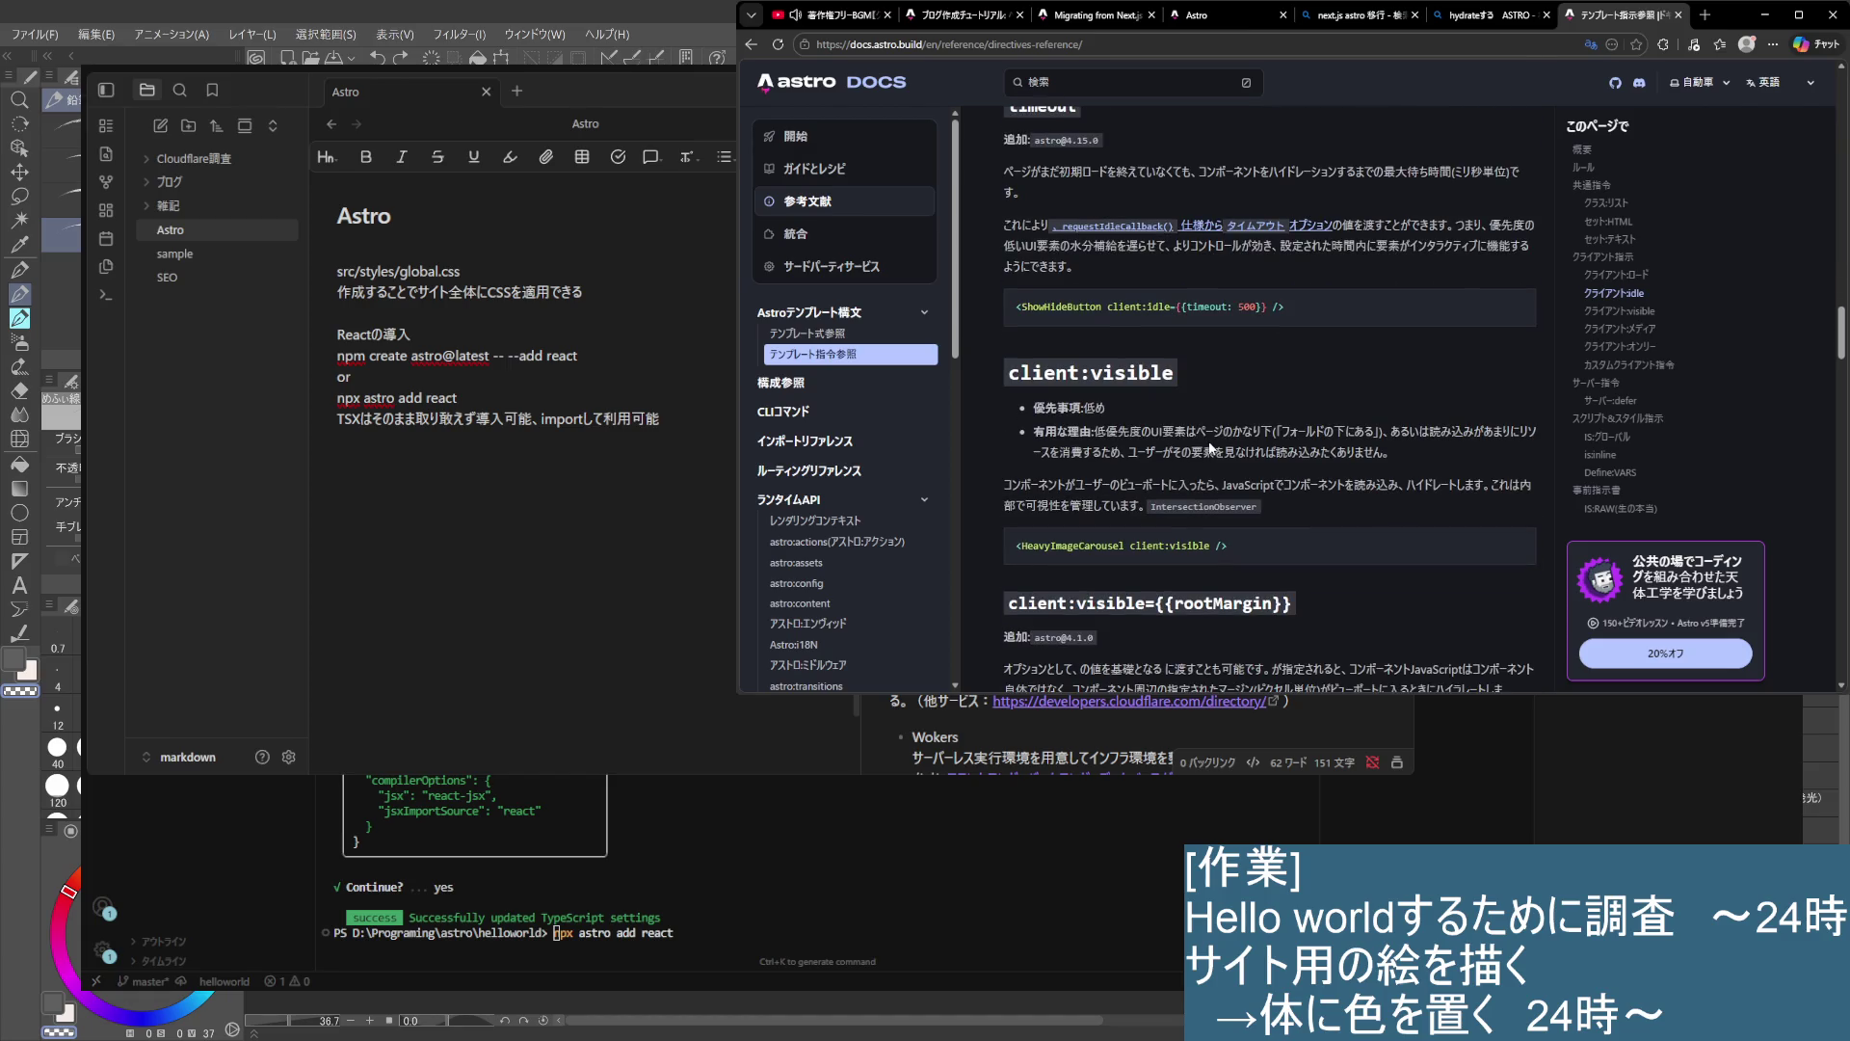
pyautogui.scroll(-2, 1209, 442)
pyautogui.scroll(2, 1205, 434)
pyautogui.moveTo(1096, 433); pyautogui.dragTo(1511, 452)
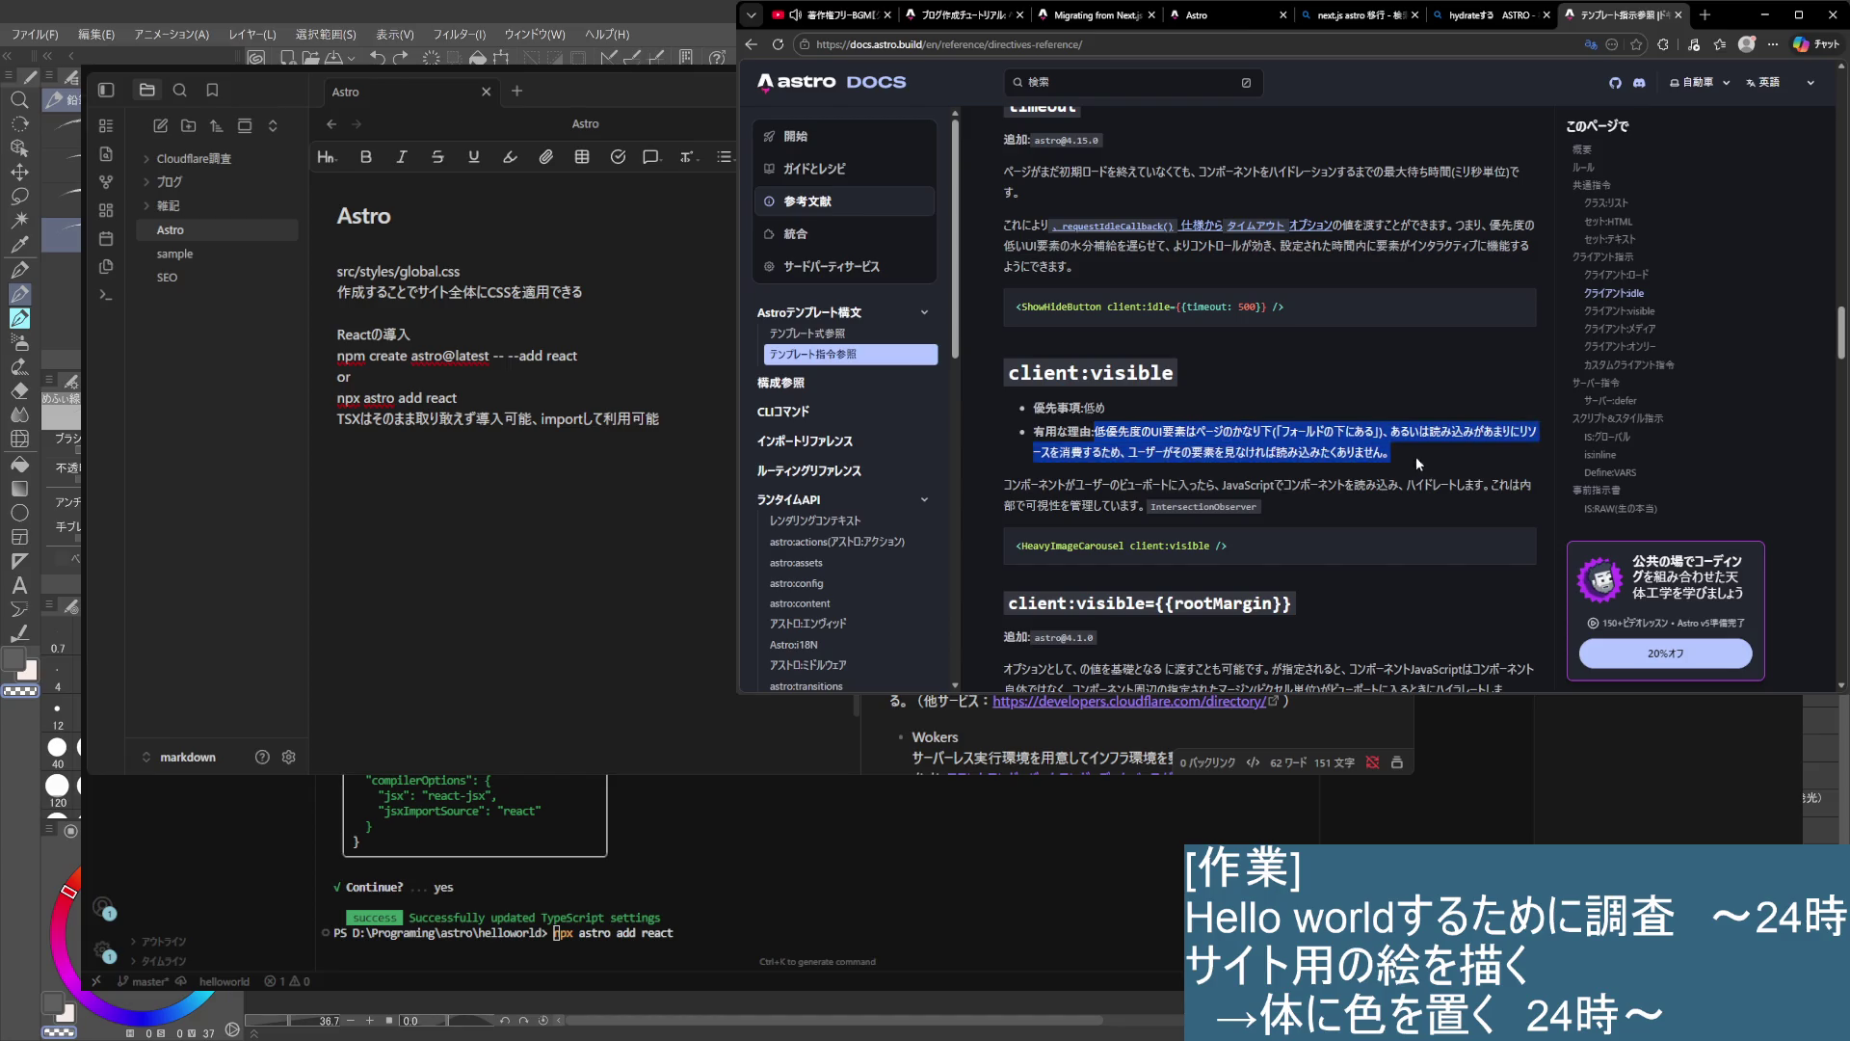
pyautogui.moveTo(1511, 452)
pyautogui.mouseDown()
pyautogui.moveTo(1105, 450)
pyautogui.moveTo(1319, 449)
pyautogui.mouseUp()
pyautogui.moveTo(1319, 450); pyautogui.dragTo(1476, 488)
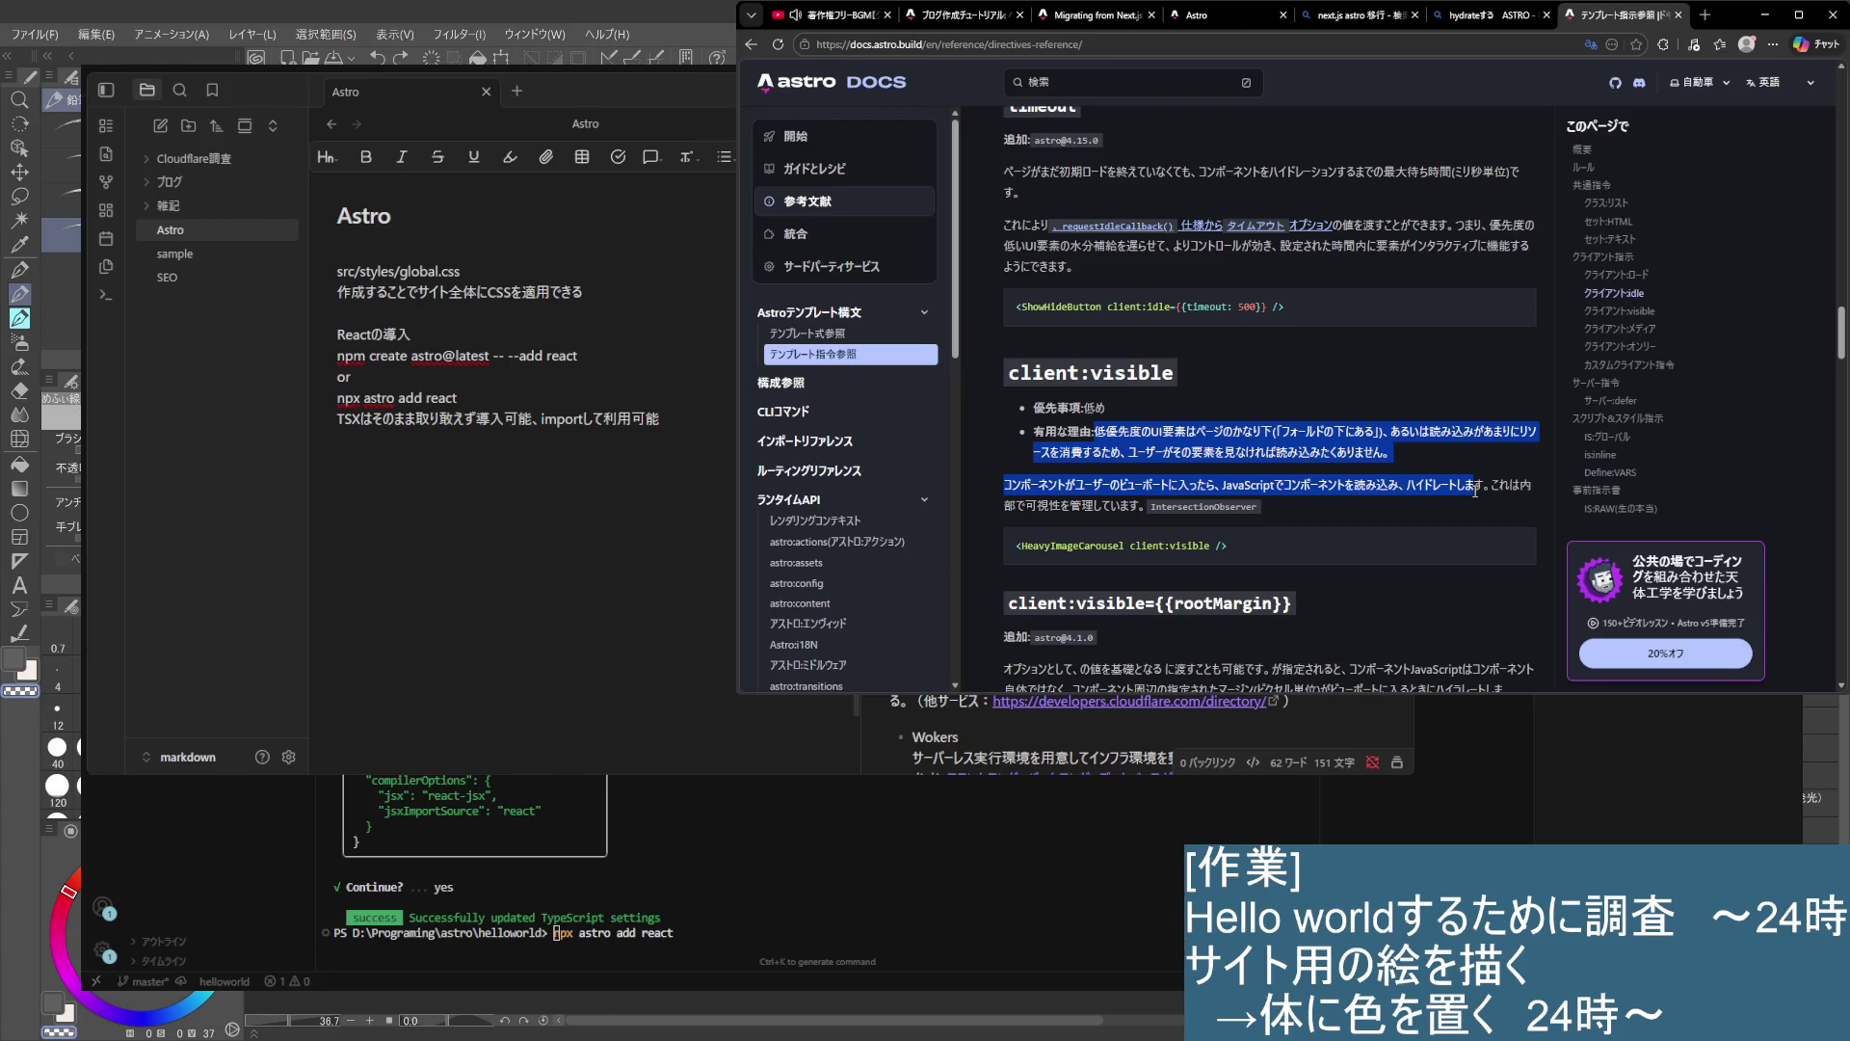
pyautogui.moveTo(1476, 491); pyautogui.dragTo(1467, 507)
pyautogui.scroll(-3, 1332, 509)
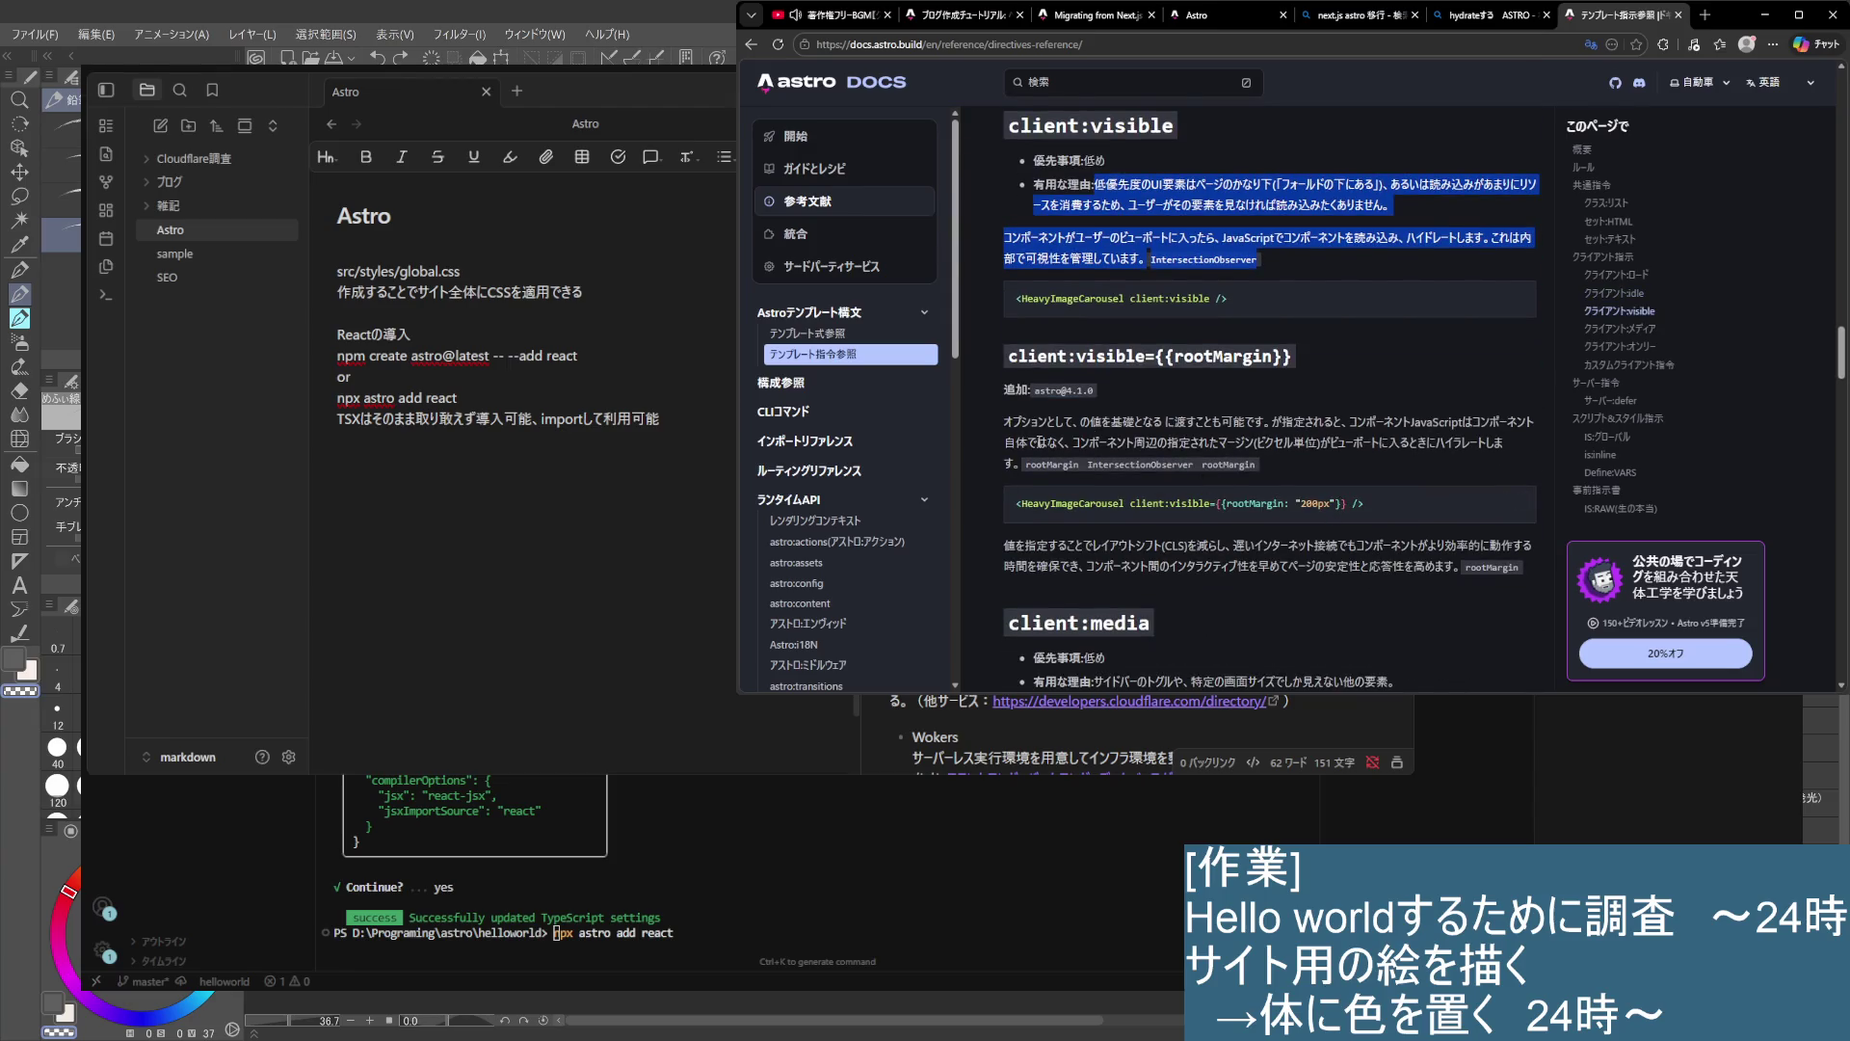
pyautogui.moveTo(1012, 421); pyautogui.dragTo(1465, 443)
pyautogui.click(1281, 466)
pyautogui.scroll(-2, 1309, 497)
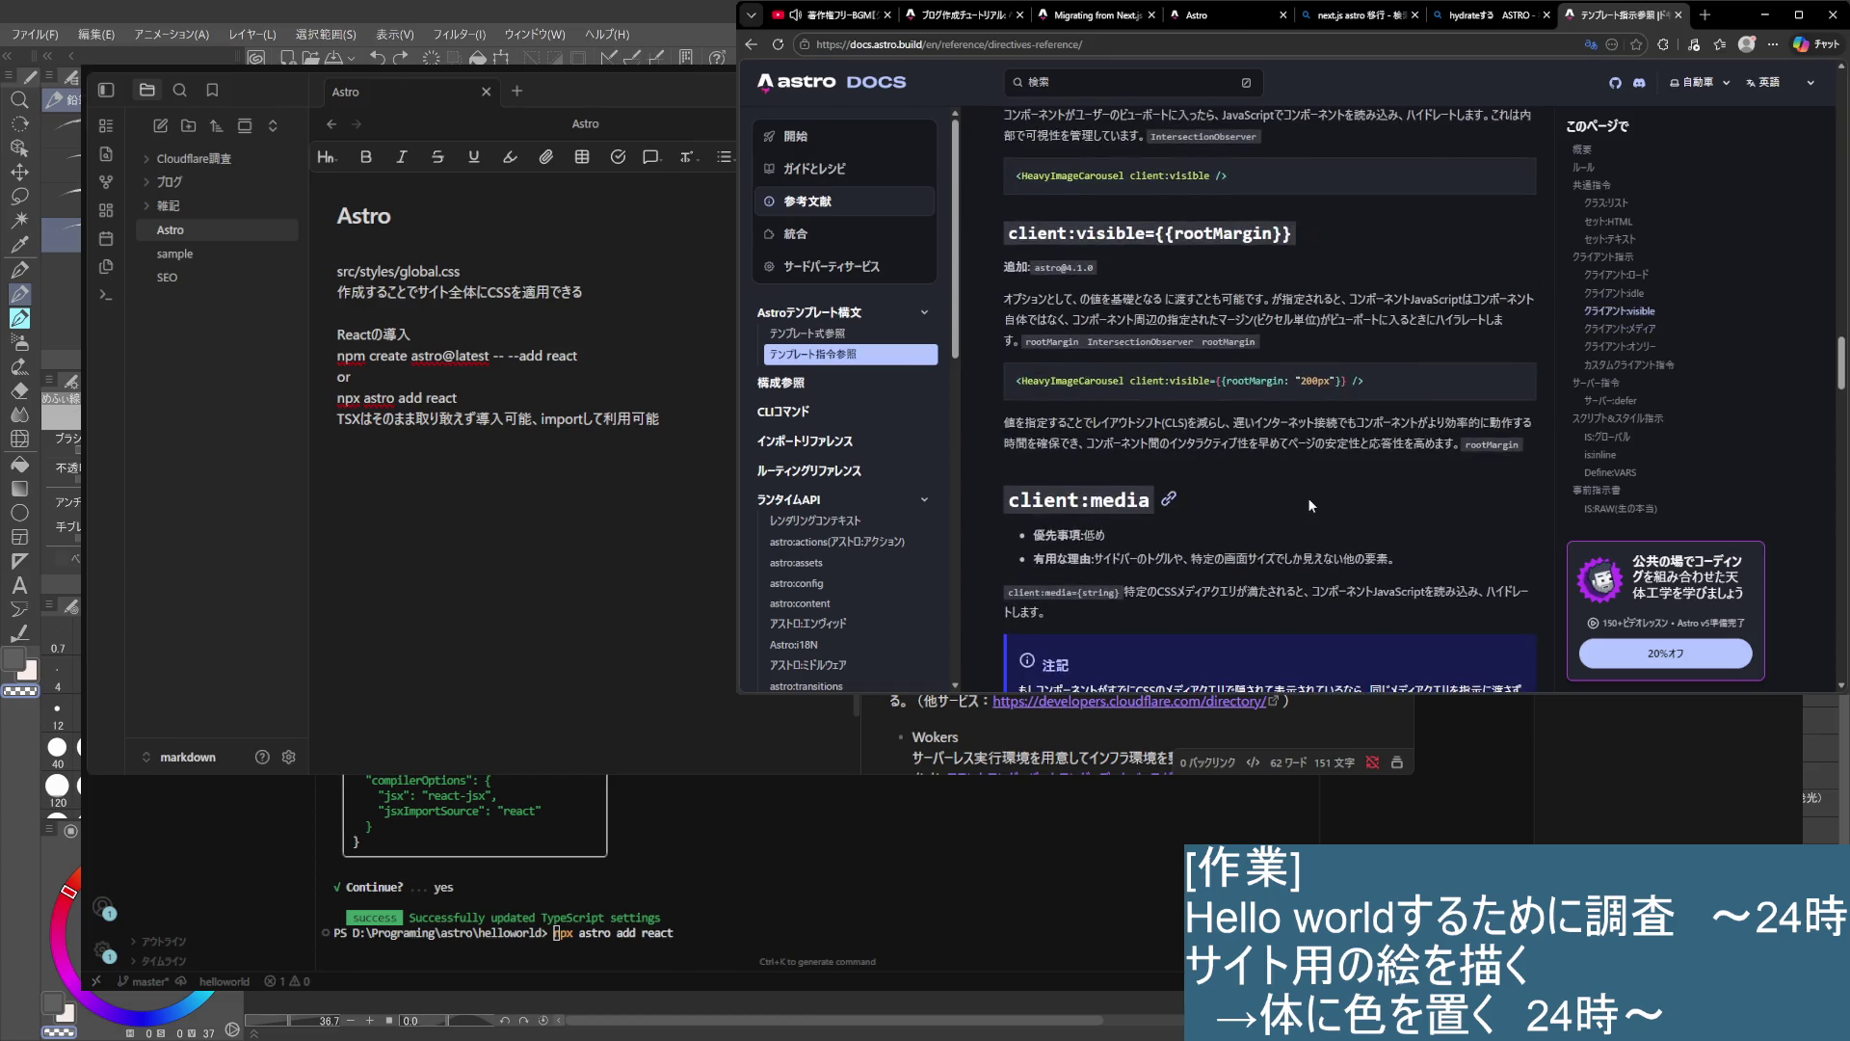
pyautogui.scroll(-2, 1247, 524)
pyautogui.scroll(-4, 1159, 548)
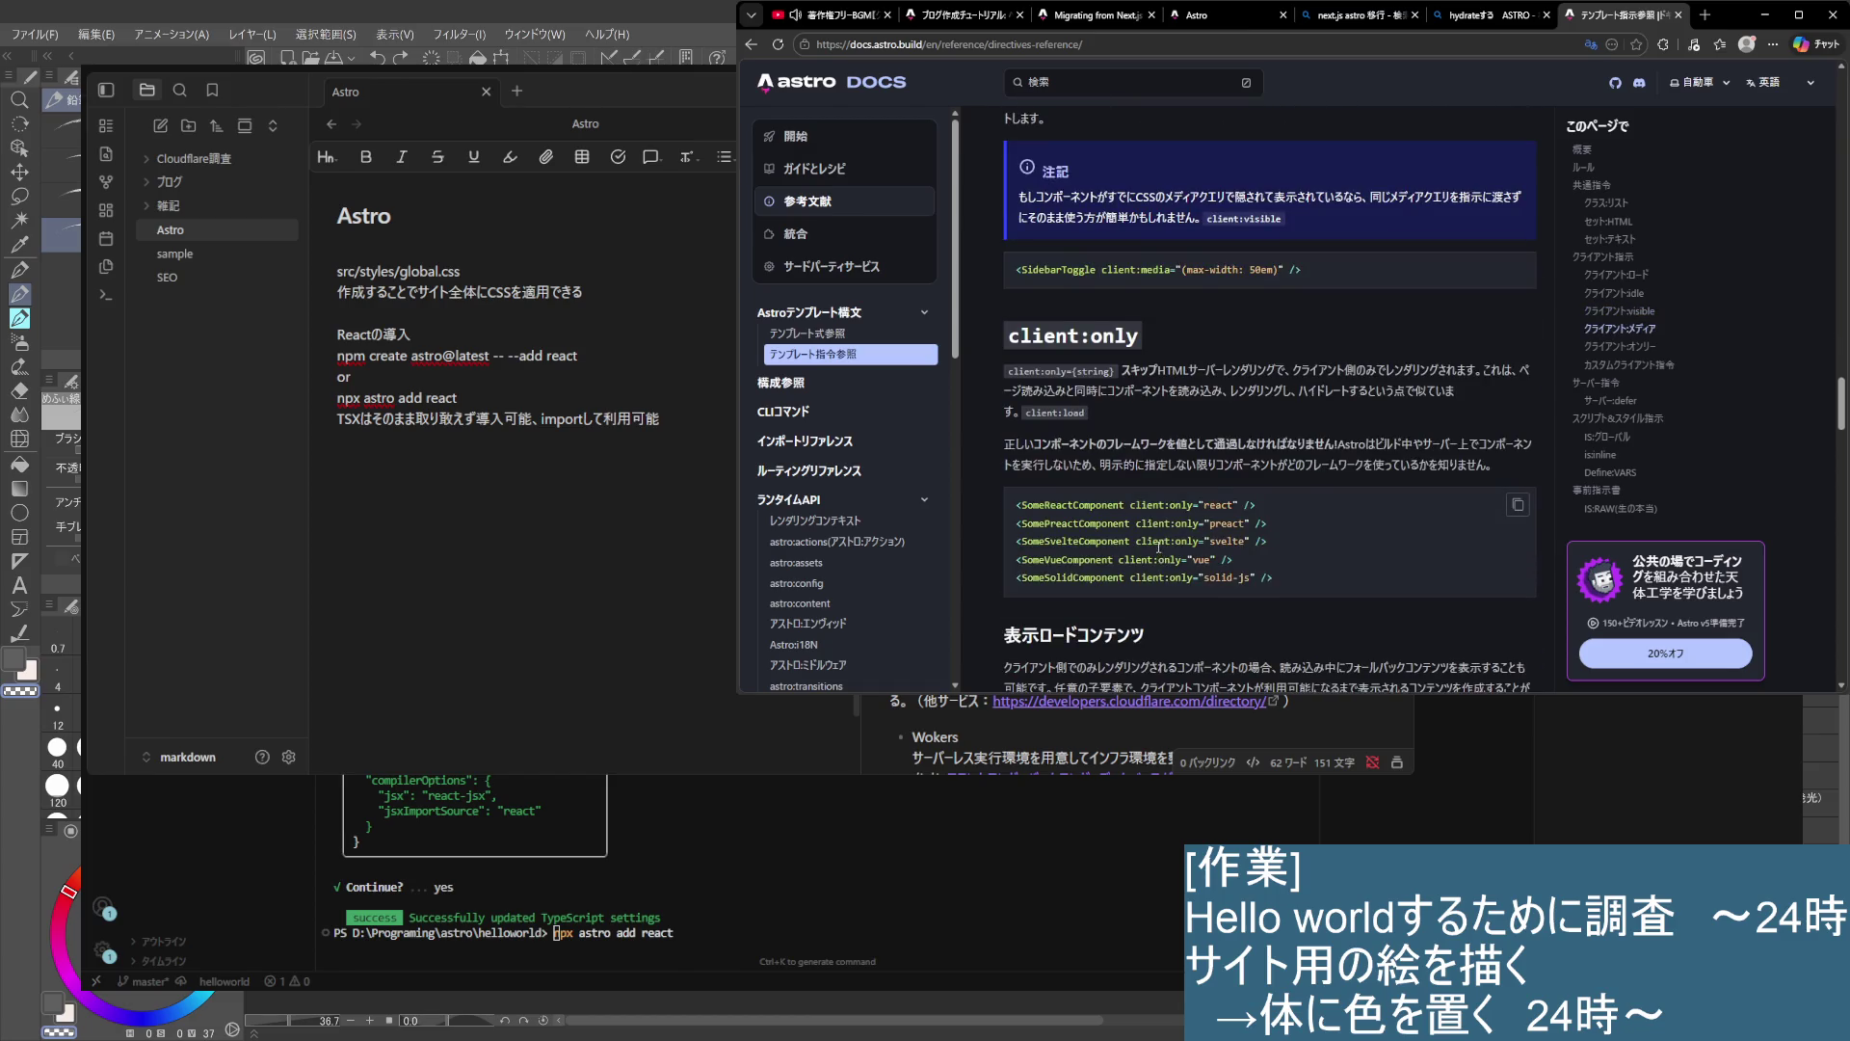
pyautogui.scroll(-2, 1159, 548)
pyautogui.scroll(8, 1268, 491)
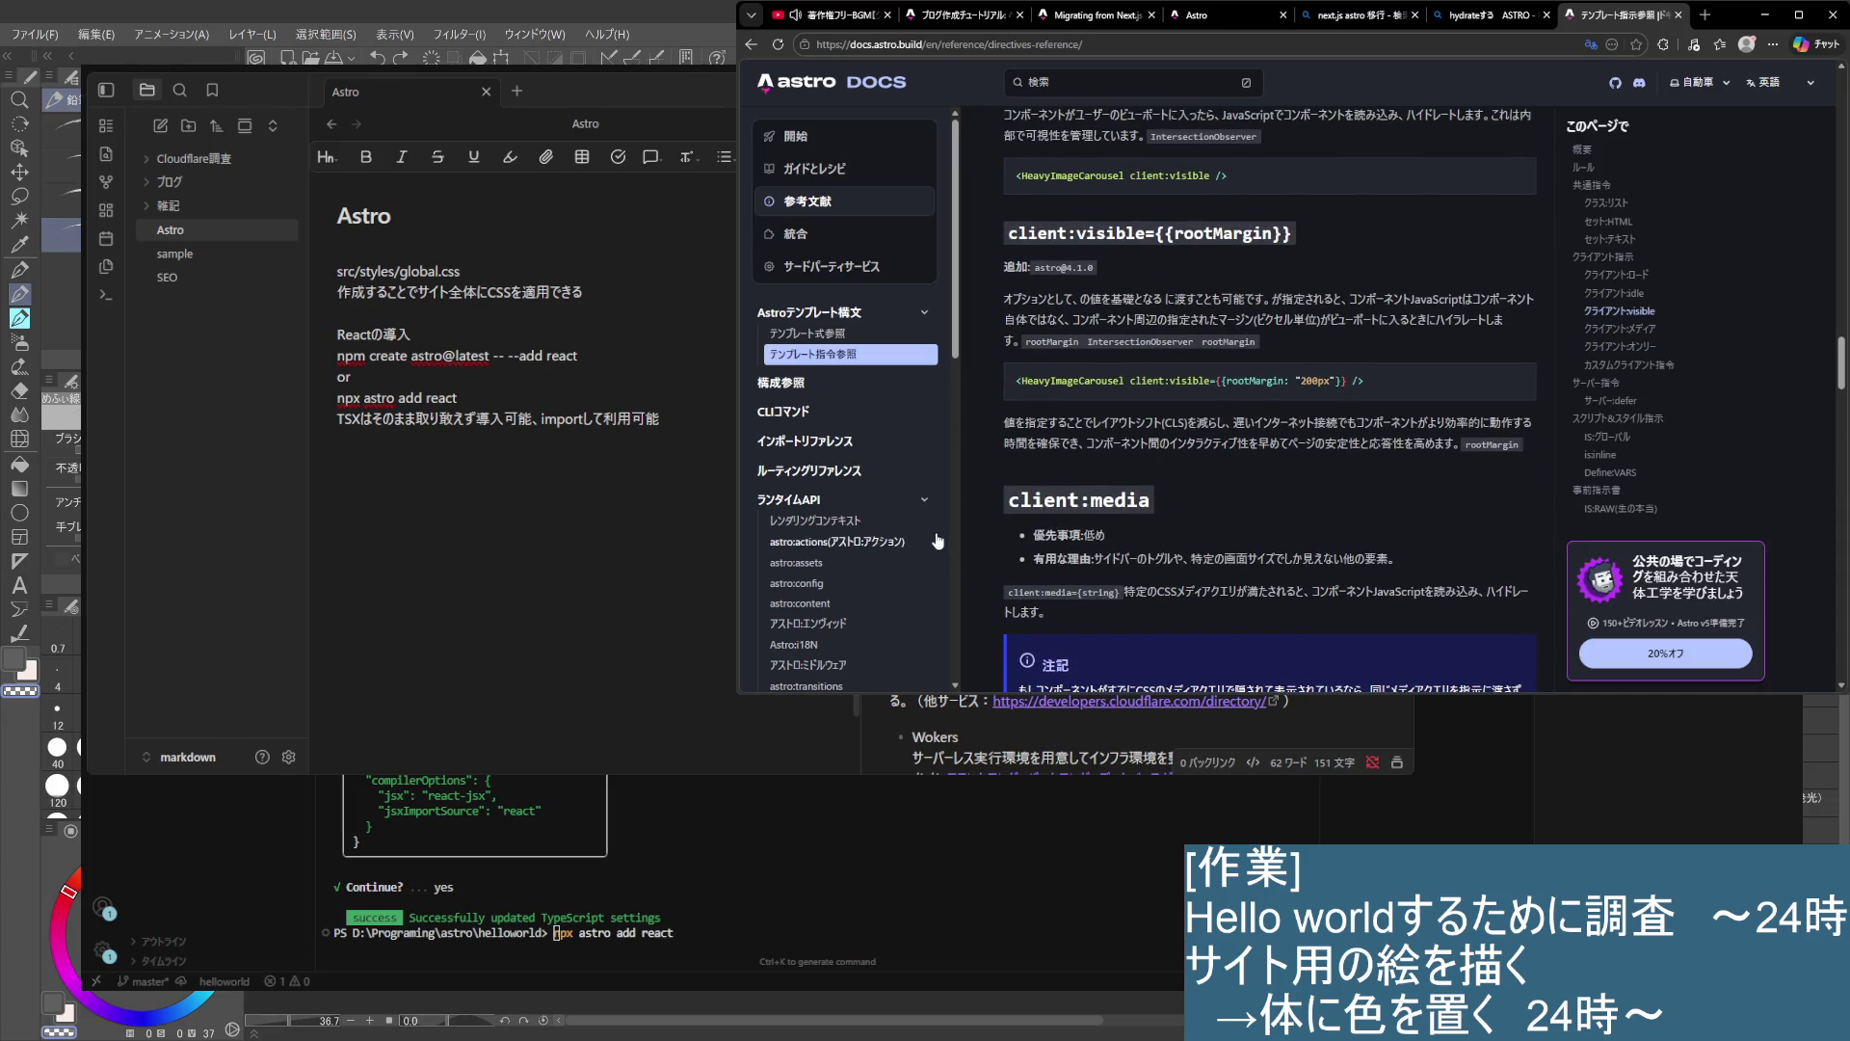
pyautogui.moveTo(1032, 533); pyautogui.dragTo(1290, 561)
# - Type 動的なコンポーネントを利用する場合、 on a new line below the TSX import remark
pyautogui.click(1449, 571)
pyautogui.click(482, 506)
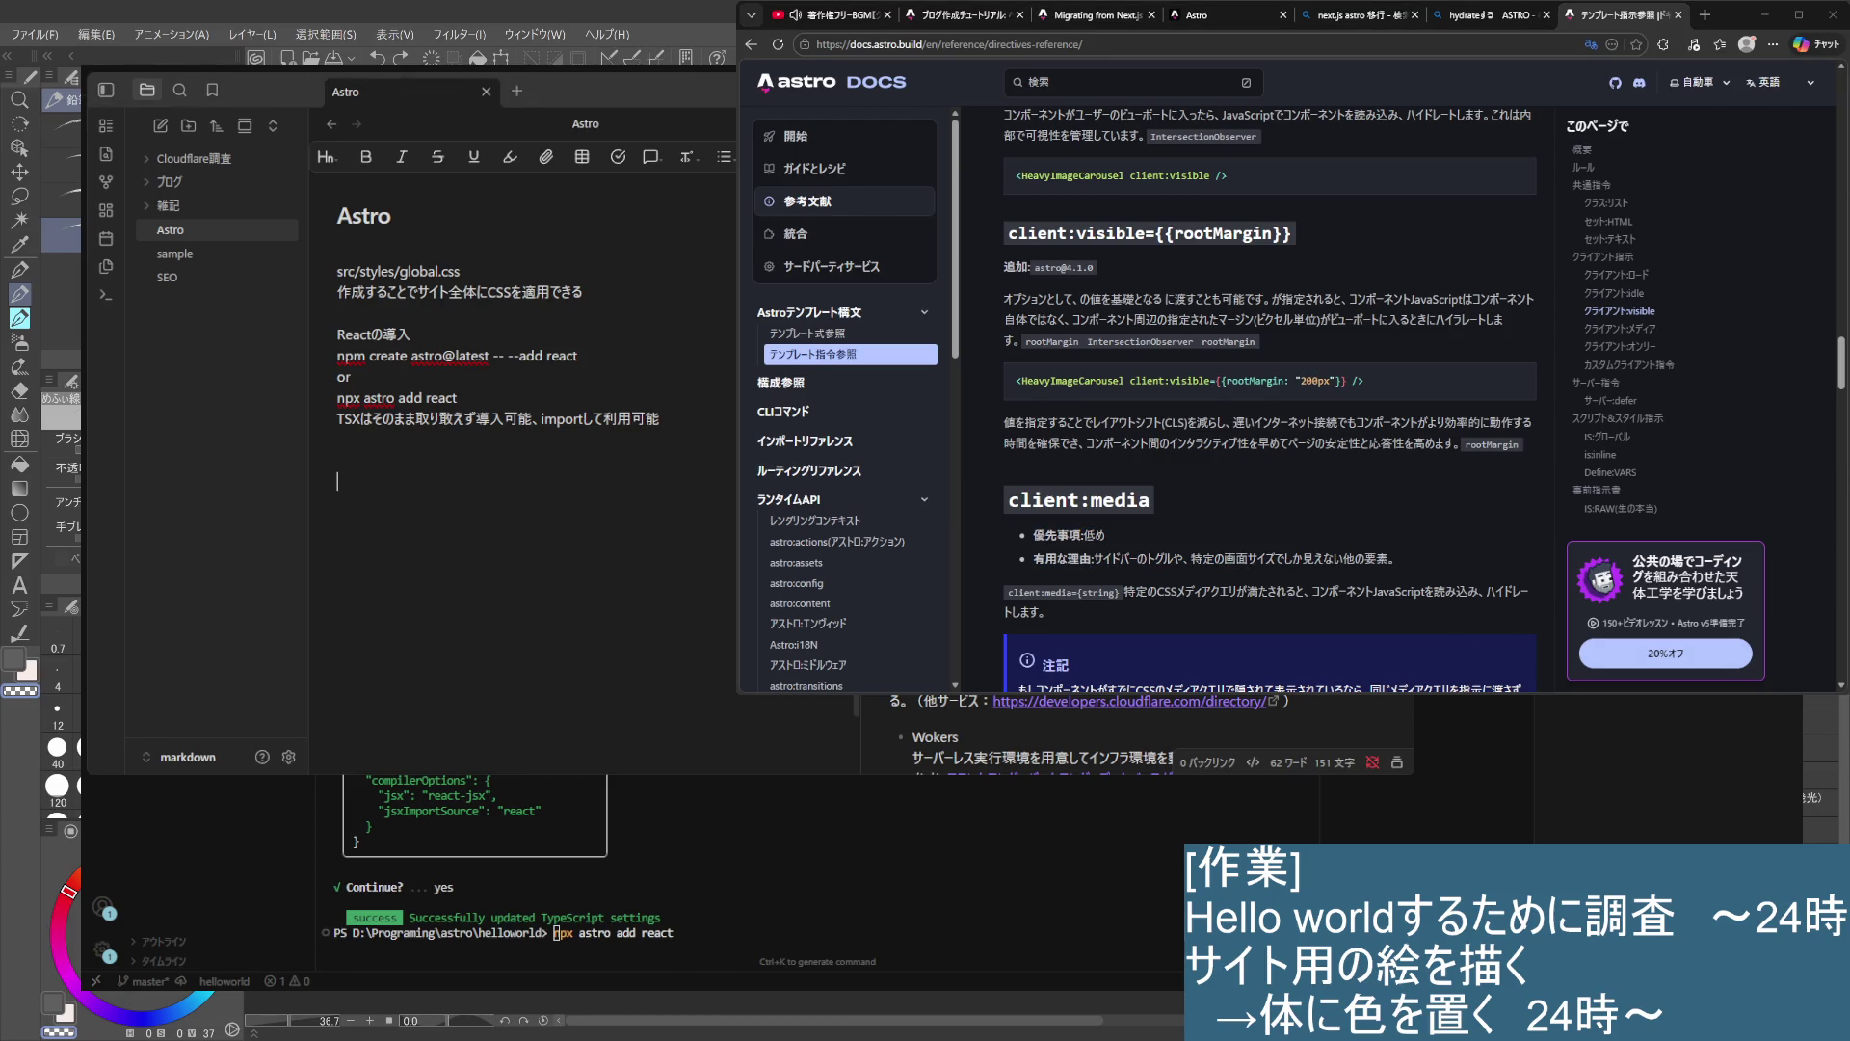
pyautogui.click(1118, 46)
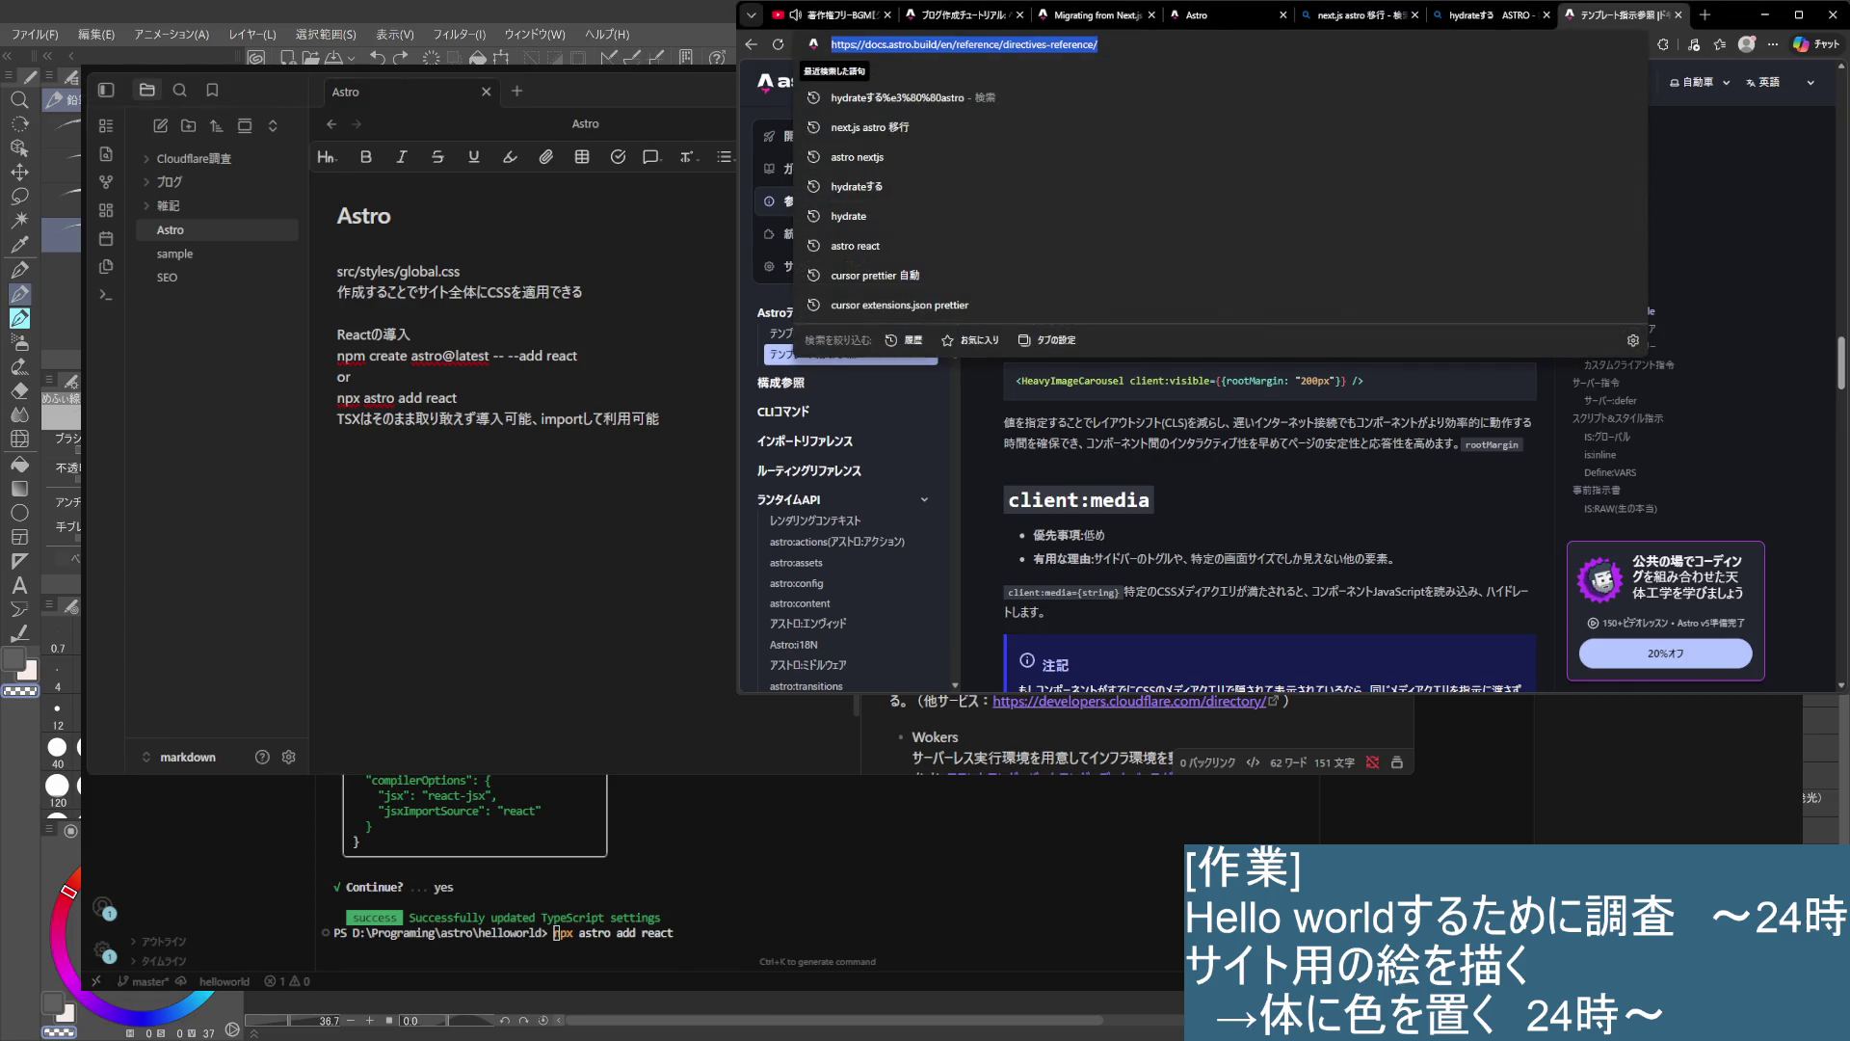
pyautogui.click(661, 507)
pyautogui.press('BackSpace')
pyautogui.press('BackSpace')
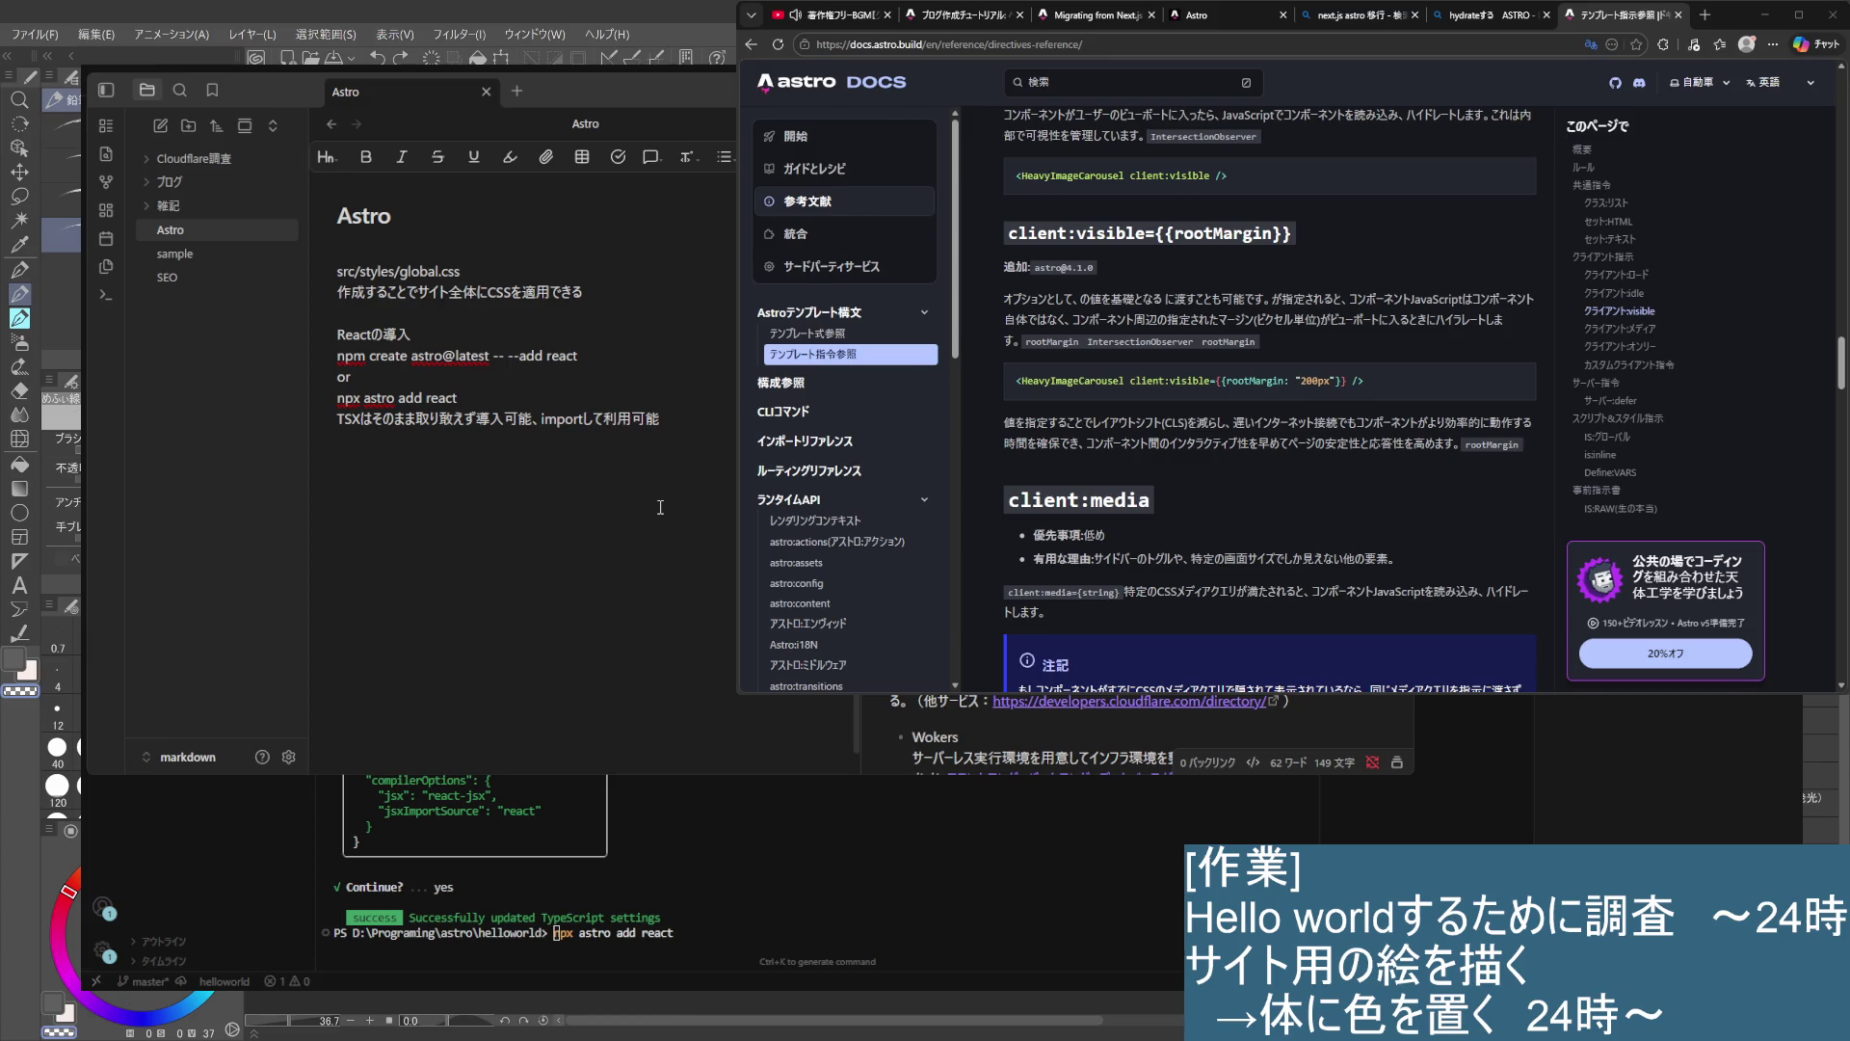
pyautogui.write('動的な')
pyautogui.press('Return')
pyautogui.write('コンポーネンt')
pyautogui.write('o')
pyautogui.press('Return')
pyautogui.write('をりようするばあい')
pyautogui.press('space')
pyautogui.press('Return')
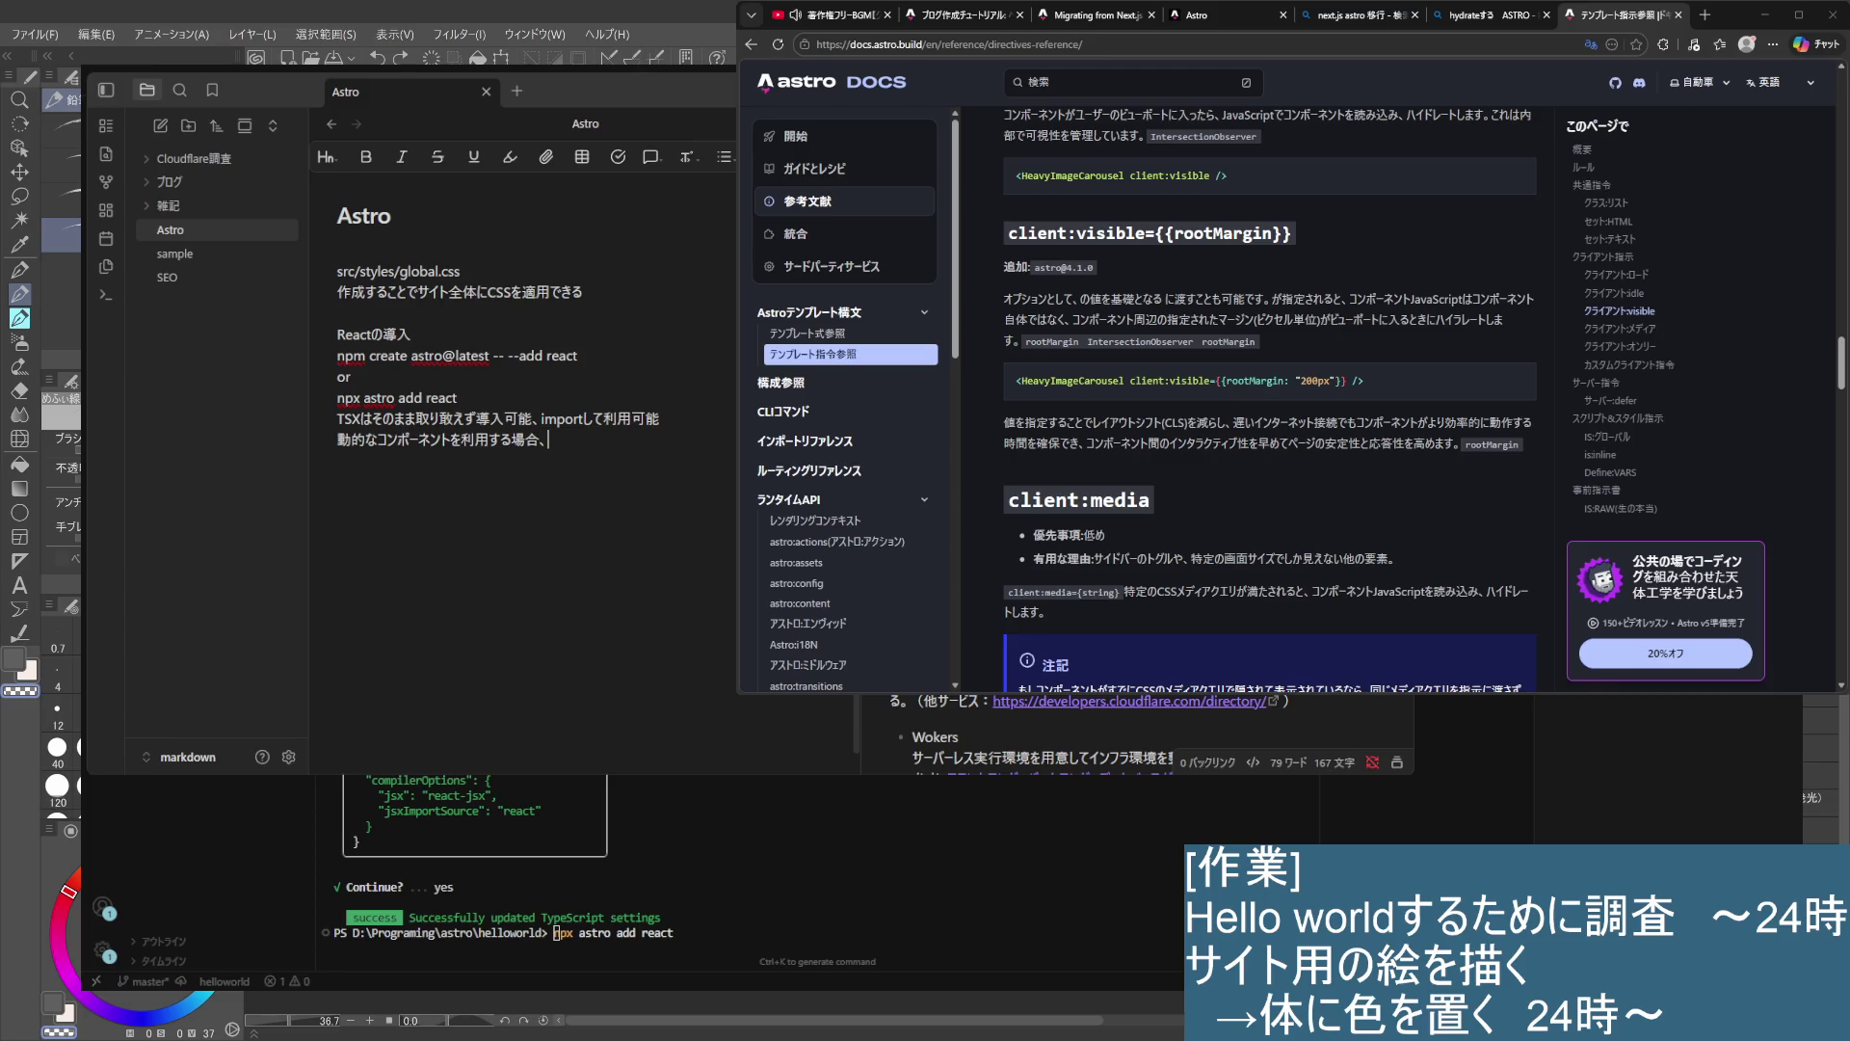
pyautogui.scroll(8, 1270, 400)
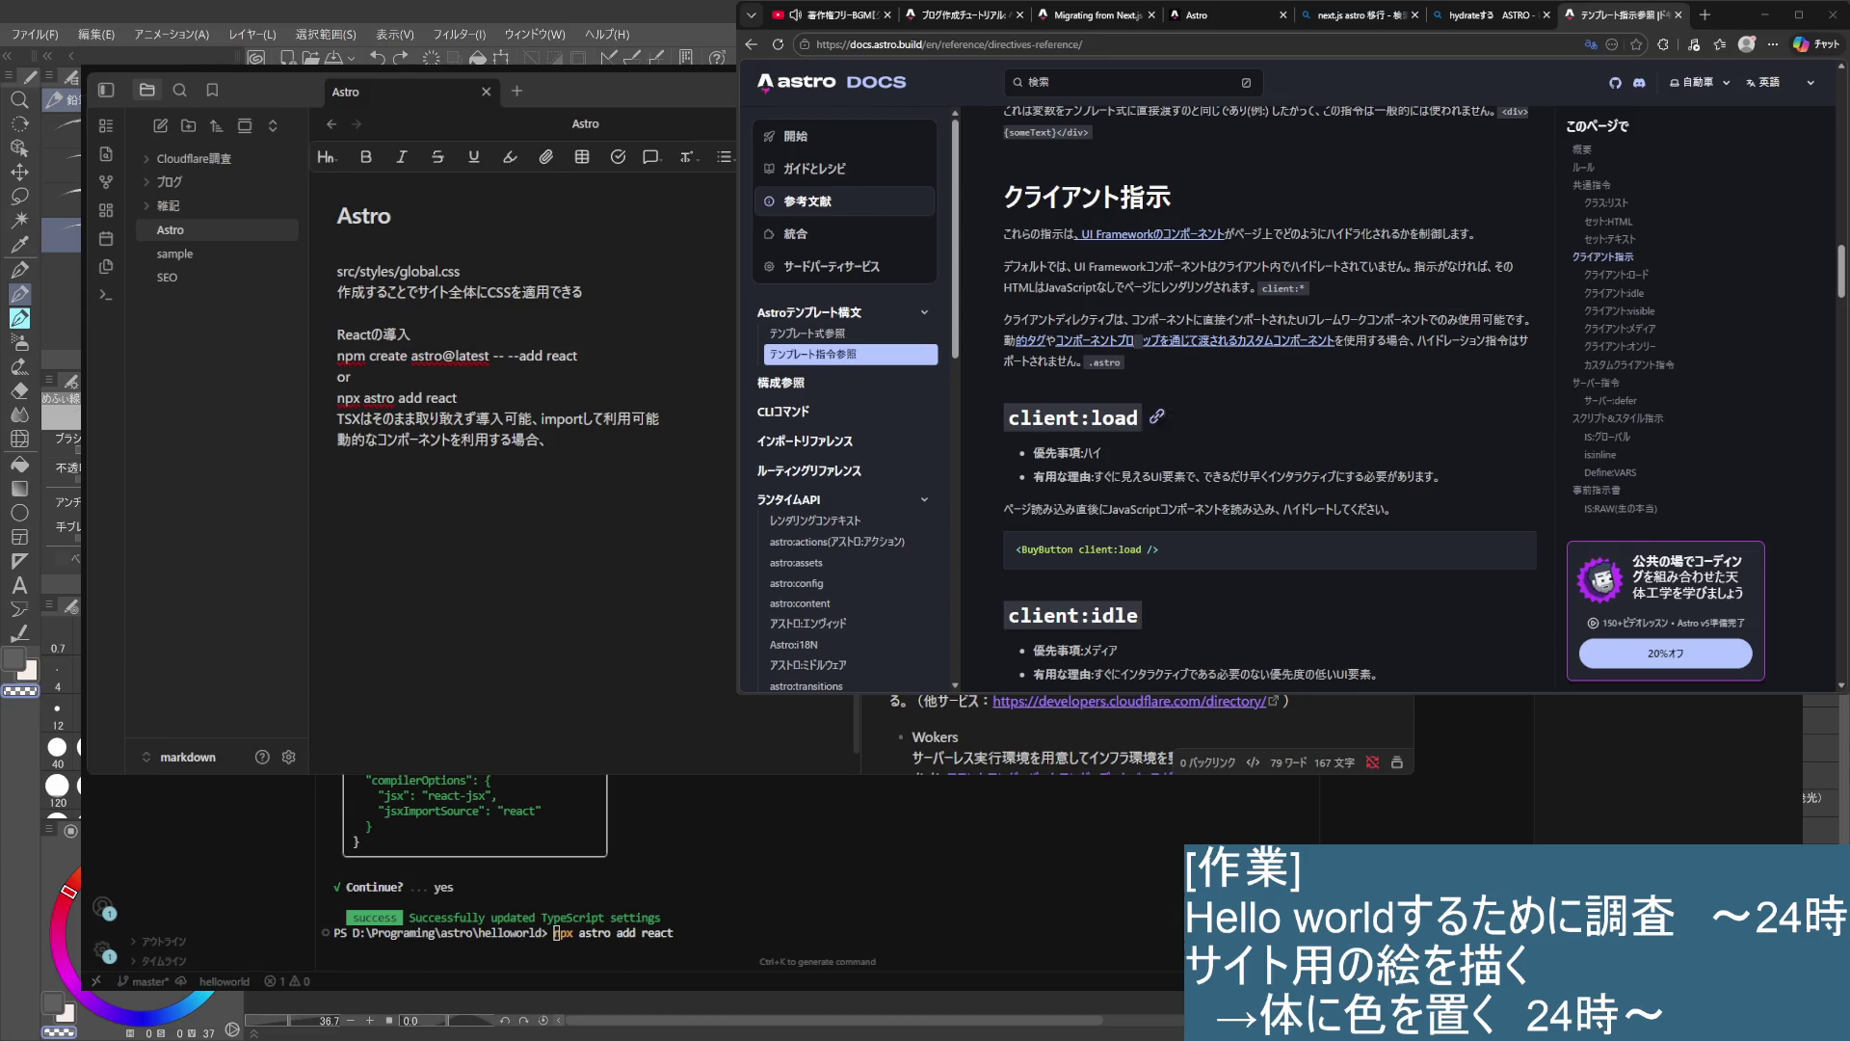
# - Copy the <BuyButton client:load /> example from the docs and paste it into the note
pyautogui.moveTo(1162, 552)
pyautogui.moveTo(1016, 549); pyautogui.dragTo(1162, 549)
pyautogui.hotkey('ctrl', 'c')
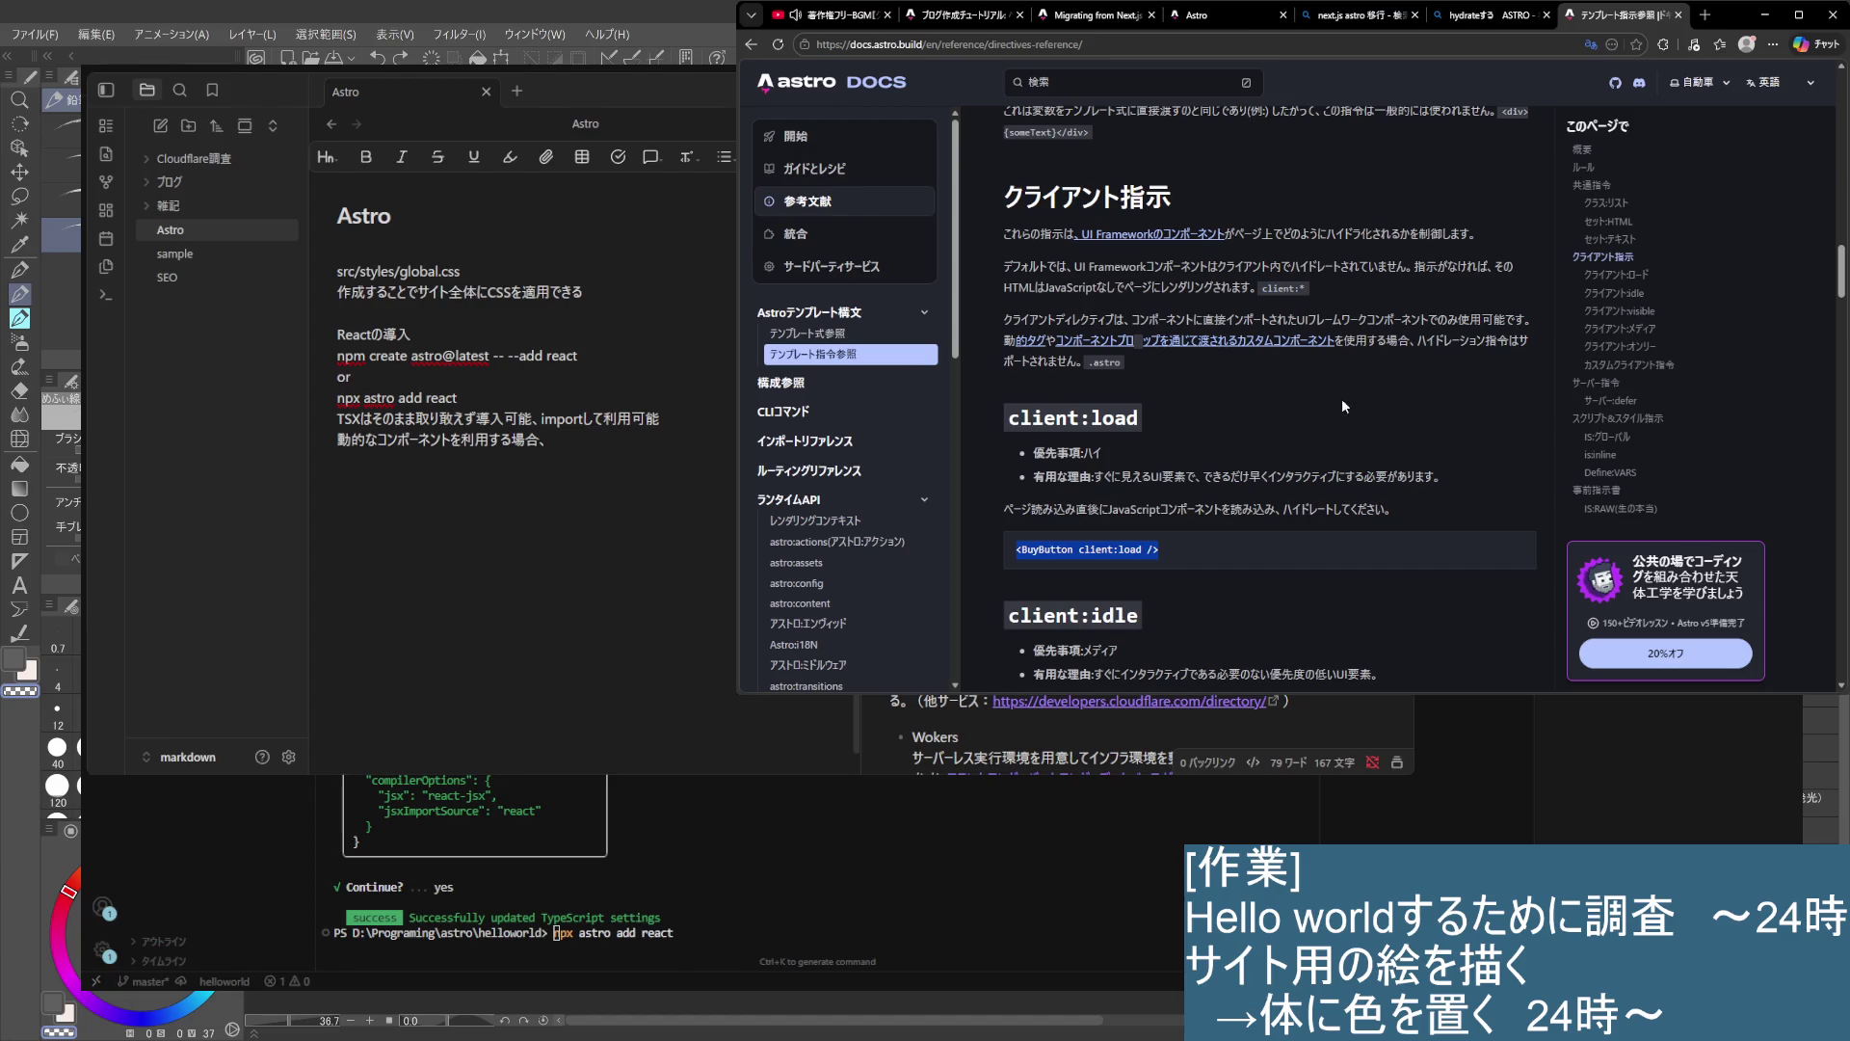
pyautogui.click(577, 489)
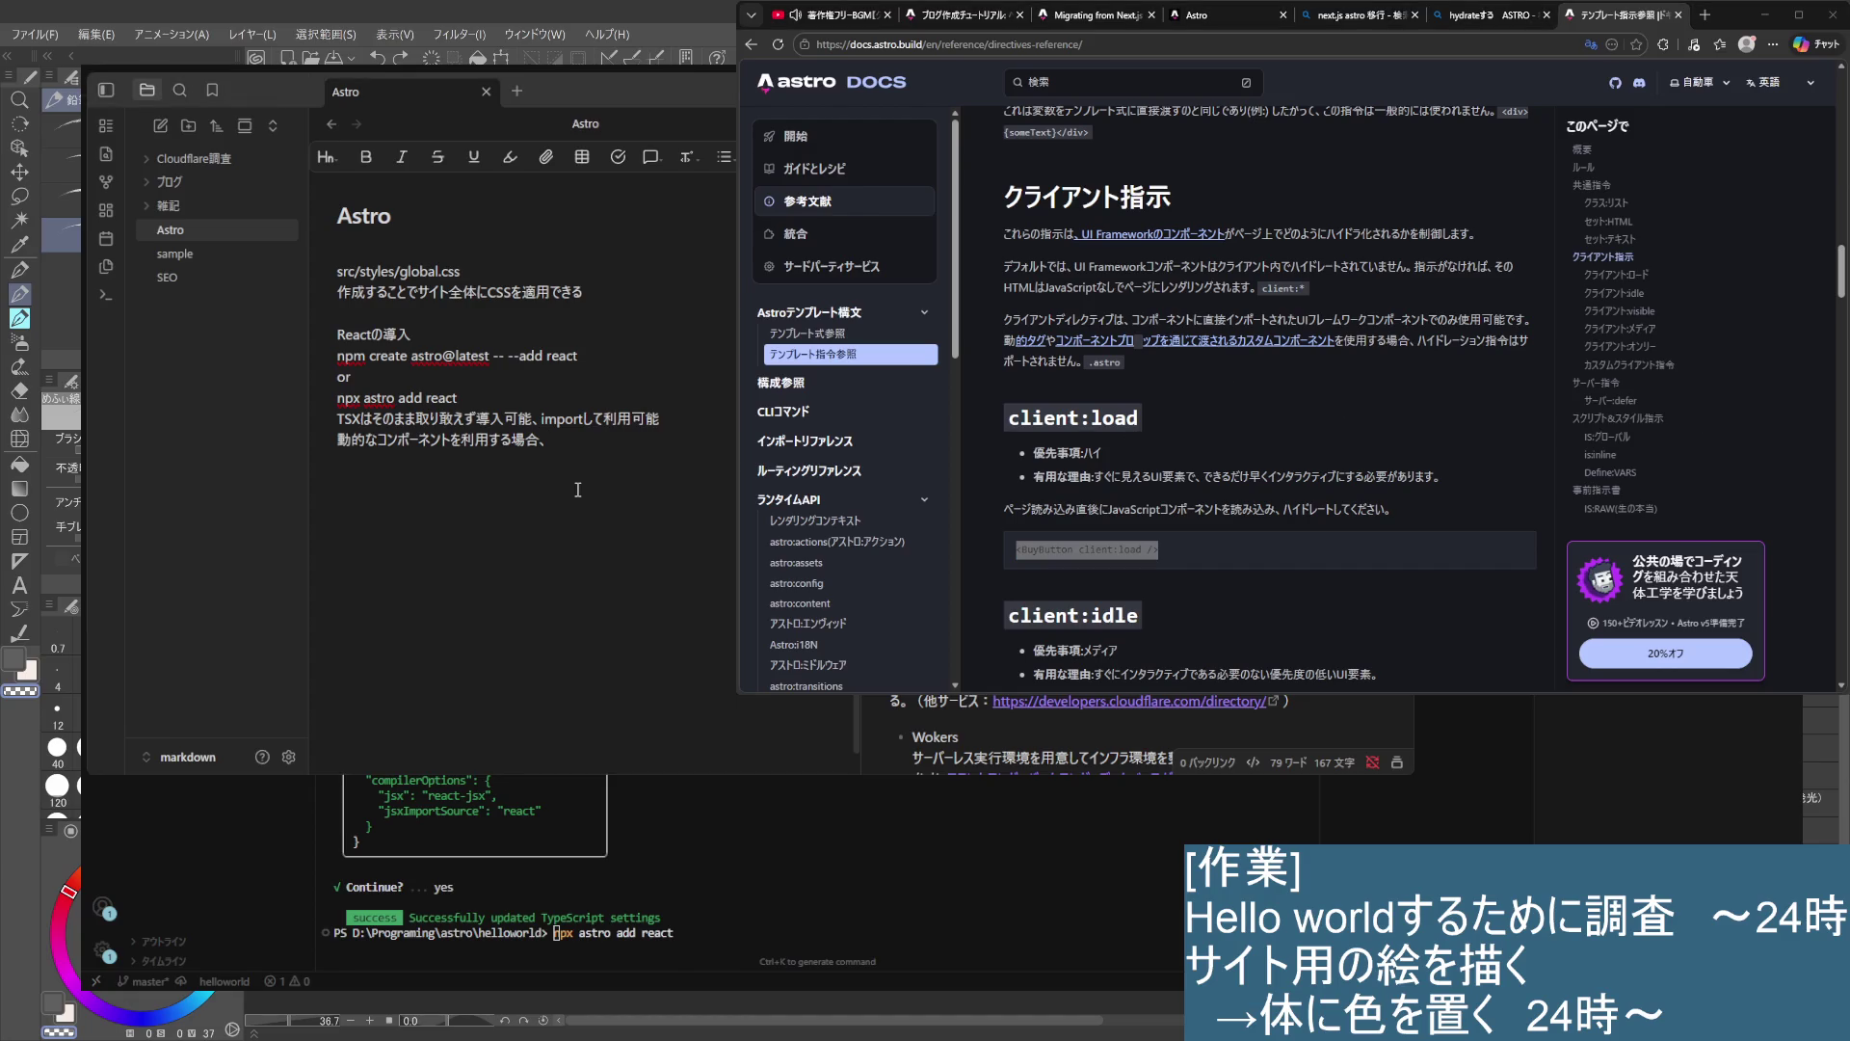
pyautogui.press('Return')
pyautogui.press('Return')
pyautogui.hotkey('ctrl', 'v')
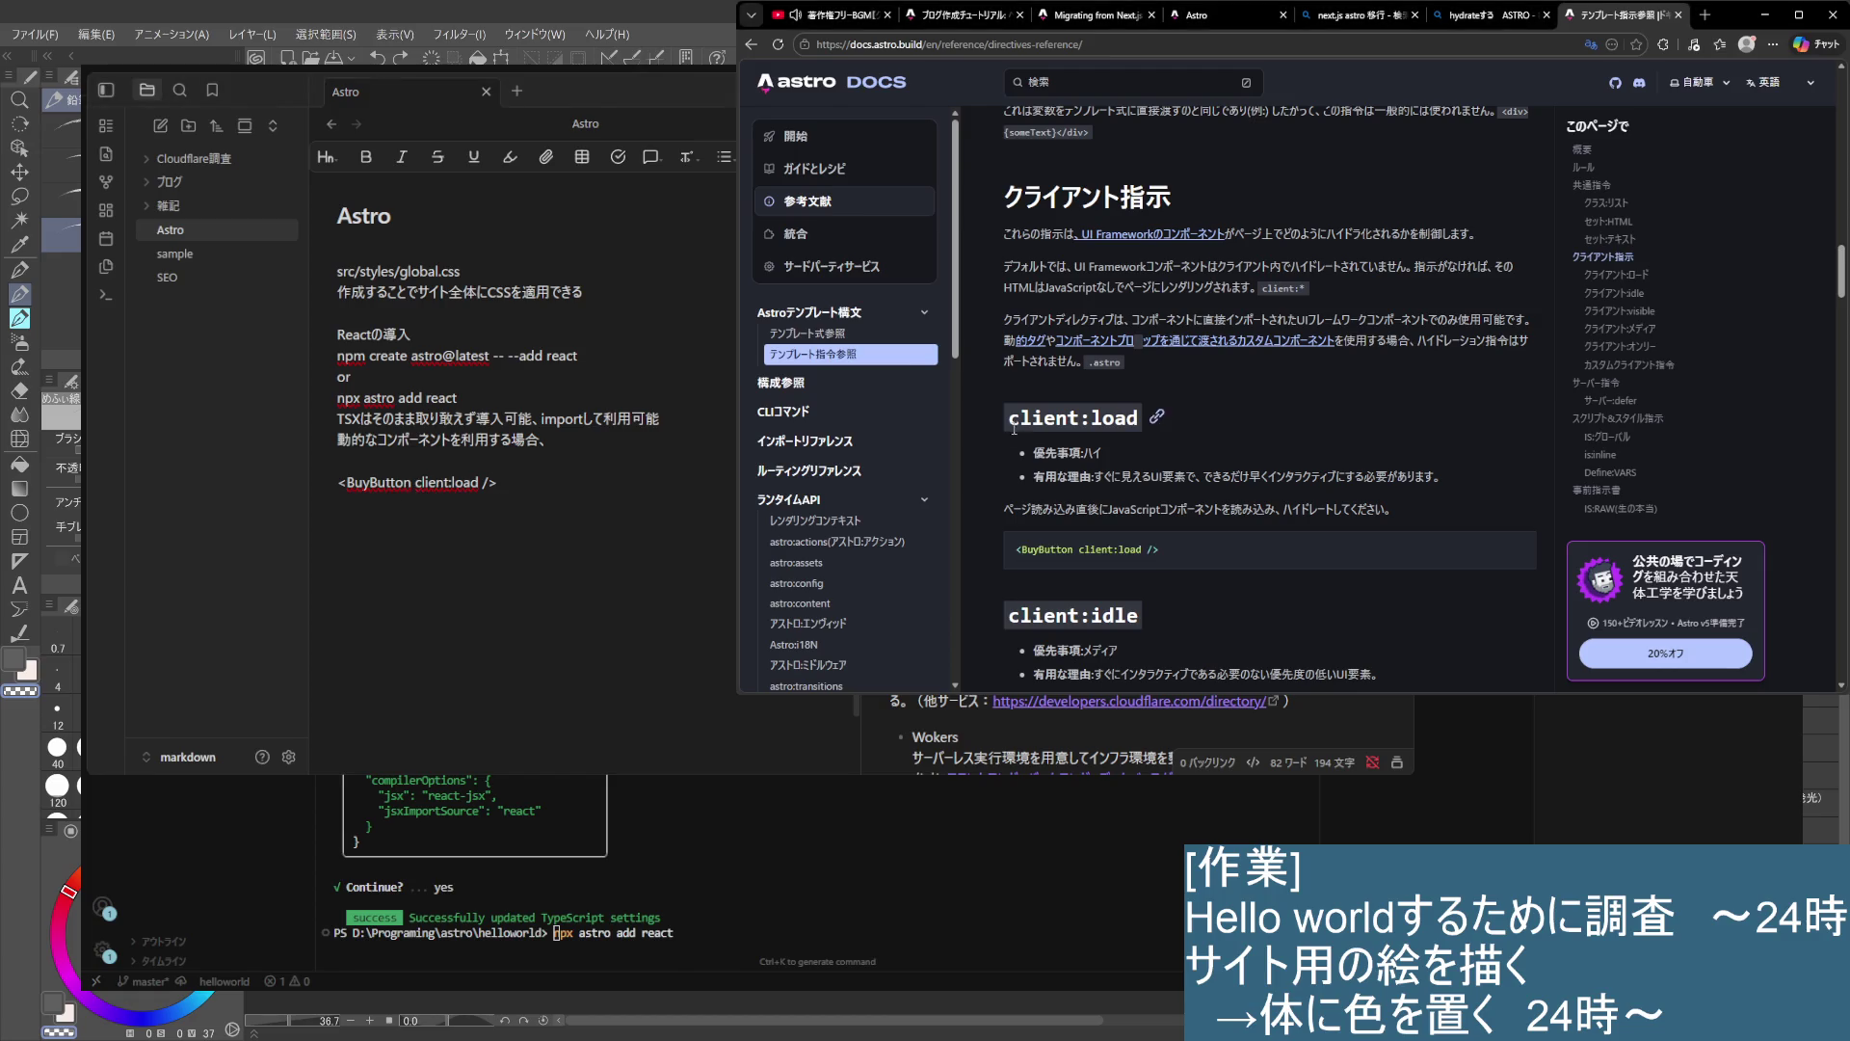
pyautogui.moveTo(1008, 417); pyautogui.dragTo(1129, 417)
# - Extend the sentence above the example to end with コンポーネント利用箇所に
pyautogui.click(340, 461)
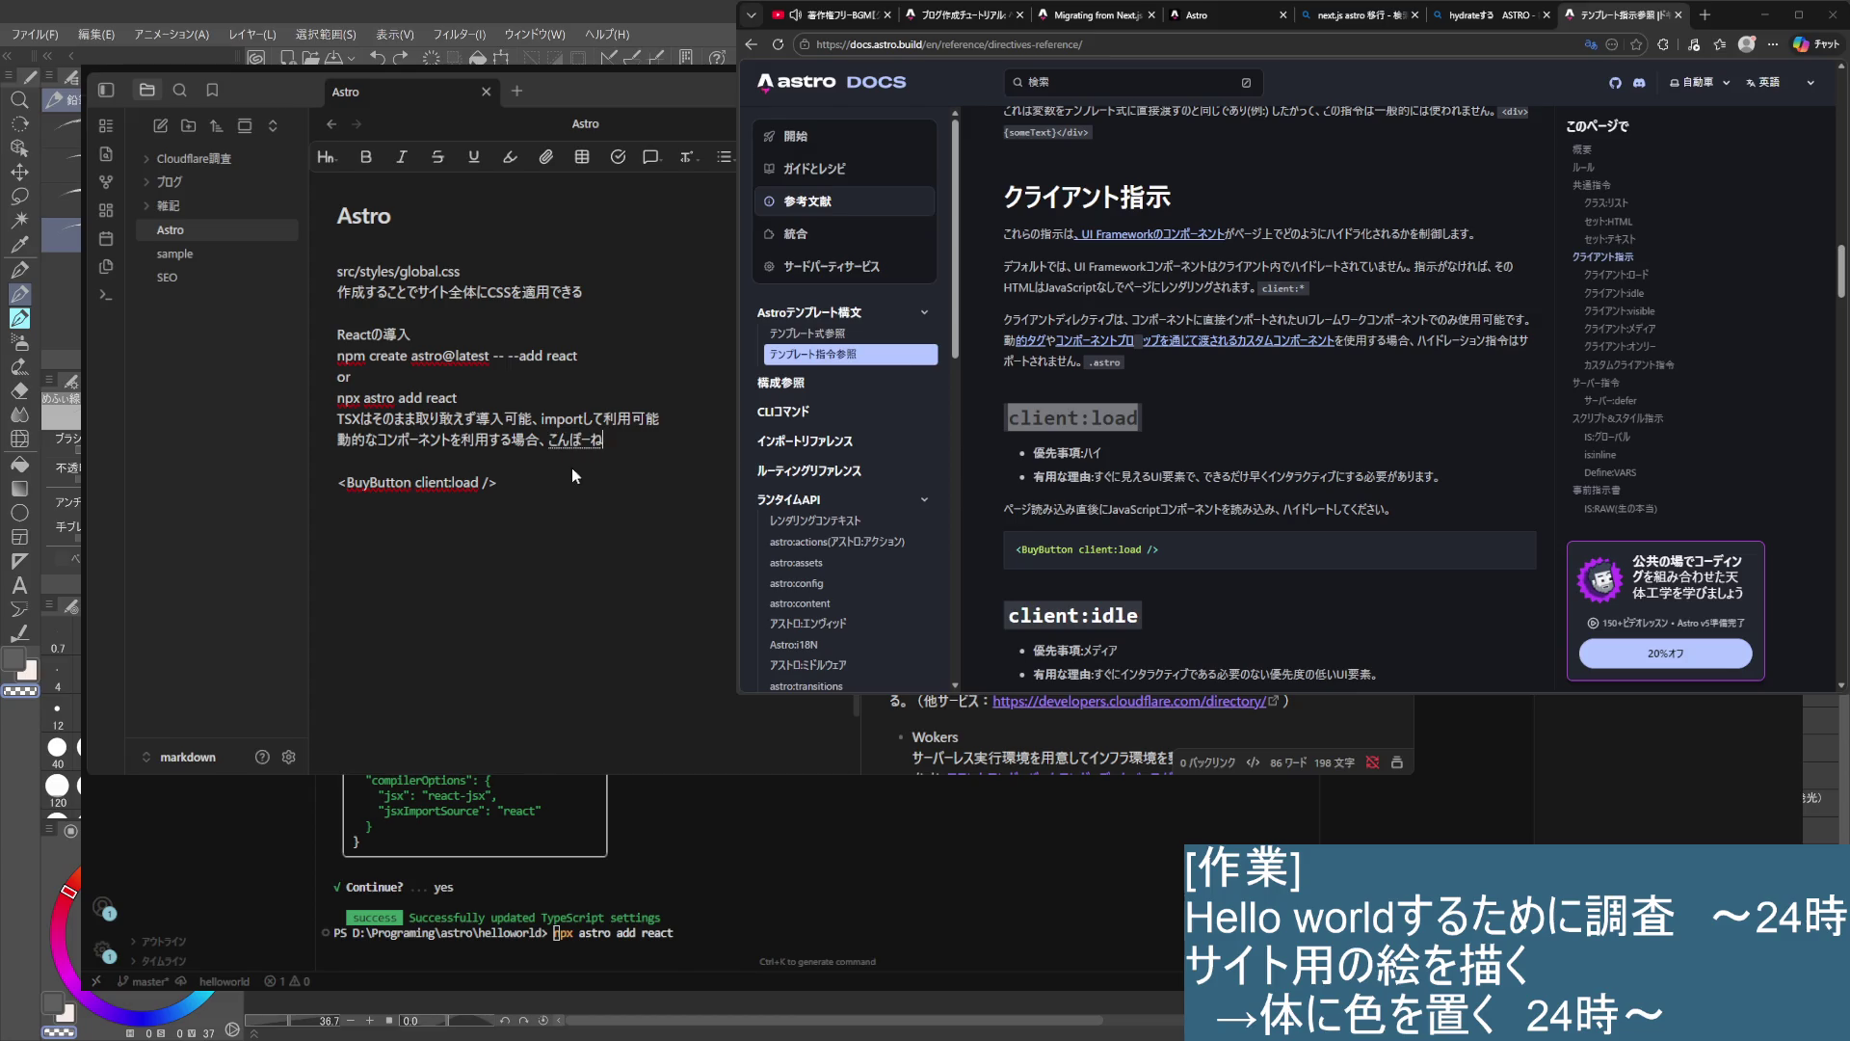
pyautogui.write('ント利用')
pyautogui.write('箇所に')
pyautogui.press('Return')
# - Scroll the Astro docs to read the client:load and client:idle sections
pyautogui.scroll(15, 1137, 341)
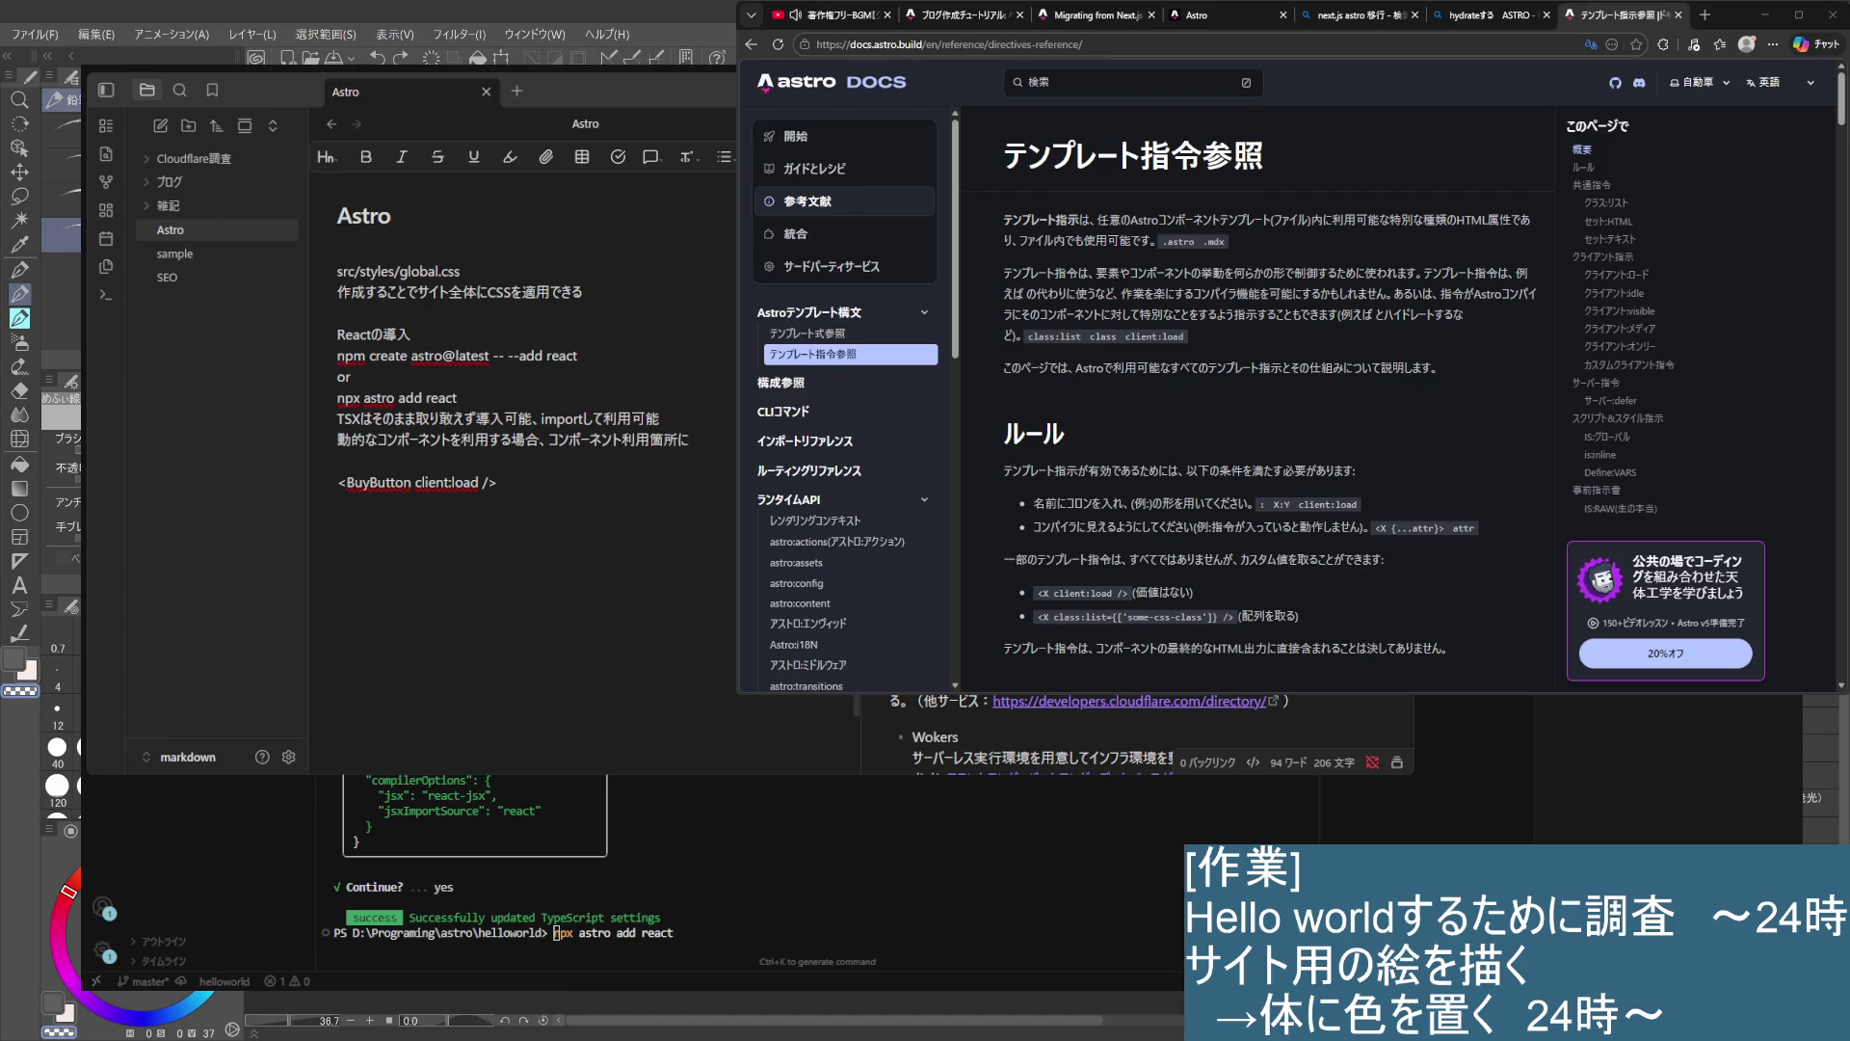
pyautogui.scroll(-4, 1138, 586)
pyautogui.scroll(-4, 1139, 586)
pyautogui.scroll(-4, 1139, 586)
pyautogui.scroll(-3, 1138, 586)
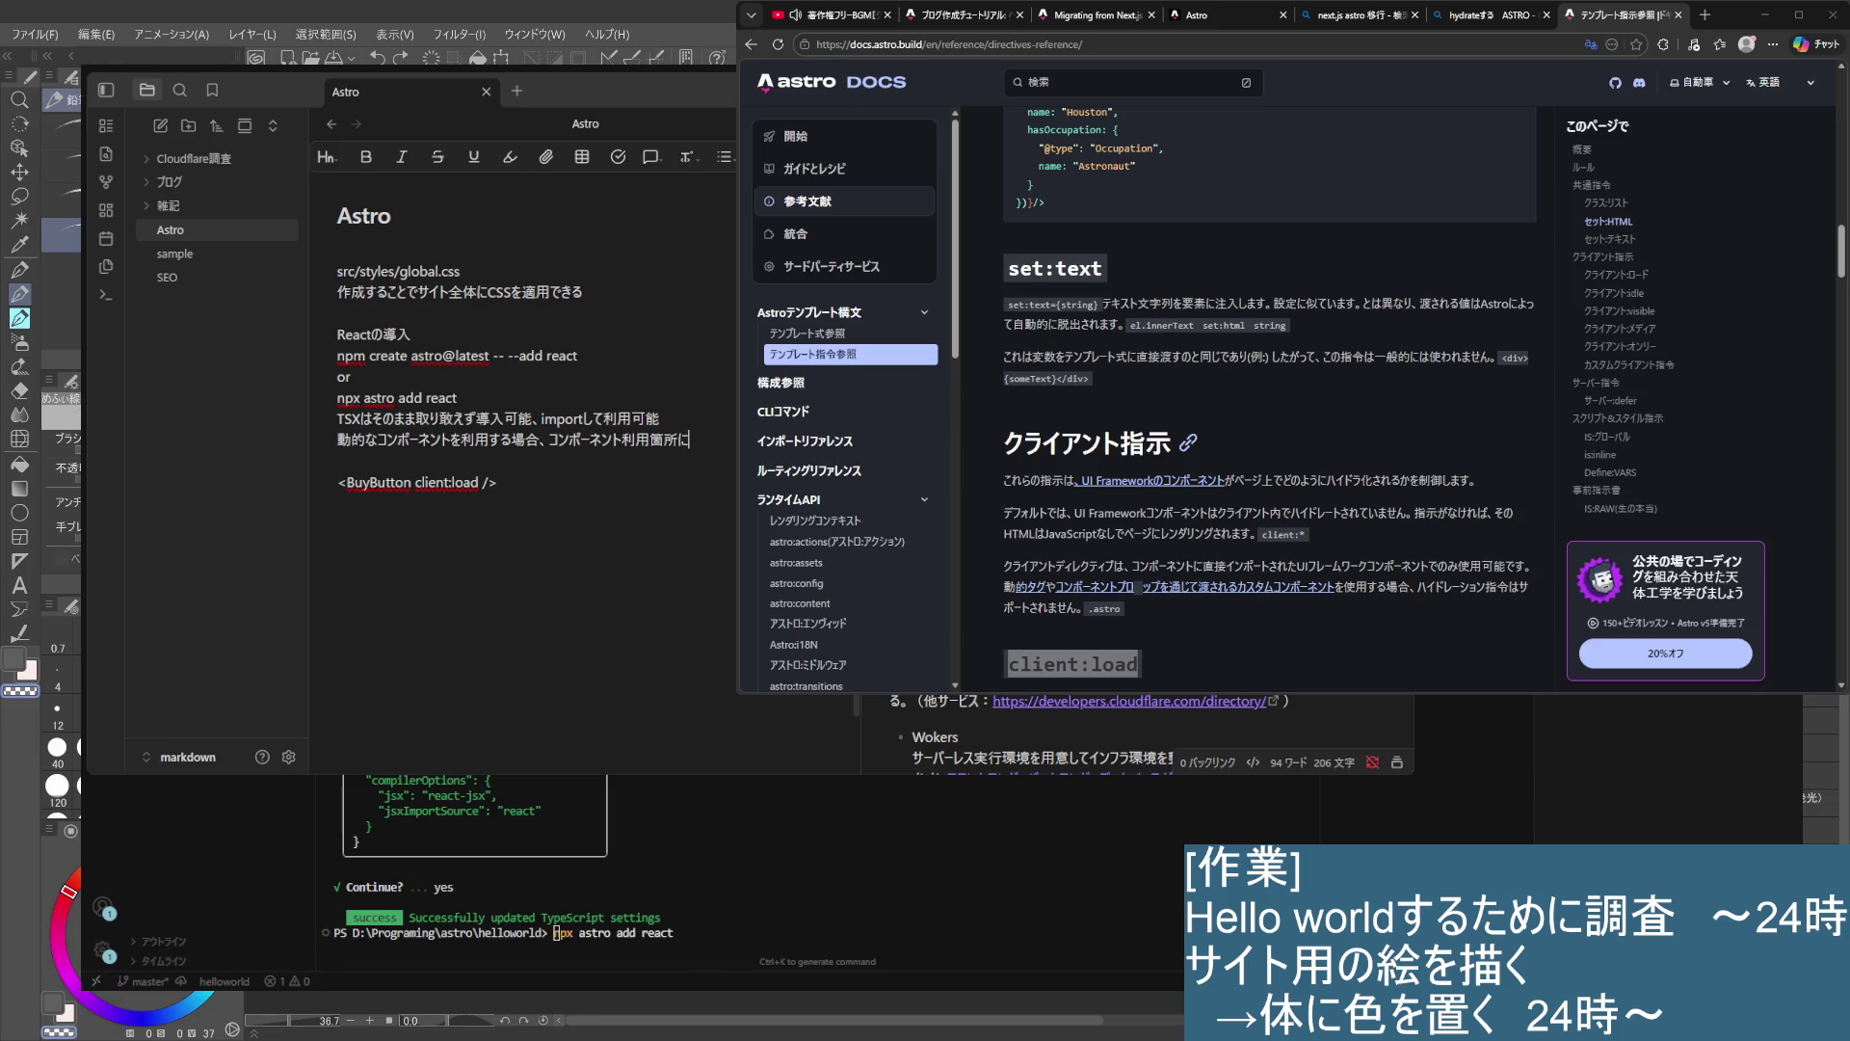
pyautogui.scroll(2, 1138, 586)
pyautogui.scroll(-4, 1139, 586)
pyautogui.scroll(-3, 1138, 586)
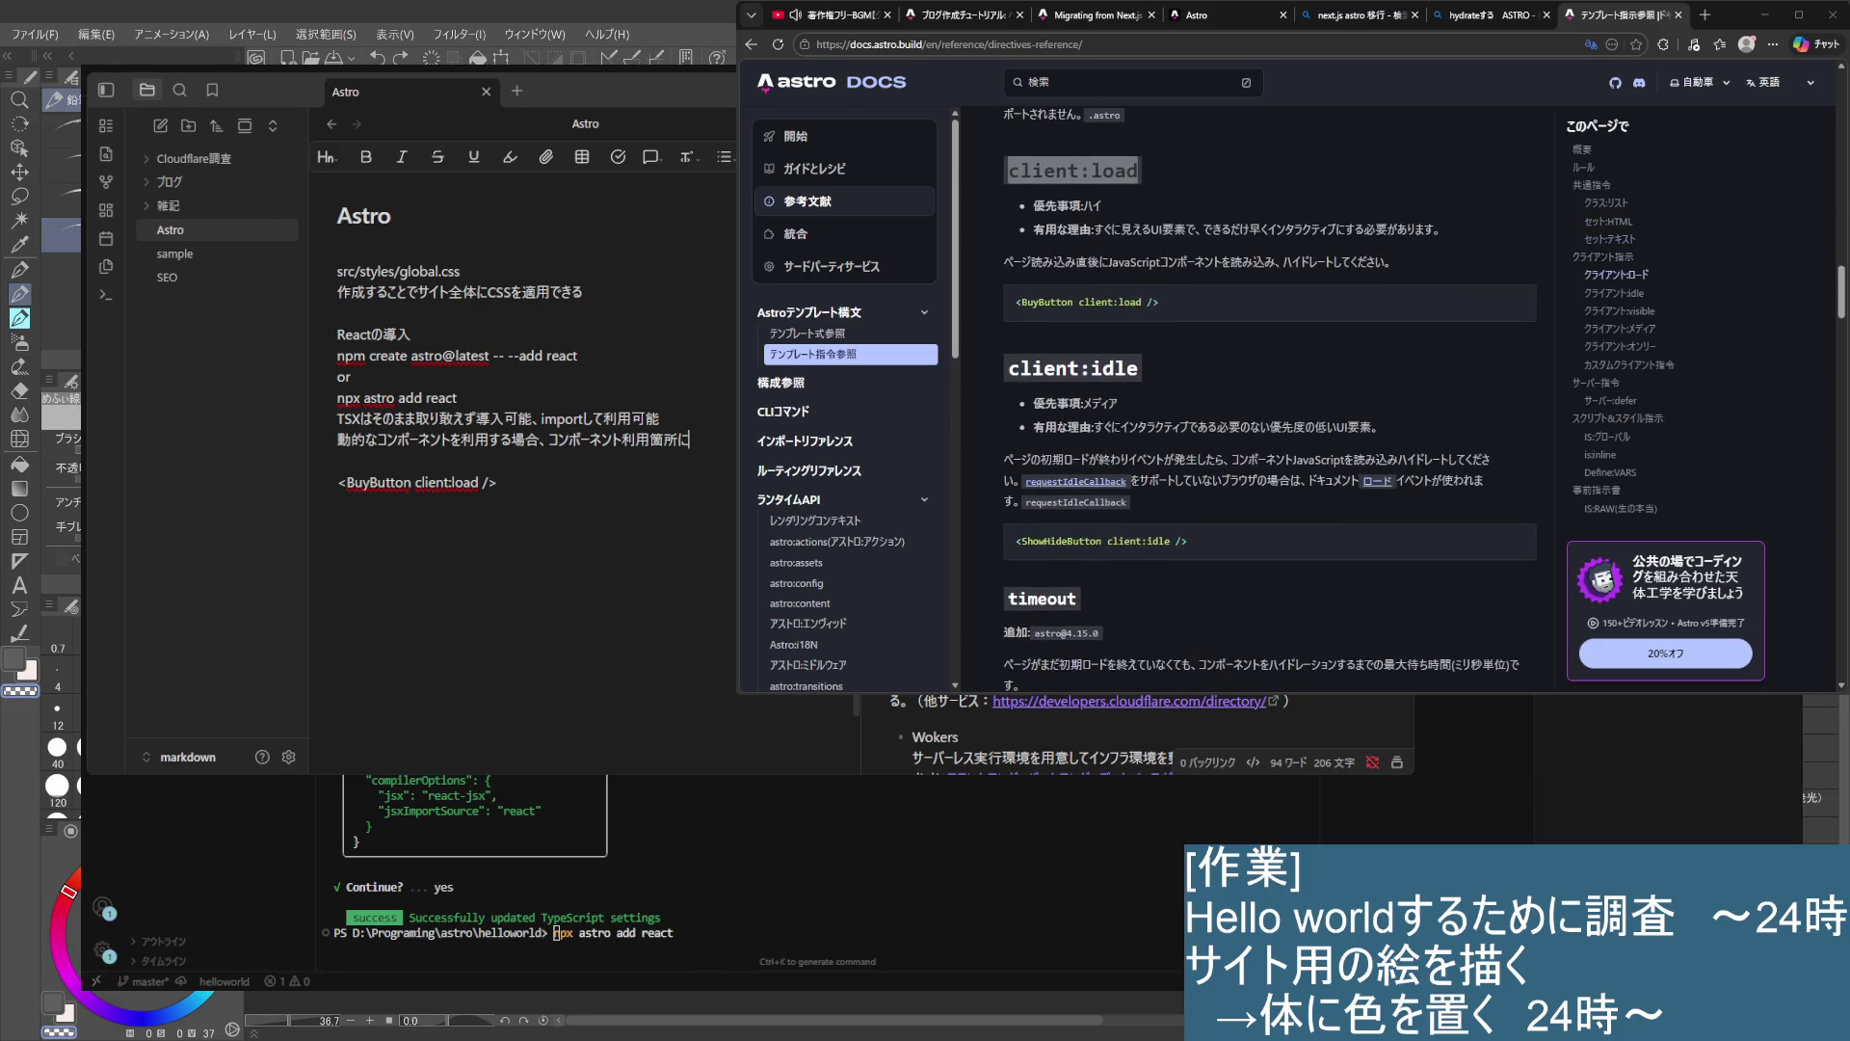
pyautogui.scroll(1, 1270, 399)
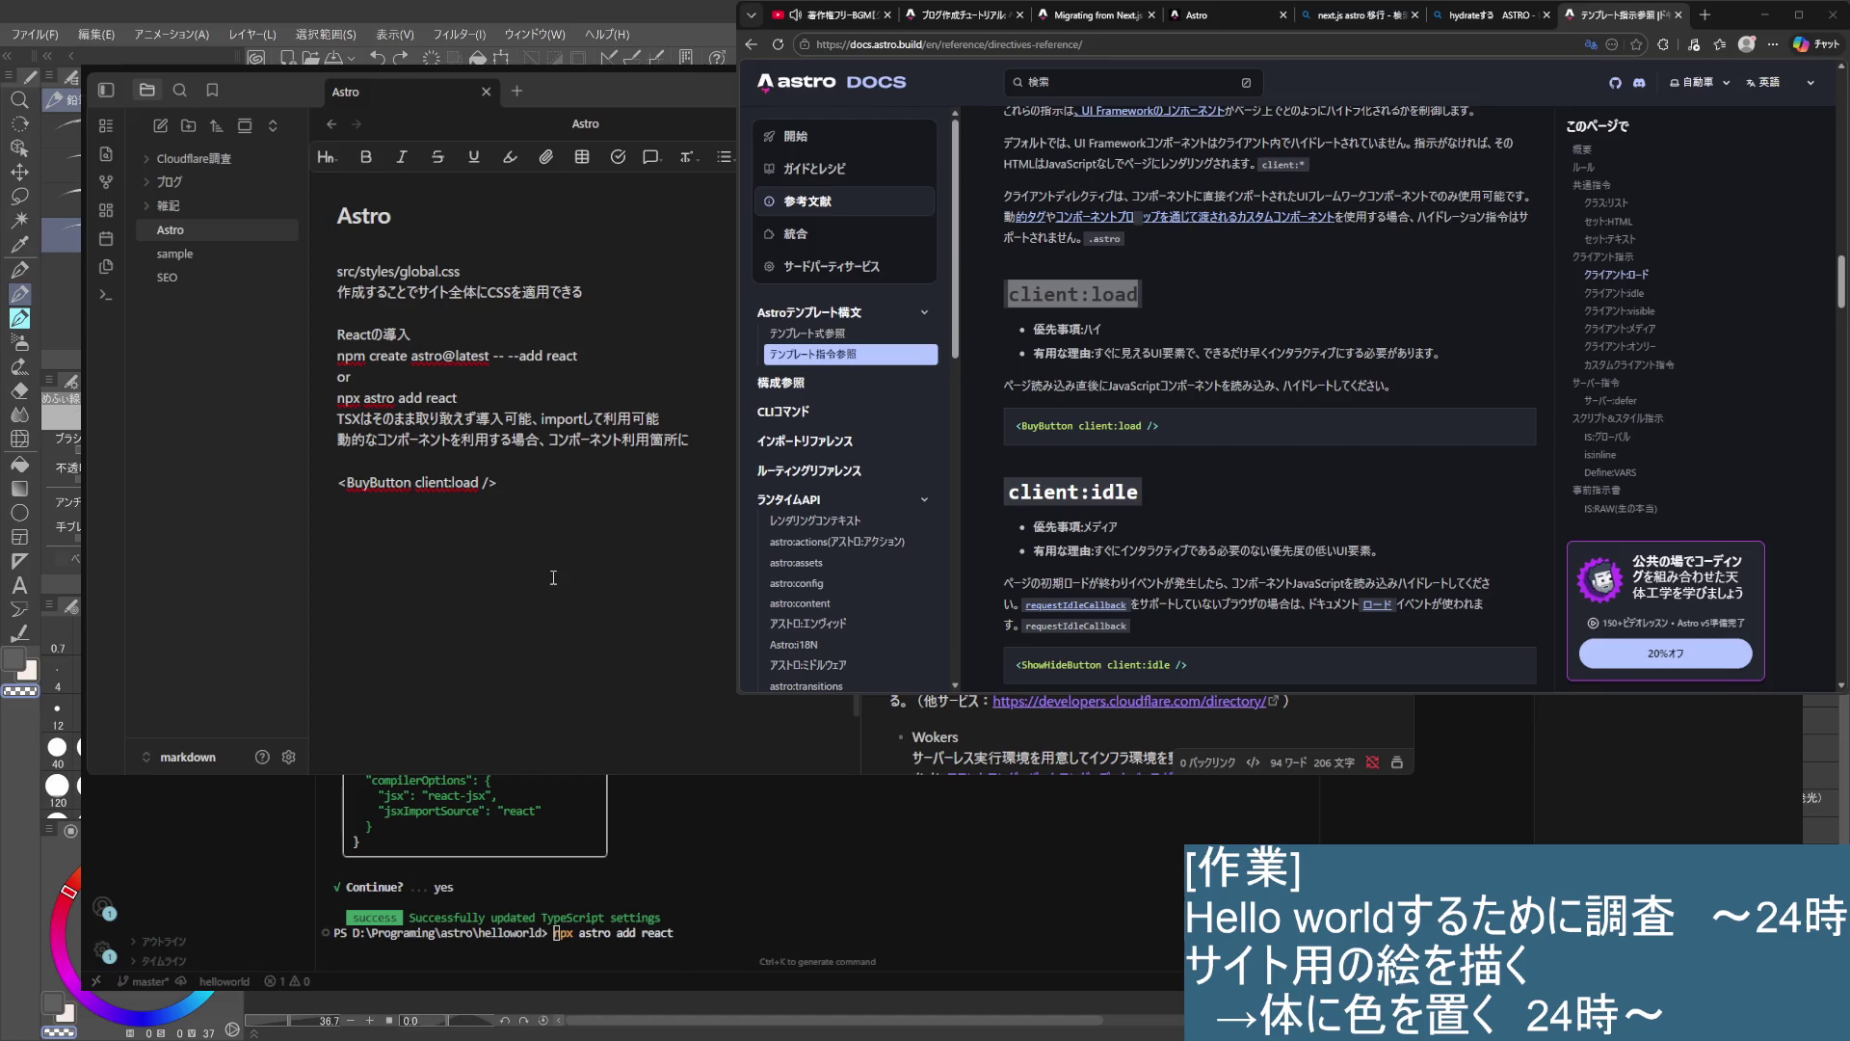
pyautogui.scroll(1, 1253, 416)
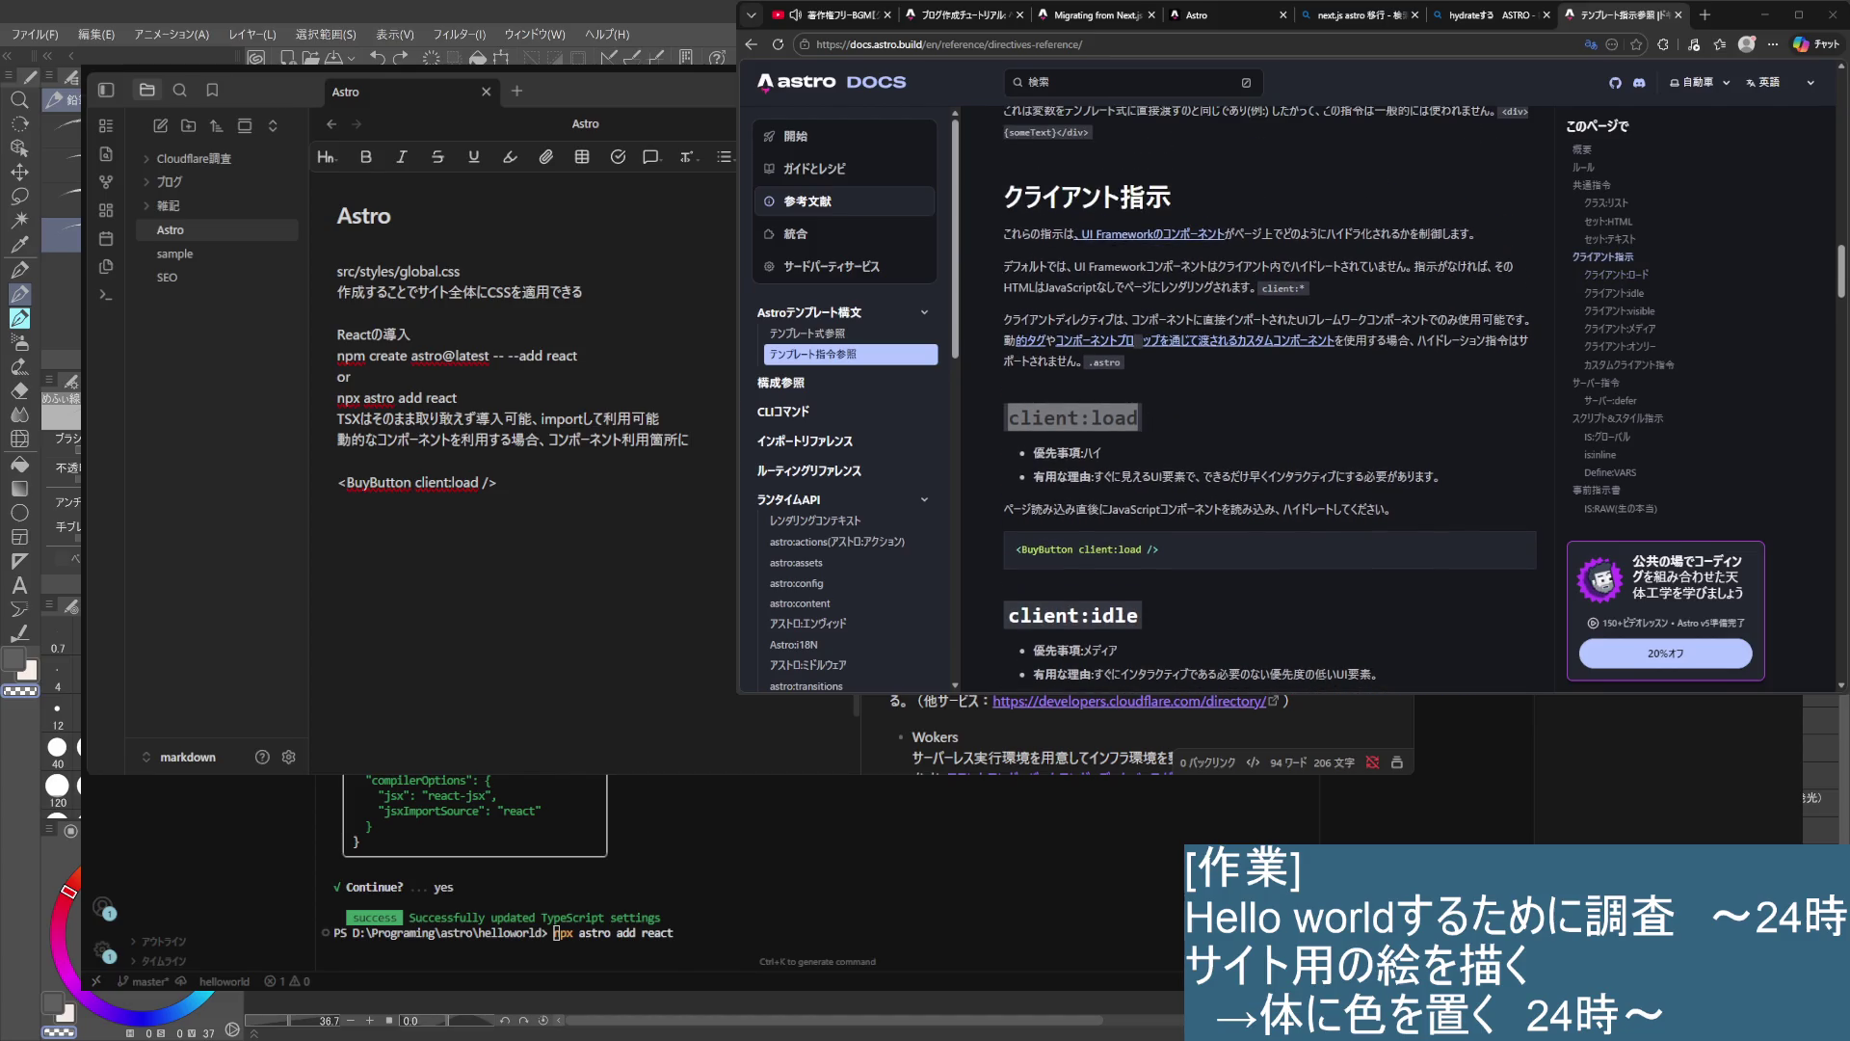
pyautogui.scroll(-1, 1156, 417)
pyautogui.scroll(-1, 1157, 416)
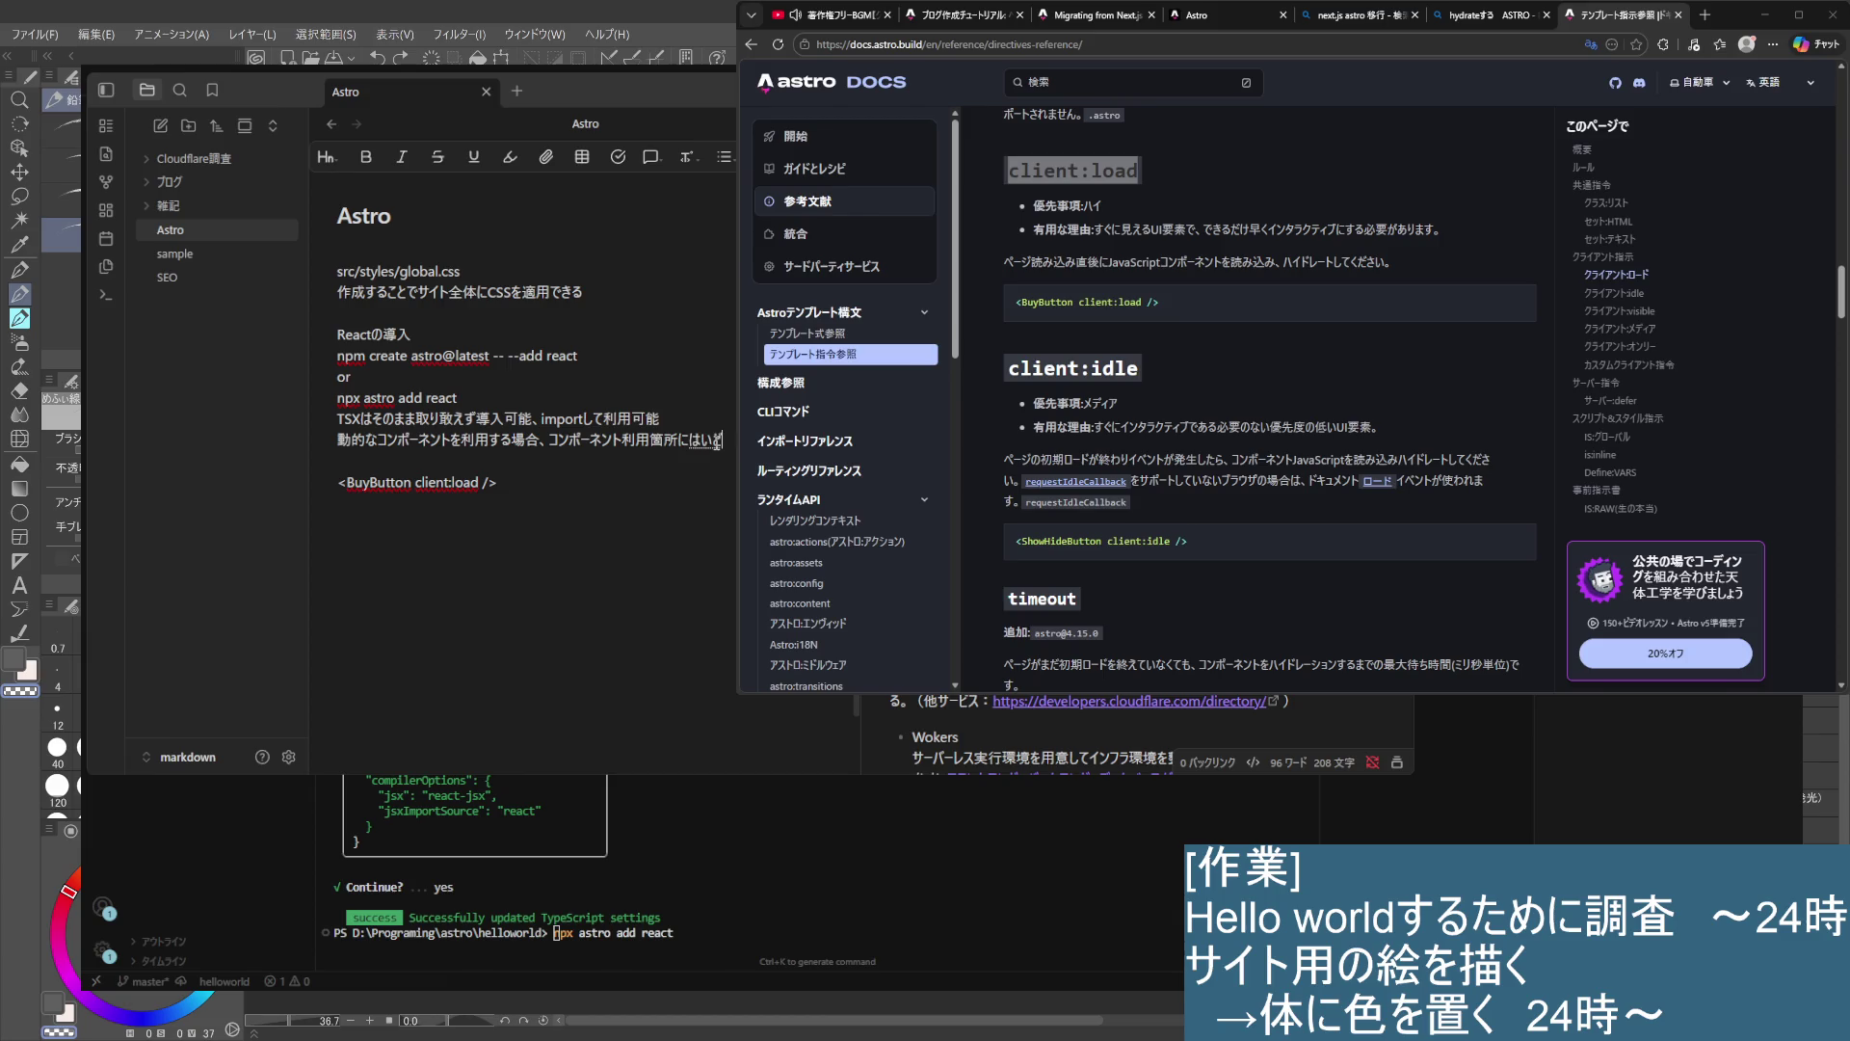
# - Continue the note's sentence with ハイドレーションはいずれ, then return to the docs window
pyautogui.write('ハイドレーションはいずれ')
pyautogui.press('space')
pyautogui.scroll(2, 1253, 375)
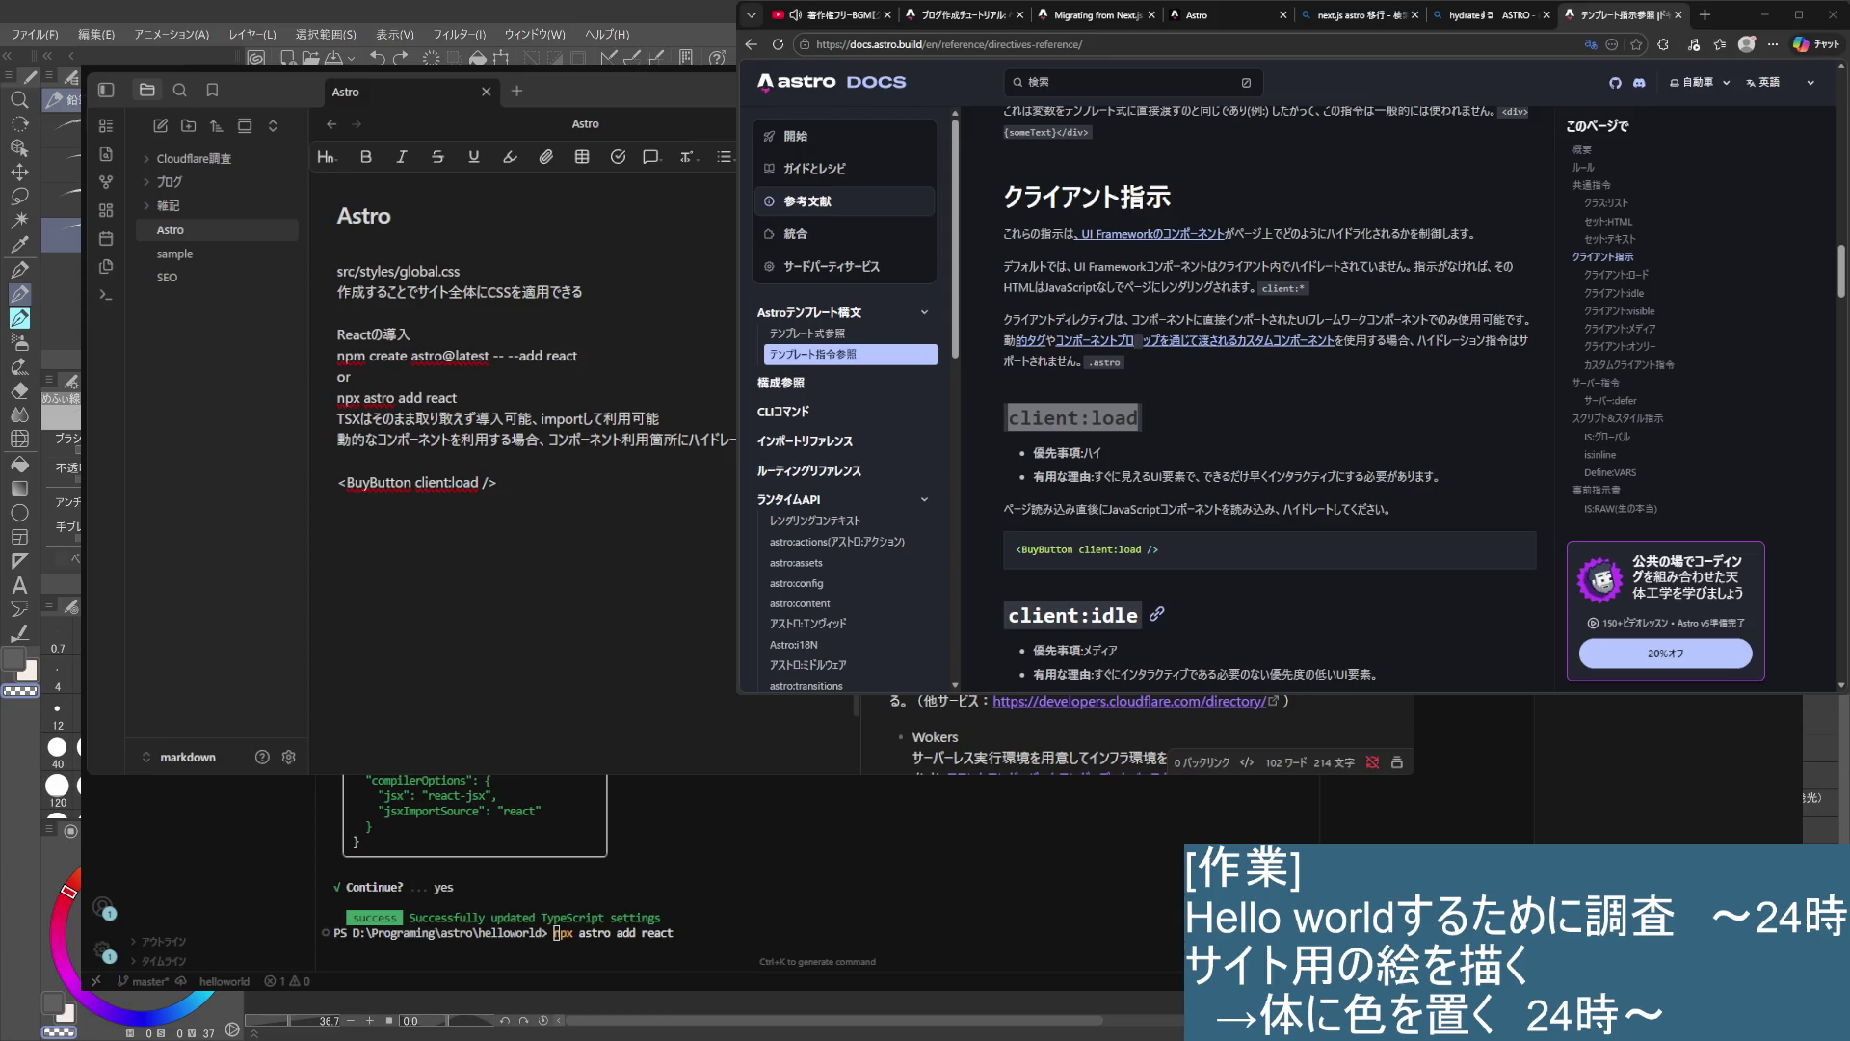
pyautogui.scroll(-1, 1253, 405)
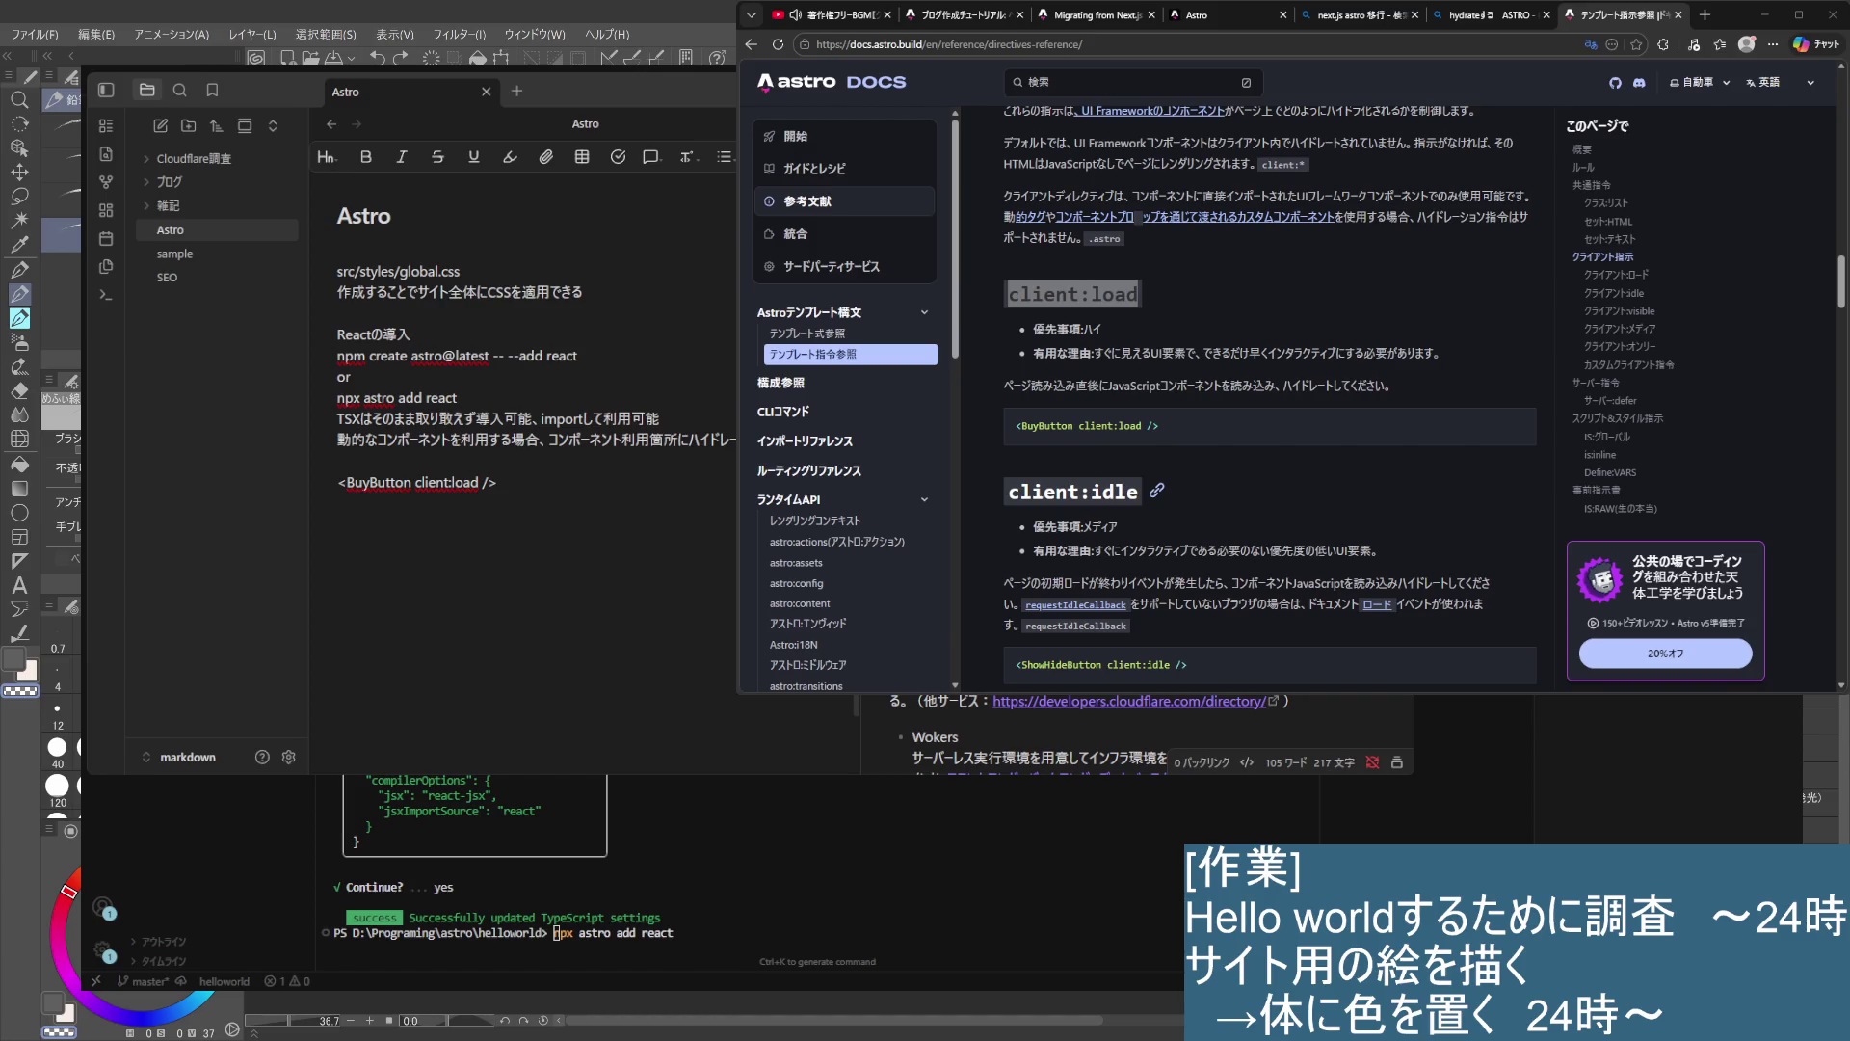
pyautogui.click(1591, 45)
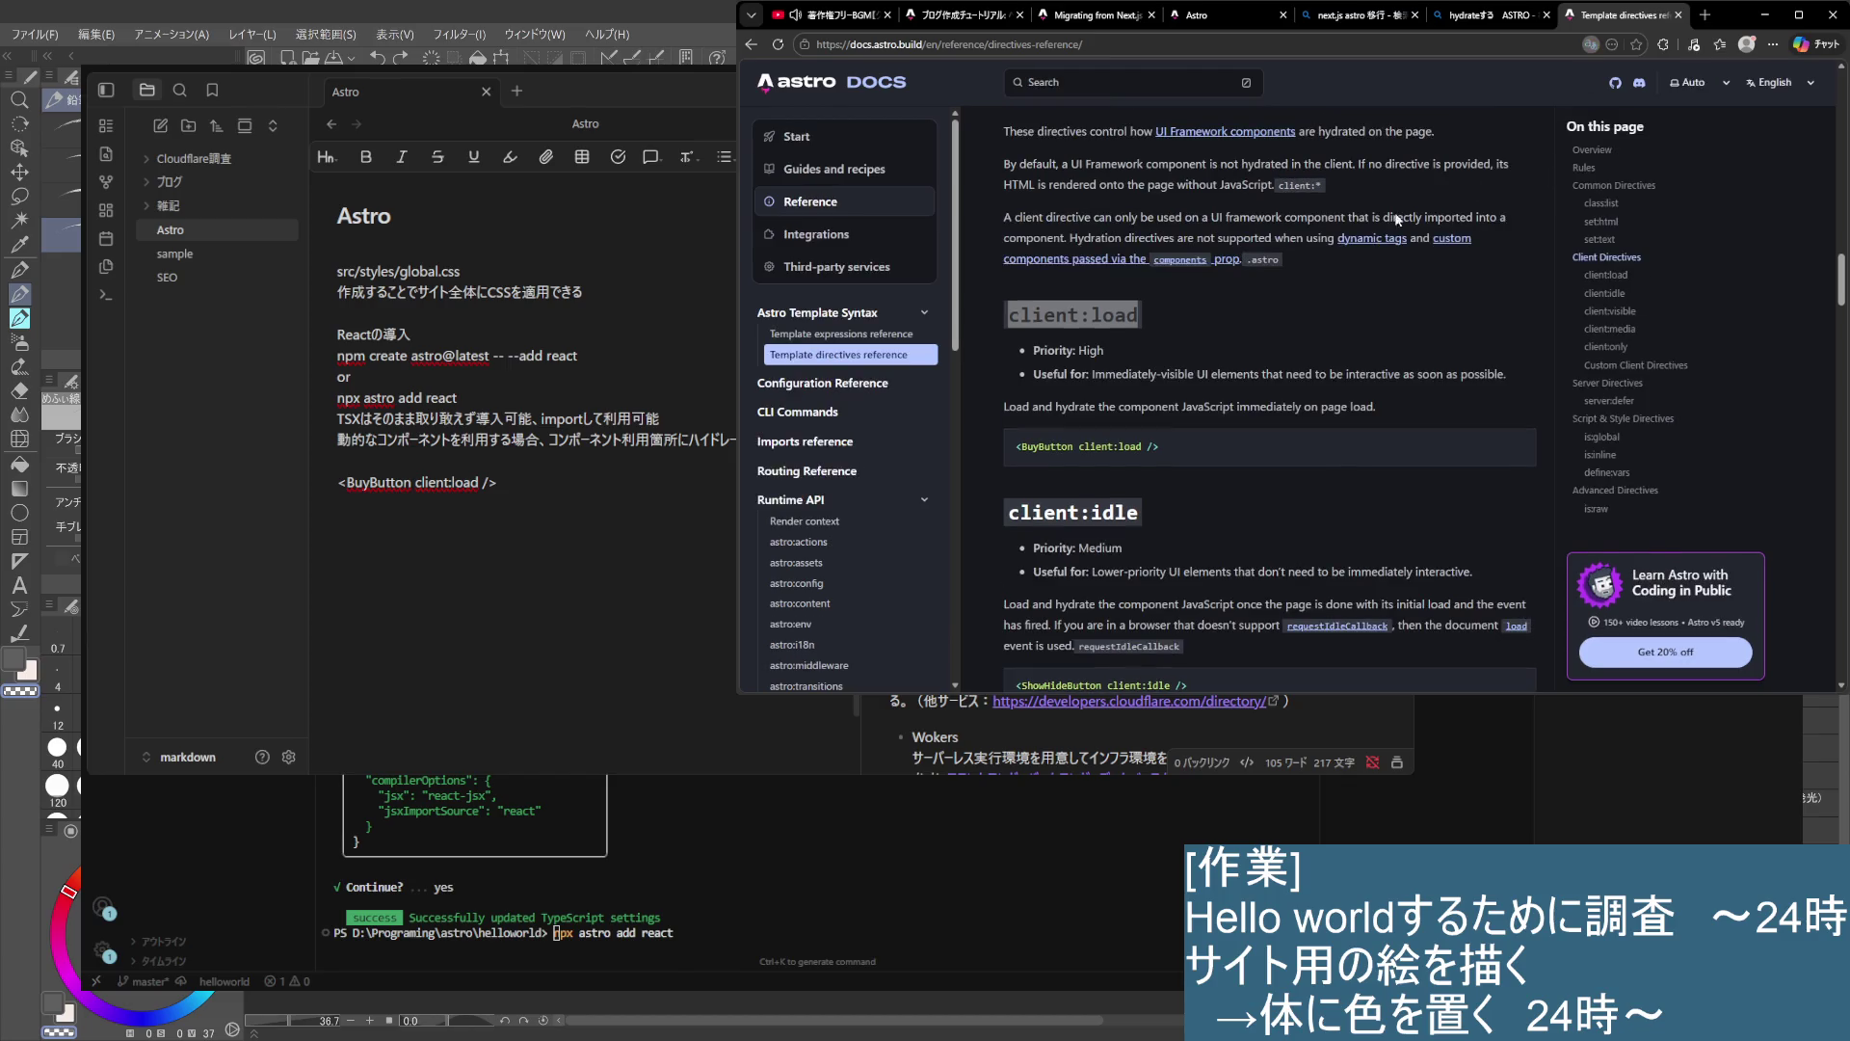
# - Copy 'Directives' from the Client Directives heading and paste it on a new note line
pyautogui.scroll(1, 1110, 357)
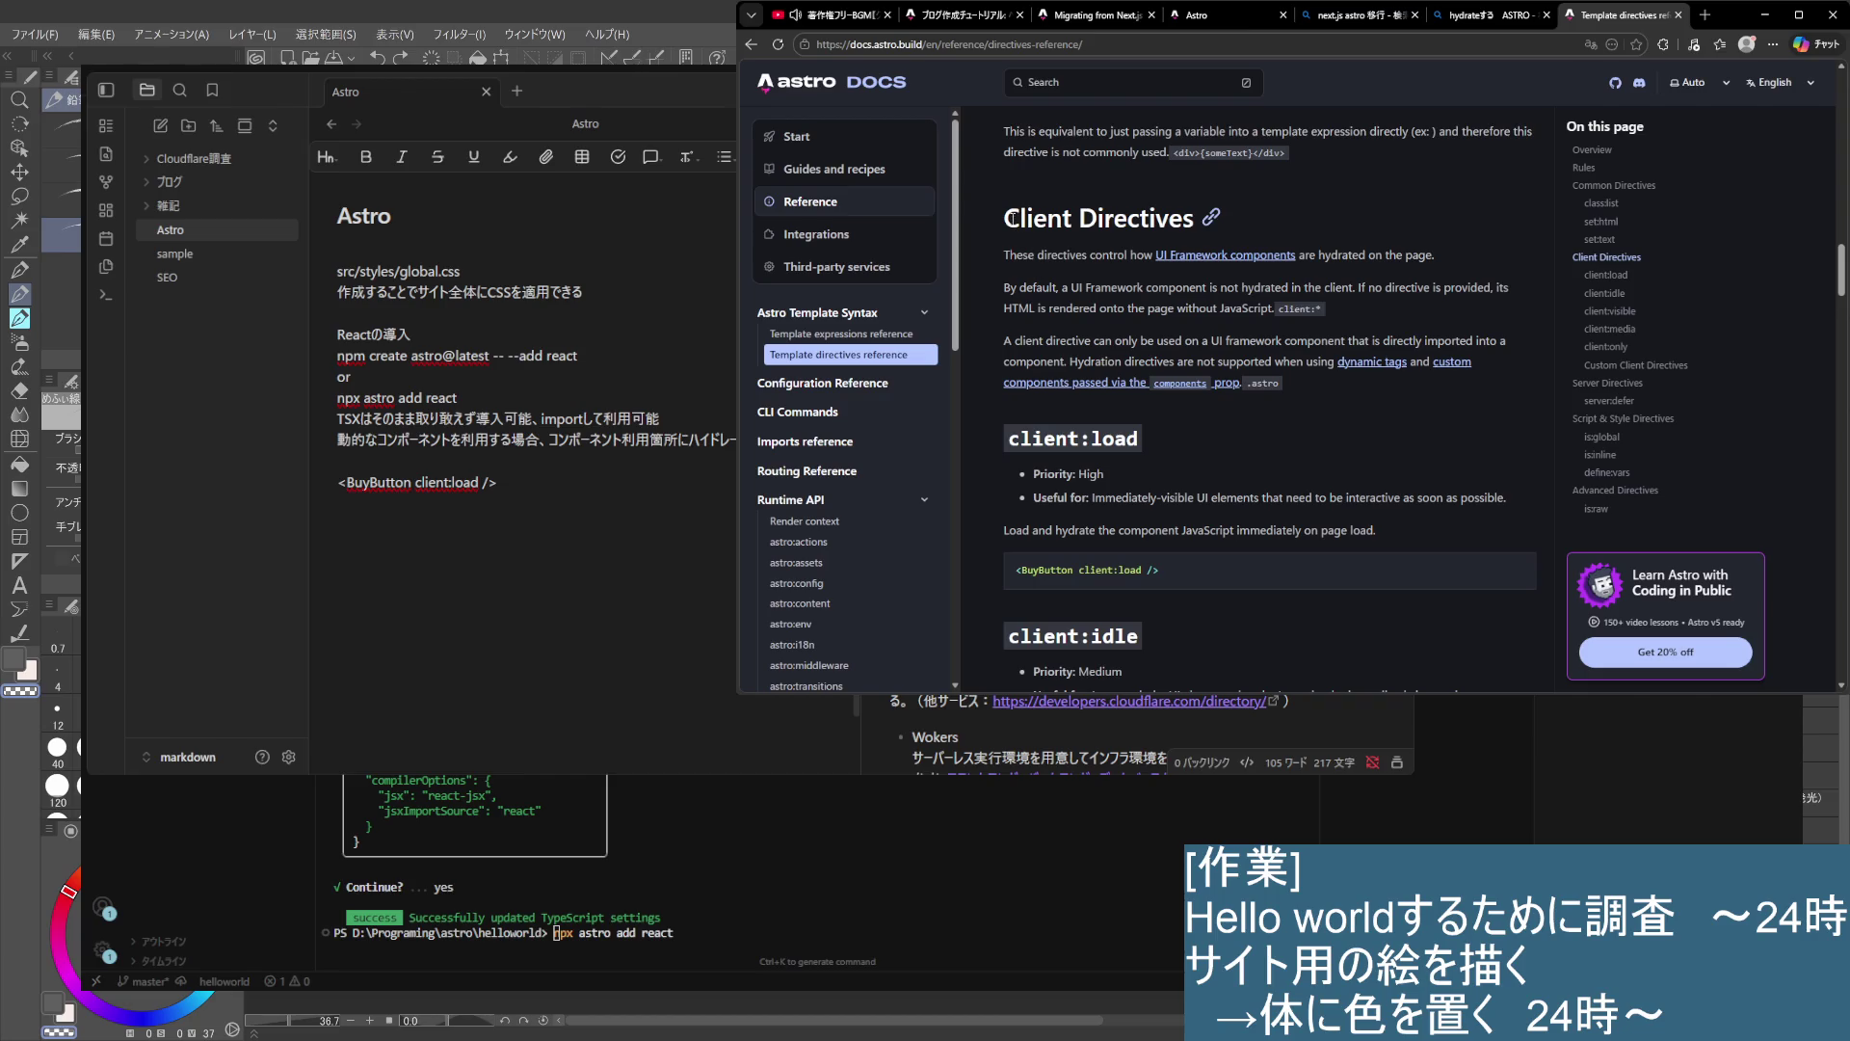
pyautogui.moveTo(1011, 218); pyautogui.dragTo(1084, 221)
pyautogui.doubleClick(1143, 225)
pyautogui.hotkey('ctrl', 'c')
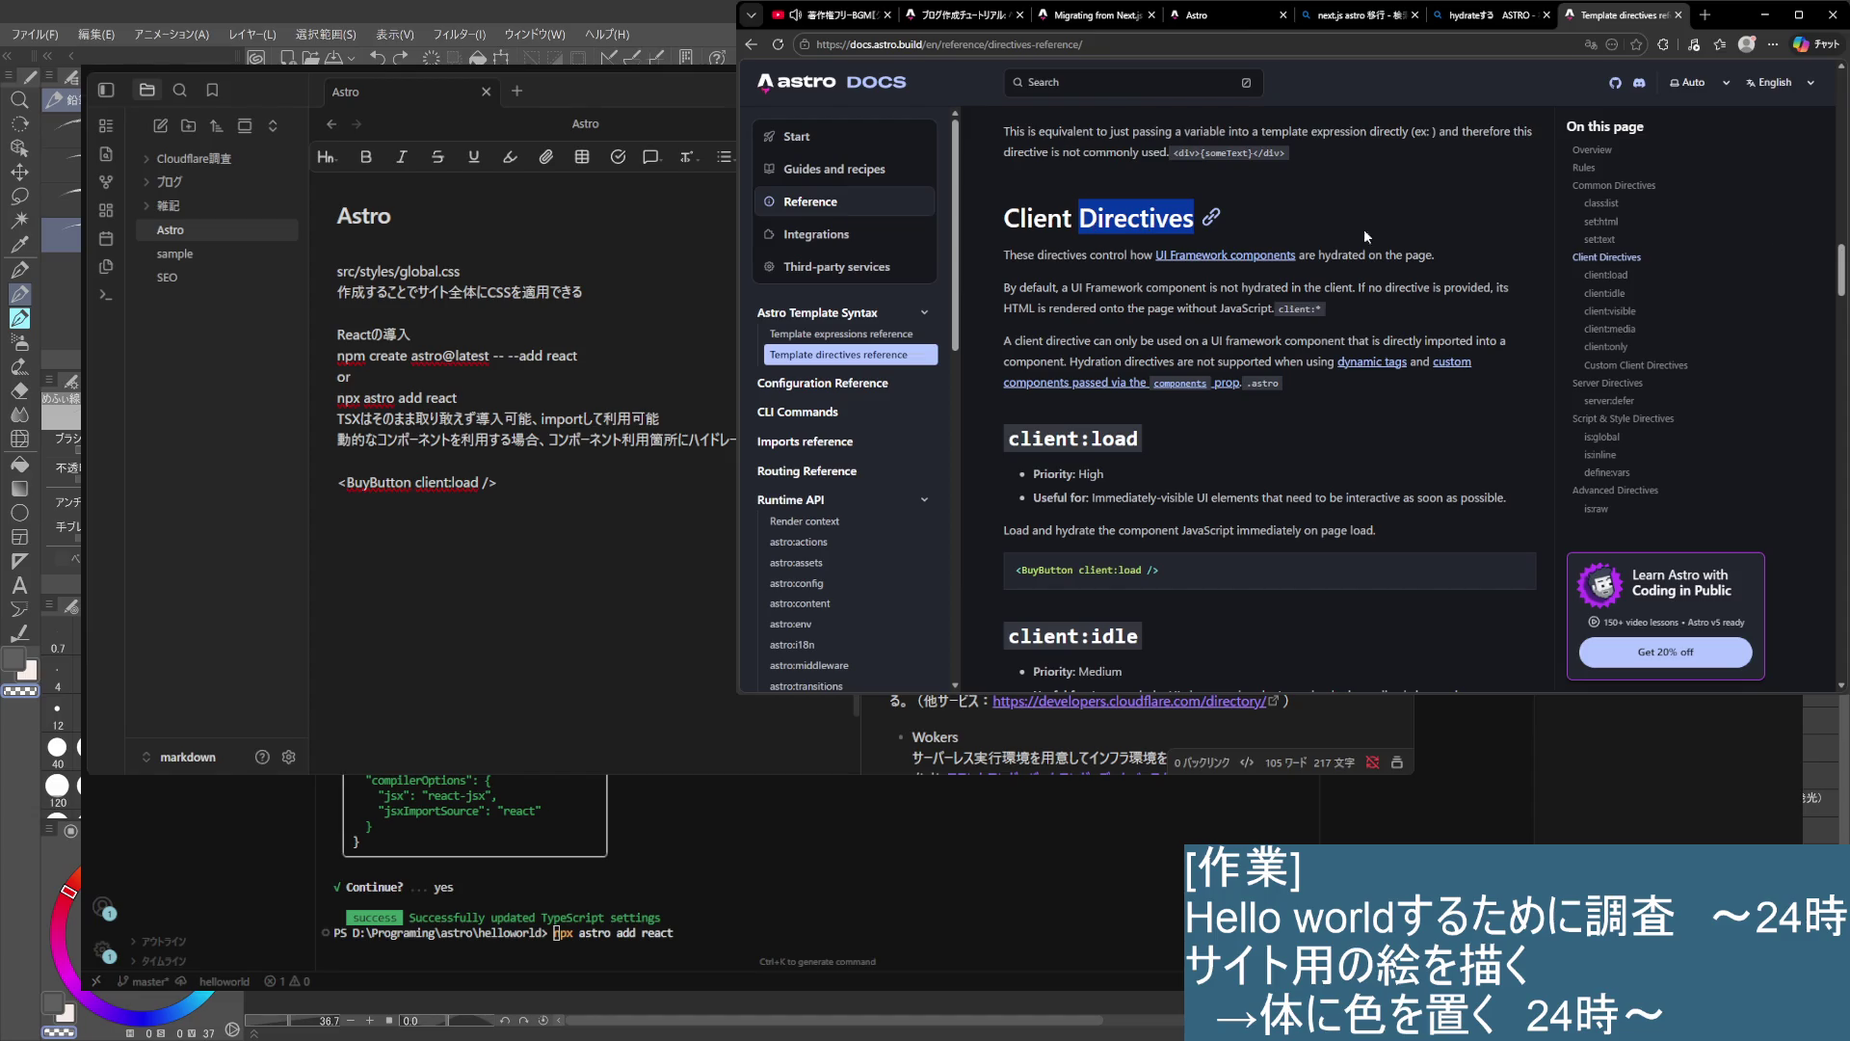
pyautogui.hotkey('alt', 'Tab')
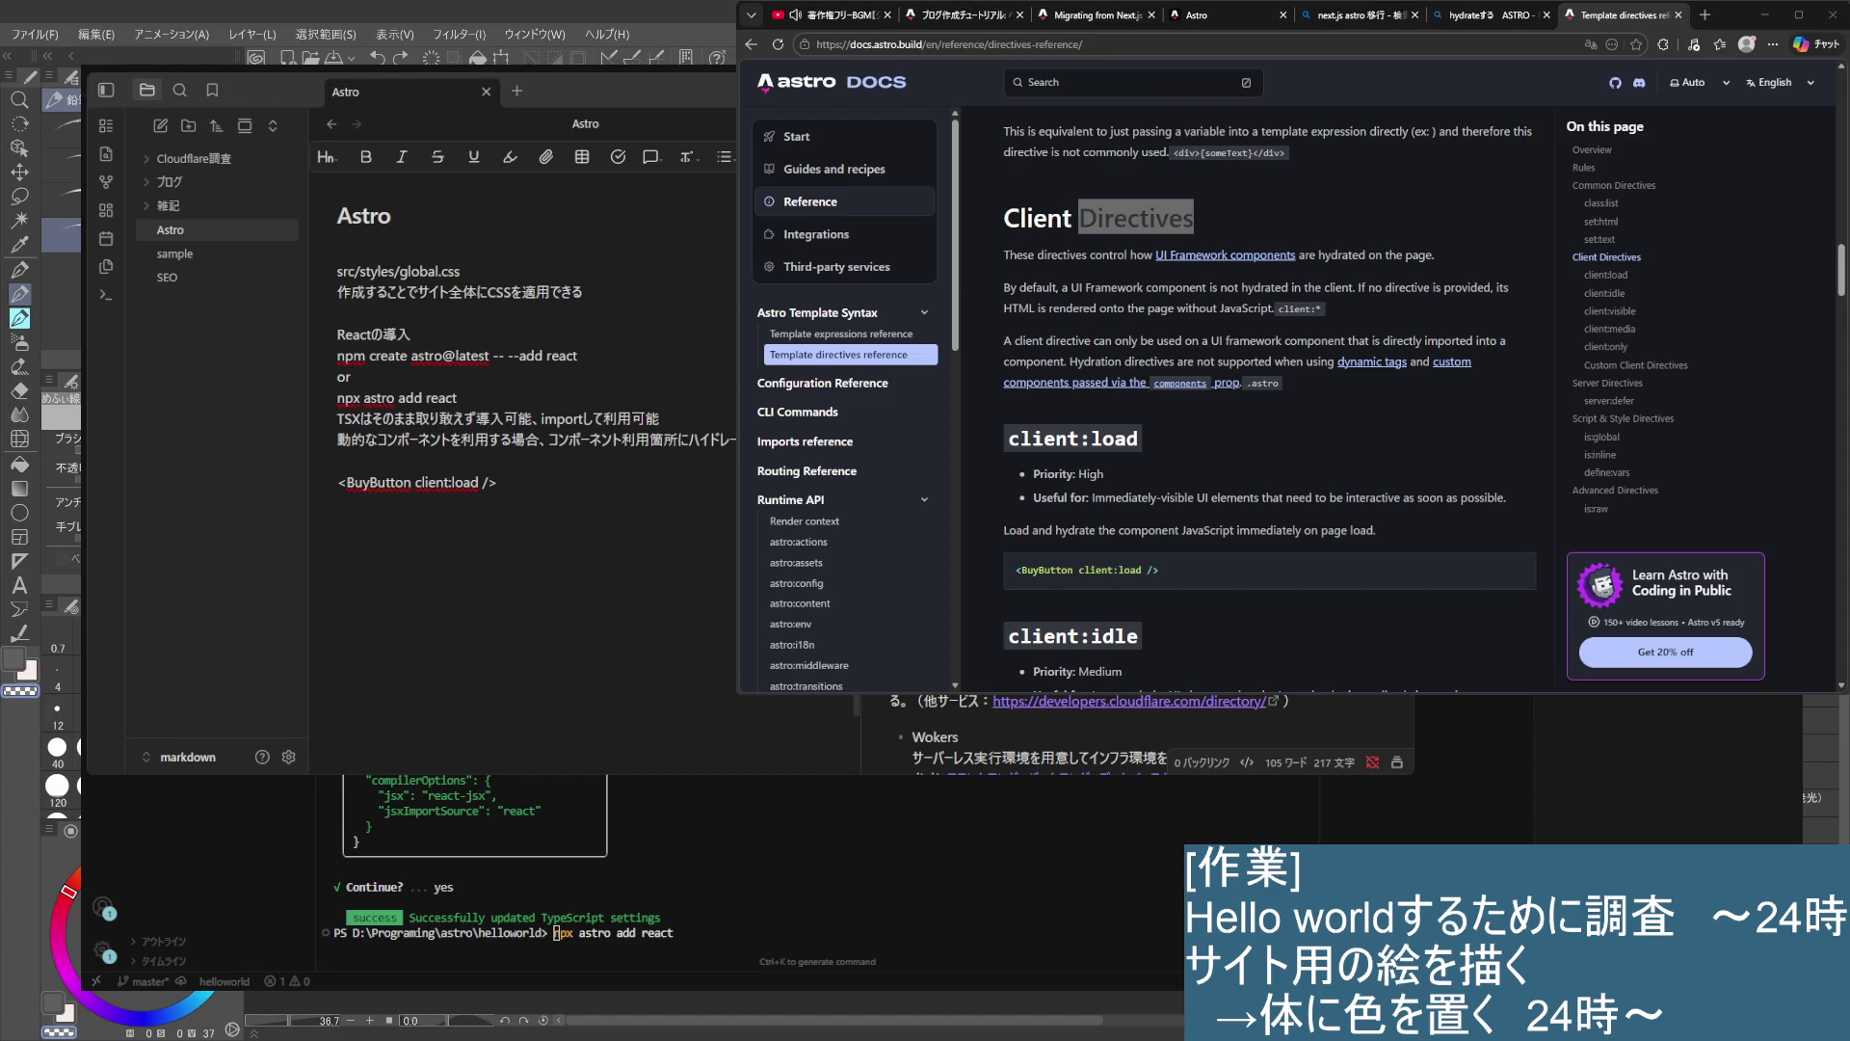
pyautogui.press('Return')
pyautogui.hotkey('ctrl', 'v')
pyautogui.press('BackSpace')
pyautogui.press('BackSpace')
pyautogui.press('BackSpace')
pyautogui.press('BackSpace')
pyautogui.press('BackSpace')
pyautogui.press('BackSpace')
pyautogui.press('BackSpace')
pyautogui.press('BackSpace')
pyautogui.press('BackSpace')
pyautogui.press('Return')
pyautogui.hotkey('ctrl', 'v')
# - Complete the line as Directivesを指定する and prefix the BuyButton example with 例）
pyautogui.write('を')
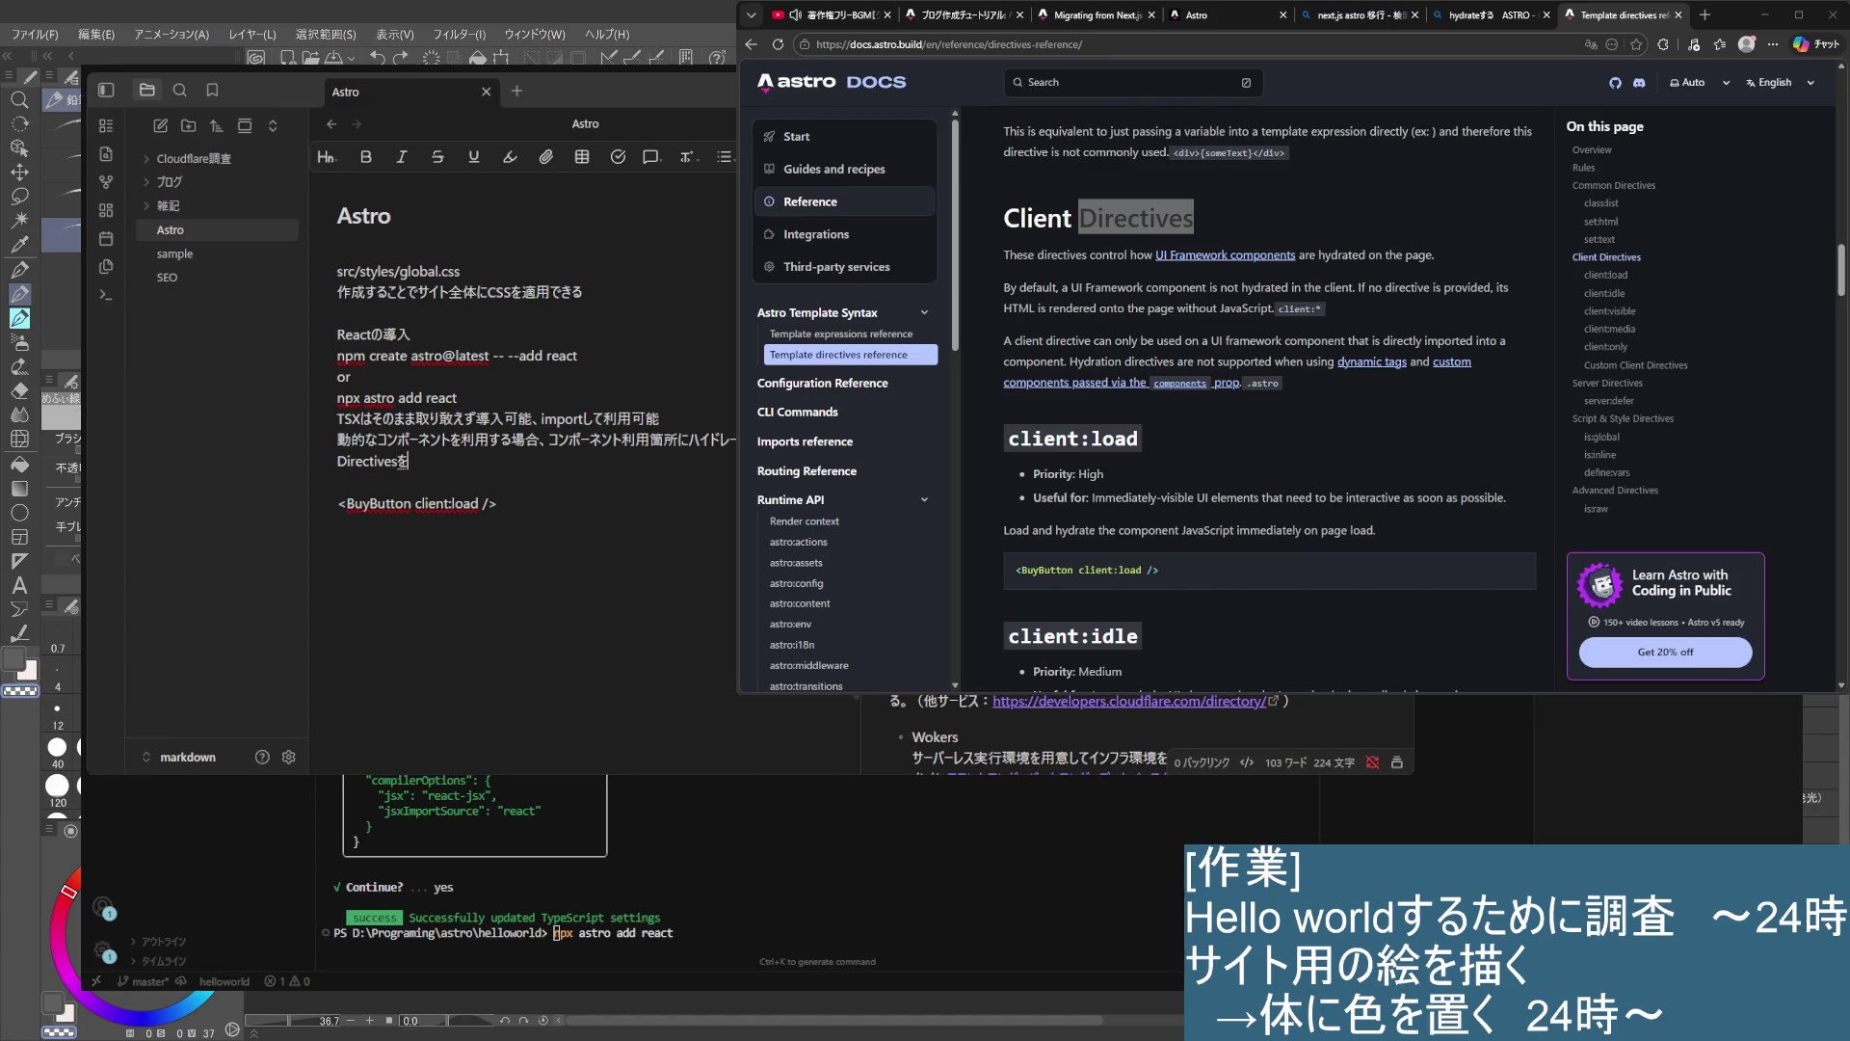
pyautogui.write('してい')
pyautogui.write('する')
pyautogui.press('space')
pyautogui.press('Return')
pyautogui.click(337, 504)
pyautogui.write('例')
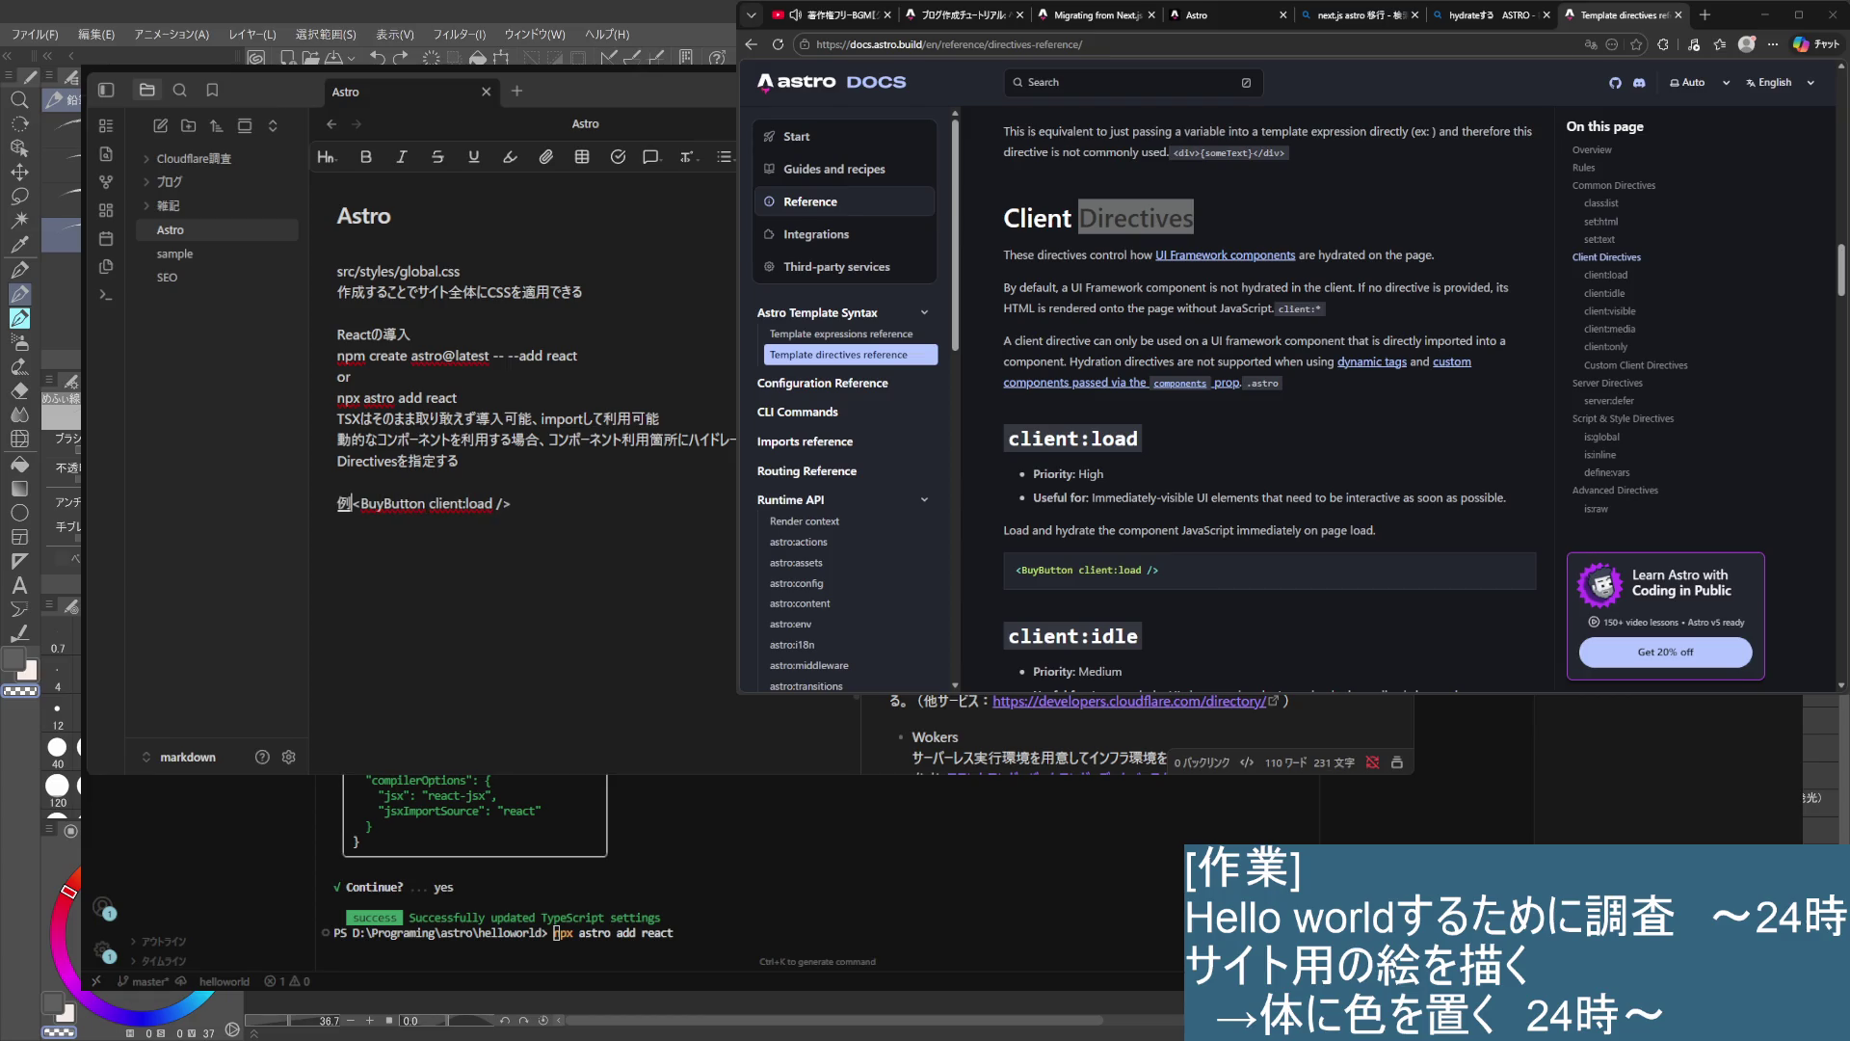
pyautogui.write('）')
pyautogui.press('BackSpace')
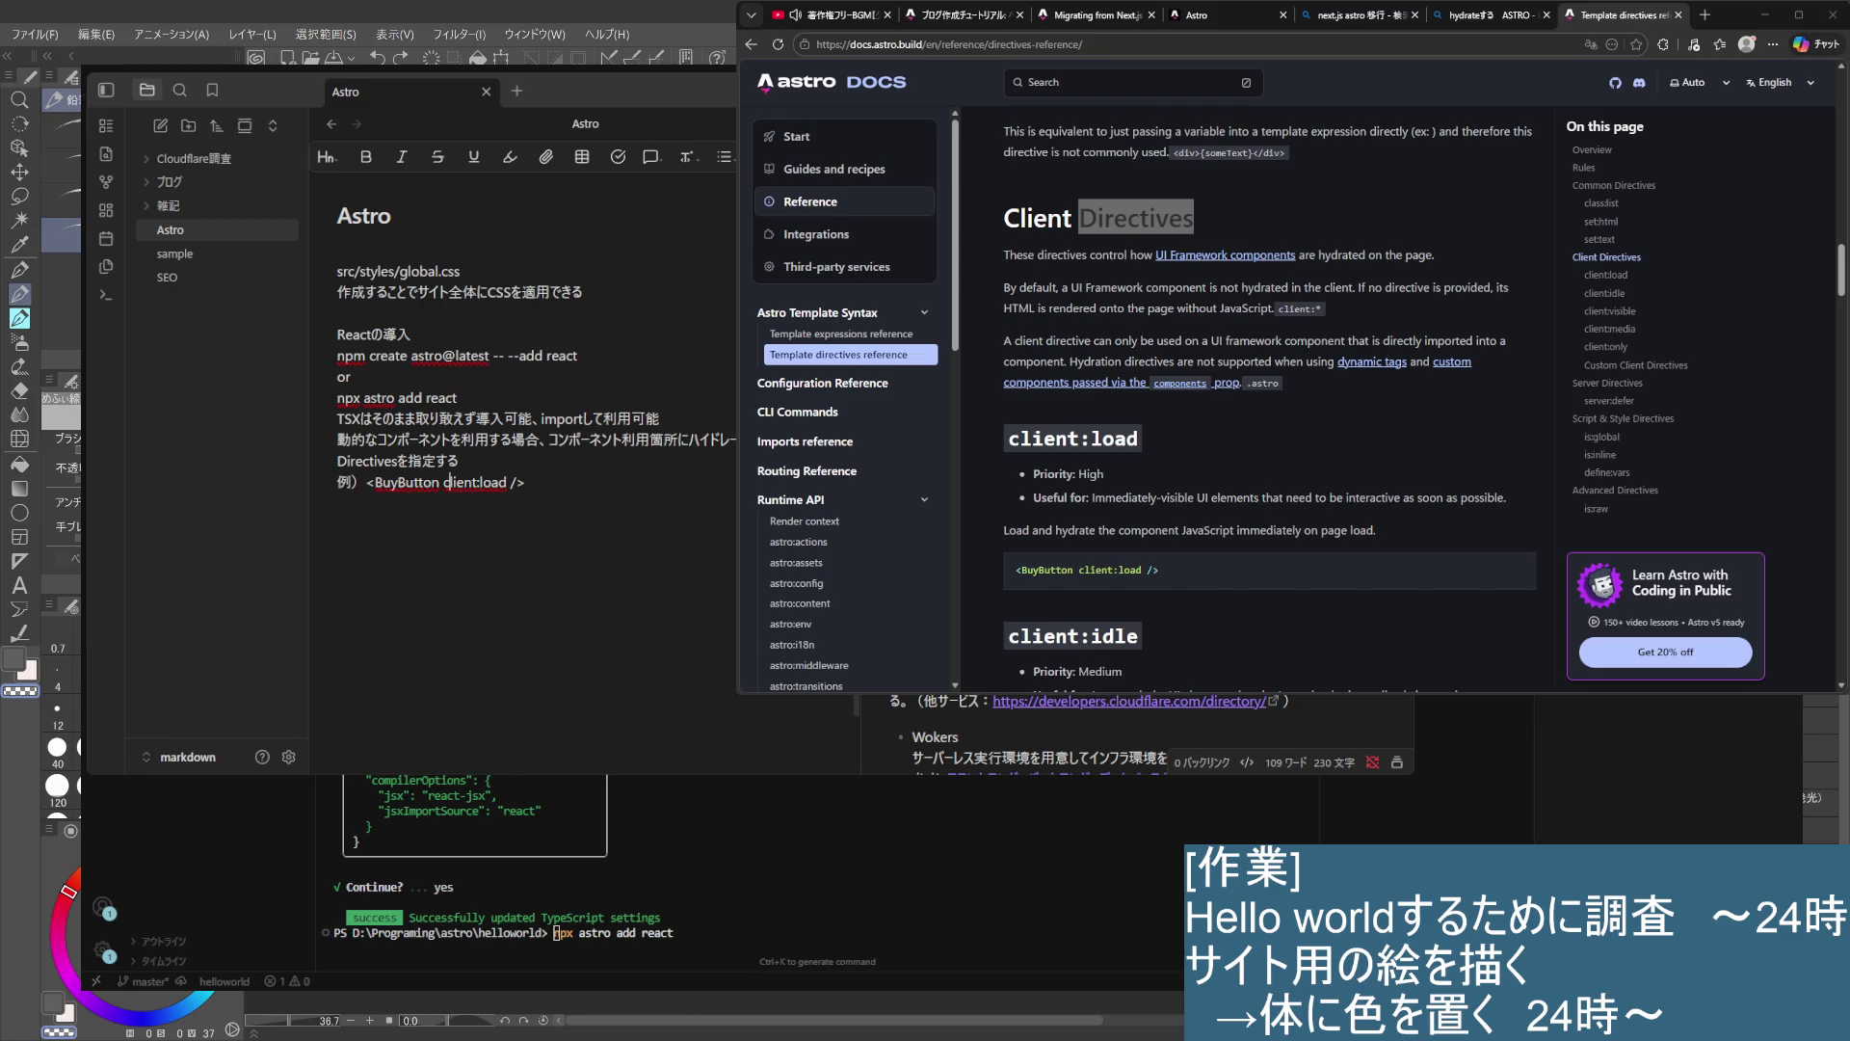
# - Rename BuyButton to Counter in the example, giving <Counter client:load />
pyautogui.moveTo(440, 482); pyautogui.dragTo(374, 482)
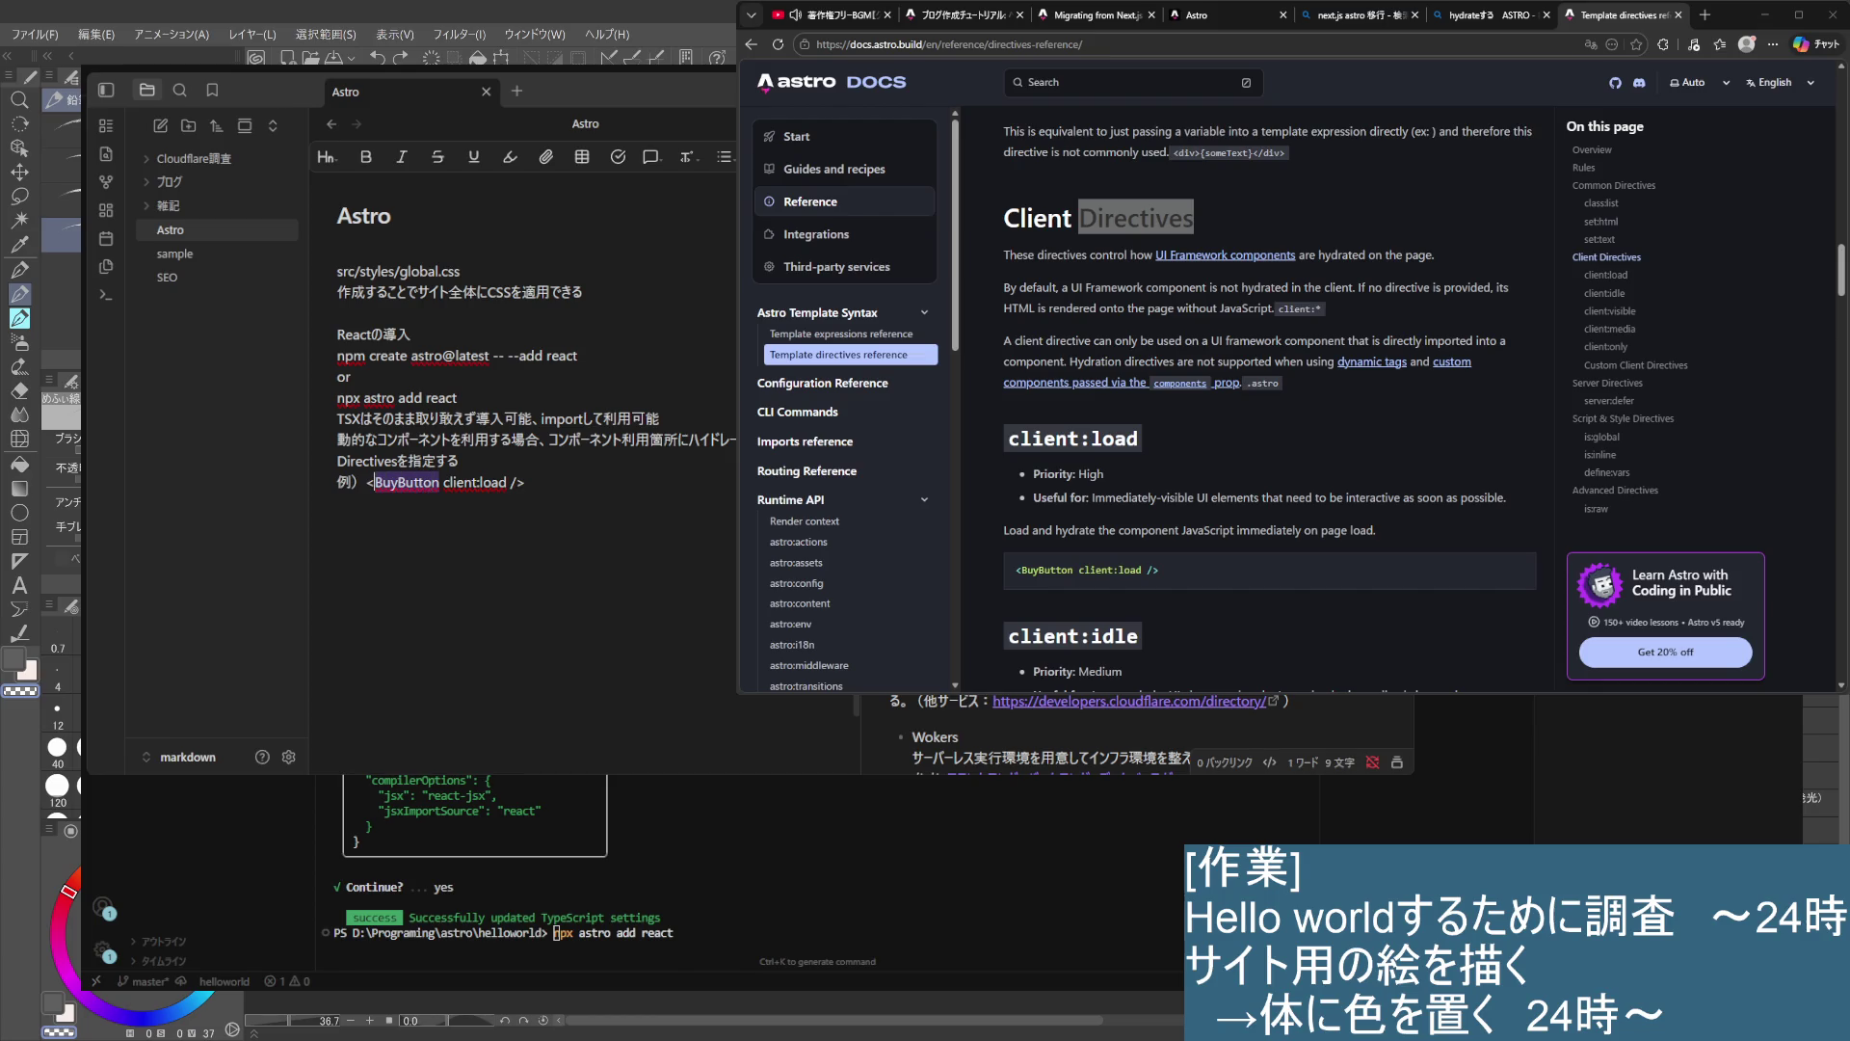
pyautogui.write('Counter')
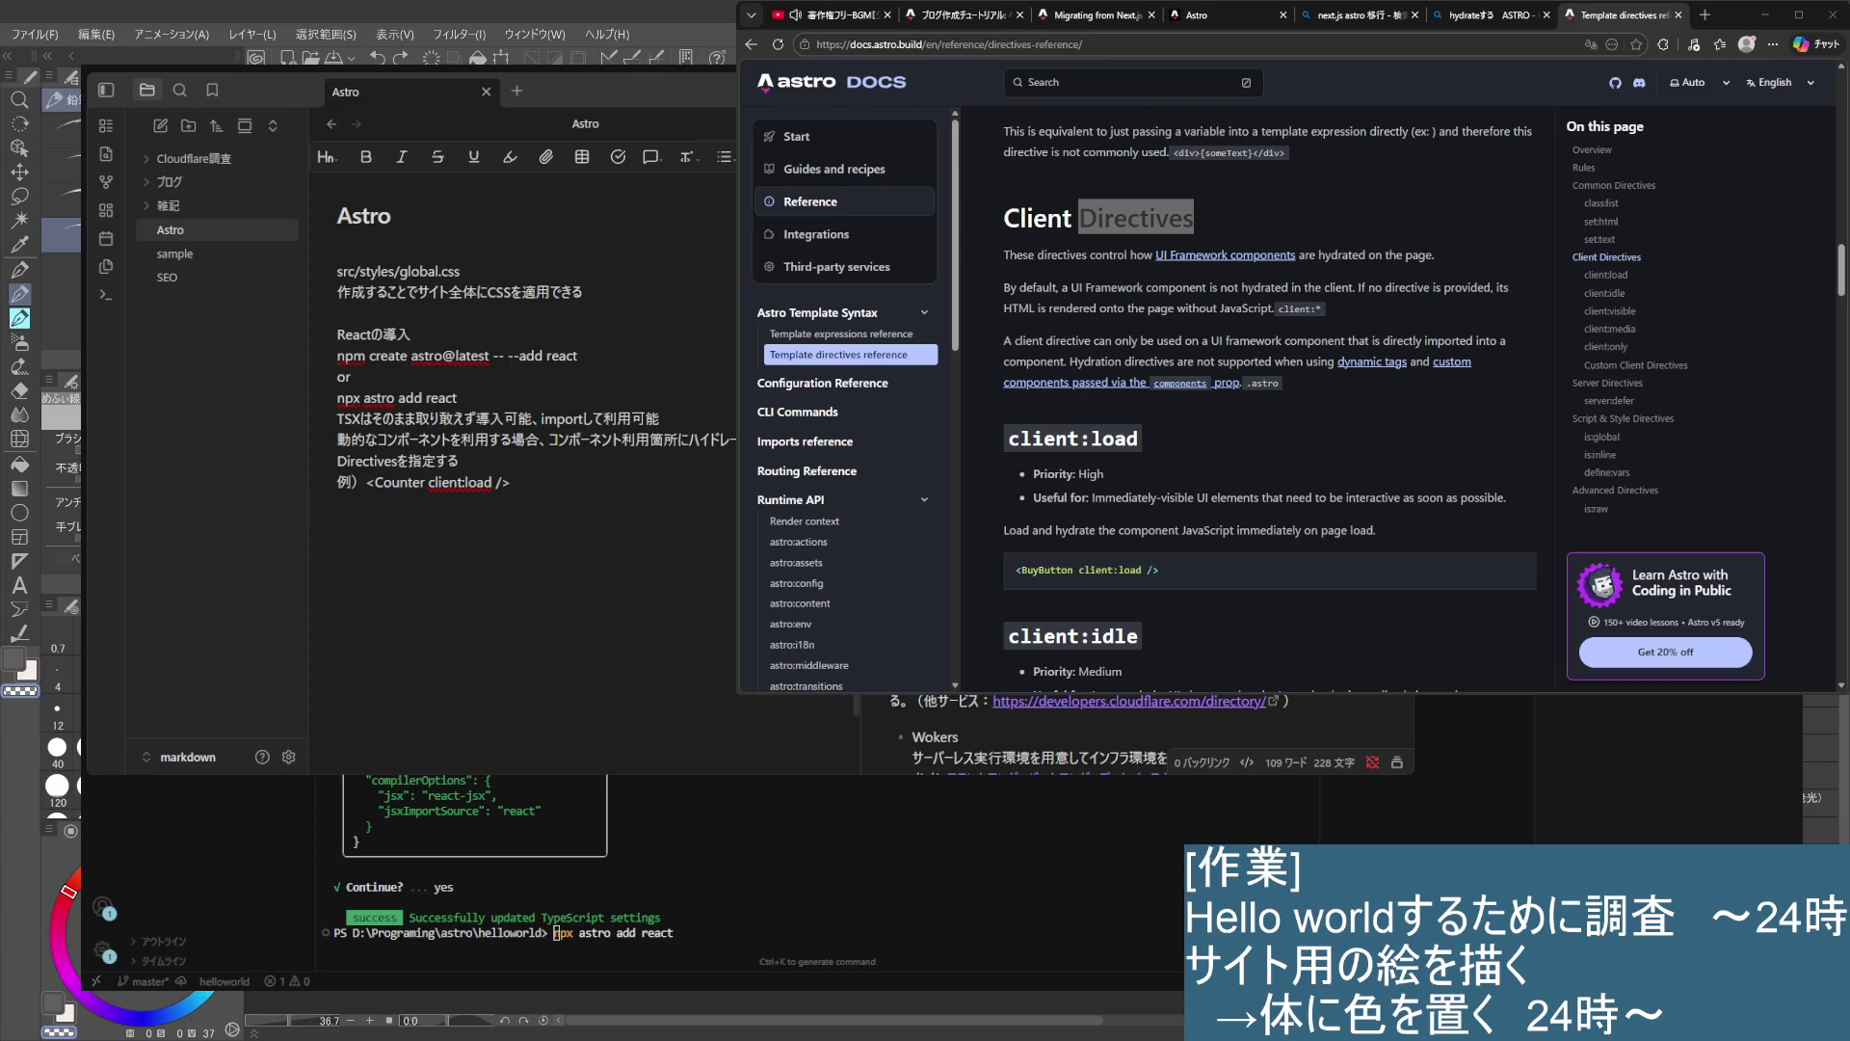
pyautogui.scroll(-5, 1270, 400)
pyautogui.scroll(5, 1270, 400)
pyautogui.scroll(2, 1270, 400)
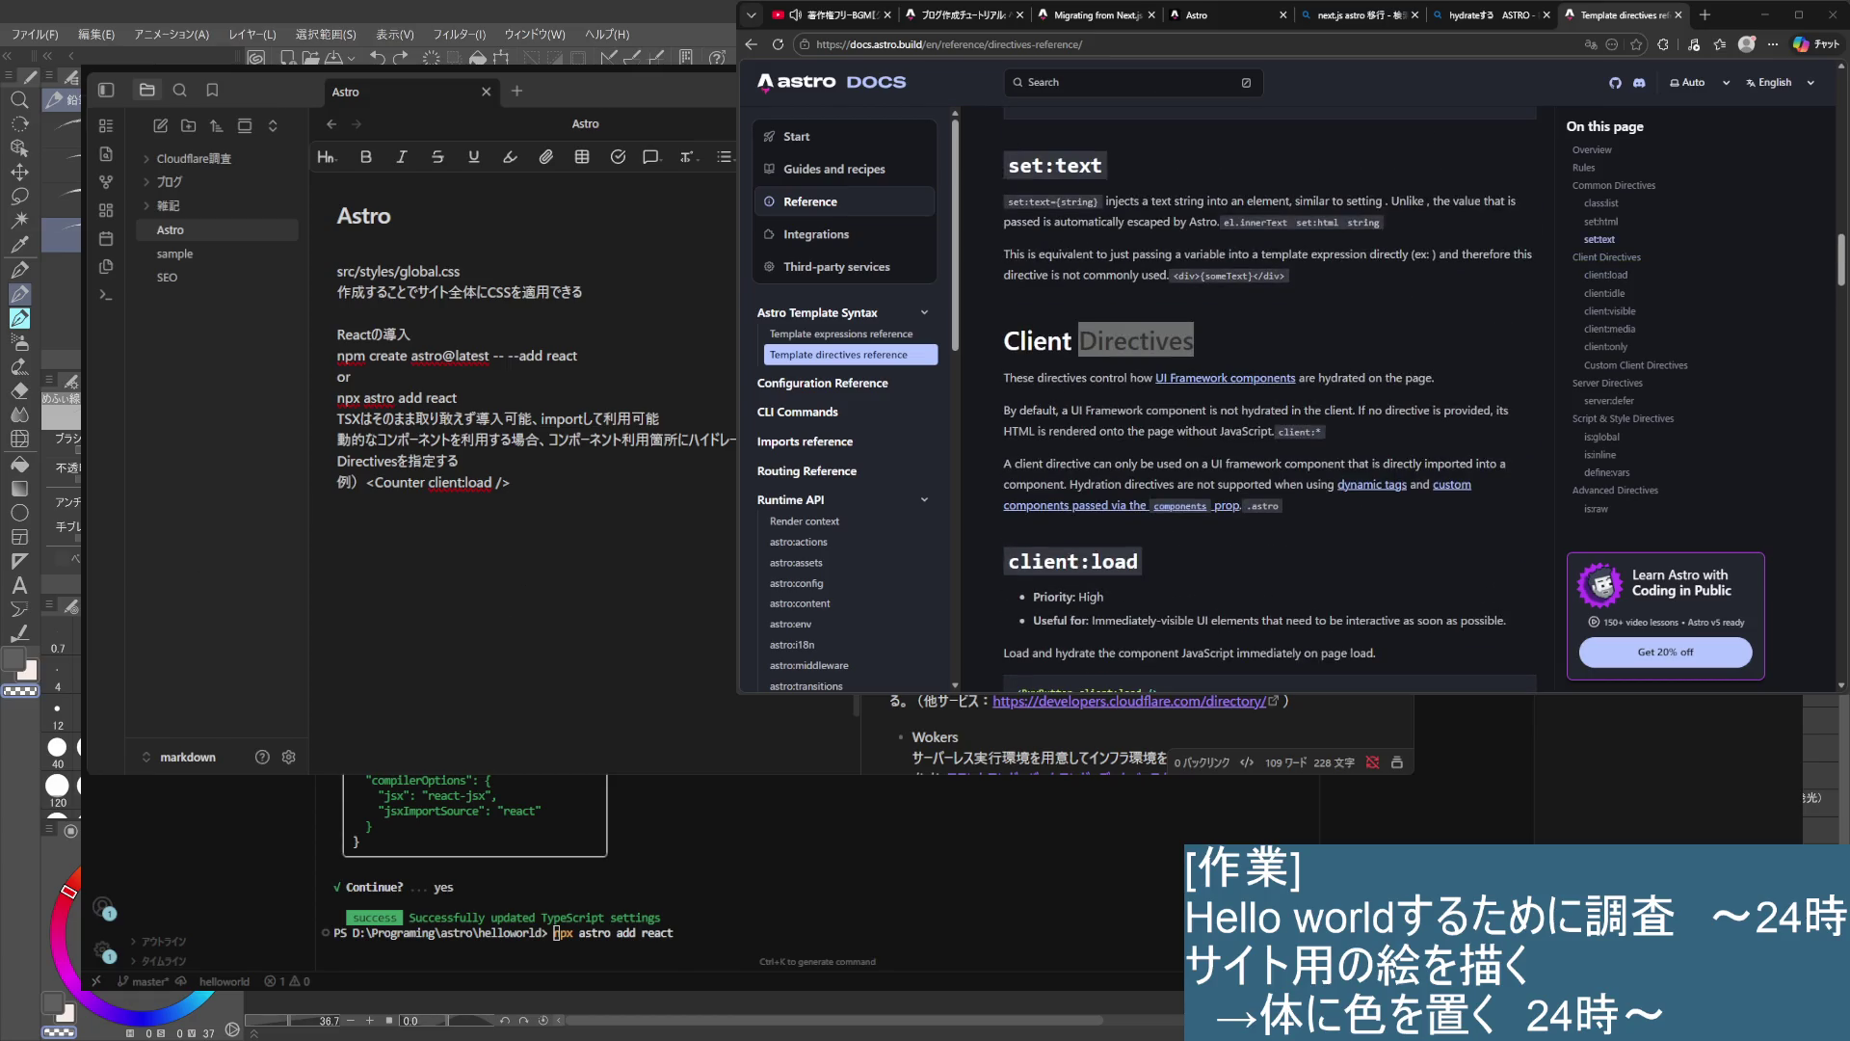
# - Add the line 他にもいろんなタグがある below the example
pyautogui.click(588, 505)
pyautogui.press('Return')
pyautogui.write('他にもた b')
pyautogui.press('BackSpace')
pyautogui.write('くは')
pyautogui.press('space')
pyautogui.press('BackSpace')
pyautogui.press('BackSpace')
pyautogui.press('BackSpace')
pyautogui.press('BackSpace')
pyautogui.press('BackSpace')
pyautogui.press('BackSpace')
pyautogui.write('いかにも')
pyautogui.press('BackSpace')
pyautogui.press('BackSpace')
pyautogui.write('nimo')
pyautogui.press('space')
pyautogui.write('taguha')
pyautogui.press('space')
pyautogui.write('aru')
pyautogui.press('BackSpace')
pyautogui.press('BackSpace')
pyautogui.press('BackSpace')
pyautogui.press('BackSpace')
pyautogui.press('BackSpace')
pyautogui.press('BackSpace')
pyautogui.press('BackSpace')
pyautogui.press('BackSpace')
pyautogui.press('BackSpace')
pyautogui.write('他にも')
pyautogui.write('いろんなたぐがある')
pyautogui.press('Return')
# - Paste the Astro Template directives docs URL into the note as a link
pyautogui.click(950, 45)
pyautogui.hotkey('ctrl', 'c')
pyautogui.click(457, 526)
pyautogui.hotkey('ctrl', 'v')
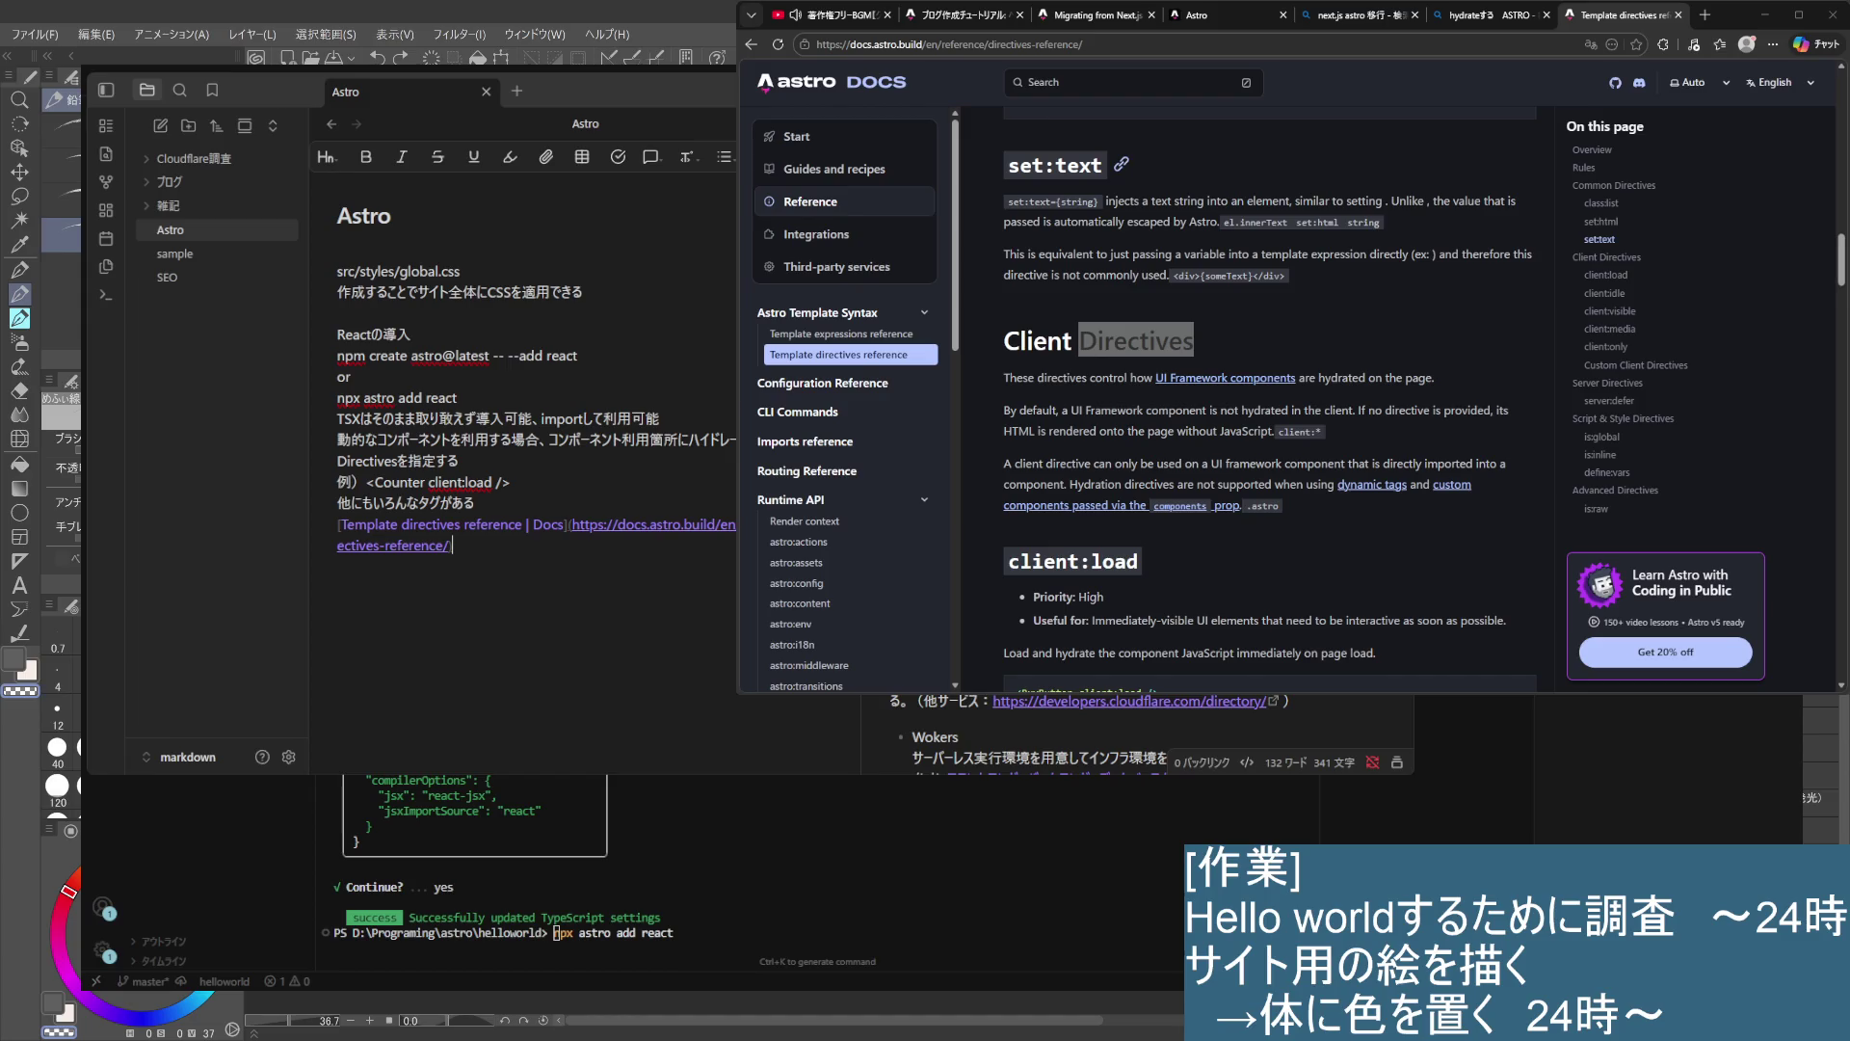
pyautogui.click(1315, 597)
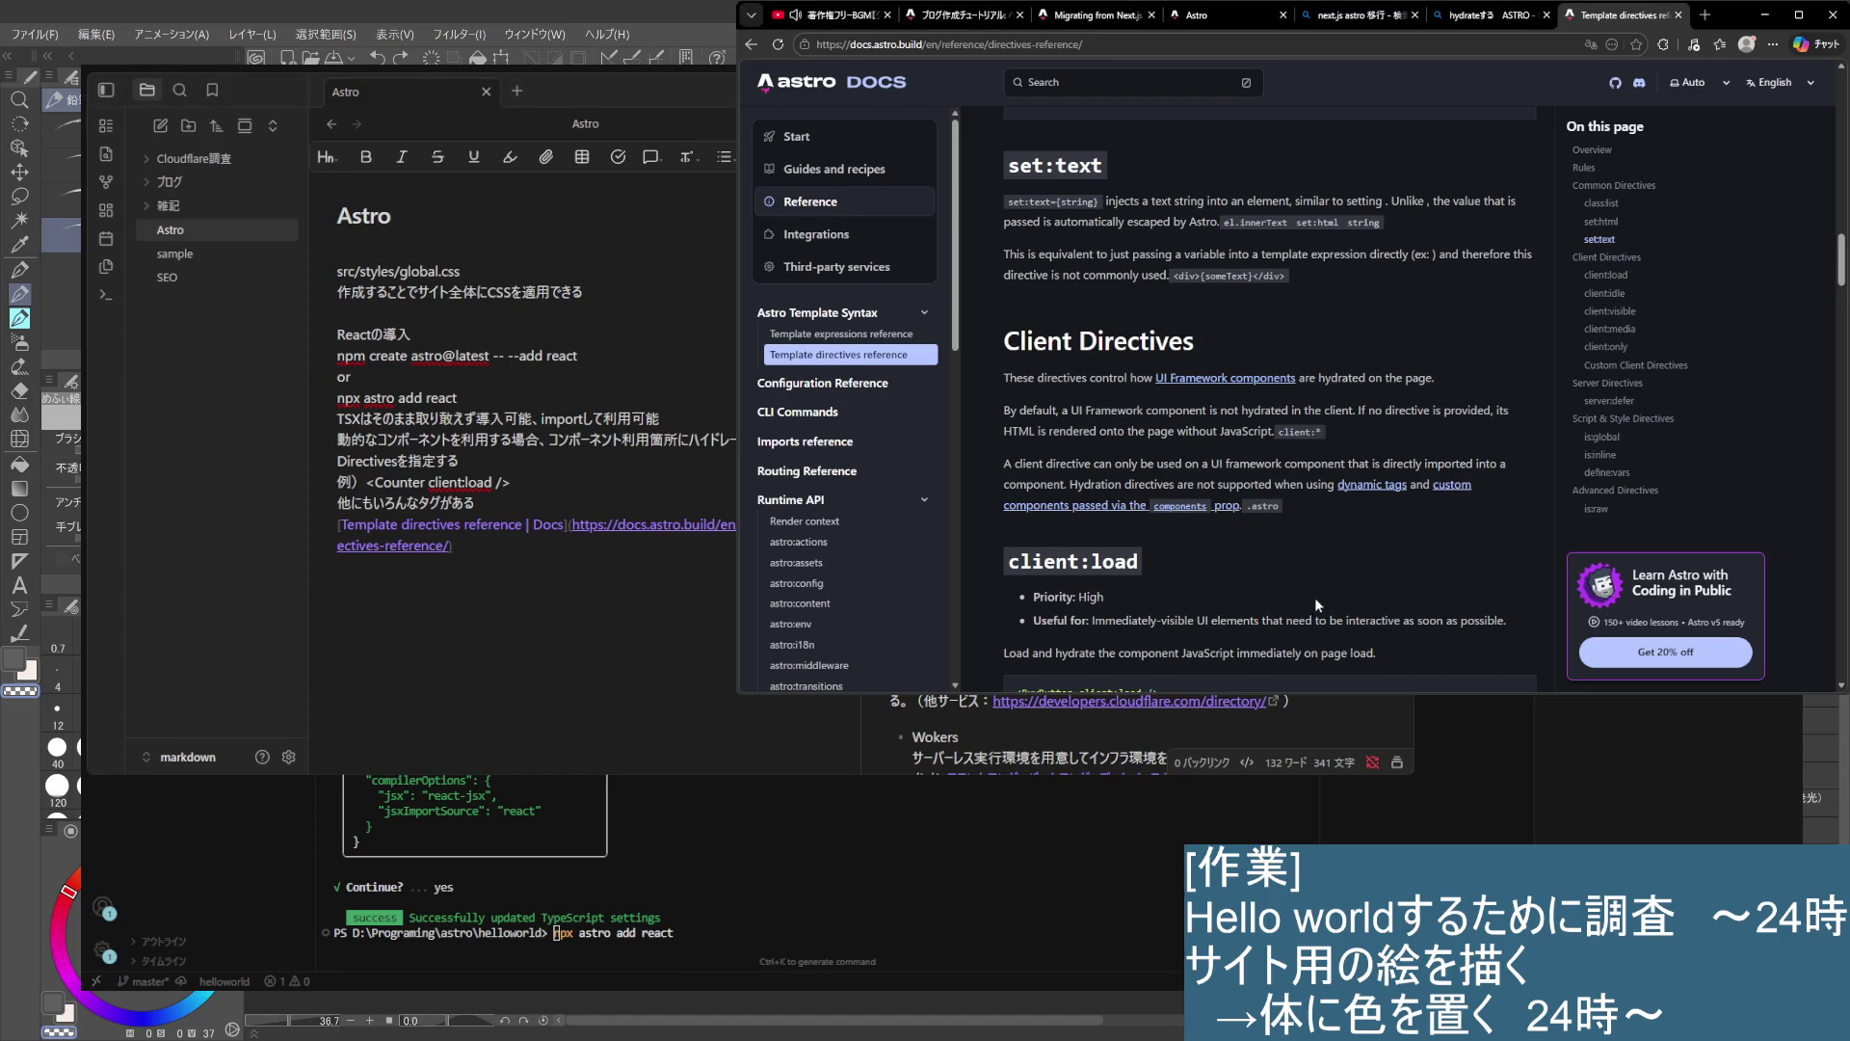
pyautogui.scroll(-3, 1317, 604)
pyautogui.scroll(-4, 1316, 614)
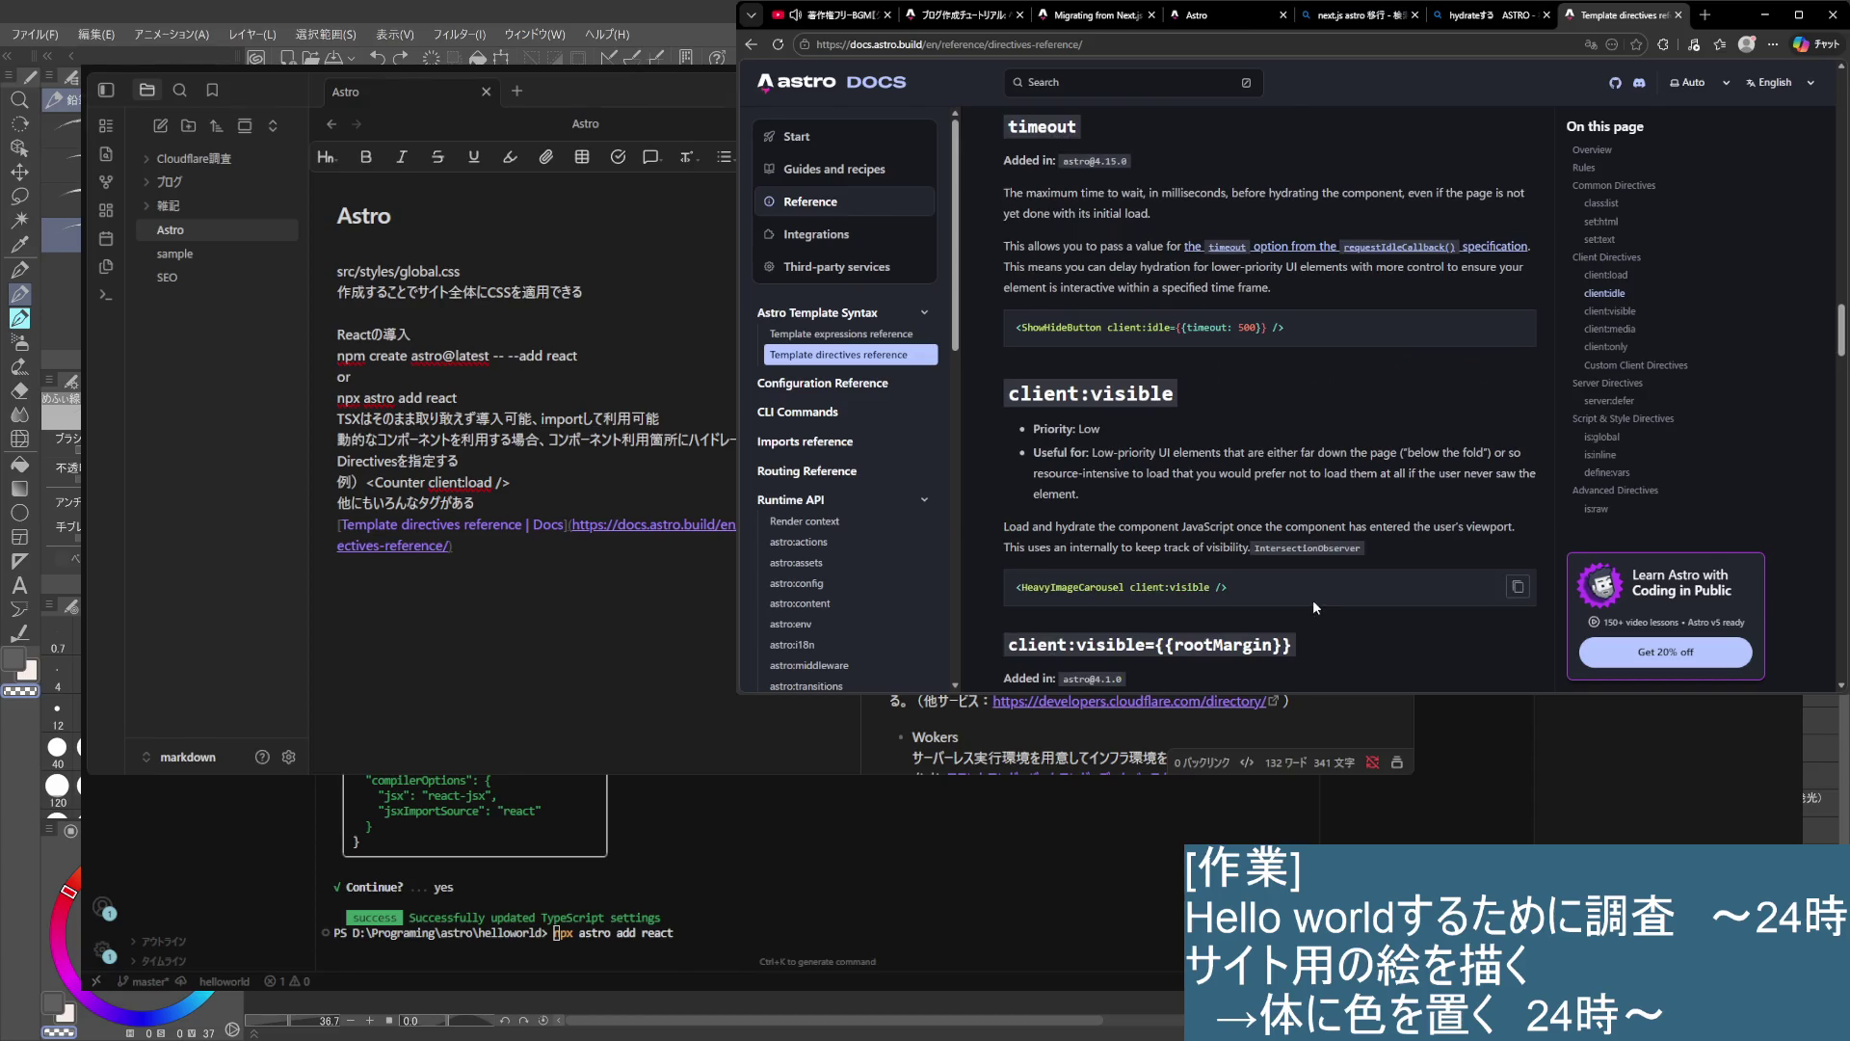
pyautogui.scroll(5, 1440, 514)
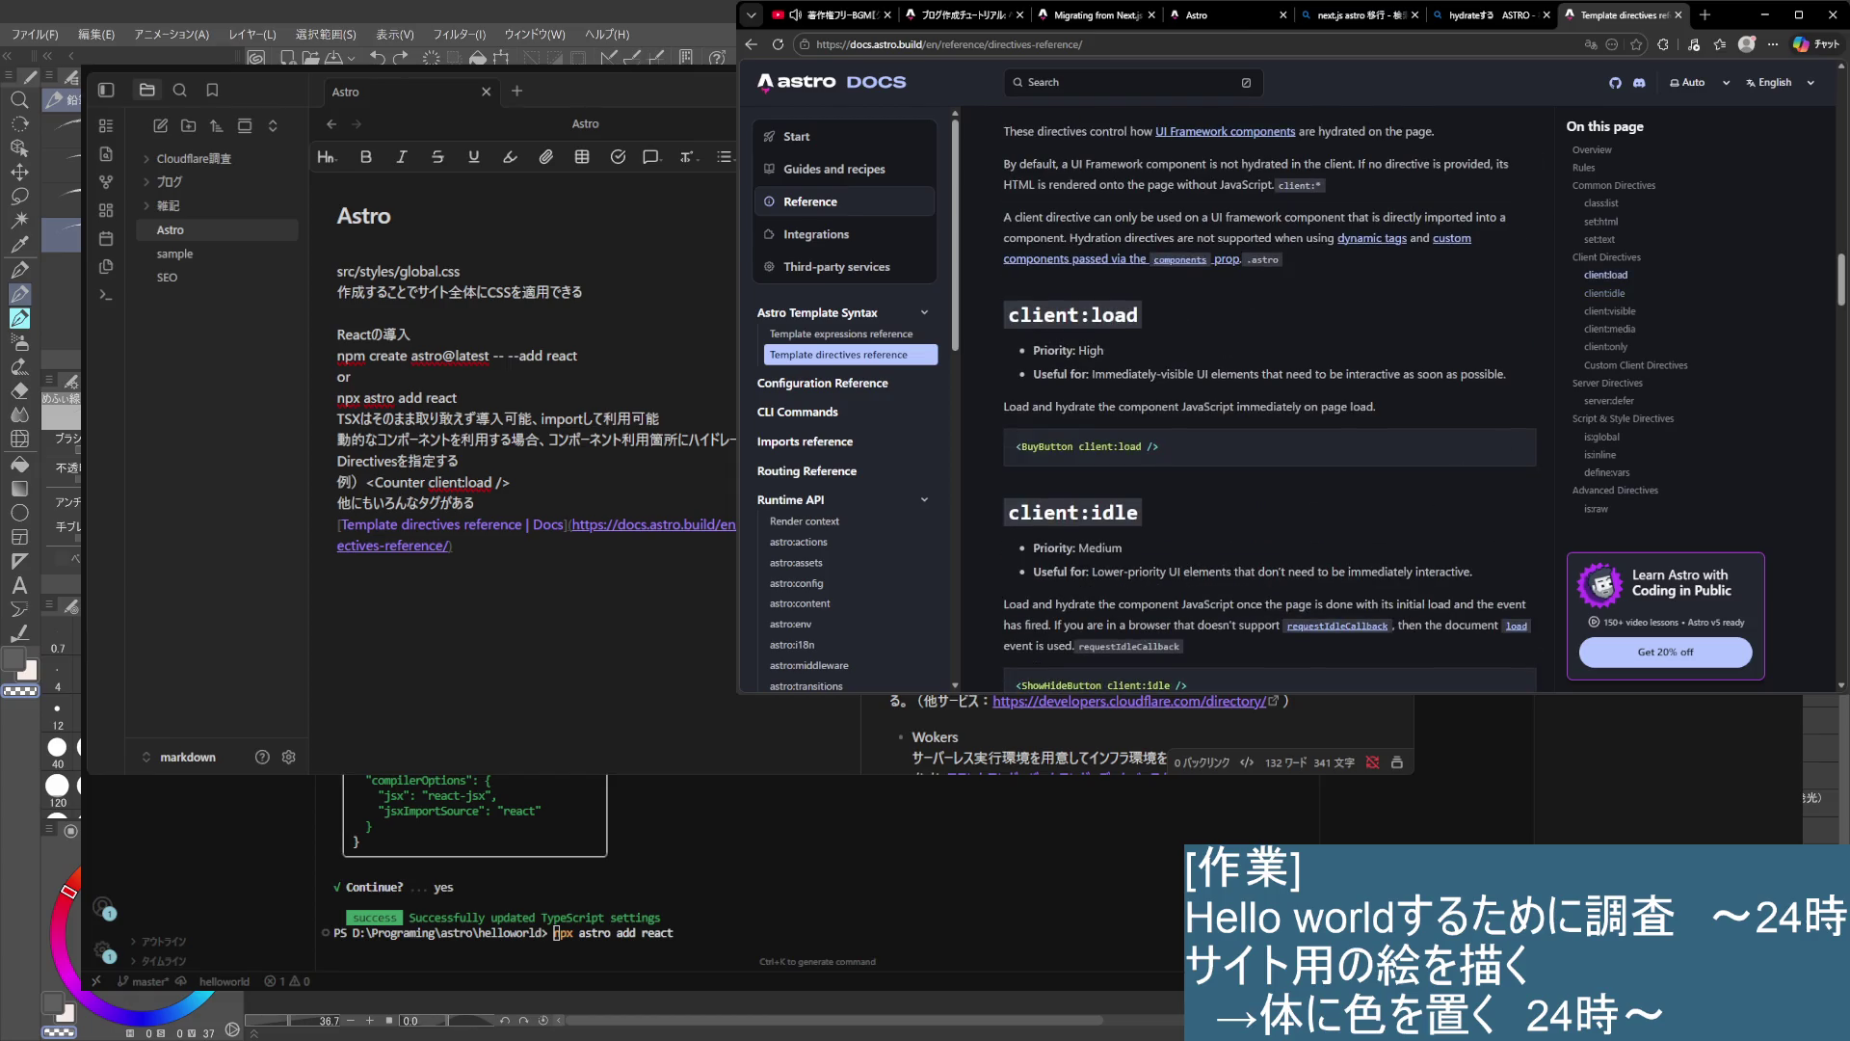
# - Insert a blank line after 'npx astro add react' to separate it from the TSX notes
pyautogui.click(606, 671)
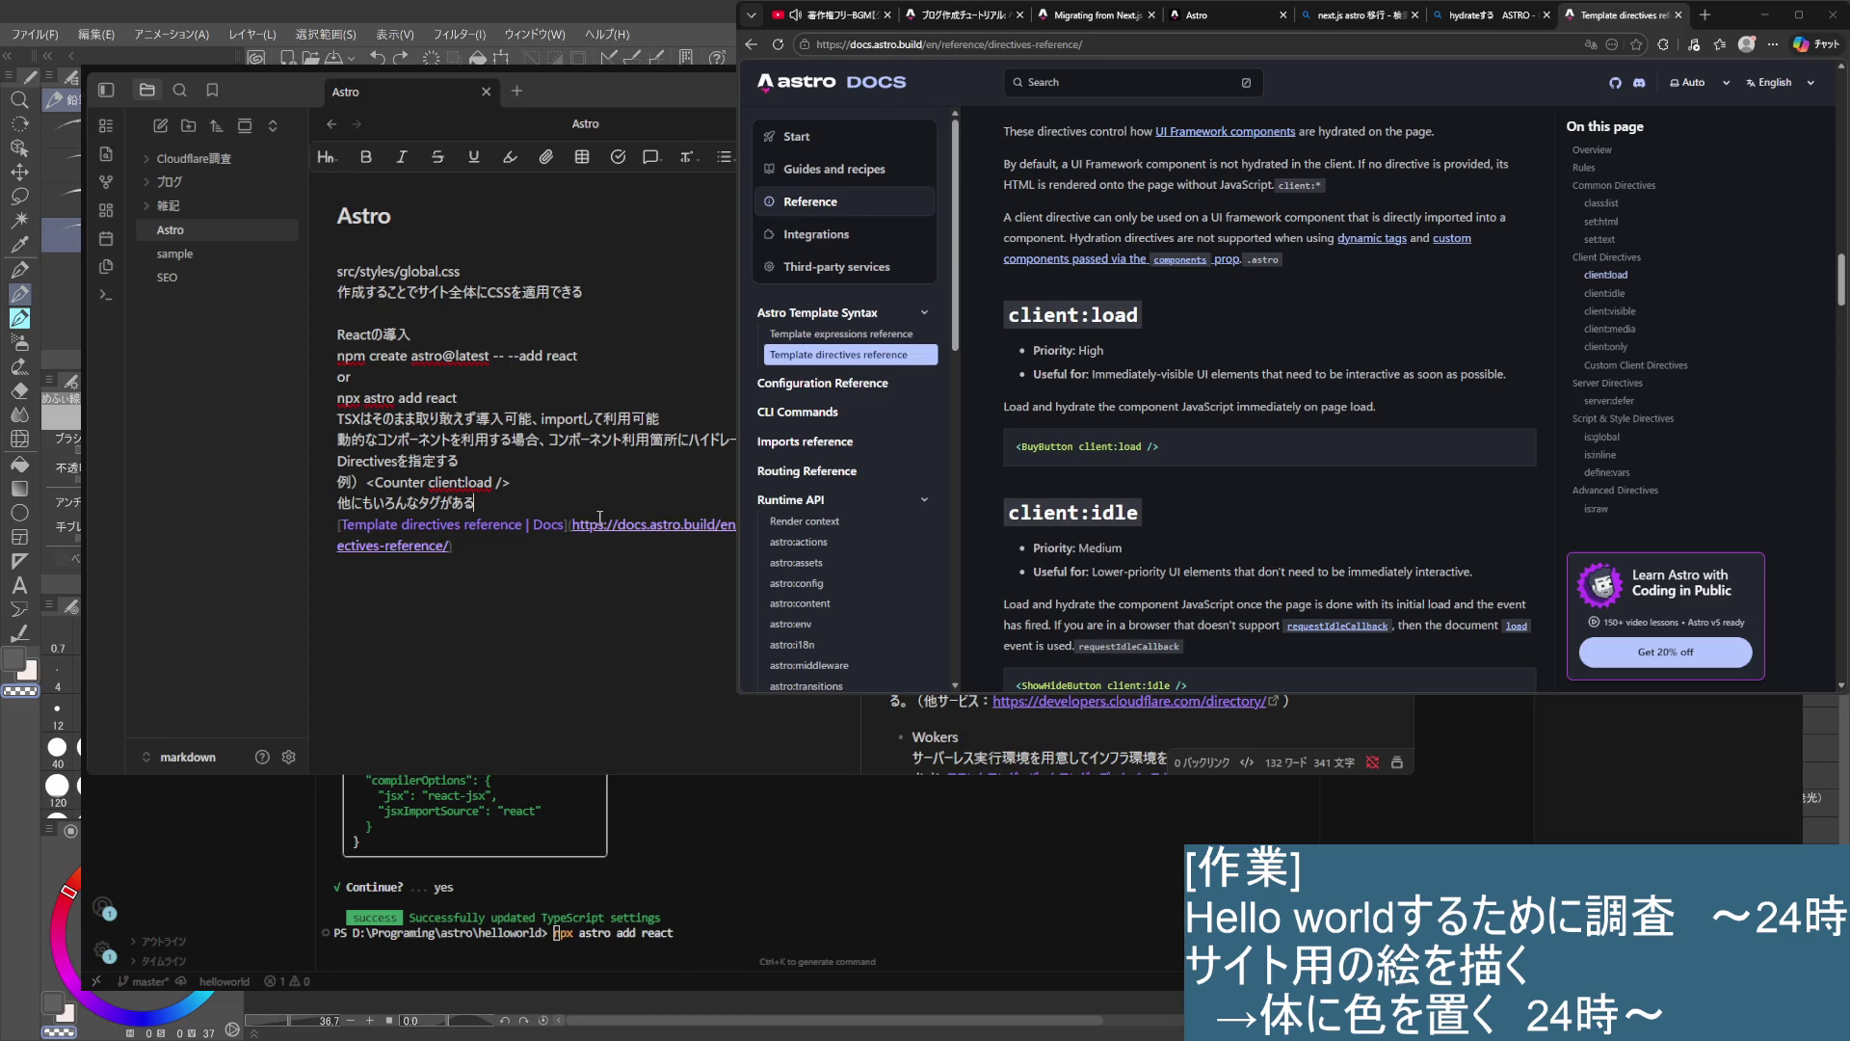
pyautogui.click(659, 459)
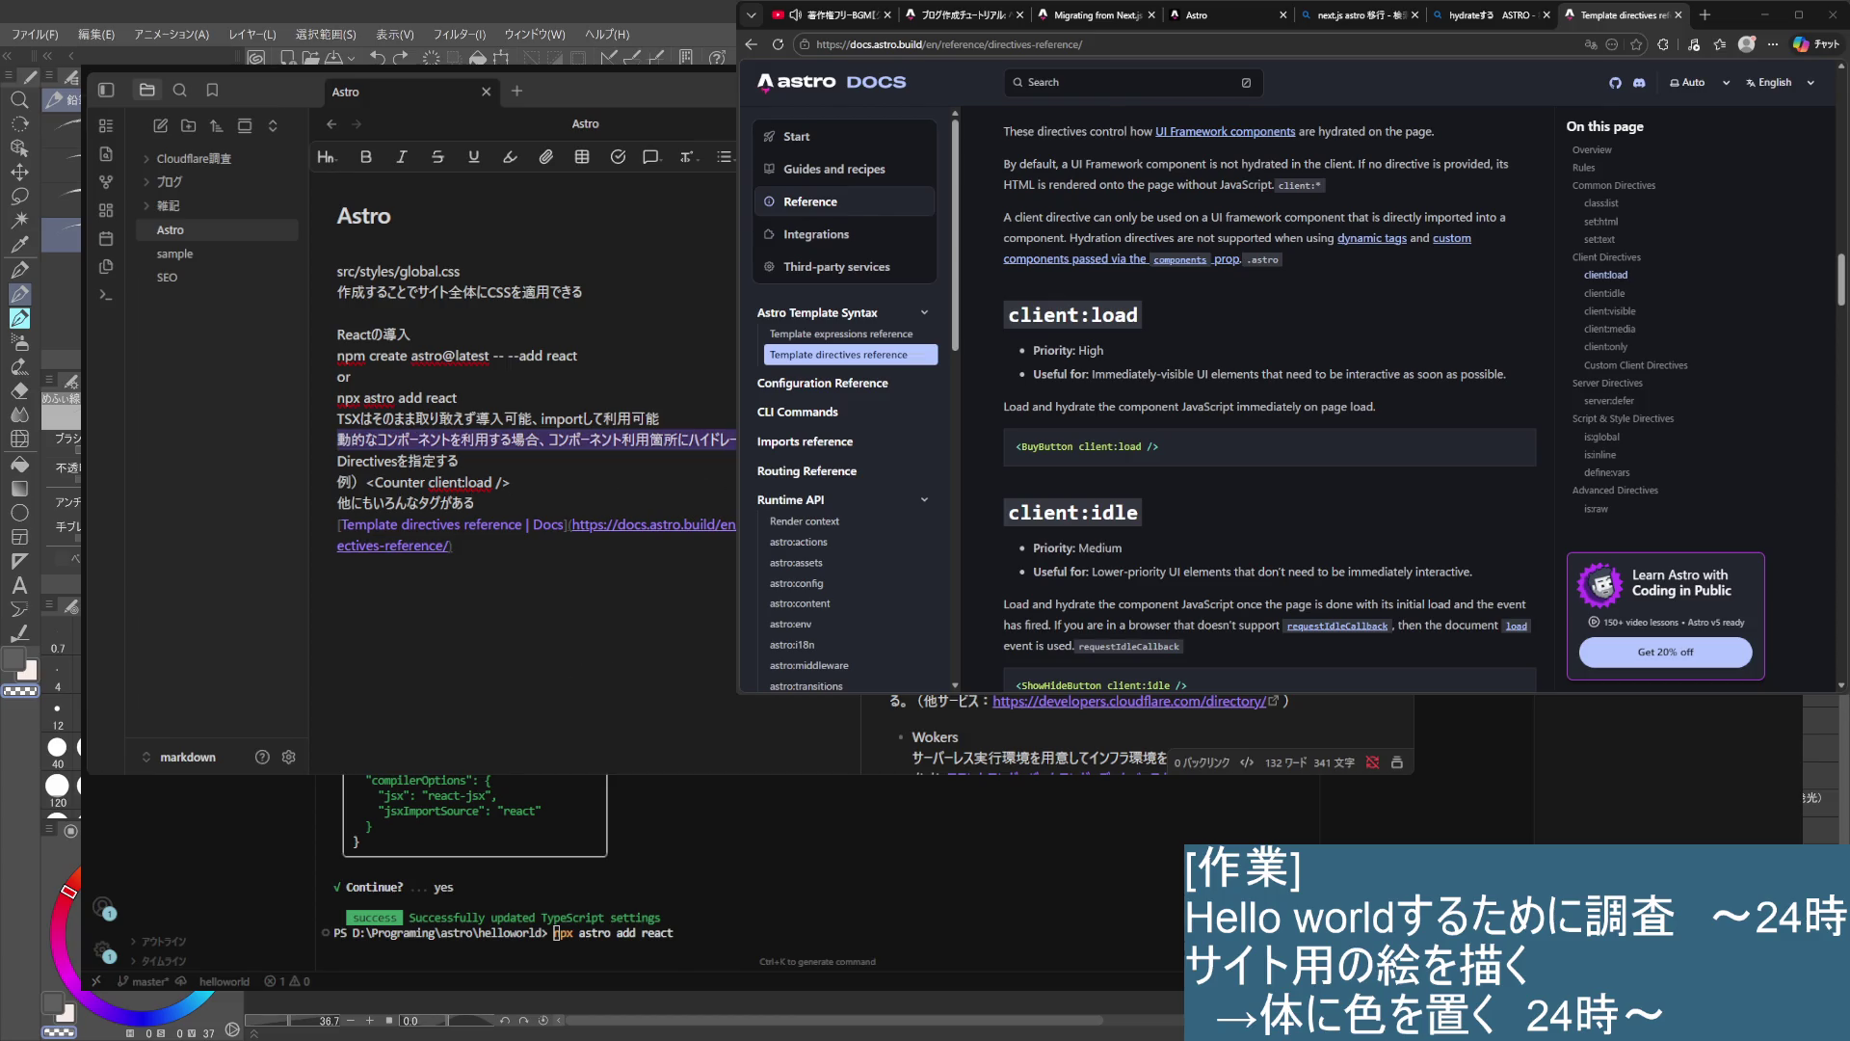
pyautogui.click(664, 497)
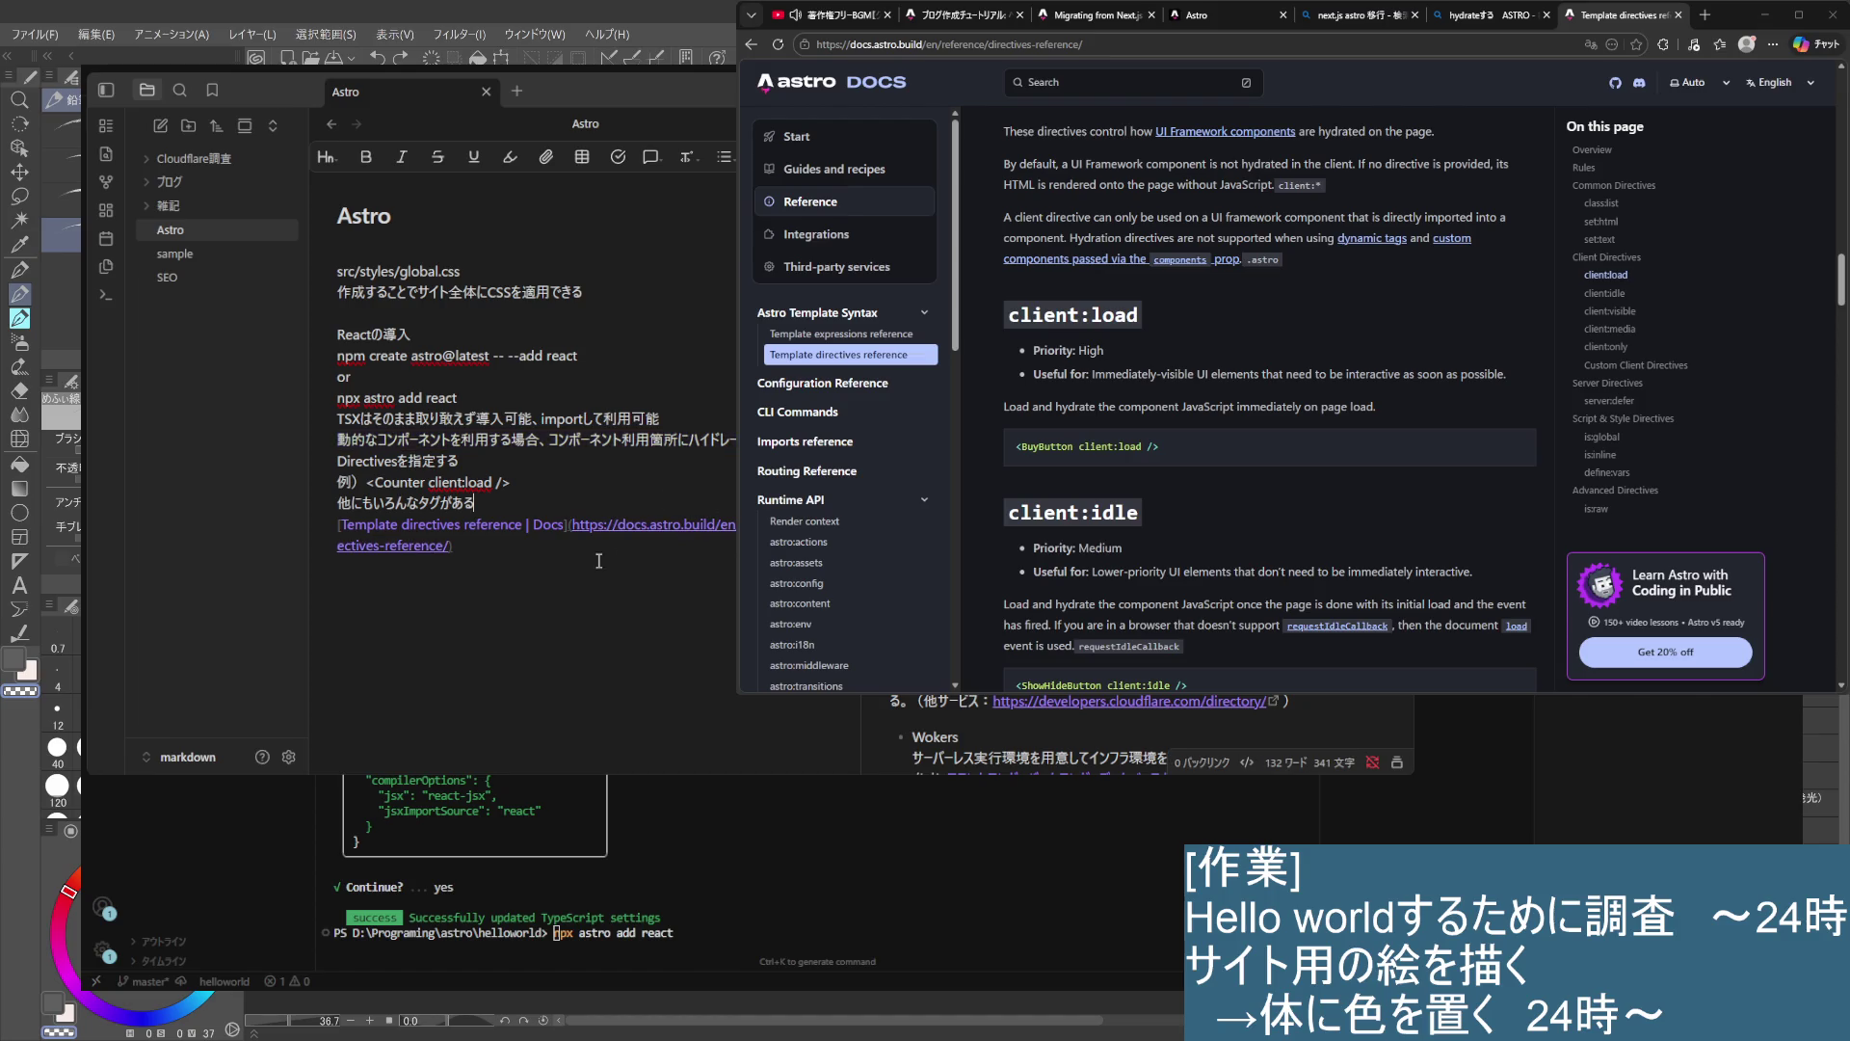
pyautogui.click(491, 396)
pyautogui.press('Return')
pyautogui.press('Down')
pyautogui.press('Down')
pyautogui.press('Down')
pyautogui.press('Down')
pyautogui.press('Up')
pyautogui.press('Up')
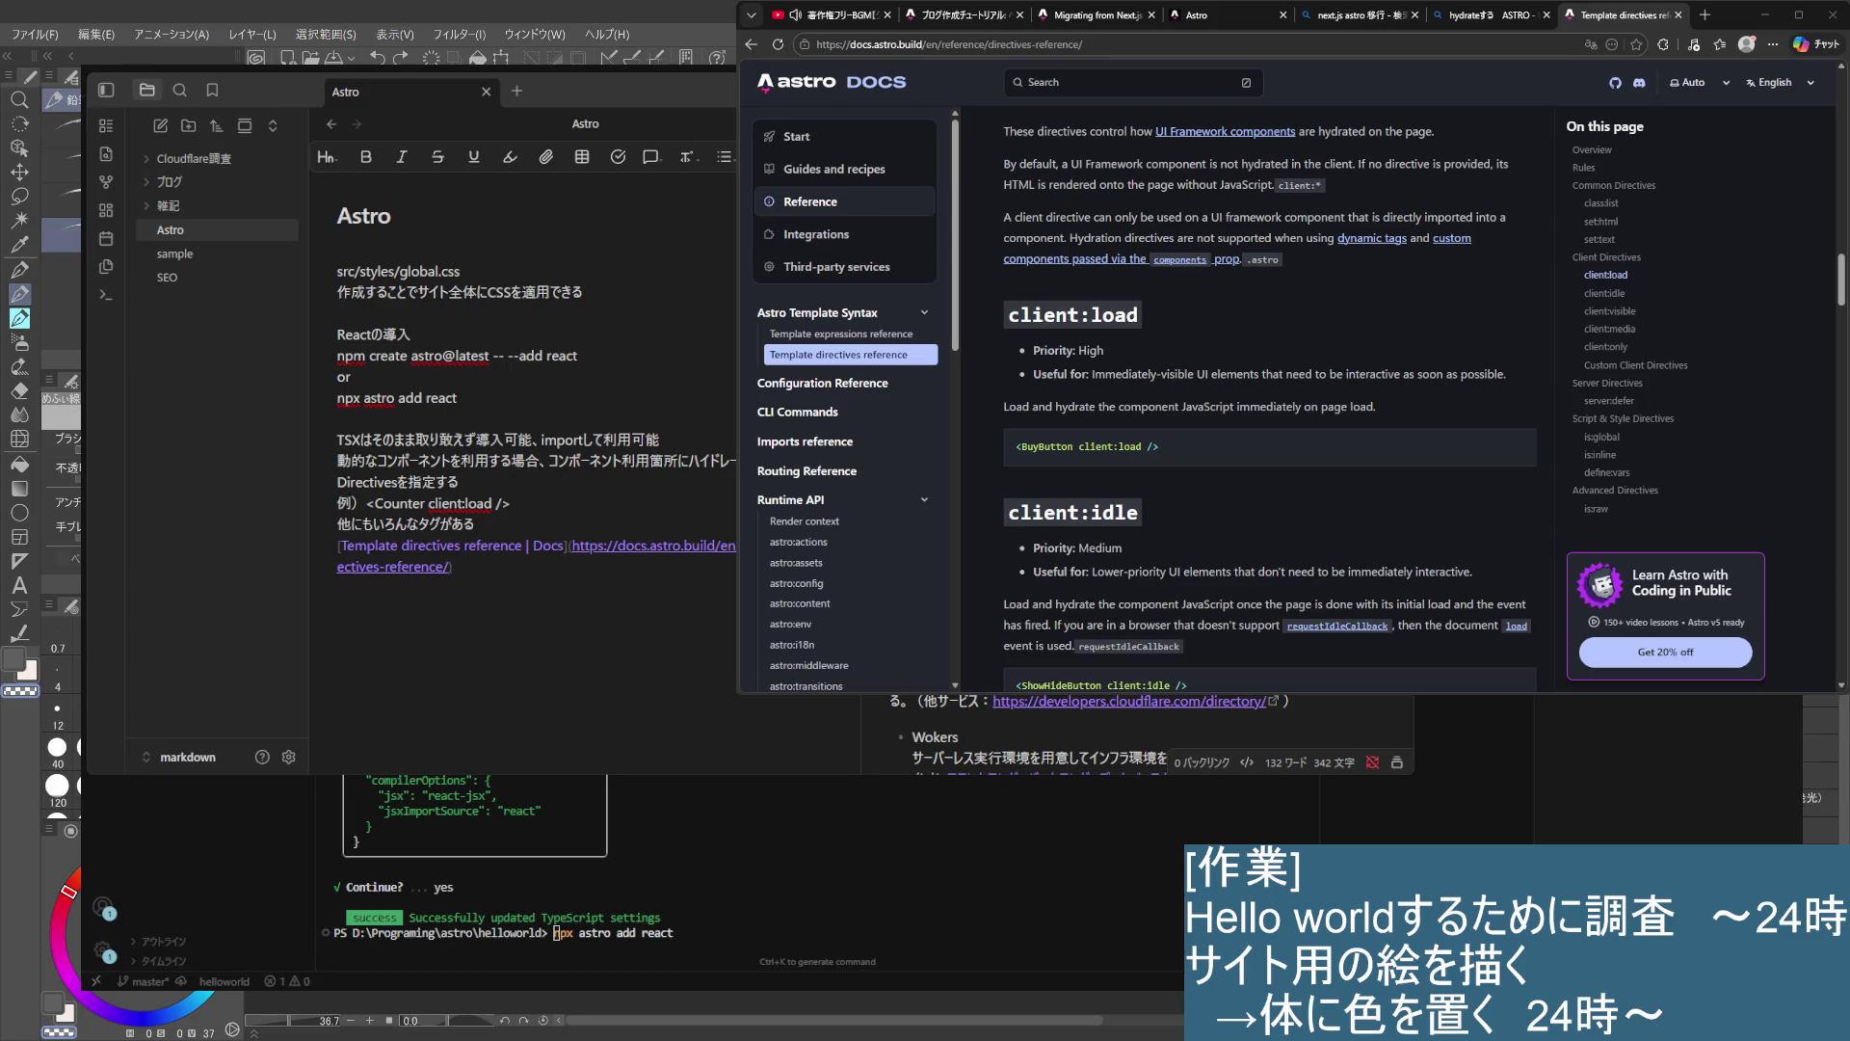
# - Close the Astro template directives reference tab and return to the Obsidian notes
pyautogui.hotkey('ctrl', 'w')
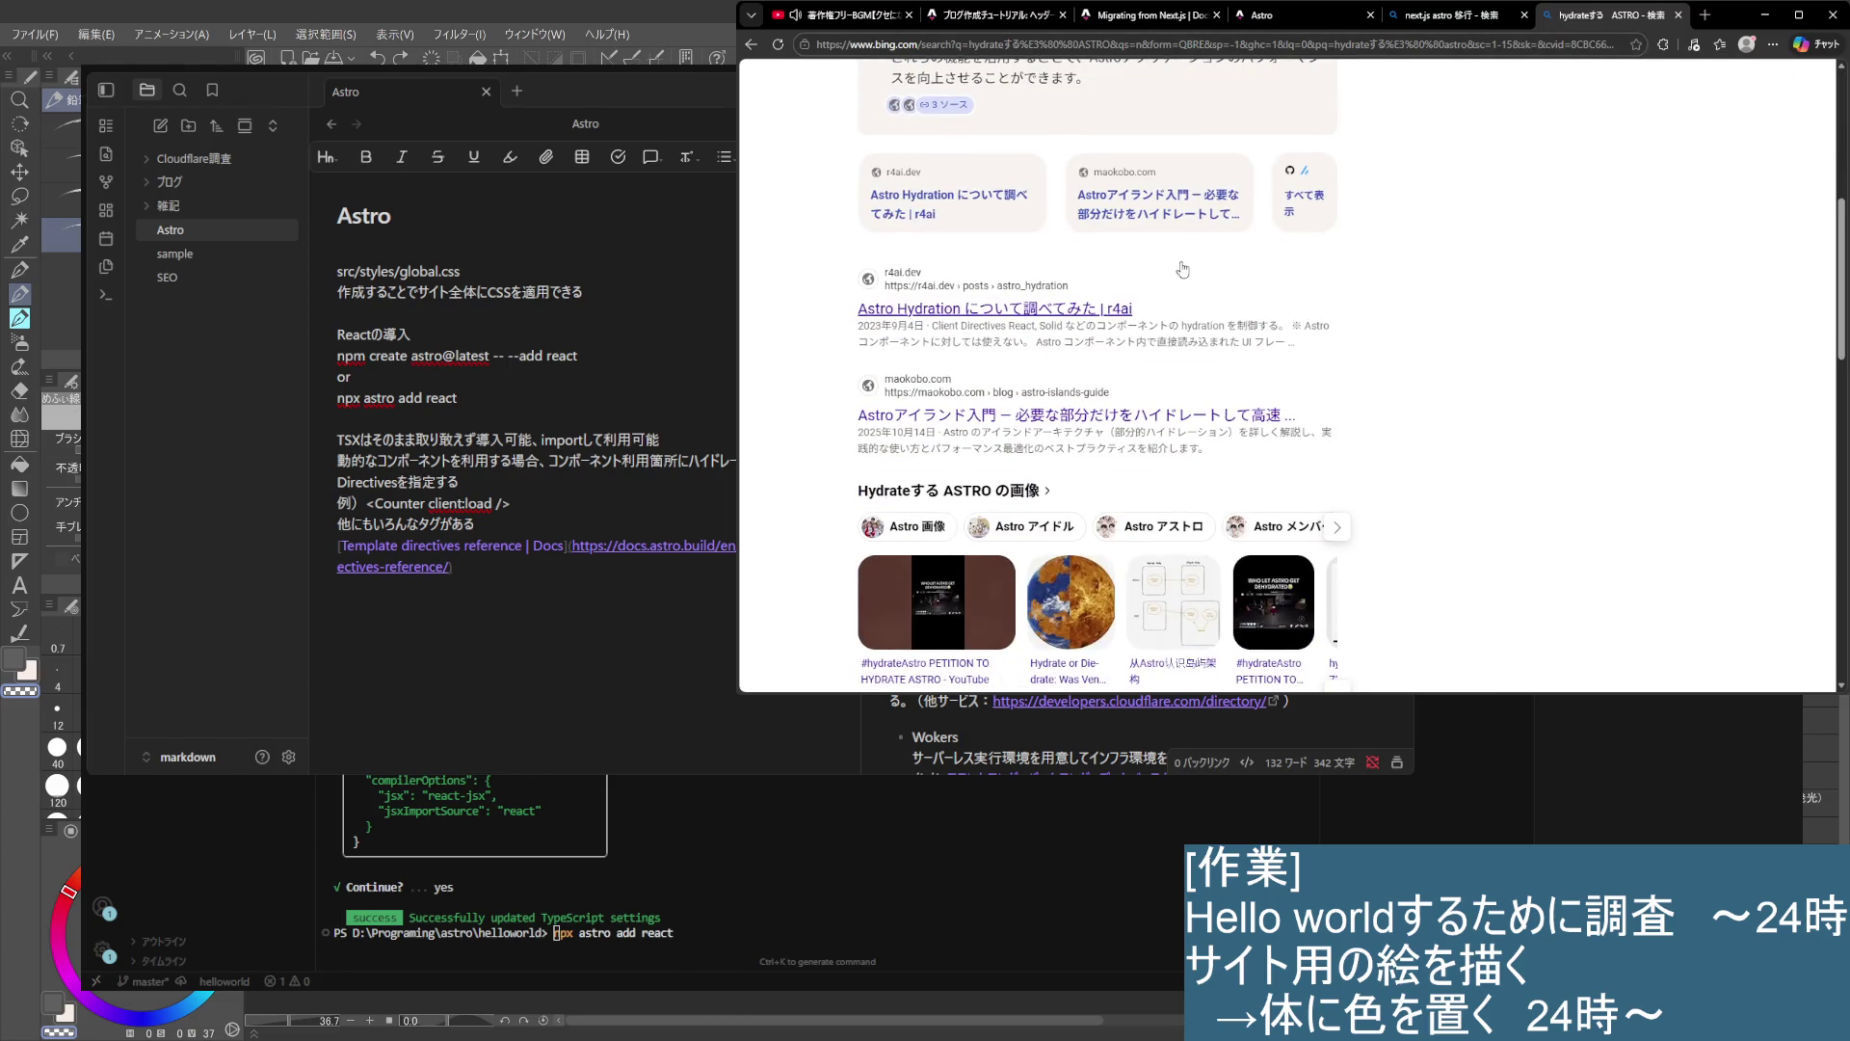
pyautogui.click(260, 594)
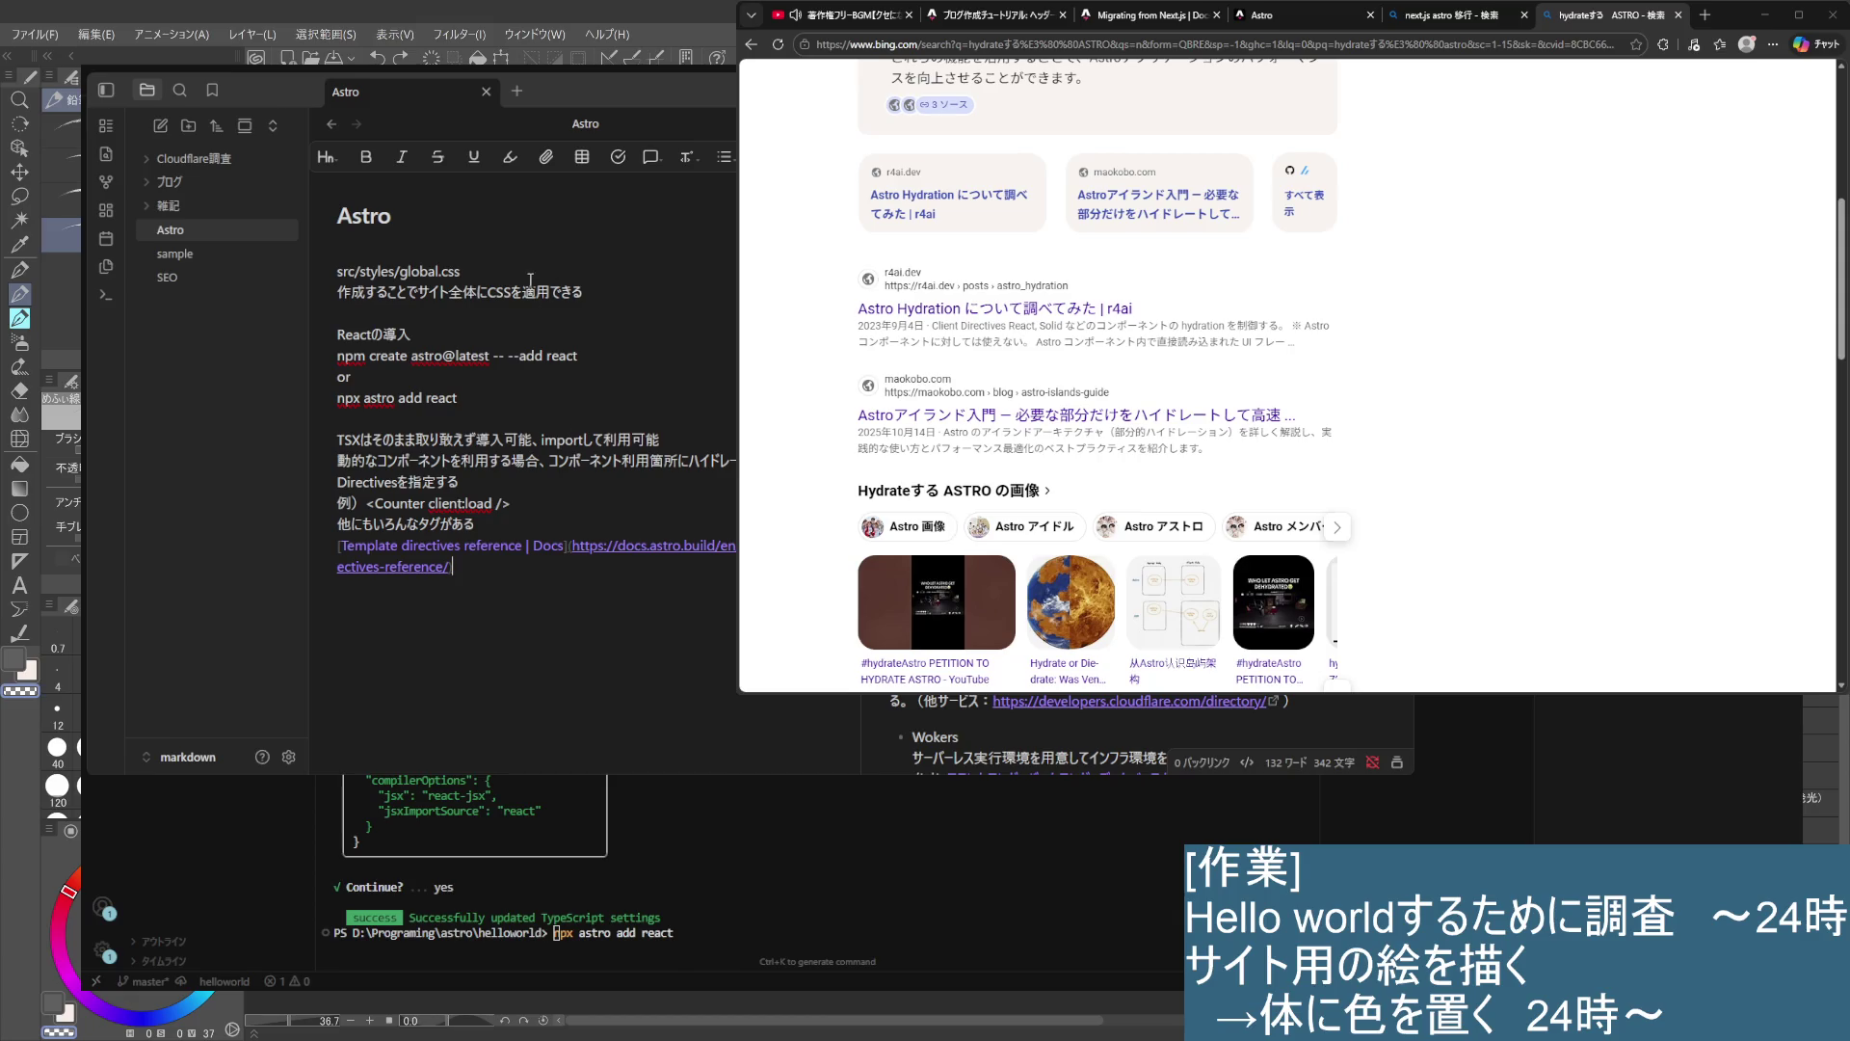
# - Make the global.css and Reactの導入 lines level-3 headings and add a '### コンポーネントについて' heading below the link
pyautogui.press('Left')
pyautogui.press('Left')
pyautogui.press('Left')
pyautogui.write('###')
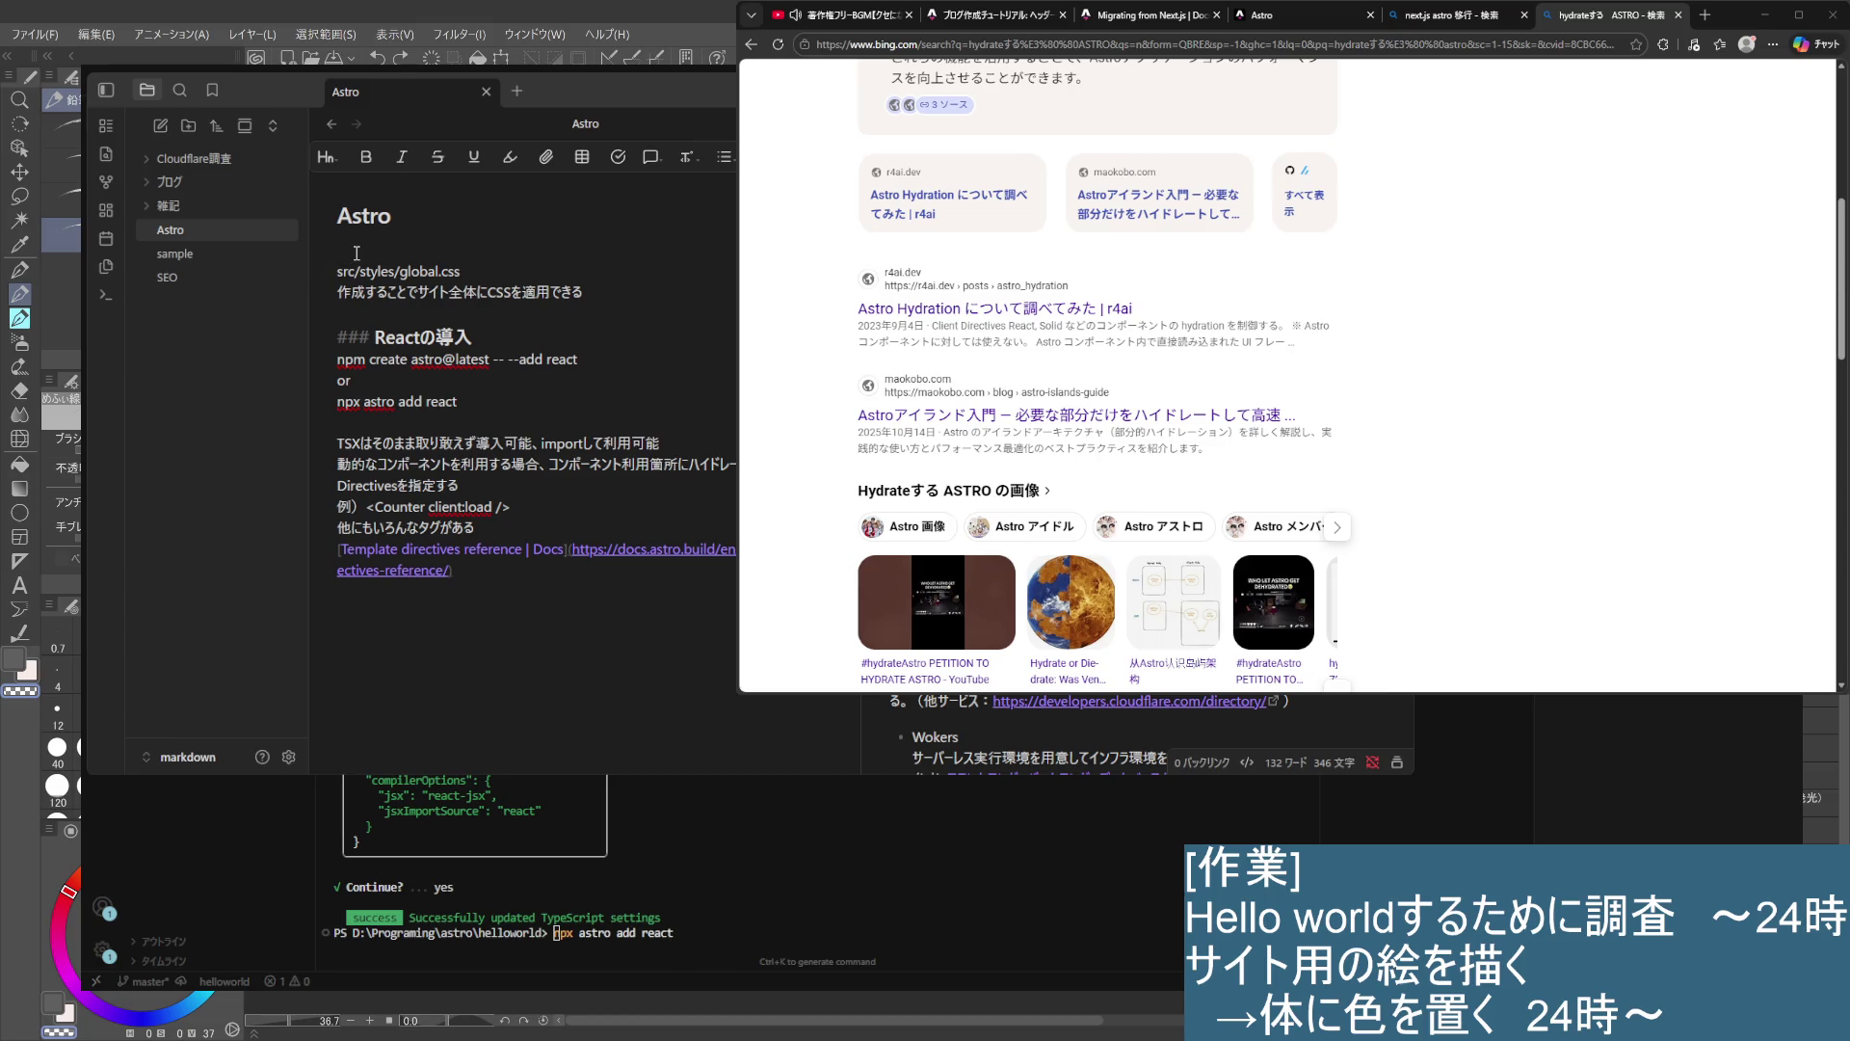
pyautogui.write('###')
pyautogui.click(466, 586)
pyautogui.press('Return')
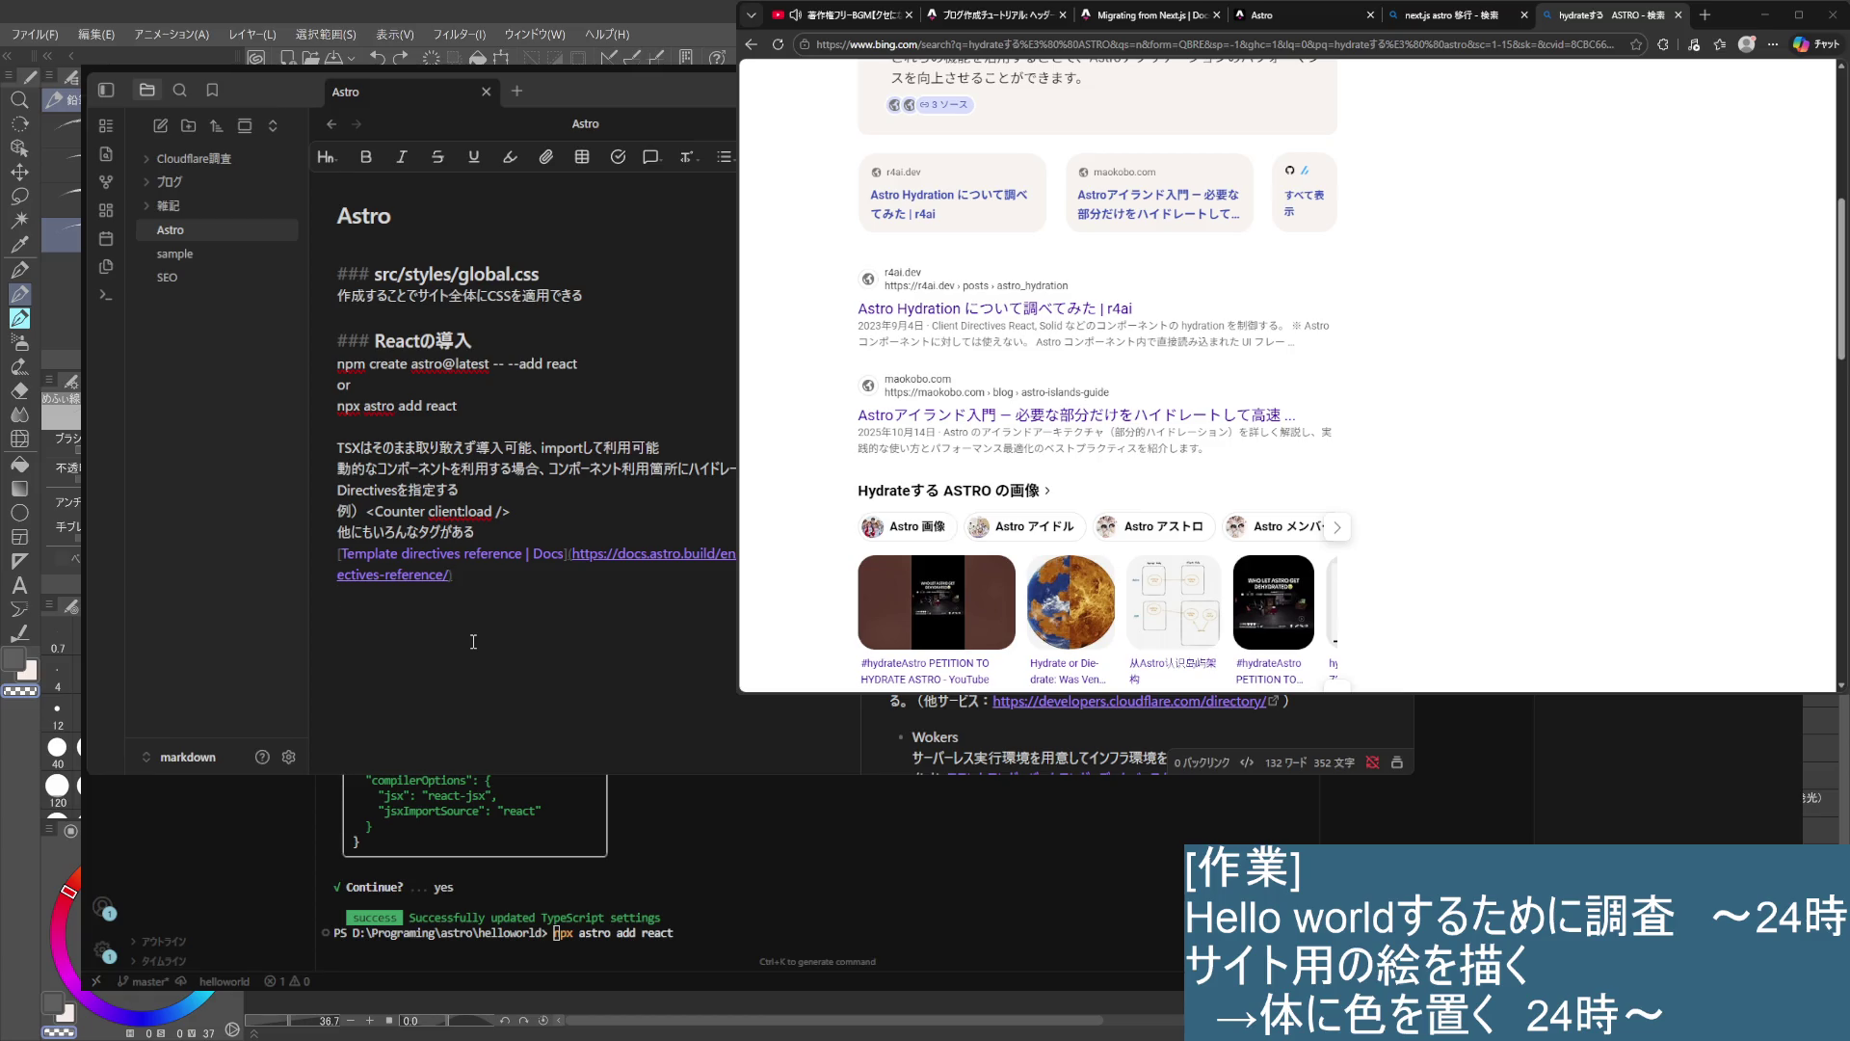
pyautogui.write('###')
pyautogui.write(' コンポーネント n')
pyautogui.write('て')
pyautogui.press('Return')
pyautogui.press('Return')
# - Paste the pages folder path under the heading and trim it to /src/pages/index.astro
pyautogui.click(530, 682)
pyautogui.write('D:¥Programing¥astro¥helloworld¥src¥pages')
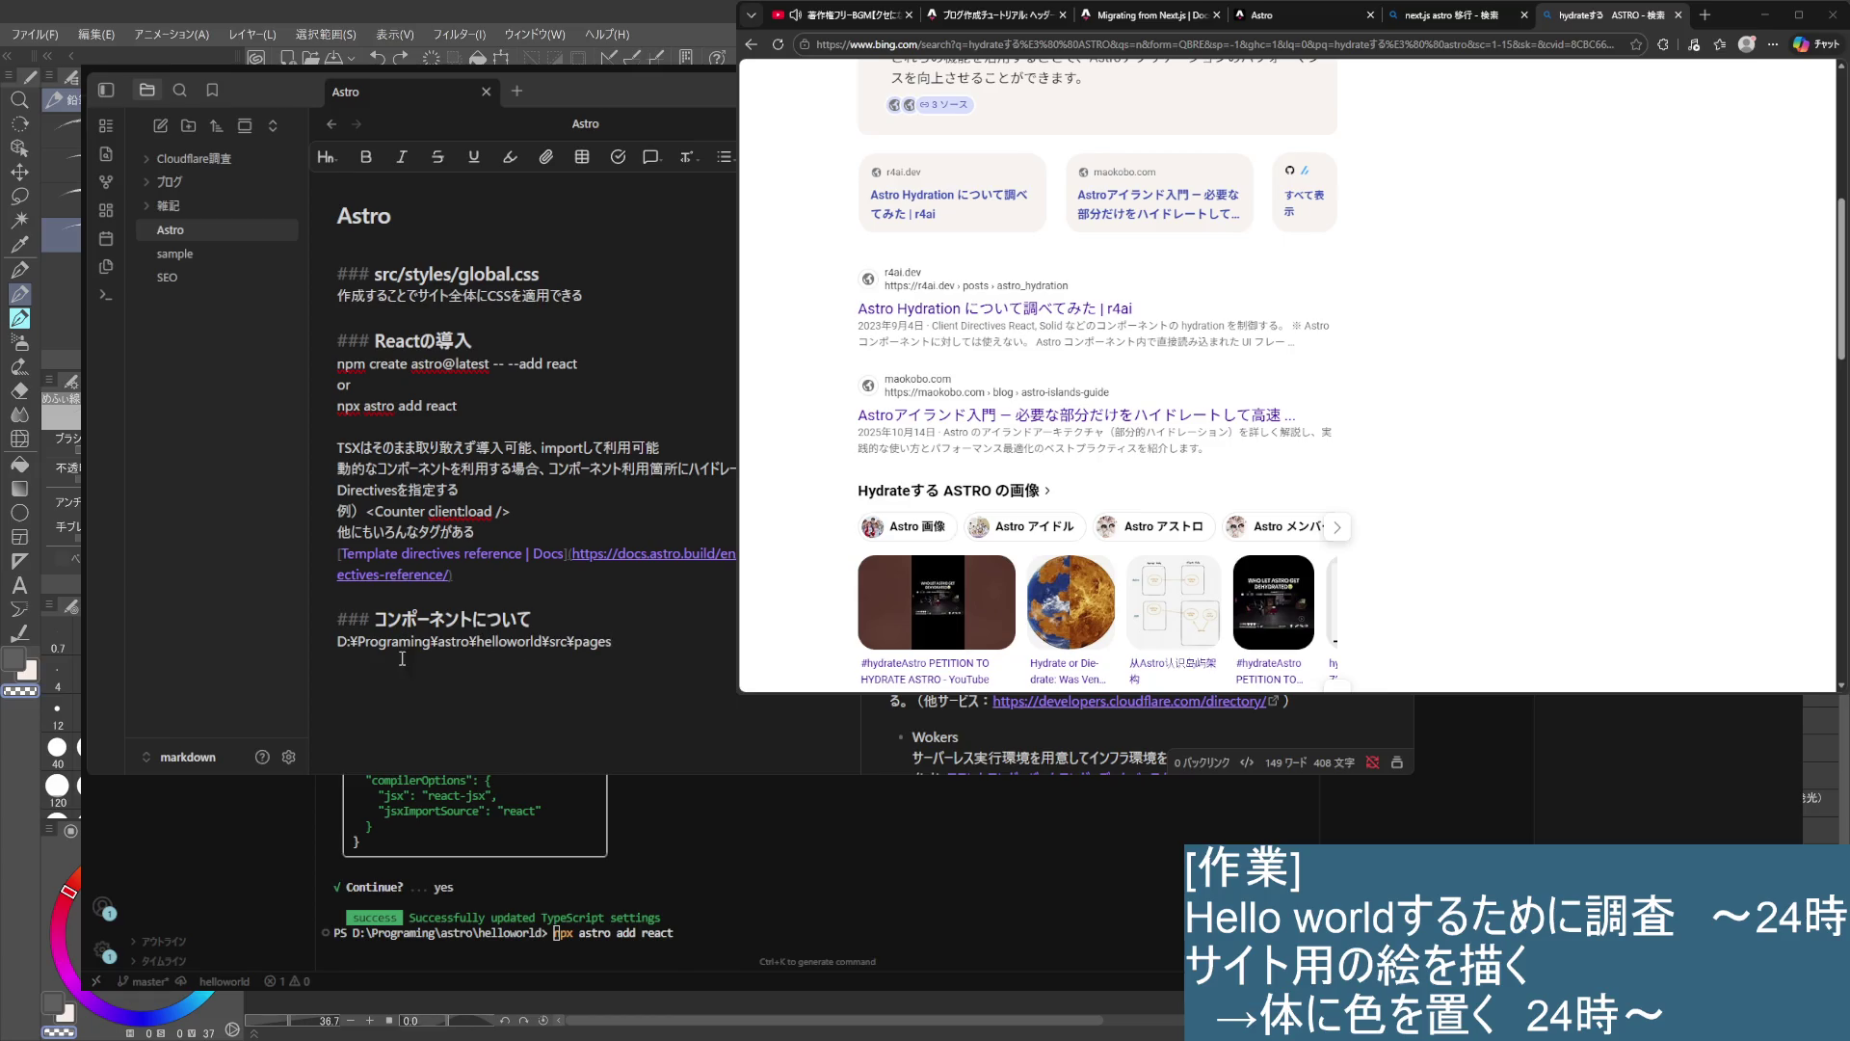
pyautogui.moveTo(440, 643); pyautogui.dragTo(338, 643)
pyautogui.click(461, 650)
pyautogui.moveTo(550, 643); pyautogui.dragTo(612, 643)
pyautogui.keyDown('shift'); pyautogui.click(340, 644); pyautogui.keyUp('shift')
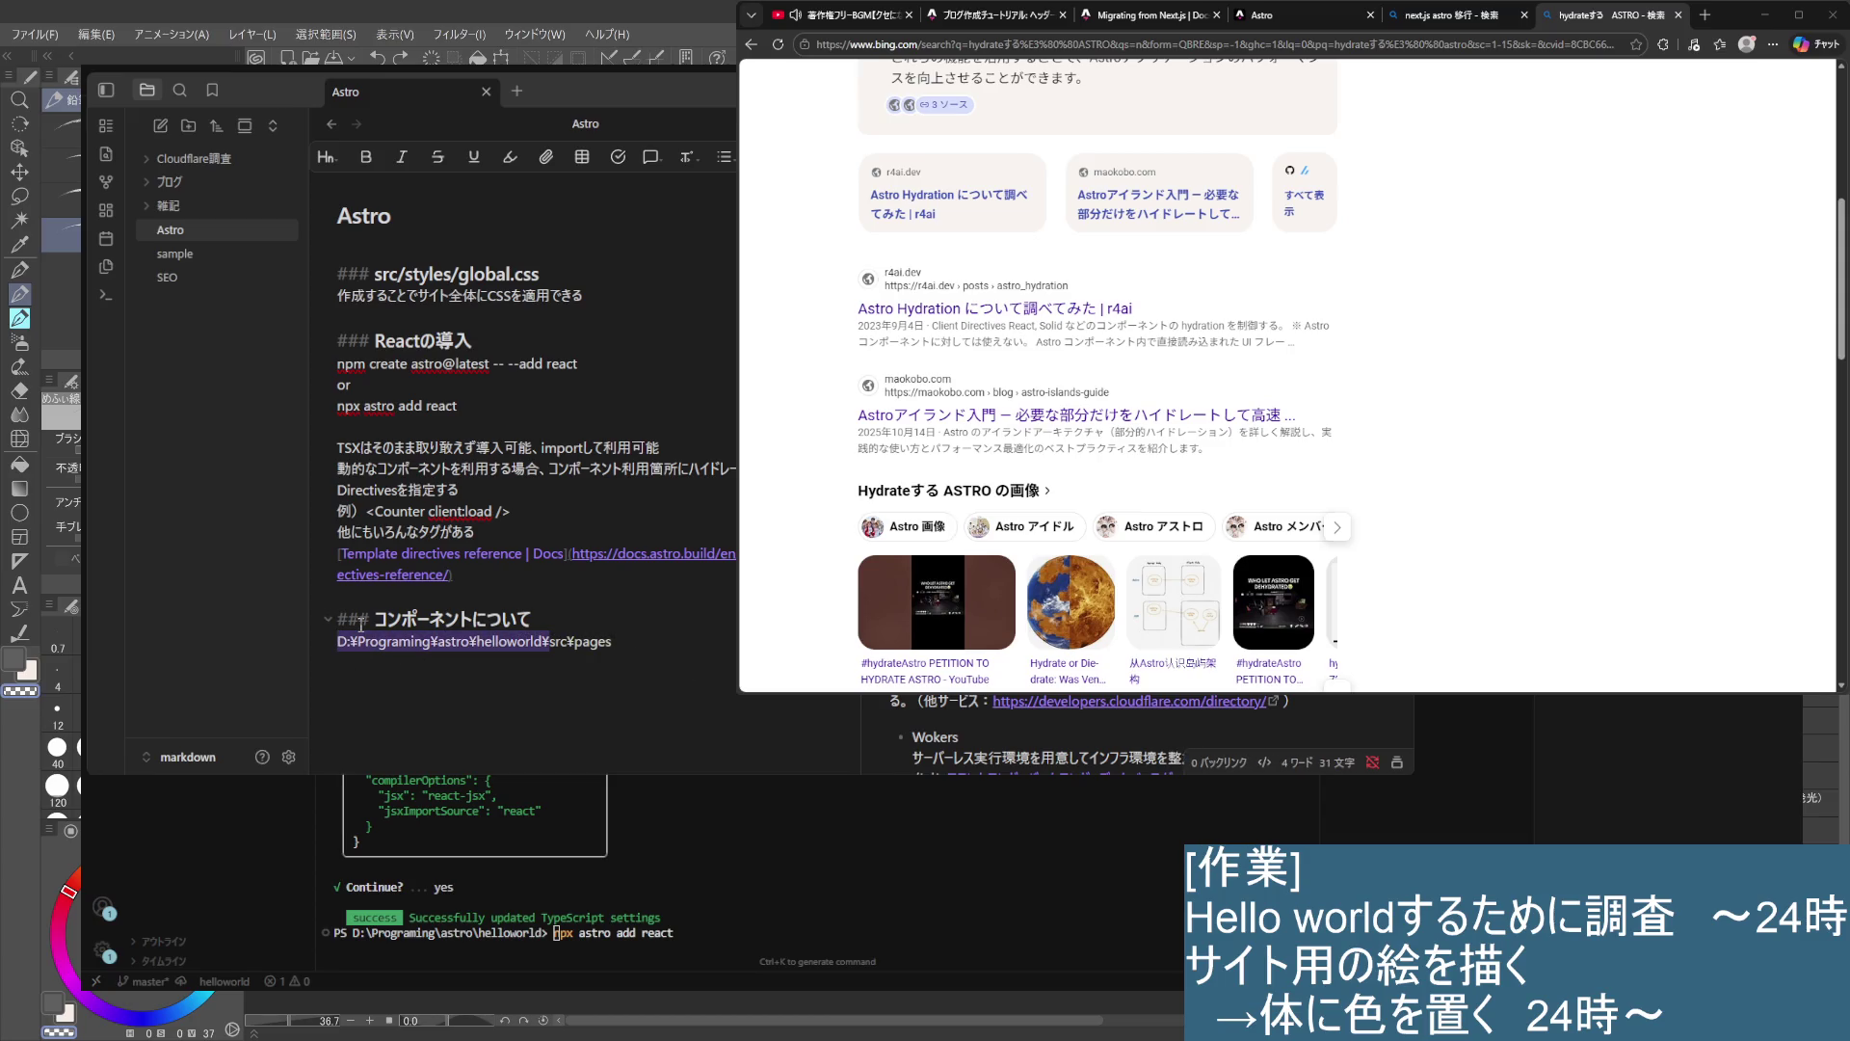
pyautogui.write('/')
pyautogui.press('Right')
pyautogui.press('Right')
pyautogui.press('Delete')
pyautogui.write('/src')
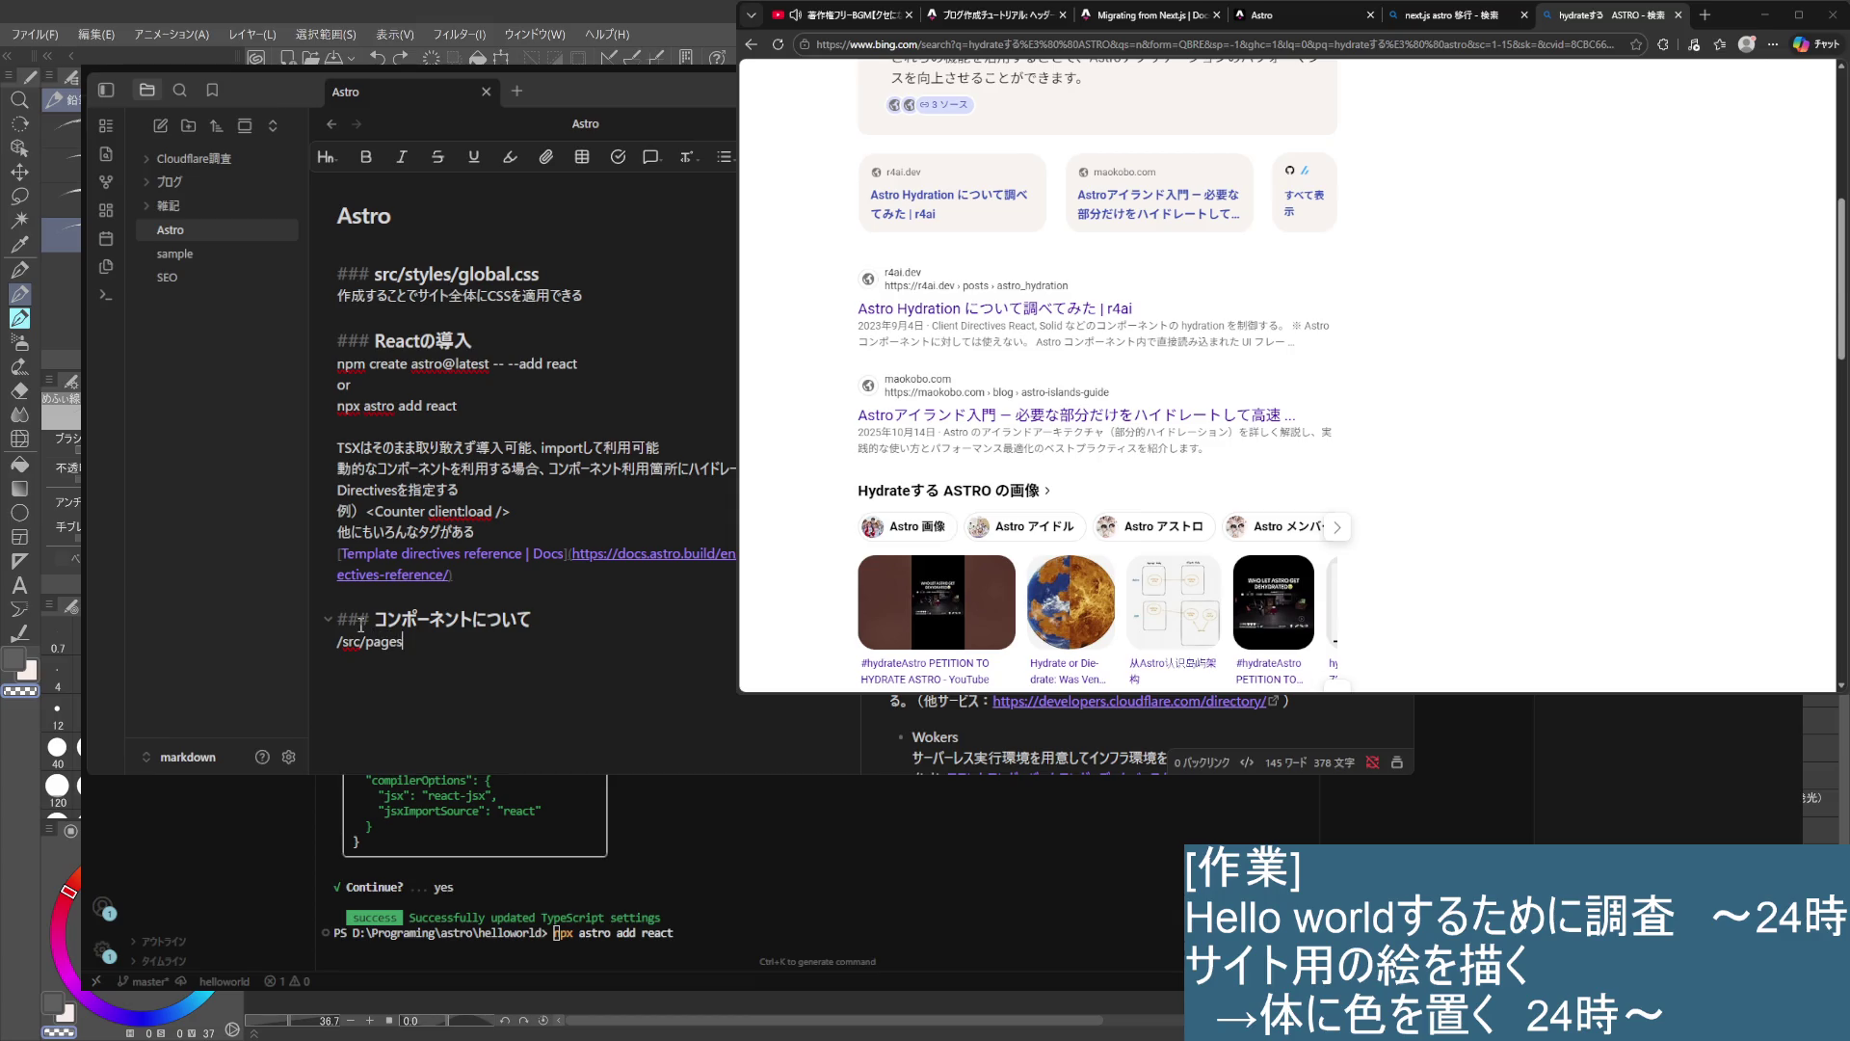
pyautogui.write('/')
pyautogui.write('index.astro')
# - Label the example path '例）' and open an empty line above it
pyautogui.press('Return')
pyautogui.write('上記など')
pyautogui.press('Return')
pyautogui.press('BackSpace')
pyautogui.press('BackSpace')
pyautogui.press('BackSpace')
pyautogui.press('BackSpace')
pyautogui.press('Up')
pyautogui.write('例')
pyautogui.write('）')
pyautogui.press('Return')
pyautogui.press('Up')
# - Write 'ページはNextjsみたいにフォルダでルート管理される' above the example, then select the index.astro path
pyautogui.write('コンポーネント')
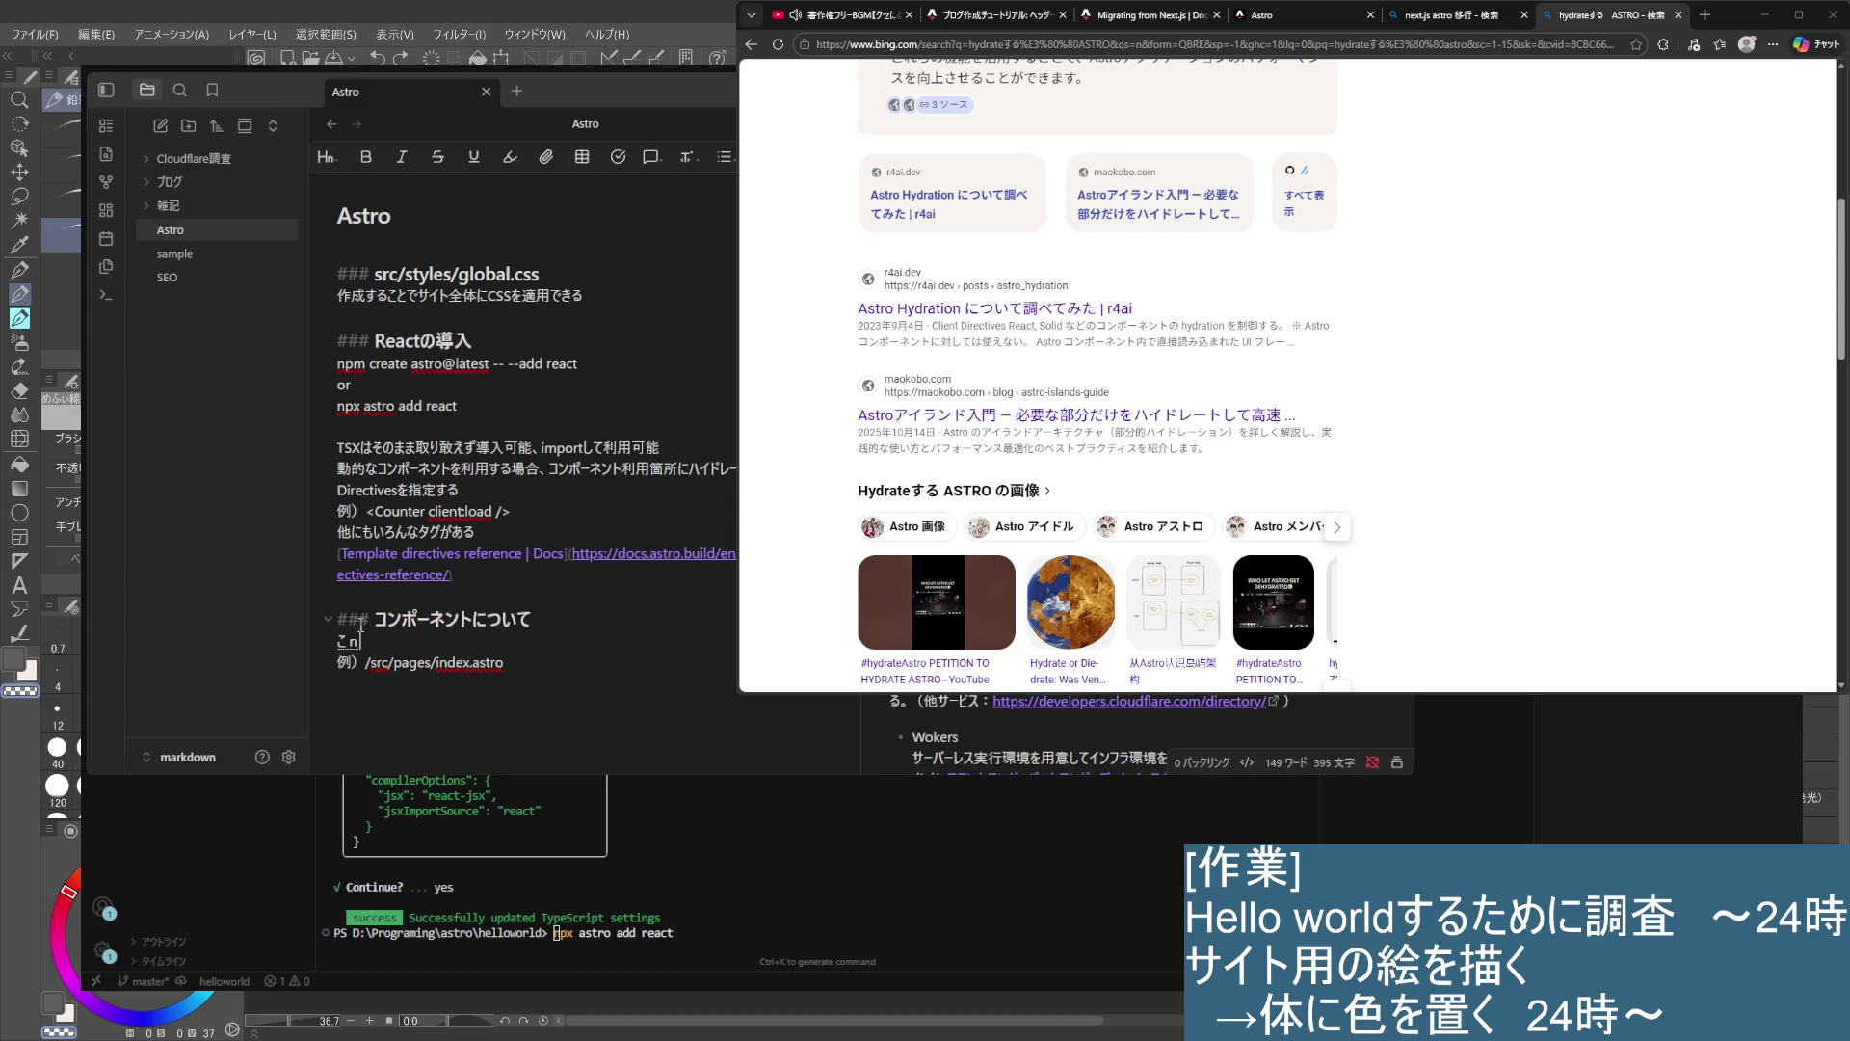
pyautogui.press('BackSpace')
pyautogui.press('BackSpace')
pyautogui.press('BackSpace')
pyautogui.press('BackSpace')
pyautogui.press('BackSpace')
pyautogui.press('BackSpace')
pyautogui.write('ページは')
pyautogui.write('Nextjs')
pyautogui.write('みたいに')
pyautogui.write('フォルダ')
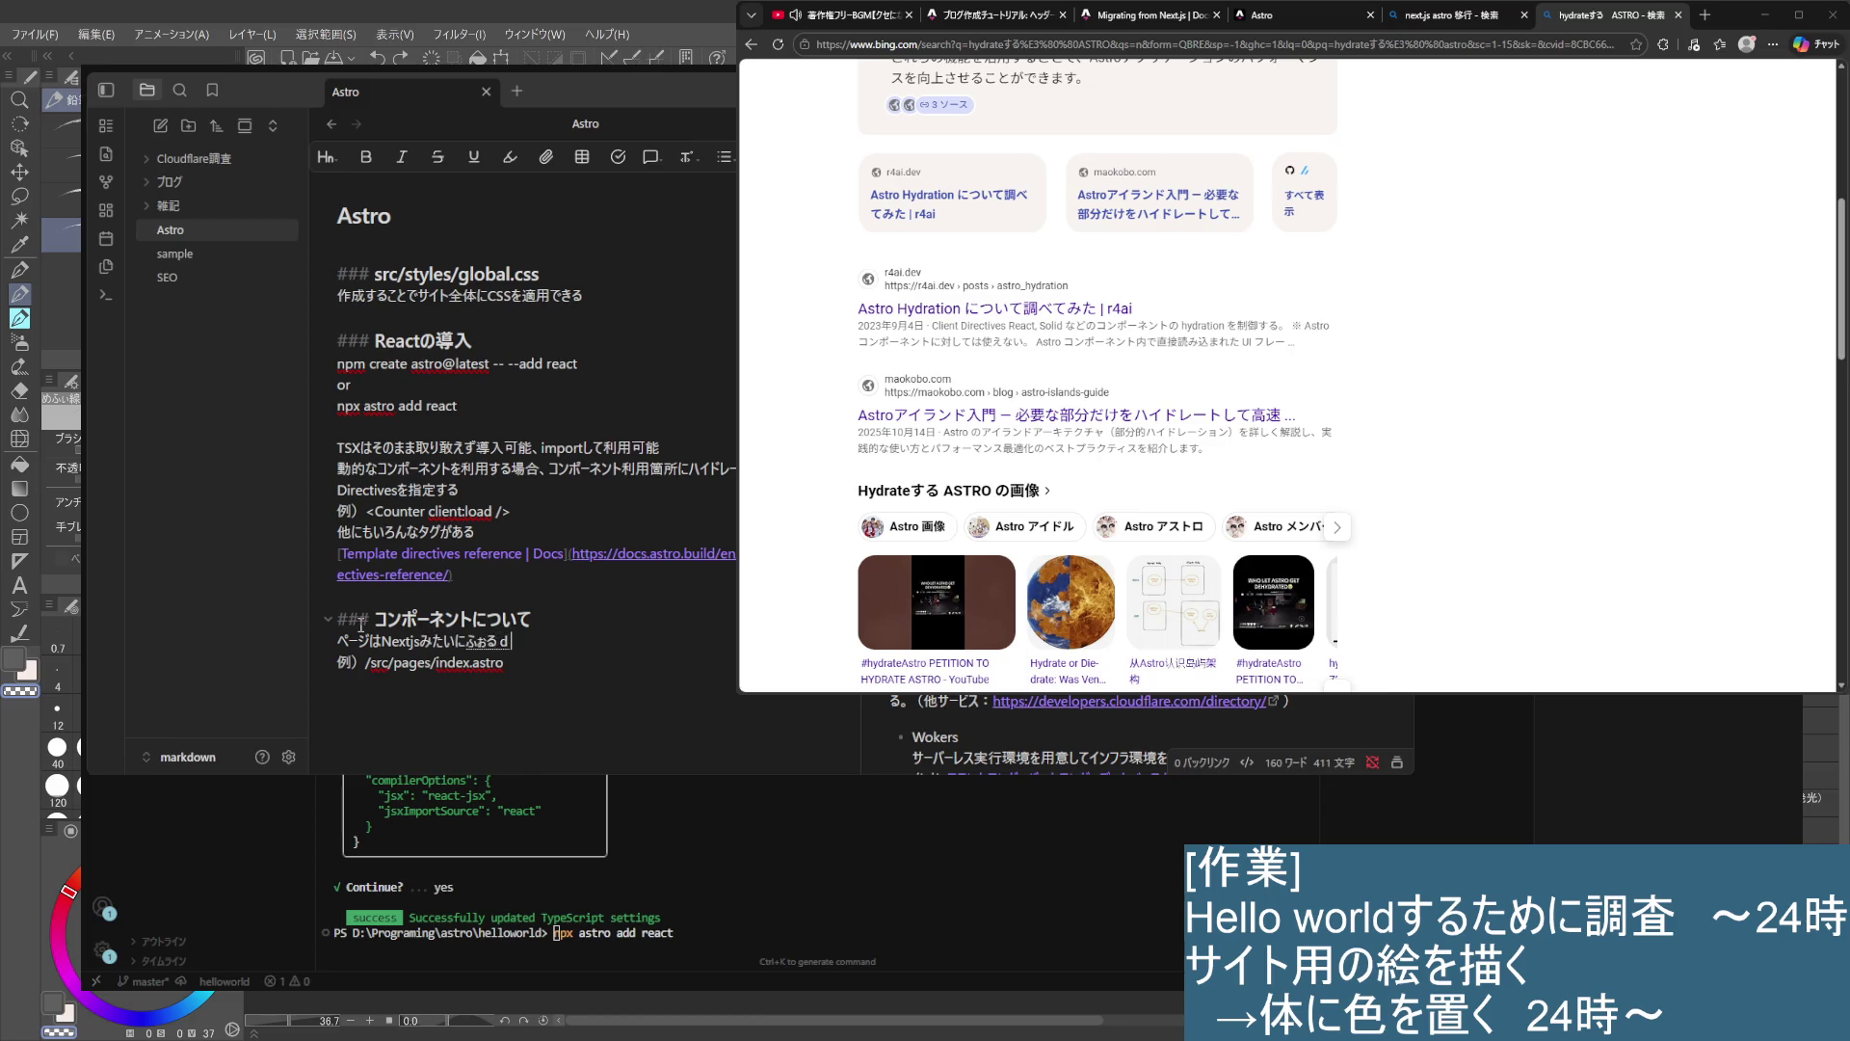
pyautogui.write('で')
pyautogui.write('ルート管理される')
pyautogui.click(672, 757)
pyautogui.scroll(-2, 318, 540)
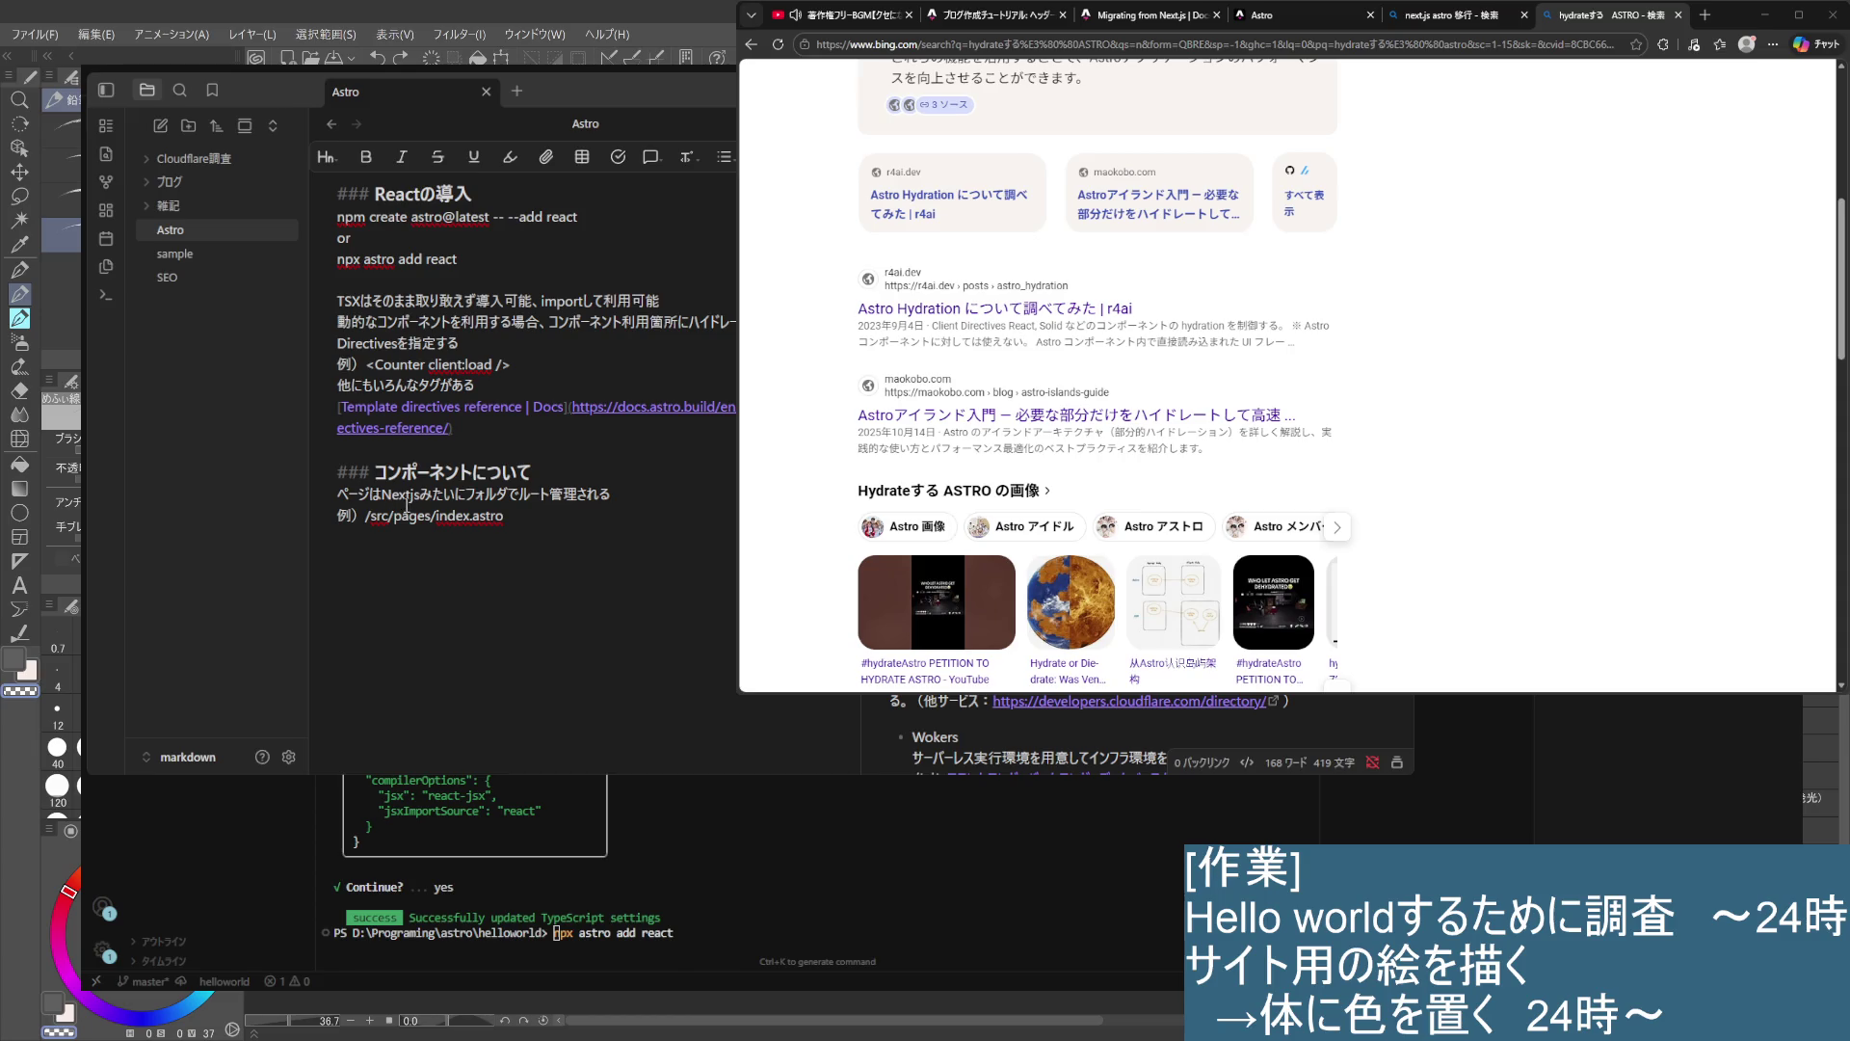
pyautogui.moveTo(540, 516); pyautogui.dragTo(367, 515)
pyautogui.hotkey('ctrl', 'c')
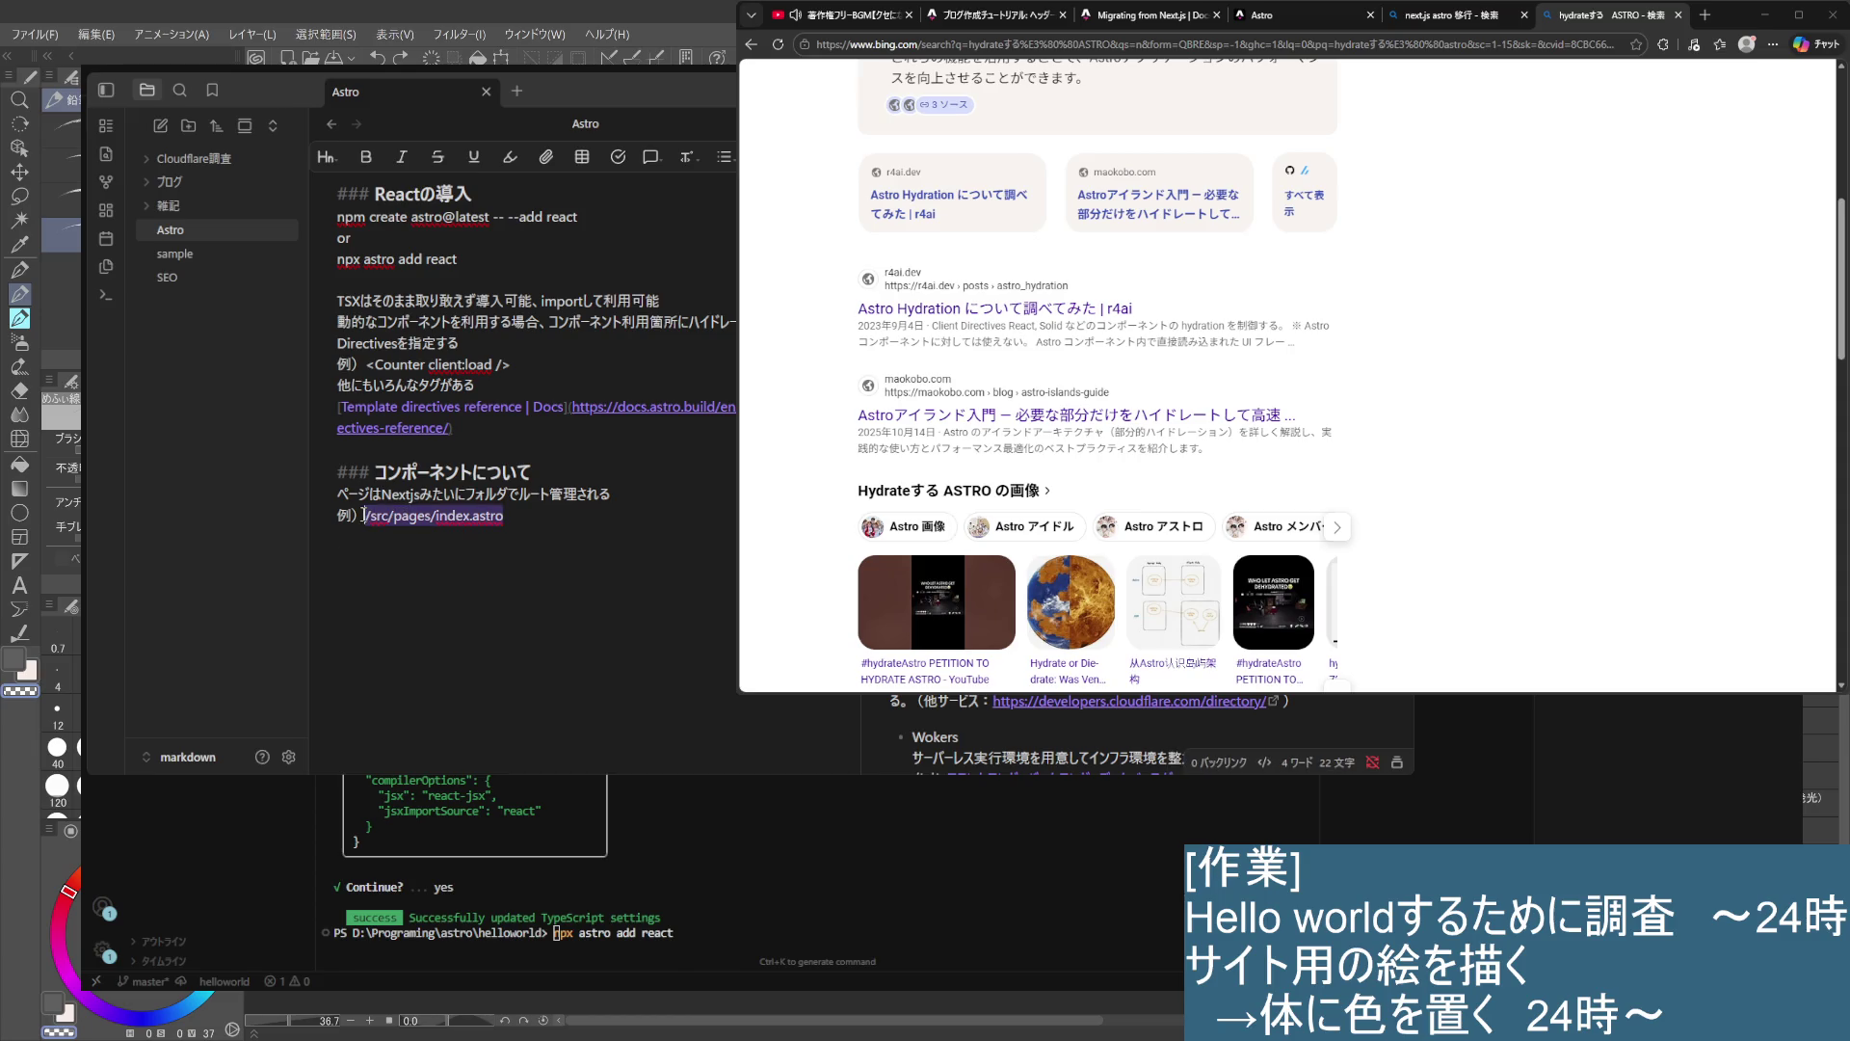
# - Add a copy of the example path below it, renamed to /src/pages/about.astro
pyautogui.click(546, 513)
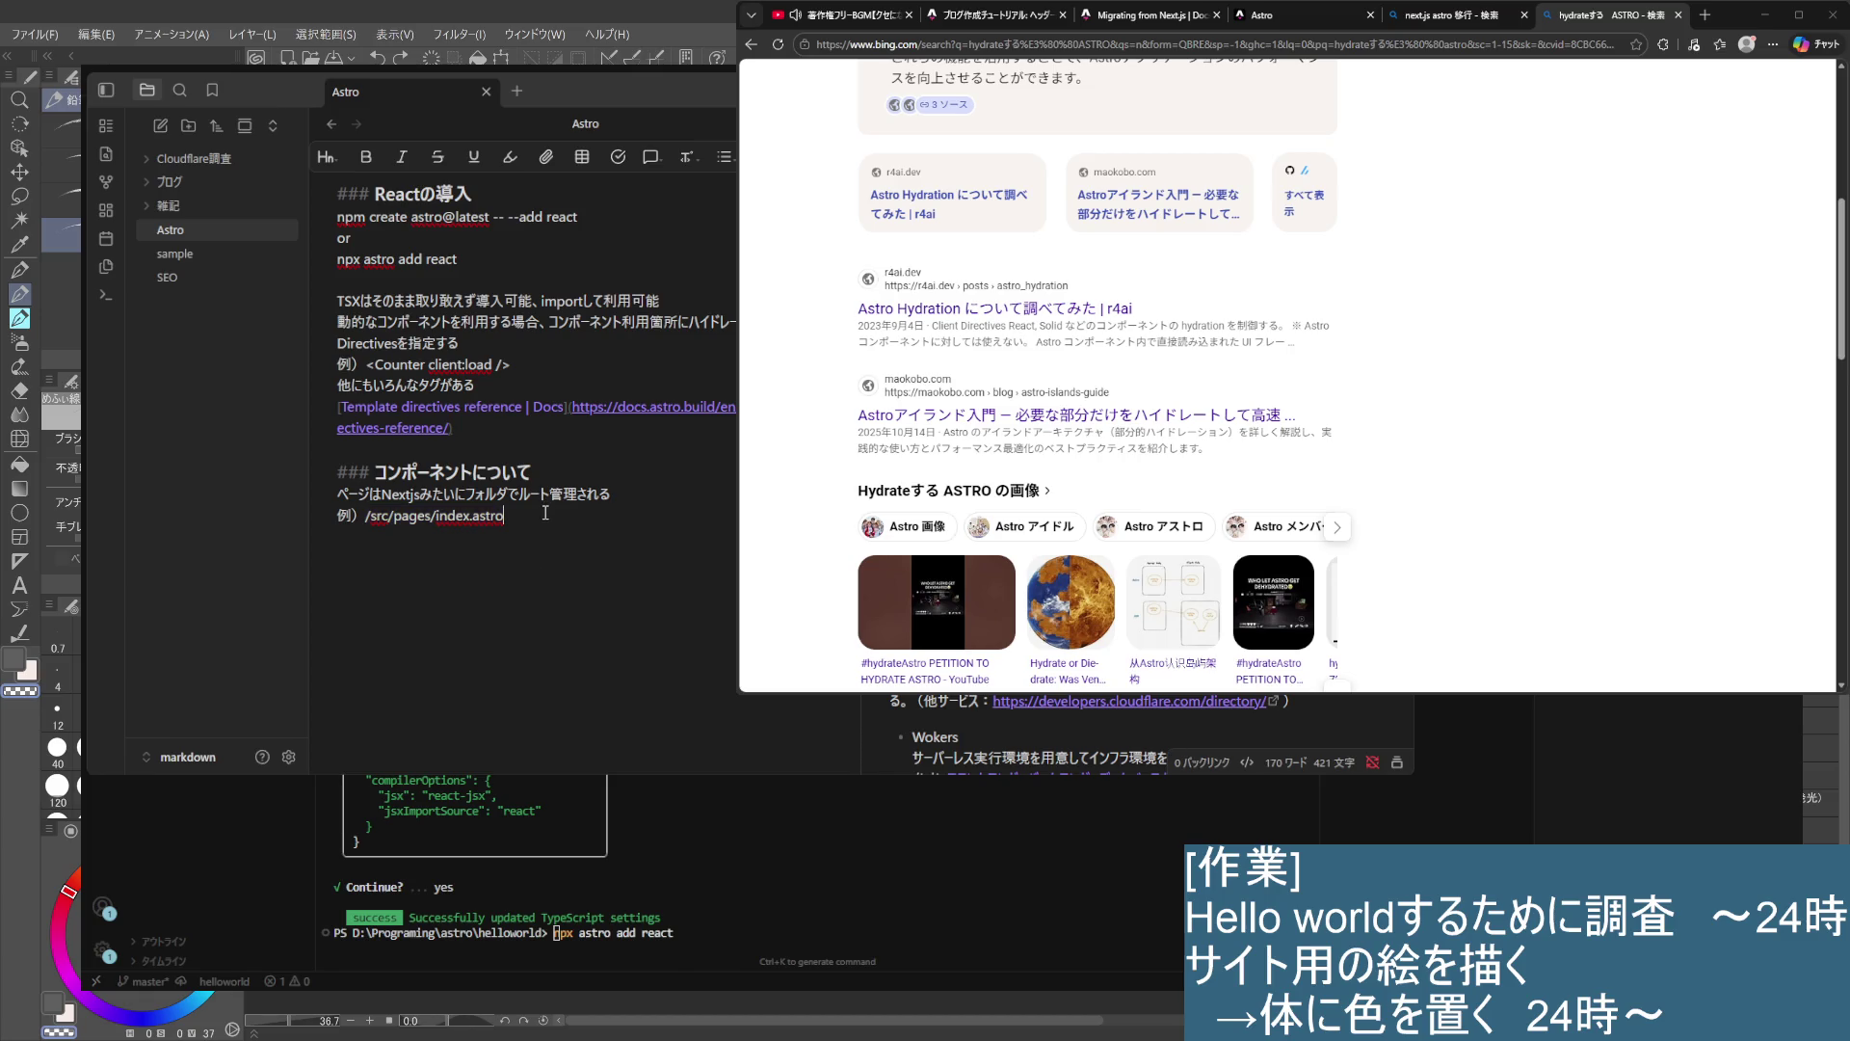
pyautogui.press('Return')
pyautogui.write('v')
pyautogui.press('BackSpace')
pyautogui.hotkey('ctrl', 'v')
pyautogui.doubleClick(467, 538)
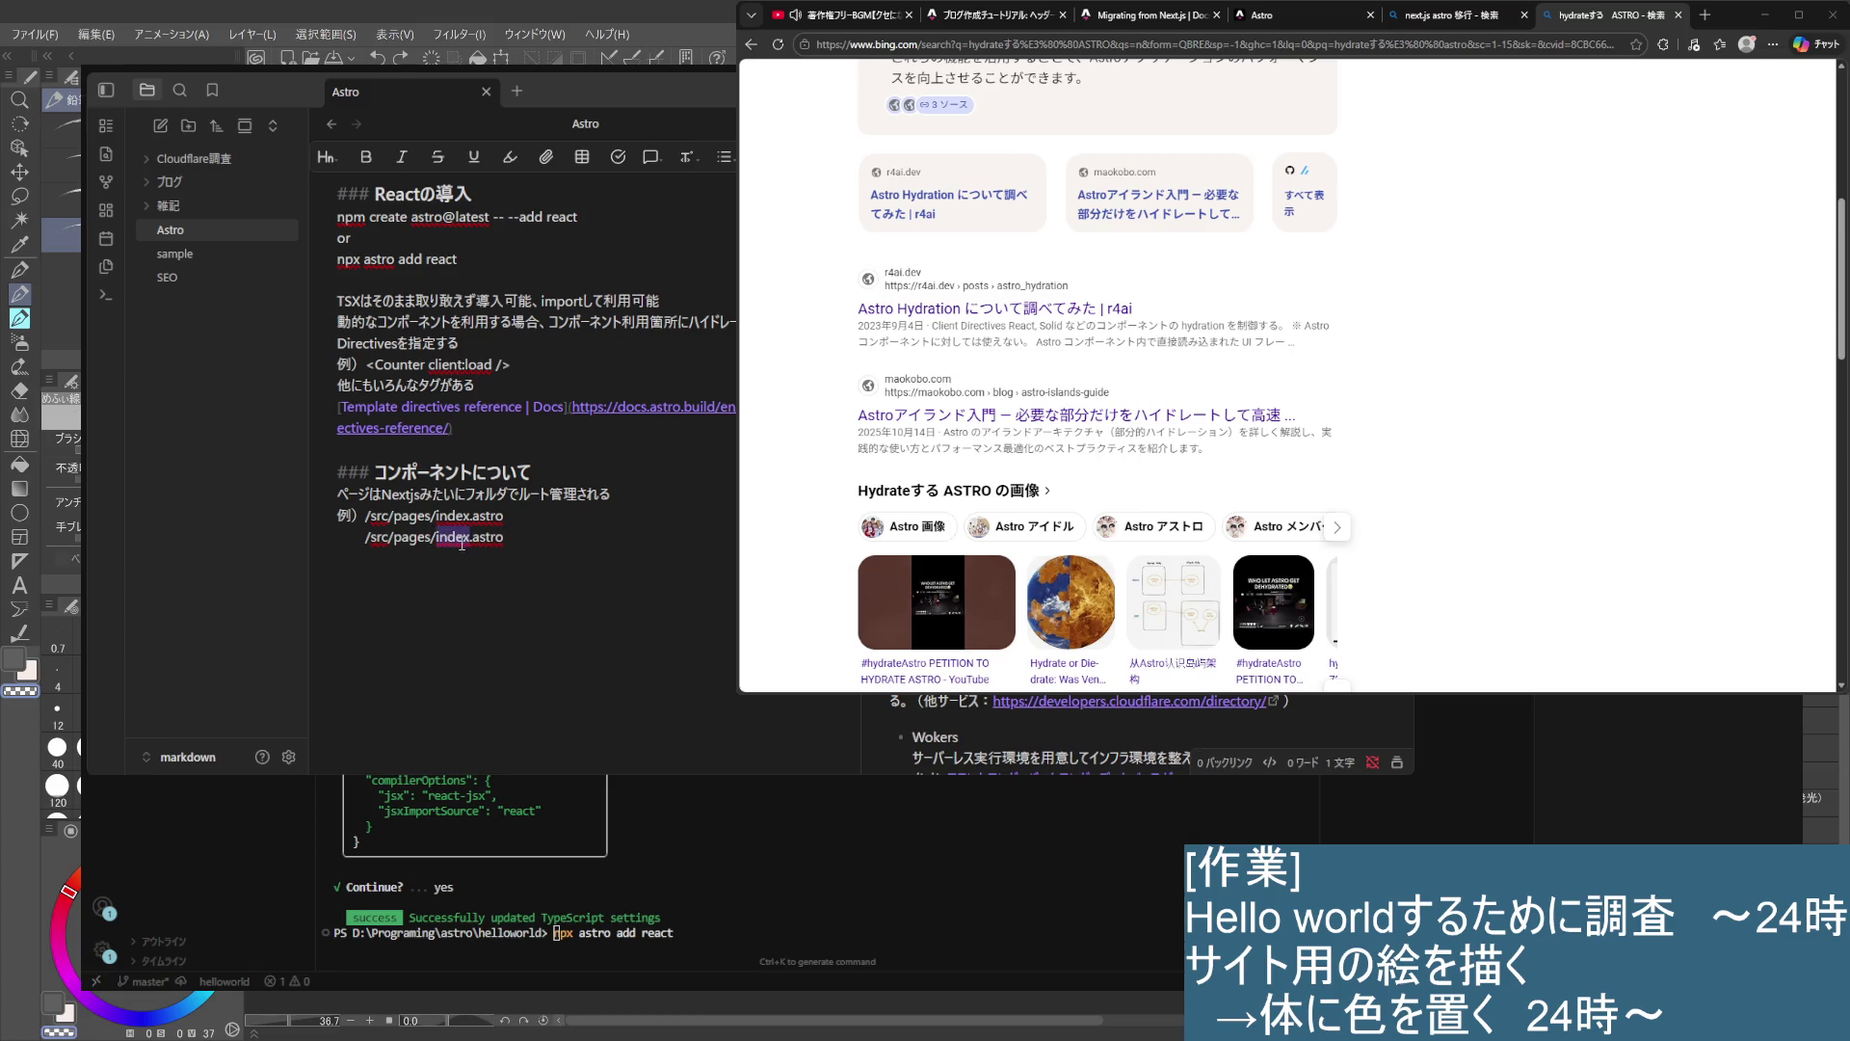
pyautogui.write('あ')
pyautogui.write('bout')
# - Delete 'Nextjsみたいに' from the sentence and insert 'pages' before フォルダで
pyautogui.moveTo(381, 493); pyautogui.dragTo(420, 494)
pyautogui.press('BackSpace')
pyautogui.hotkey('shift', 'Right')
pyautogui.hotkey('shift', 'Right')
pyautogui.hotkey('shift', 'Right')
pyautogui.click(658, 646)
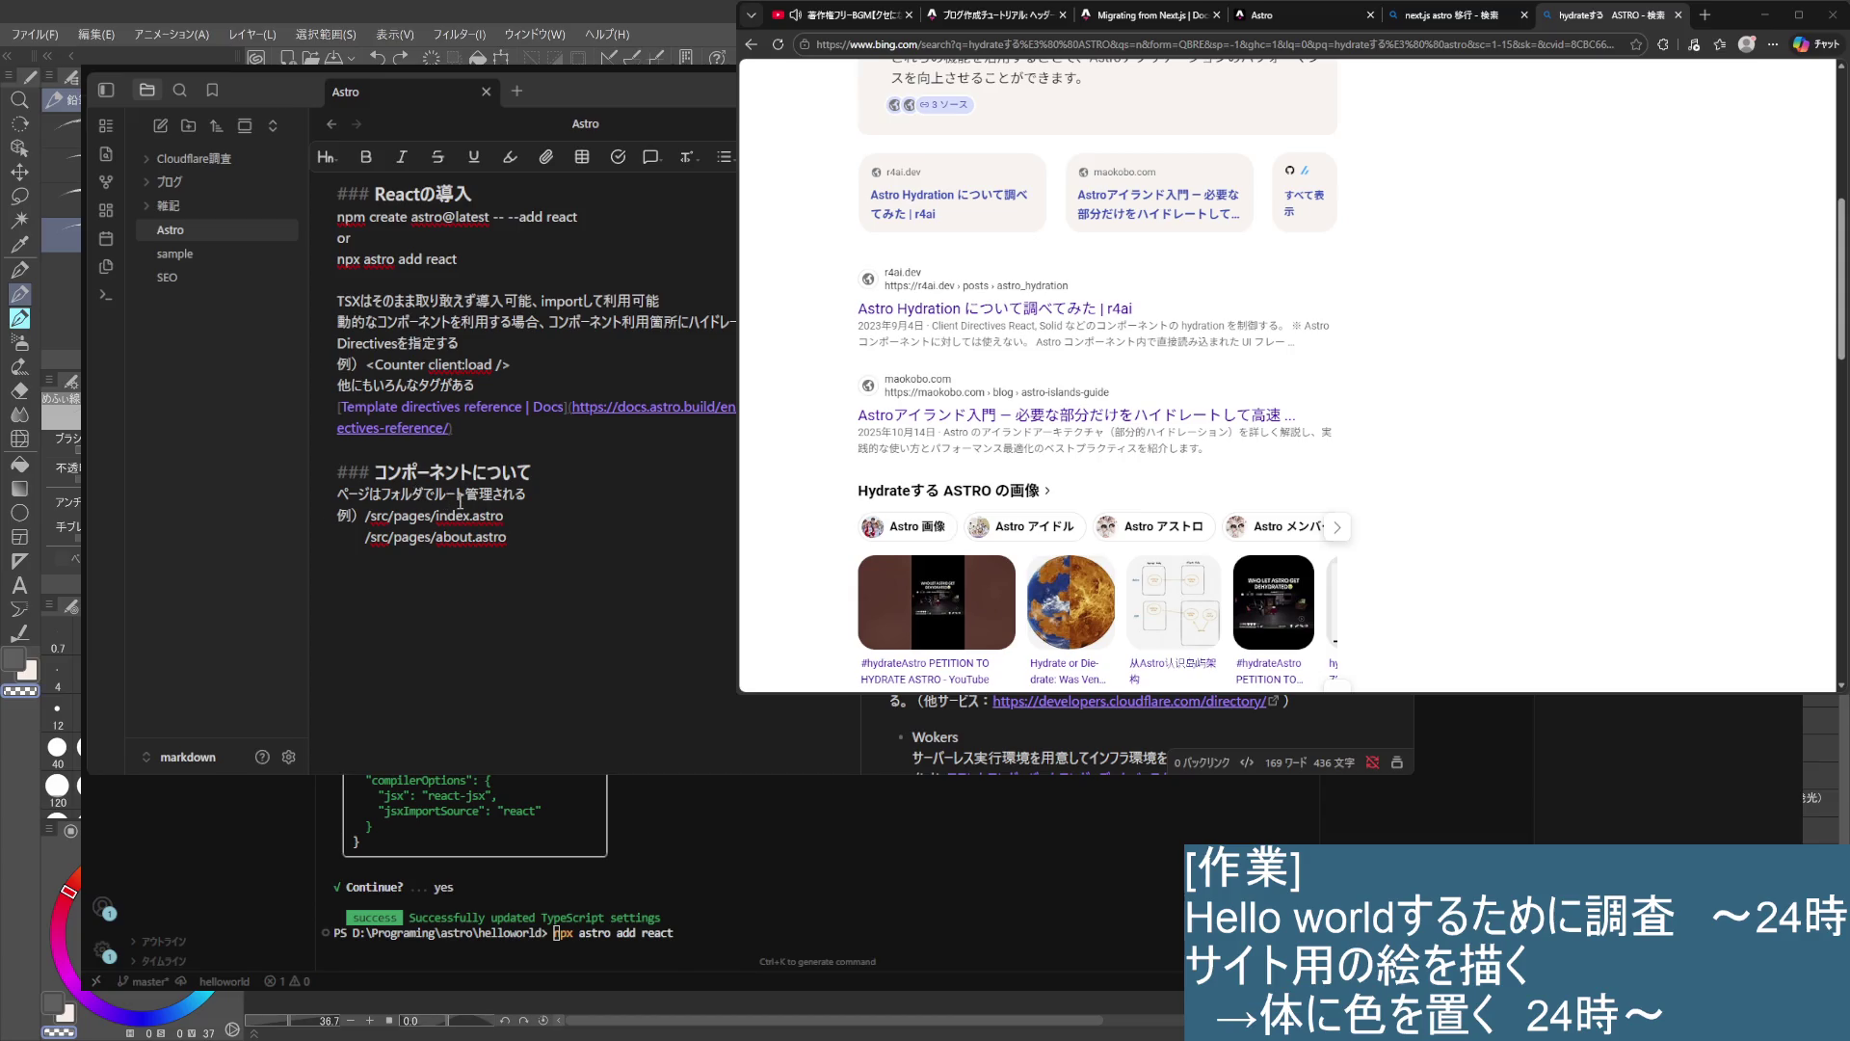
pyautogui.moveTo(433, 506); pyautogui.dragTo(384, 491)
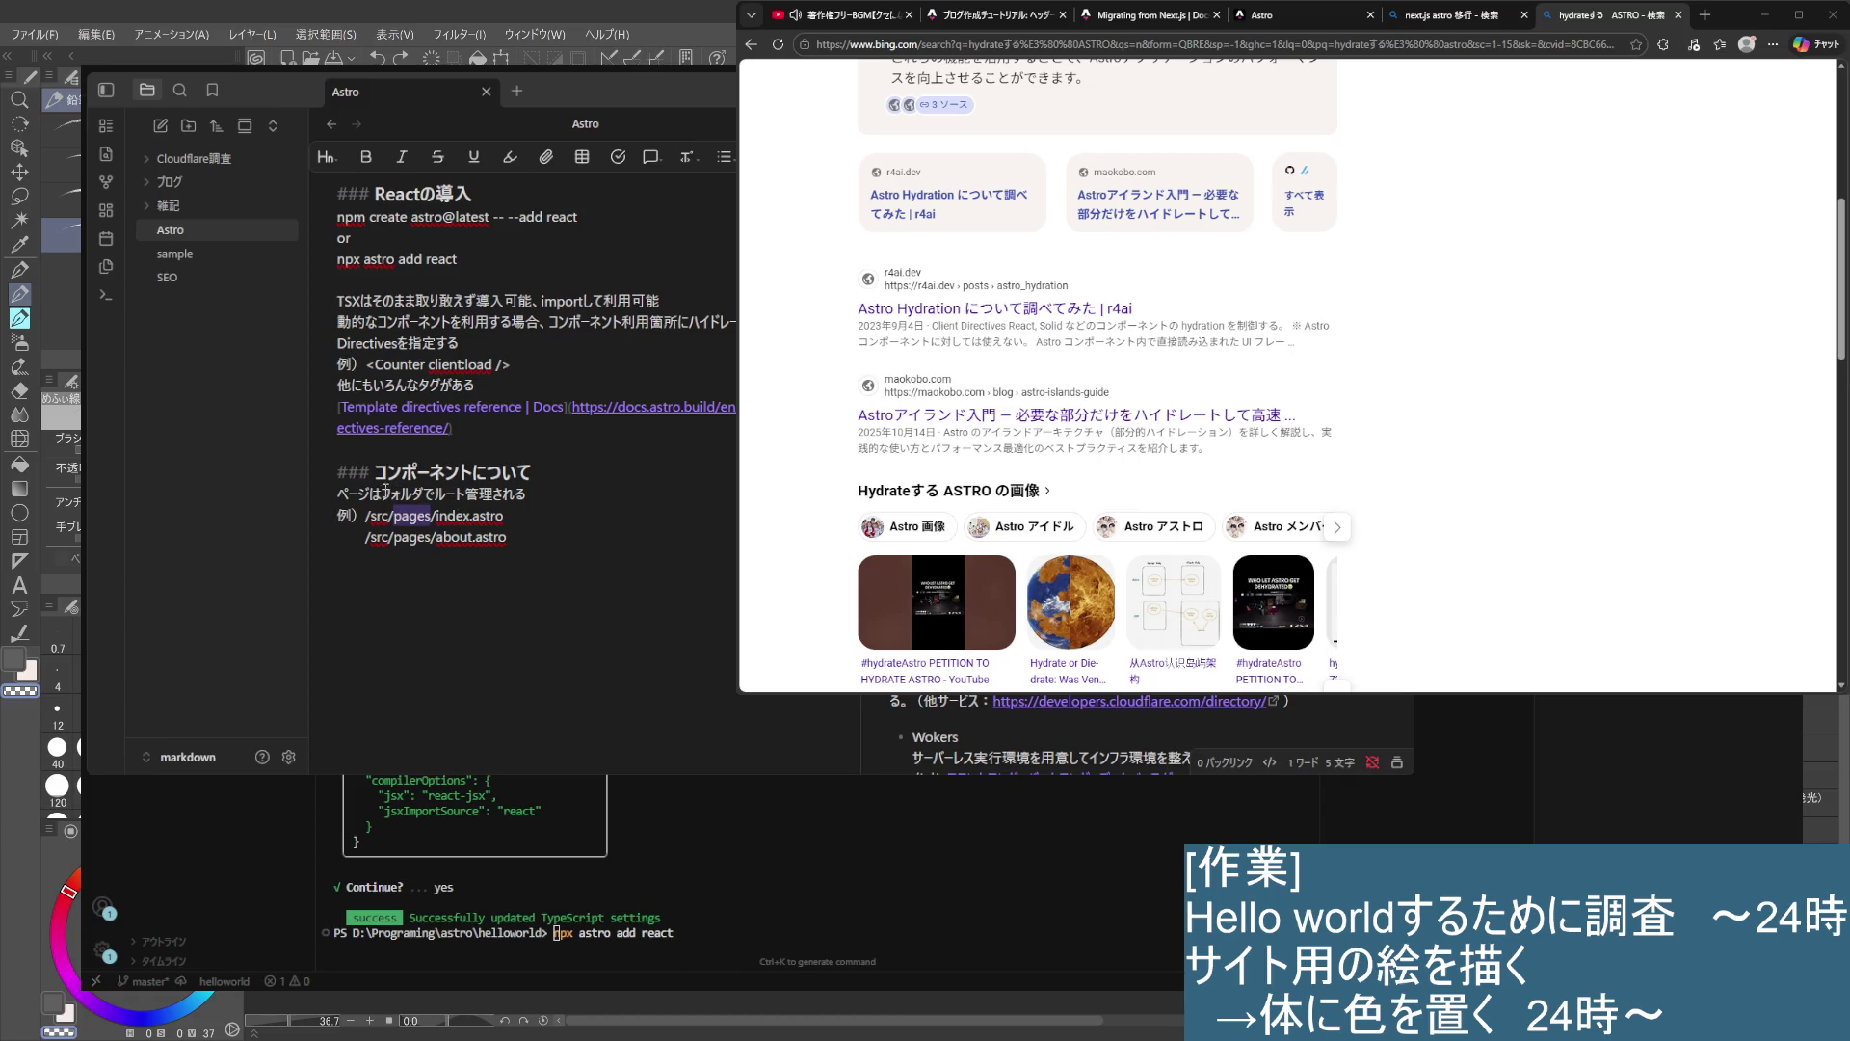
pyautogui.click(384, 491)
pyautogui.write('pages')
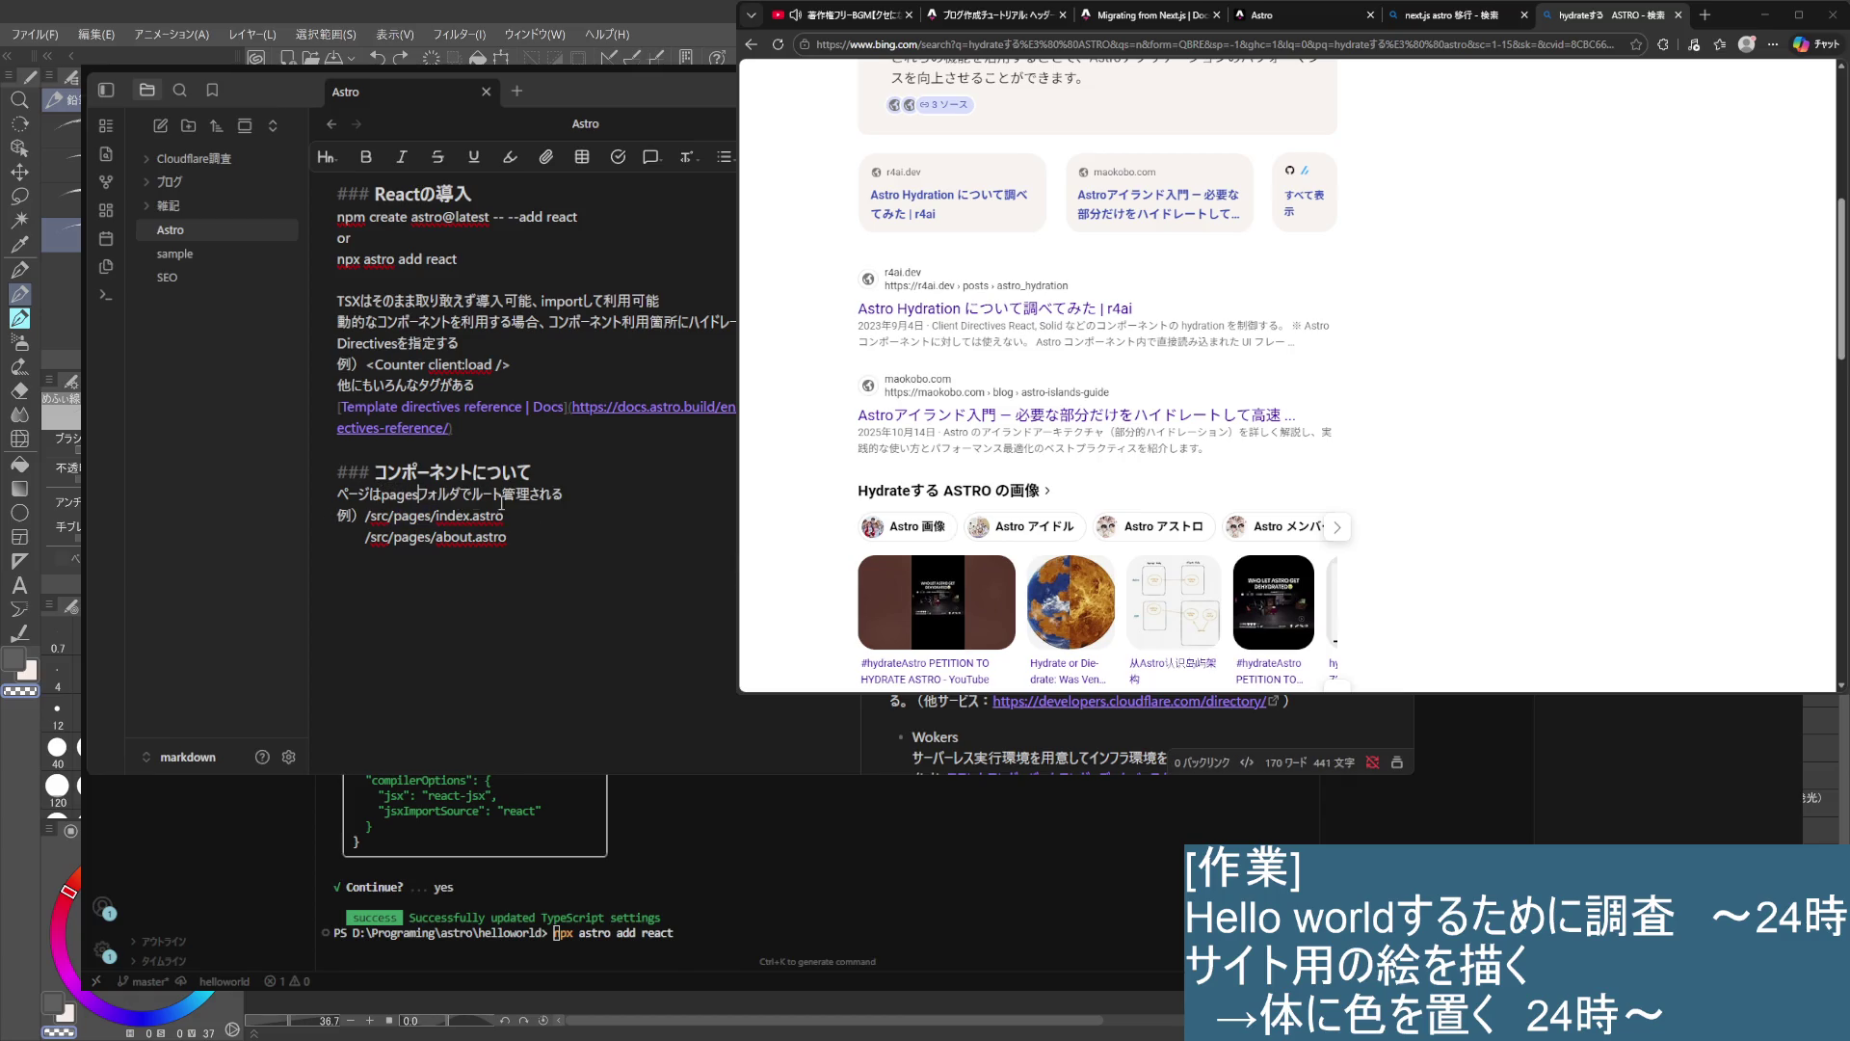
pyautogui.click(493, 629)
pyautogui.click(543, 517)
pyautogui.click(546, 560)
pyautogui.scroll(5, 1590, 311)
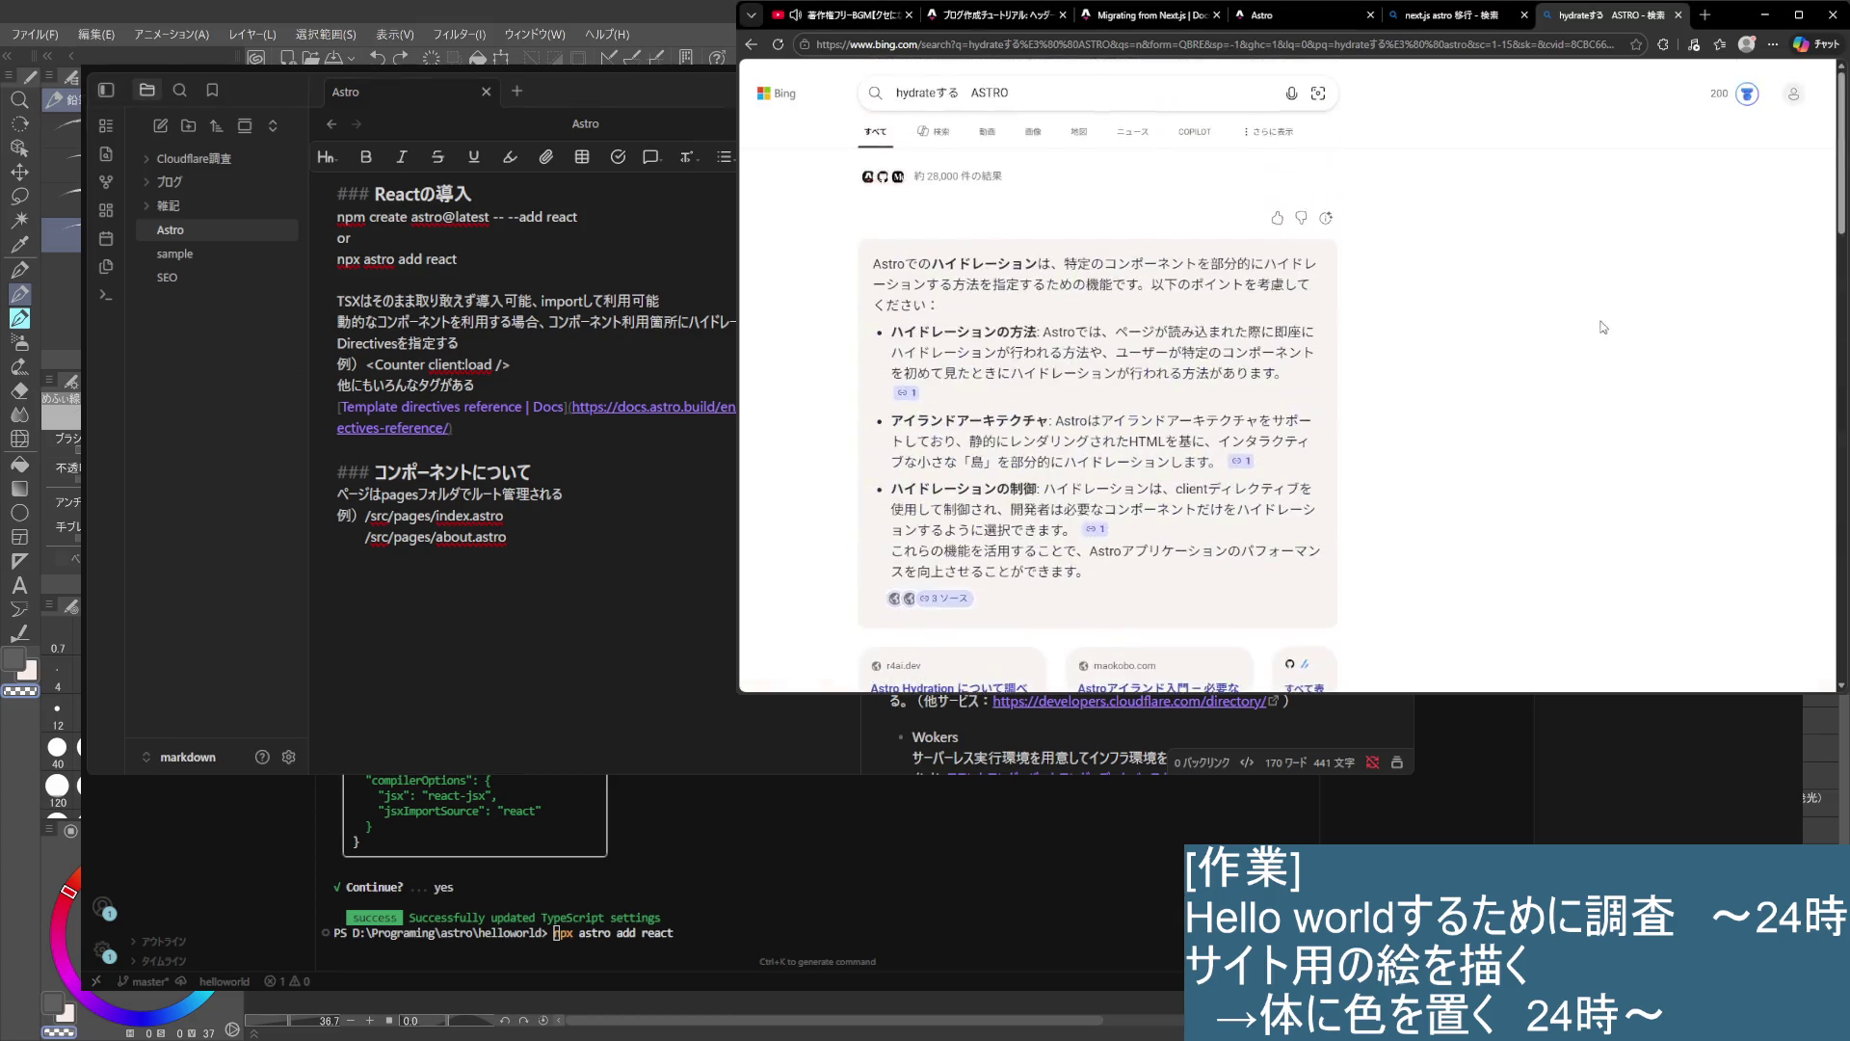
# - Close the hydrateする ASTRO search tab and bring the VS Code helloworld project forward
pyautogui.hotkey('ctrl', 'w')
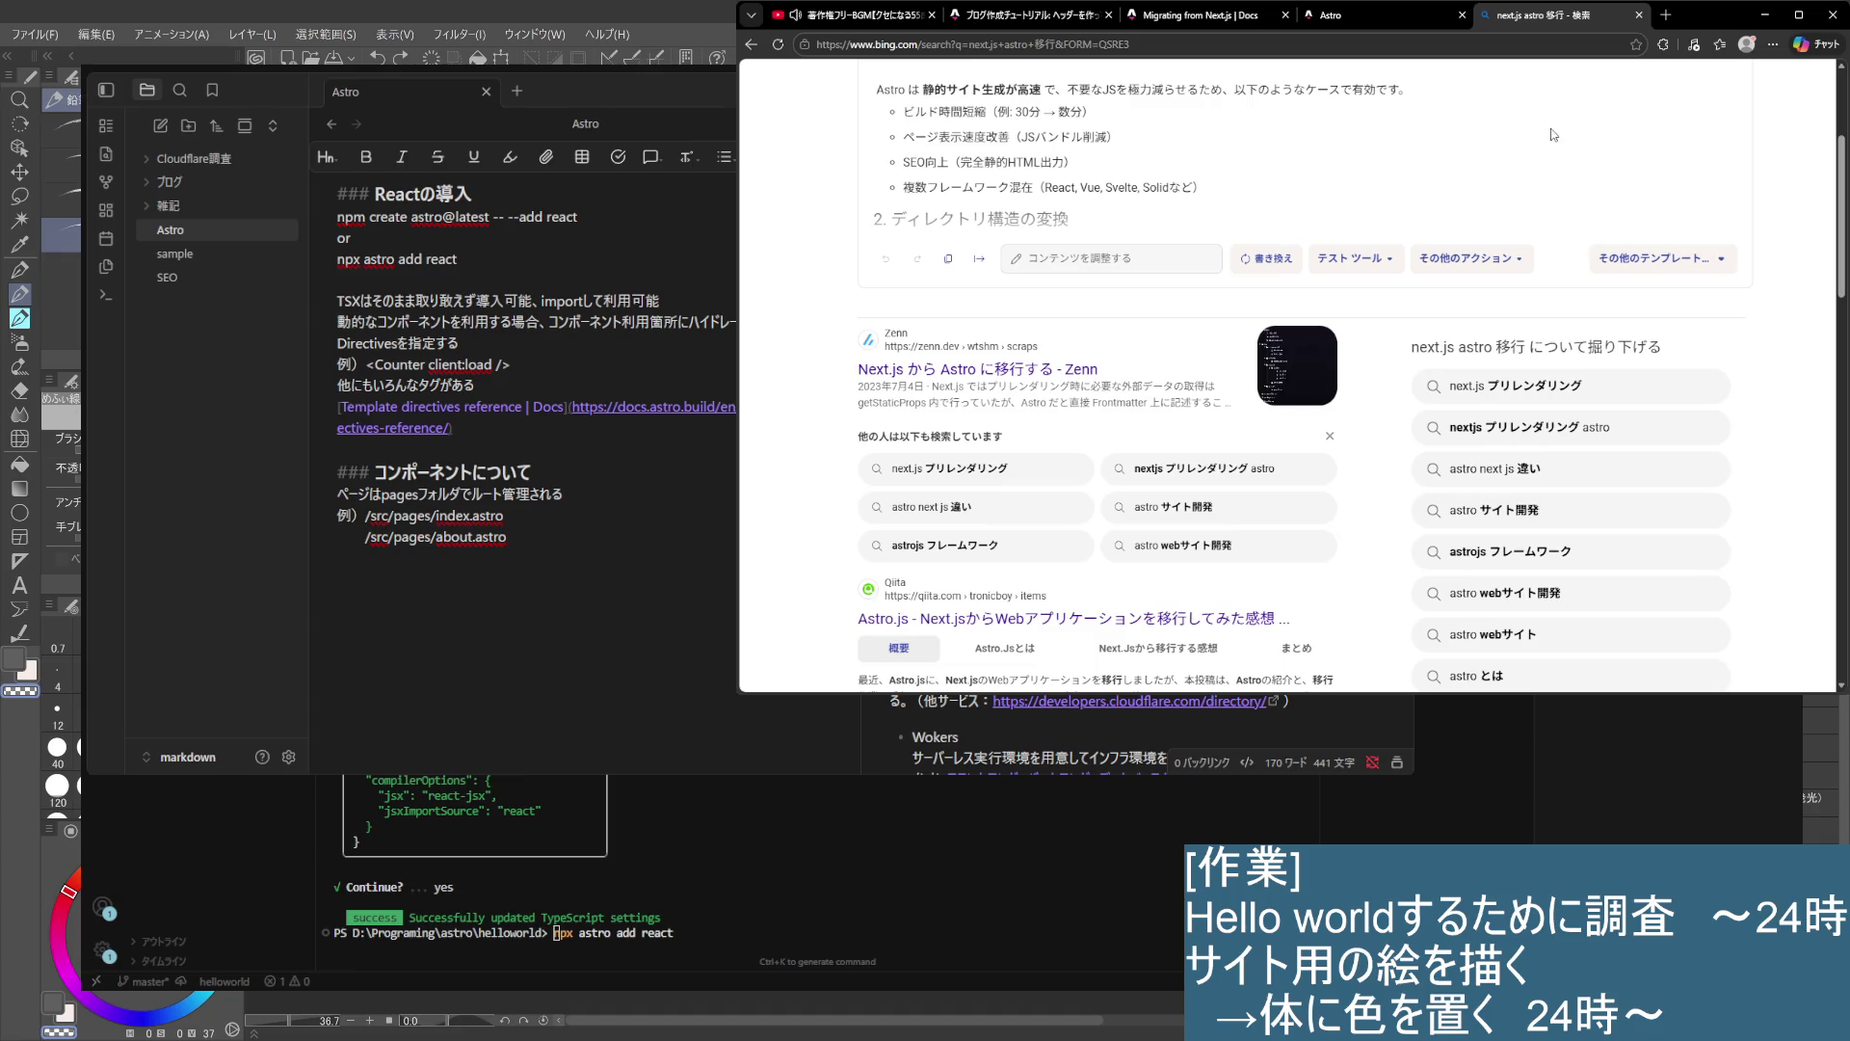
pyautogui.click(691, 579)
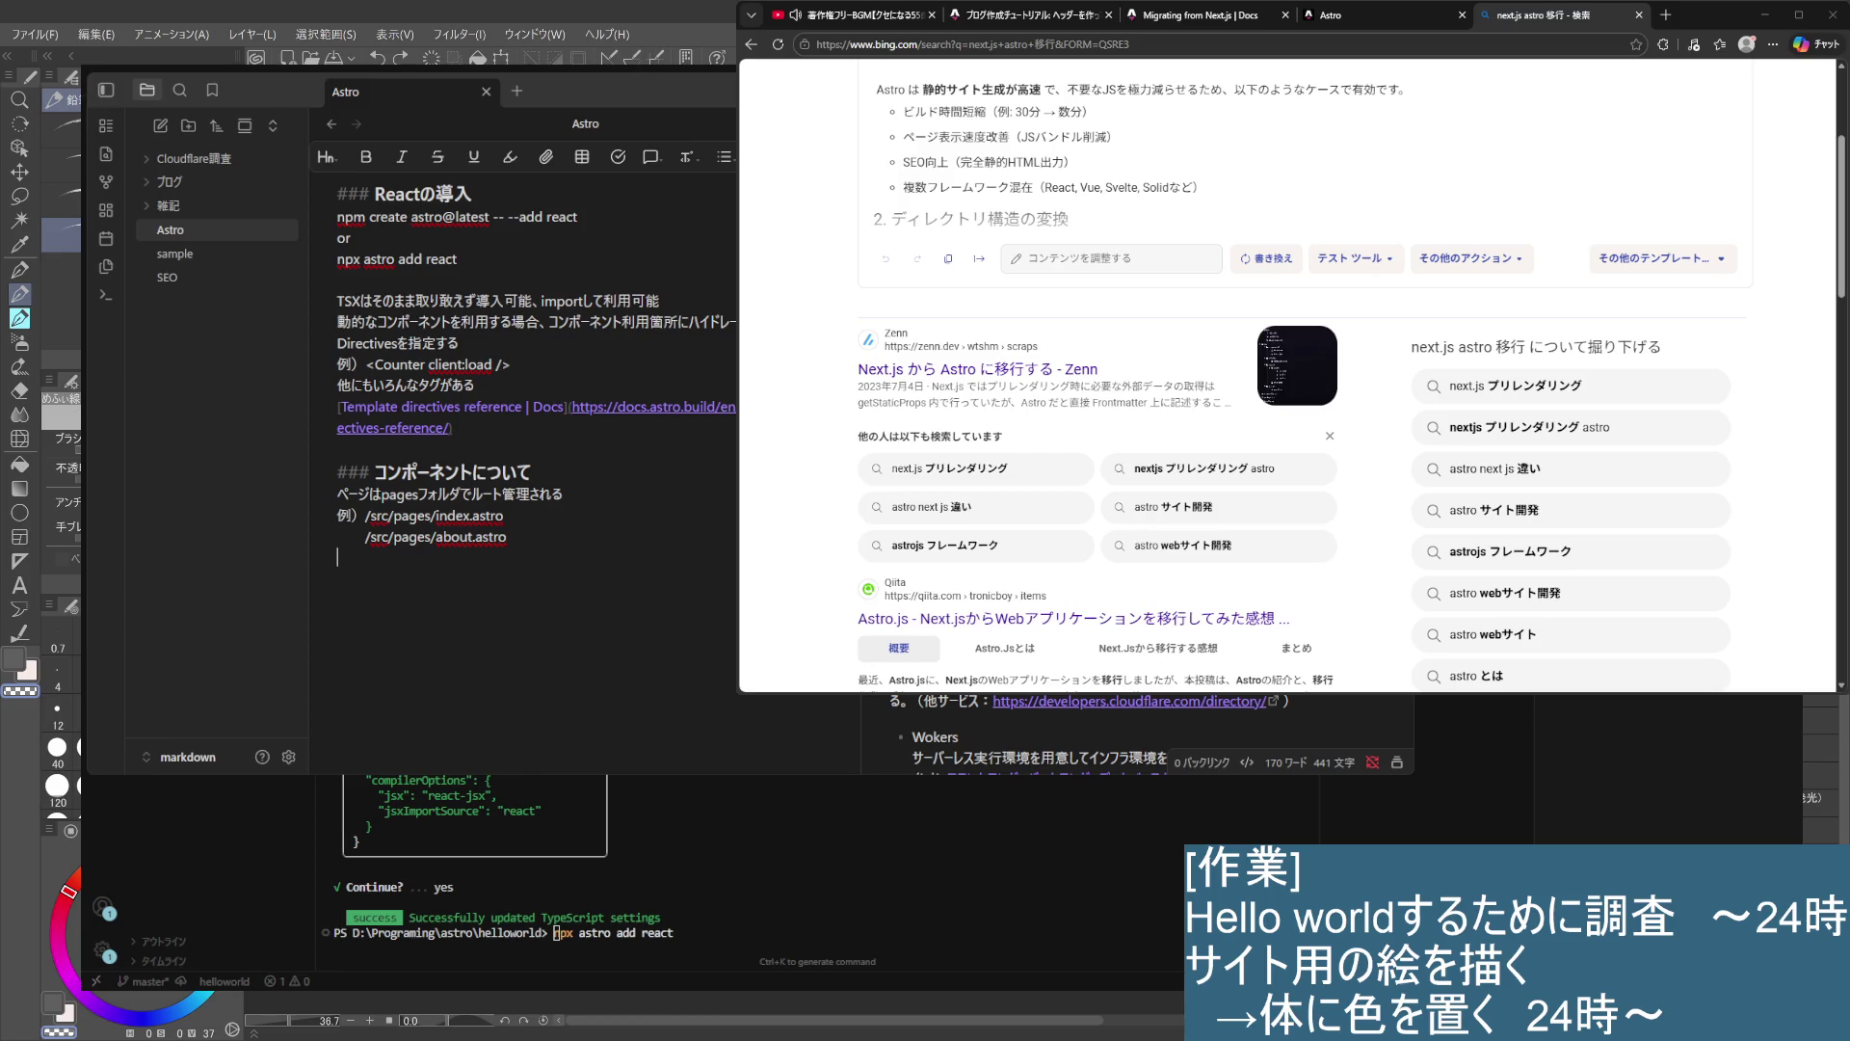
pyautogui.hotkey('alt', 'Tab')
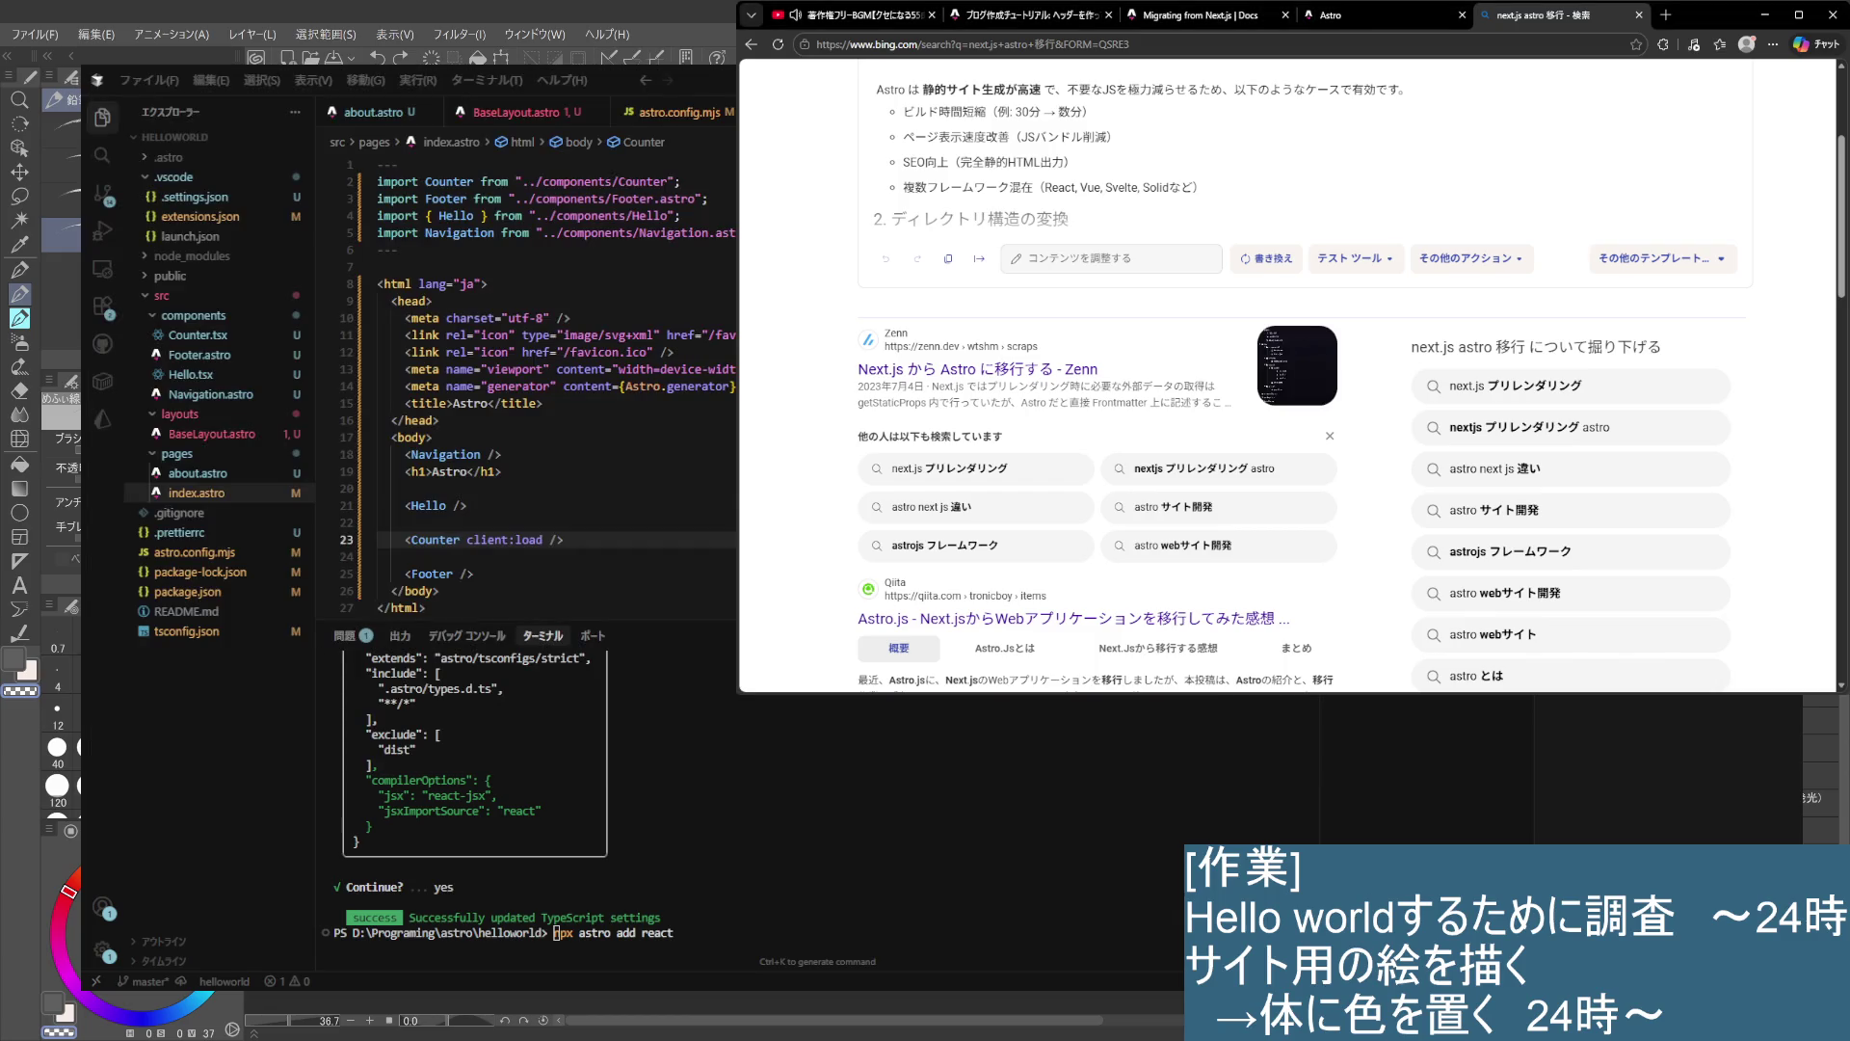
# - Stop the helloworld dev server from its terminal log, then minimize VS Code
pyautogui.click(463, 489)
pyautogui.hotkey('ctrl', 'pagedown')
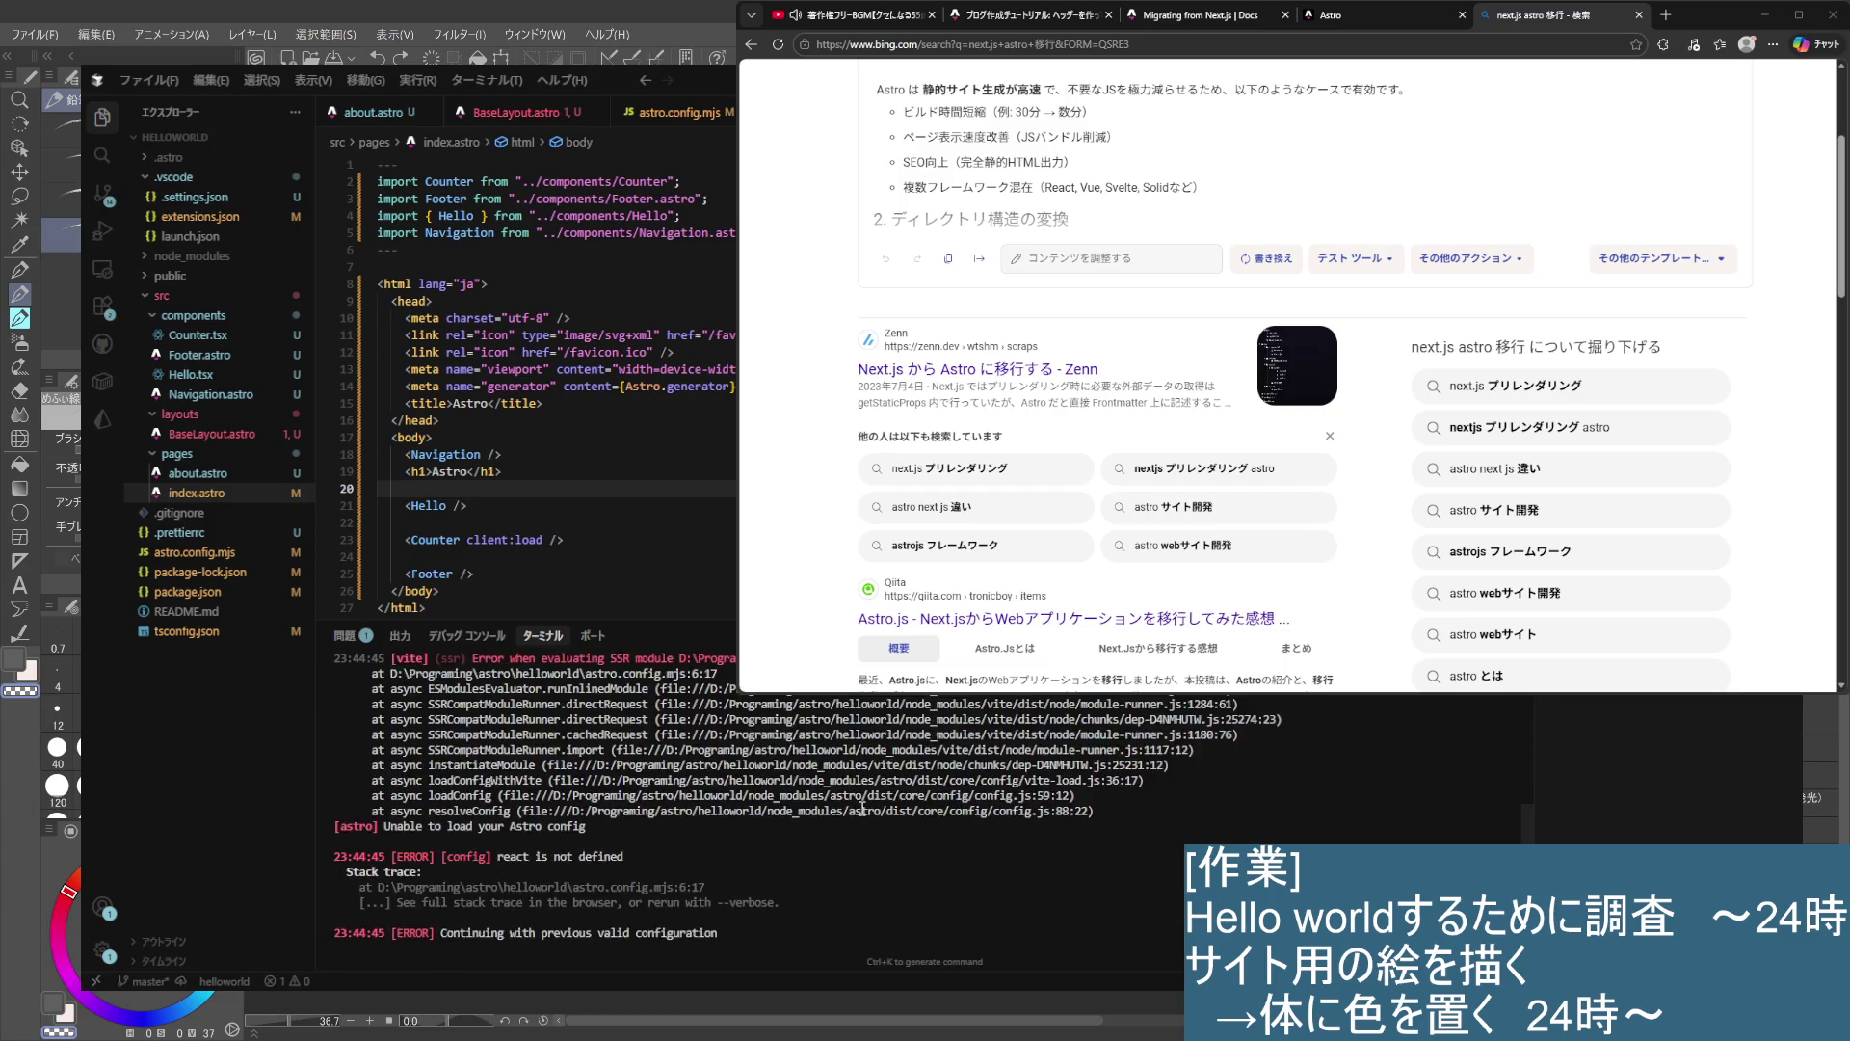
pyautogui.scroll(-5, 919, 818)
pyautogui.scroll(-5, 919, 818)
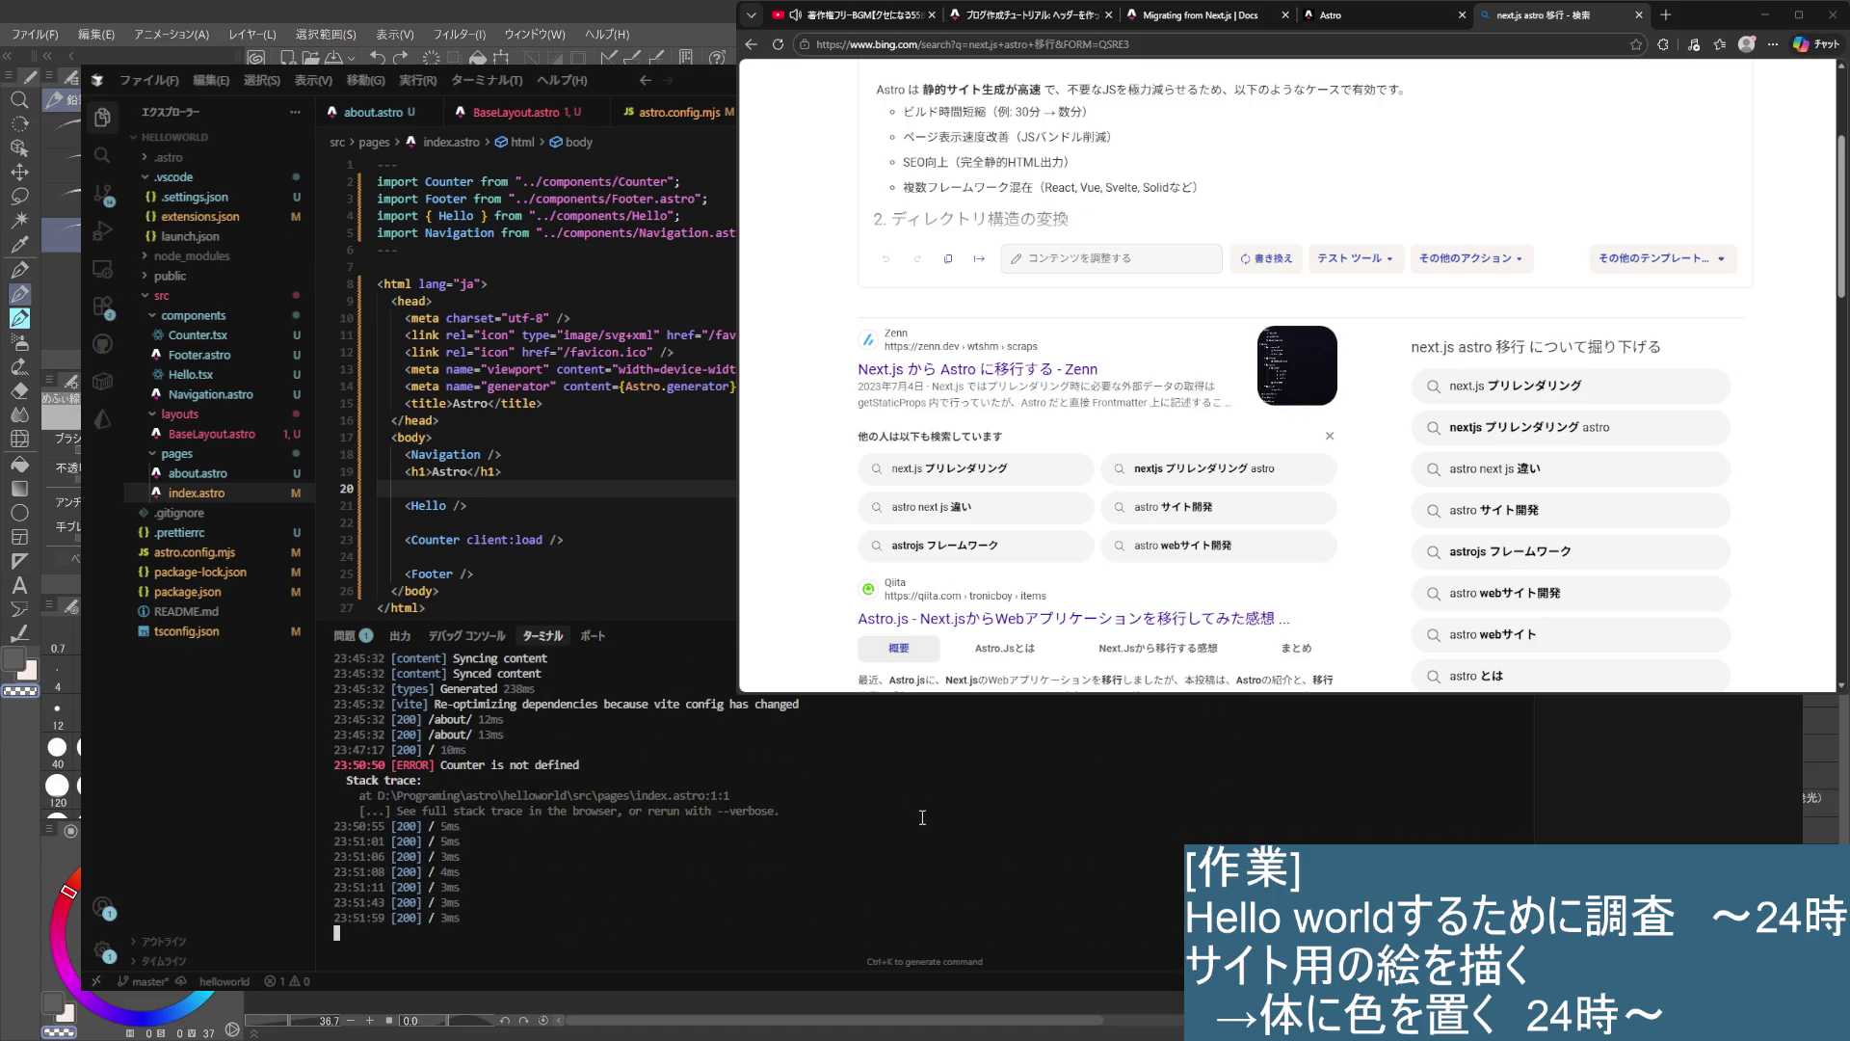
pyautogui.hotkey('ctrl', 'c')
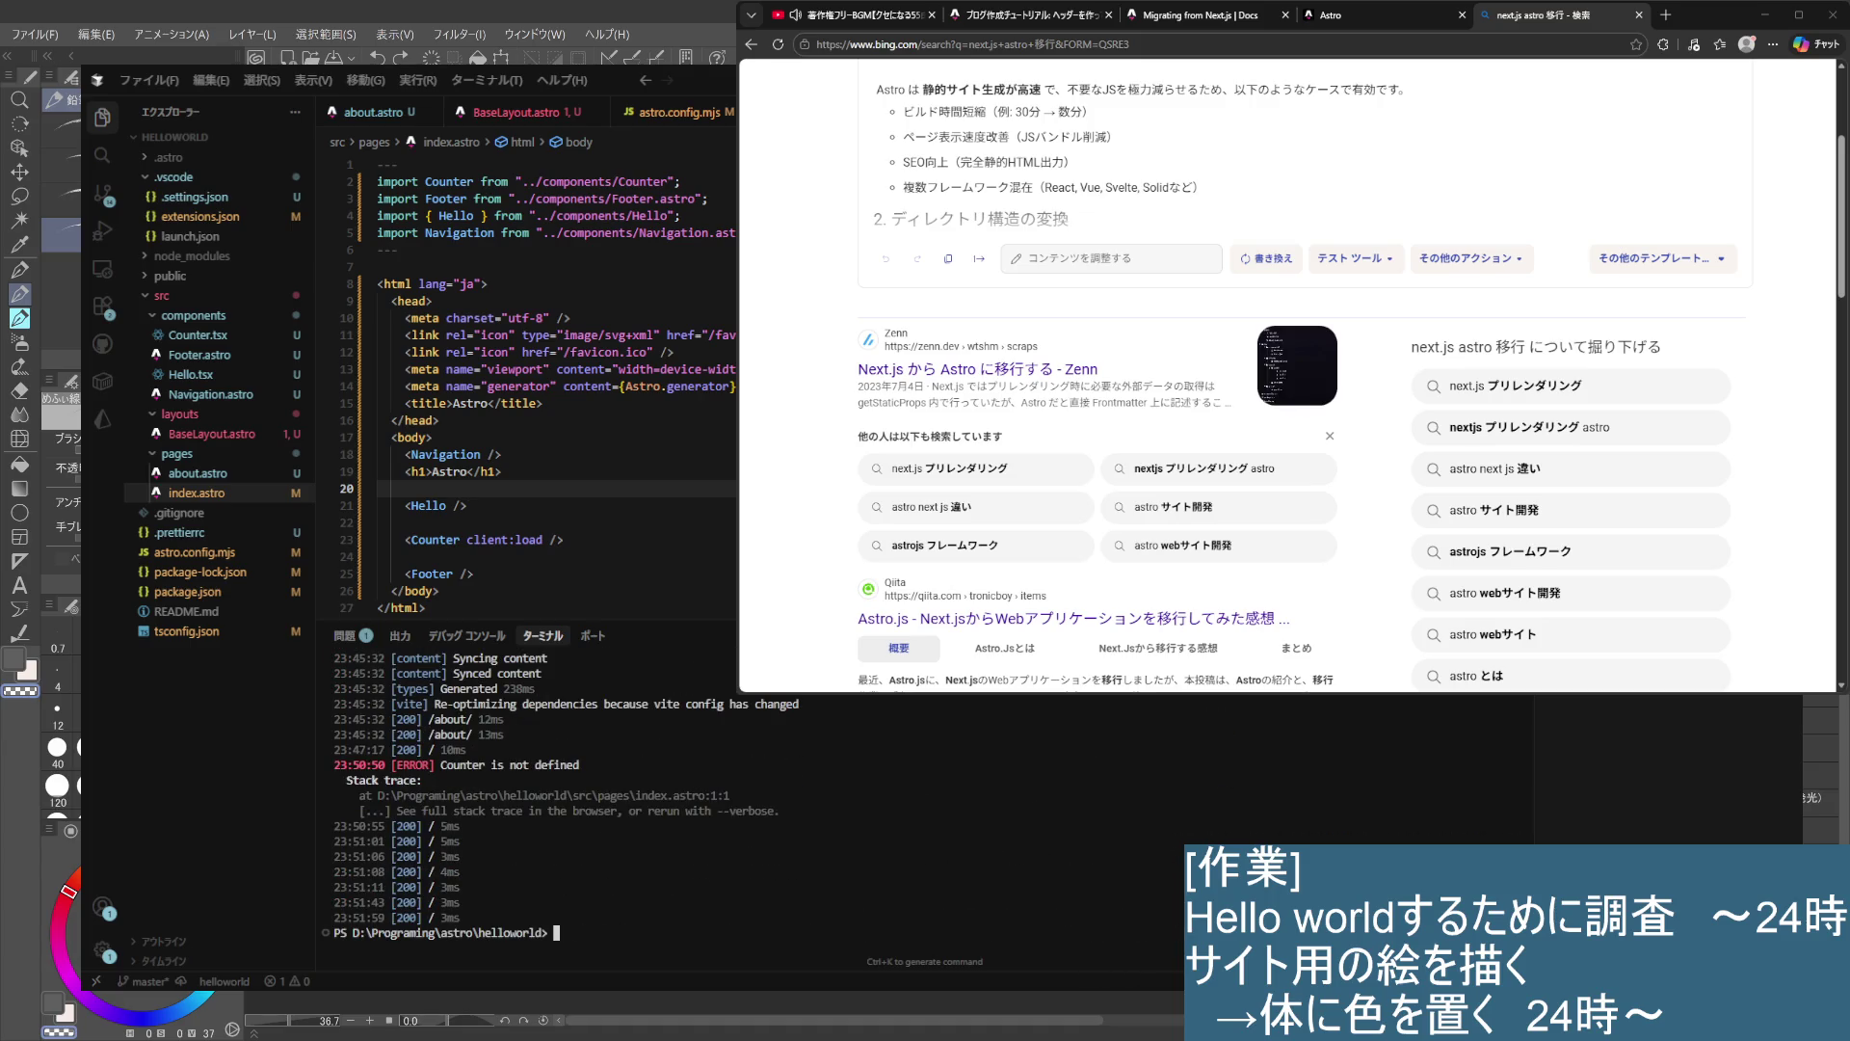
pyautogui.moveTo(390, 420); pyautogui.dragTo(440, 421)
pyautogui.click(673, 351)
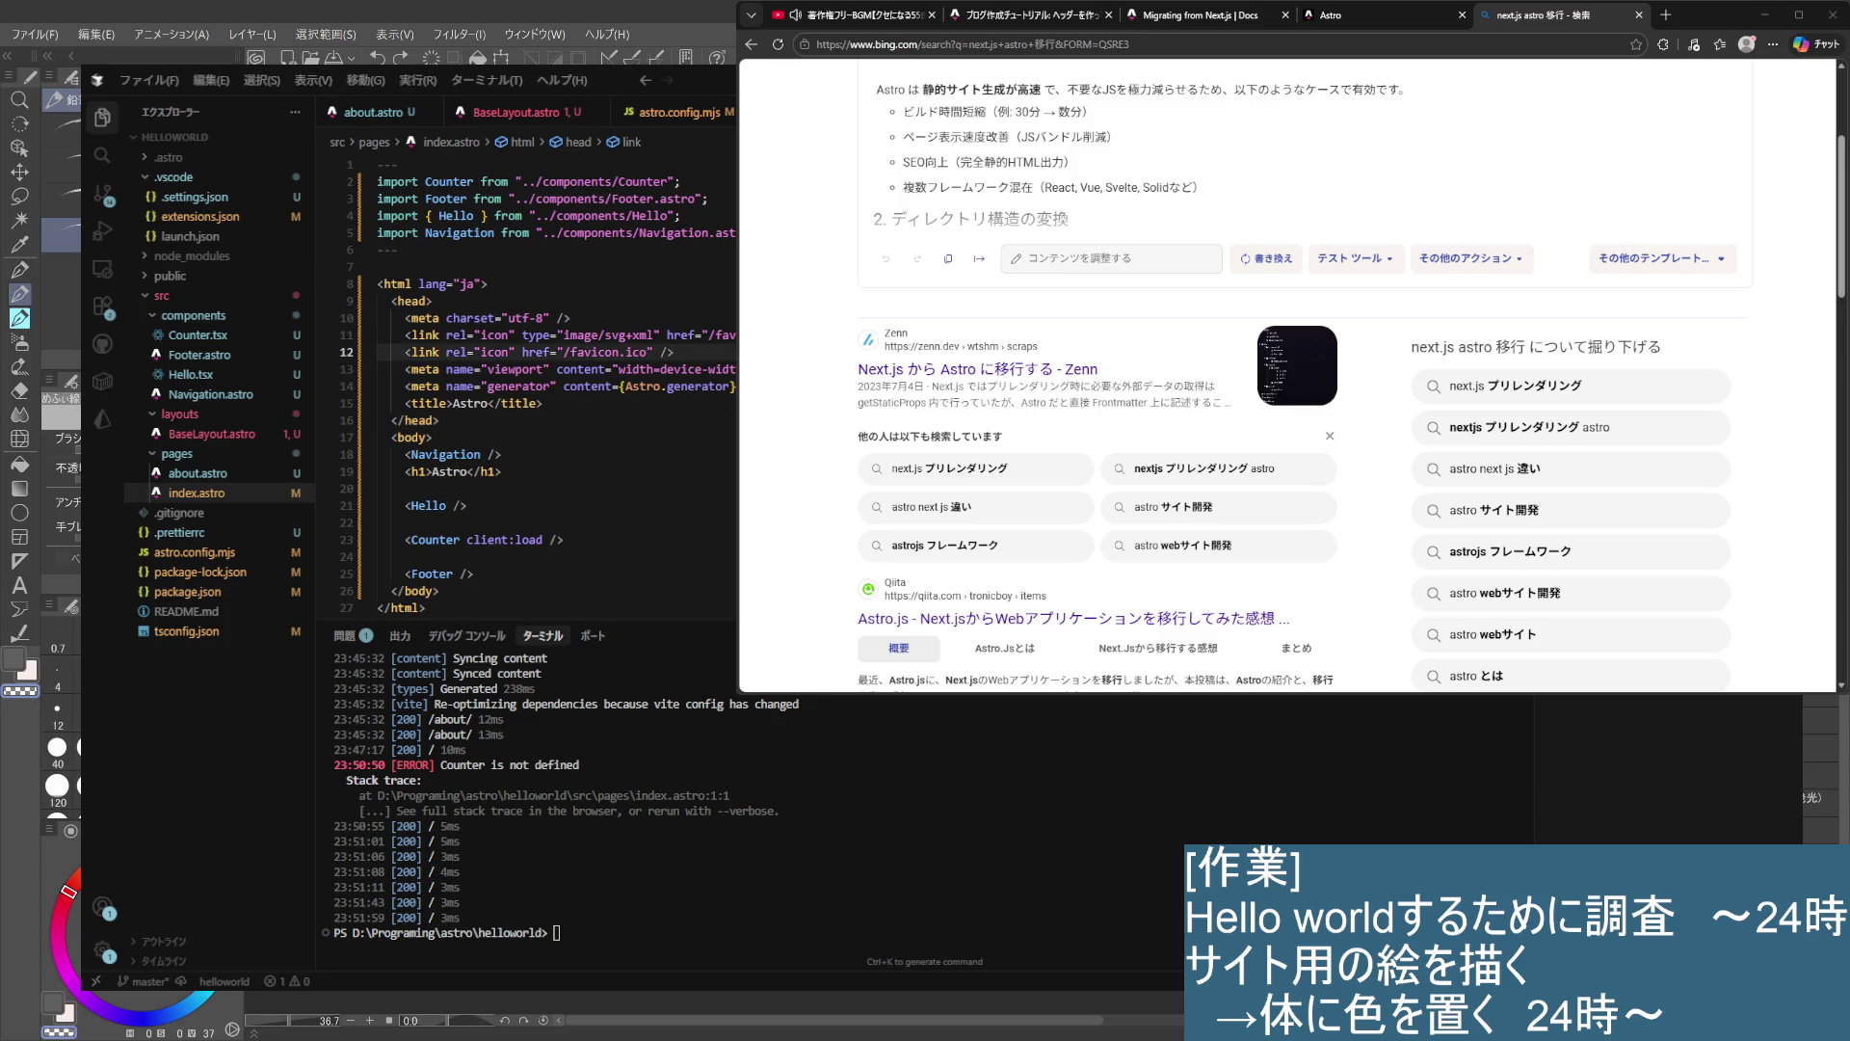
pyautogui.press('super+Down')
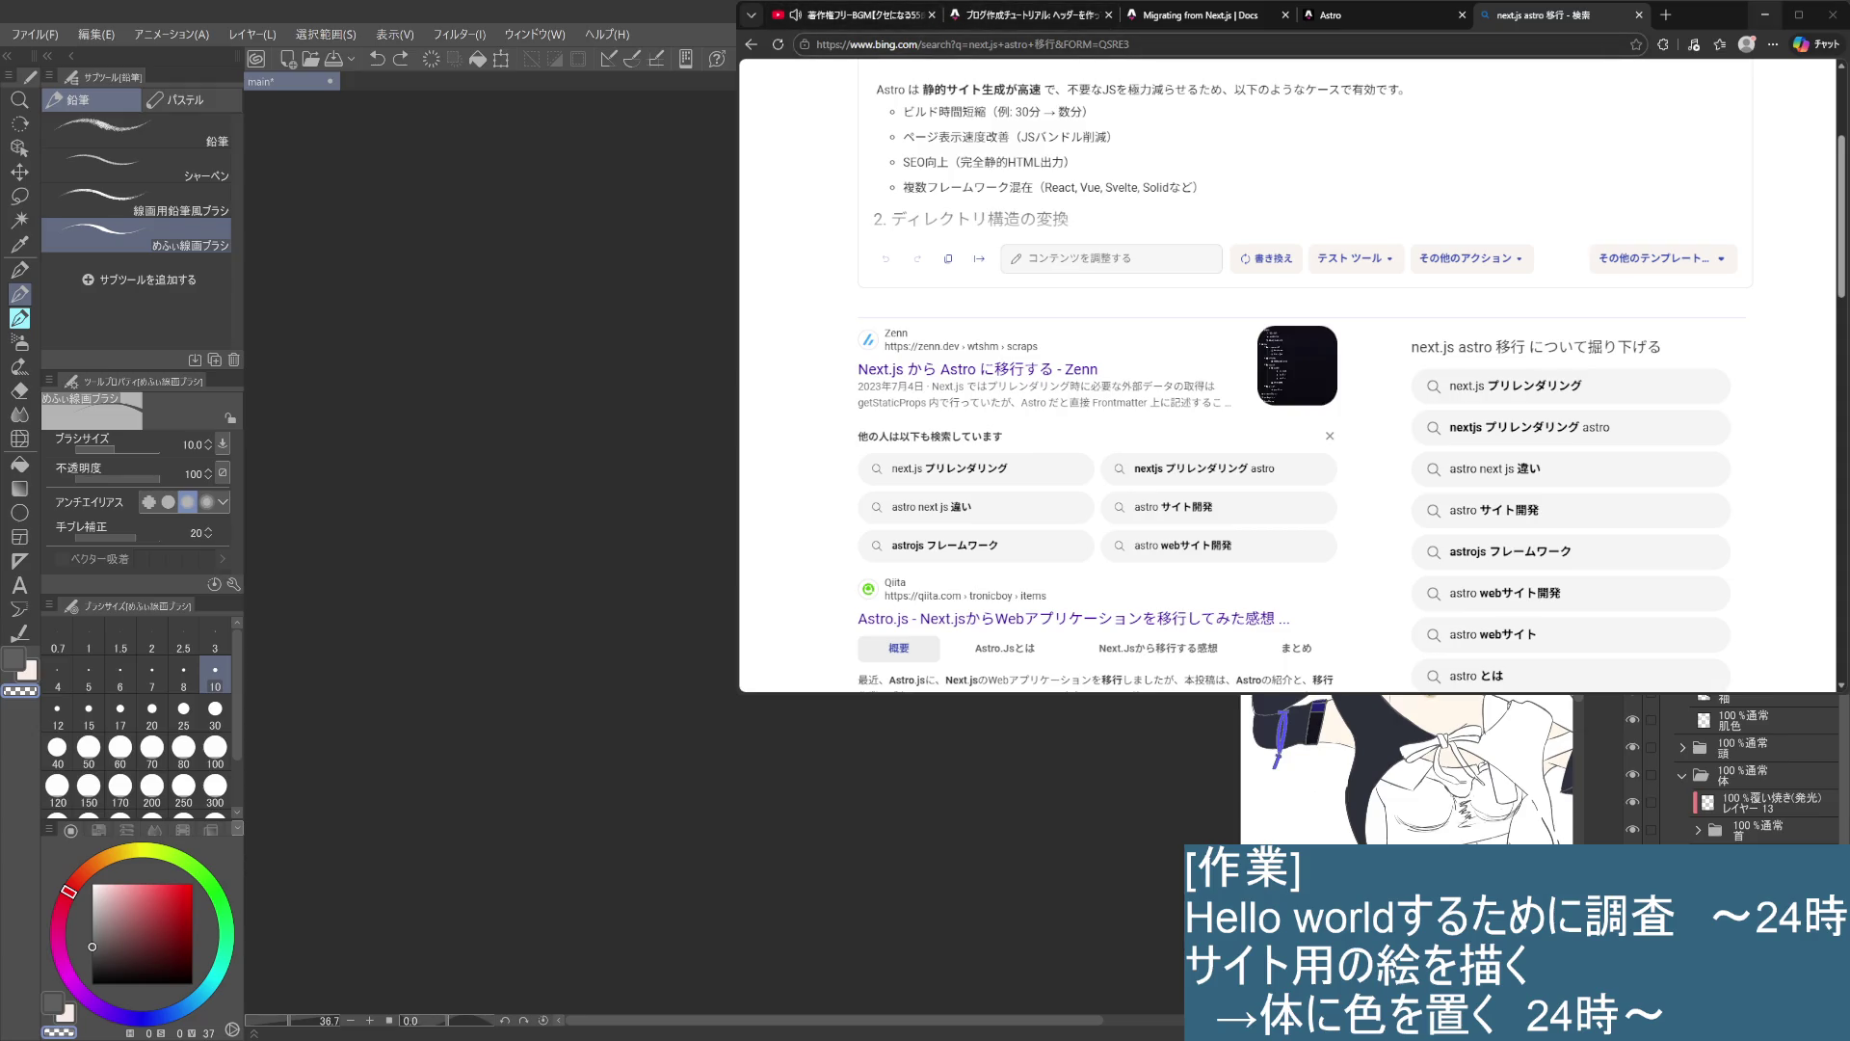
# - Minimize Edge to uncover the Clip Studio Paint canvas with the character illustration
pyautogui.click(1766, 14)
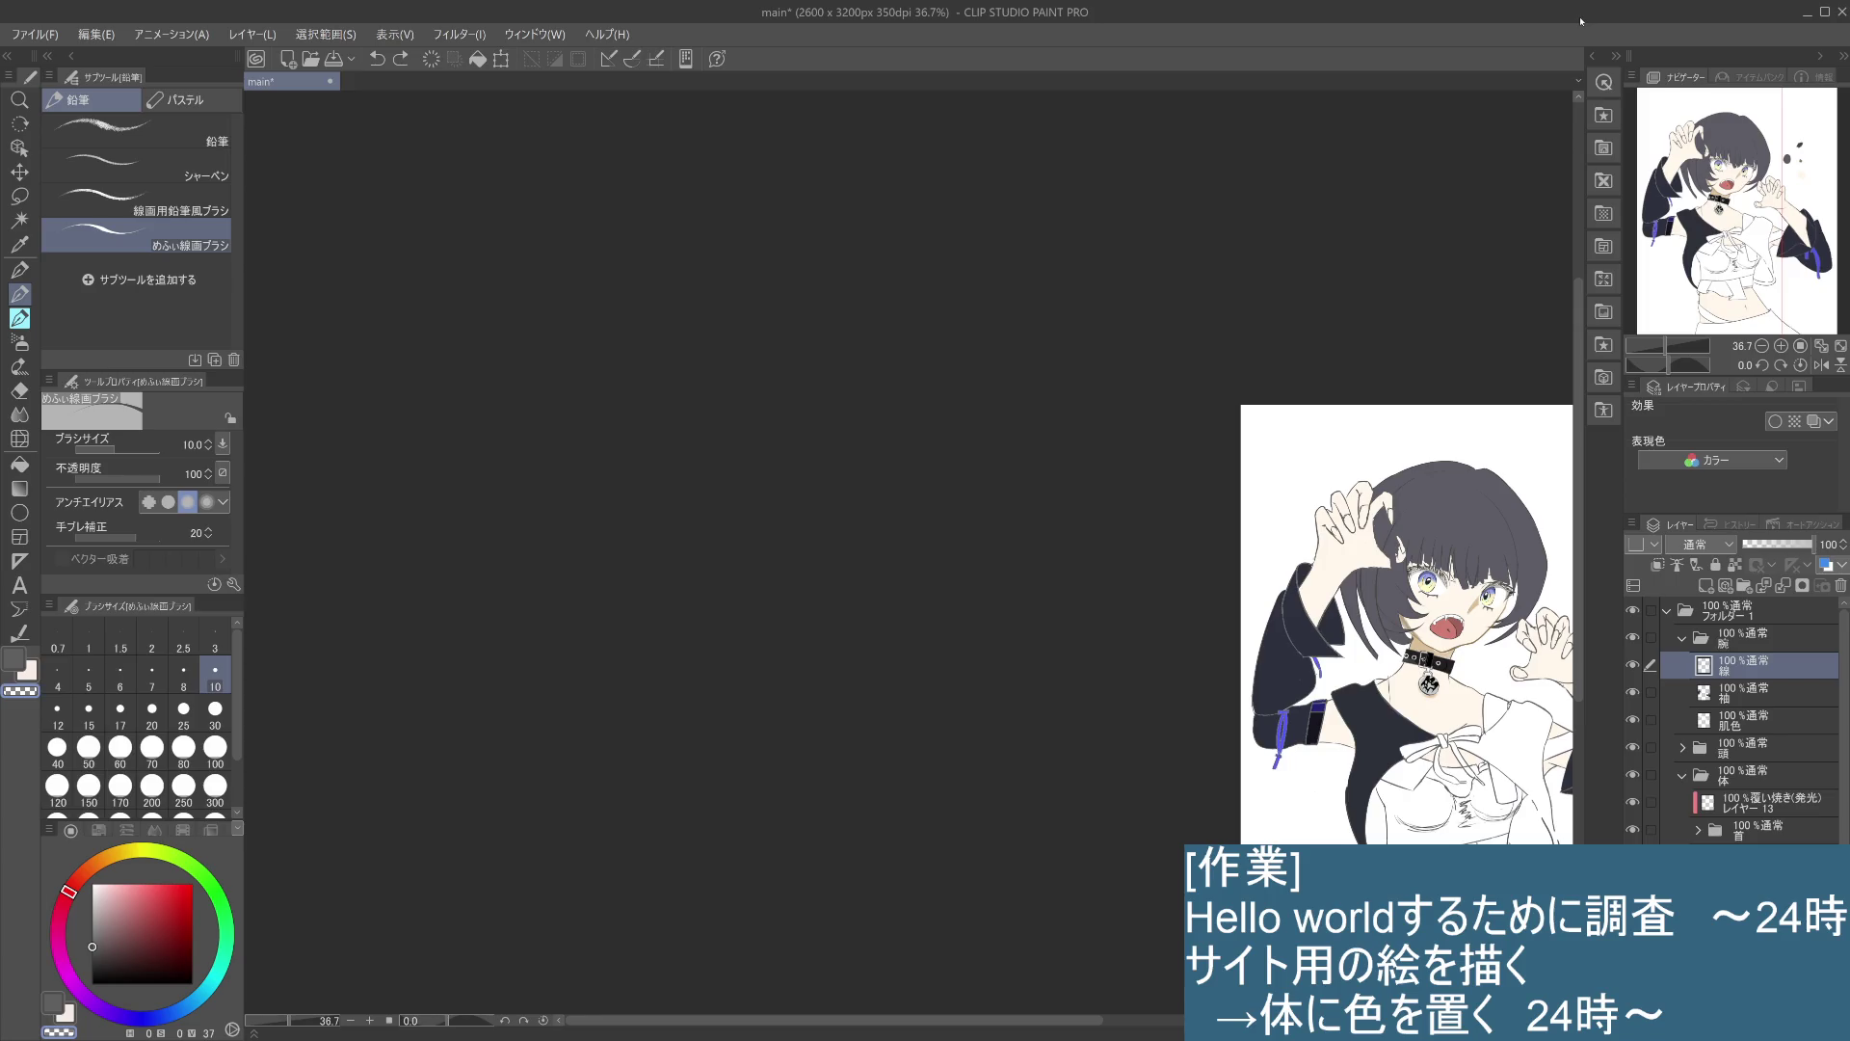
# - Centre the character, select the 首 layer folder and sample the grey drawing colour
pyautogui.moveTo(996, 766)
pyautogui.mouseDown()
pyautogui.moveTo(686, 774)
pyautogui.moveTo(482, 701)
pyautogui.mouseUp()
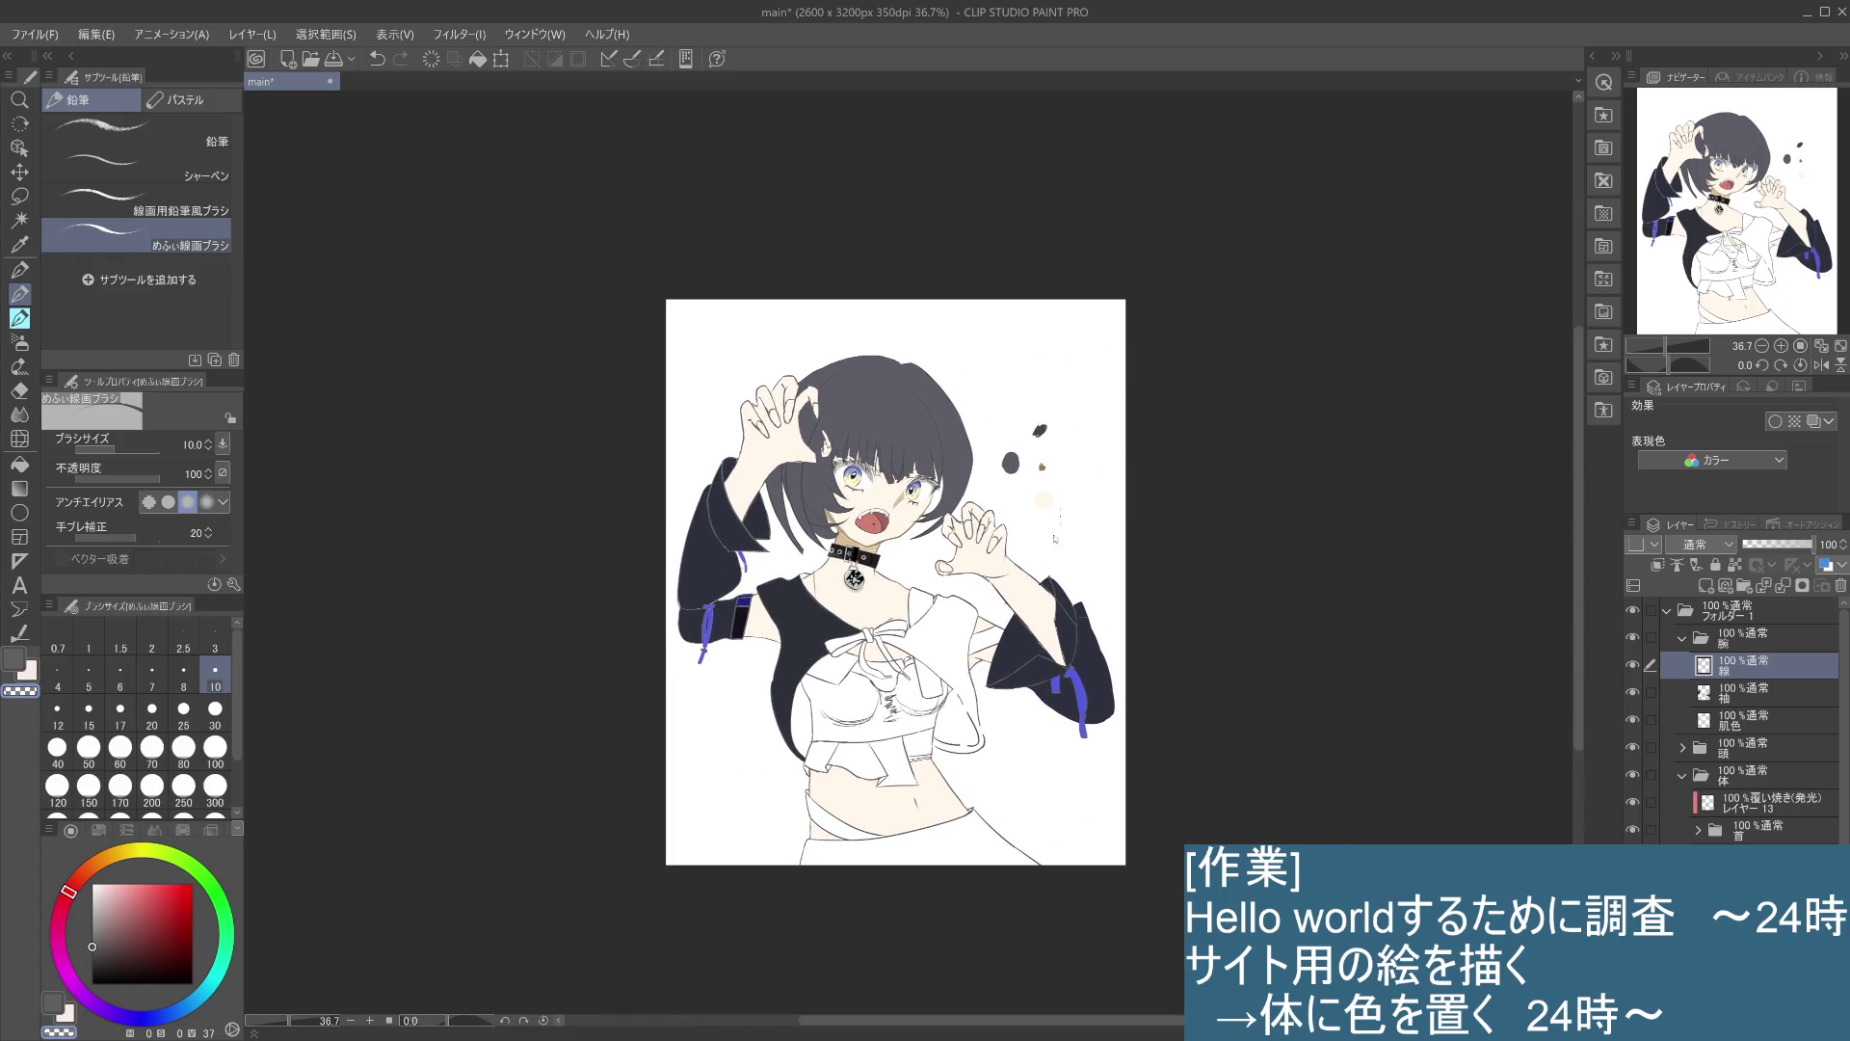
pyautogui.scroll(2, 1017, 309)
pyautogui.scroll(1, 1104, 568)
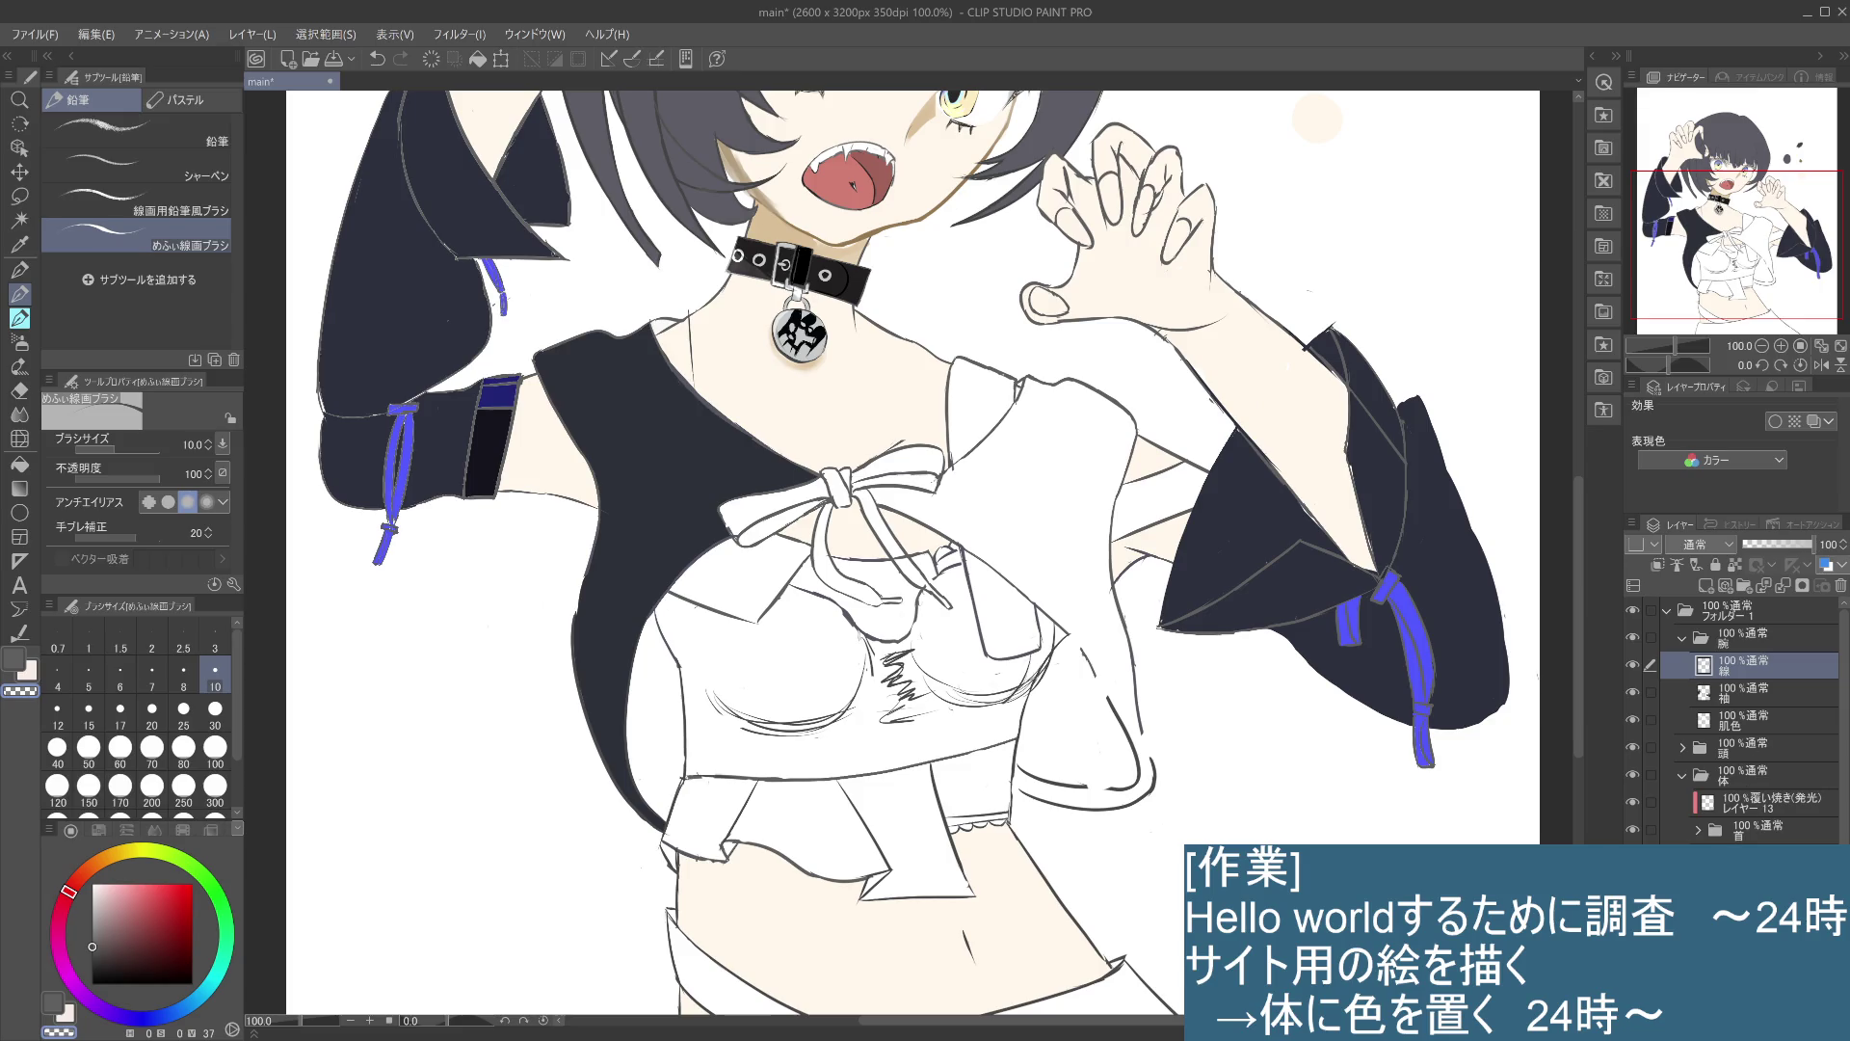
pyautogui.click(1758, 829)
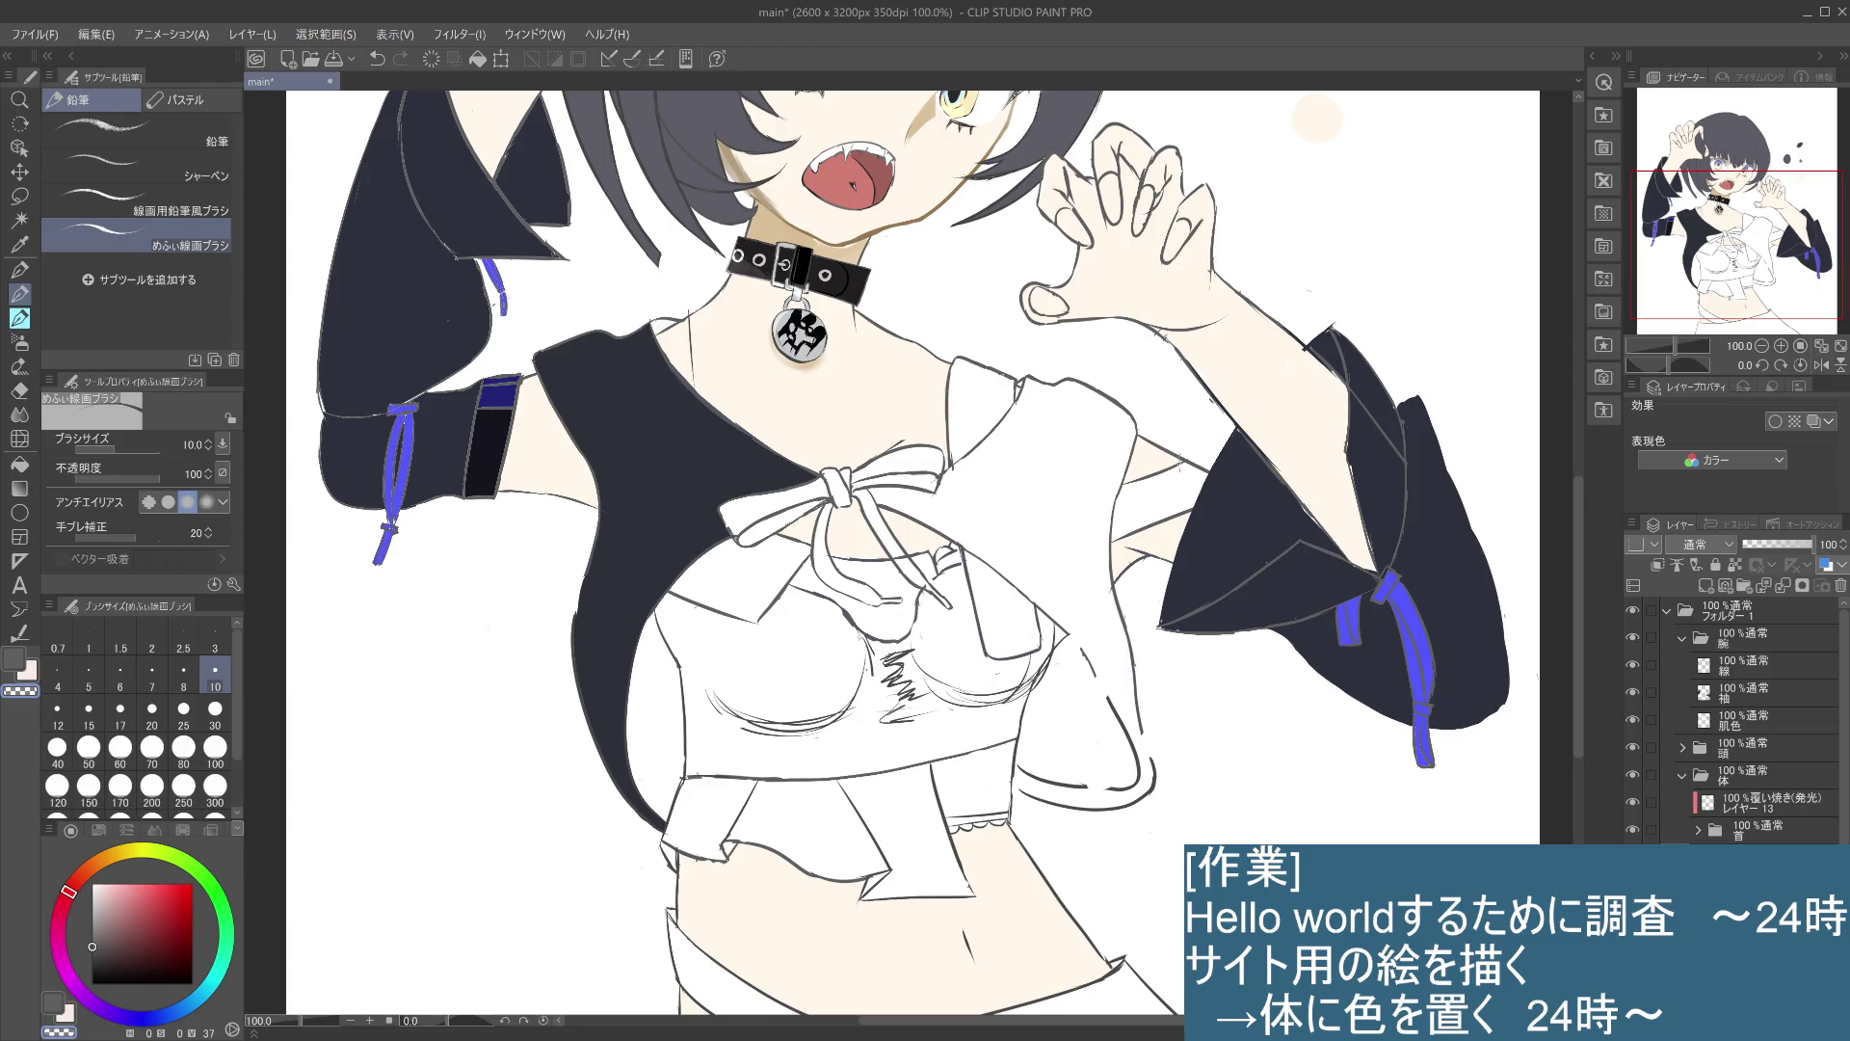
pyautogui.keyDown('alt'); pyautogui.click(1174, 468); pyautogui.keyUp('alt')
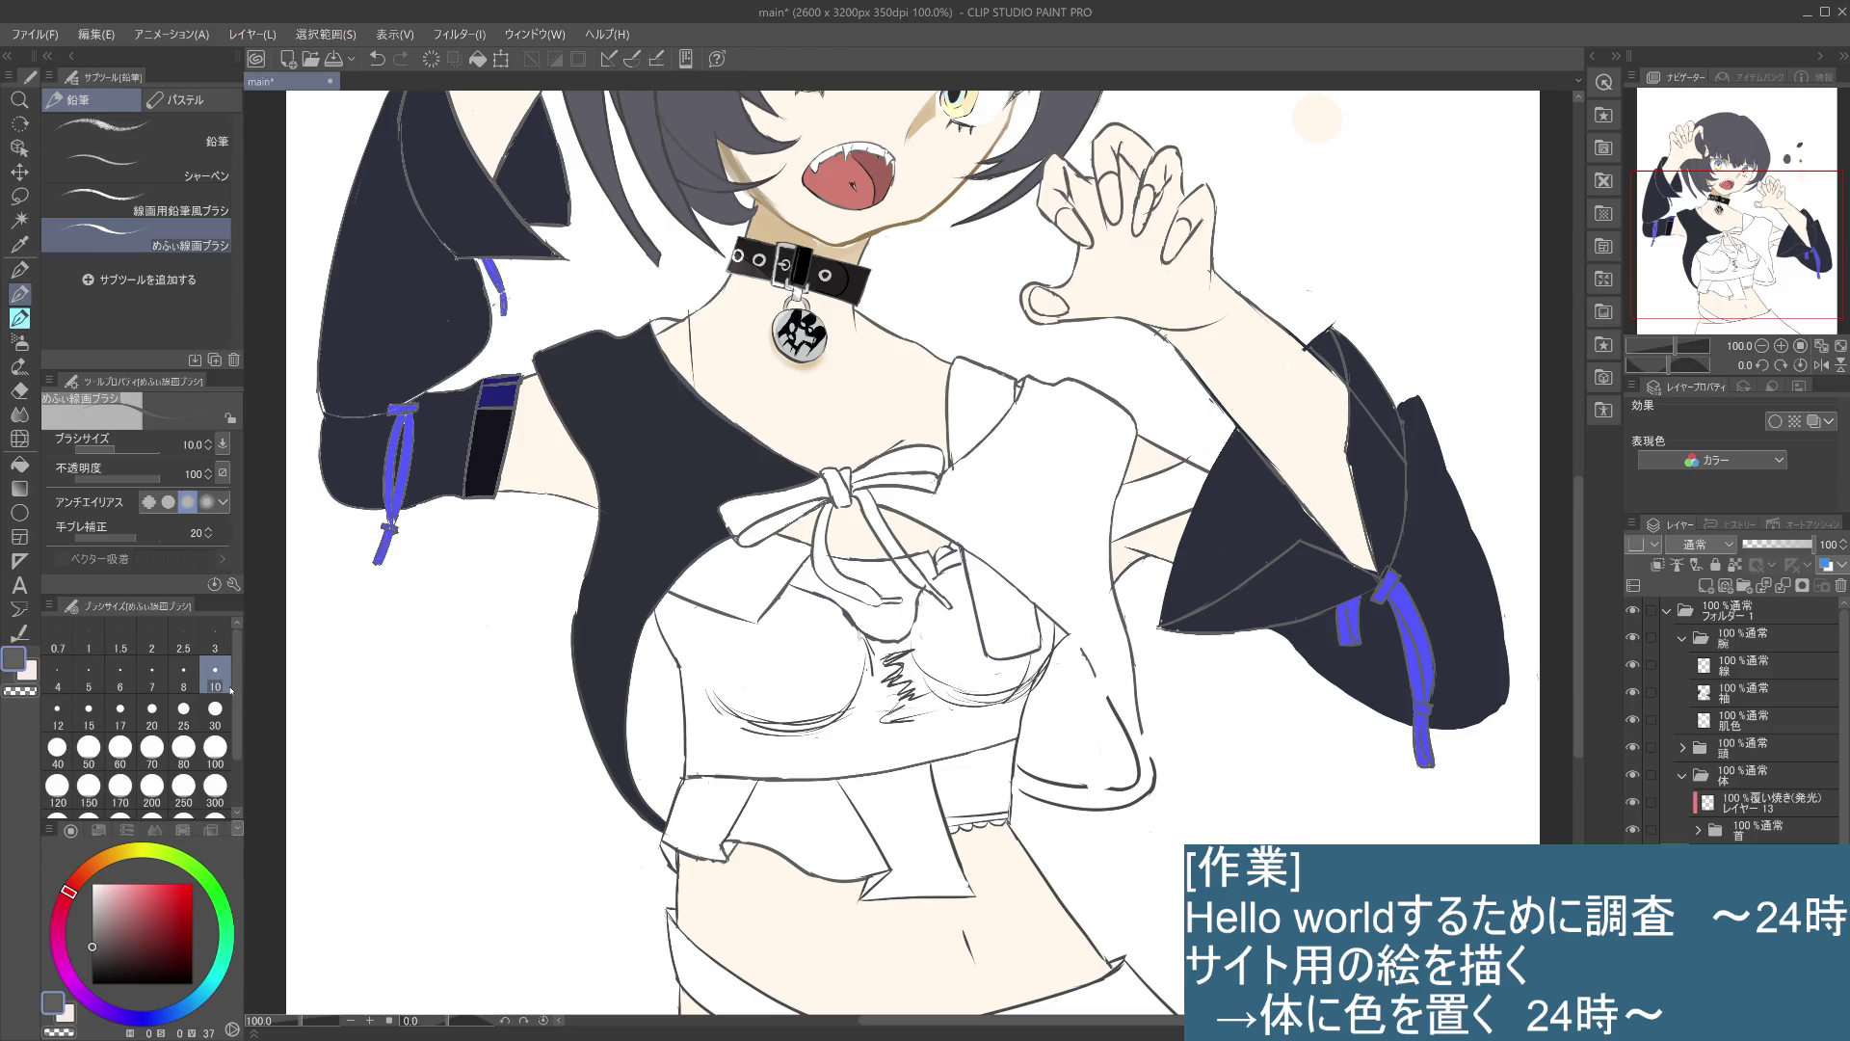
# - Toggle the last small stroke with repeated undo and redo to compare it
pyautogui.hotkey('ctrl', 'z')
pyautogui.hotkey('ctrl', 'y')
pyautogui.hotkey('ctrl', 'z')
pyautogui.hotkey('ctrl', 'y')
pyautogui.hotkey('ctrl', 'z')
pyautogui.hotkey('ctrl', 'y')
pyautogui.hotkey('ctrl', 'z')
pyautogui.hotkey('ctrl', 'y')
pyautogui.hotkey('ctrl', 'z')
pyautogui.hotkey('ctrl', 'y')
pyautogui.hotkey('ctrl', 'z')
pyautogui.hotkey('ctrl', 'y')
# - Try and undo short strokes along the right edge of the waist outline
pyautogui.moveTo(1149, 911)
pyautogui.mouseDown()
pyautogui.moveTo(1237, 592)
pyautogui.moveTo(1176, 708)
pyautogui.mouseUp()
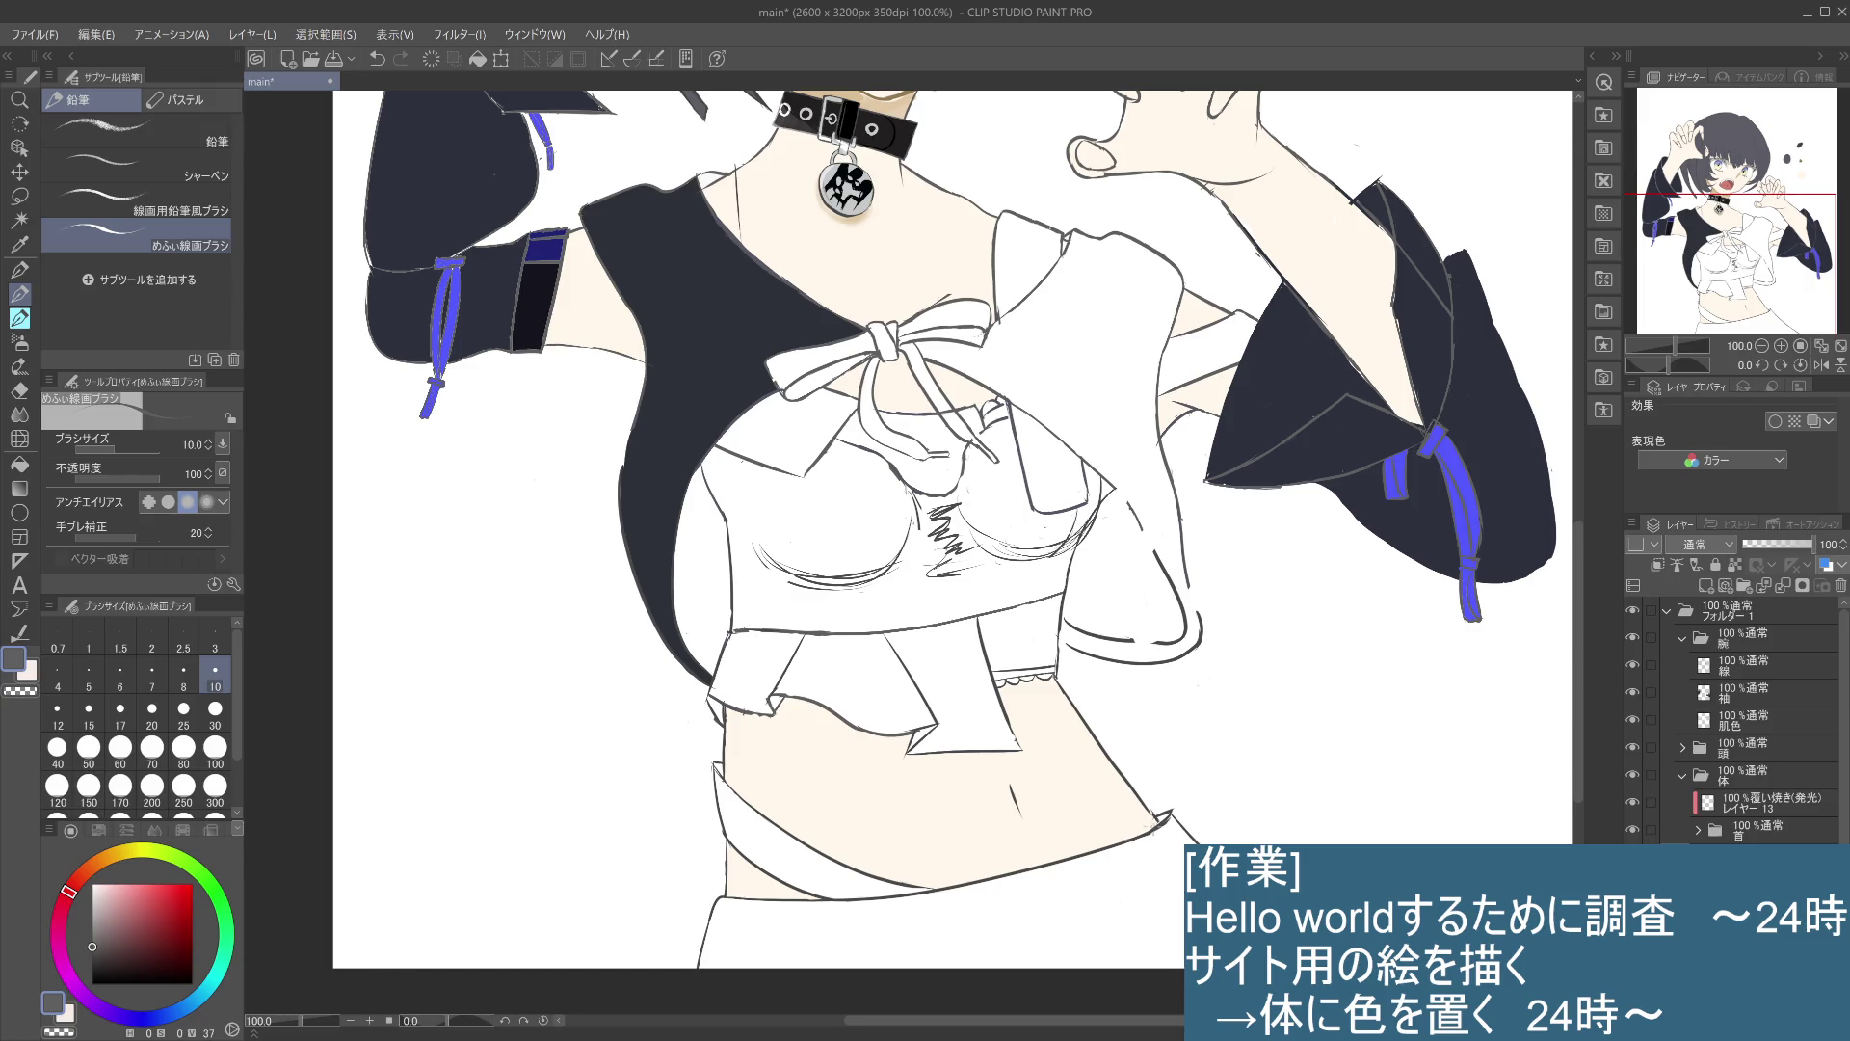
pyautogui.moveTo(1156, 814); pyautogui.dragTo(1096, 837)
pyautogui.hotkey('ctrl', 'z')
pyautogui.moveTo(1156, 816); pyautogui.dragTo(1086, 846)
pyautogui.hotkey('ctrl', 'z')
pyautogui.hotkey('ctrl', 'z')
pyautogui.moveTo(1049, 923)
pyautogui.mouseDown()
pyautogui.moveTo(1029, 836)
pyautogui.moveTo(785, 871)
pyautogui.moveTo(890, 839)
pyautogui.mouseUp()
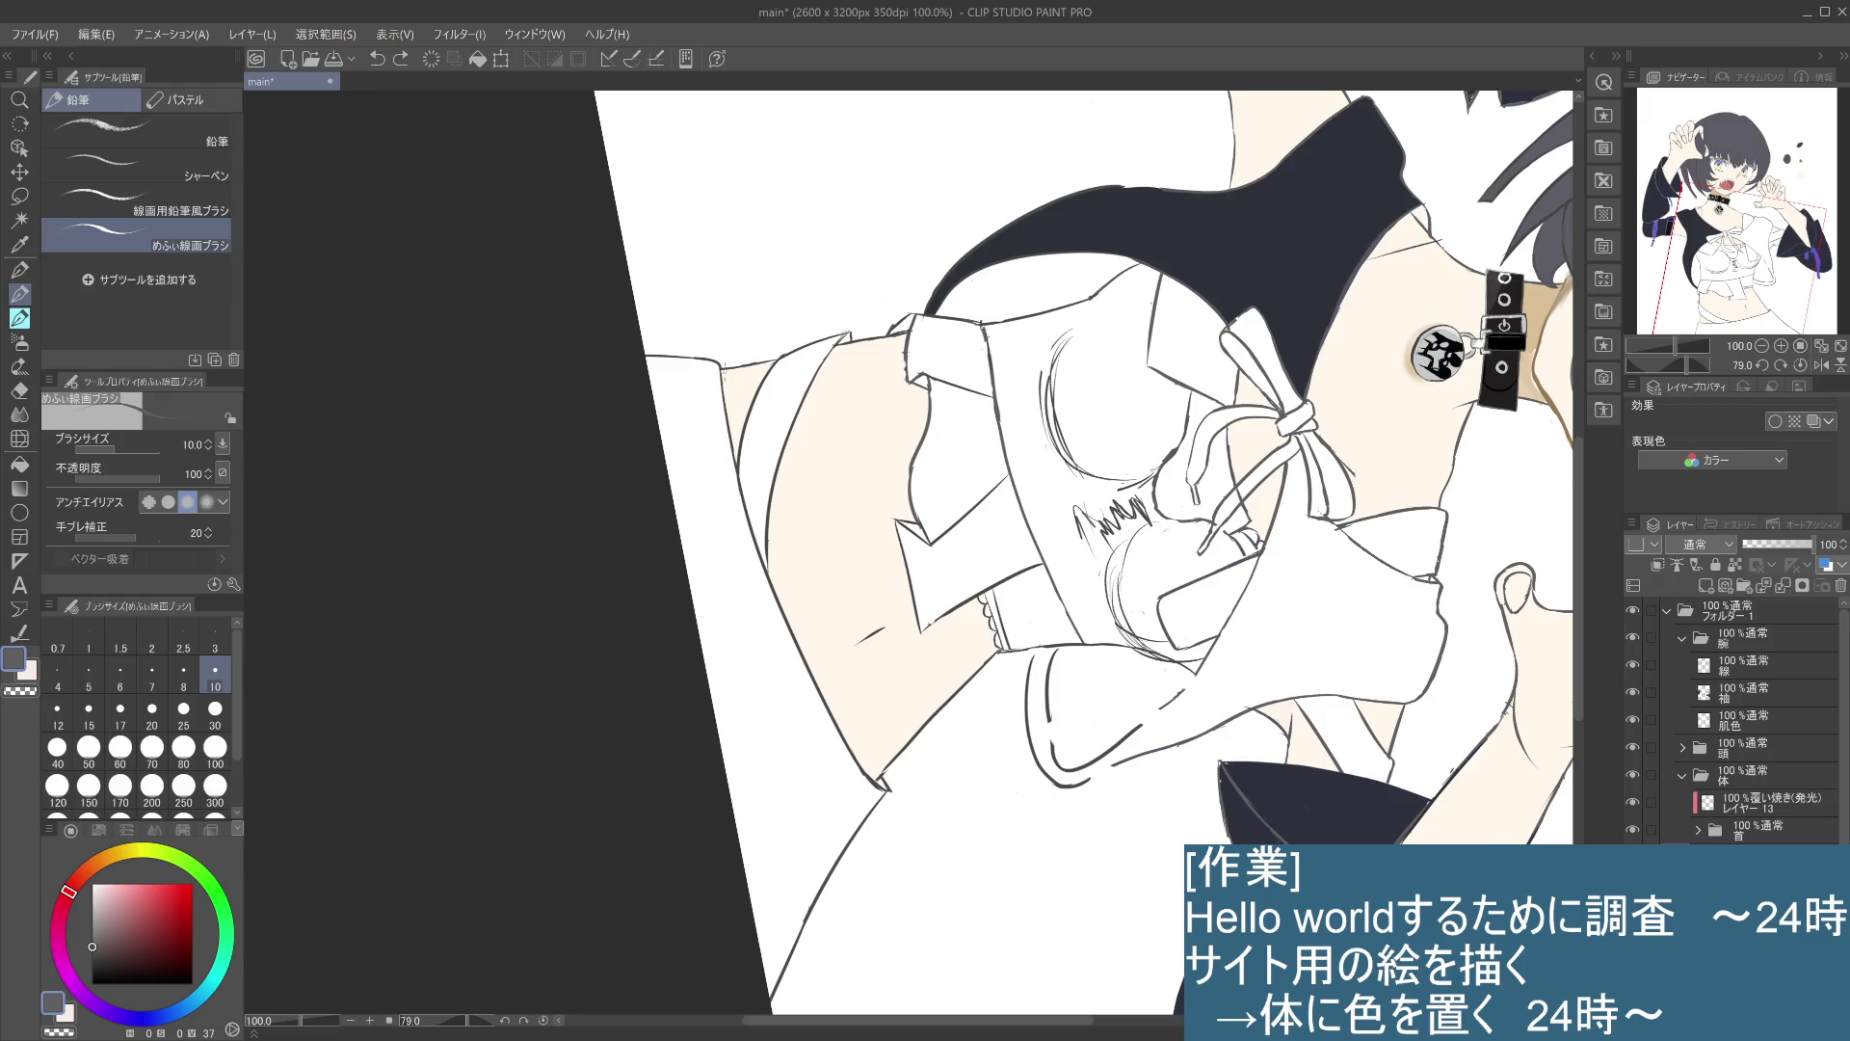
pyautogui.hotkey('ctrl', 'y')
pyautogui.hotkey('ctrl', 'z')
pyautogui.moveTo(728, 381); pyautogui.dragTo(763, 574)
pyautogui.hotkey('ctrl', 'z')
pyautogui.moveTo(715, 368); pyautogui.dragTo(748, 490)
pyautogui.hotkey('ctrl', 'z')
pyautogui.moveTo(1074, 884)
pyautogui.mouseDown()
pyautogui.moveTo(1193, 422)
pyautogui.moveTo(1273, 498)
pyautogui.mouseUp()
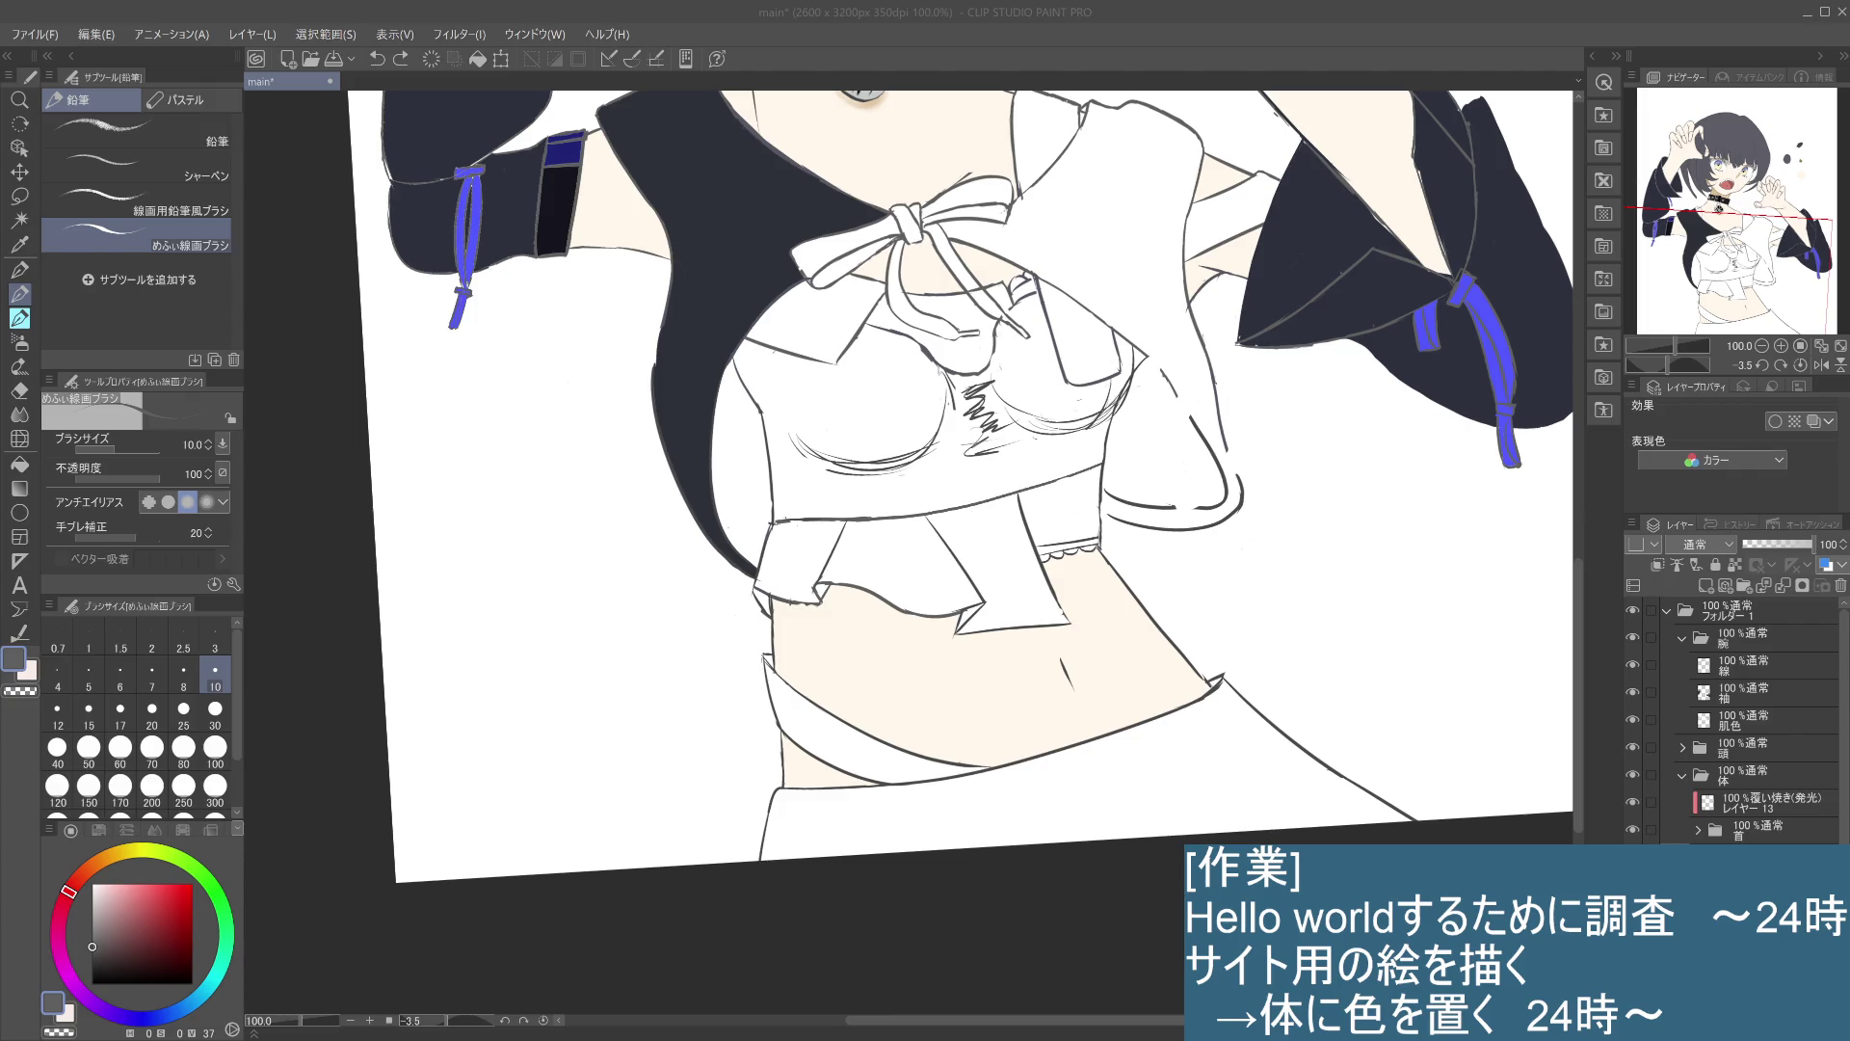
pyautogui.click(1153, 46)
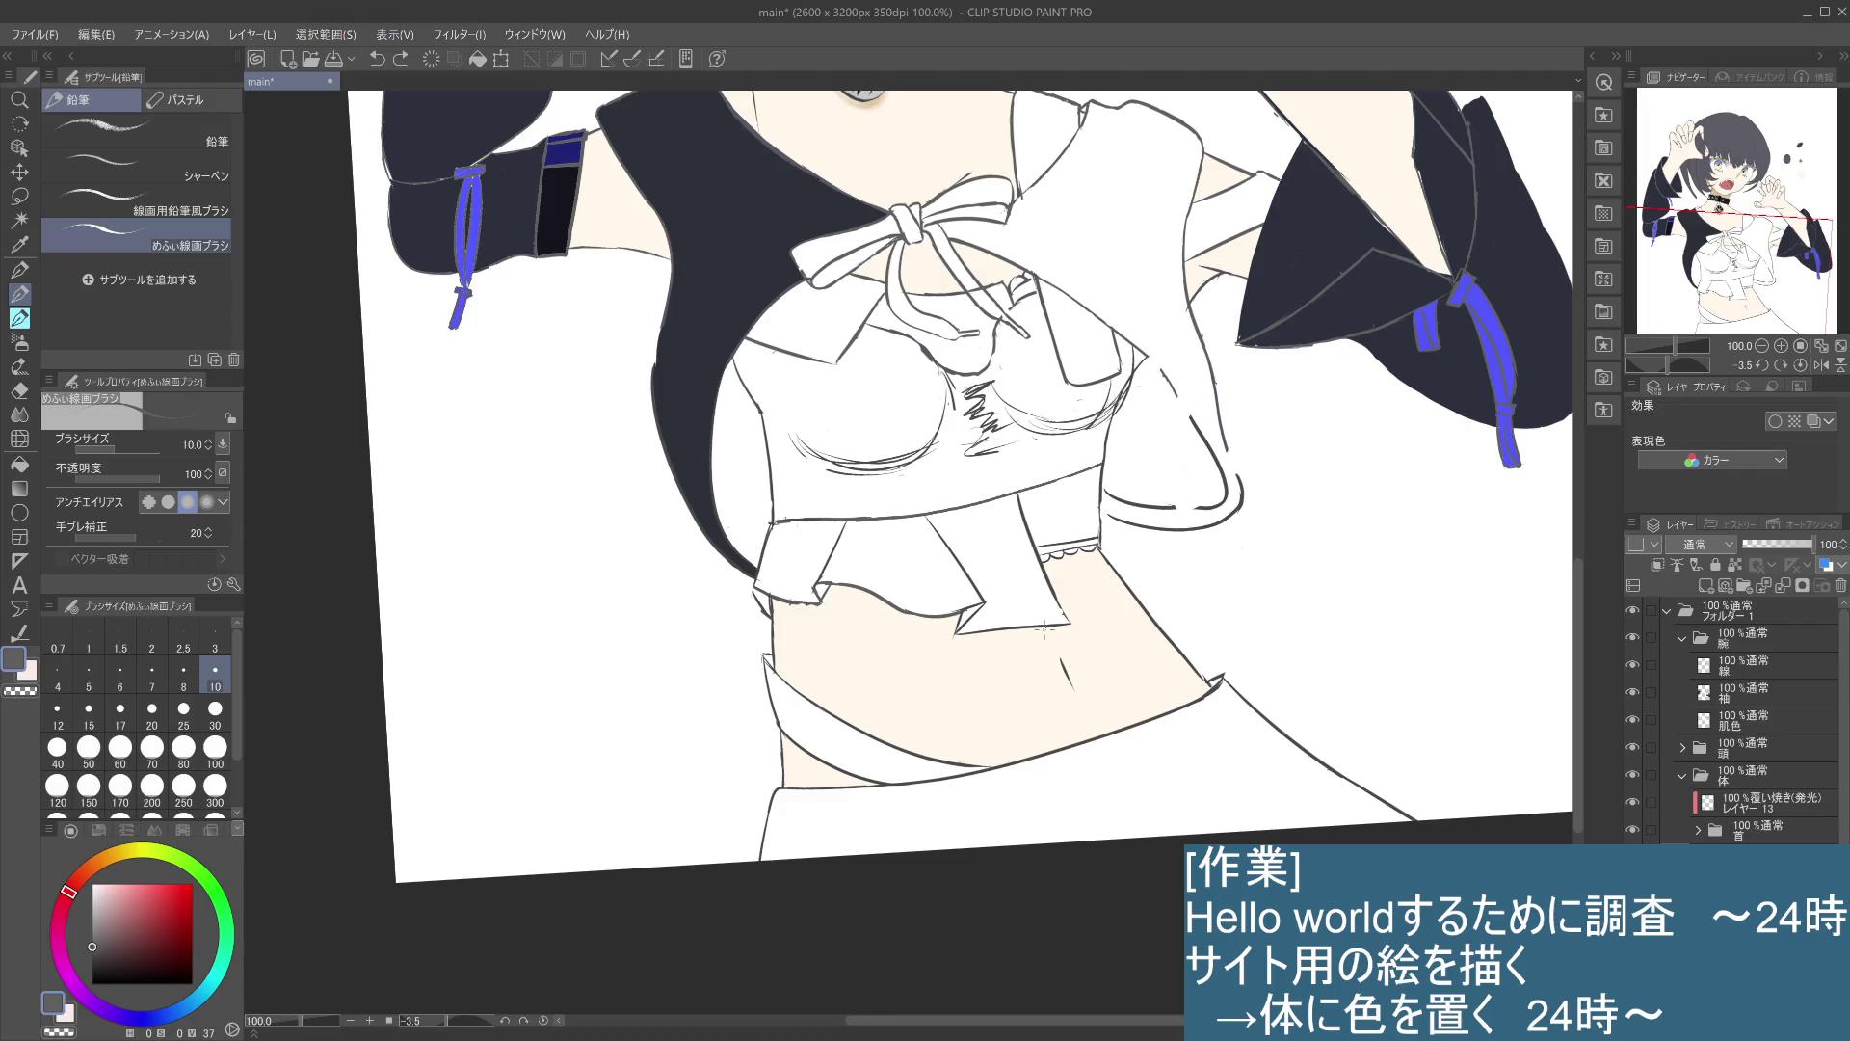
pyautogui.moveTo(1278, 611)
pyautogui.mouseDown()
pyautogui.moveTo(1335, 554)
pyautogui.moveTo(1300, 624)
pyautogui.mouseUp()
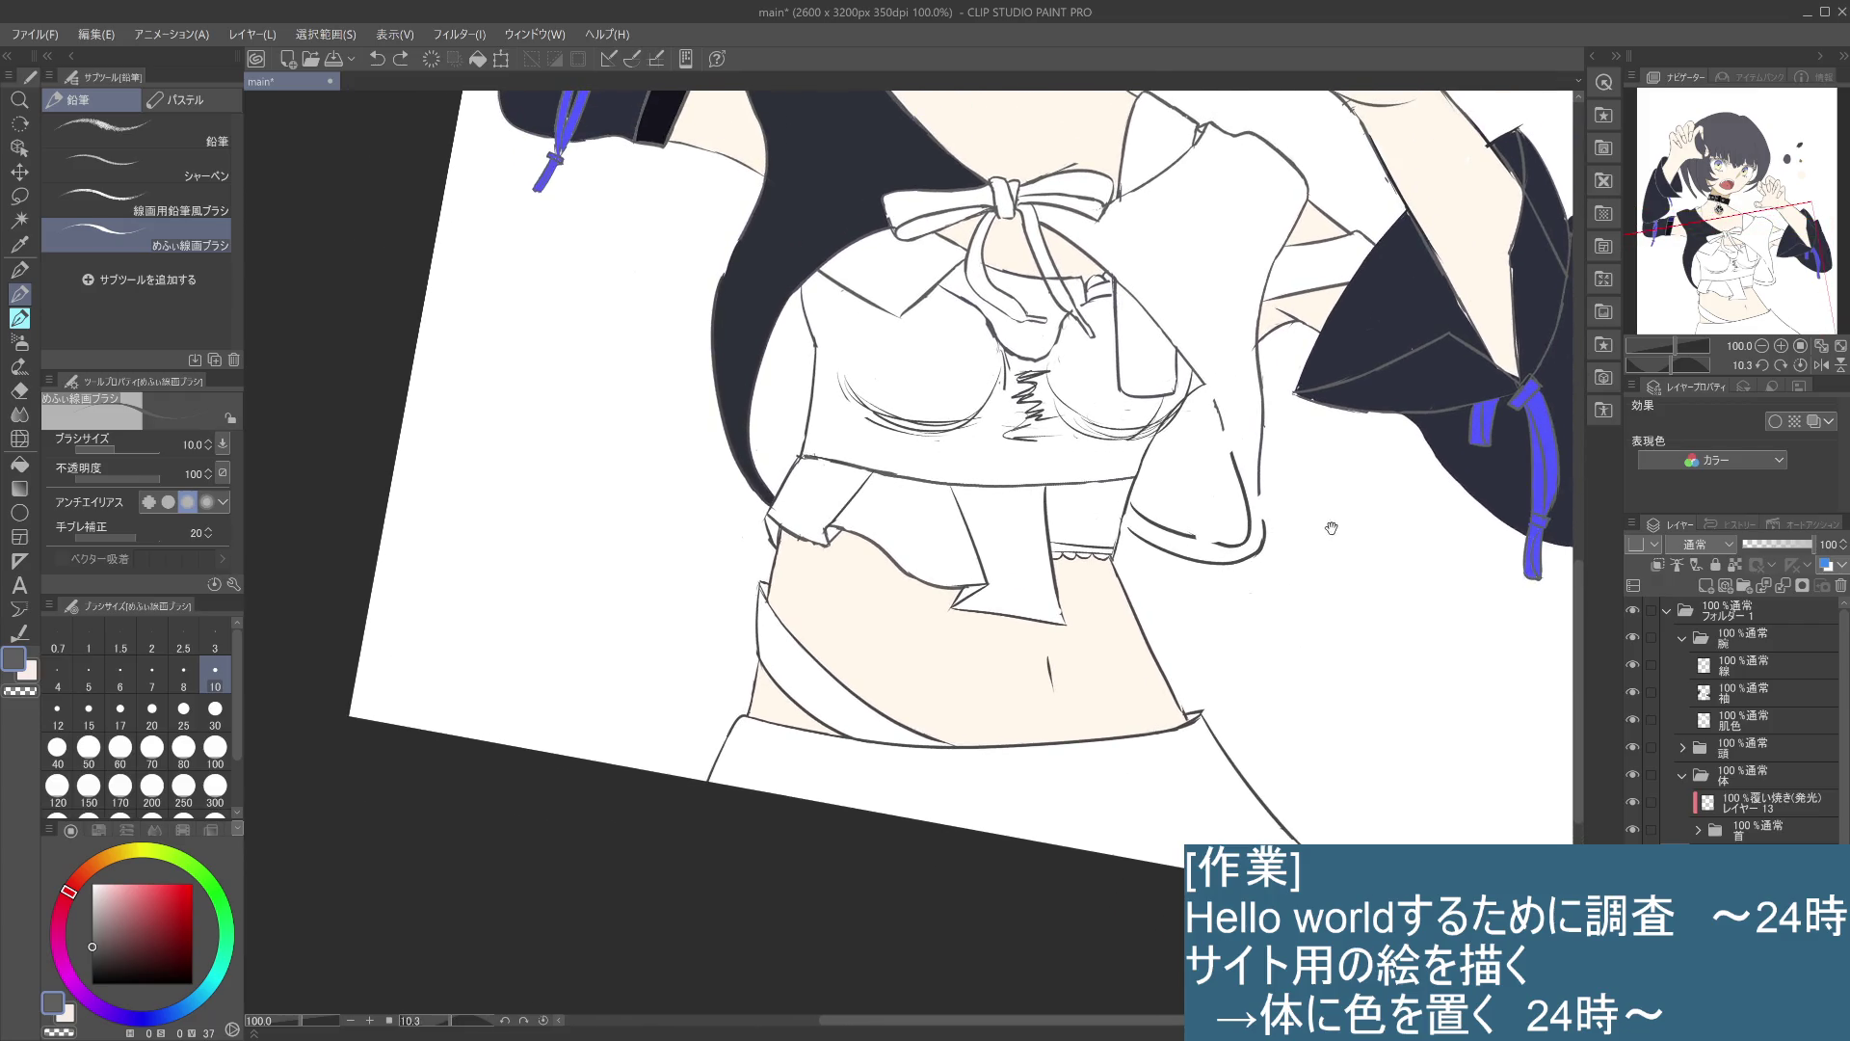
pyautogui.moveTo(1330, 527); pyautogui.dragTo(1314, 602)
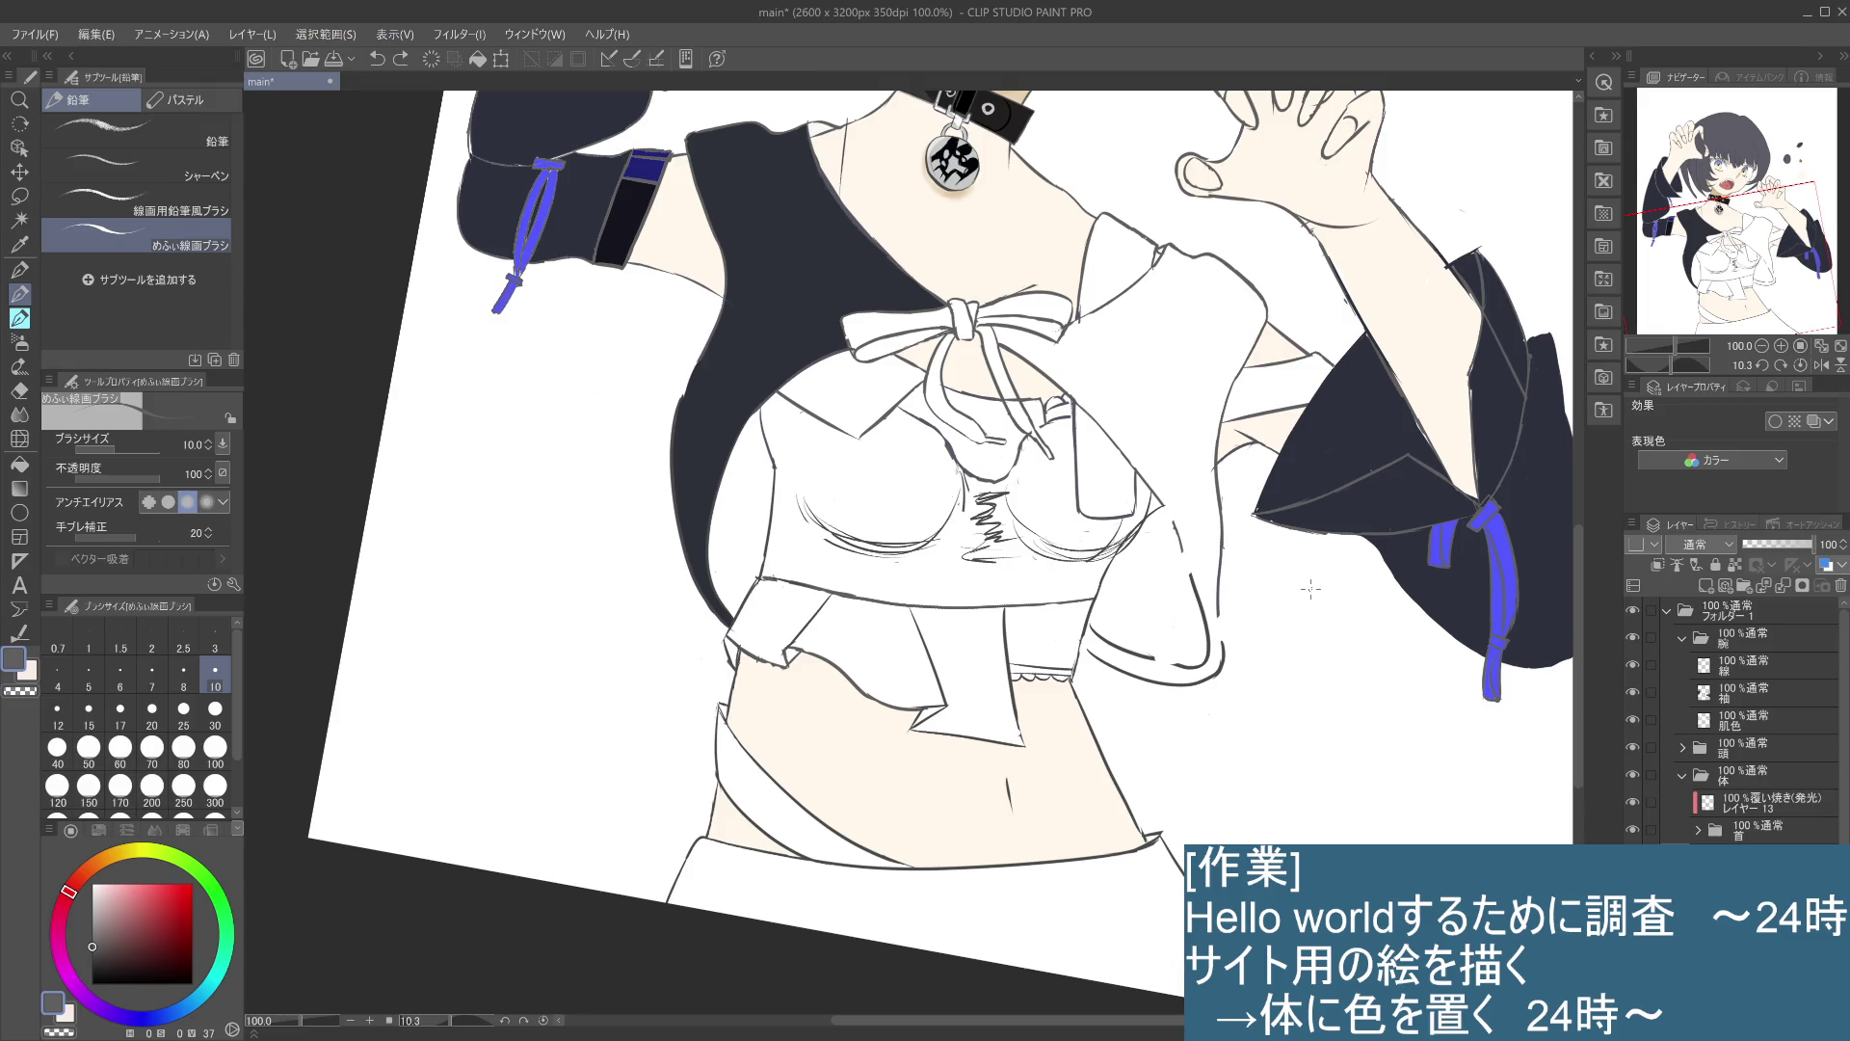
pyautogui.click(1658, 564)
# - Sample the sleeve's dark navy and fill the jacket panels beside the bow
pyautogui.keyDown('alt'); pyautogui.click(402, 333); pyautogui.keyUp('alt')
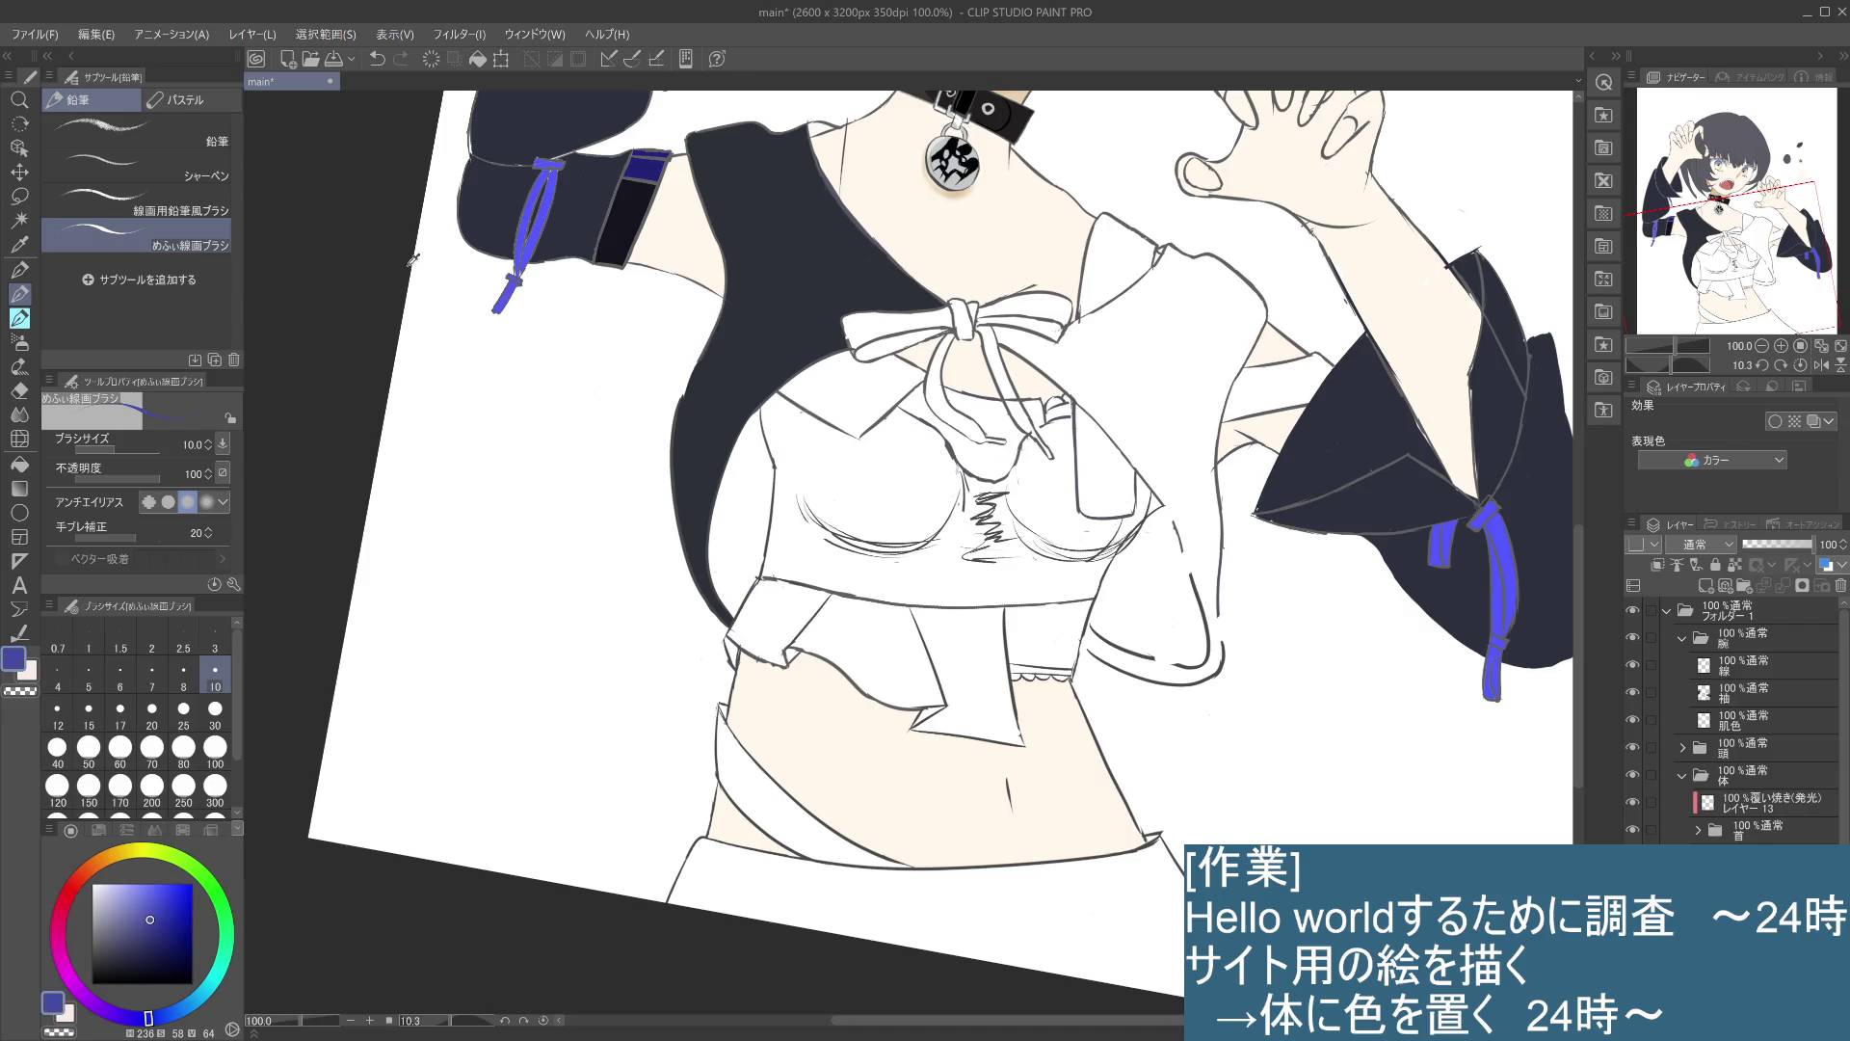
pyautogui.press('i')
pyautogui.click(798, 315)
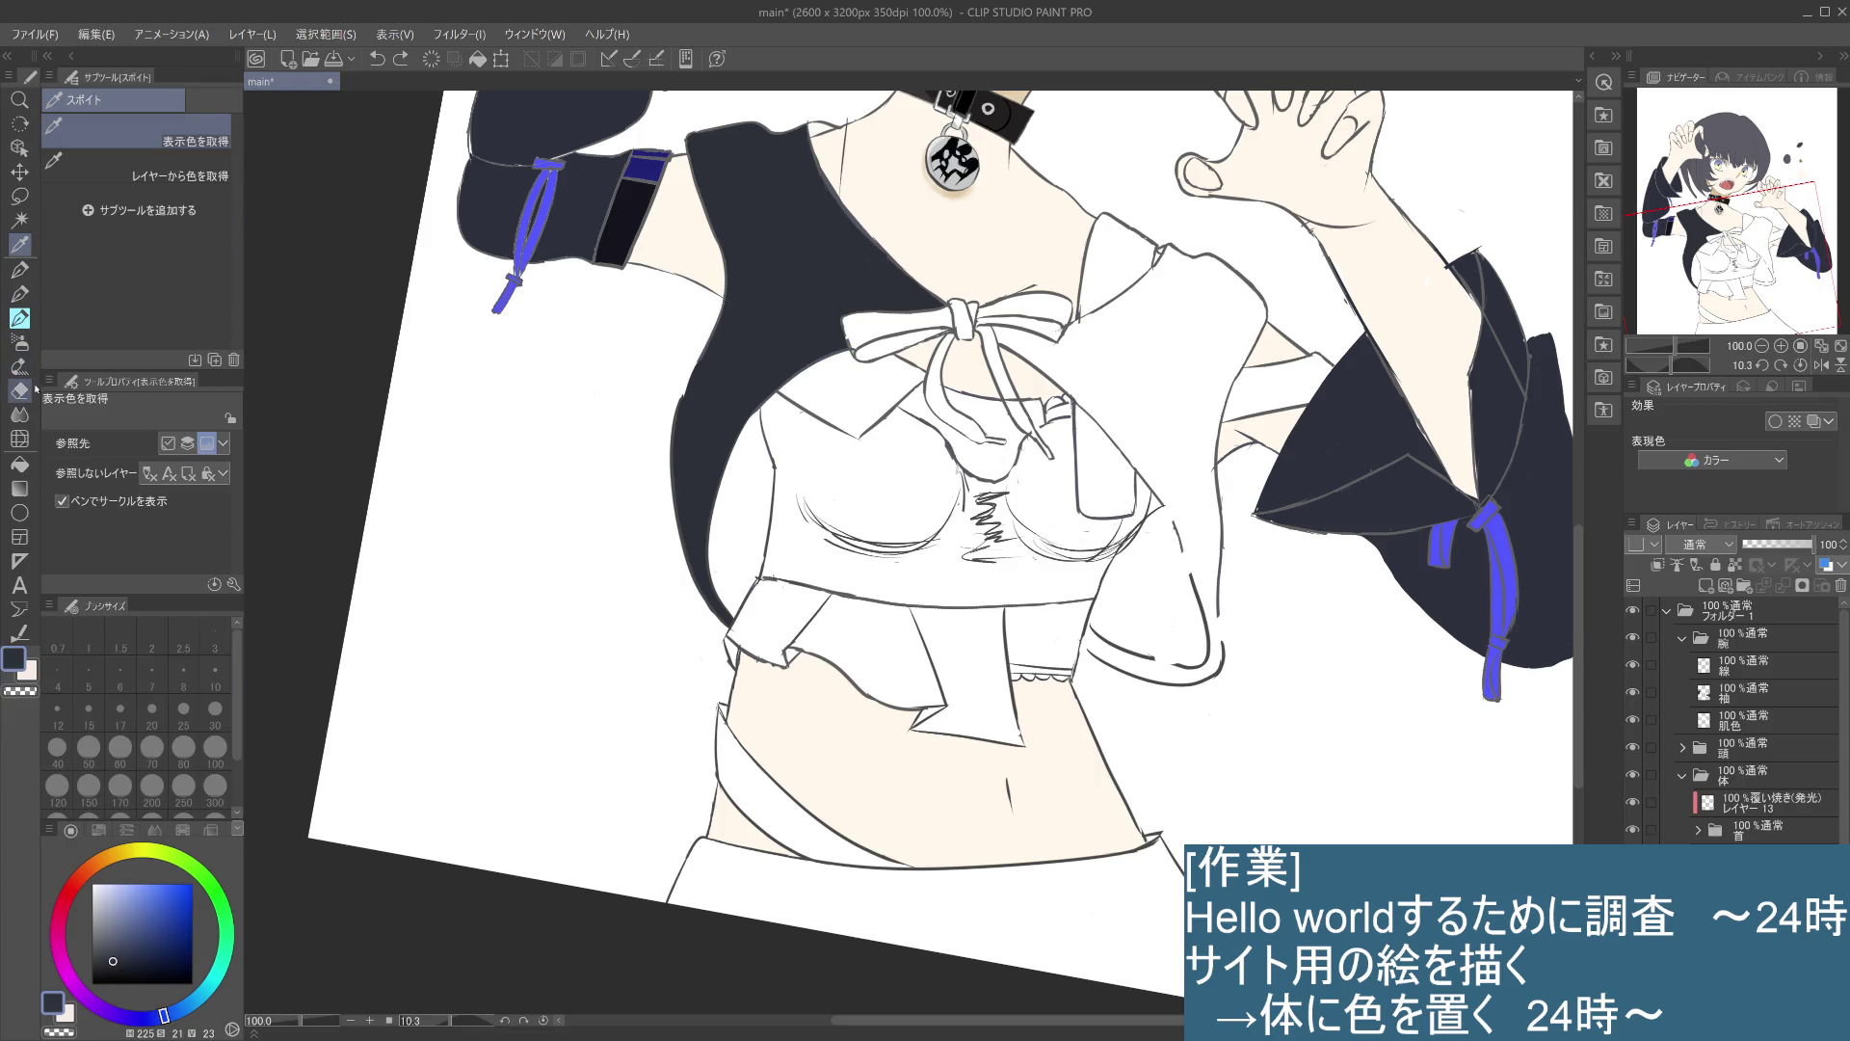
pyautogui.click(27, 412)
pyautogui.click(19, 489)
pyautogui.click(20, 463)
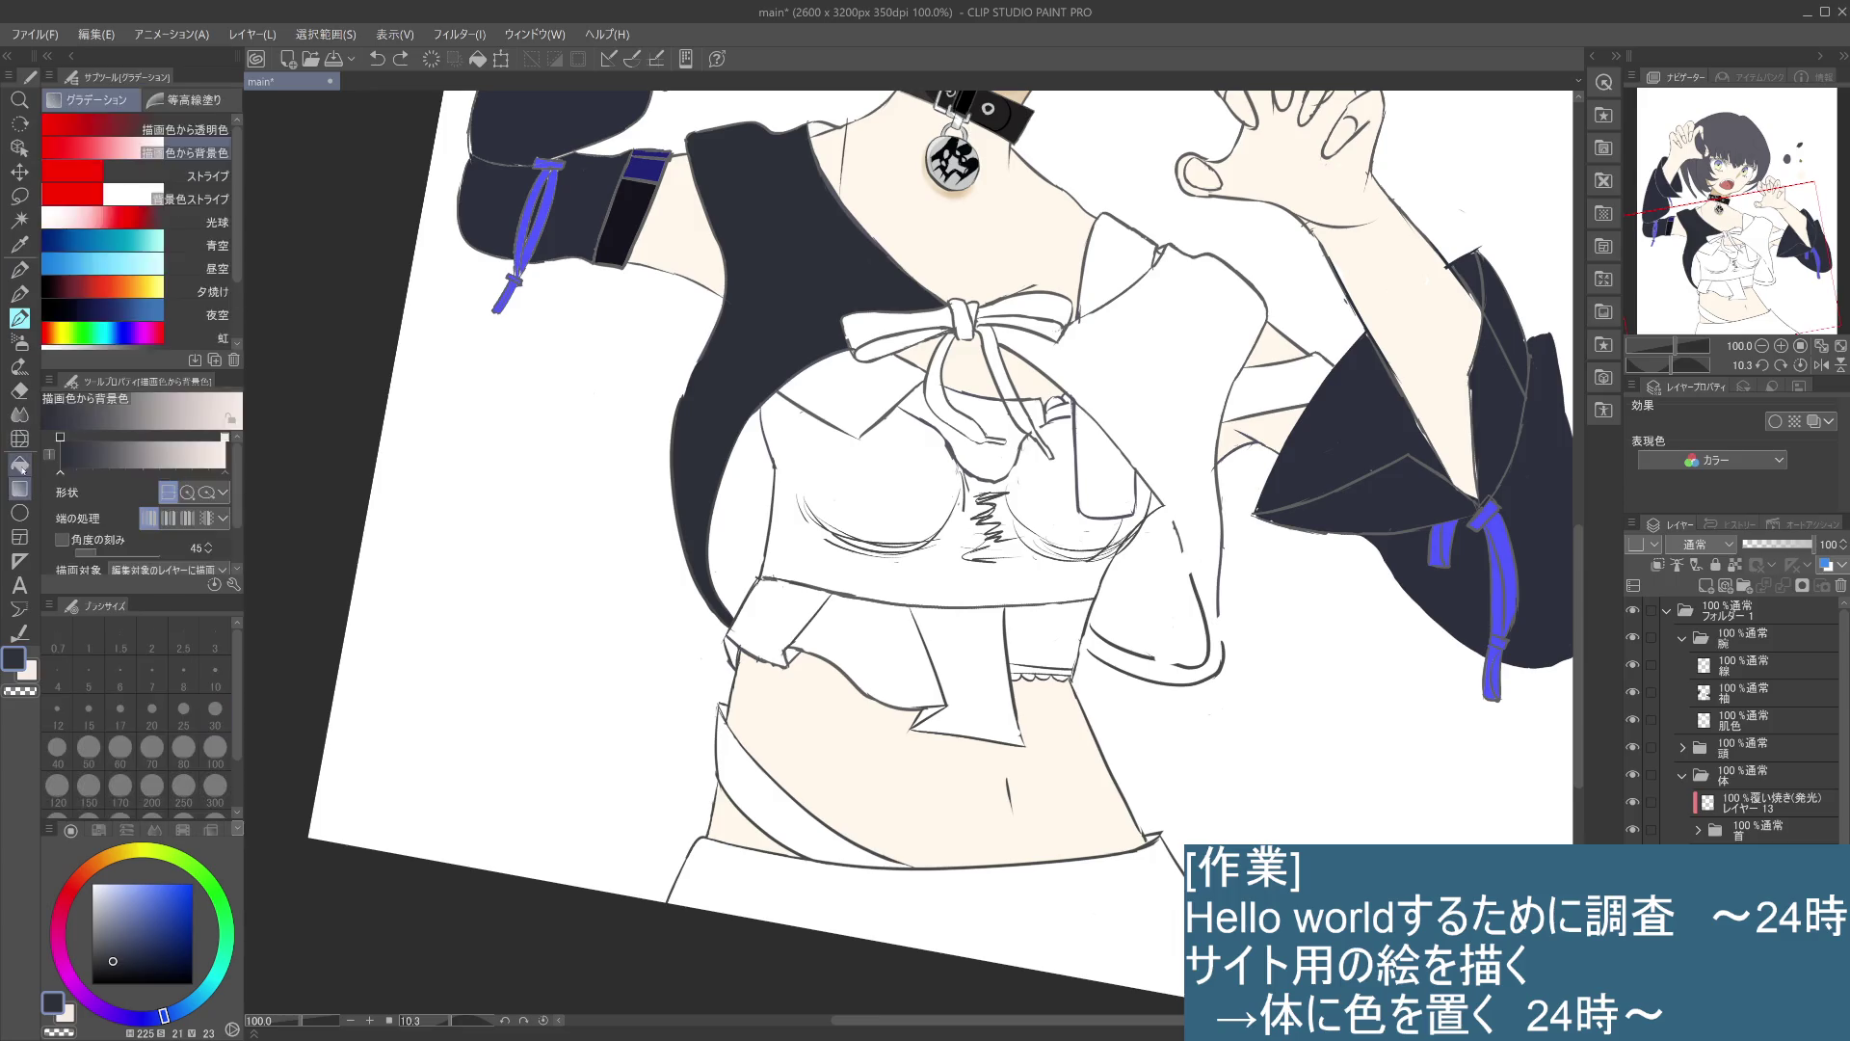
pyautogui.click(1167, 398)
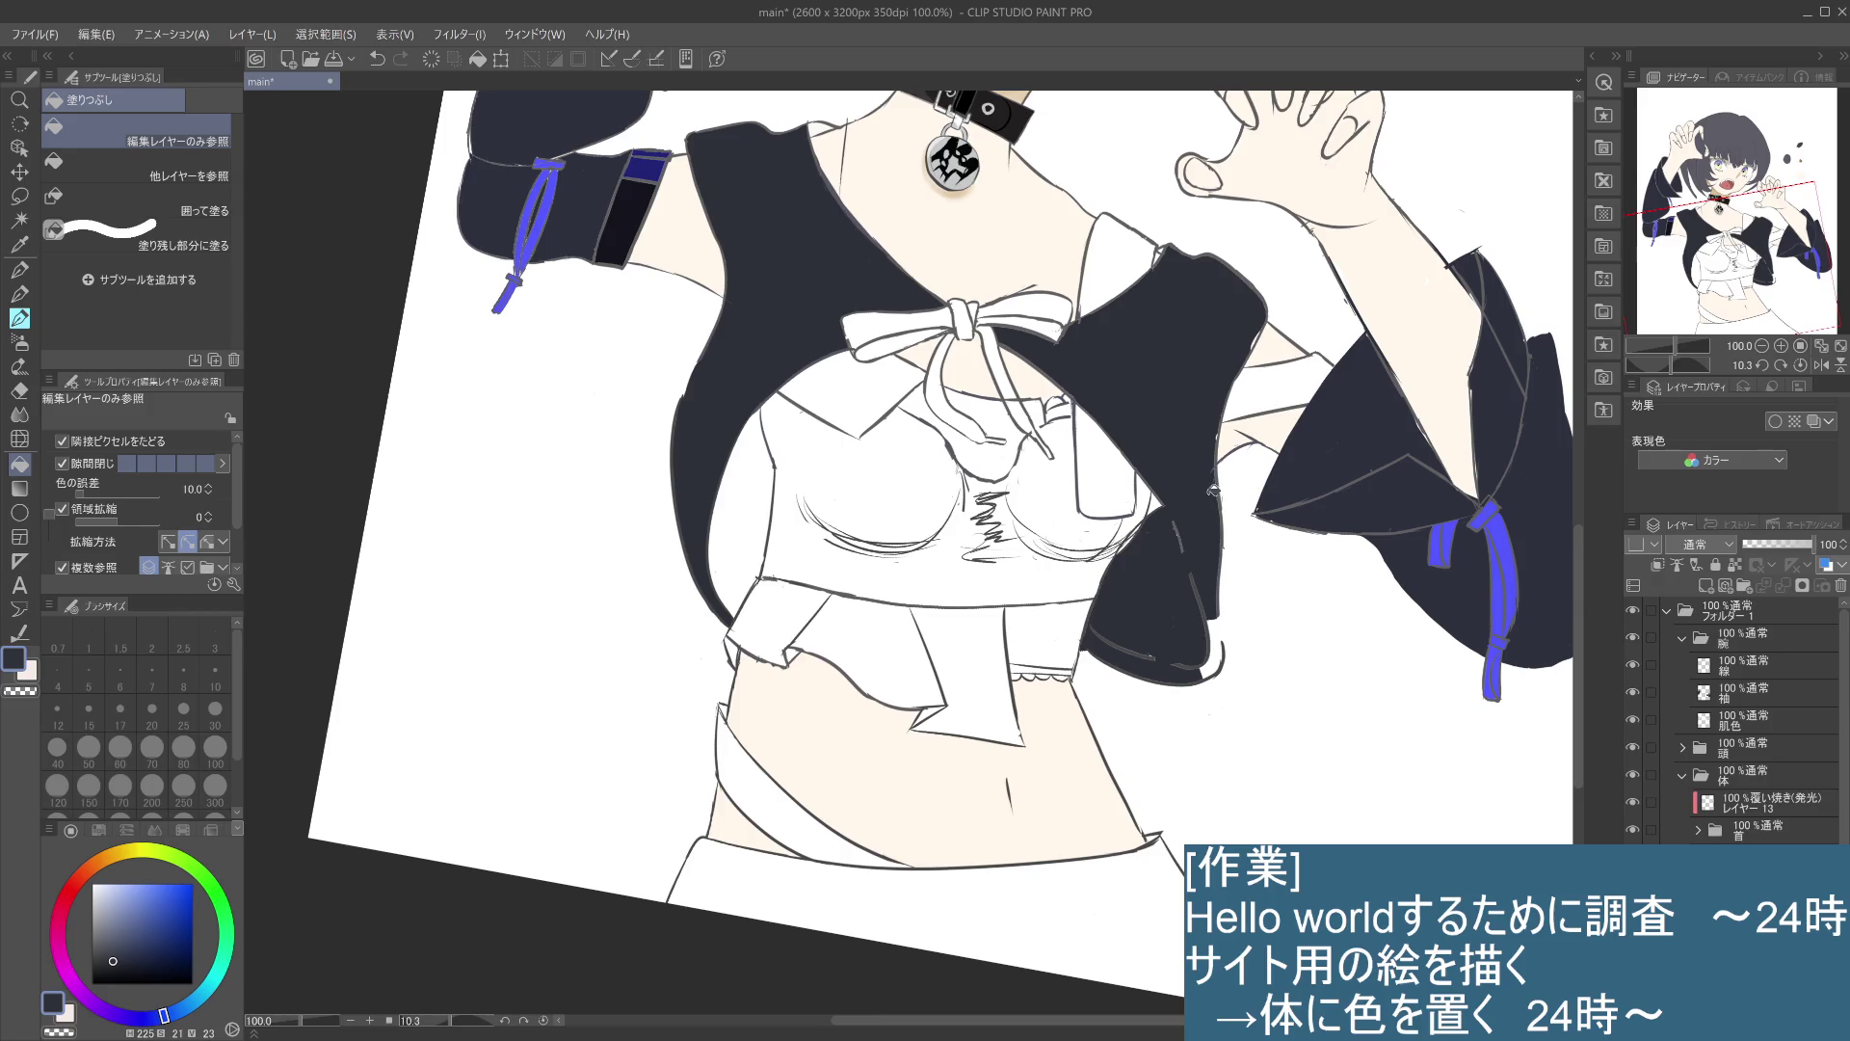
pyautogui.click(1191, 490)
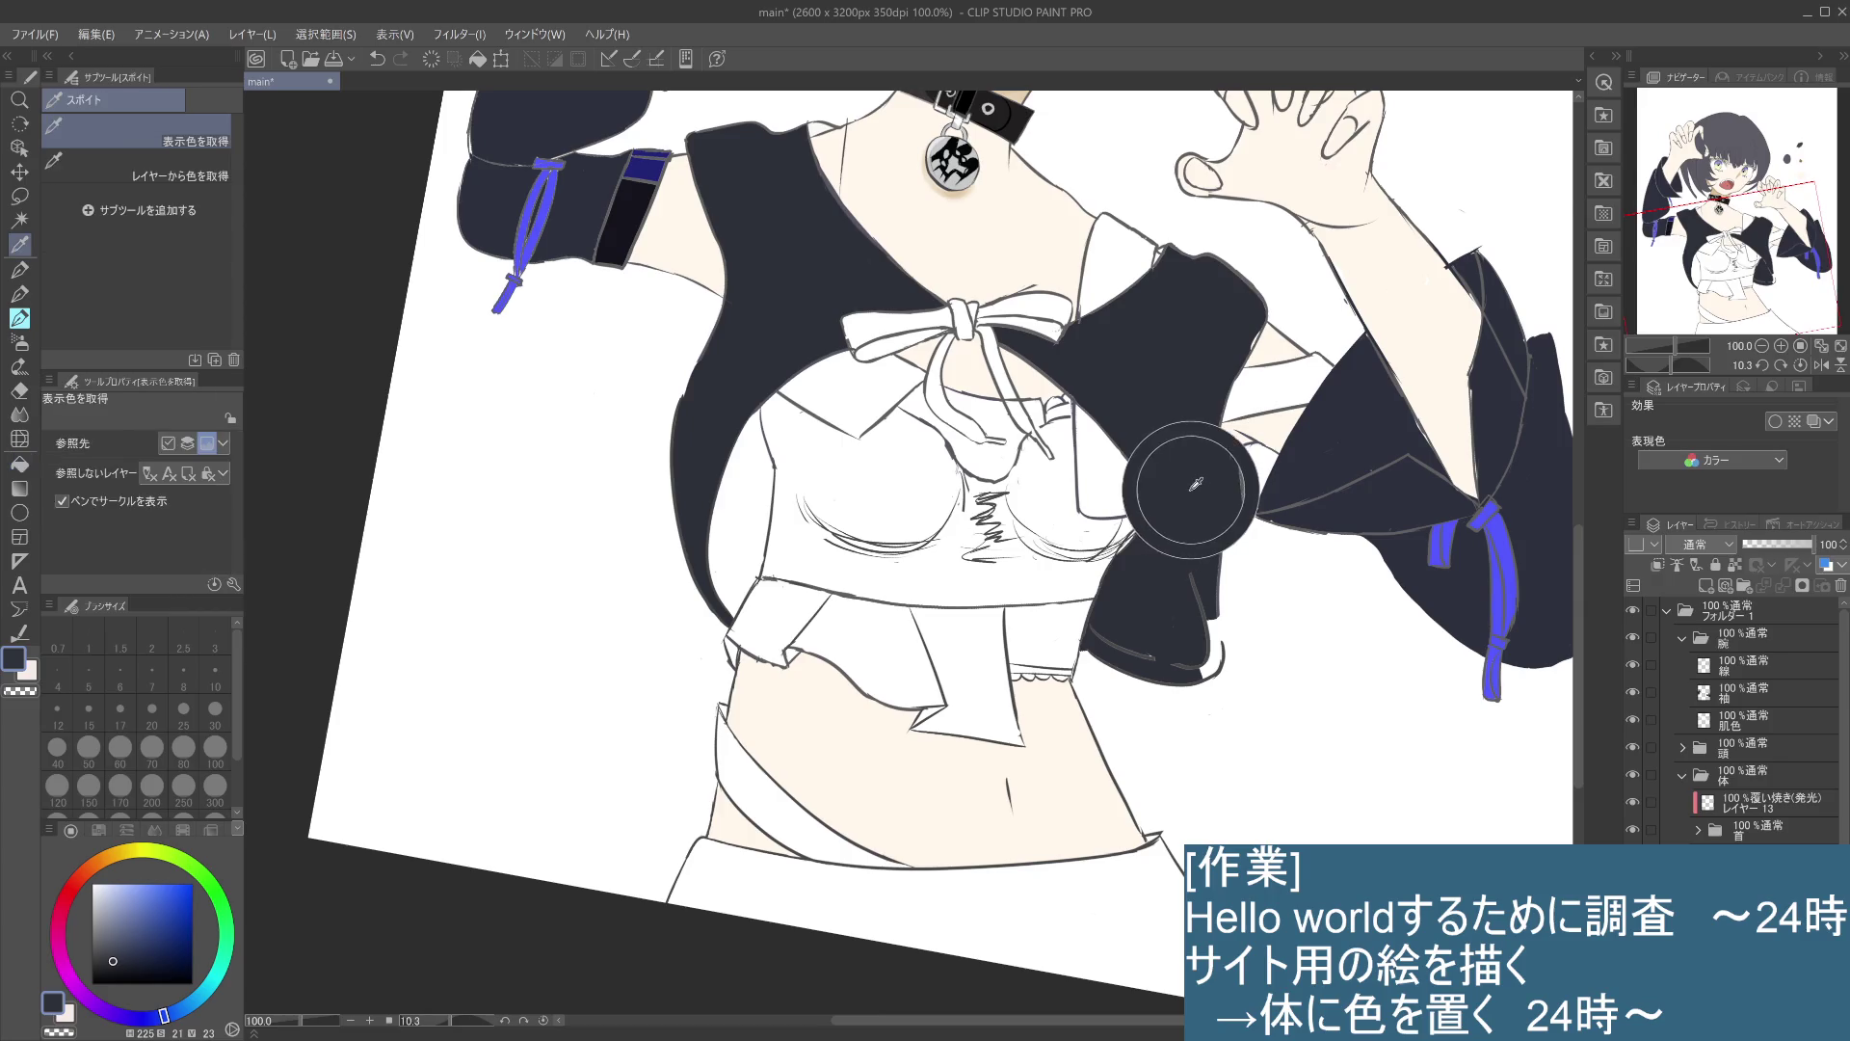
# - Pencil over the jacket's lower-edge gap, then fill both lining strips near-black
pyautogui.click(25, 301)
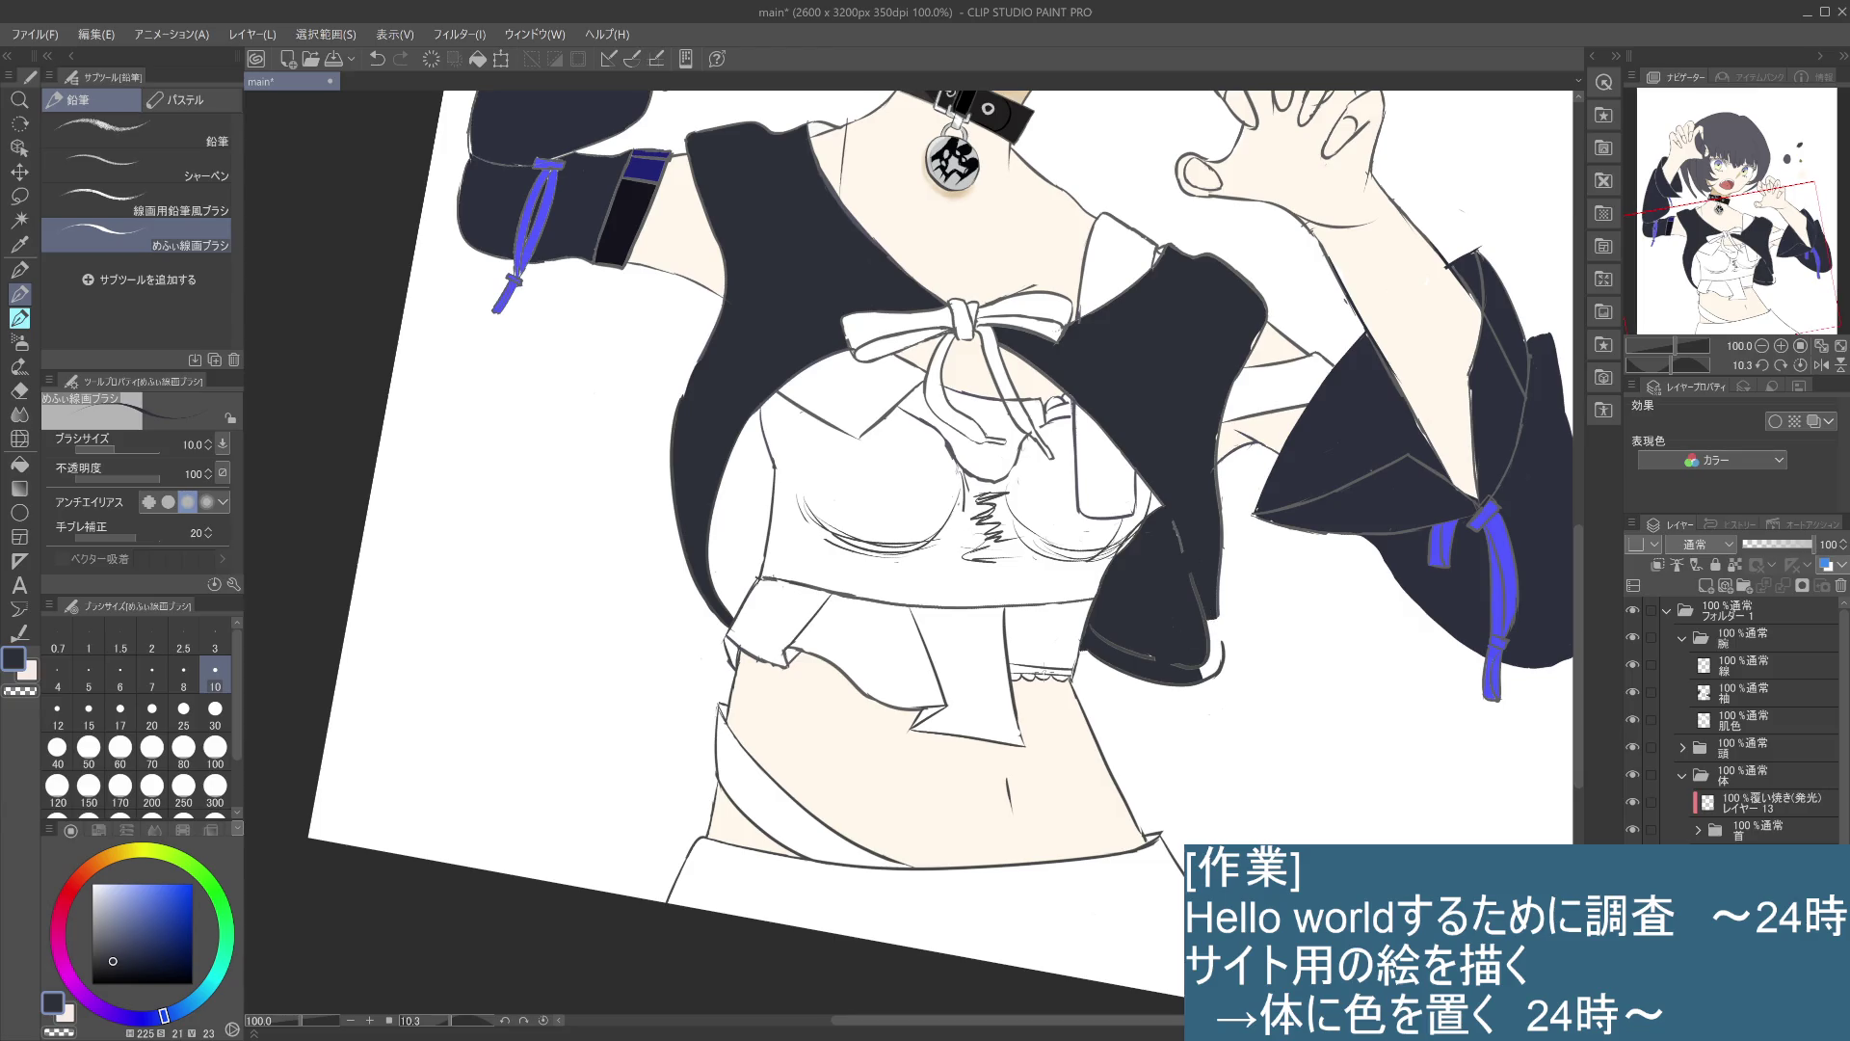
pyautogui.moveTo(1210, 613)
pyautogui.mouseDown()
pyautogui.moveTo(1203, 680)
pyautogui.moveTo(1215, 669)
pyautogui.mouseUp()
pyautogui.keyDown('alt'); pyautogui.click(413, 230); pyautogui.keyUp('alt')
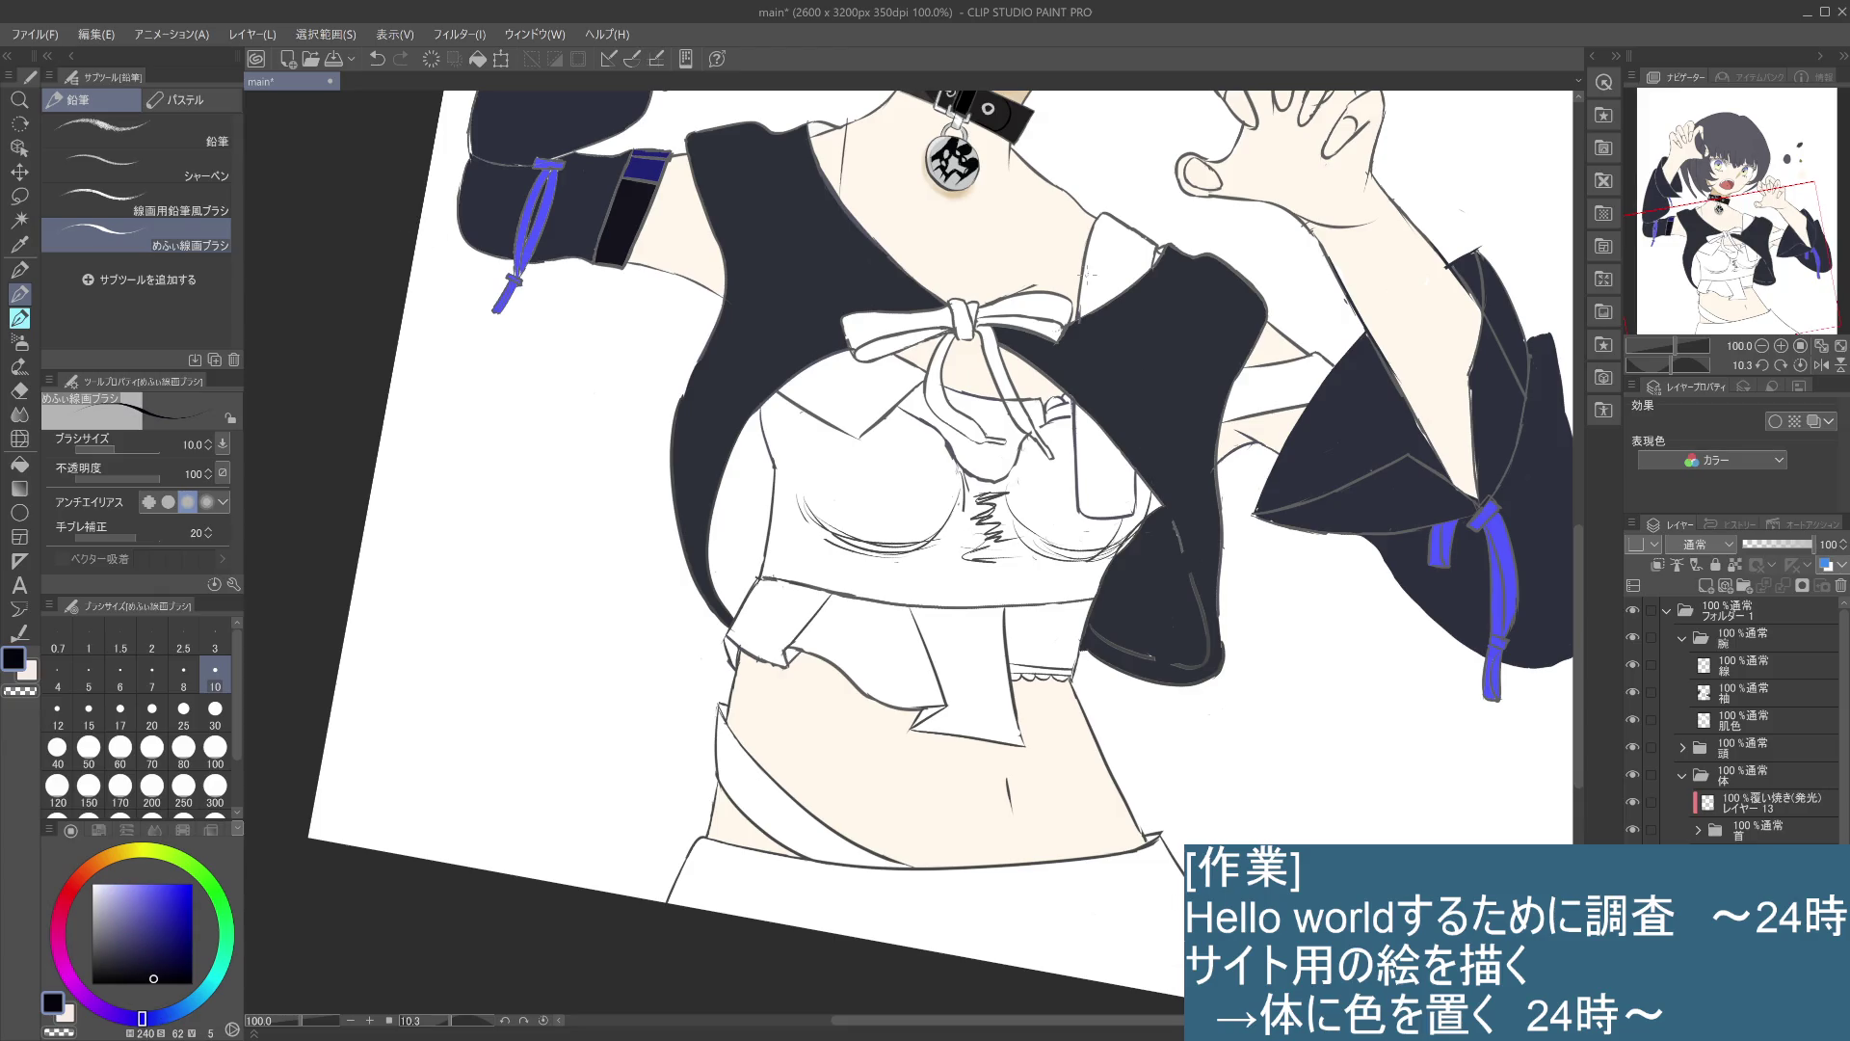
pyautogui.click(21, 465)
pyautogui.click(1129, 259)
pyautogui.click(1129, 453)
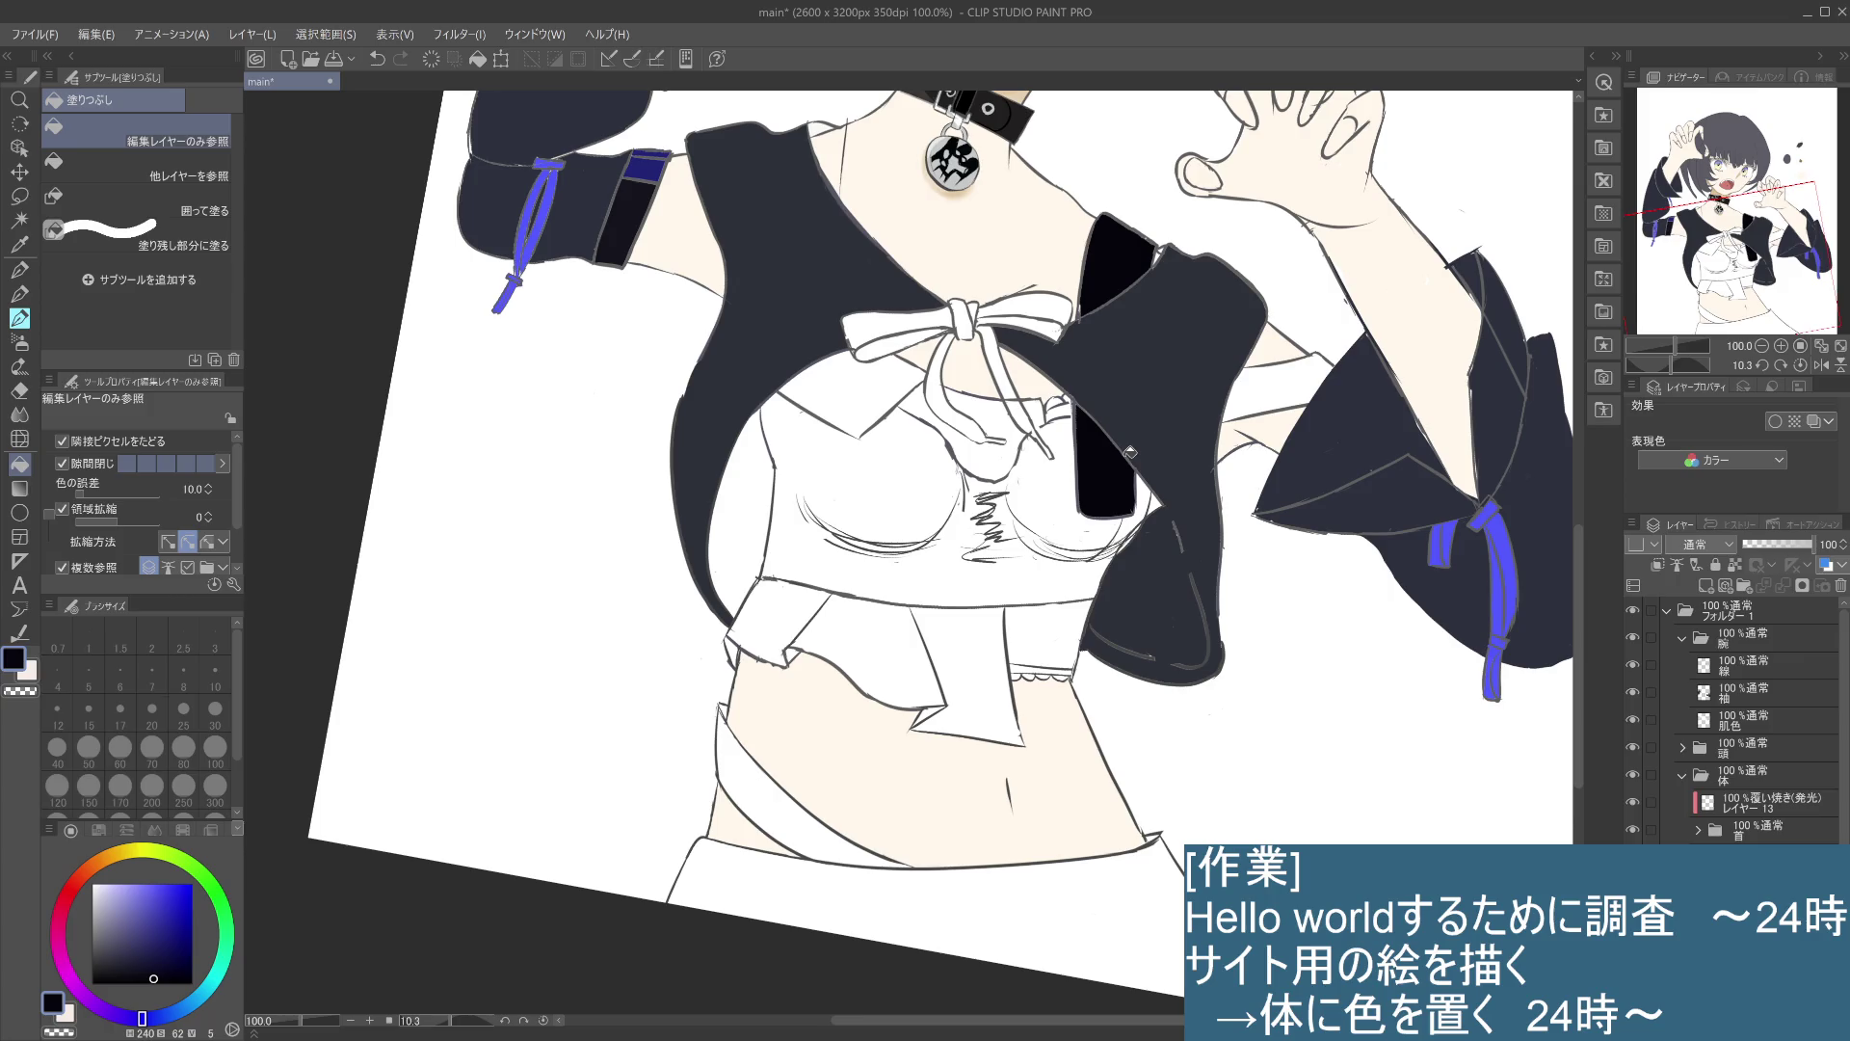
pyautogui.scroll(-4, 1844, 733)
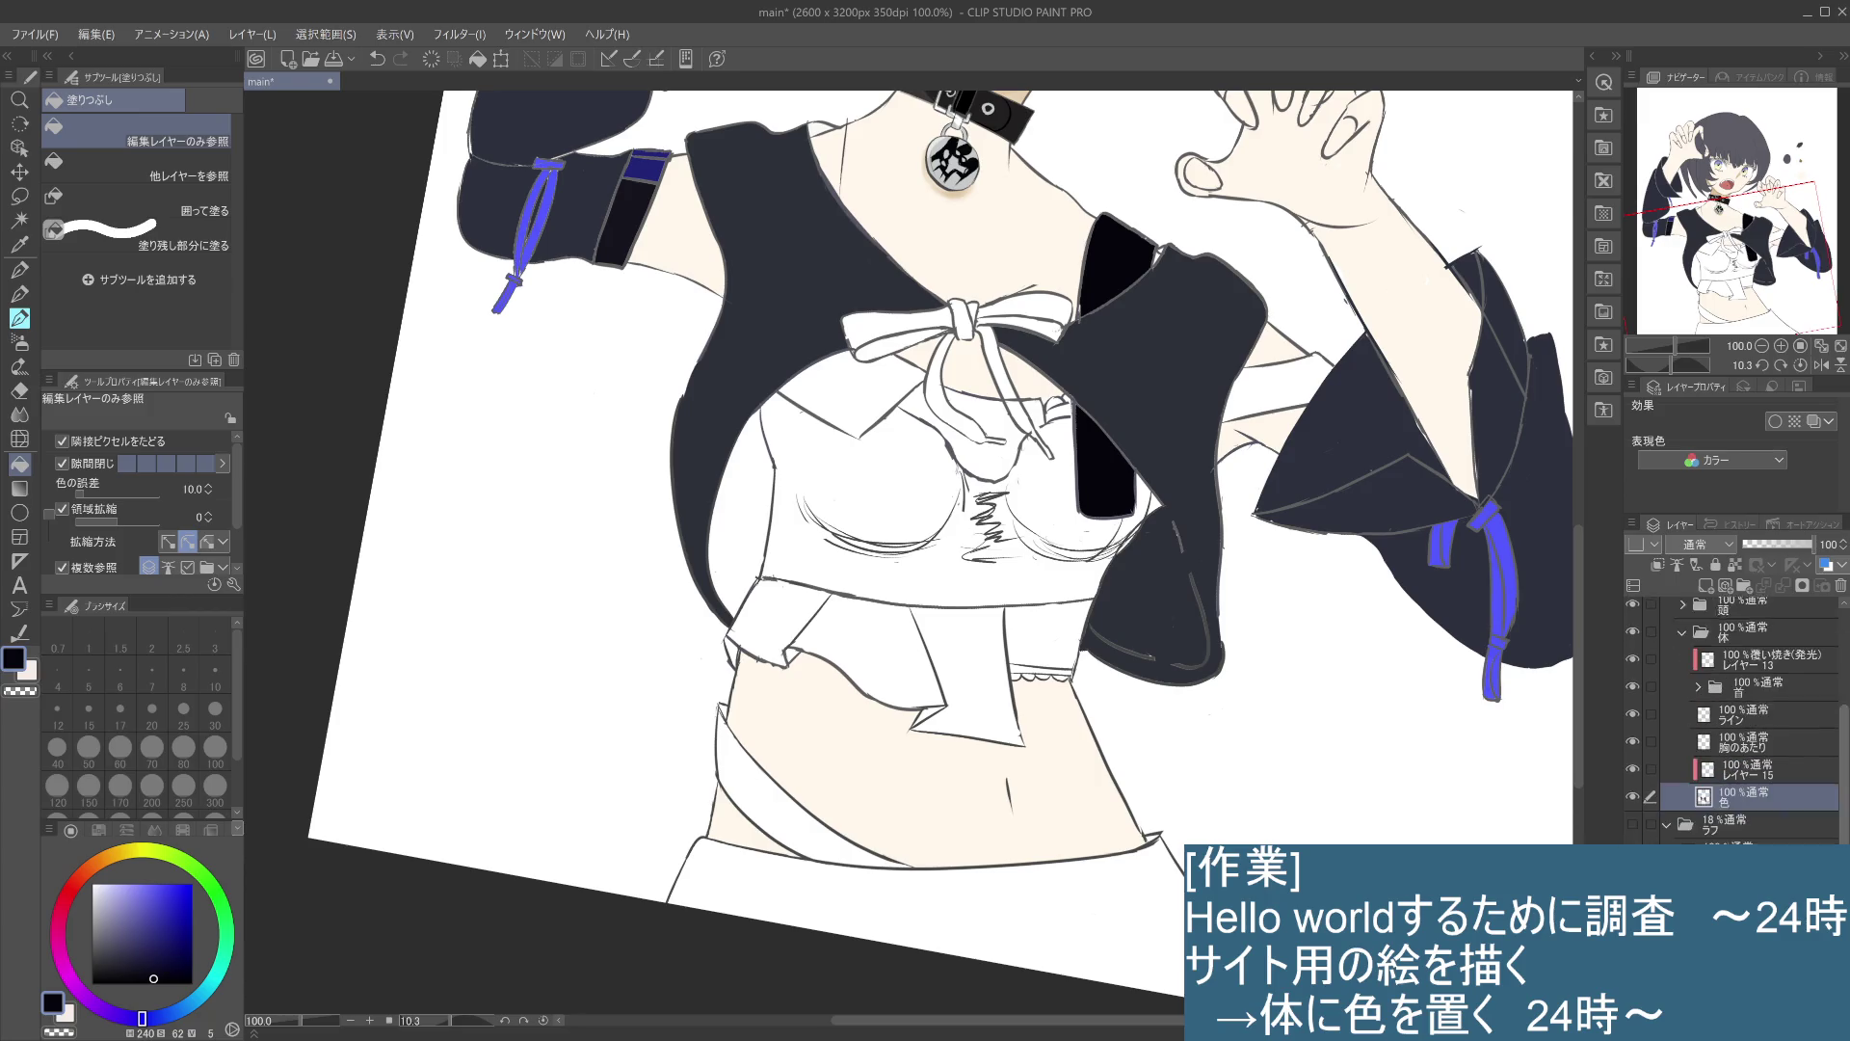
# - Turn on Layer Color and tint the layer a pale yellow-green chosen on the colour wheel
pyautogui.keyDown('ctrl'); pyautogui.click(1744, 751); pyautogui.keyUp('ctrl')
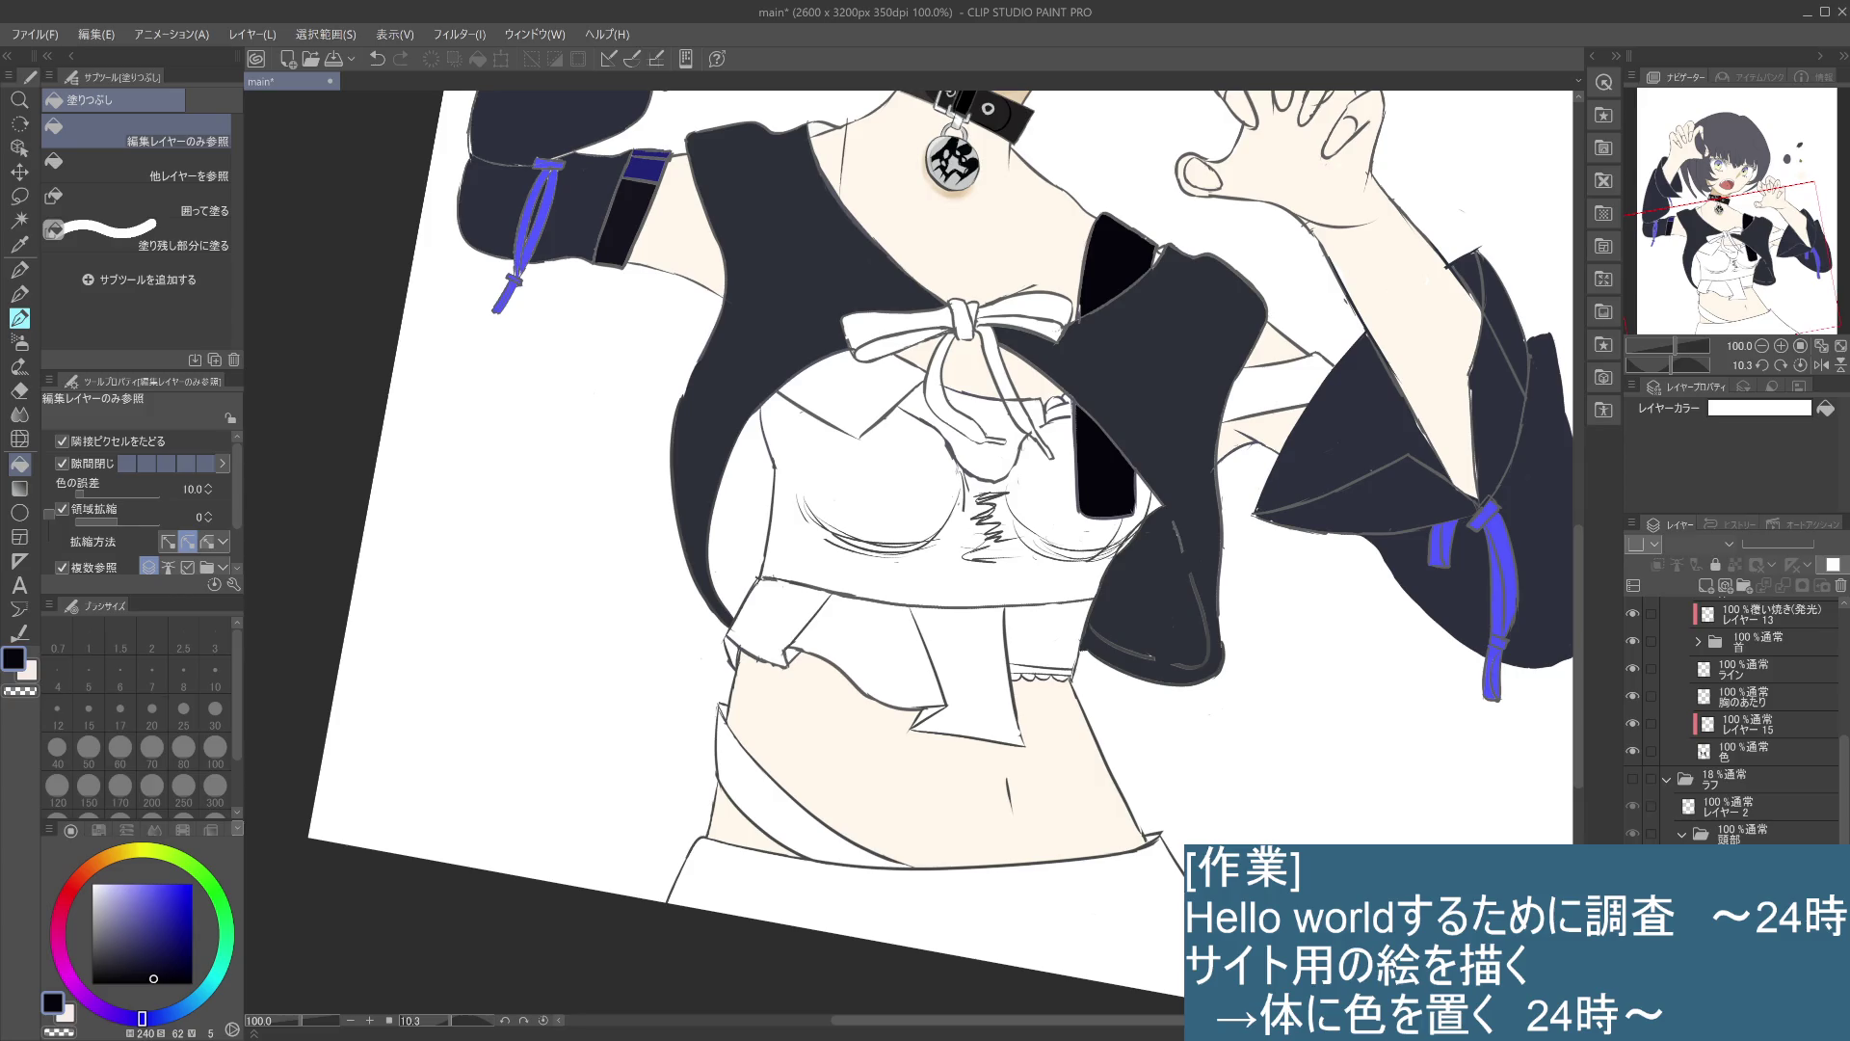
pyautogui.moveTo(171, 960)
pyautogui.mouseDown()
pyautogui.moveTo(94, 916)
pyautogui.moveTo(125, 865)
pyautogui.mouseUp()
pyautogui.moveTo(120, 869); pyautogui.dragTo(127, 902)
pyautogui.moveTo(145, 1017)
pyautogui.mouseDown()
pyautogui.moveTo(190, 860)
pyautogui.moveTo(158, 852)
pyautogui.mouseUp()
pyautogui.click(99, 883)
pyautogui.moveTo(99, 882); pyautogui.dragTo(178, 854)
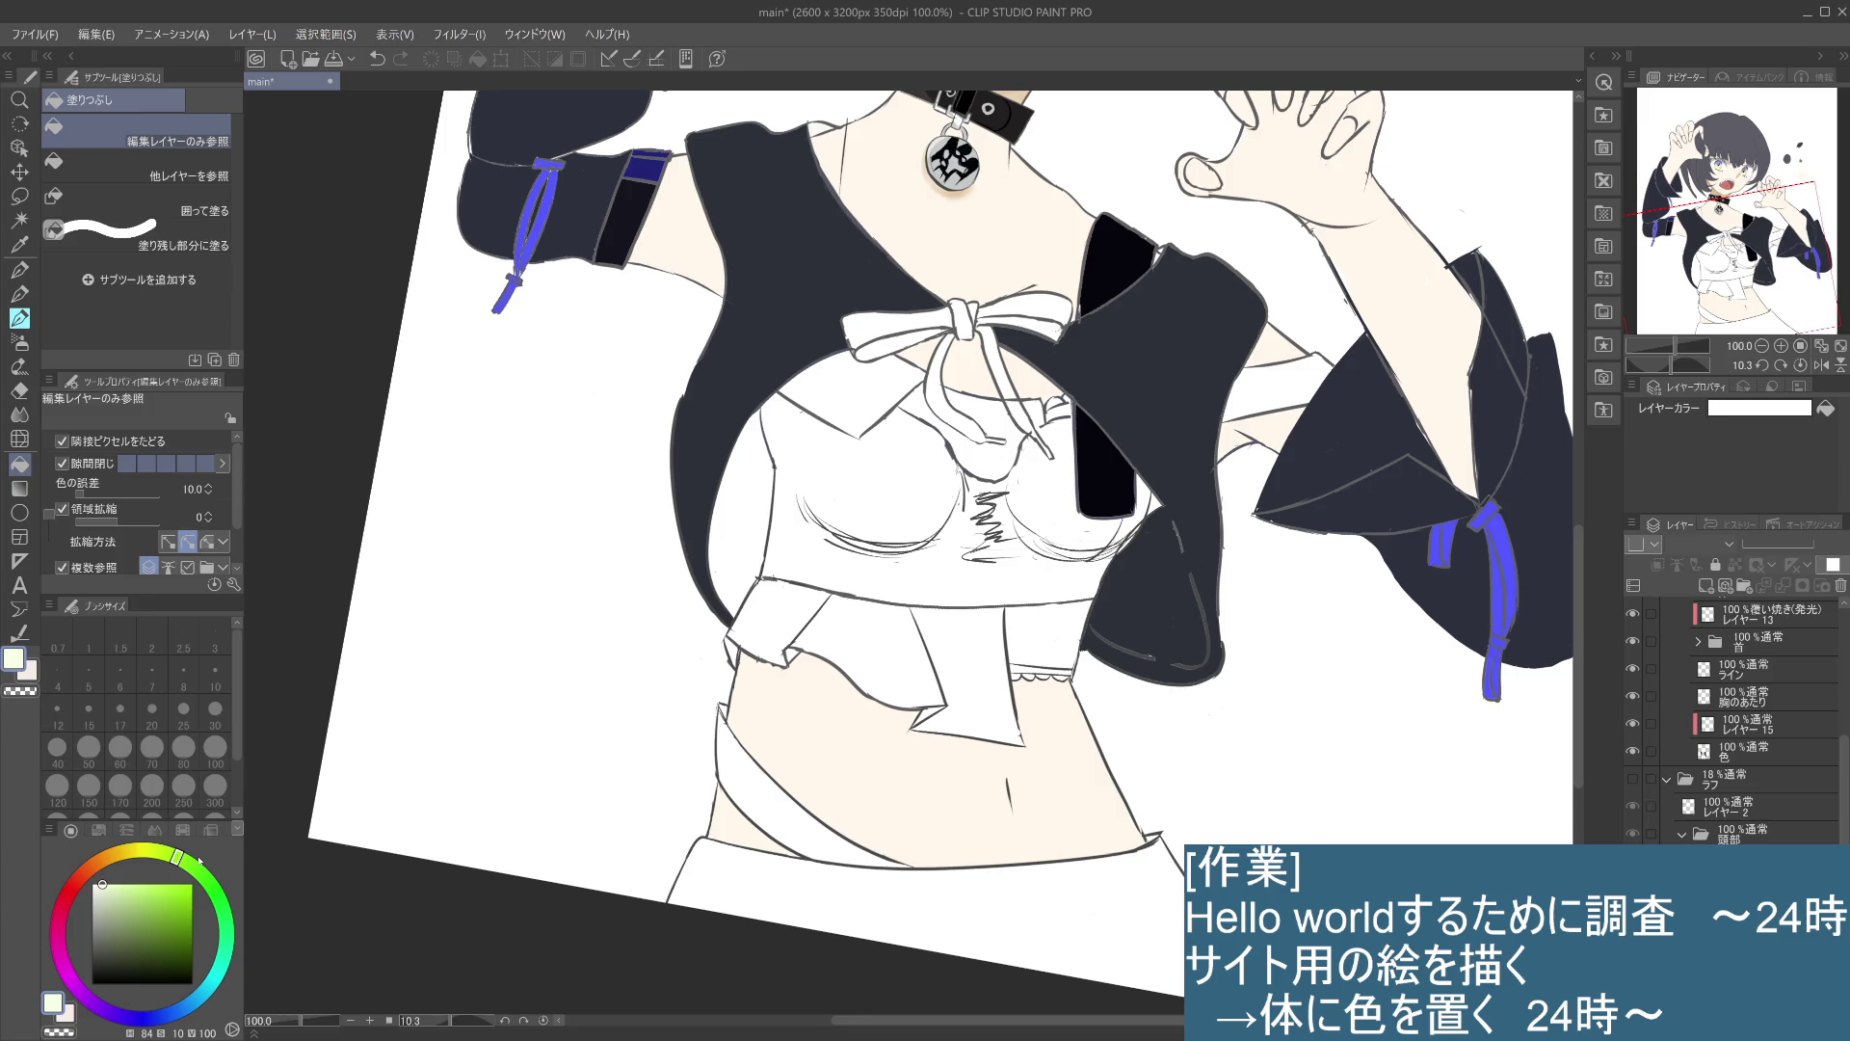
pyautogui.click(1827, 412)
# - Sample dark navy from the sleeve and select the 色 layer for painting
pyautogui.scroll(-5, 1347, 406)
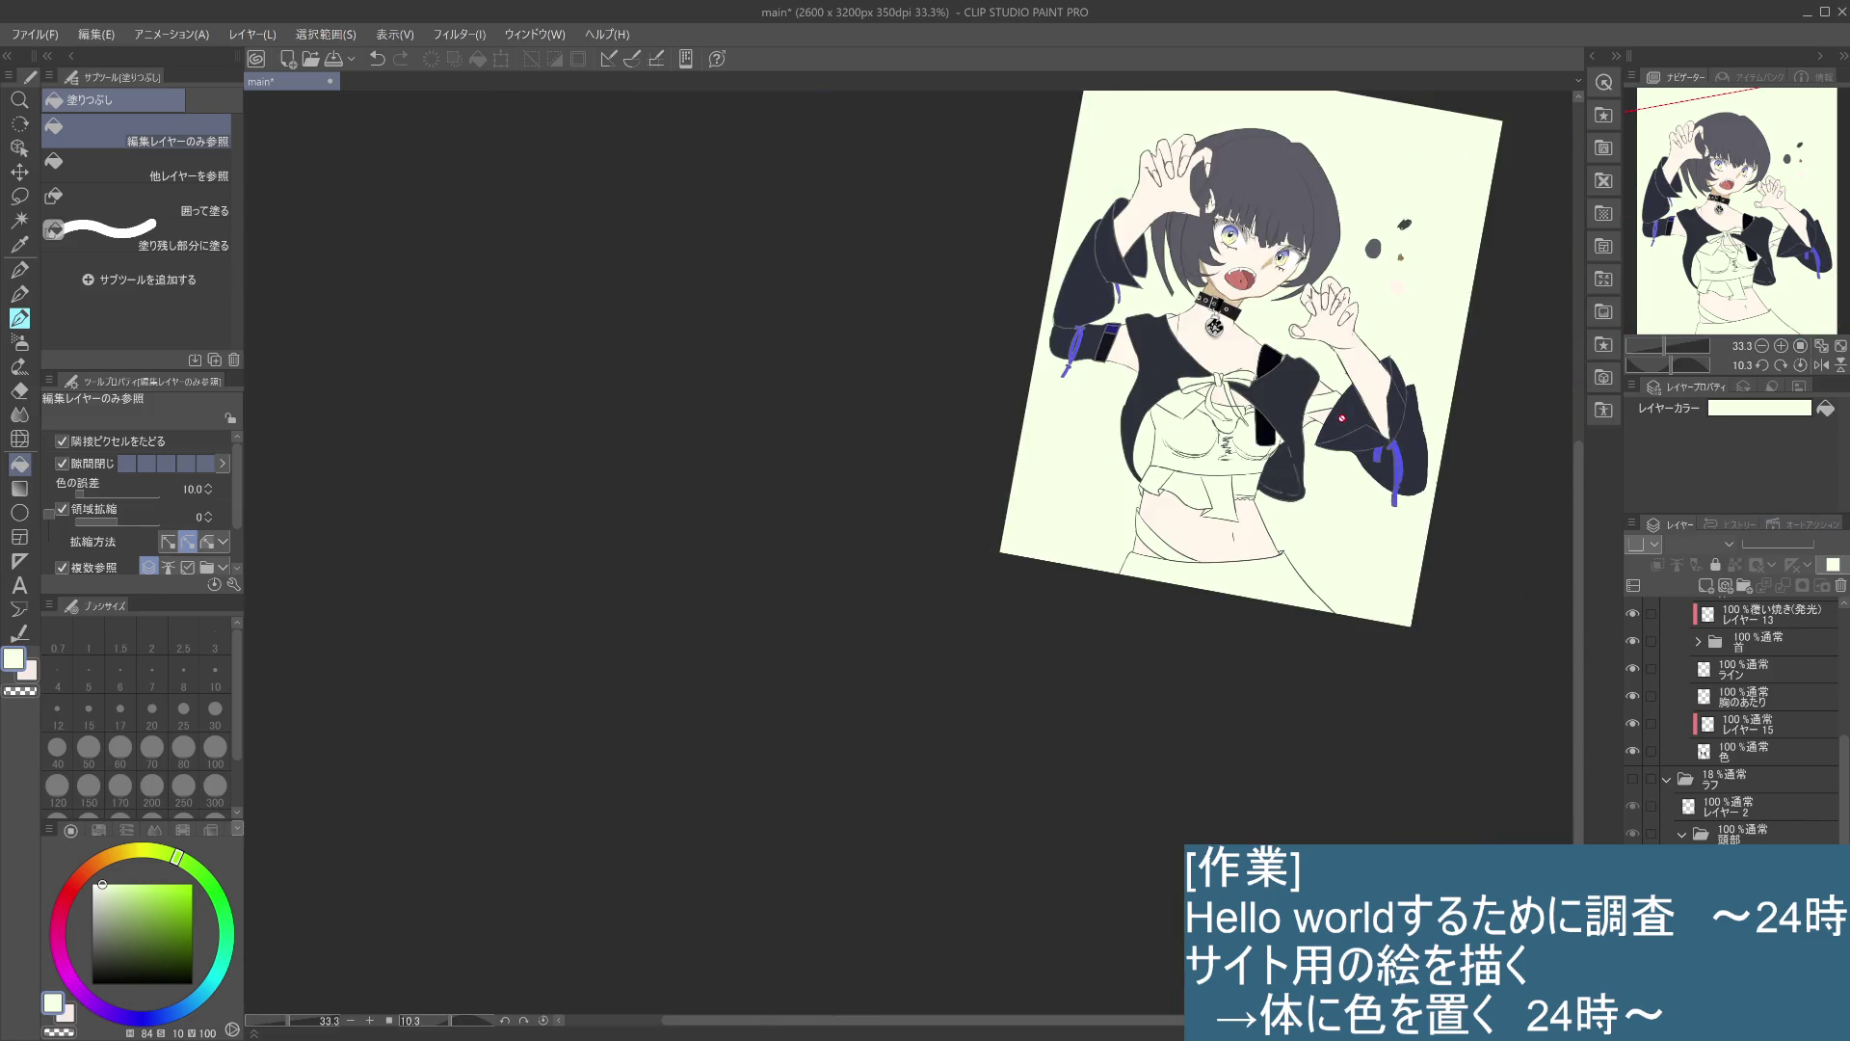
pyautogui.scroll(3, 1227, 523)
pyautogui.scroll(1, 1227, 524)
pyautogui.scroll(1, 1195, 555)
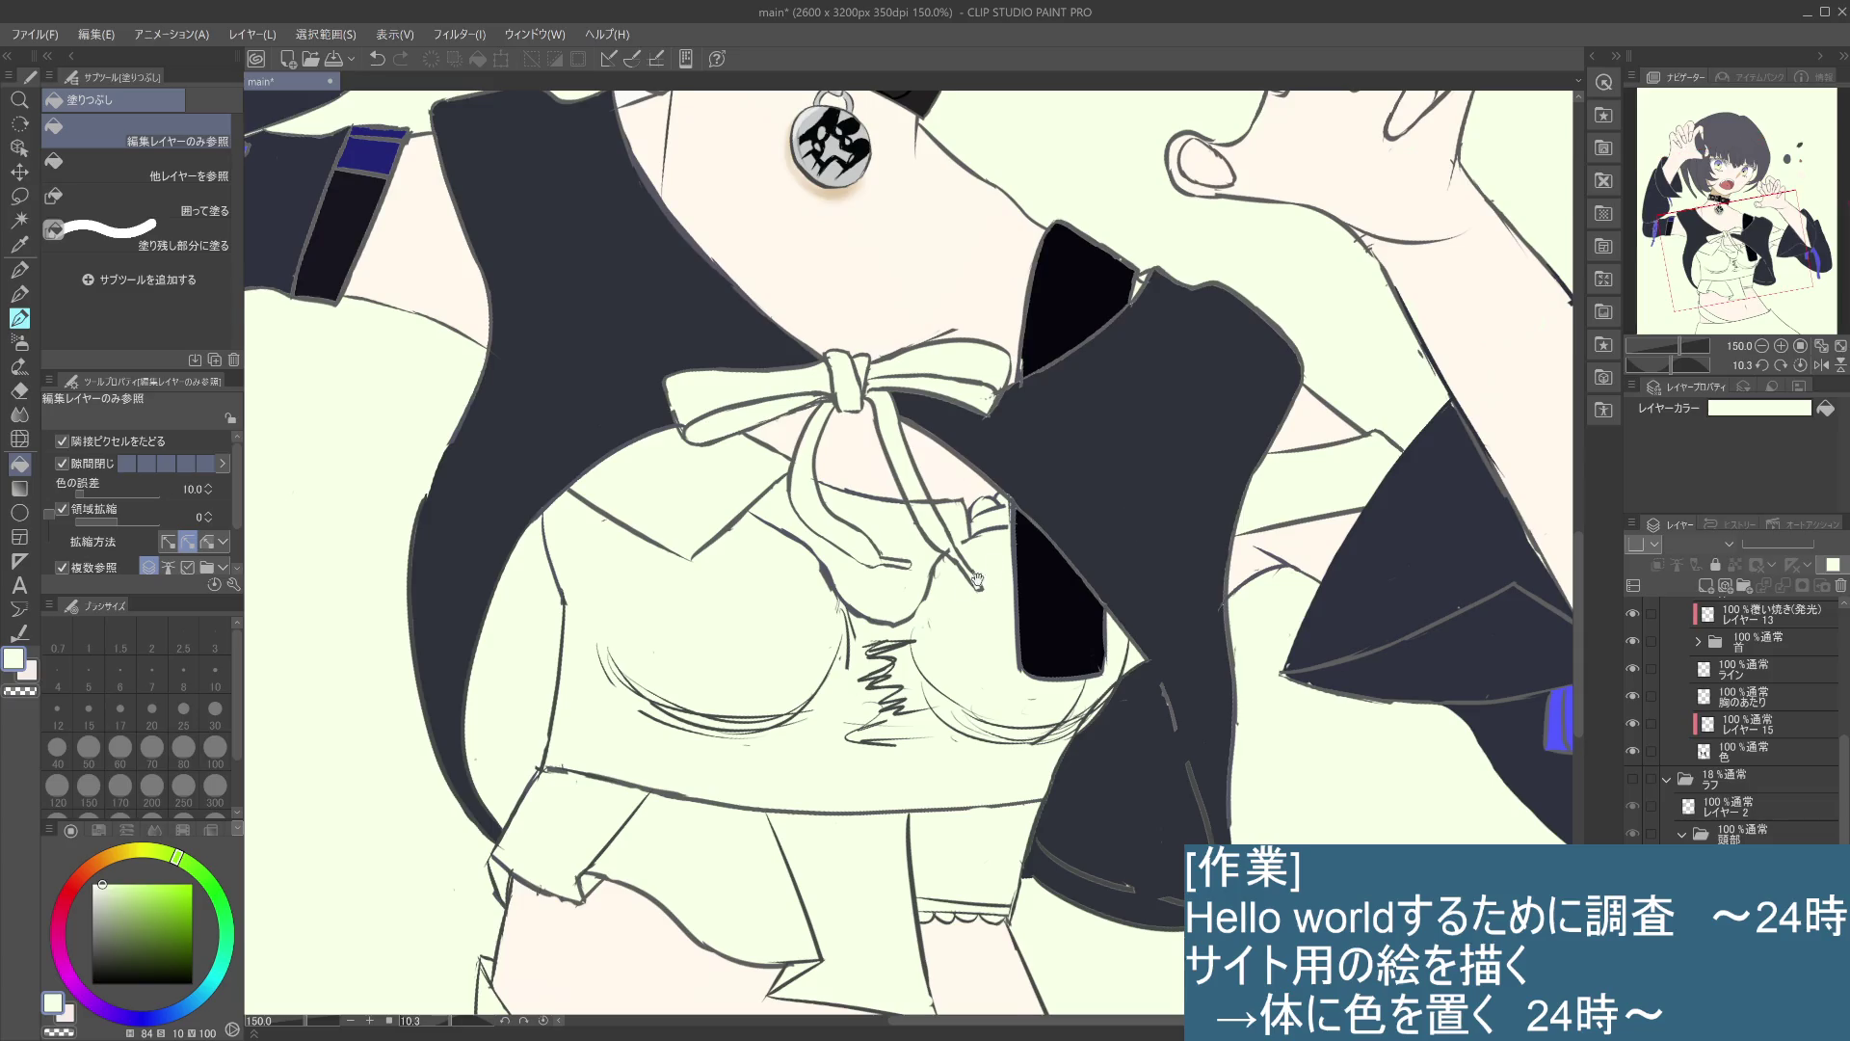
pyautogui.scroll(1, 1164, 586)
pyautogui.scroll(1, 1101, 650)
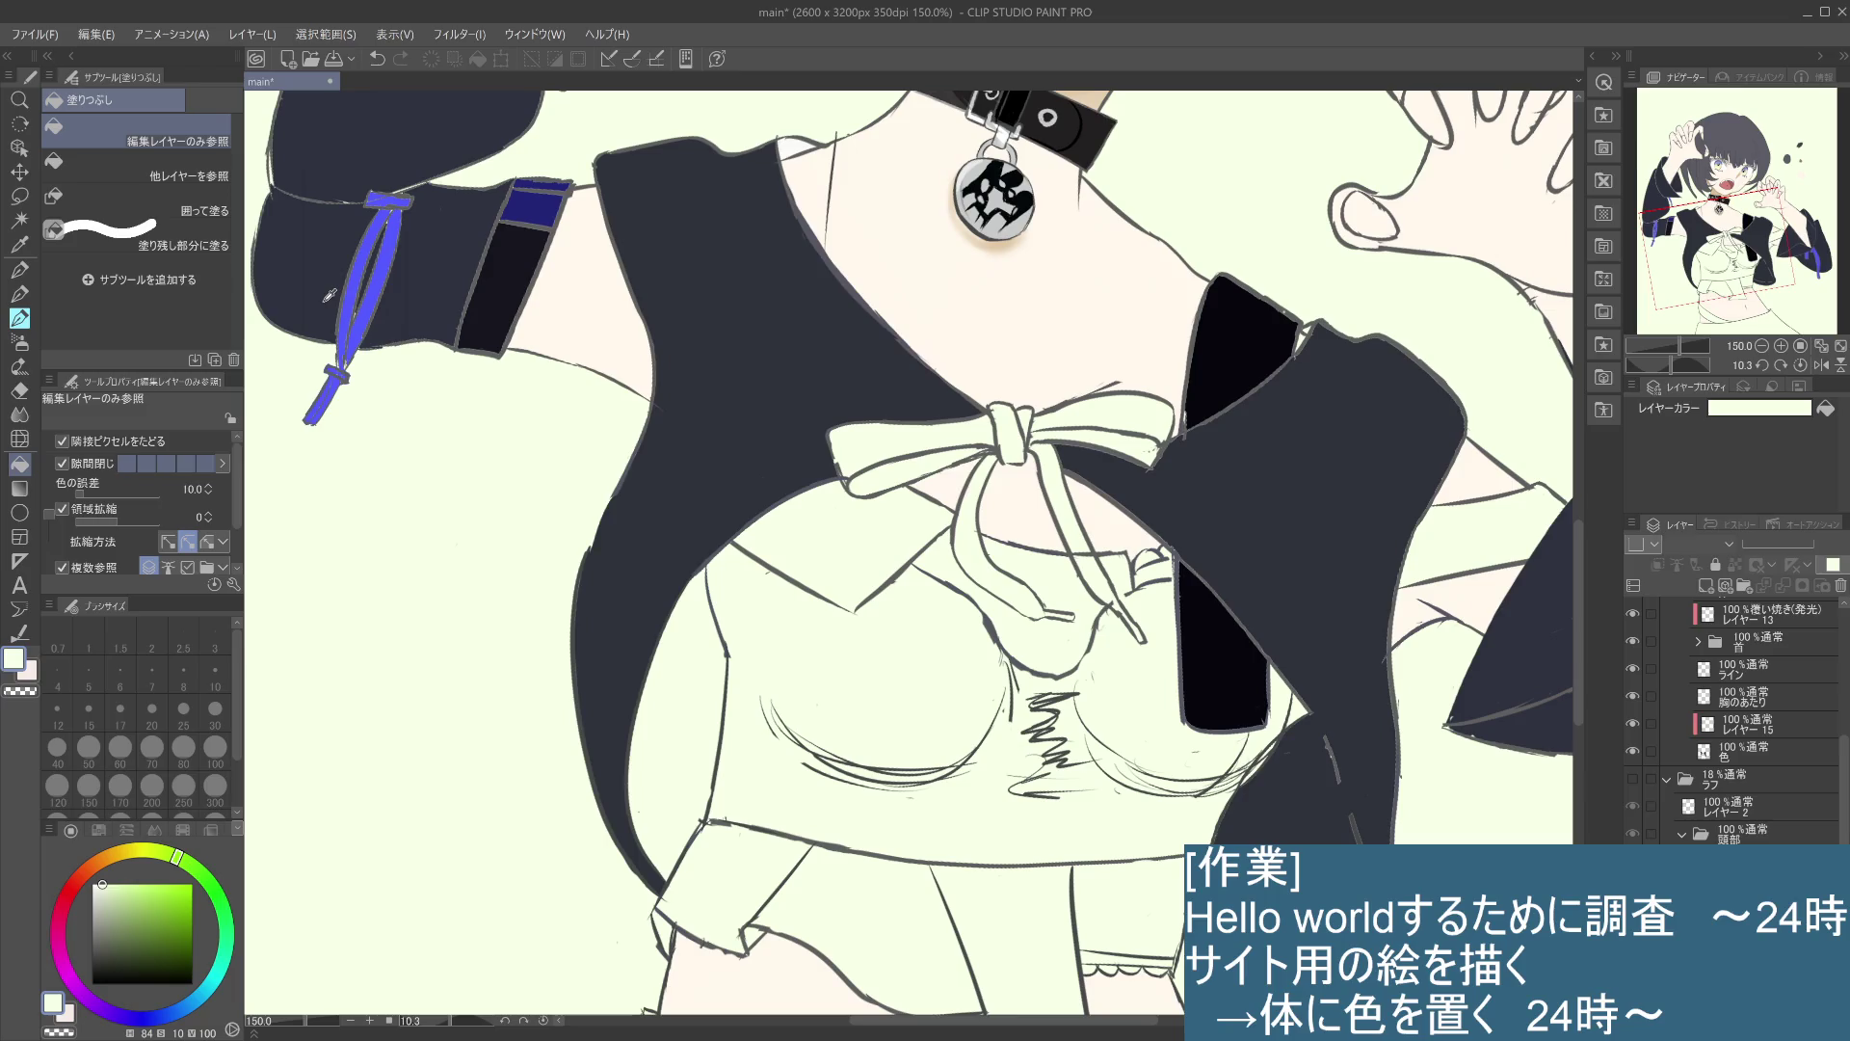
pyautogui.keyDown('alt'); pyautogui.click(352, 275); pyautogui.keyUp('alt')
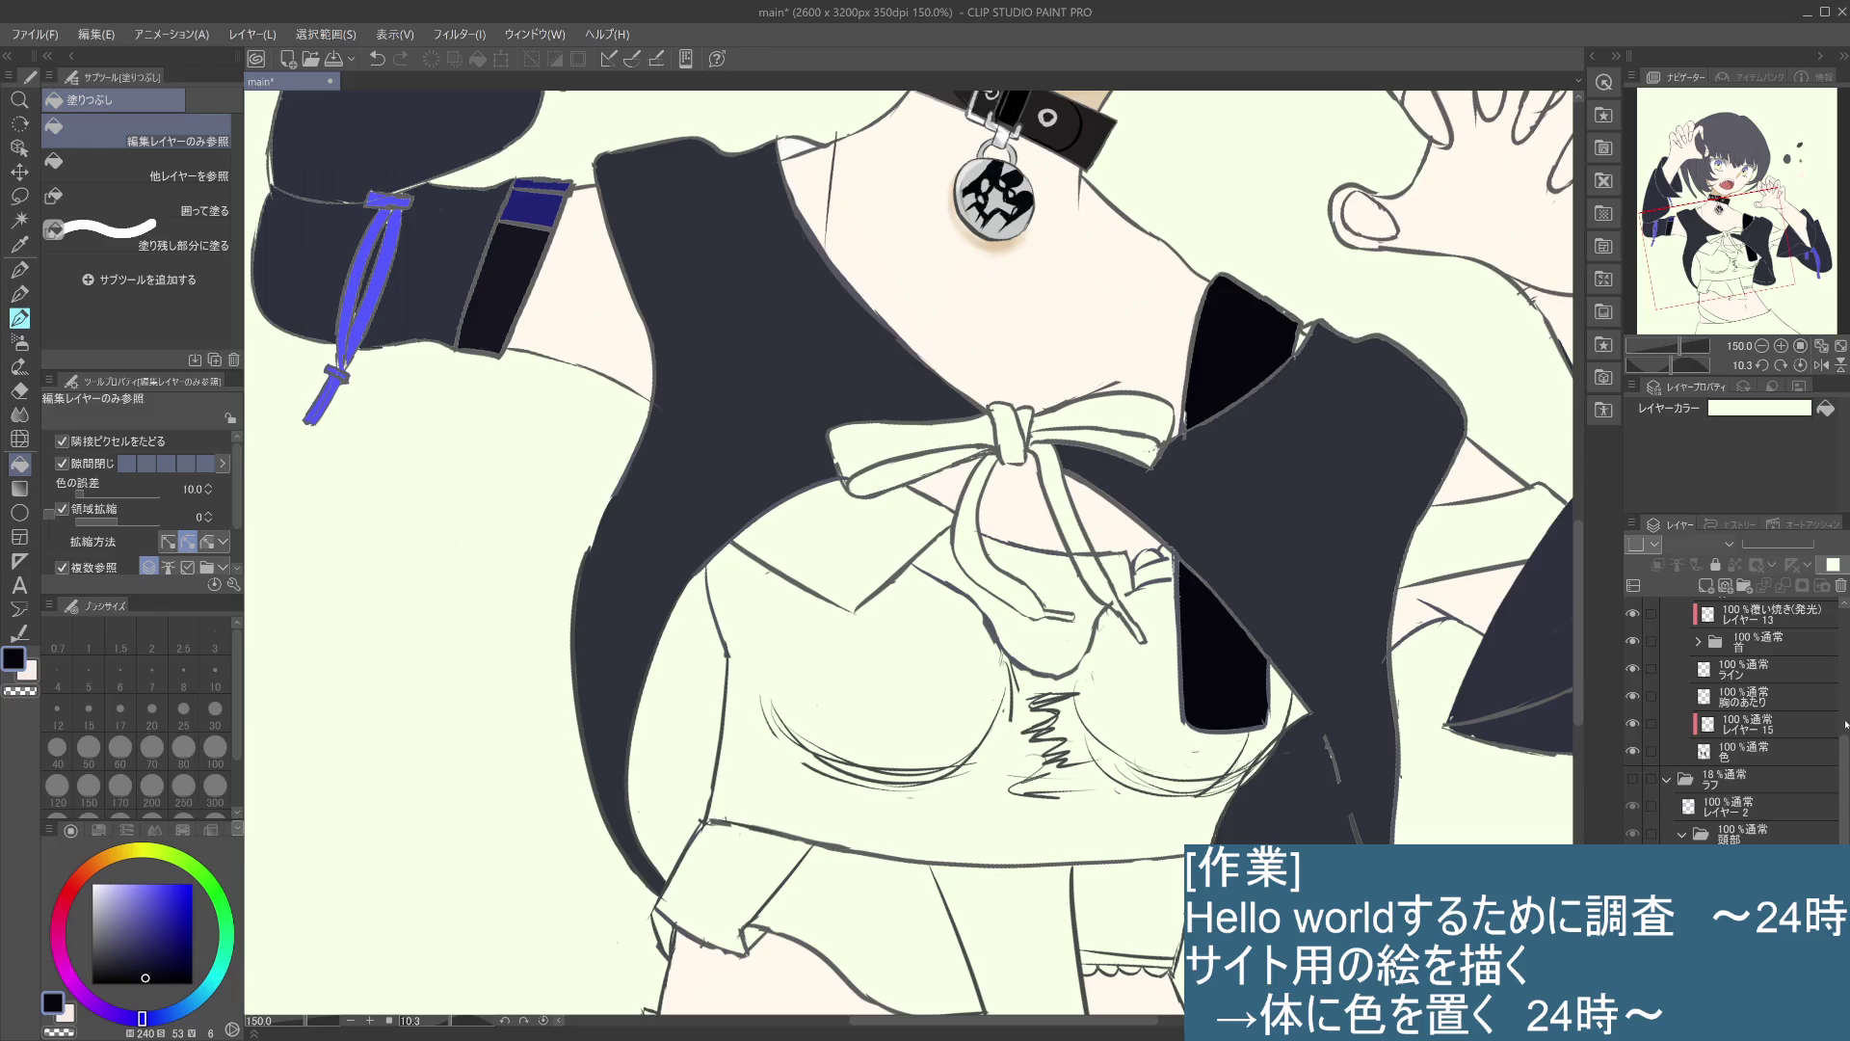
pyautogui.click(1758, 764)
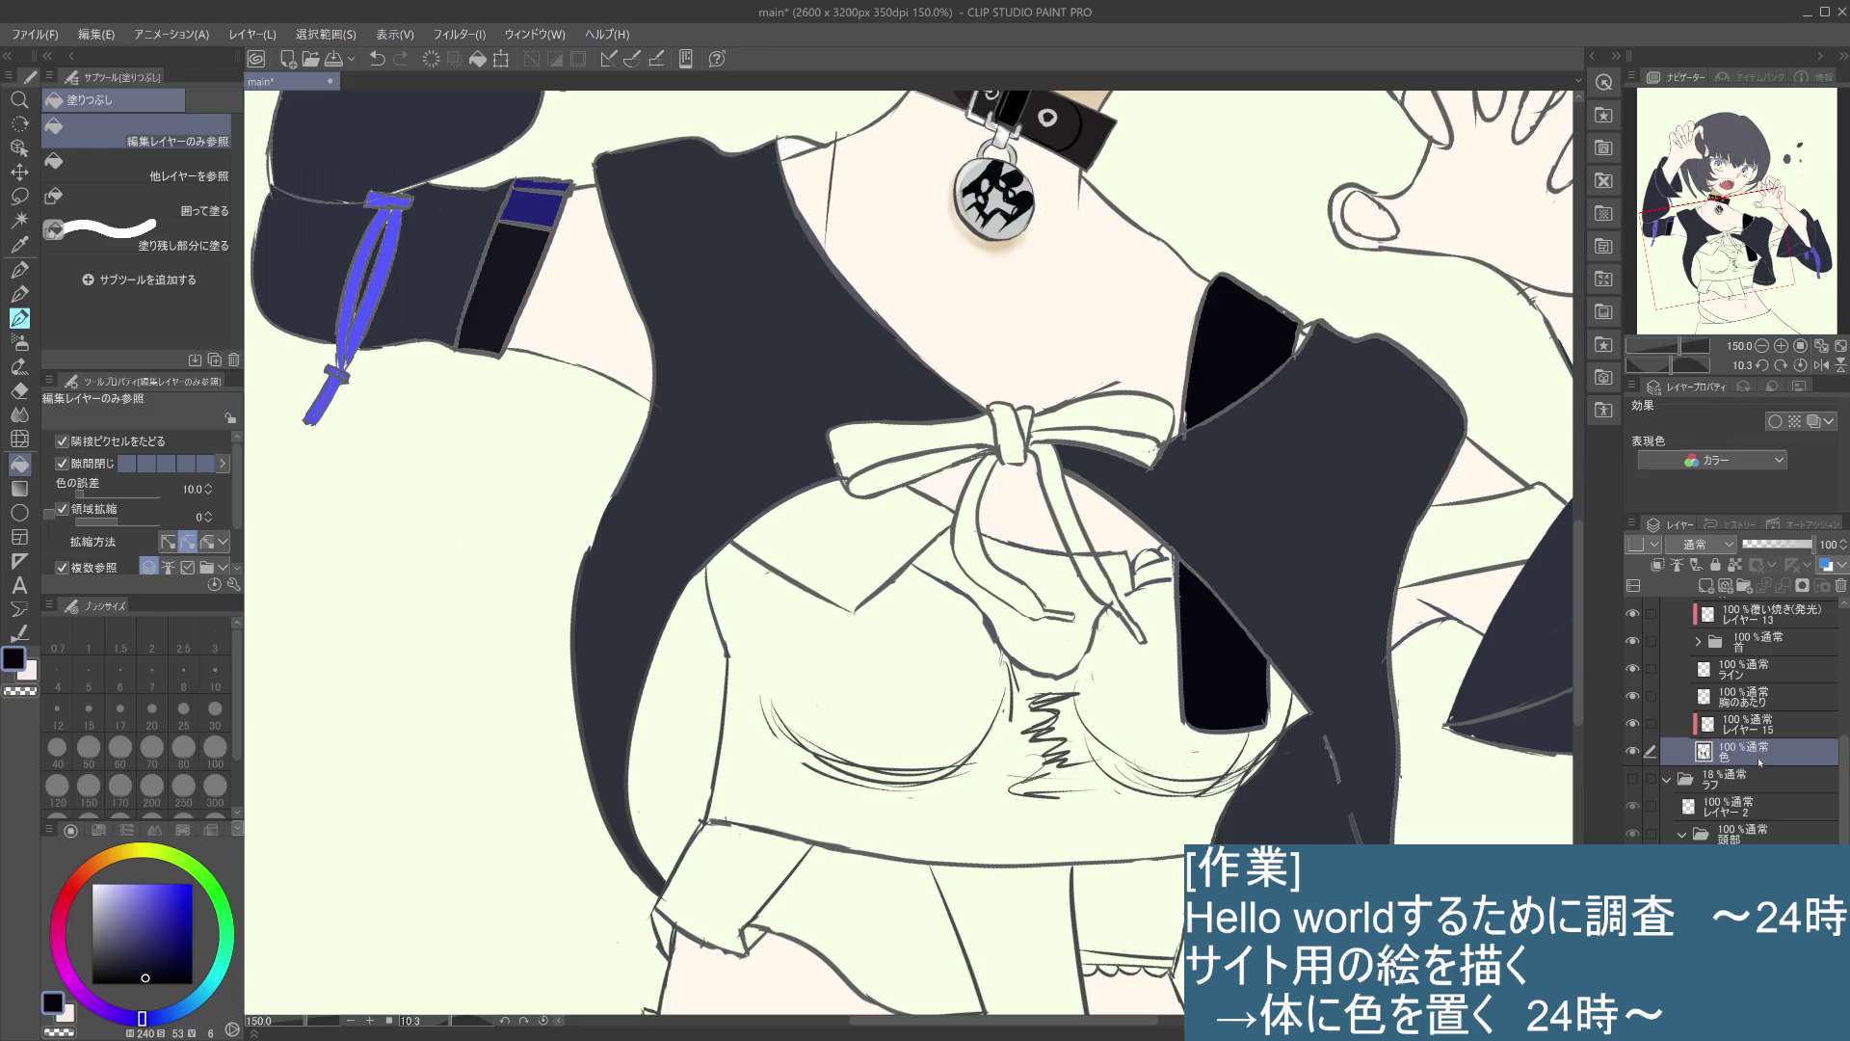
pyautogui.click(1632, 750)
pyautogui.click(1633, 751)
# - Fill the bow loops, knot and the small gaps around them dark navy
pyautogui.click(923, 453)
pyautogui.click(923, 471)
pyautogui.click(1108, 424)
pyautogui.click(1142, 443)
pyautogui.click(1007, 434)
pyautogui.click(1029, 420)
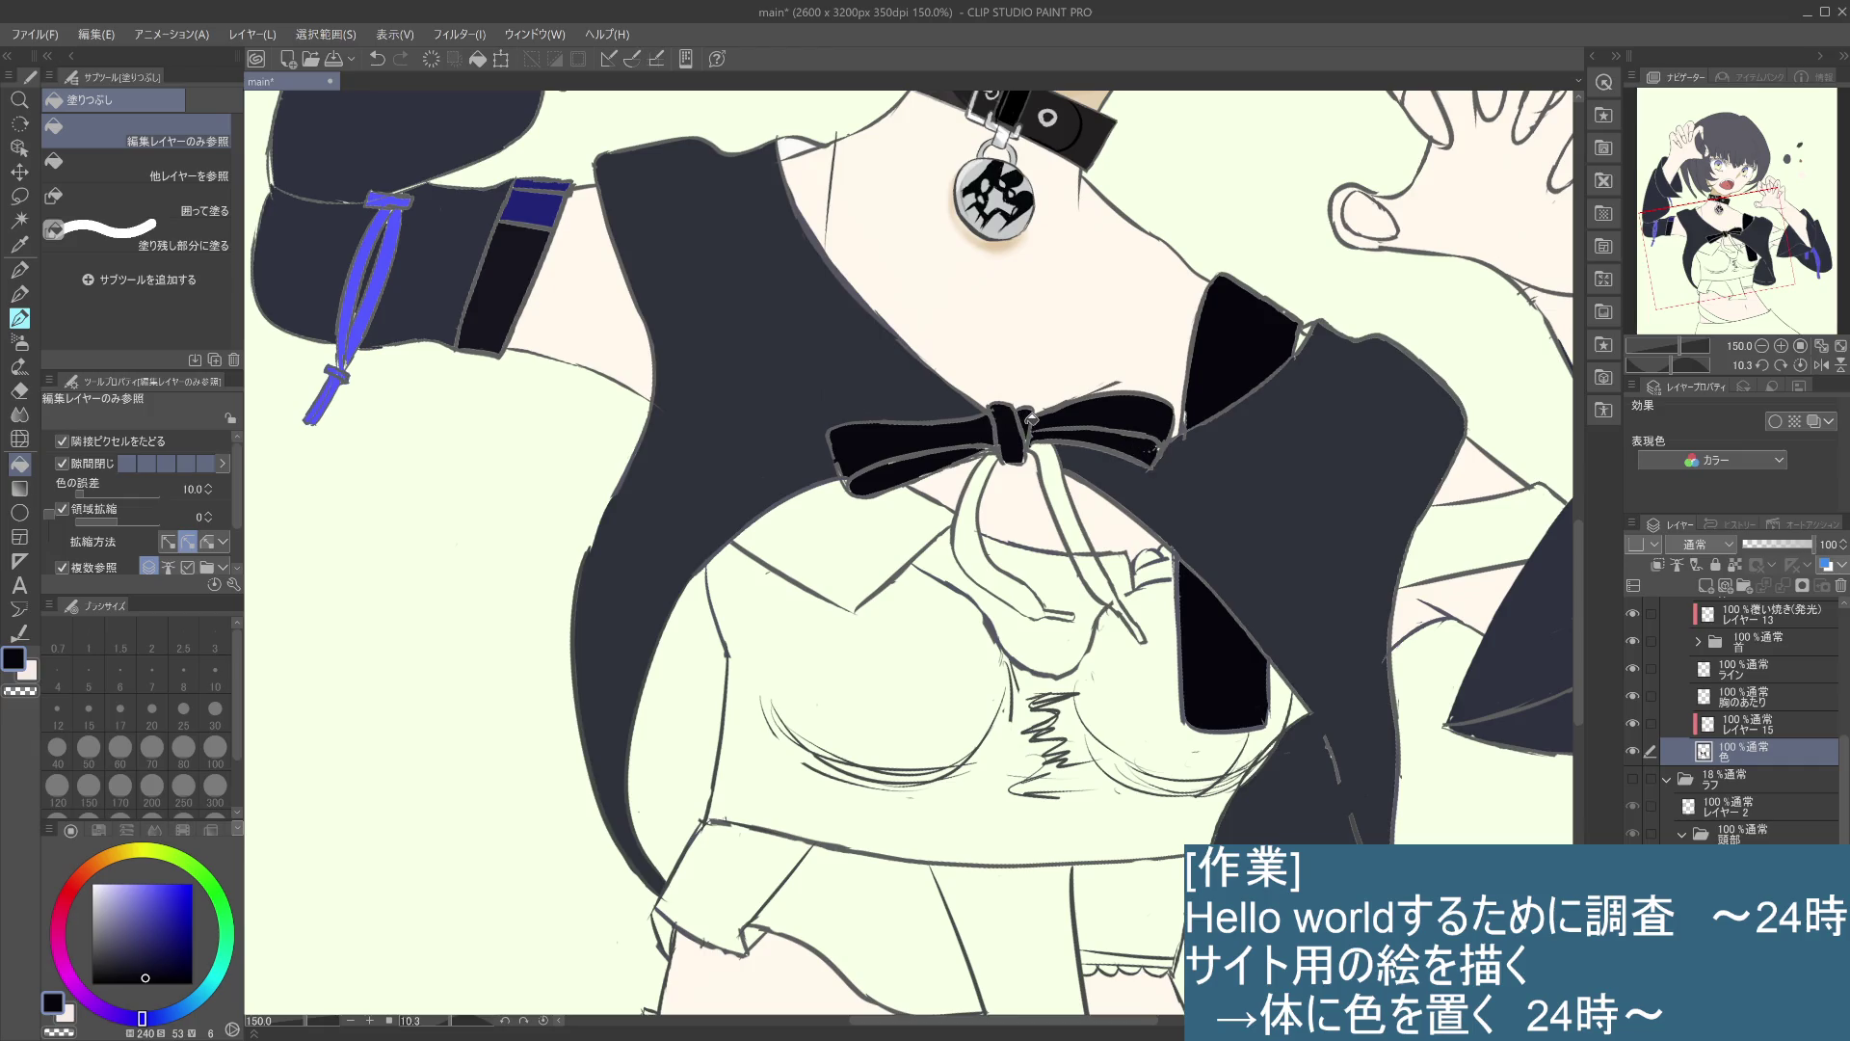
# - Fill both ribbon tails, including the lower strand, black
pyautogui.click(978, 511)
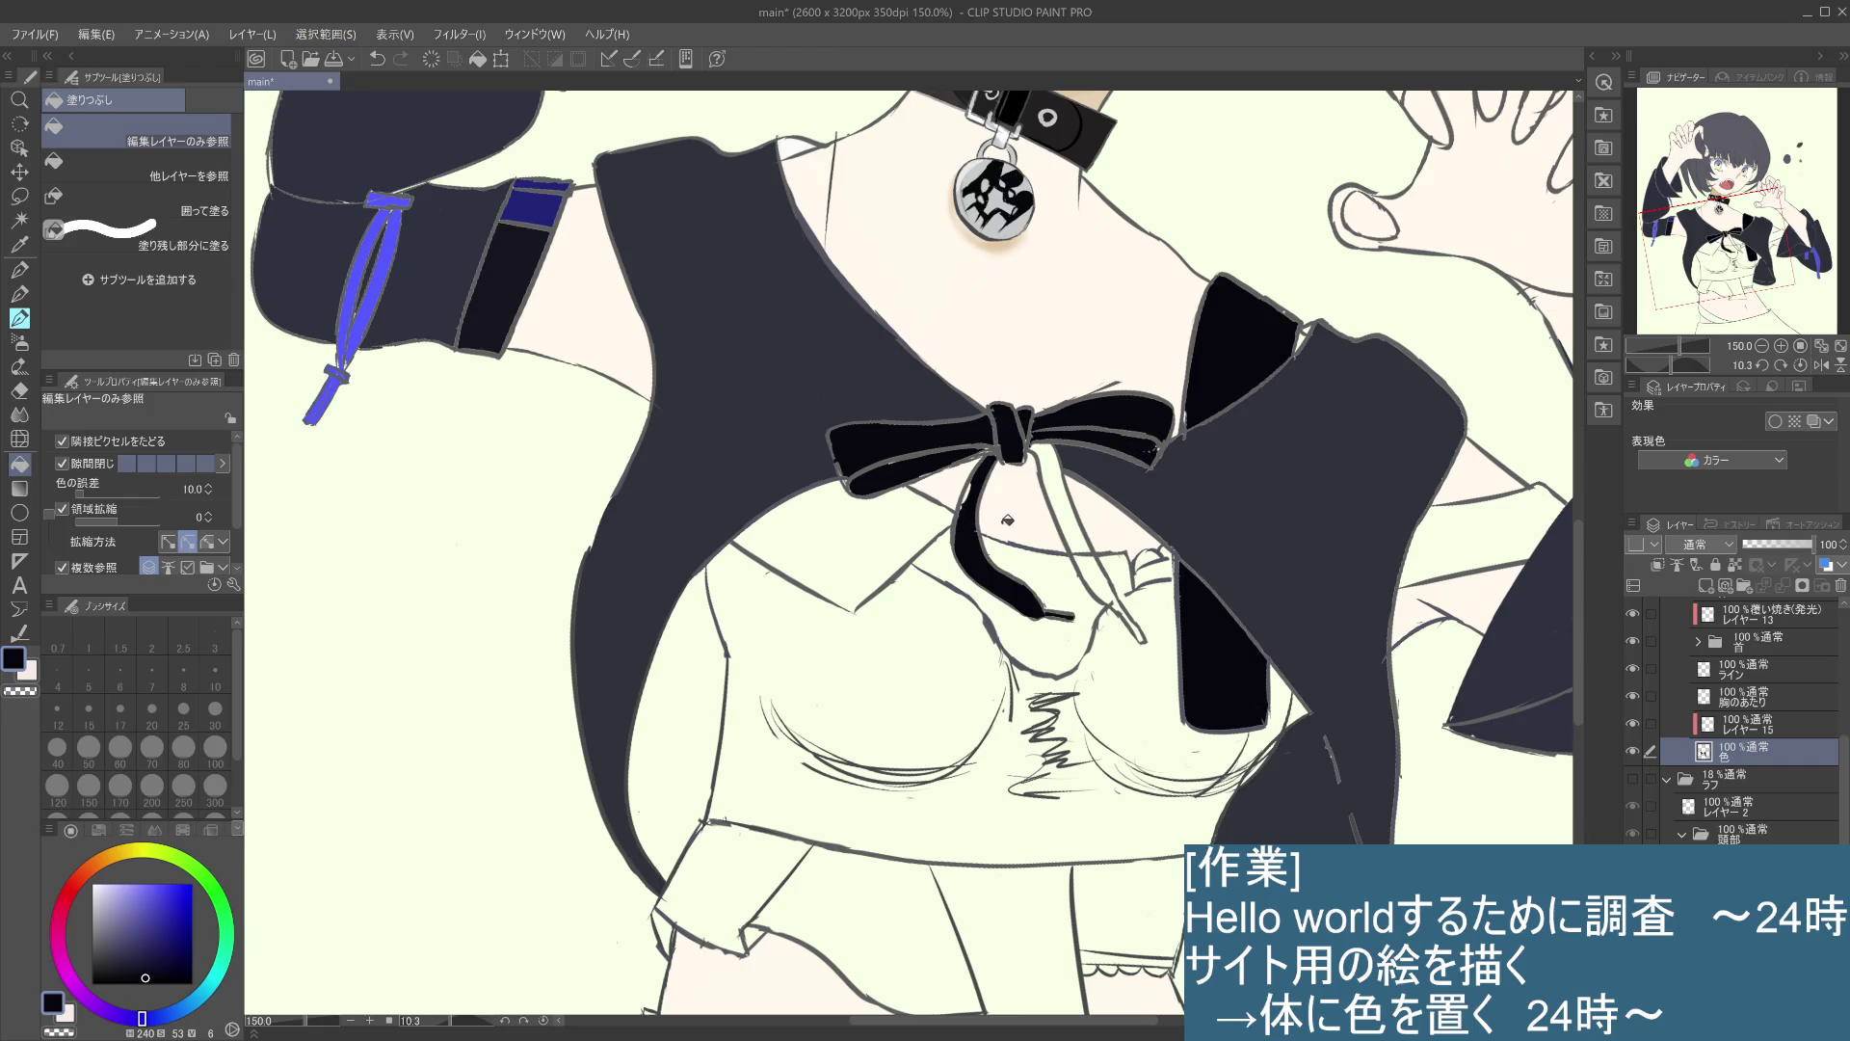
pyautogui.click(1065, 508)
pyautogui.click(1101, 571)
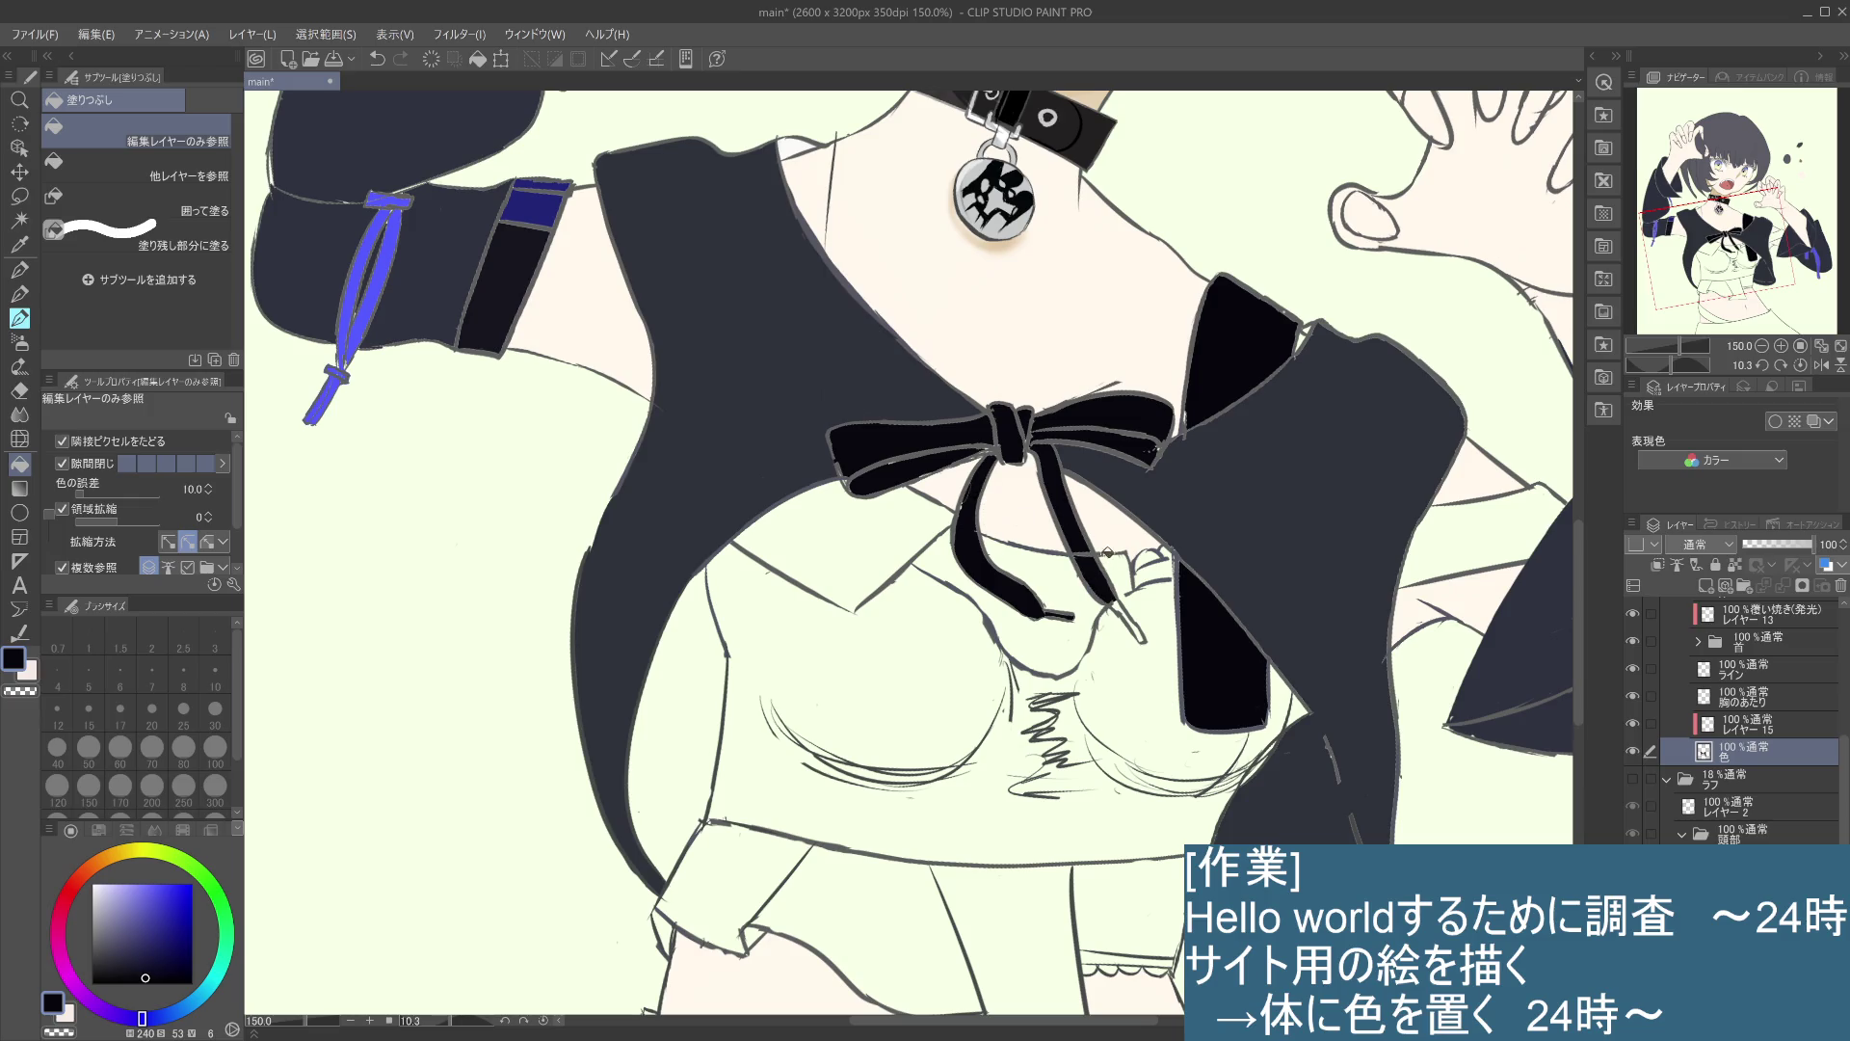
pyautogui.click(1129, 606)
# - Fill the shirt area between the ribbon tails and the small pocket by the collar white
pyautogui.keyDown('alt'); pyautogui.click(848, 562); pyautogui.keyUp('alt')
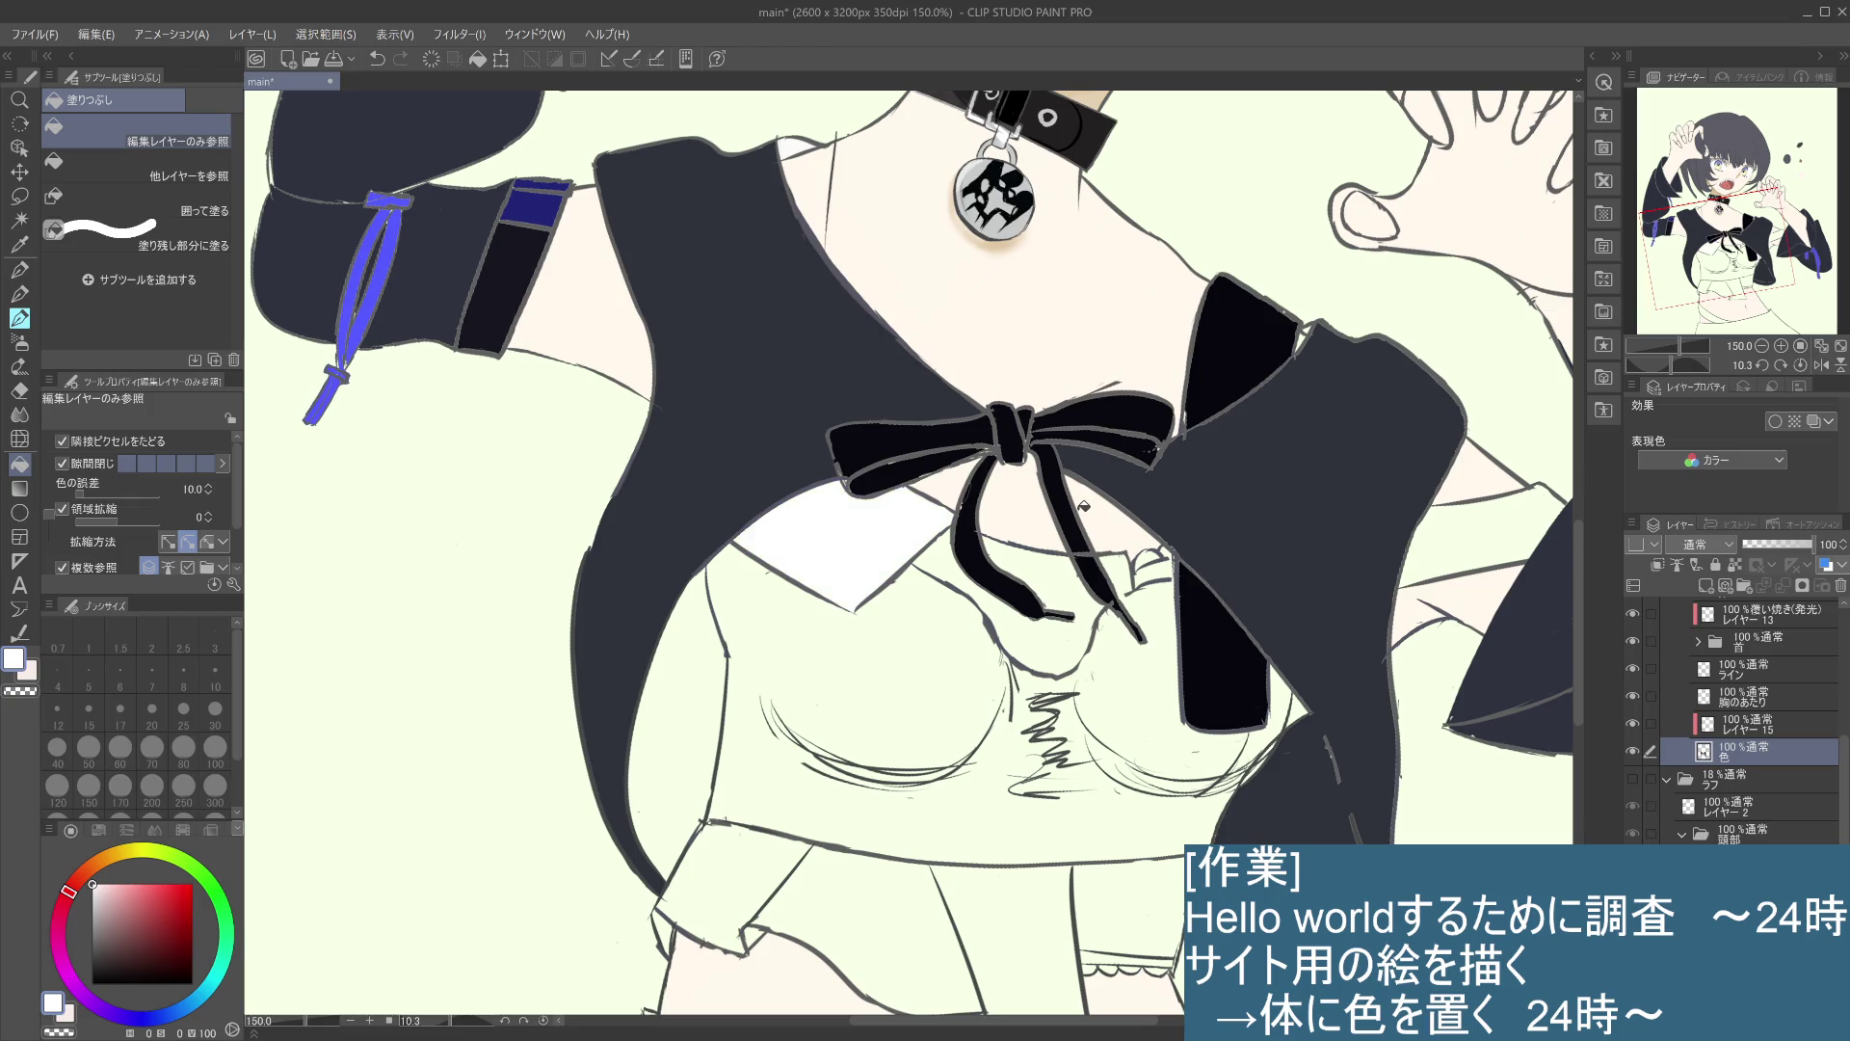
pyautogui.click(1096, 587)
pyautogui.click(1165, 559)
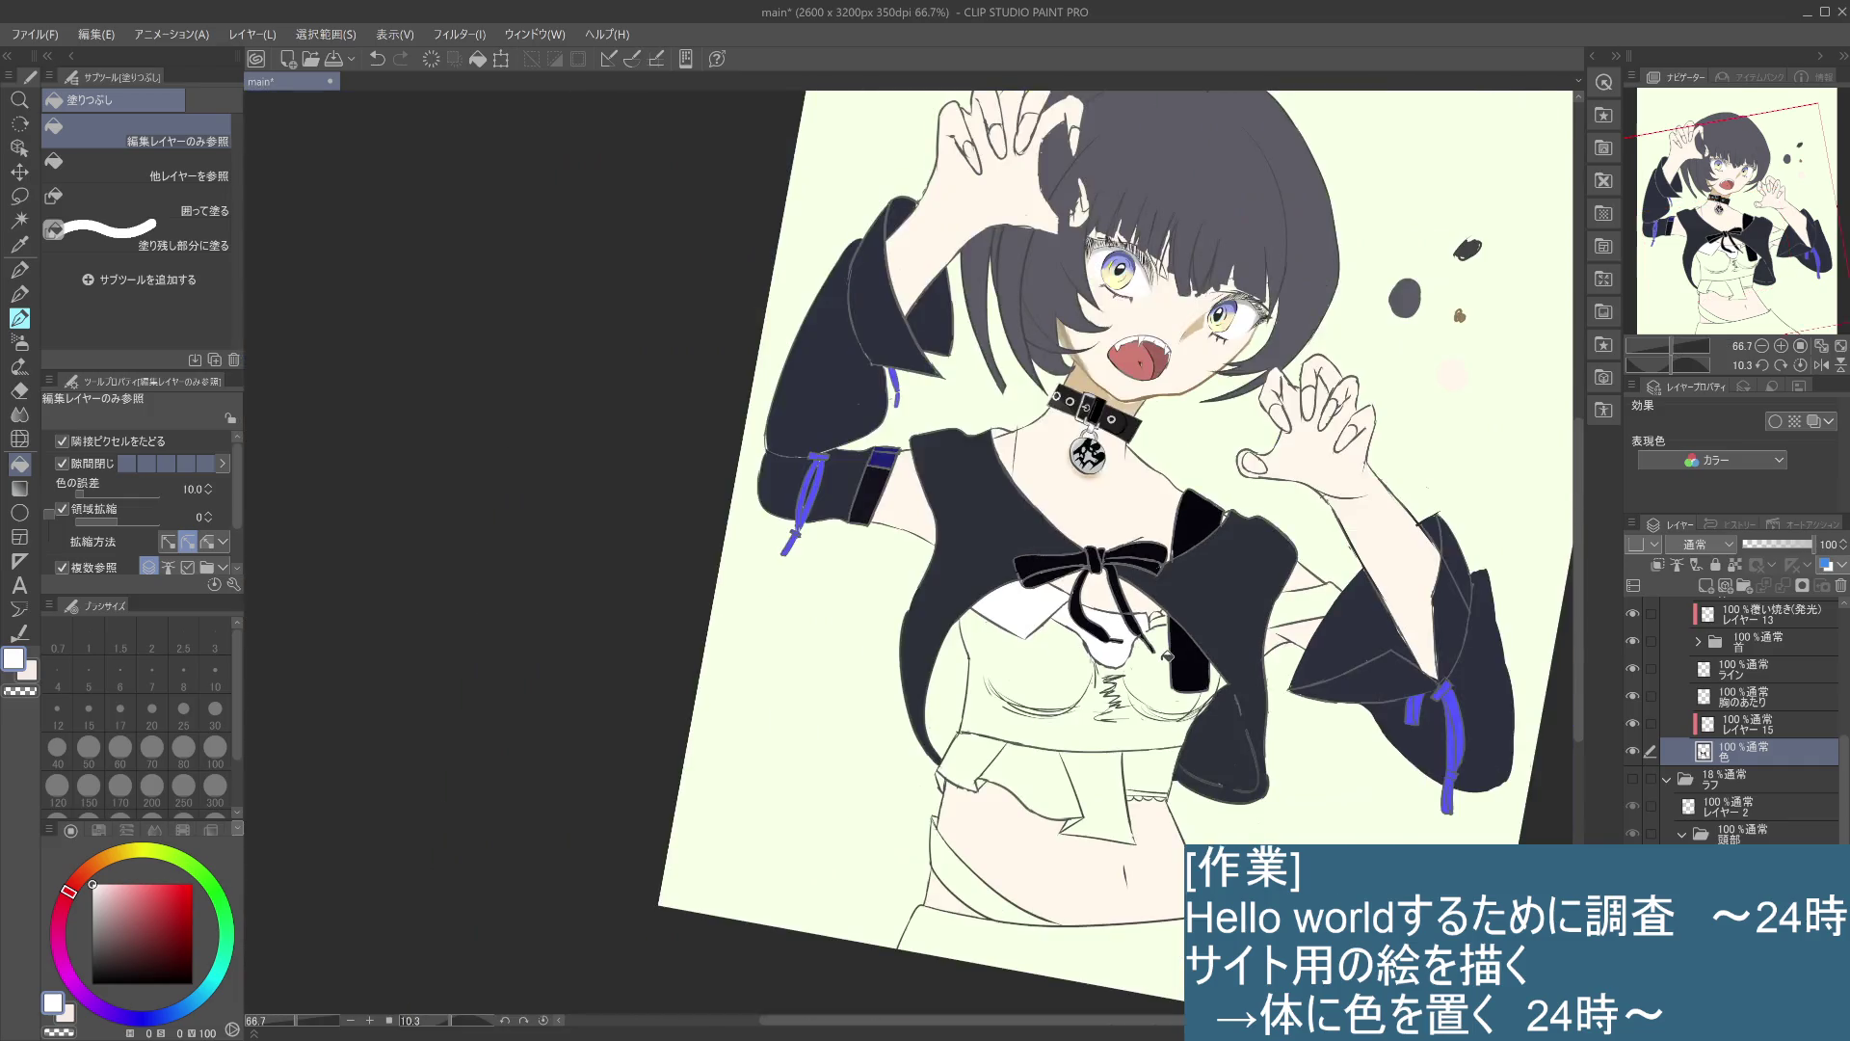
# - Sample the skin tone, return to the pencil, and bring the skirt and torso into view
pyautogui.scroll(1, 1164, 653)
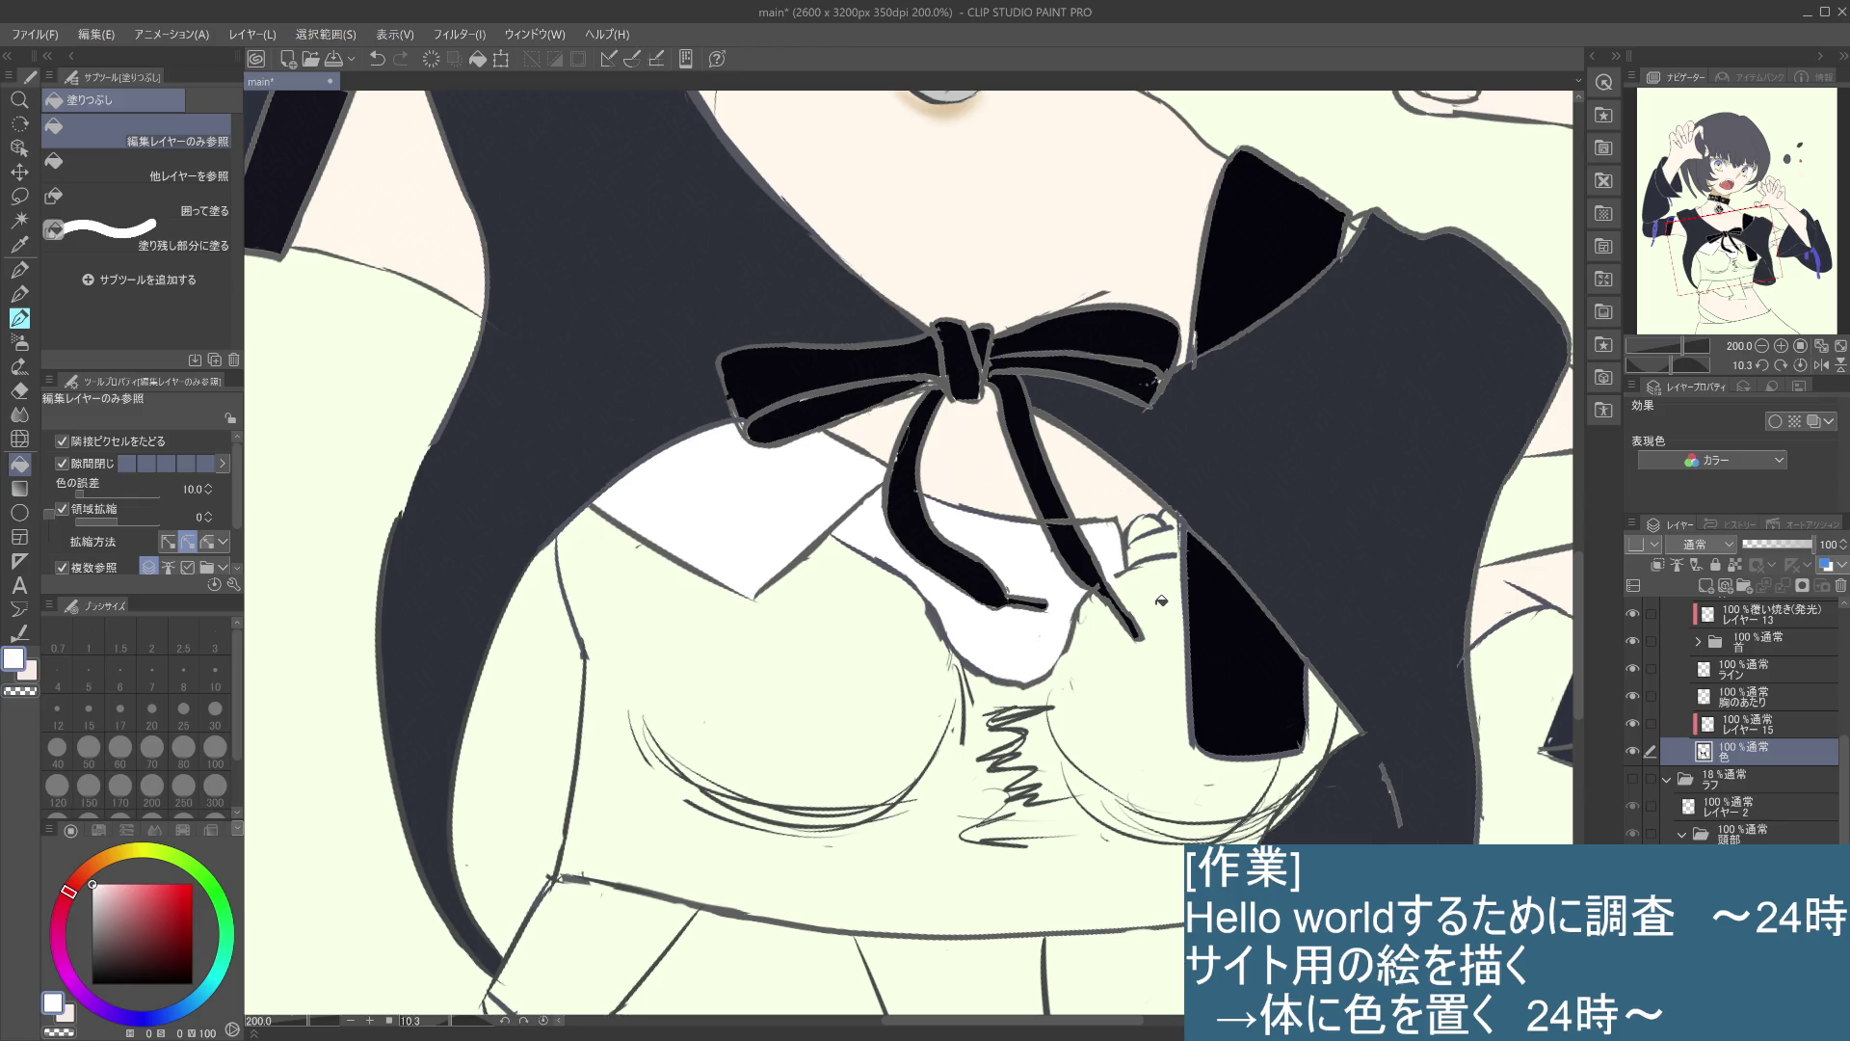
pyautogui.keyDown('alt'); pyautogui.click(1123, 478); pyautogui.keyUp('alt')
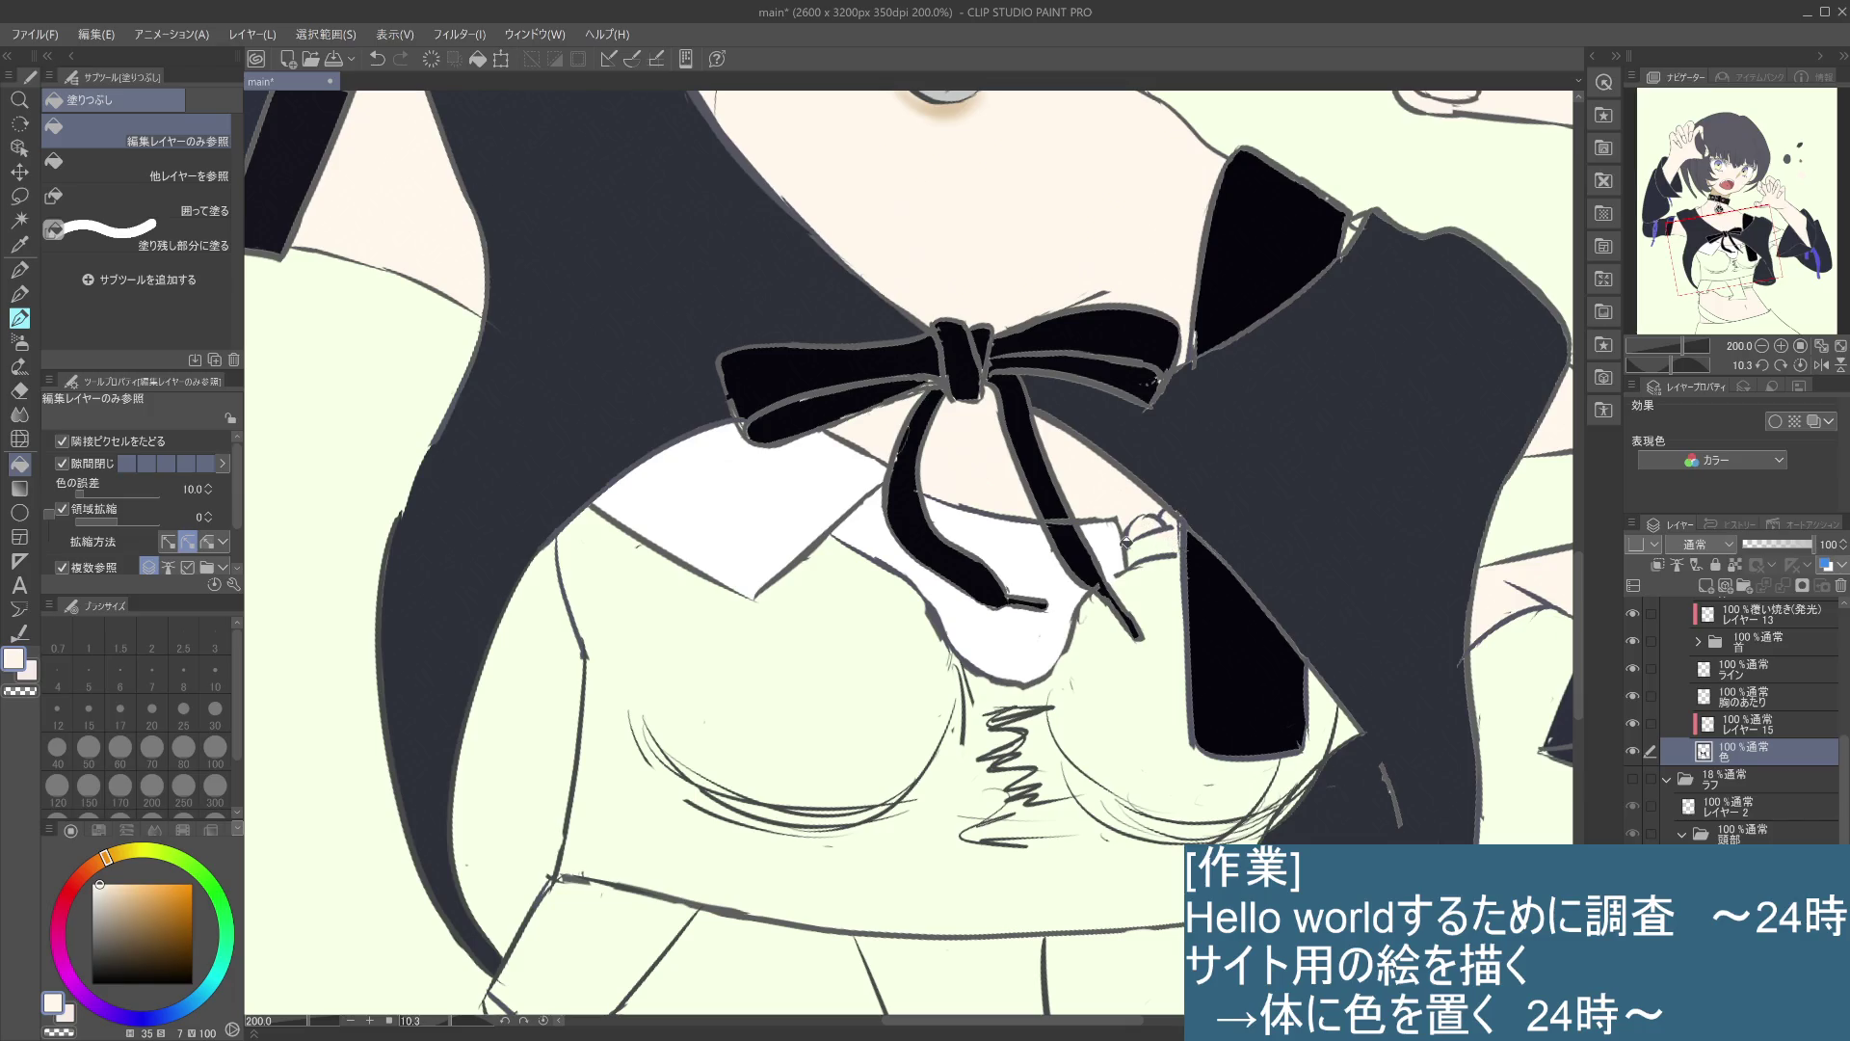
pyautogui.press('p')
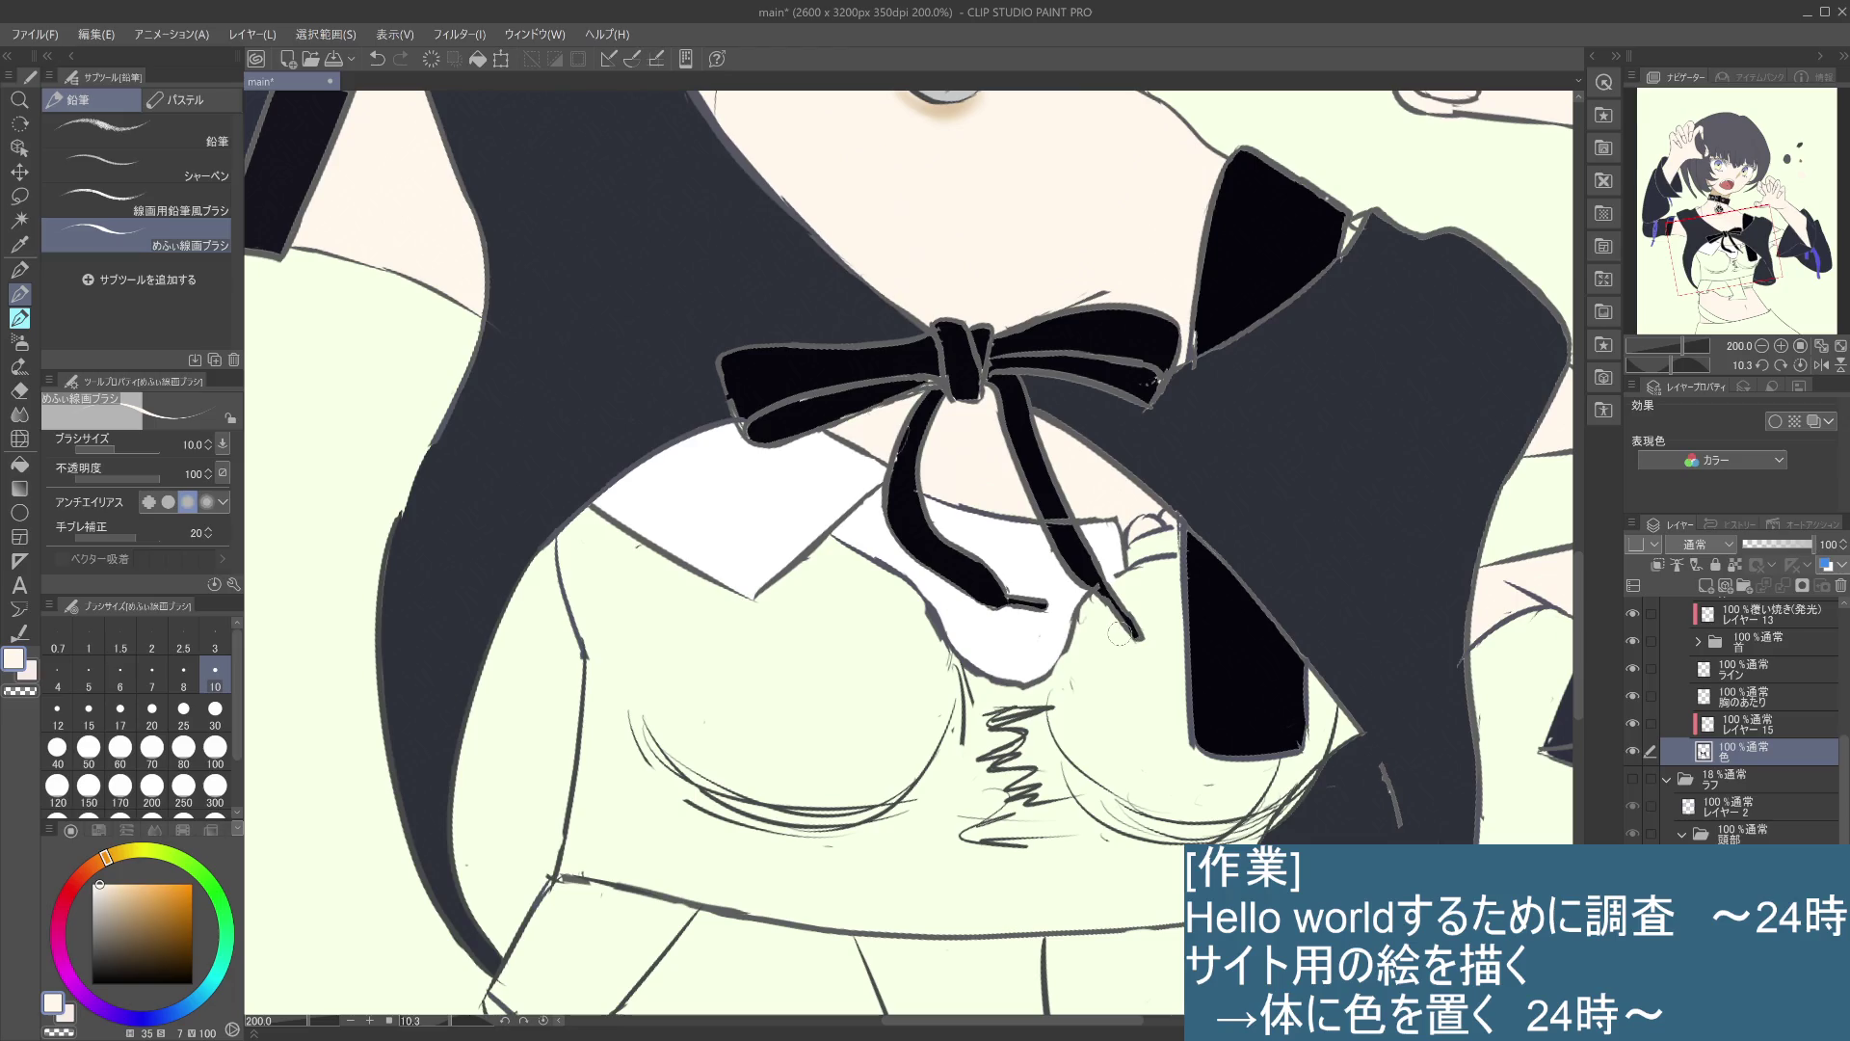
pyautogui.moveTo(1120, 633); pyautogui.dragTo(1260, 441)
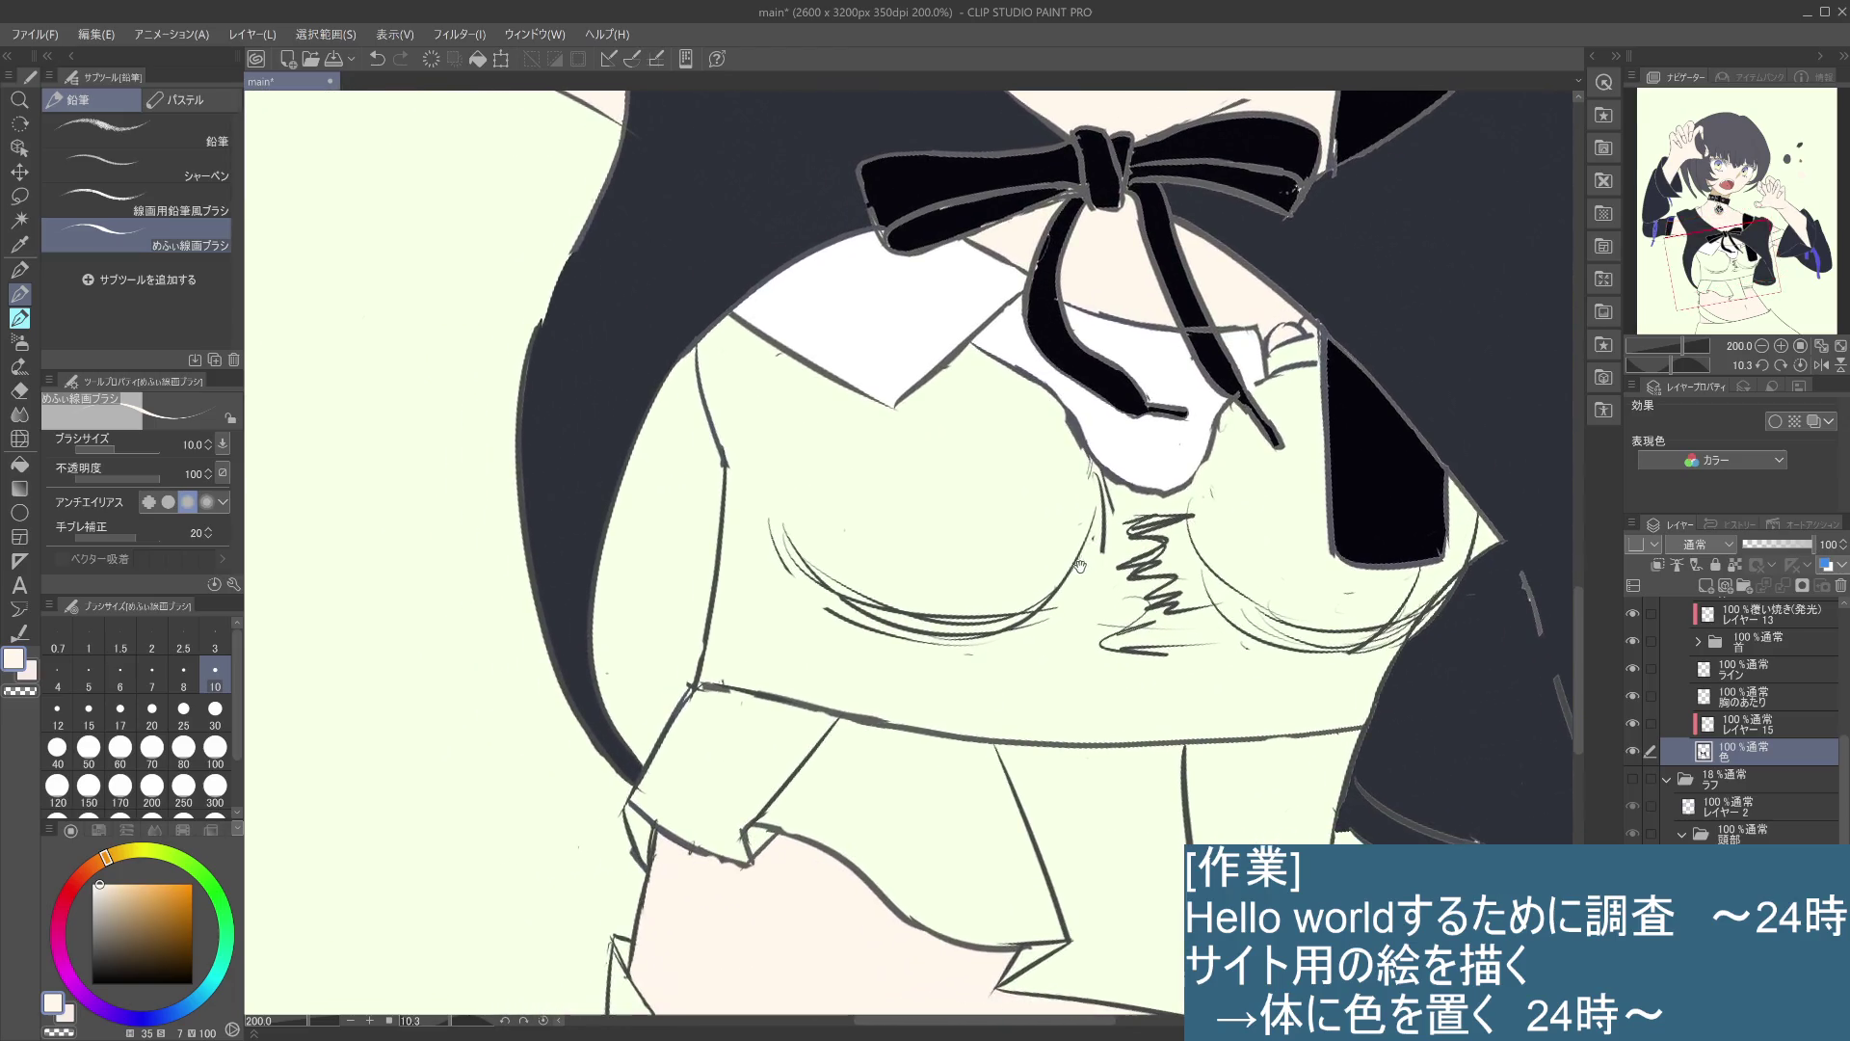
pyautogui.scroll(-1, 1061, 564)
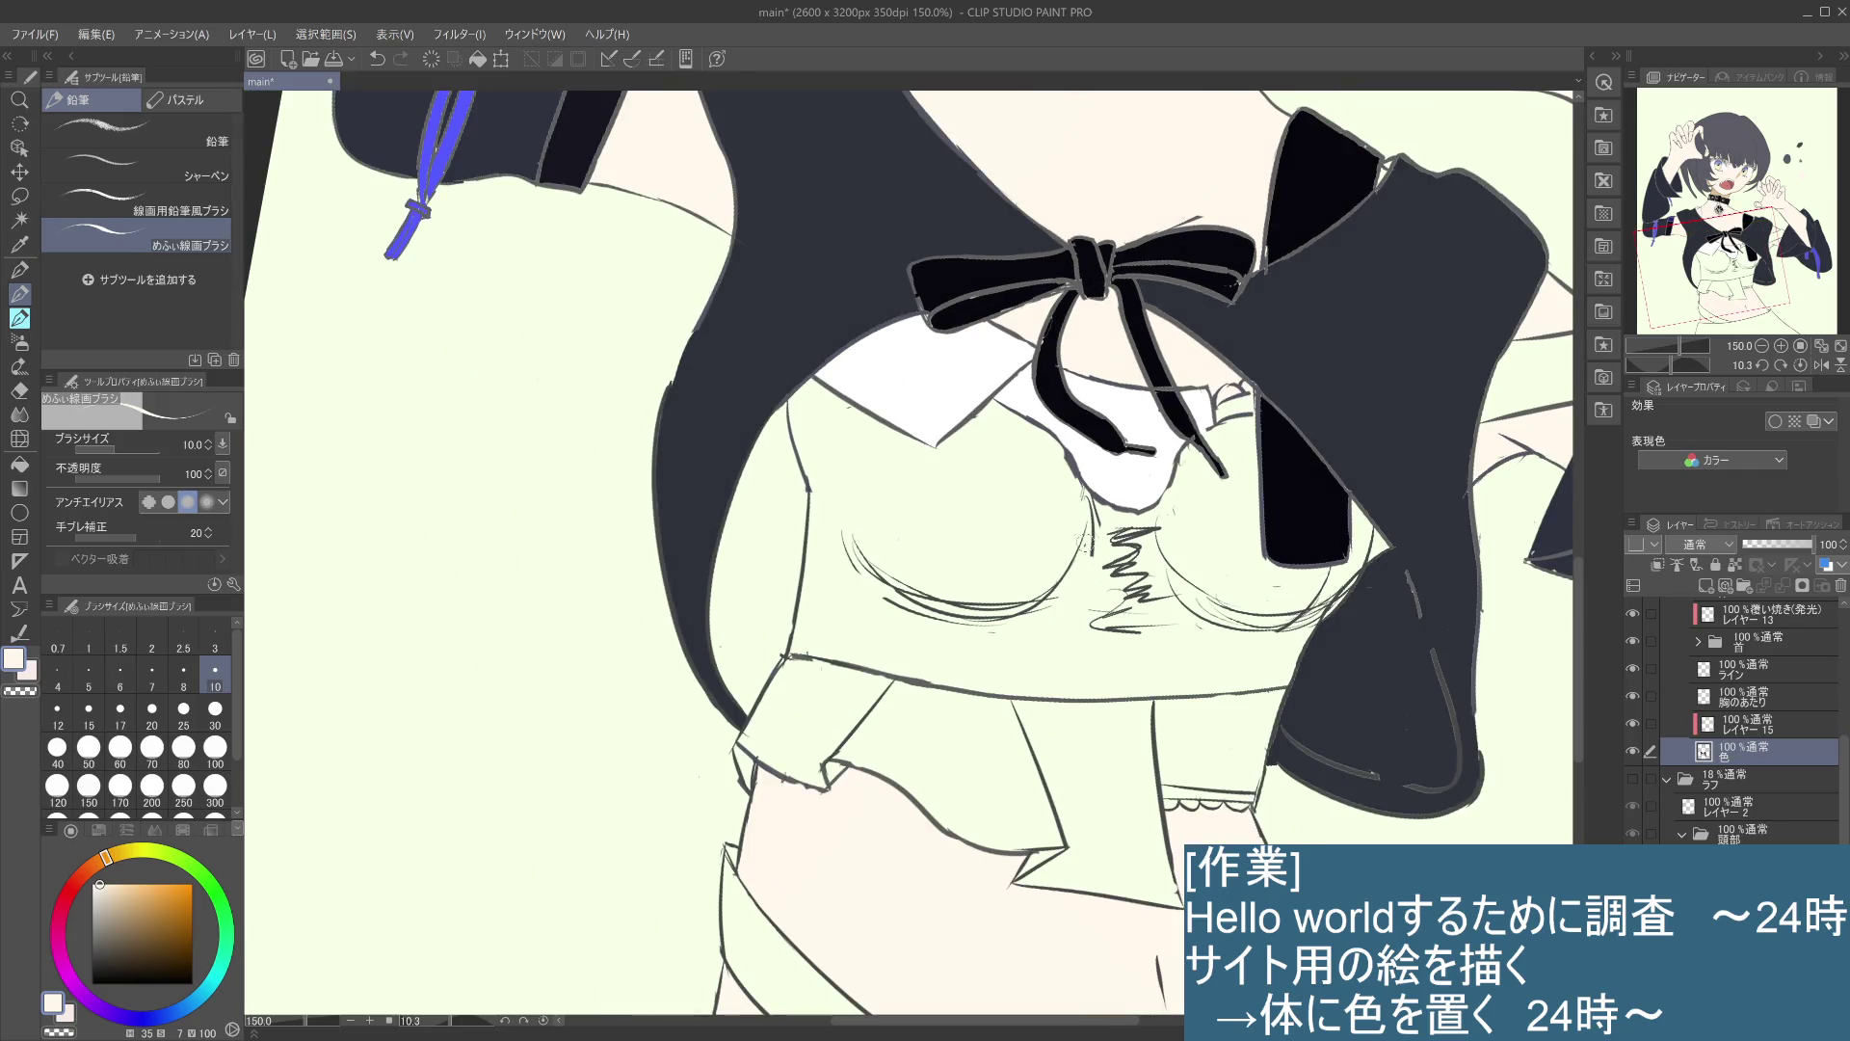
pyautogui.moveTo(1235, 601); pyautogui.dragTo(1162, 535)
# - Pick a colour and fill the left and middle frill panels white with the Fill tool
pyautogui.keyDown('alt'); pyautogui.click(345, 363); pyautogui.keyUp('alt')
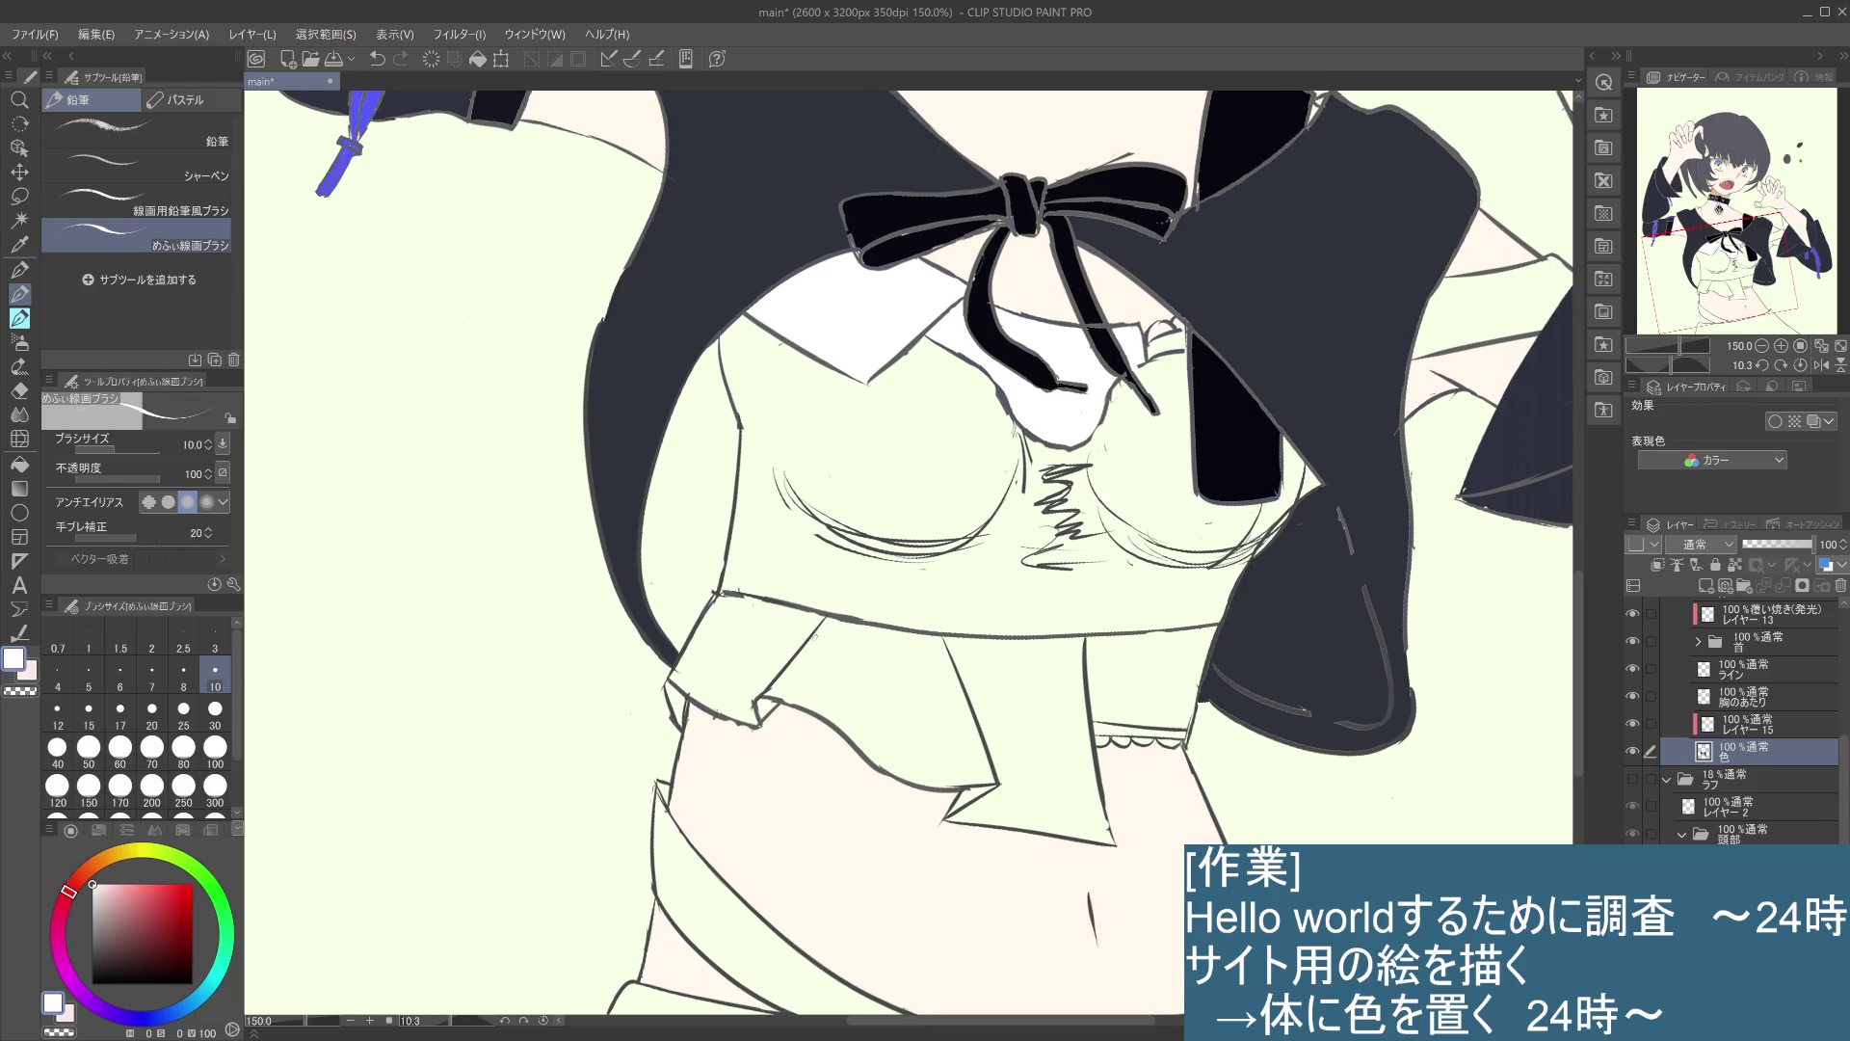
pyautogui.press('g')
pyautogui.click(766, 647)
pyautogui.click(901, 669)
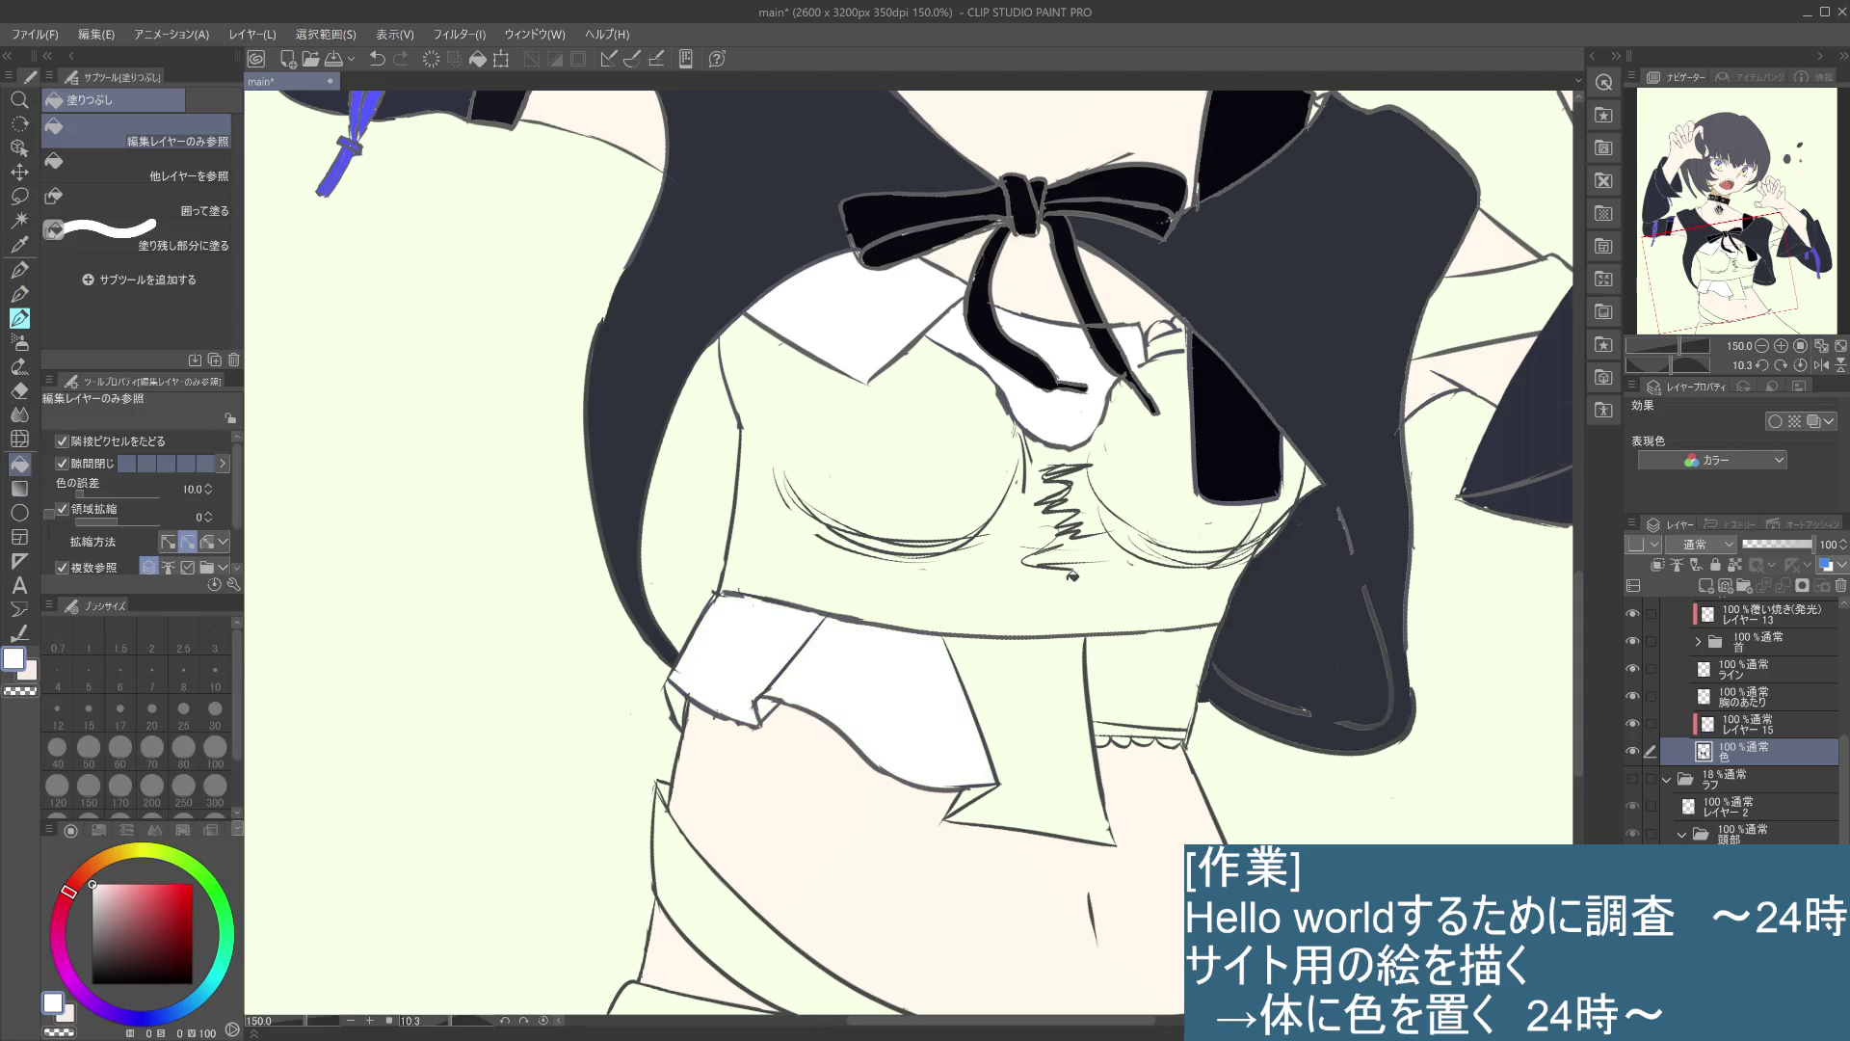
# - Fill the centre frill panel white and the gap between shirt hem and lace dark grey
pyautogui.click(1067, 680)
pyautogui.scroll(-5, 1060, 694)
pyautogui.scroll(5, 1150, 605)
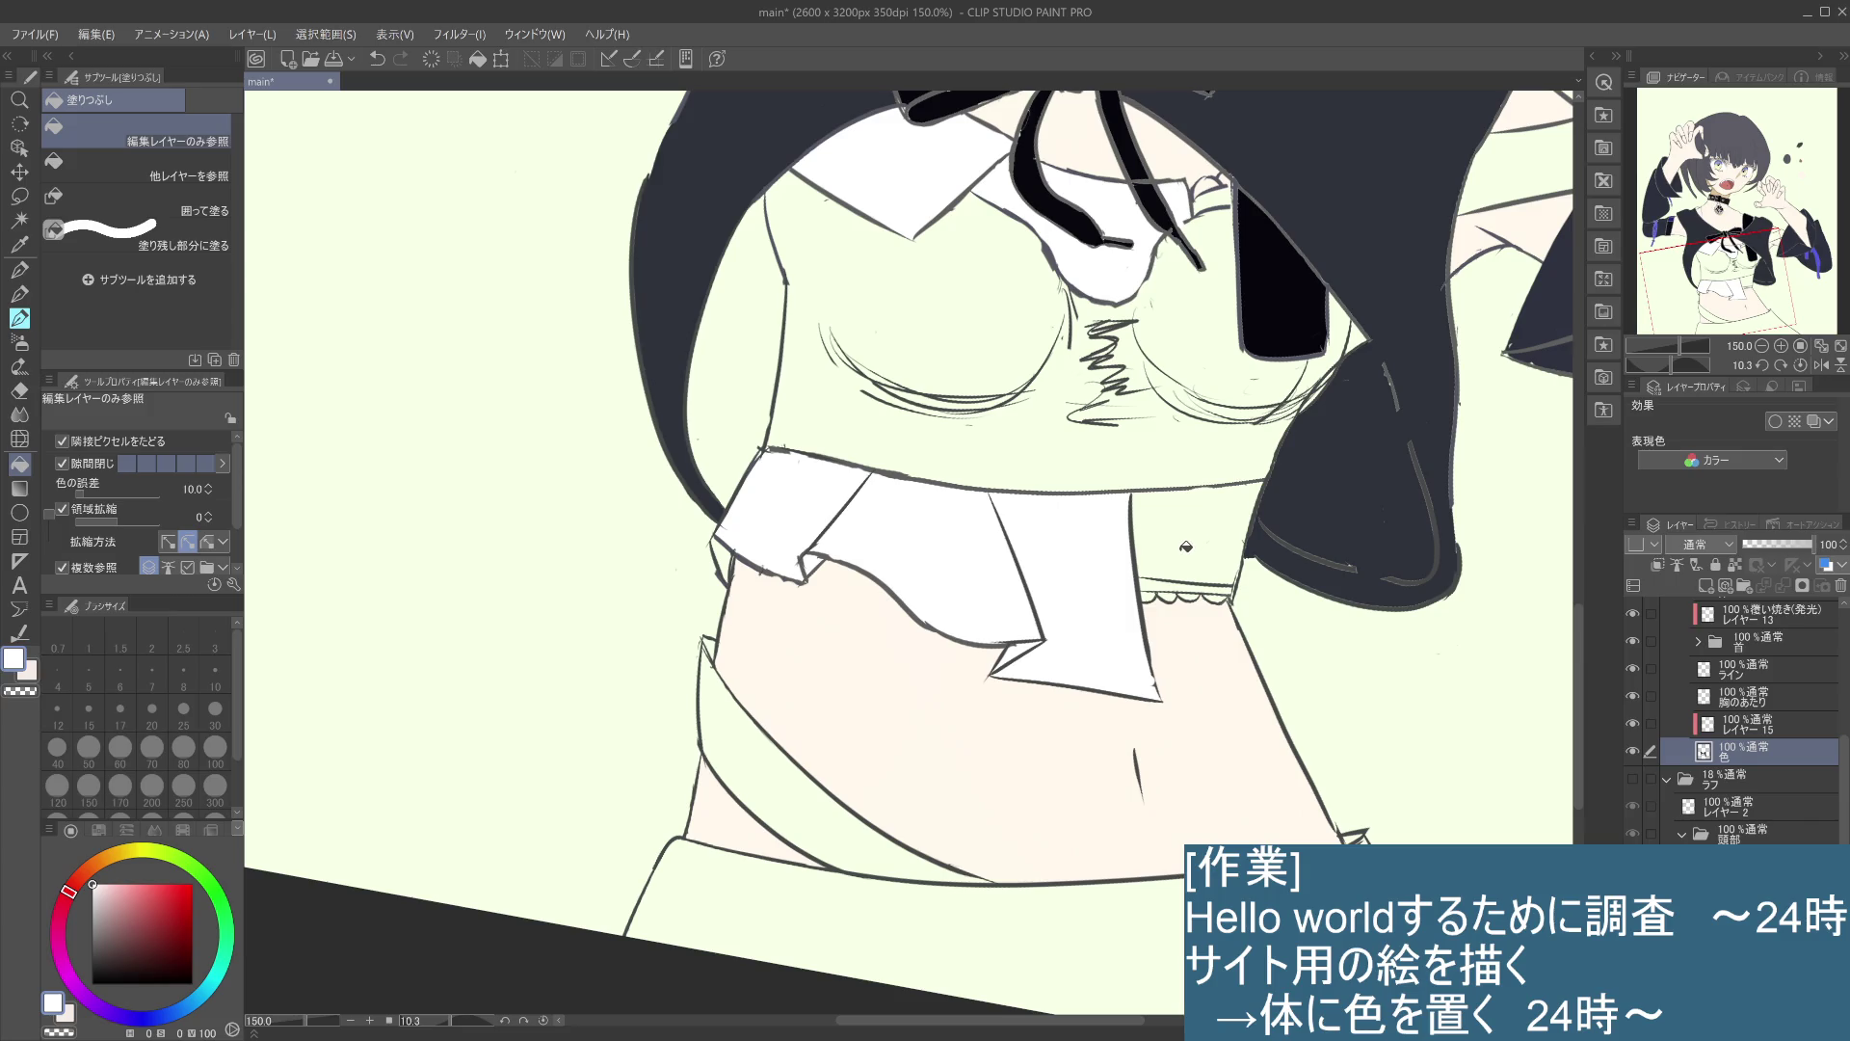
pyautogui.keyDown('alt'); pyautogui.click(417, 353); pyautogui.keyUp('alt')
pyautogui.click(1210, 528)
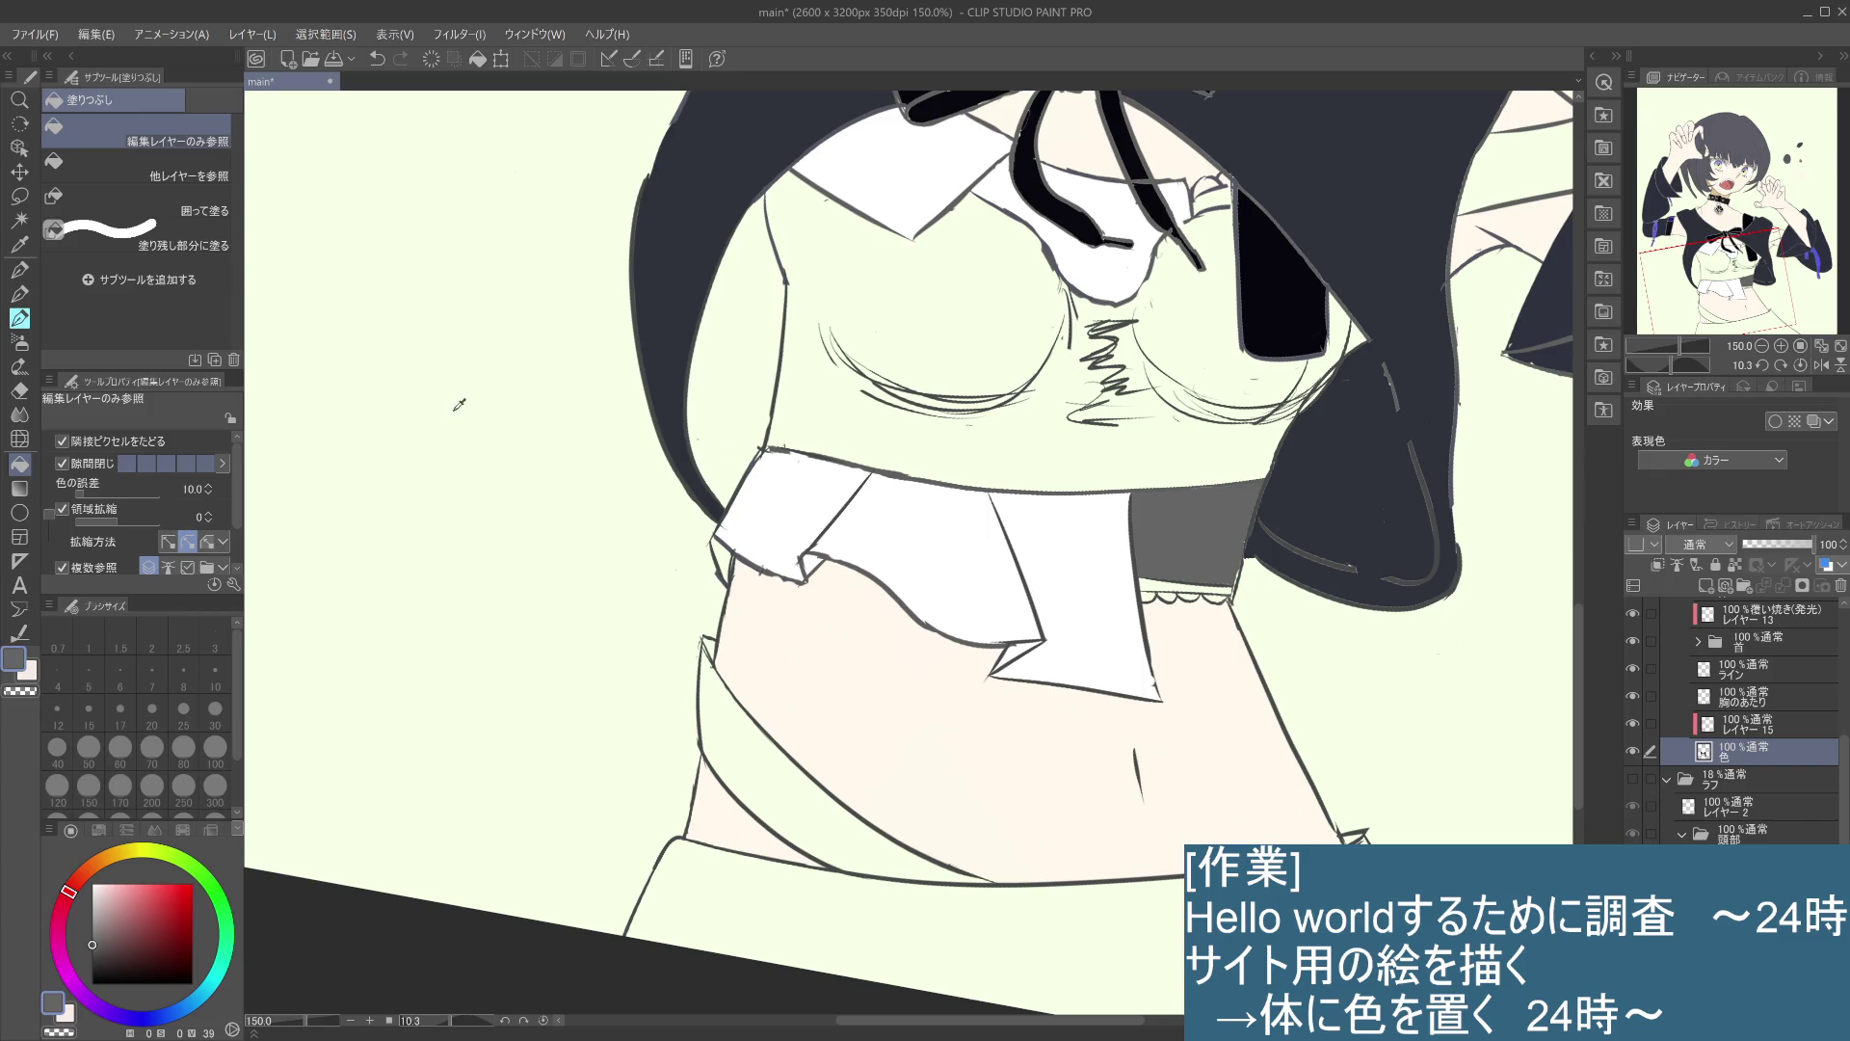
# - Fill the thin strip above the lace hem dark navy
pyautogui.keyDown('alt'); pyautogui.click(390, 372); pyautogui.keyUp('alt')
pyautogui.keyDown('alt'); pyautogui.click(391, 372); pyautogui.keyUp('alt')
pyautogui.click(1205, 588)
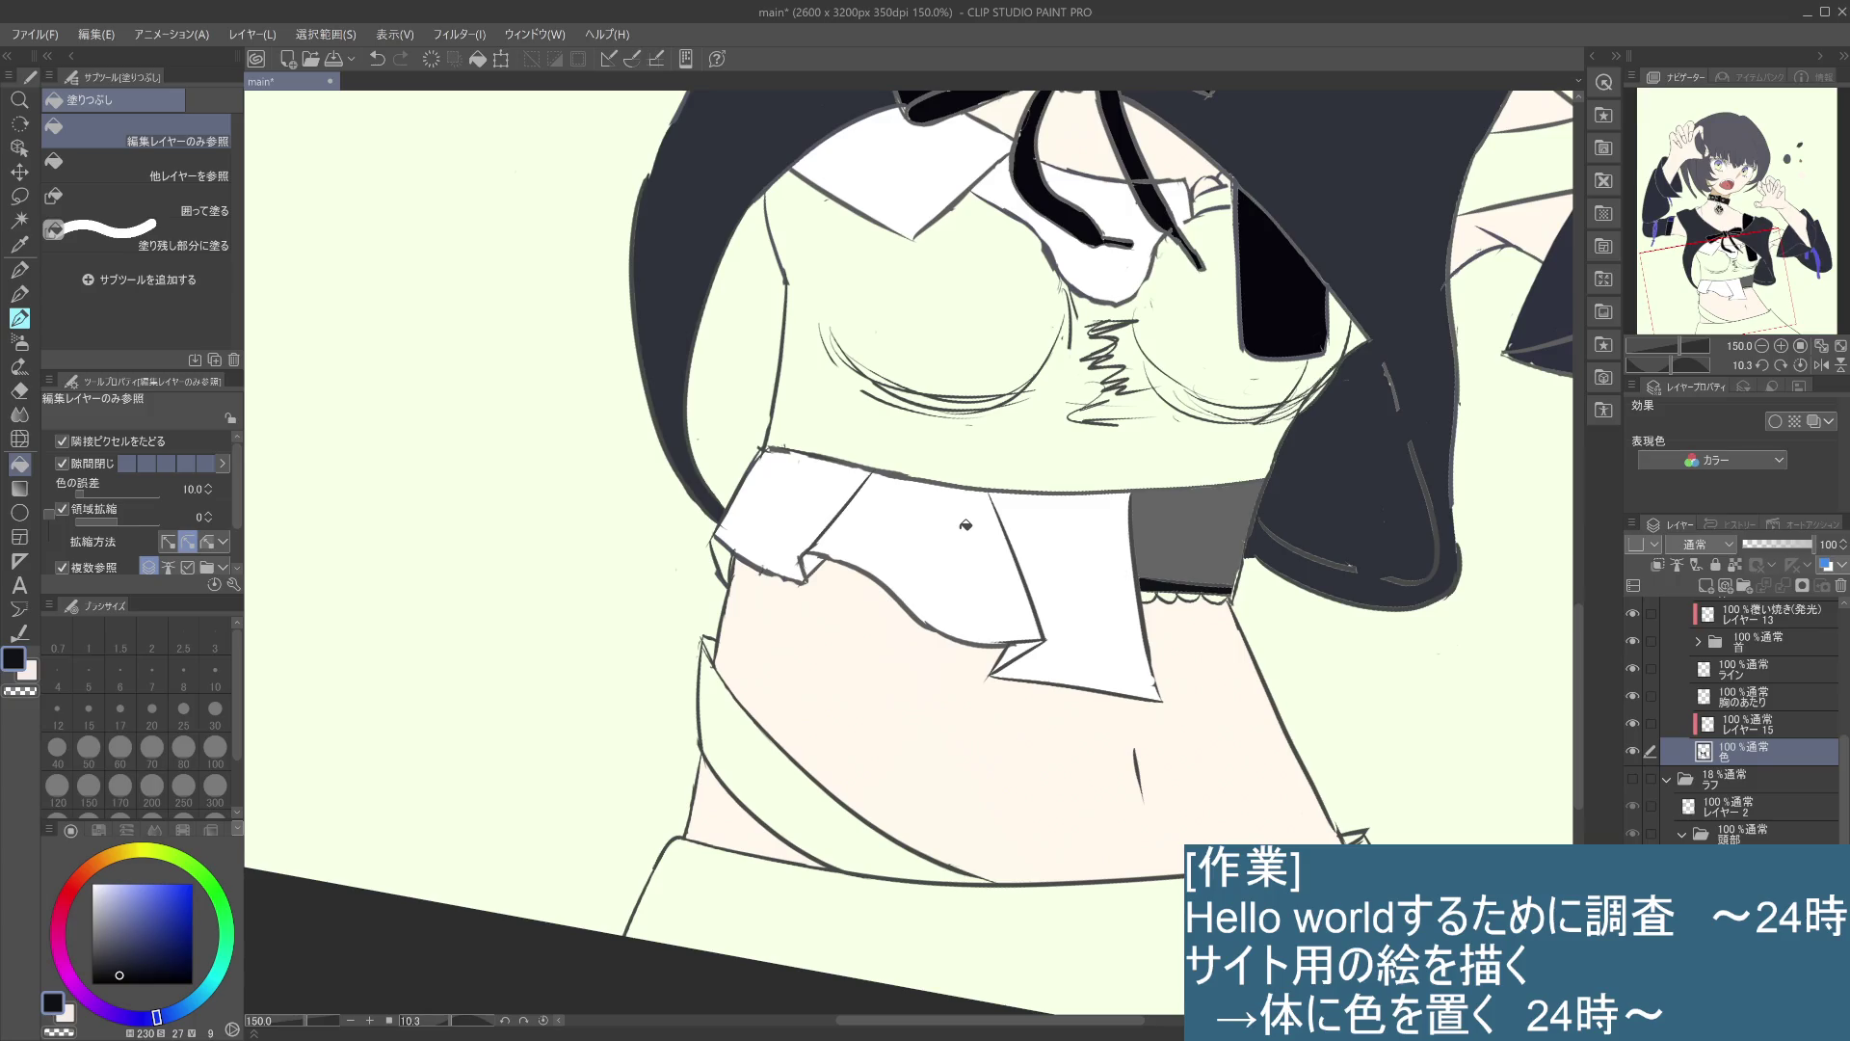
# - Patch a small leftover frill corner white and sample a blue from the drawing
pyautogui.press('i')
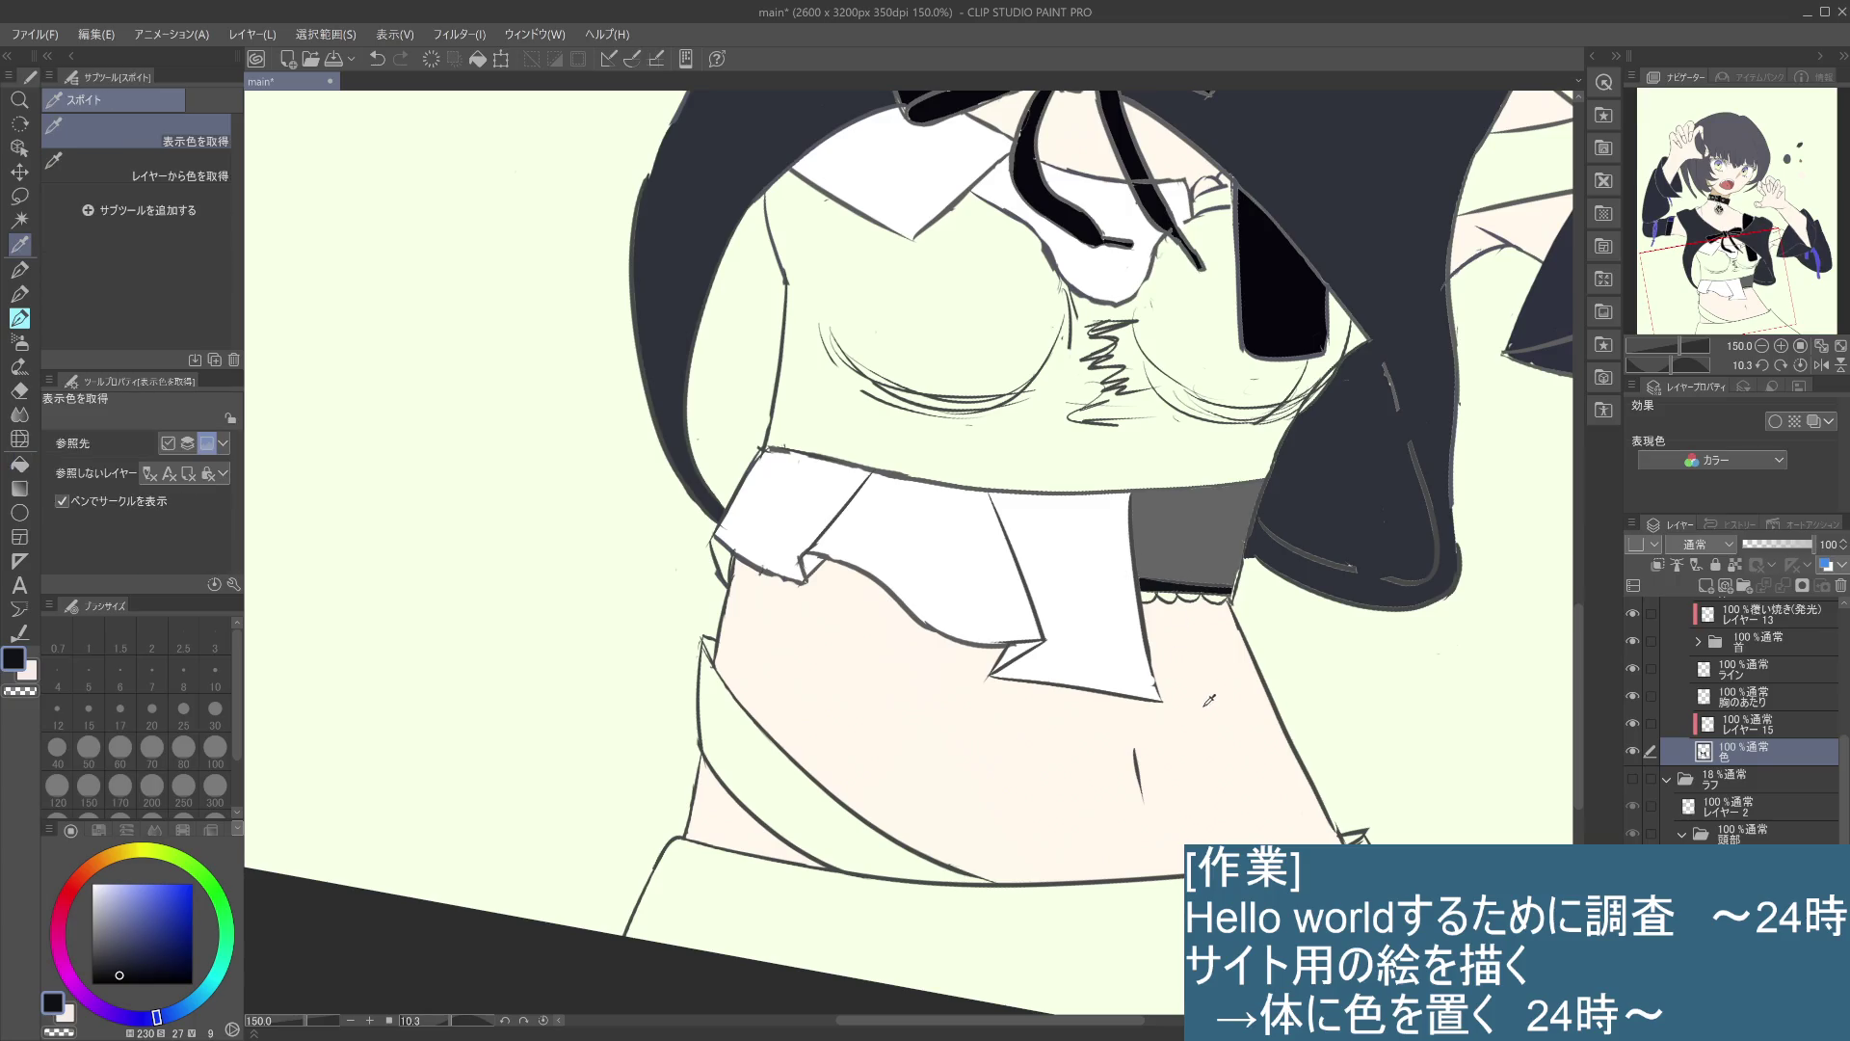
pyautogui.click(1209, 700)
pyautogui.press('g')
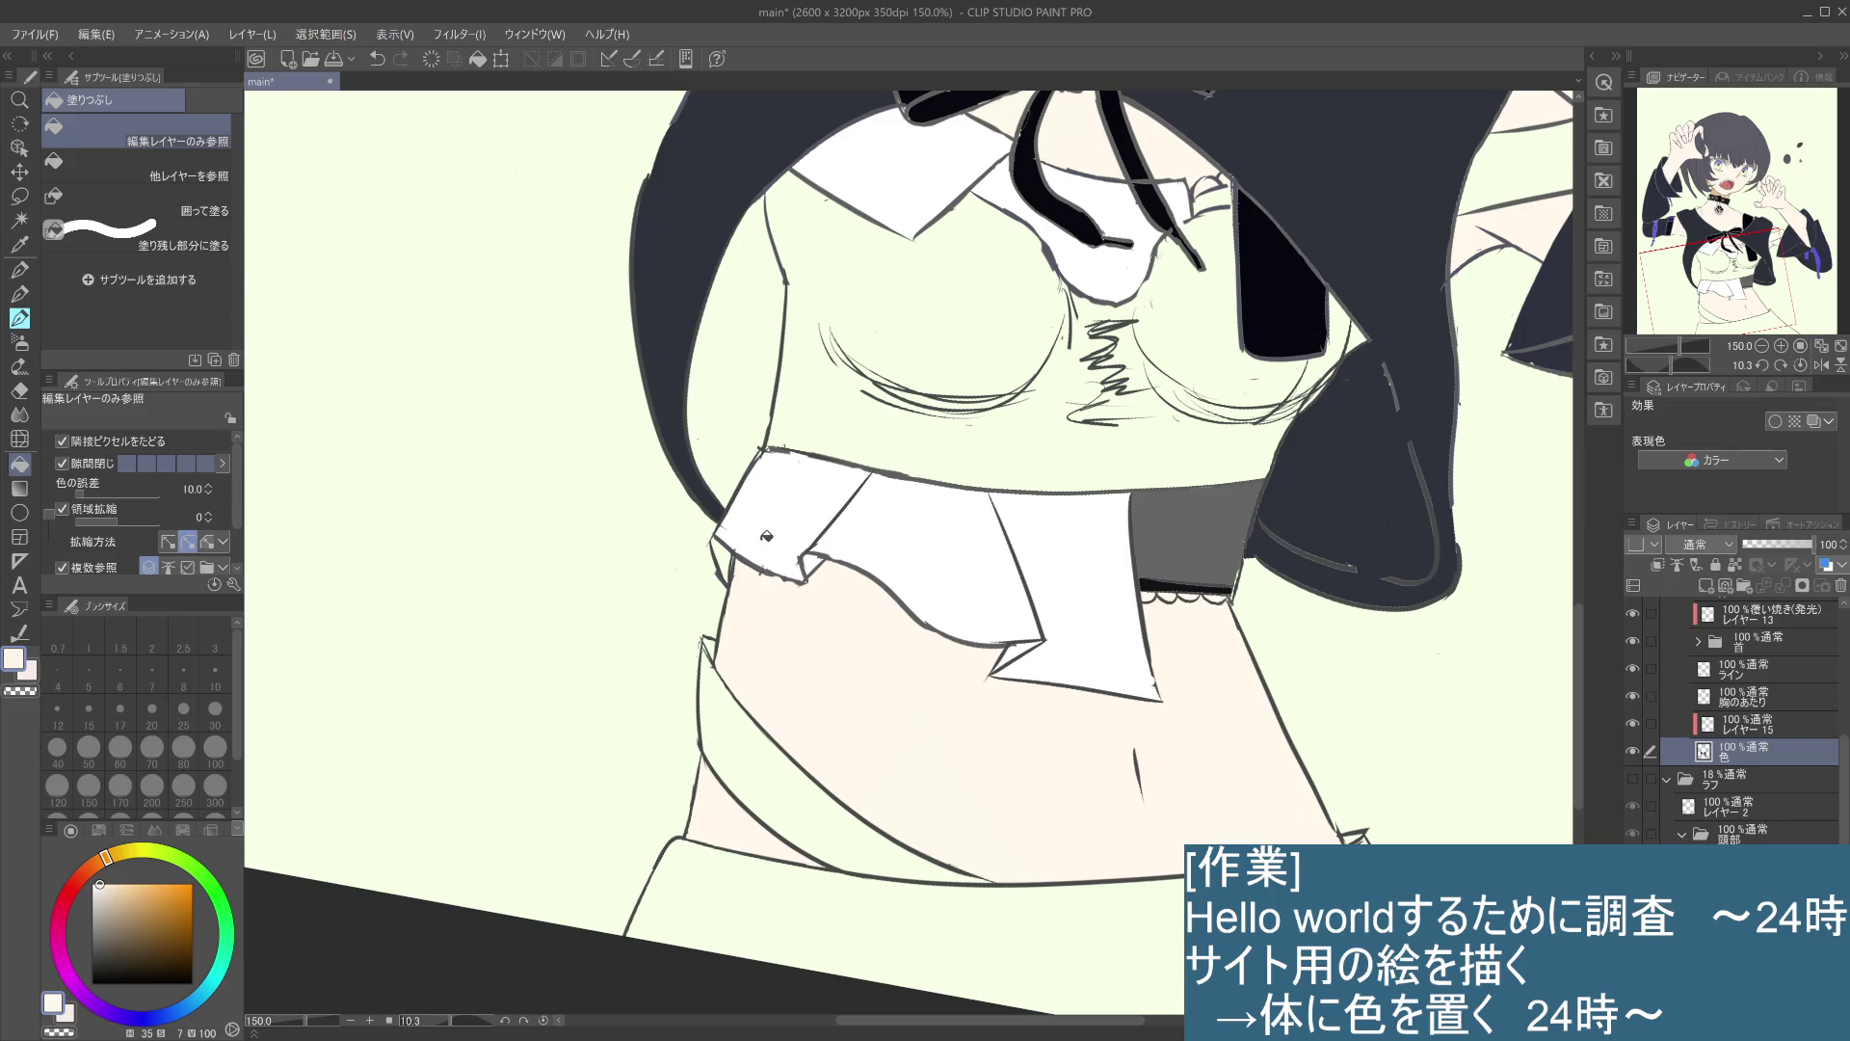
pyautogui.keyDown('alt'); pyautogui.click(759, 528); pyautogui.keyUp('alt')
pyautogui.click(757, 536)
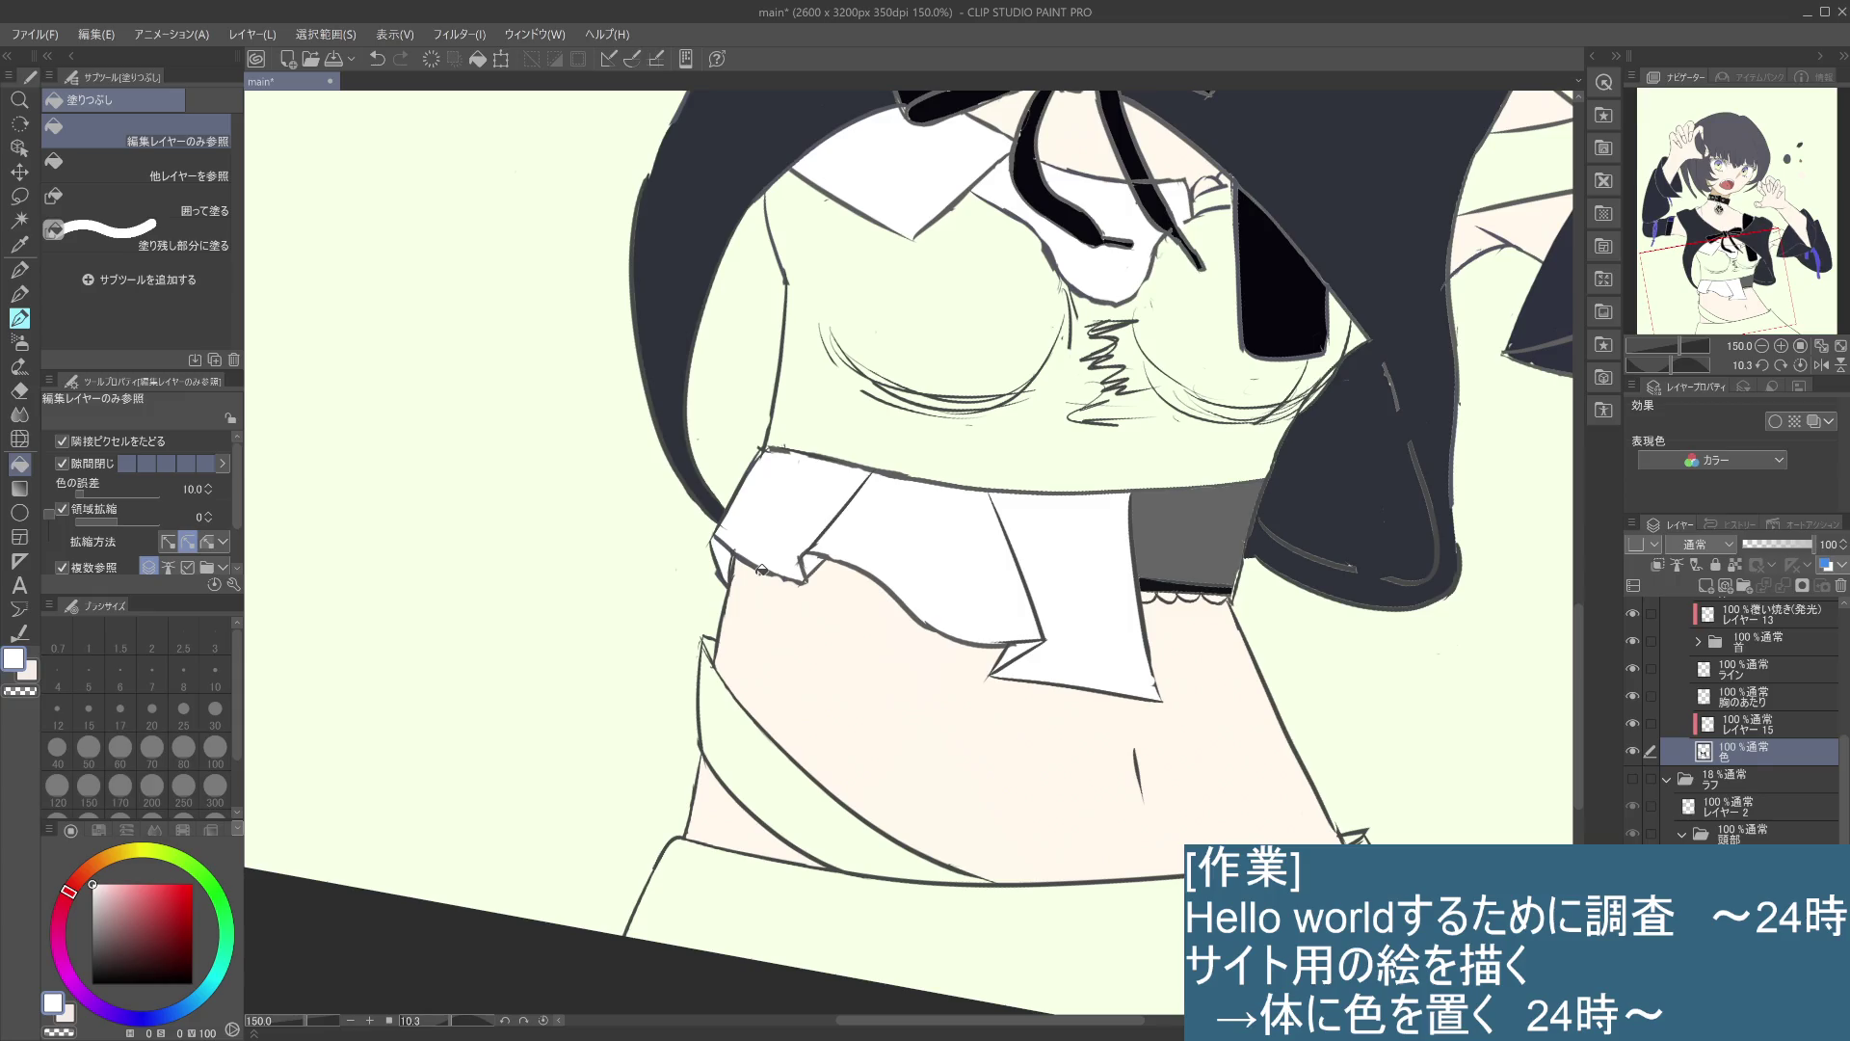
pyautogui.keyDown('alt'); pyautogui.click(342, 318); pyautogui.keyUp('alt')
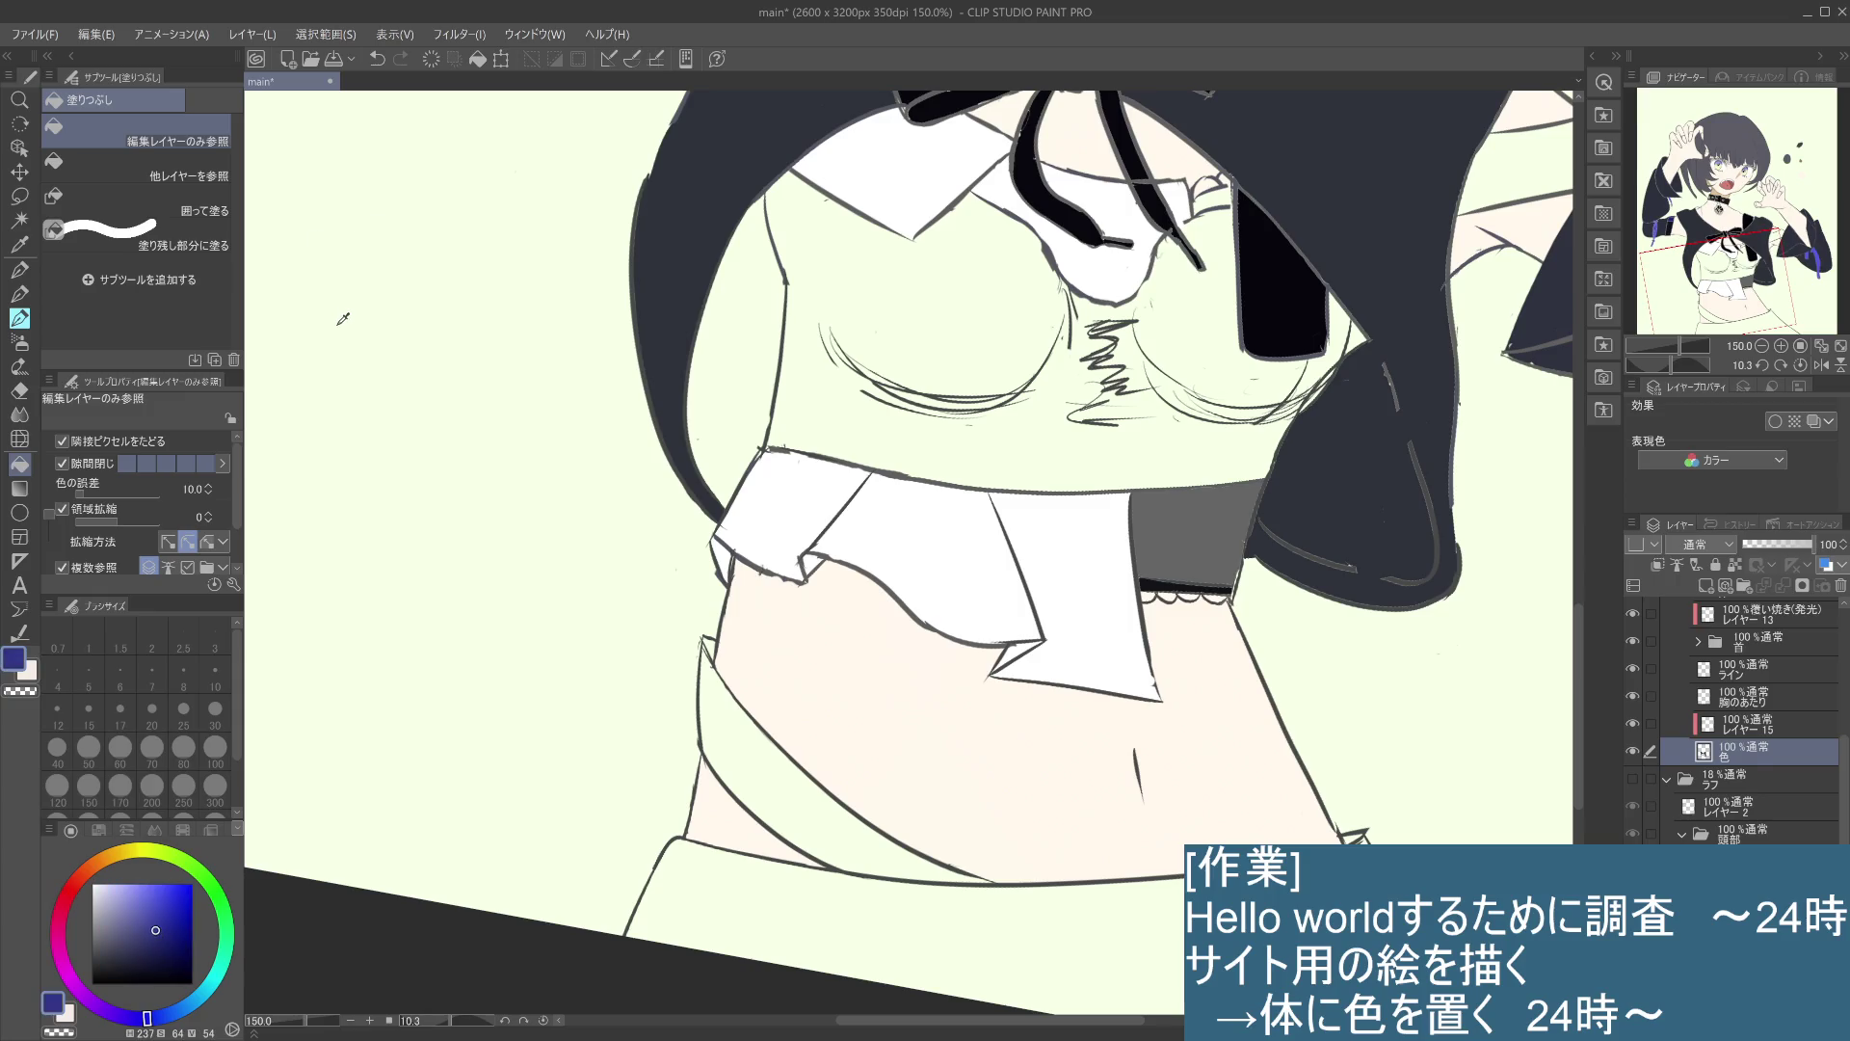
# - Fill the bodice's left, centre, right and under-breast areas with a darker blue
pyautogui.keyDown('alt'); pyautogui.click(343, 292); pyautogui.keyUp('alt')
pyautogui.click(921, 441)
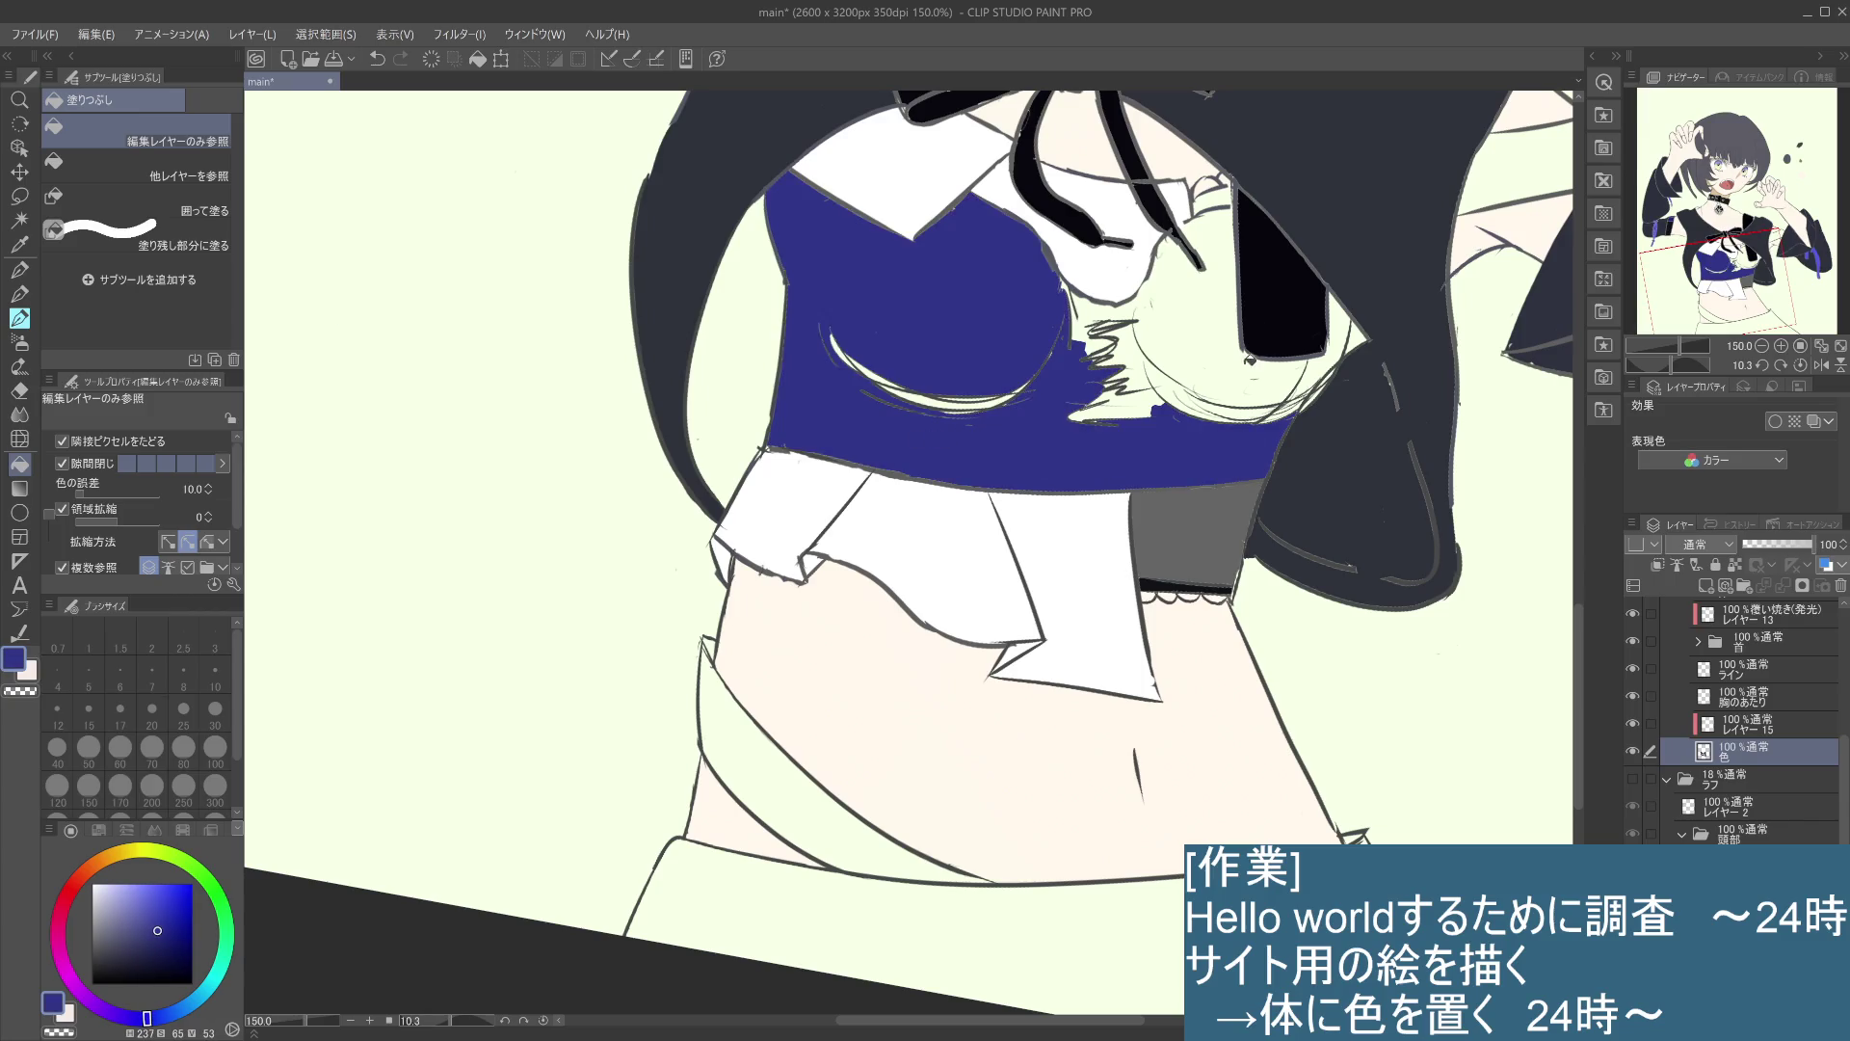
pyautogui.click(1218, 360)
pyautogui.moveTo(1298, 377)
pyautogui.mouseDown()
pyautogui.moveTo(1110, 409)
pyautogui.moveTo(1130, 348)
pyautogui.moveTo(1183, 402)
pyautogui.moveTo(1270, 407)
pyautogui.moveTo(1129, 422)
pyautogui.mouseUp()
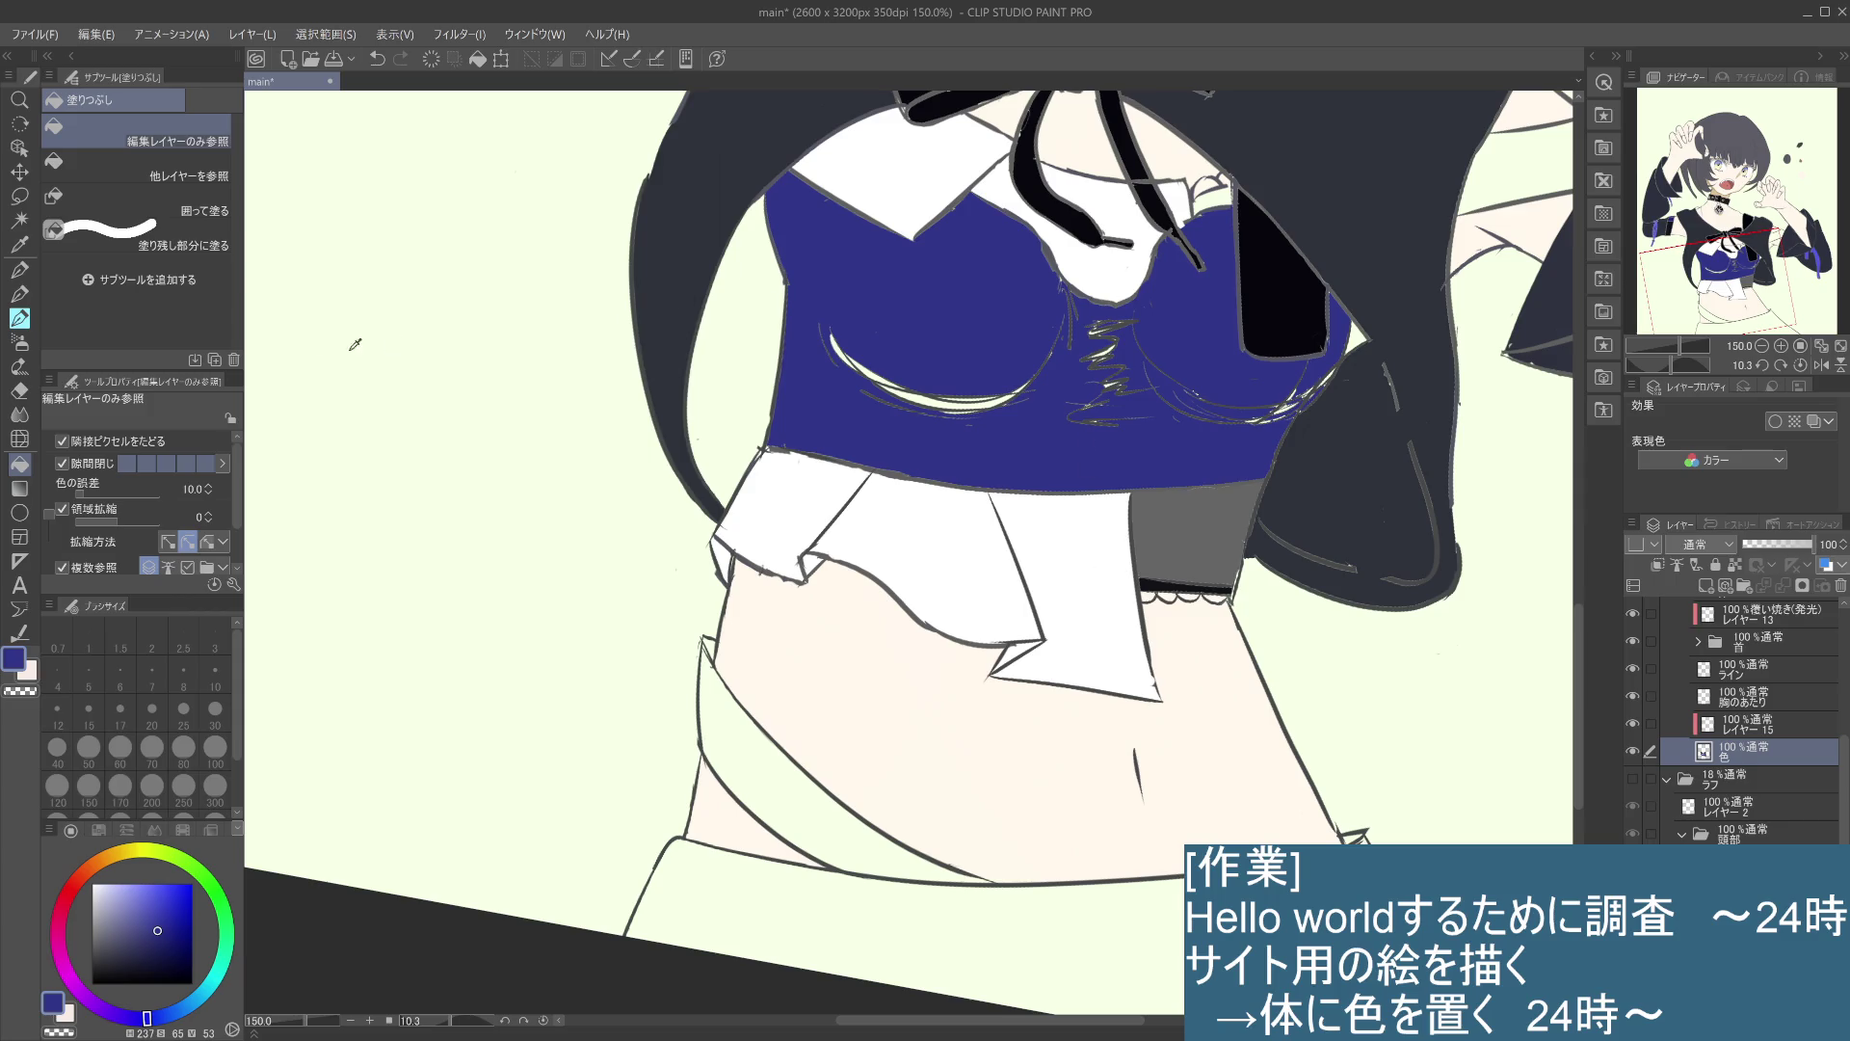
# - Fill the jacket's inner areas black on both sides, drawing a boundary to close the right-side leak
pyautogui.keyDown('alt'); pyautogui.click(302, 328); pyautogui.keyUp('alt')
pyautogui.click(776, 378)
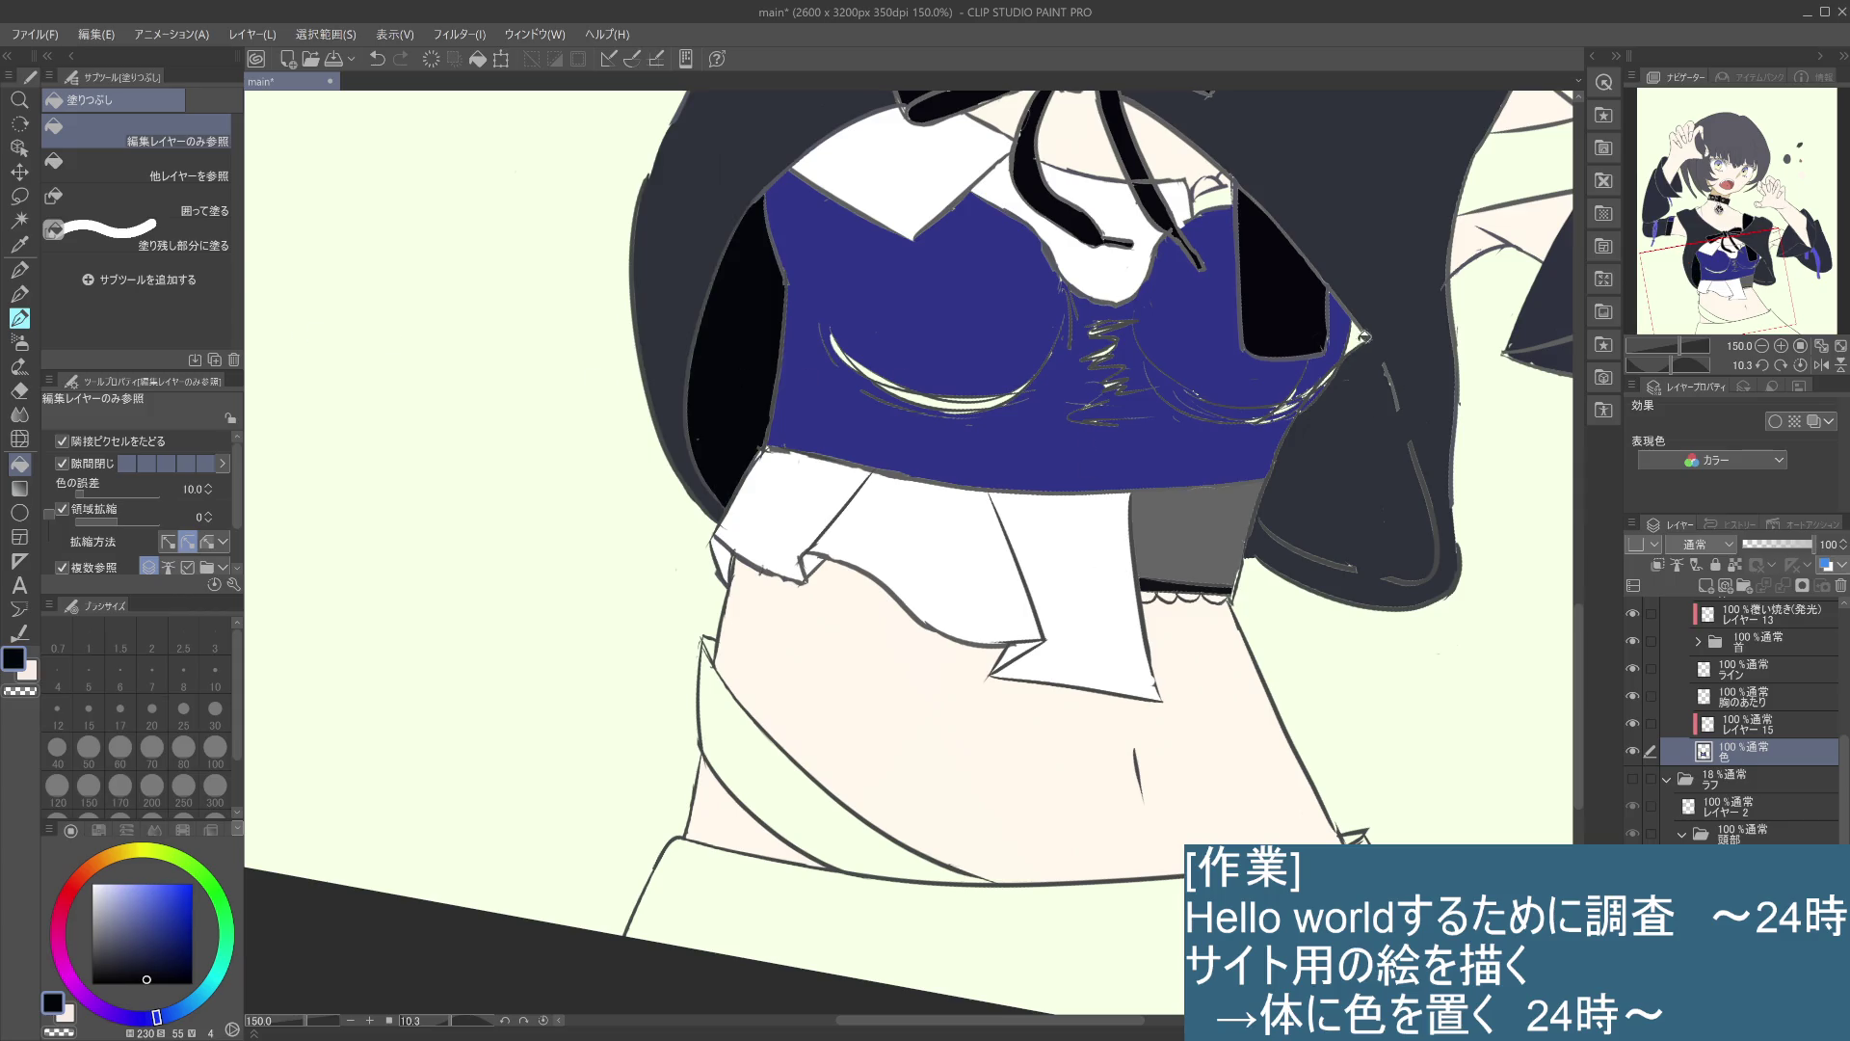
pyautogui.click(1375, 514)
pyautogui.hotkey('ctrl', 'z')
pyautogui.press('p')
pyautogui.moveTo(1371, 345); pyautogui.dragTo(1426, 551)
pyautogui.moveTo(1412, 461); pyautogui.dragTo(1359, 569)
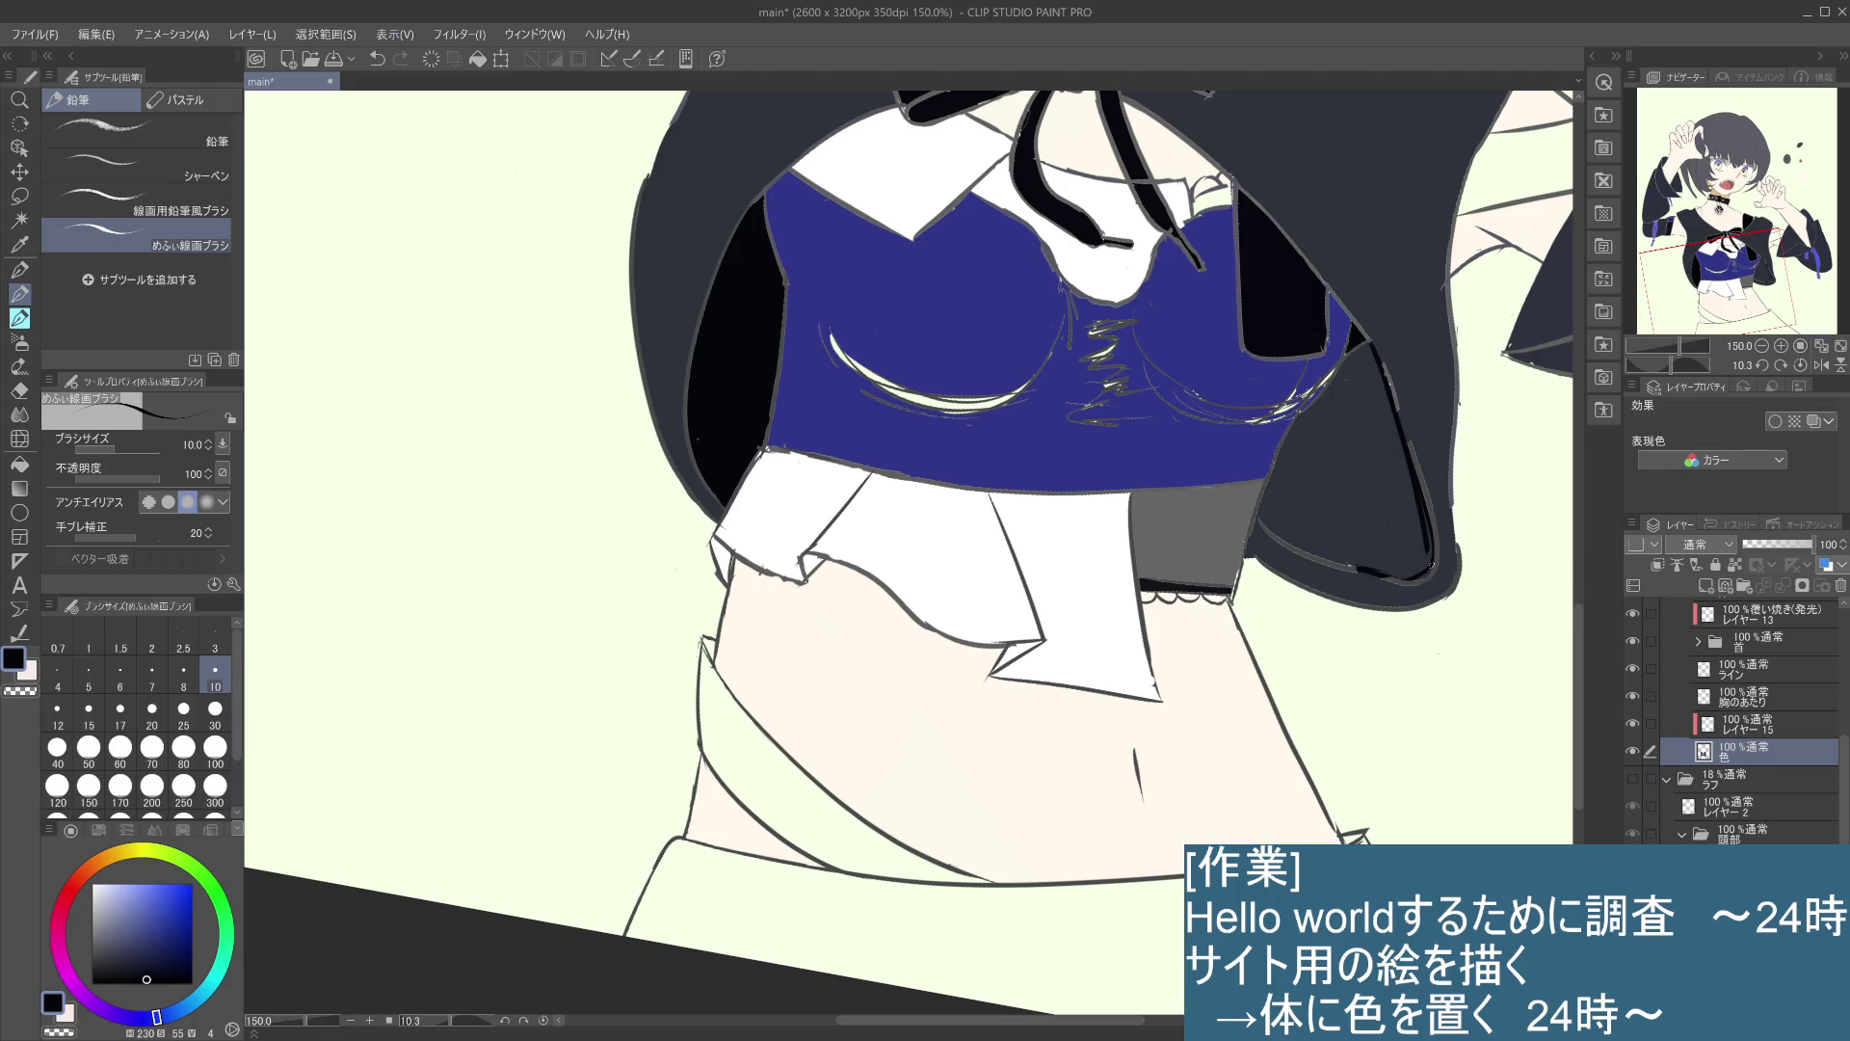
pyautogui.press('g')
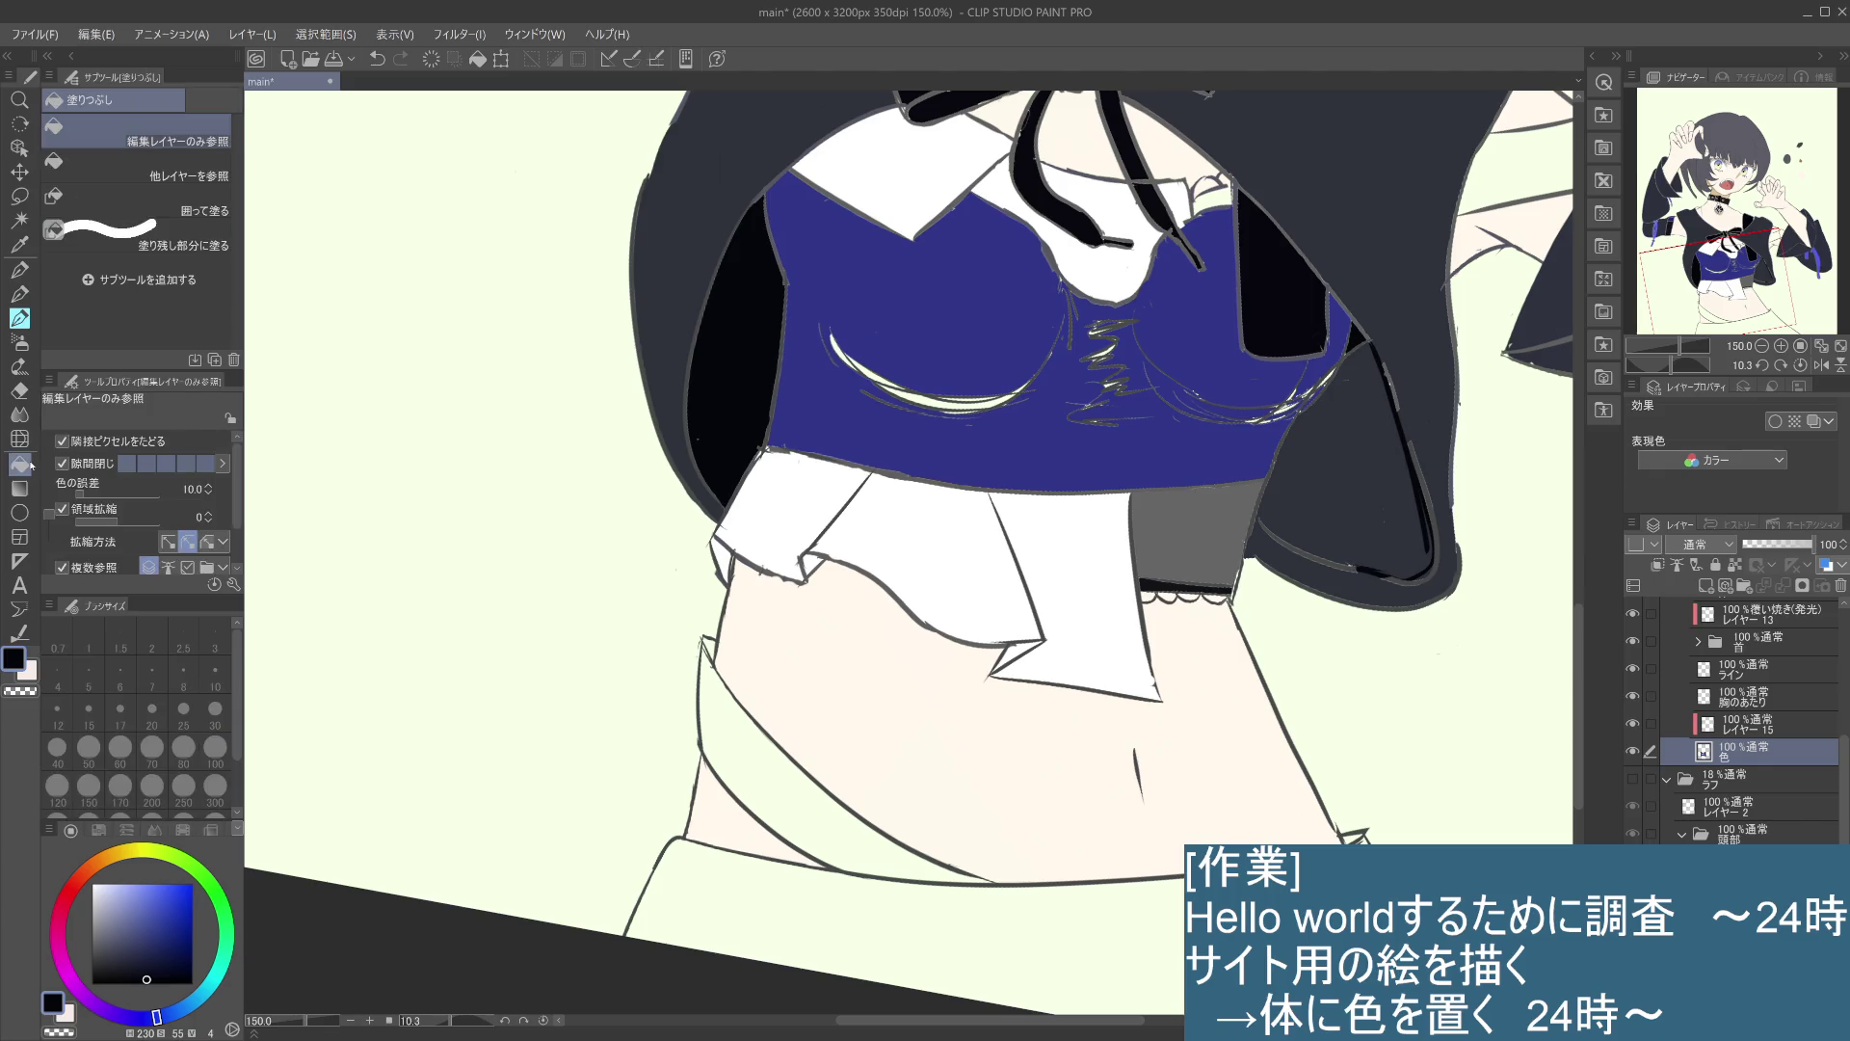
pyautogui.click(1364, 473)
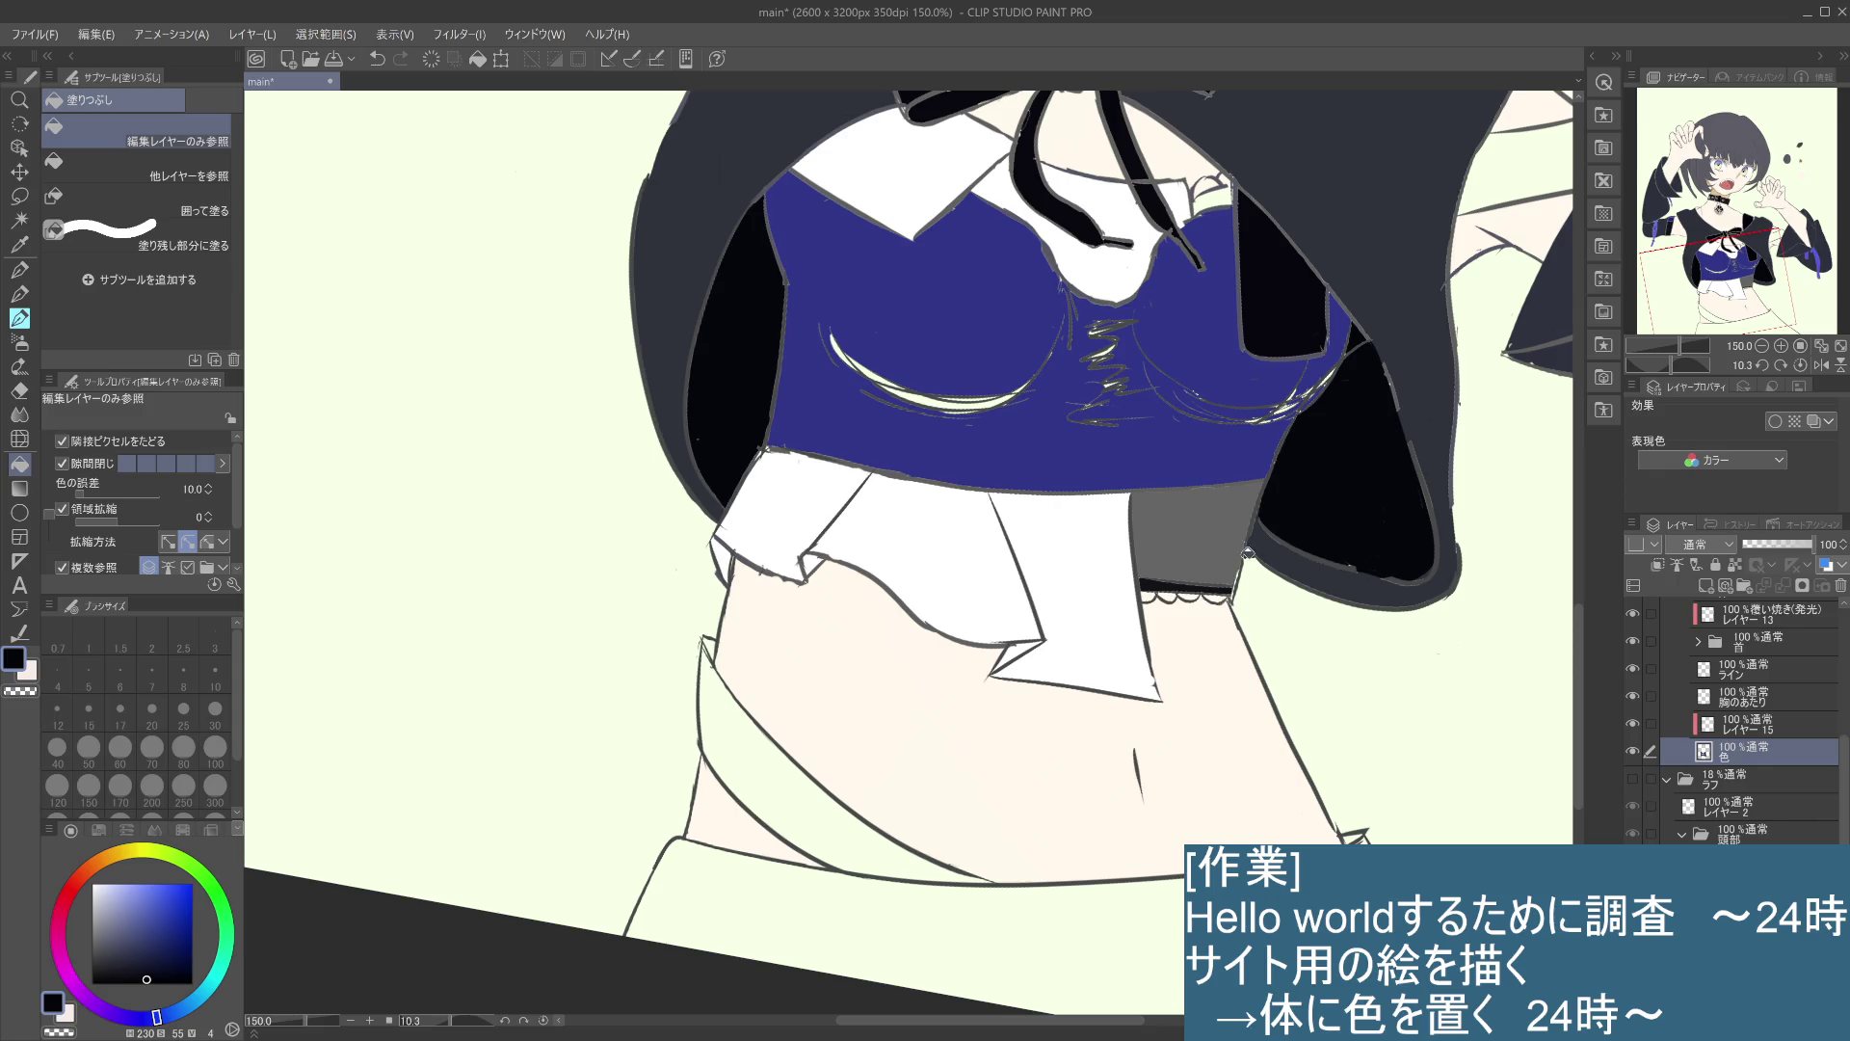
pyautogui.scroll(-1, 1247, 553)
pyautogui.scroll(-1, 1247, 552)
pyautogui.moveTo(756, 733); pyautogui.dragTo(1291, 637)
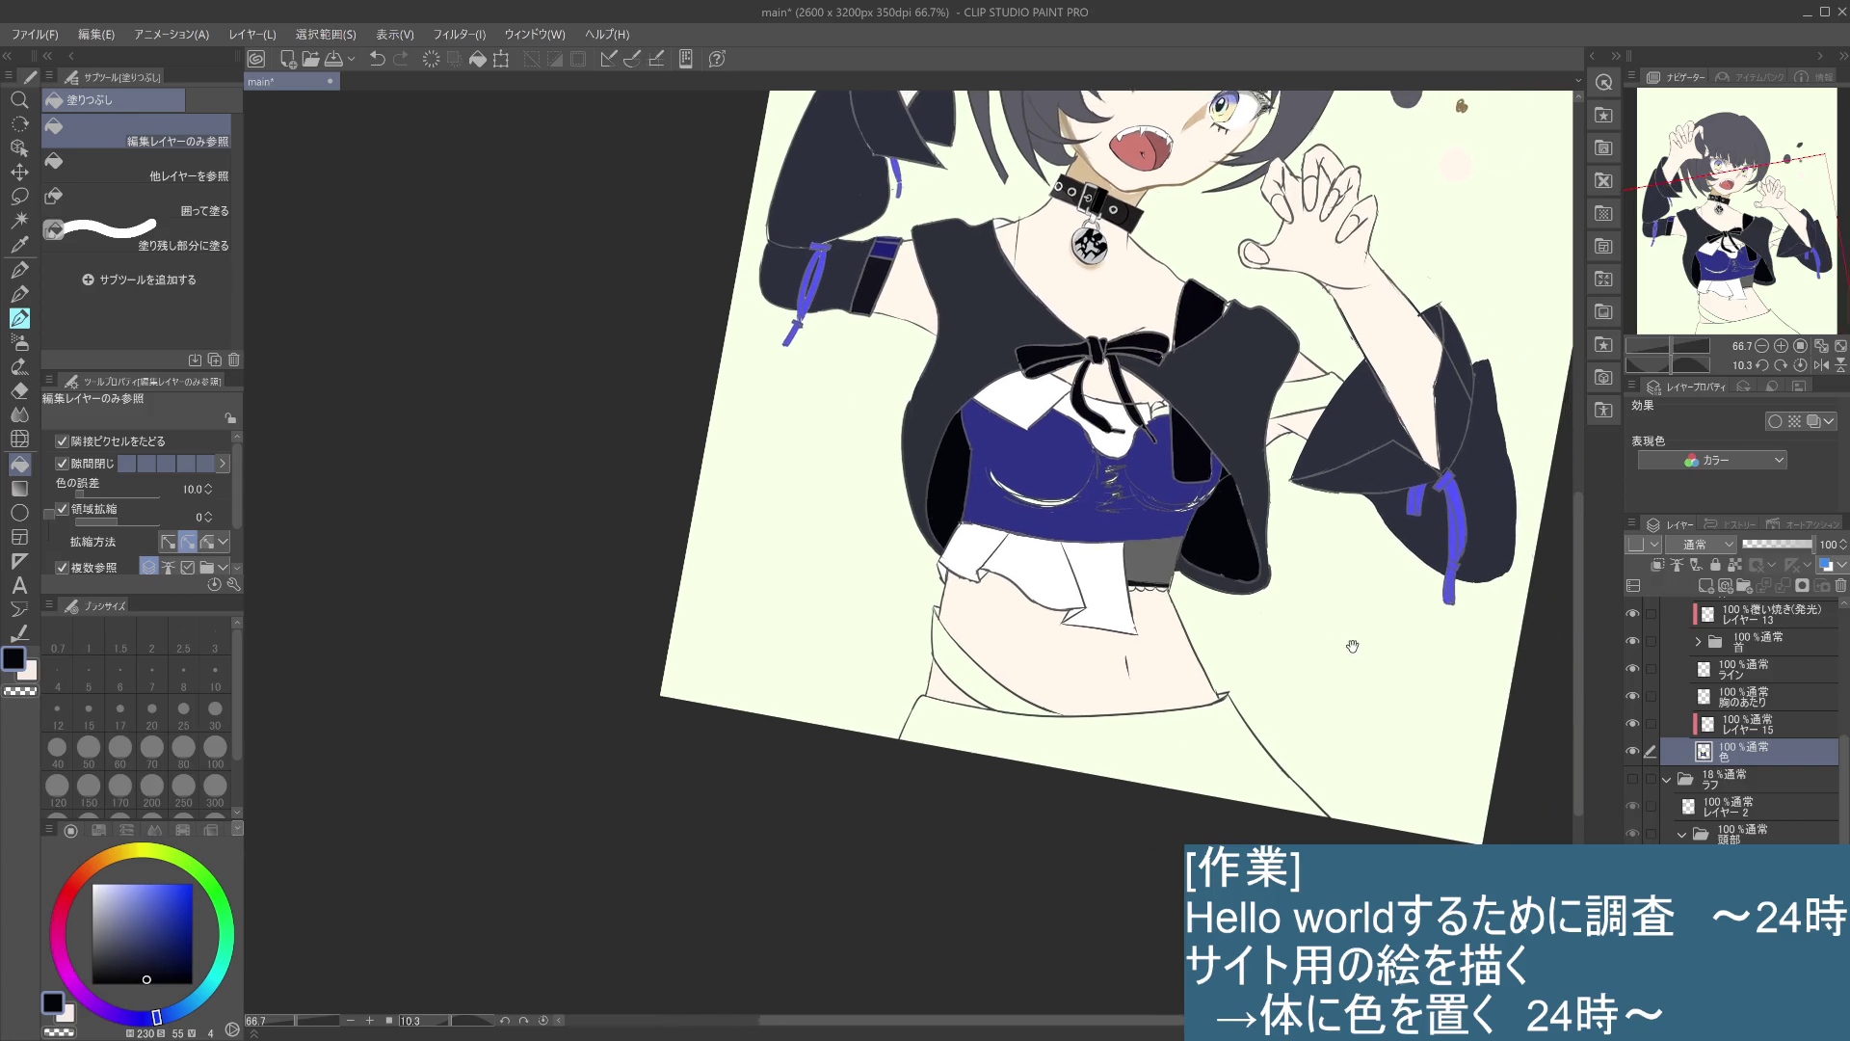
# - Fill the skirt dark grey and a band across the waist near-black
pyautogui.keyDown('alt'); pyautogui.click(395, 482); pyautogui.keyUp('alt')
pyautogui.click(1172, 761)
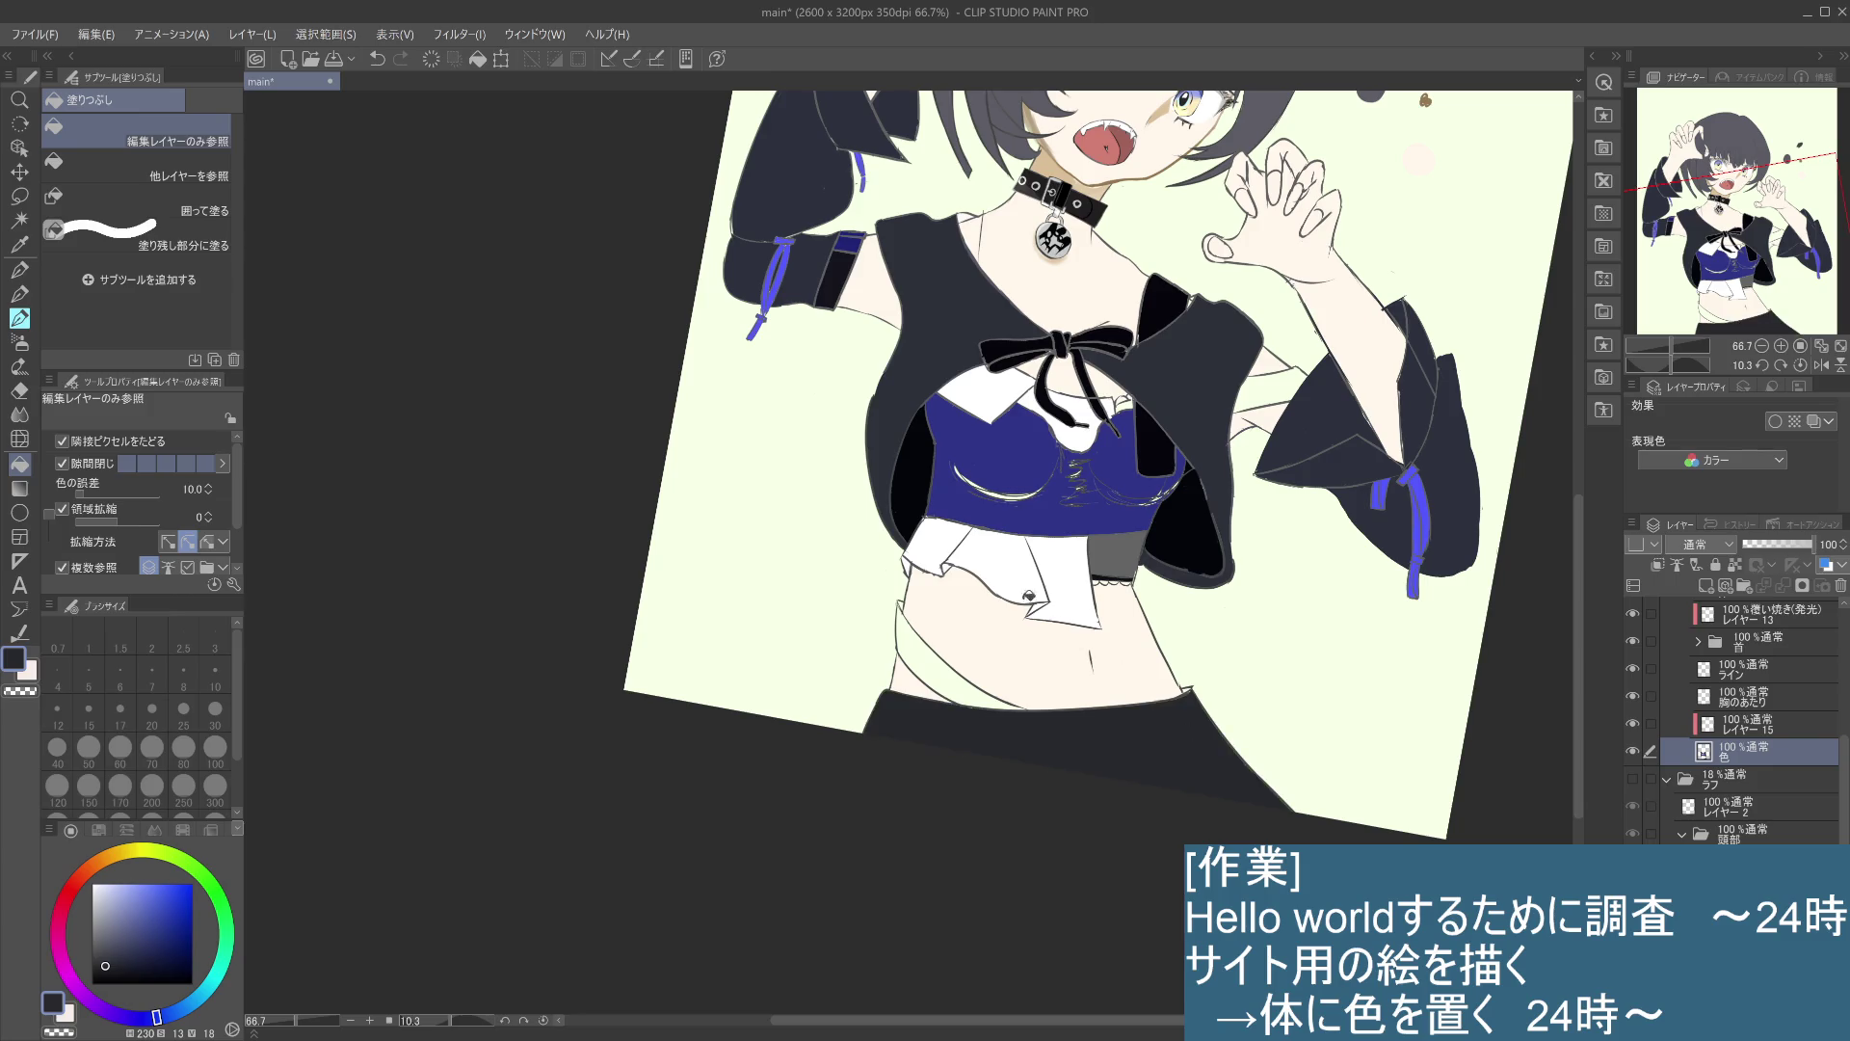
pyautogui.keyDown('alt'); pyautogui.click(315, 414); pyautogui.keyUp('alt')
pyautogui.click(961, 658)
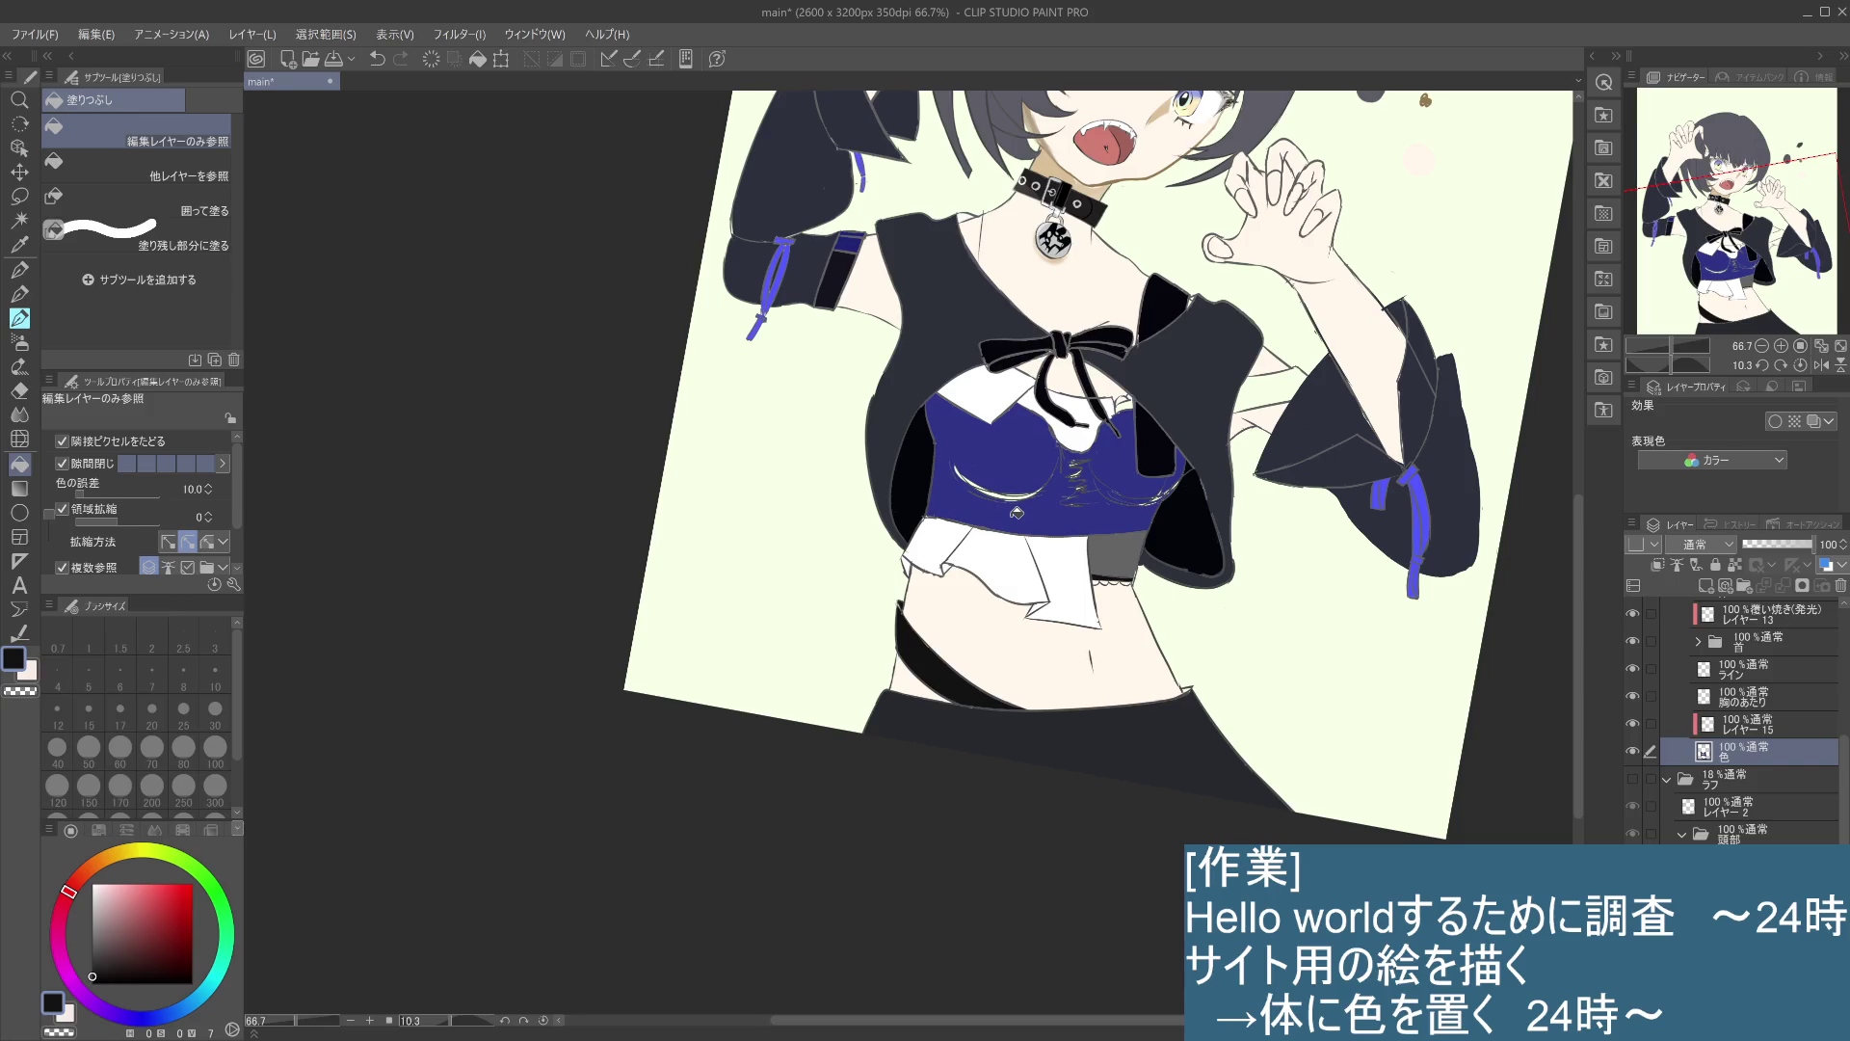
# - Sample the sleeve grey and paint over the white gaps beside the sleeve ribbon
pyautogui.scroll(4, 1202, 699)
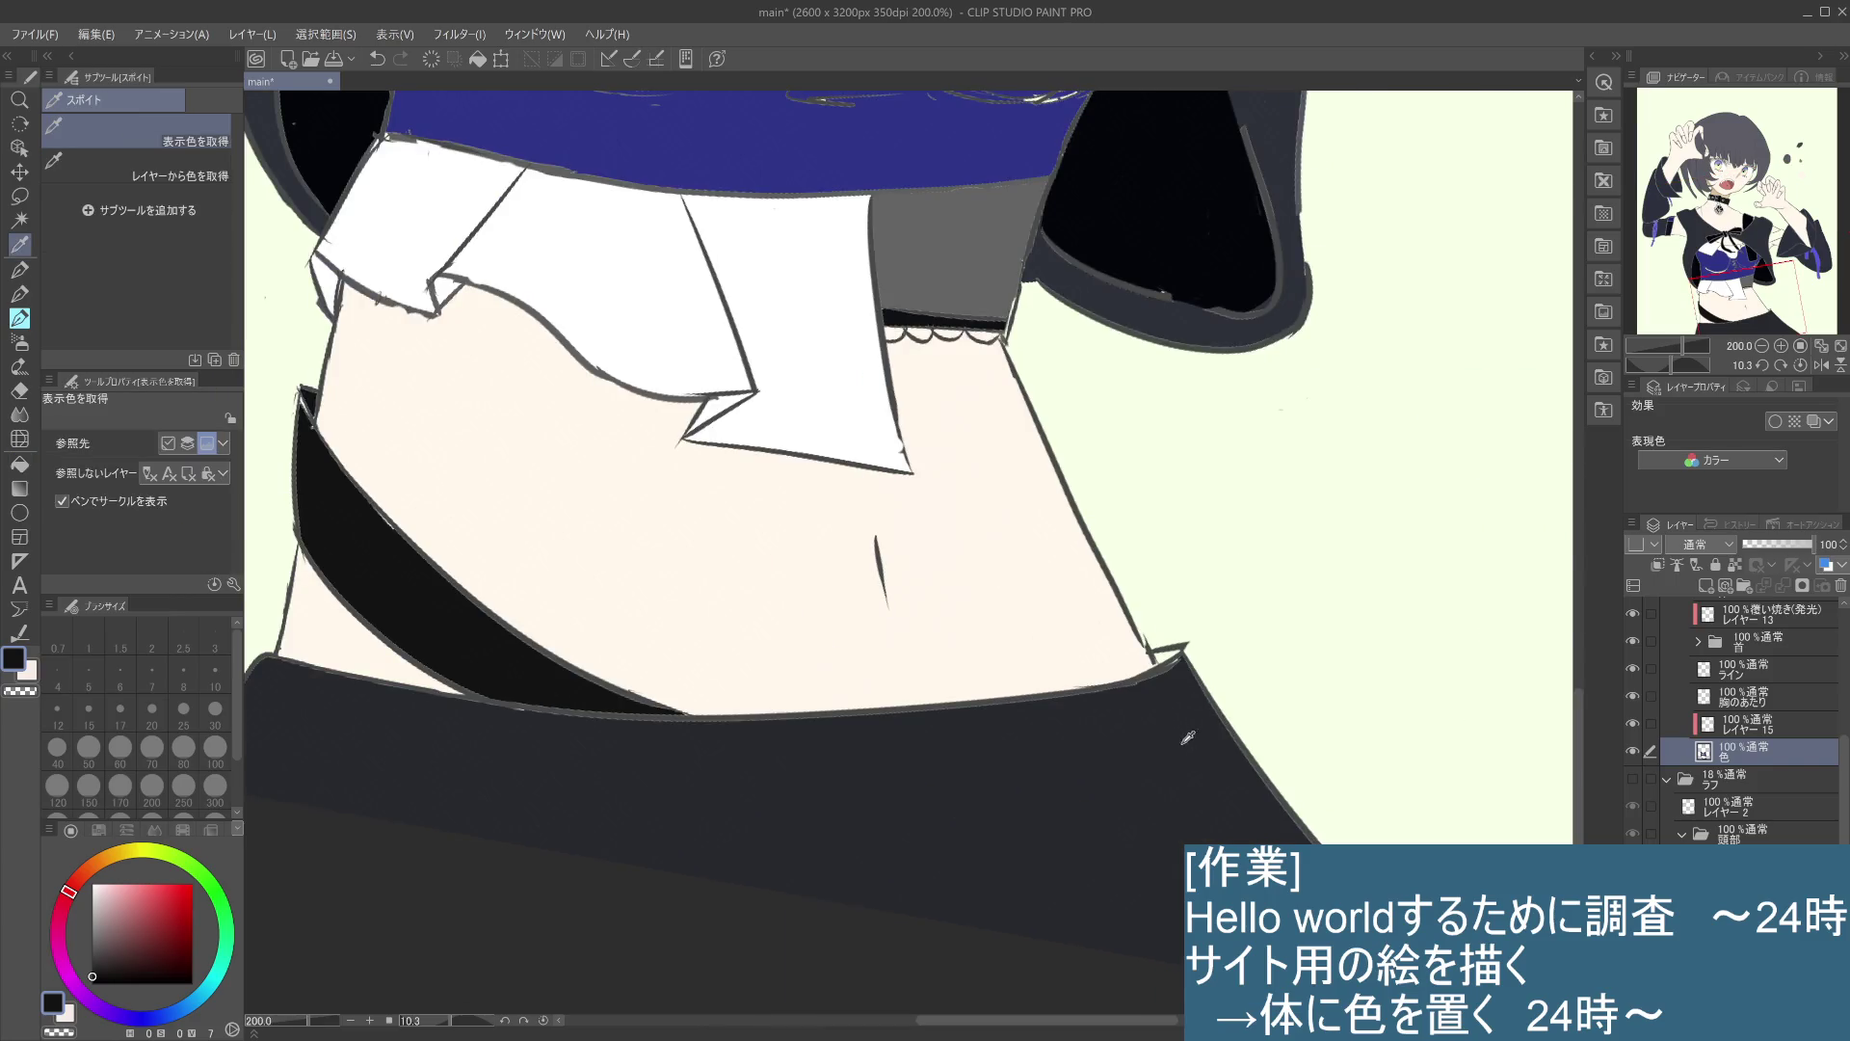
pyautogui.scroll(-2, 1215, 620)
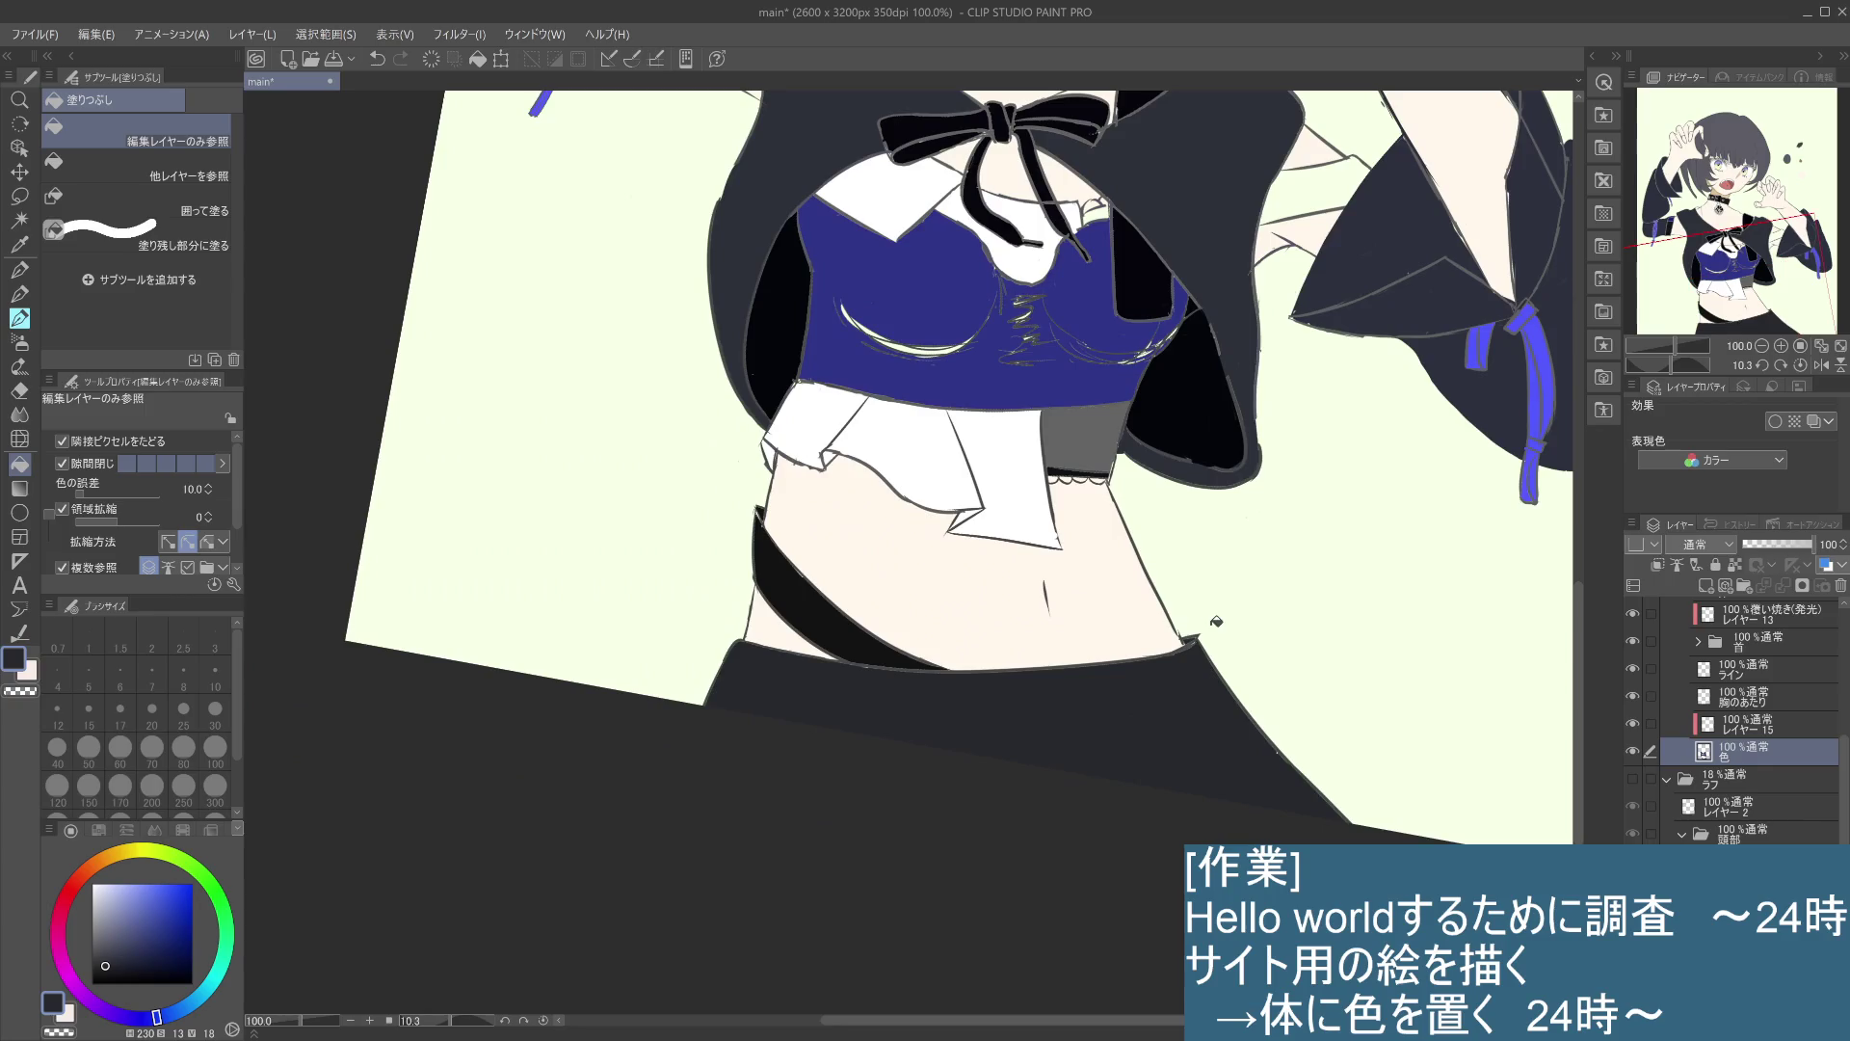
pyautogui.moveTo(1251, 628); pyautogui.dragTo(1230, 680)
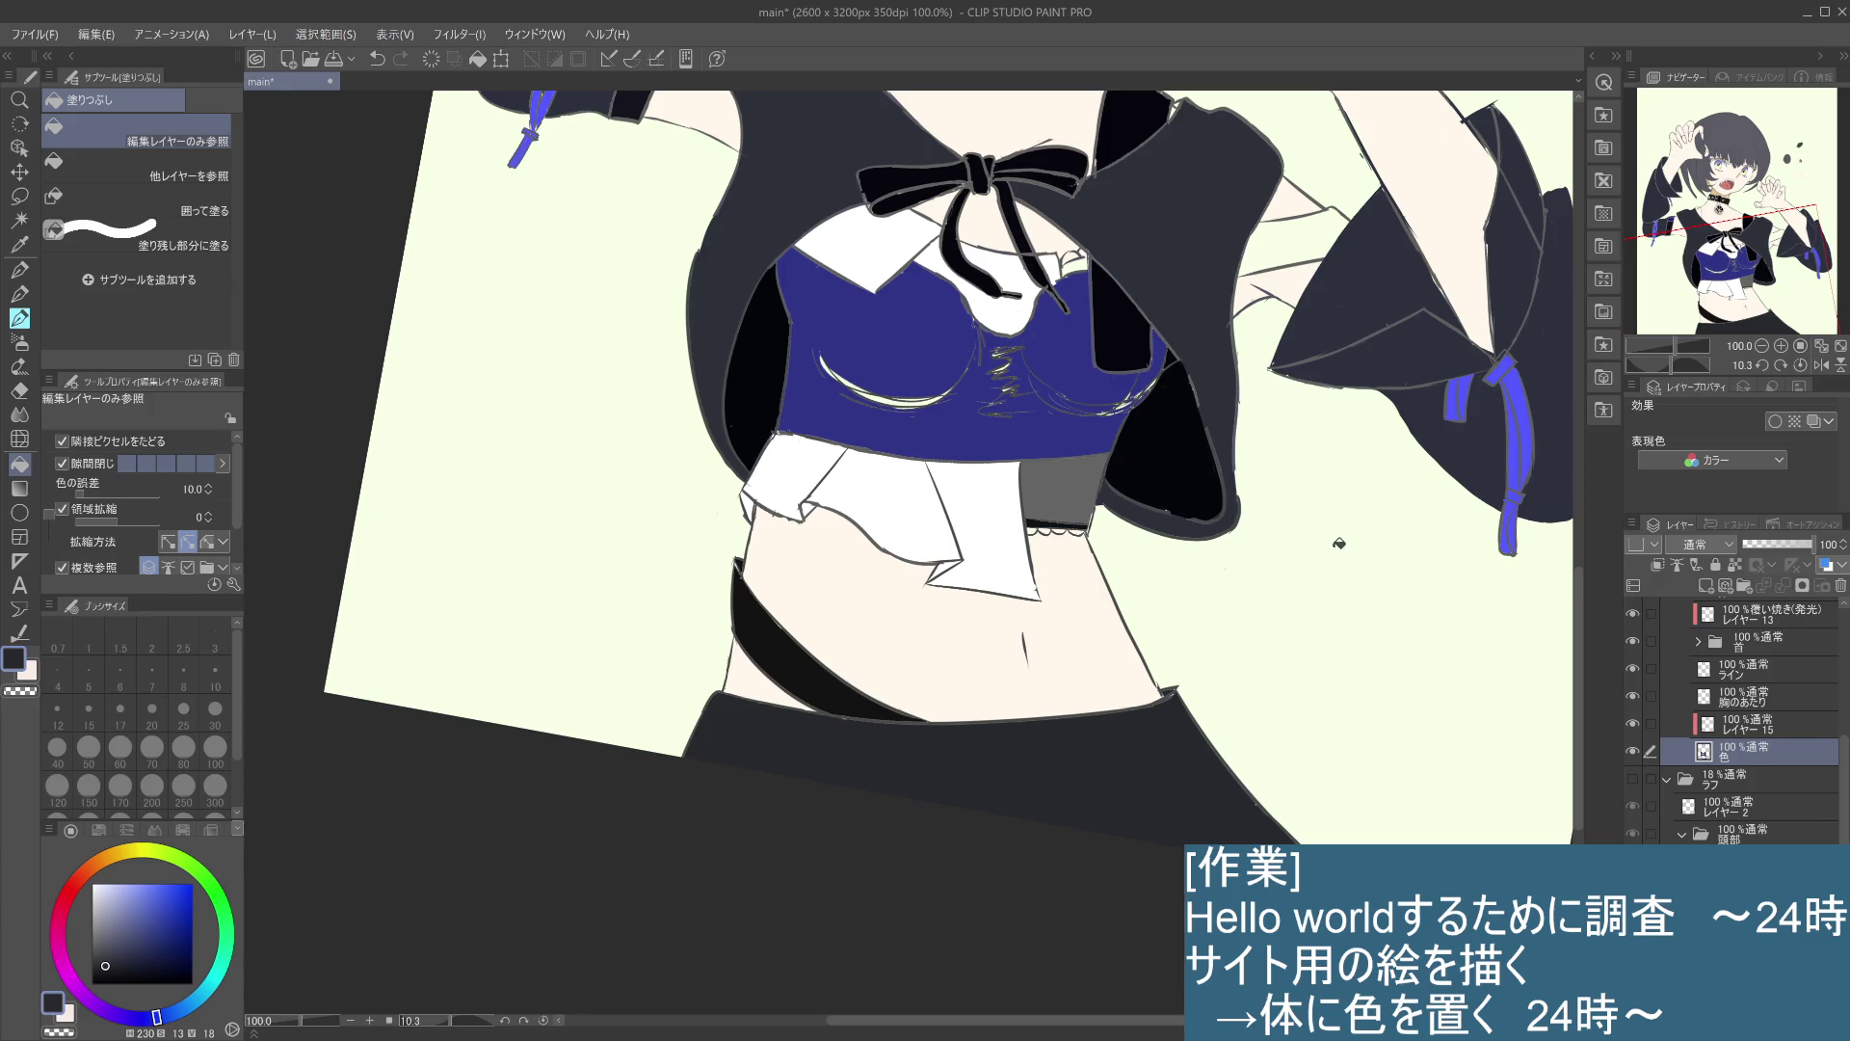
pyautogui.moveTo(1374, 609); pyautogui.dragTo(1268, 686)
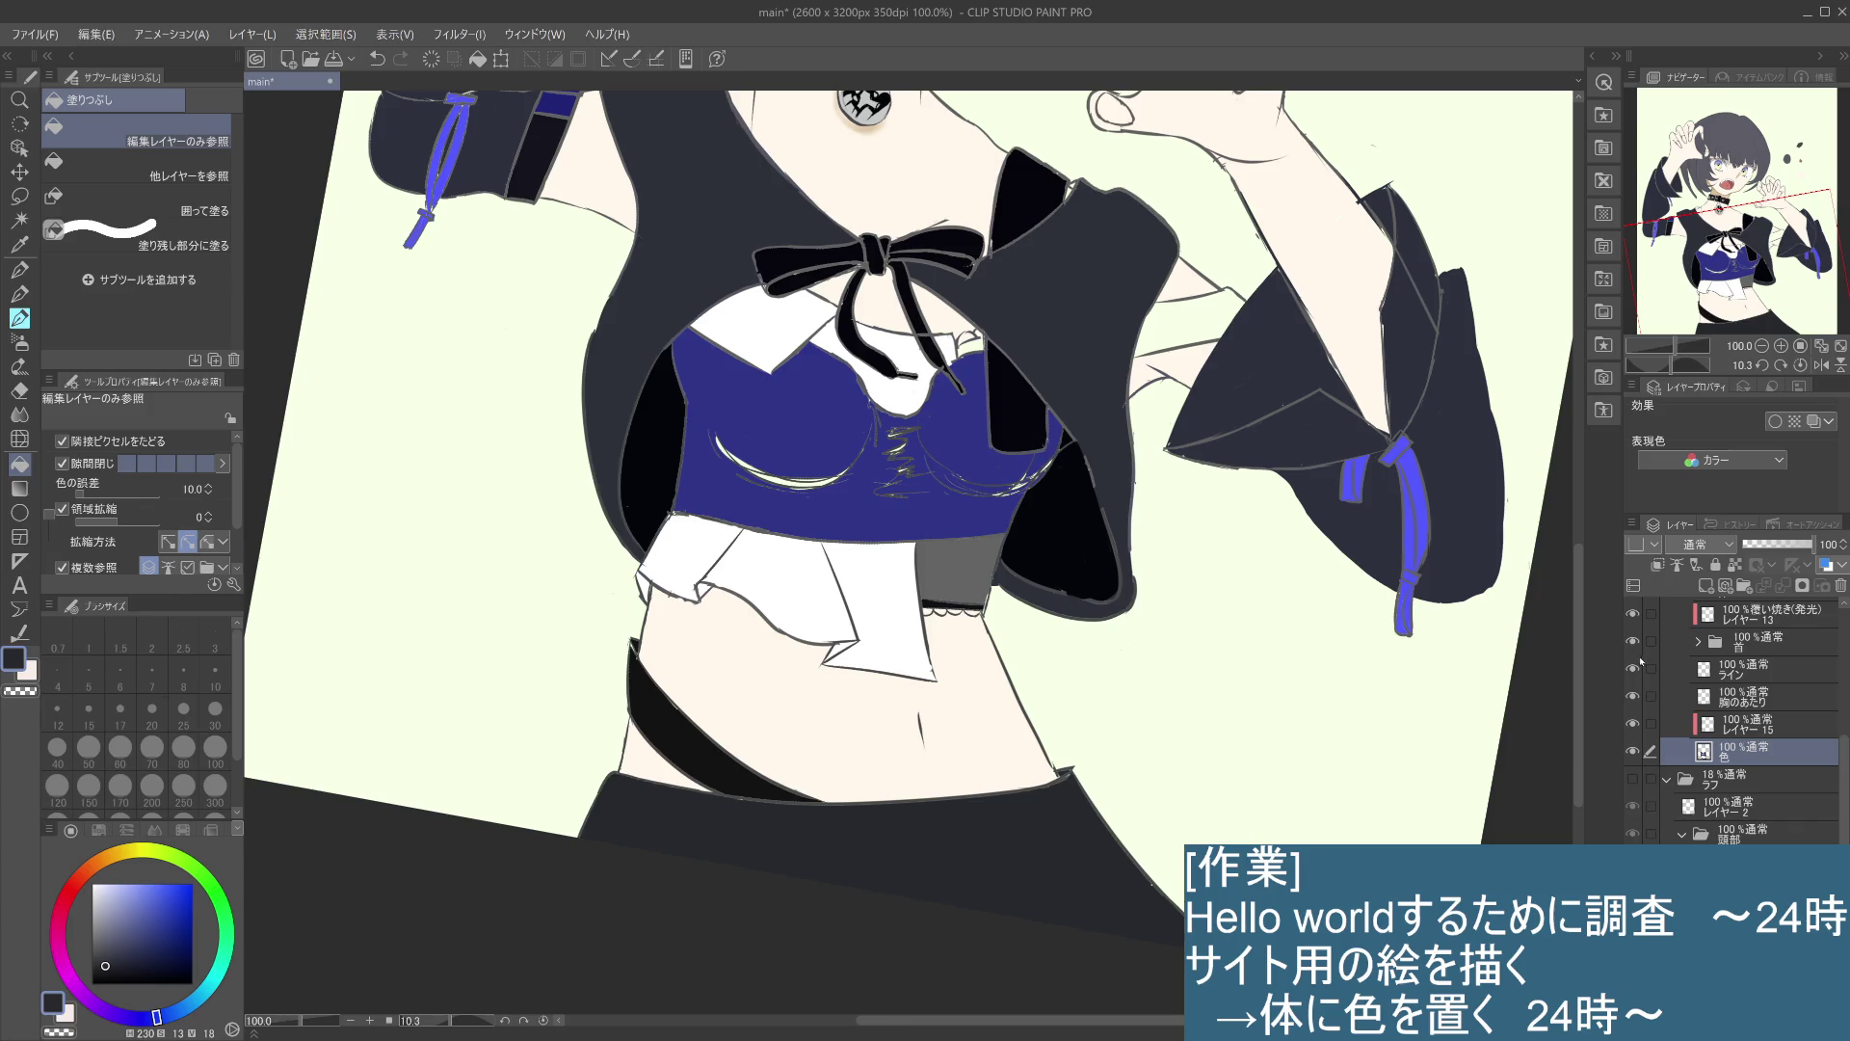
pyautogui.moveTo(1177, 677); pyautogui.dragTo(1206, 748)
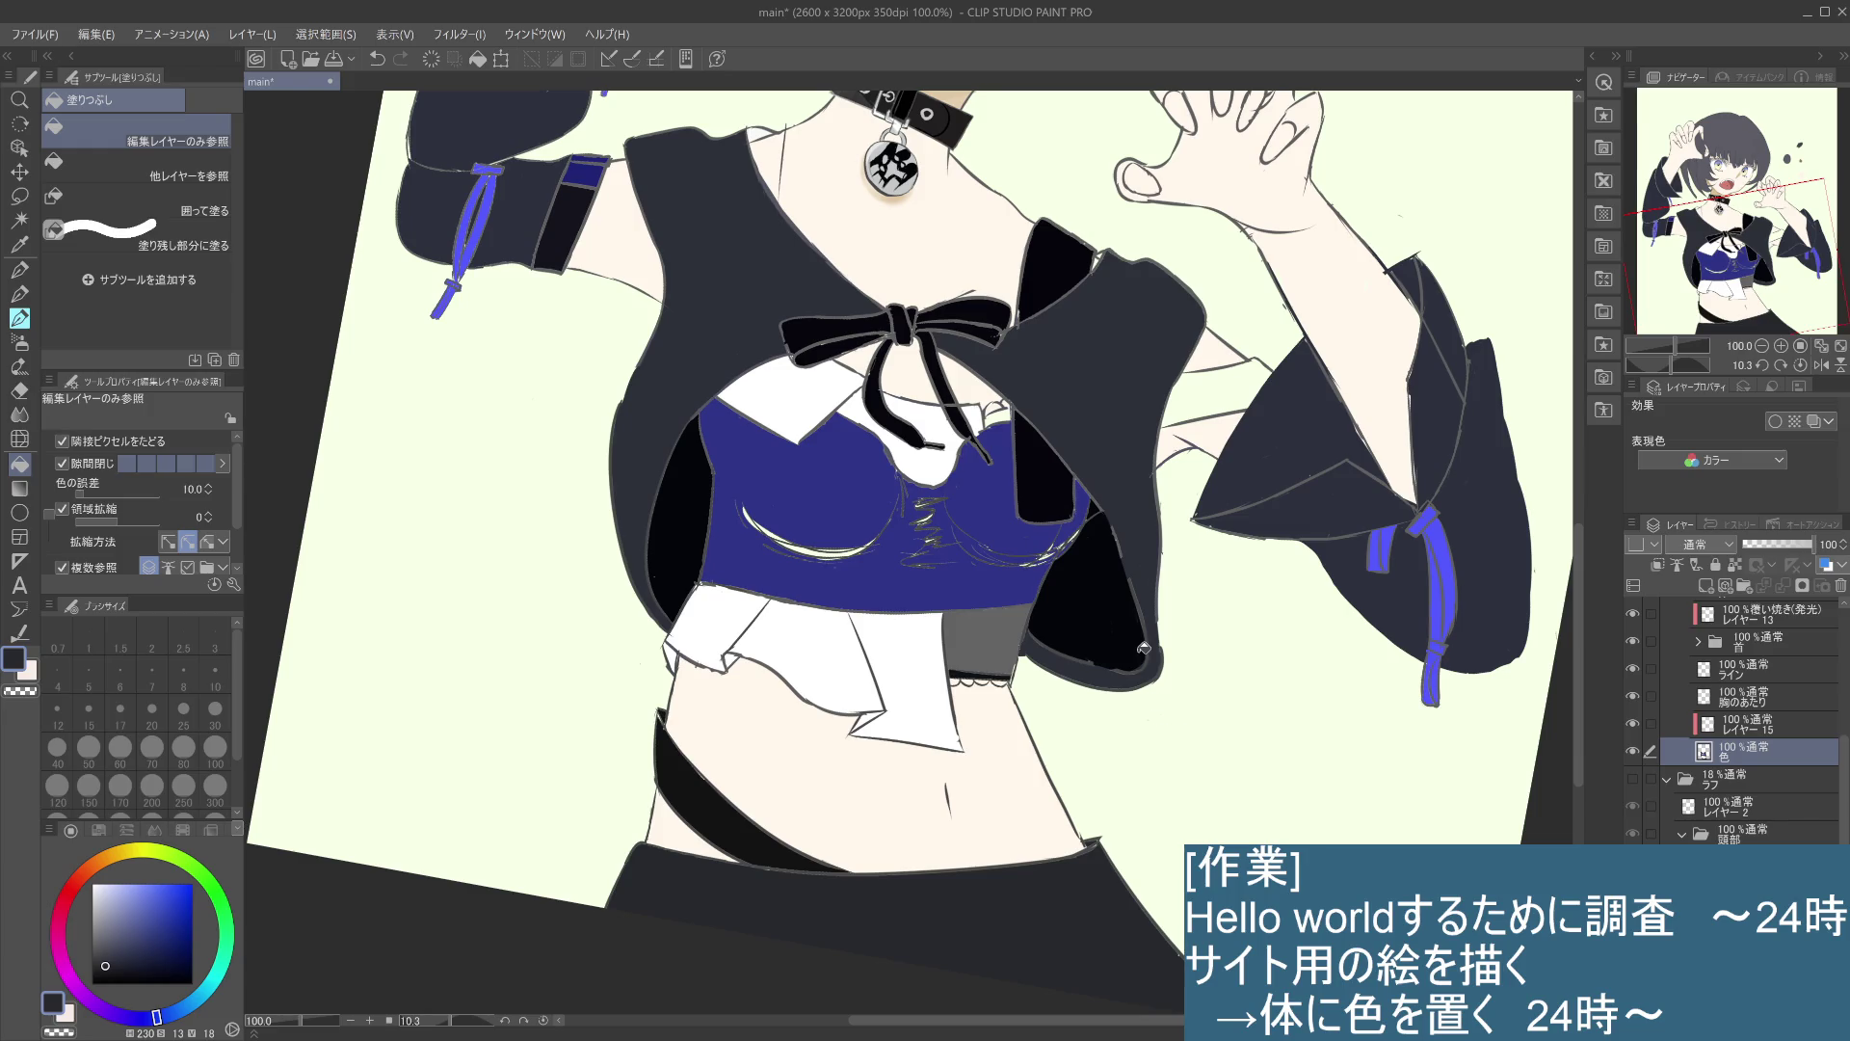
pyautogui.keyDown('alt'); pyautogui.click(395, 282); pyautogui.keyUp('alt')
pyautogui.moveTo(996, 413); pyautogui.dragTo(1012, 425)
pyautogui.moveTo(1031, 545)
pyautogui.mouseDown()
pyautogui.moveTo(1049, 557)
pyautogui.moveTo(1032, 563)
pyautogui.mouseUp()
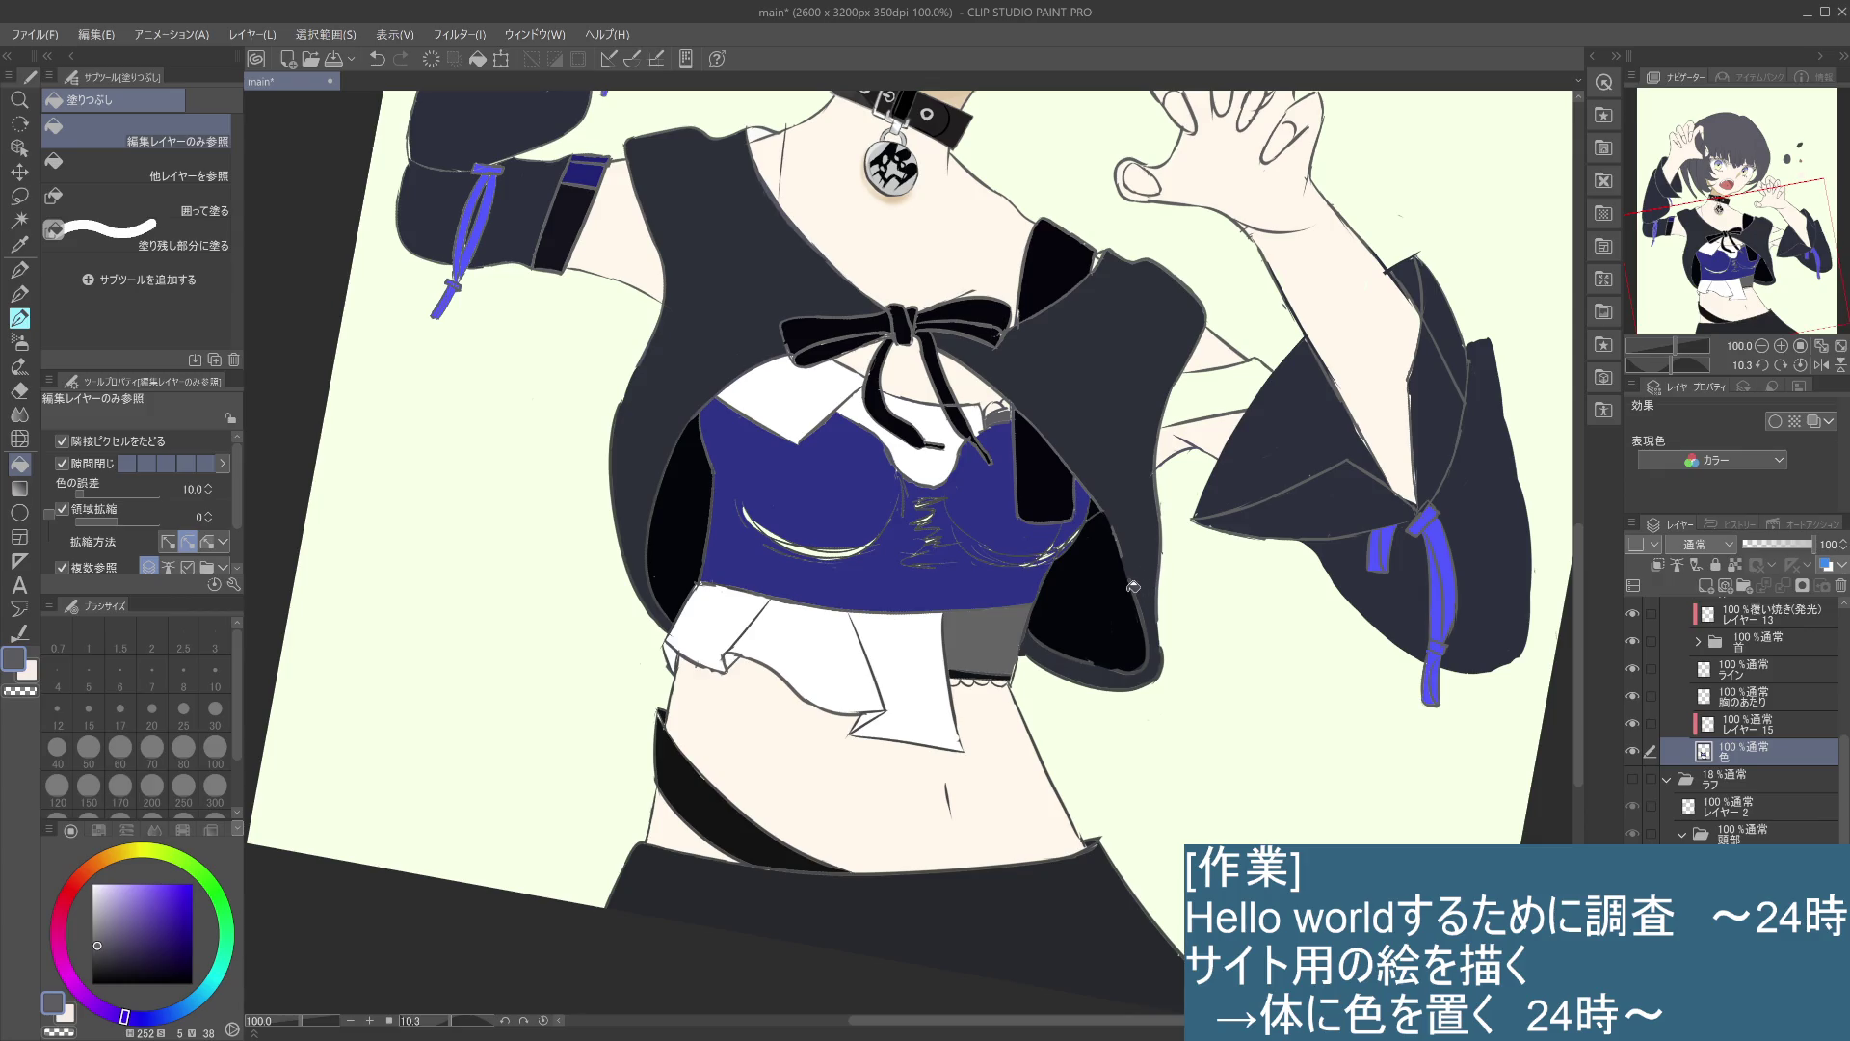
# - Bring the collar into view and sample the skin colour and the jacket's dark grey
pyautogui.moveTo(1233, 610); pyautogui.dragTo(1243, 651)
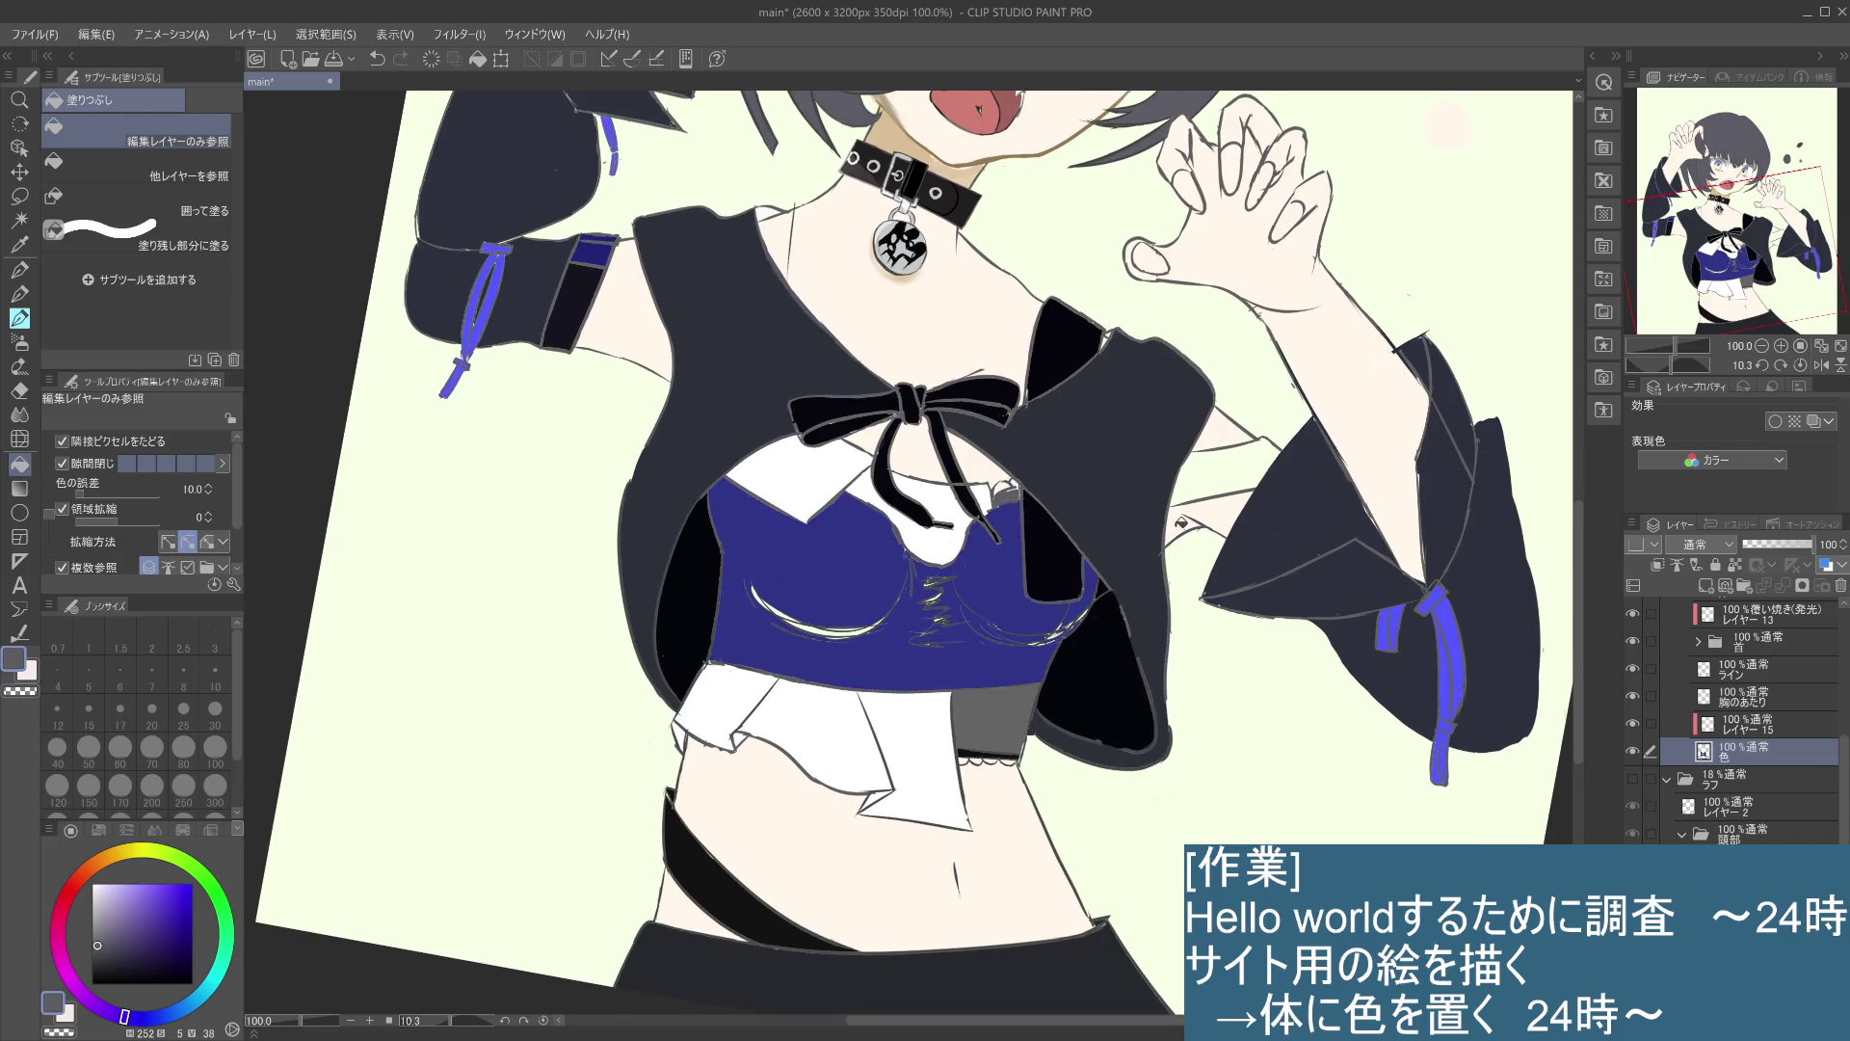
pyautogui.scroll(3, 1178, 479)
pyautogui.moveTo(1134, 398); pyautogui.dragTo(1121, 507)
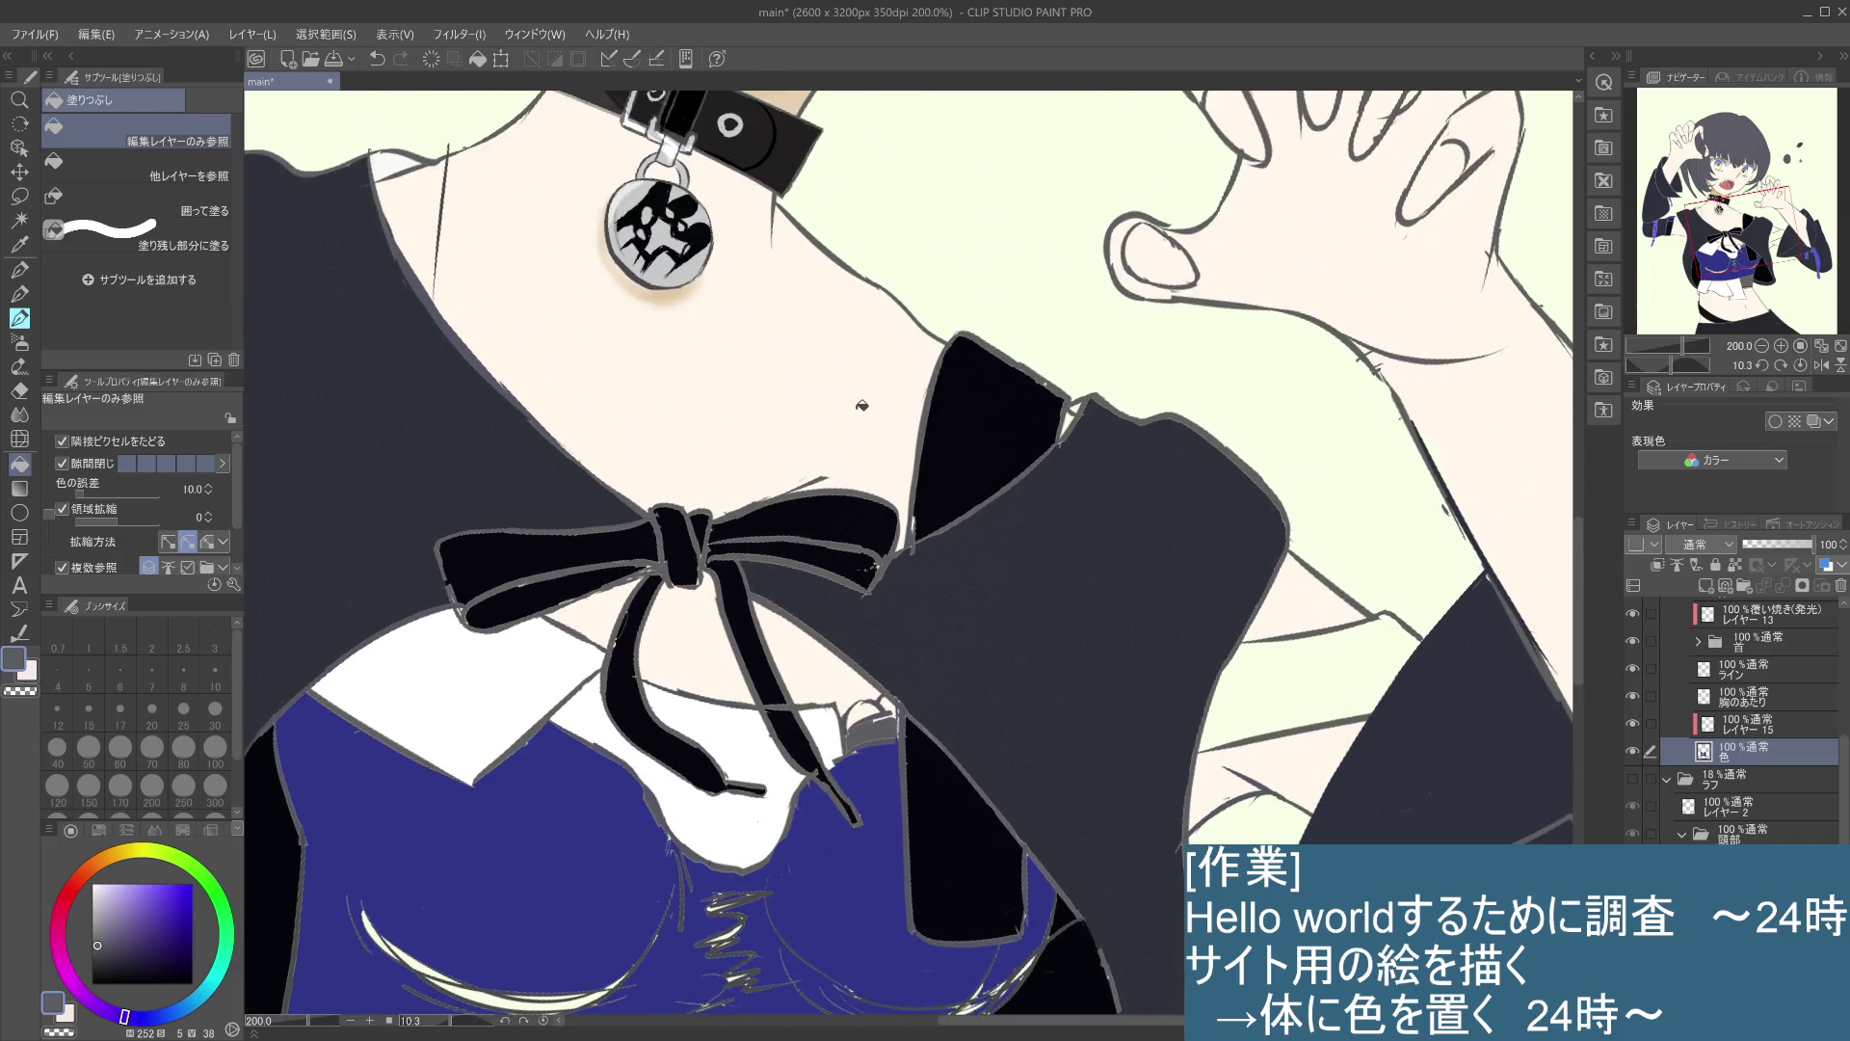
pyautogui.press('i')
pyautogui.click(857, 400)
pyautogui.press('g')
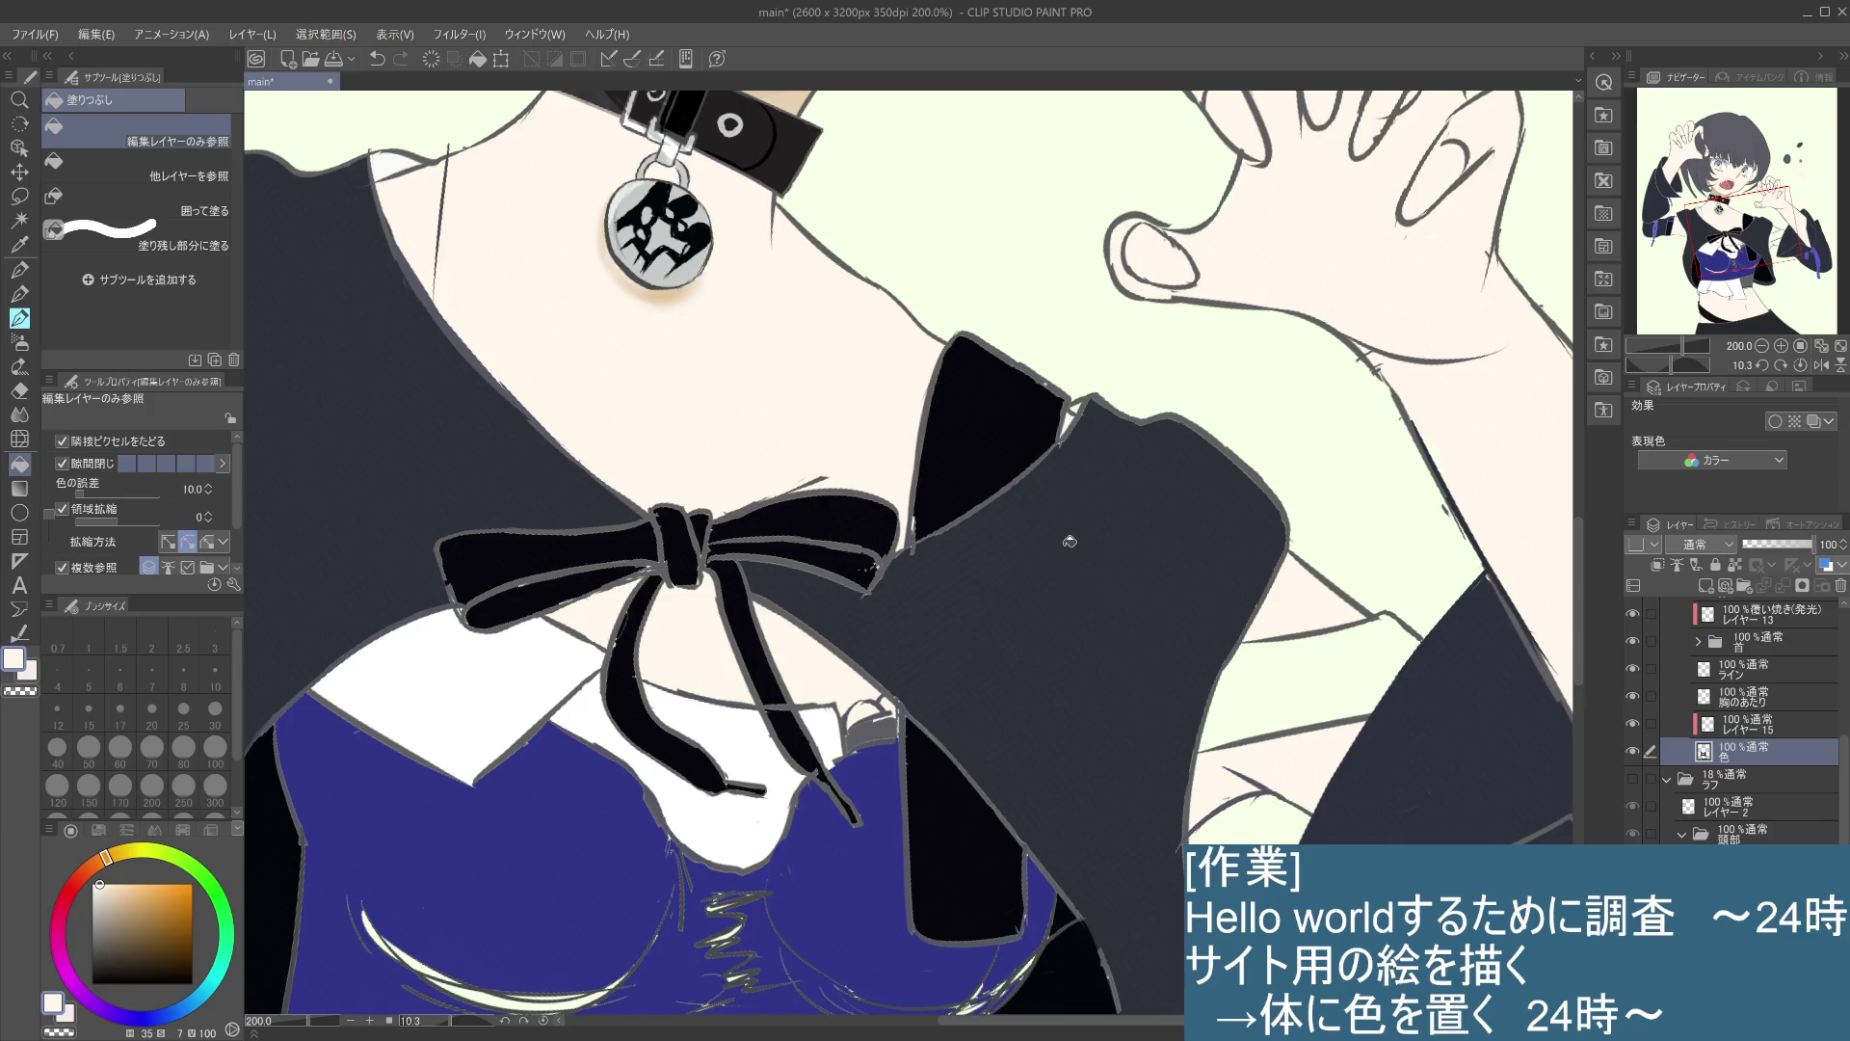
pyautogui.press('i')
pyautogui.click(1114, 518)
pyautogui.press('g')
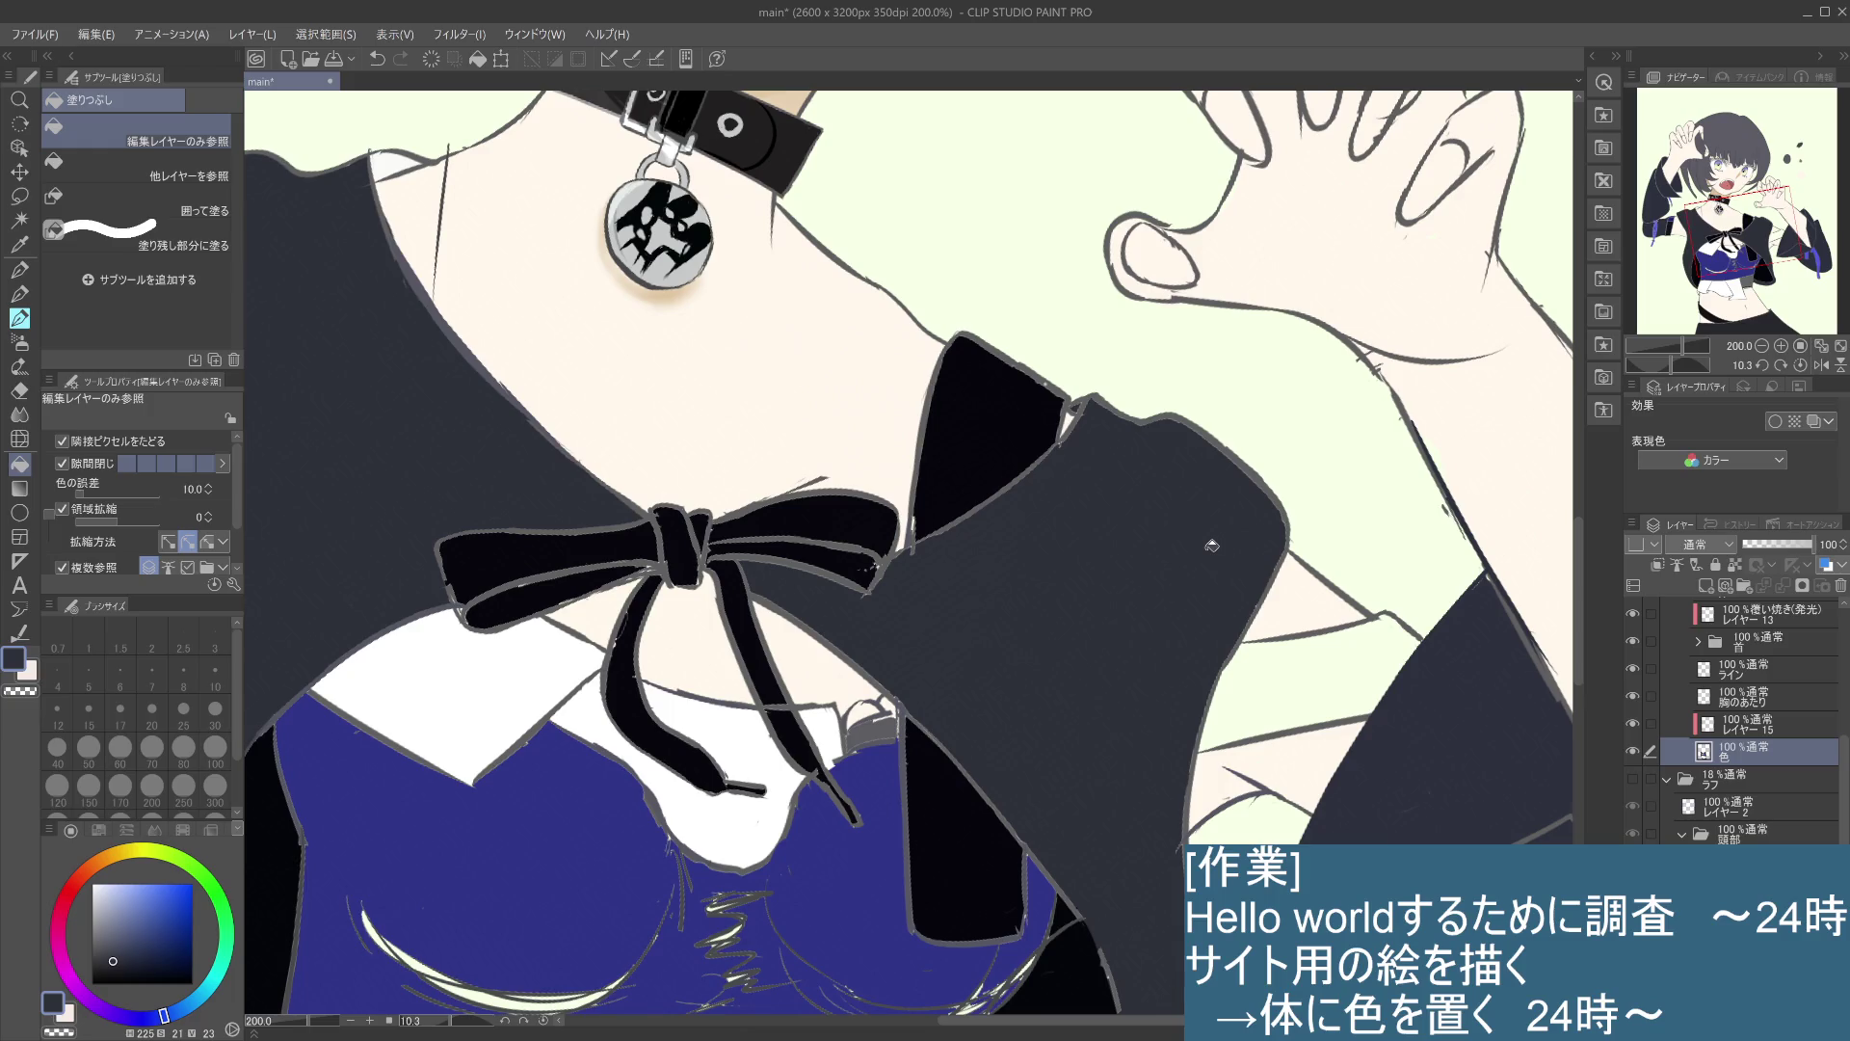
# - Eyedrop the near-black line colour and fill the wristband beside the raised hand
pyautogui.keyDown('alt'); pyautogui.click(457, 251); pyautogui.keyUp('alt')
pyautogui.keyDown('alt'); pyautogui.click(445, 238); pyautogui.keyUp('alt')
pyautogui.click(1343, 655)
pyautogui.scroll(-4, 1409, 647)
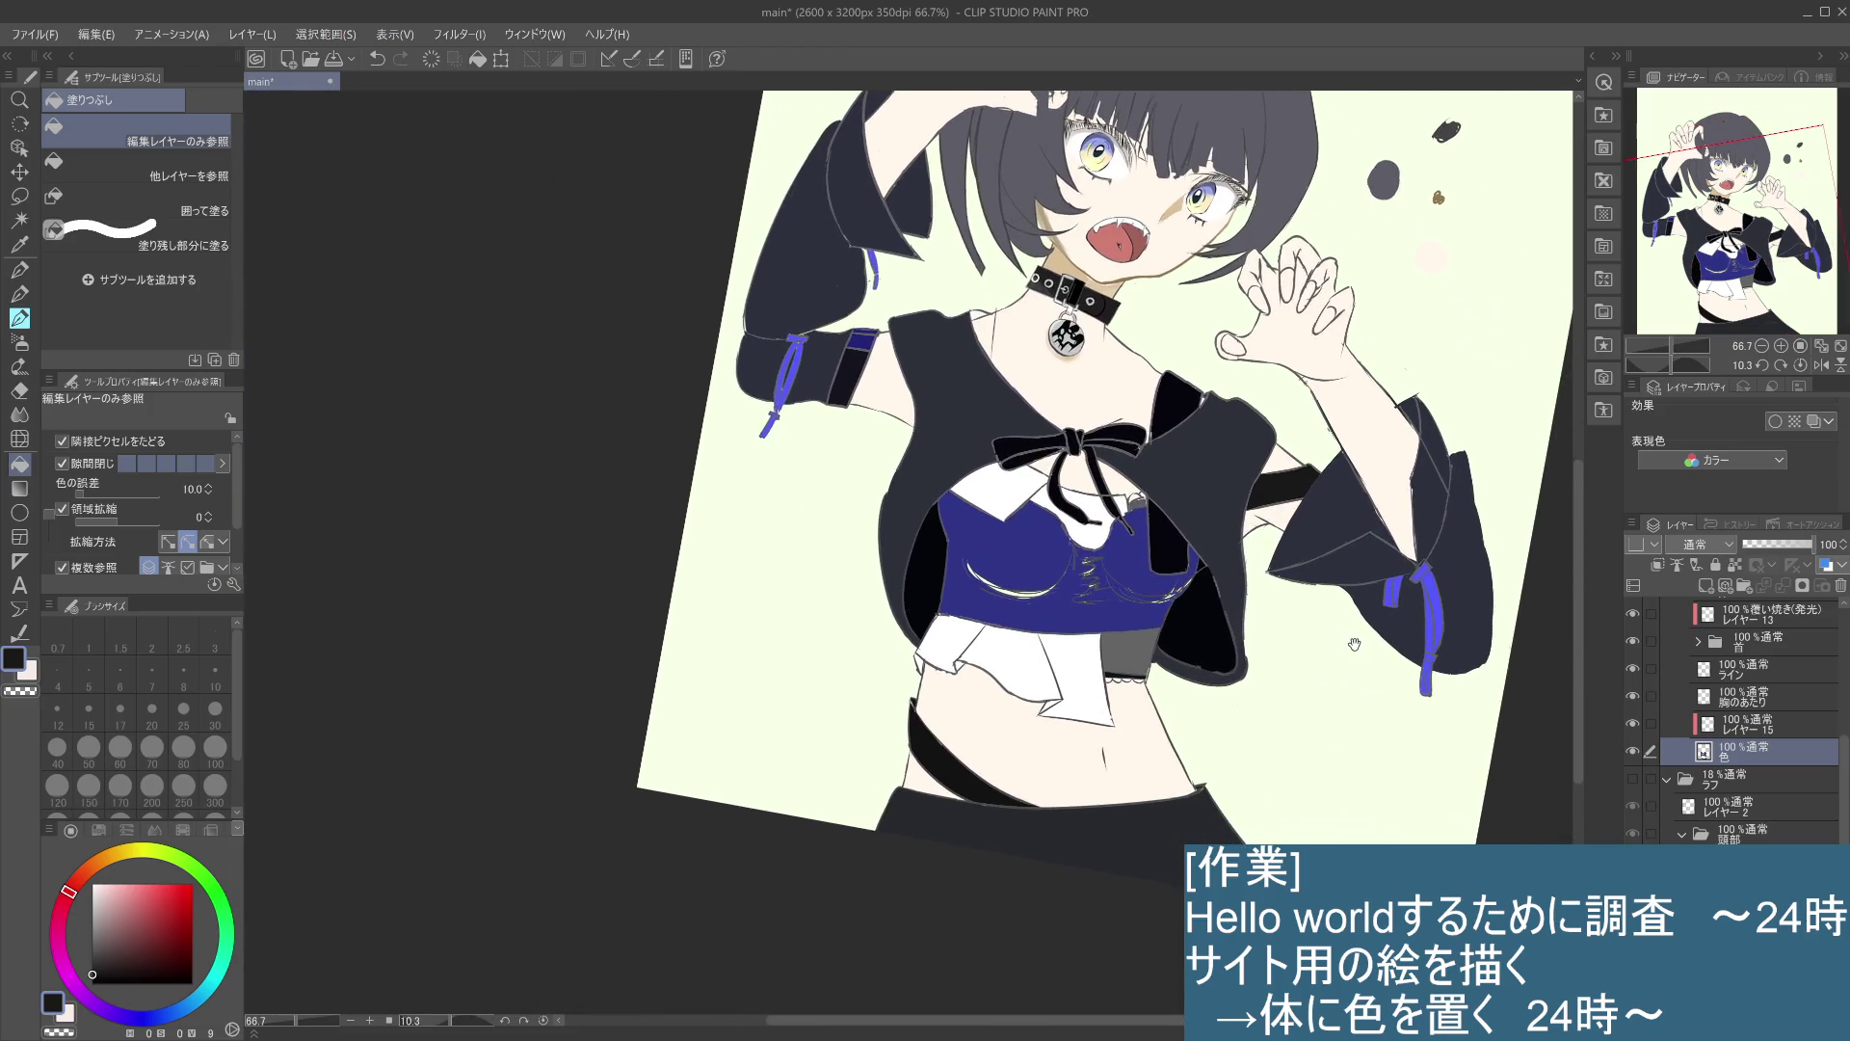
pyautogui.moveTo(1352, 721); pyautogui.dragTo(1263, 519)
pyautogui.moveTo(1366, 690); pyautogui.dragTo(1308, 683)
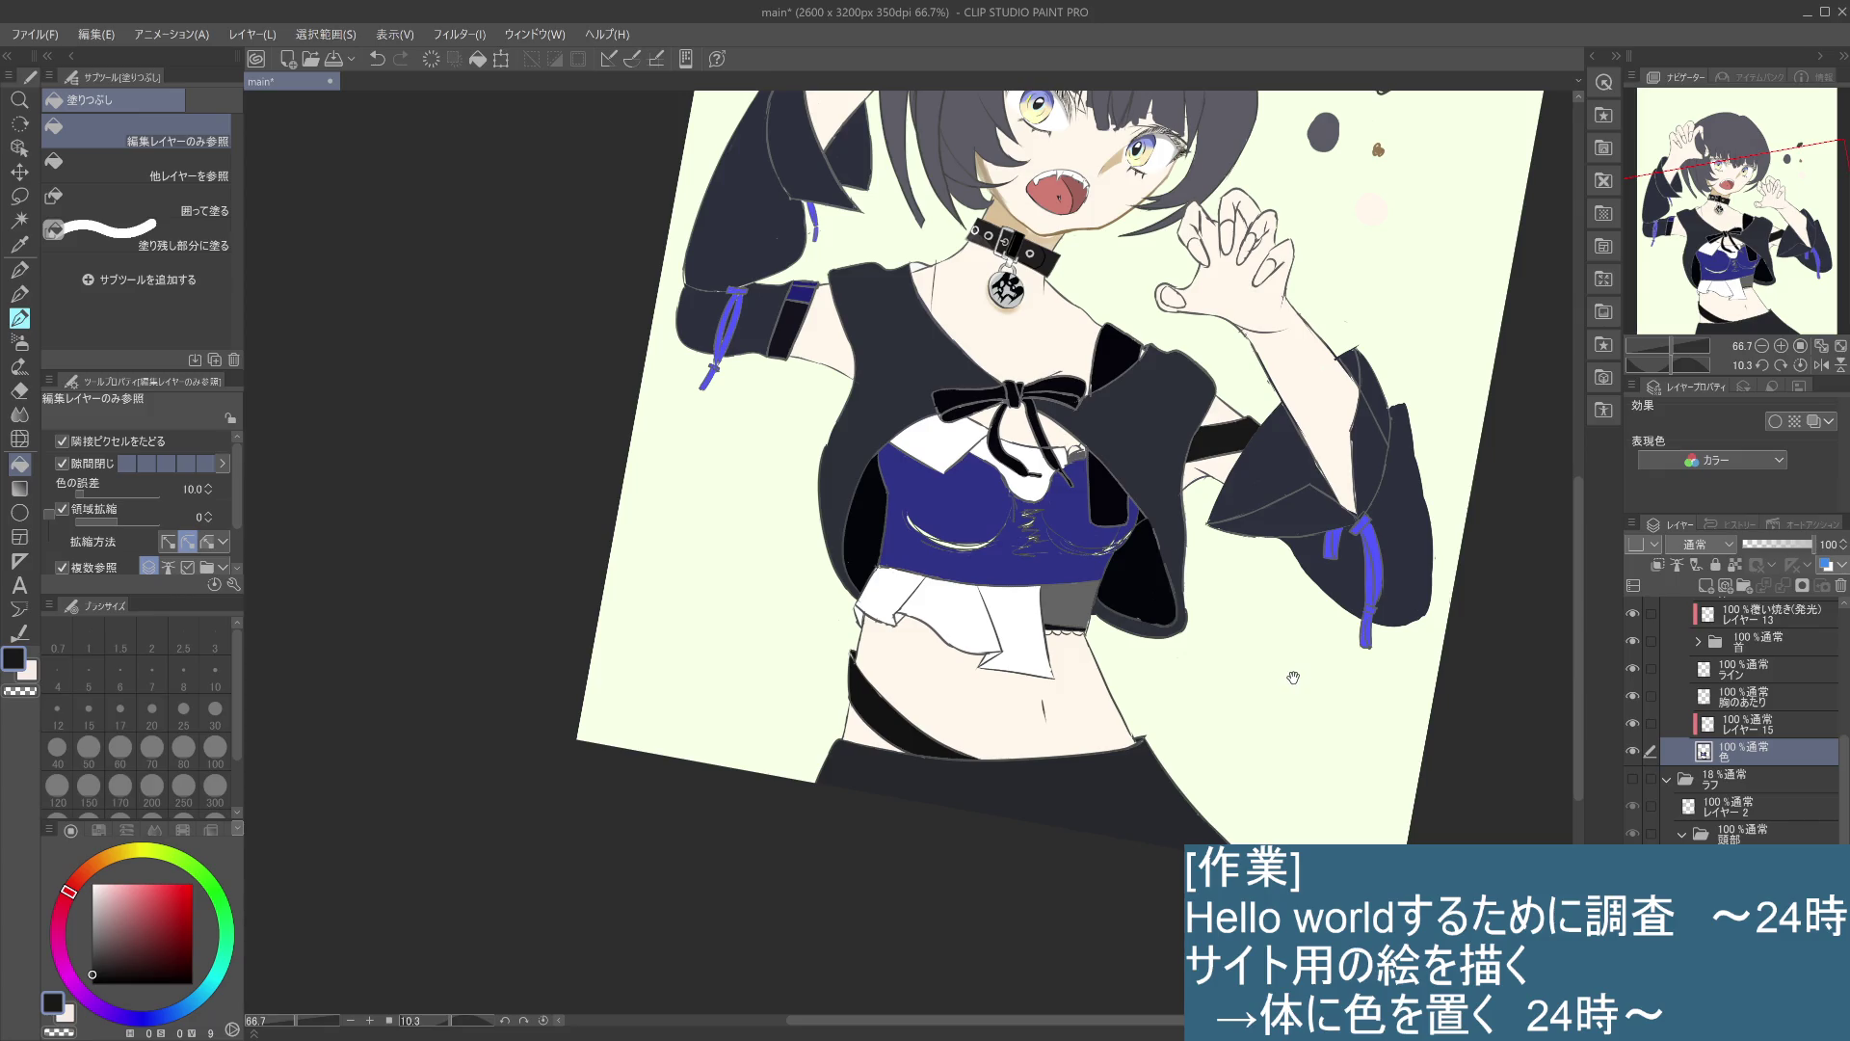
pyautogui.moveTo(1294, 681); pyautogui.dragTo(1313, 737)
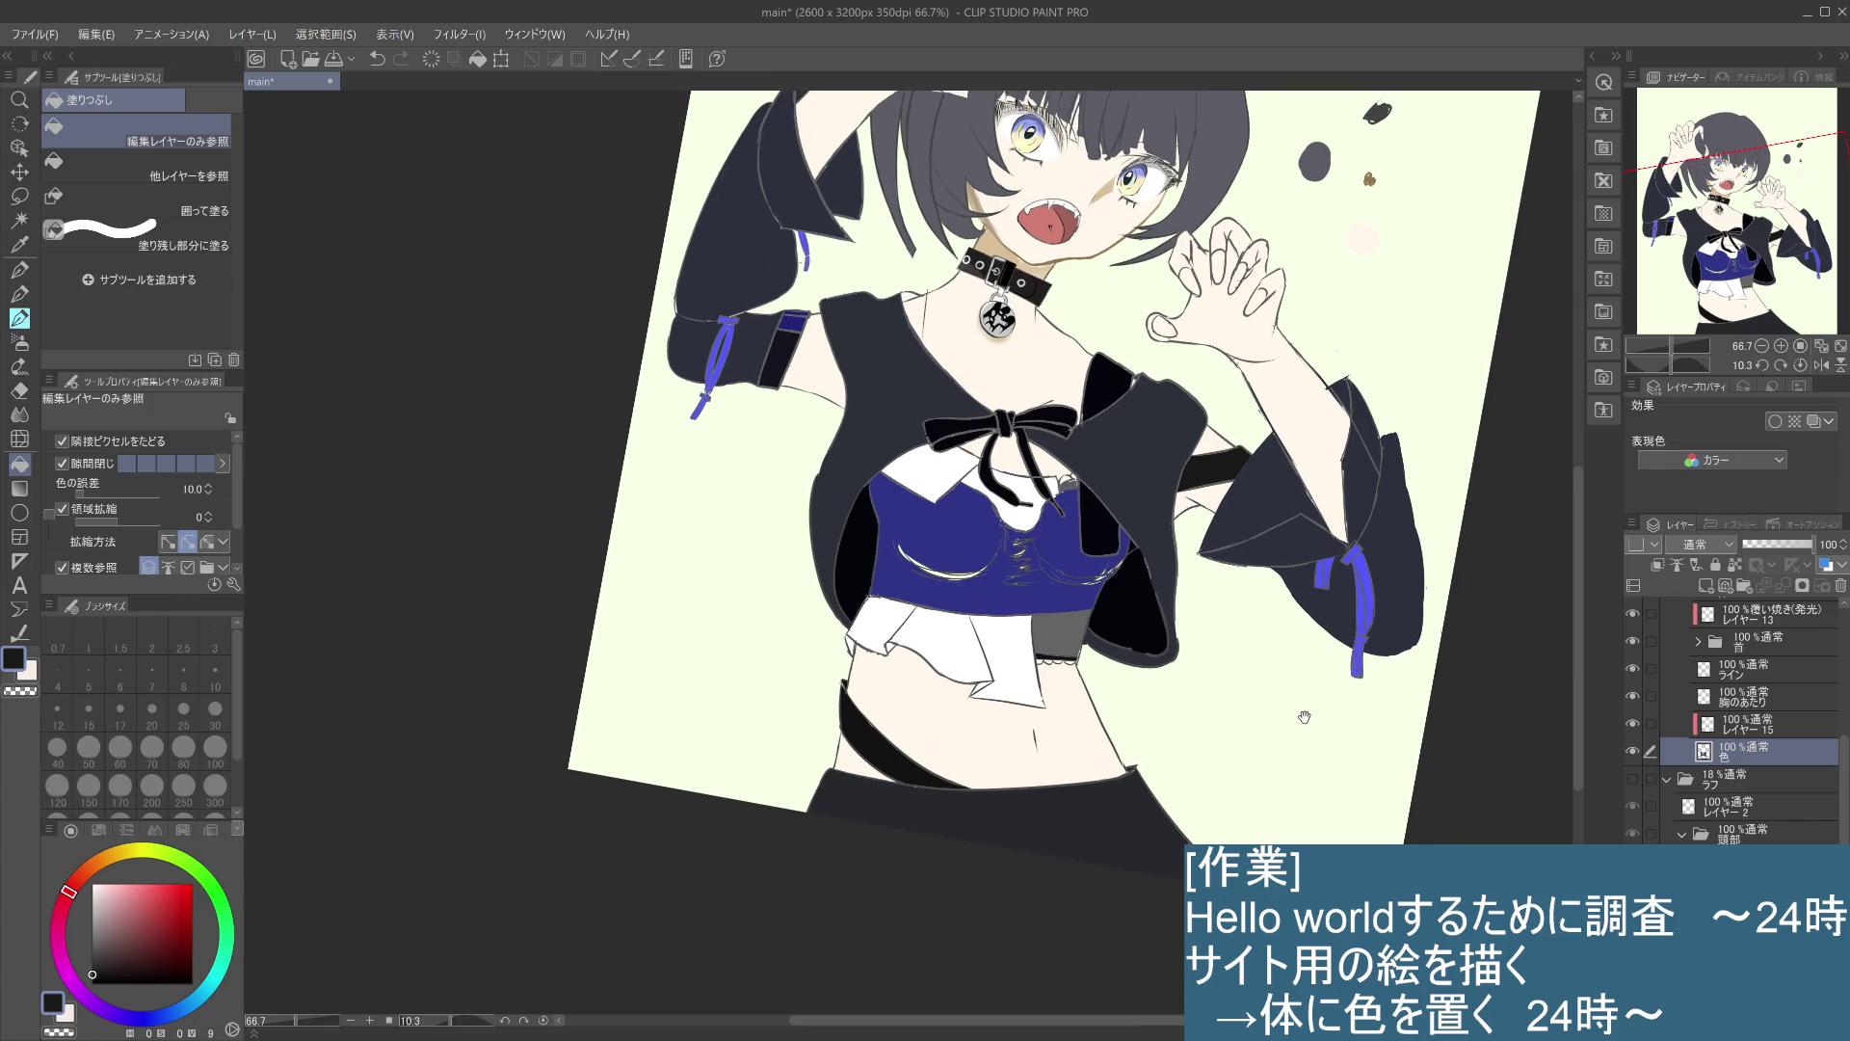
pyautogui.moveTo(1301, 699); pyautogui.dragTo(1217, 789)
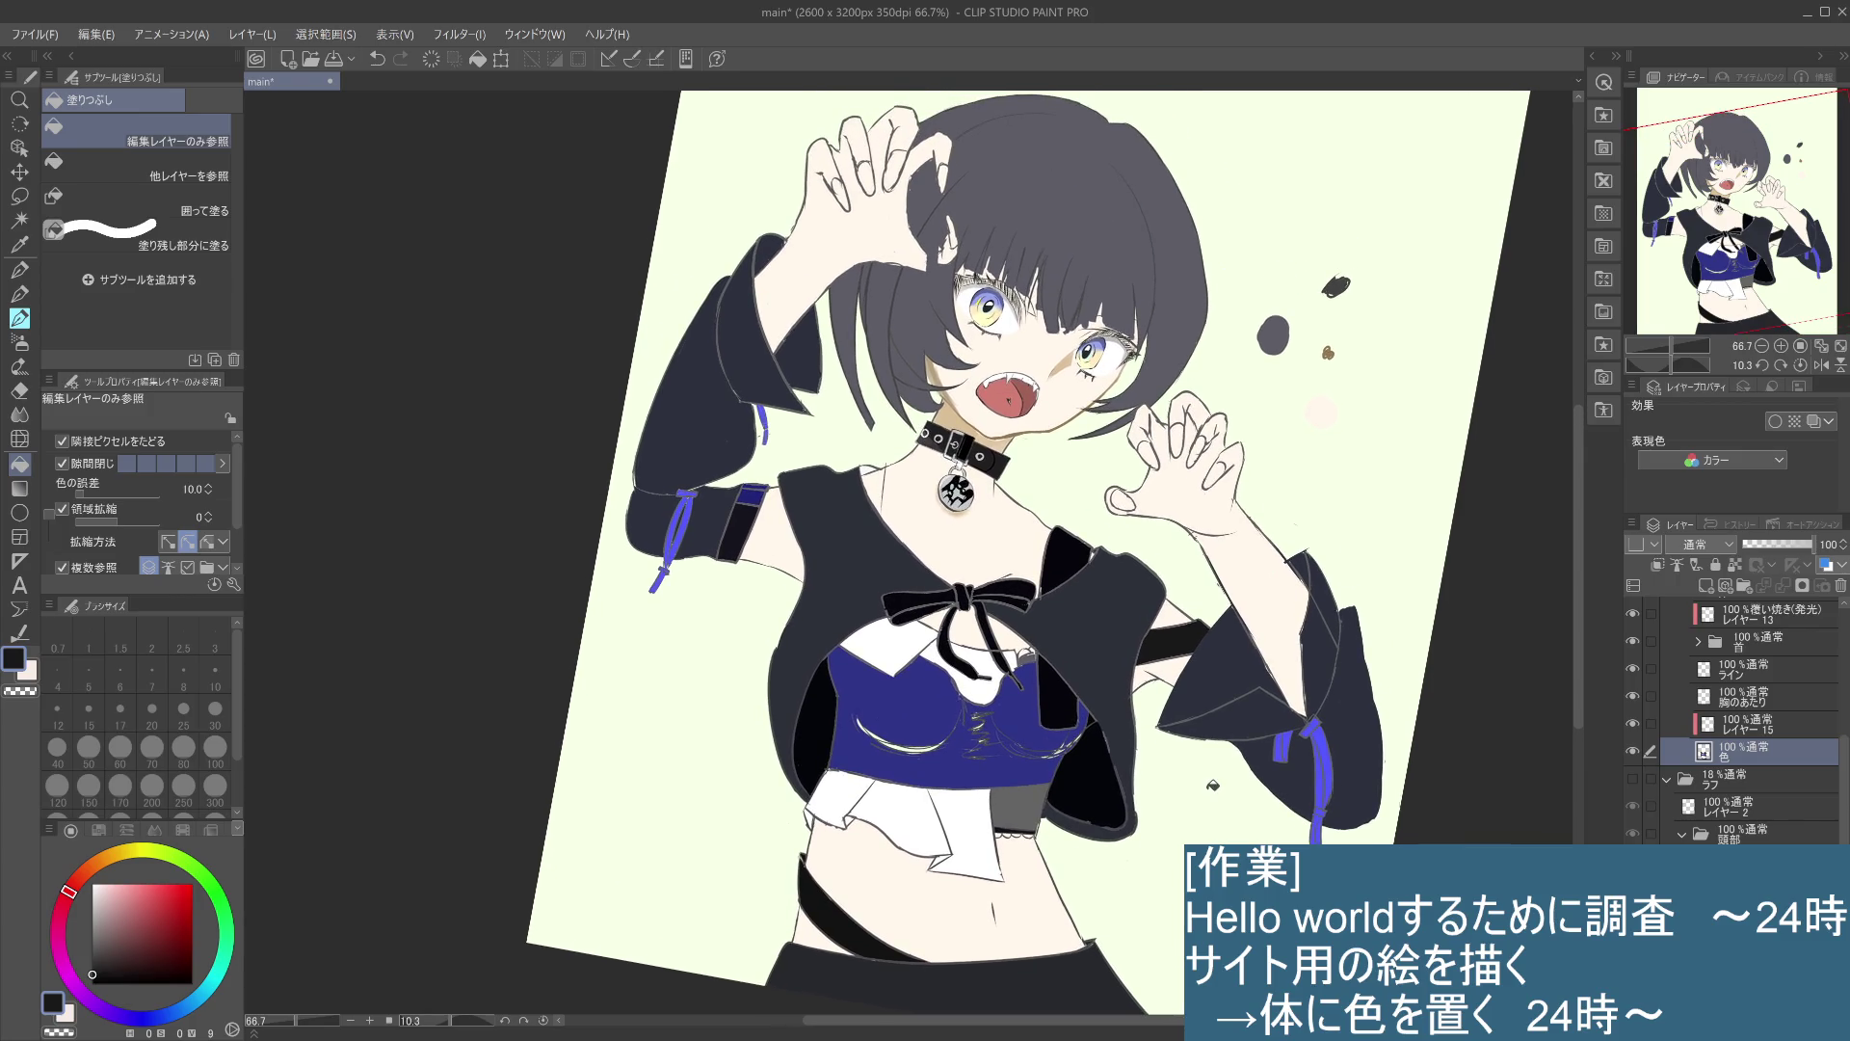
# - Toggle the 線 layer's visibility to check it, then select 肌色 and eyedrop the skin colour
pyautogui.scroll(5, 1744, 723)
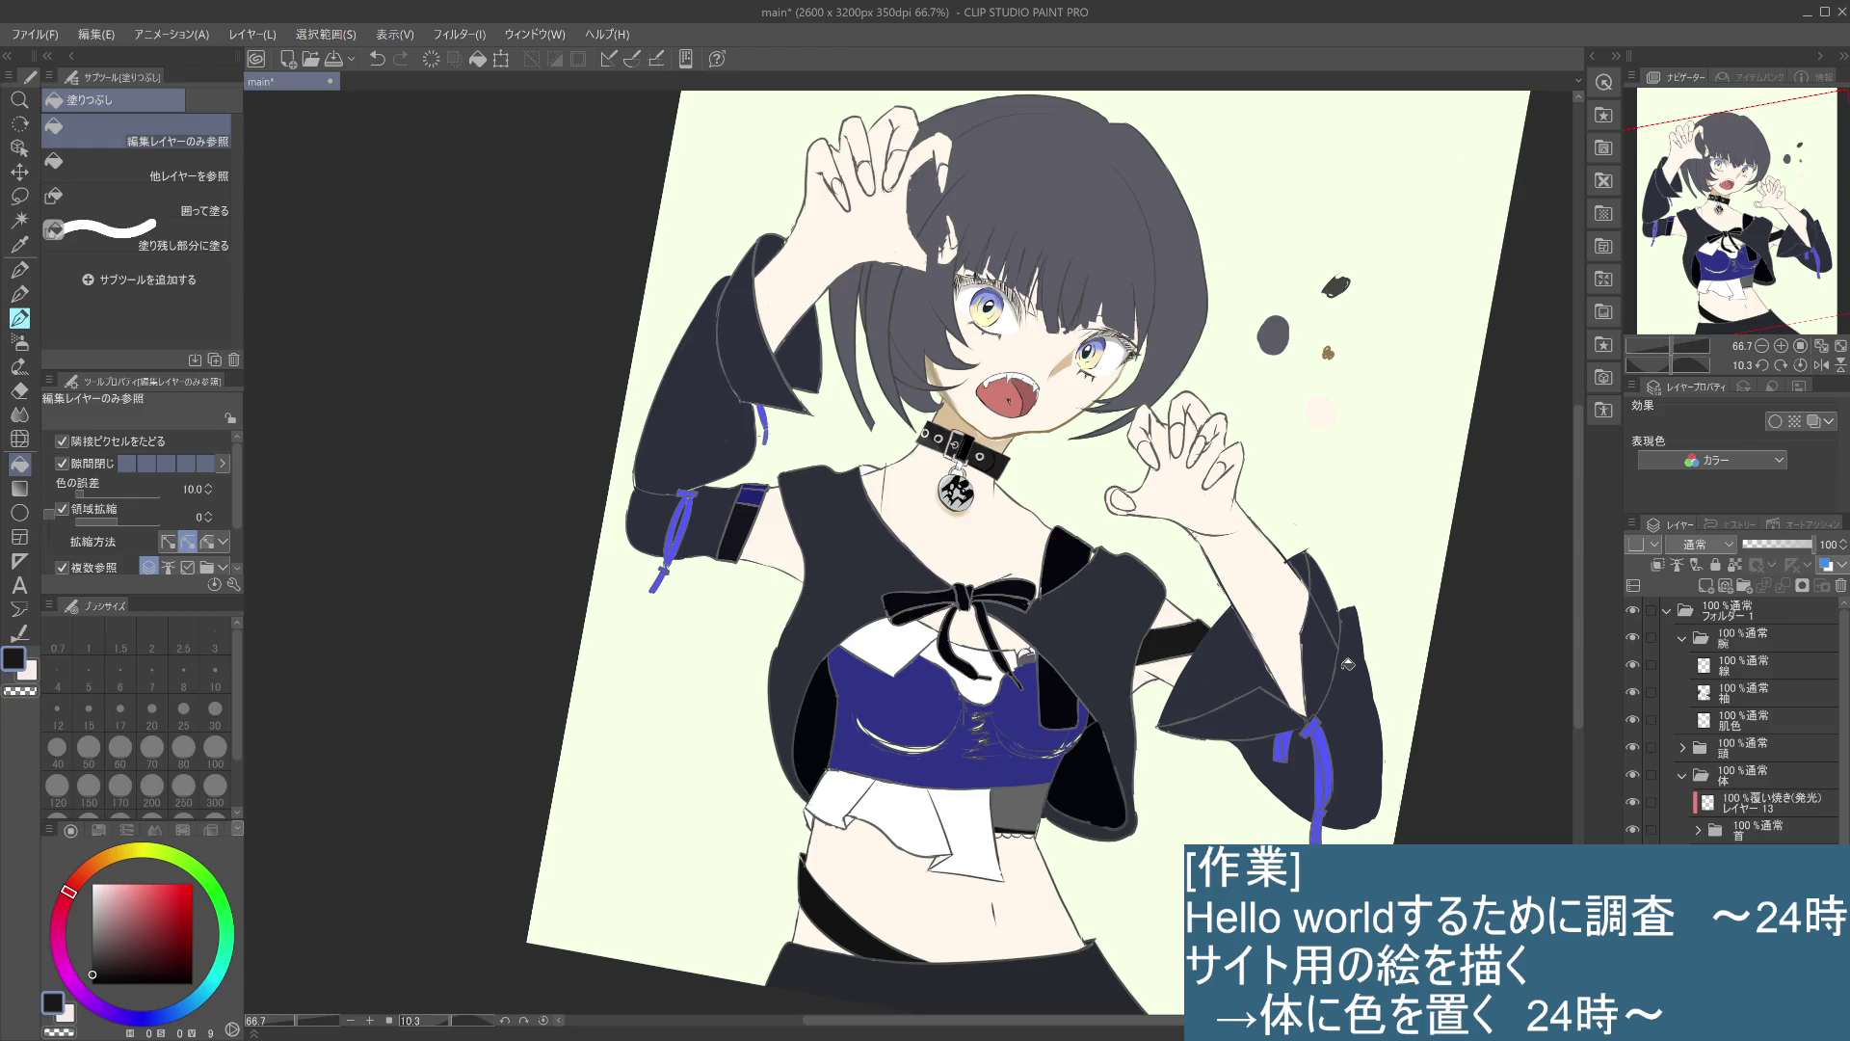
pyautogui.click(1736, 724)
pyautogui.click(1745, 672)
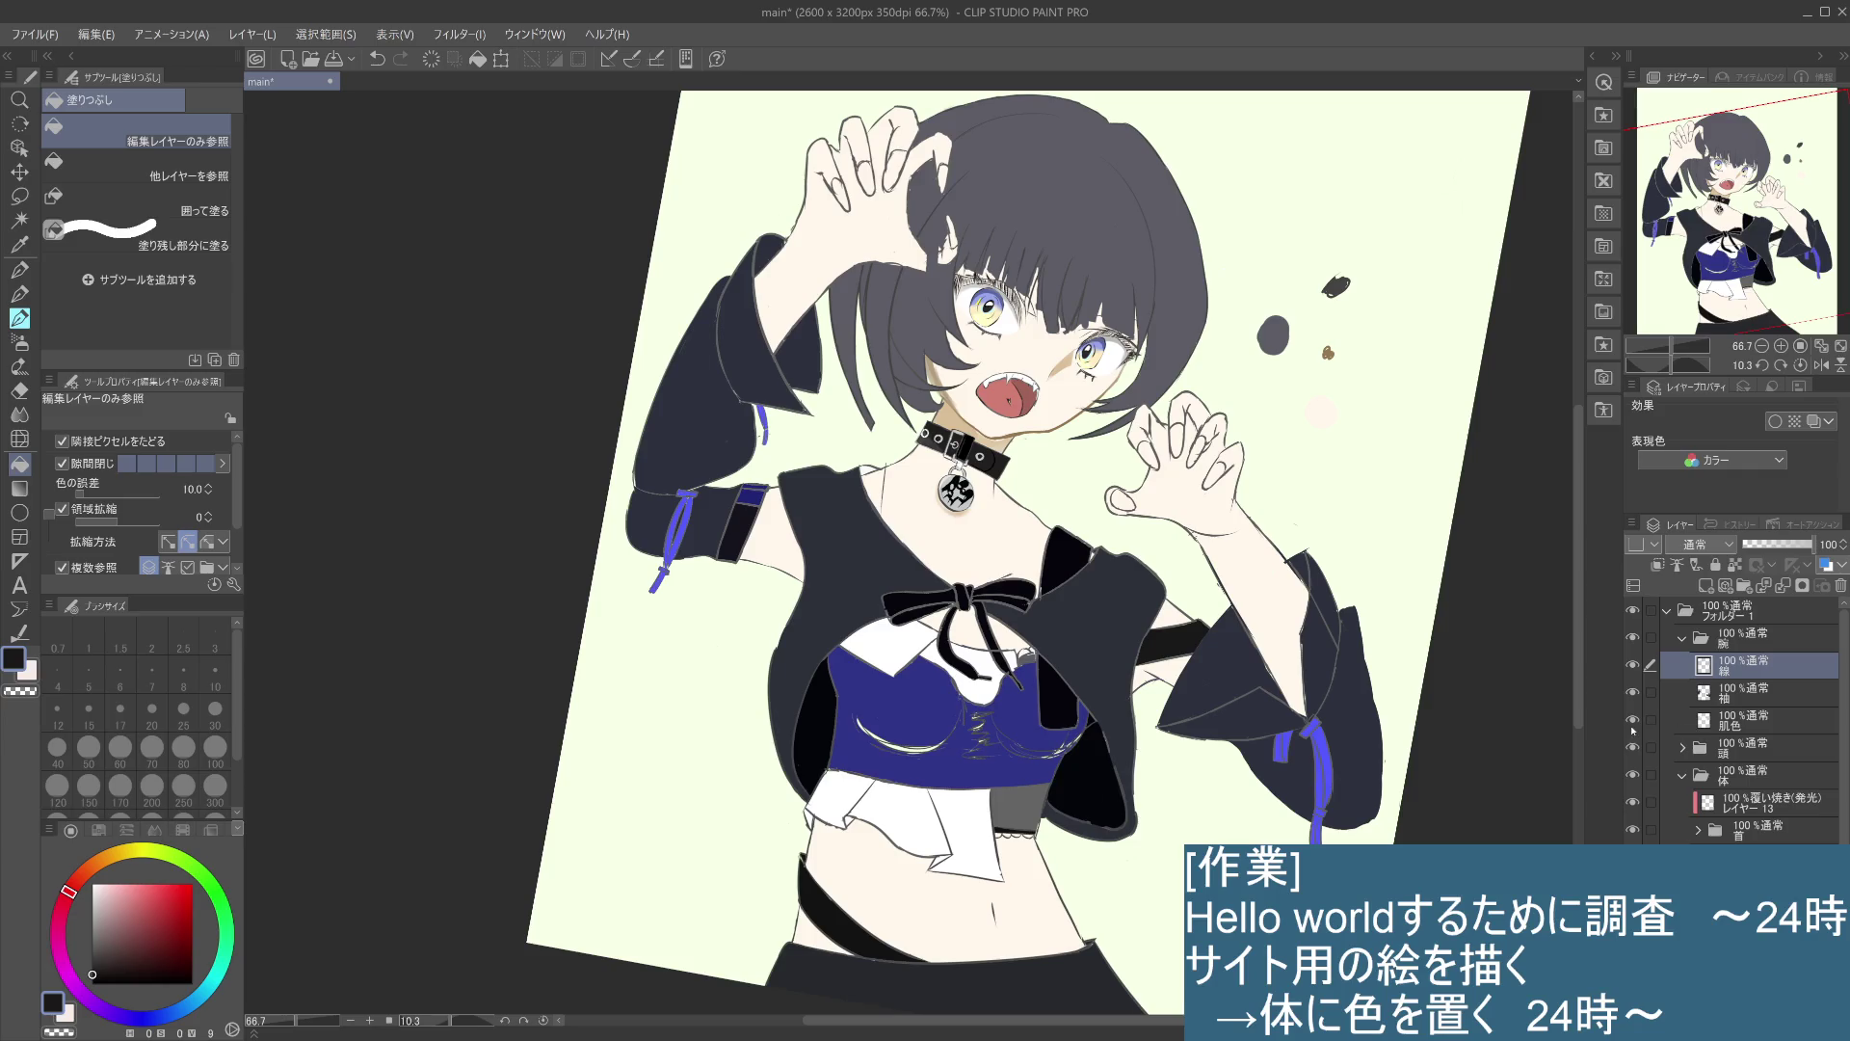
pyautogui.click(1633, 664)
pyautogui.click(1633, 665)
pyautogui.click(1707, 725)
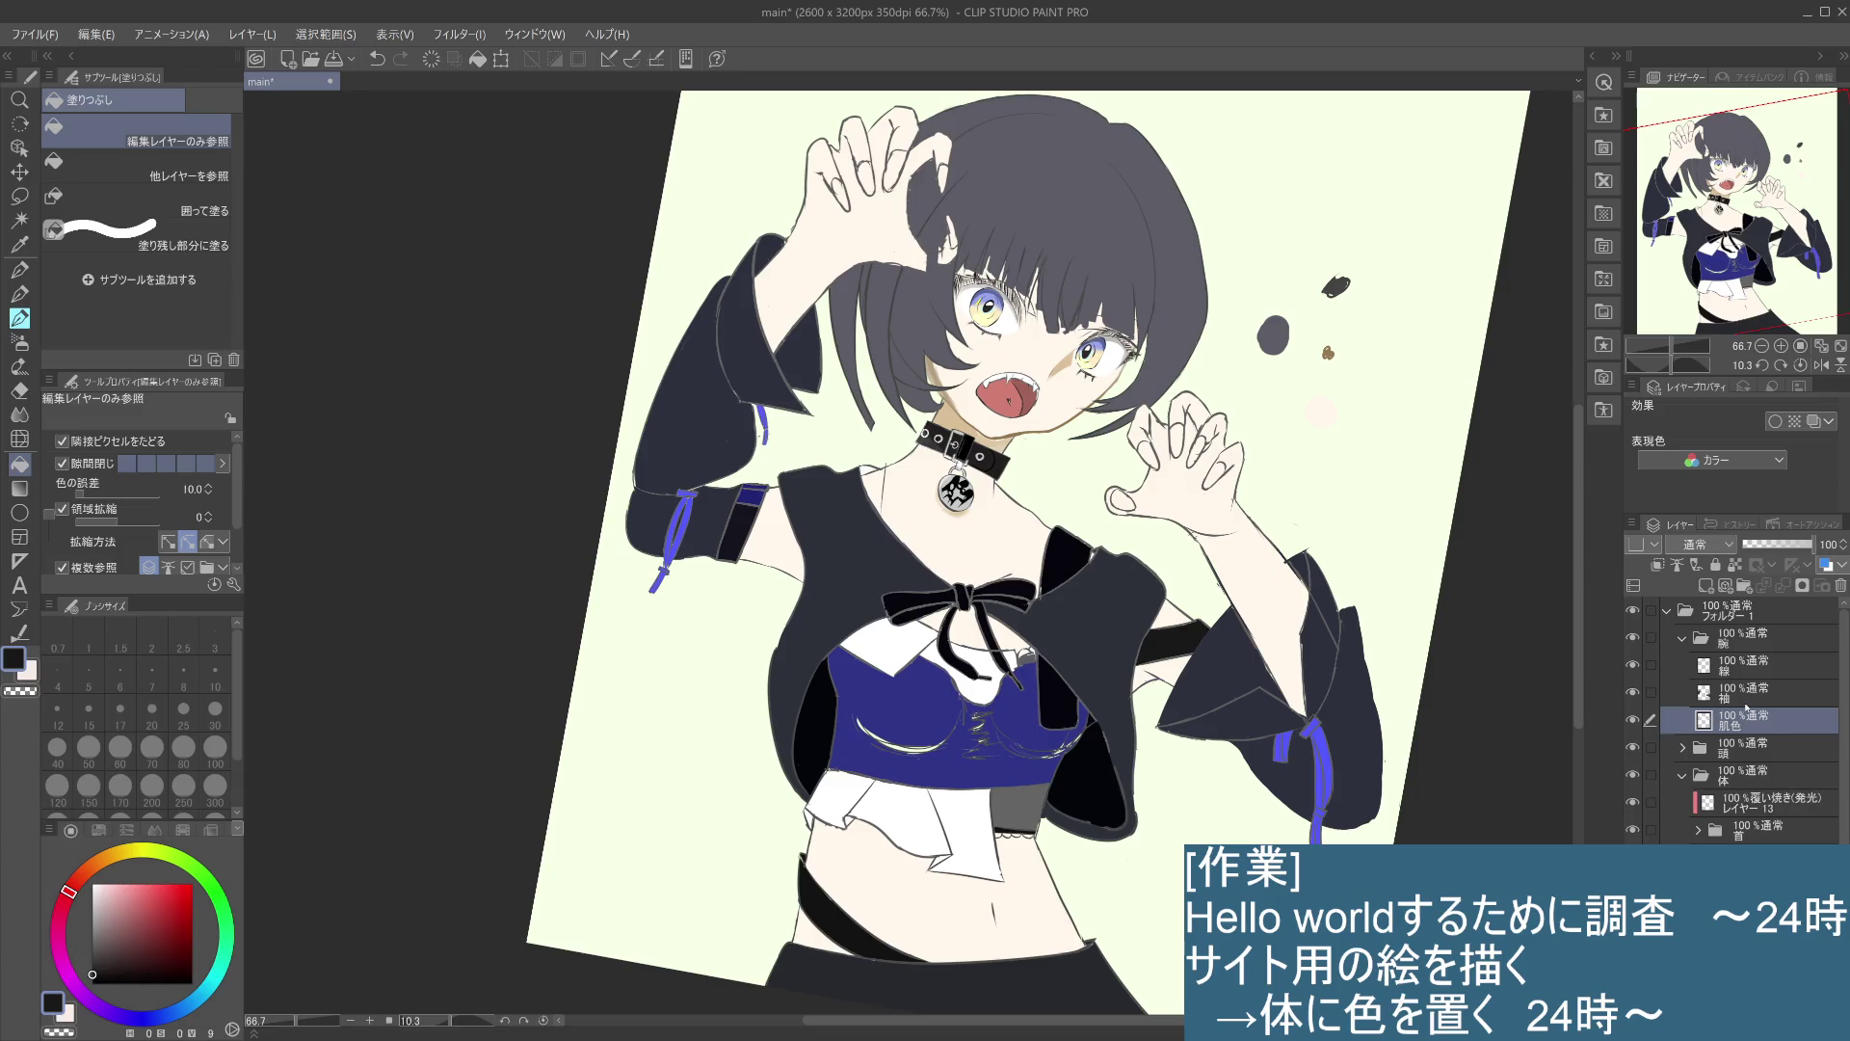
pyautogui.keyDown('alt'); pyautogui.click(948, 253); pyautogui.keyUp('alt')
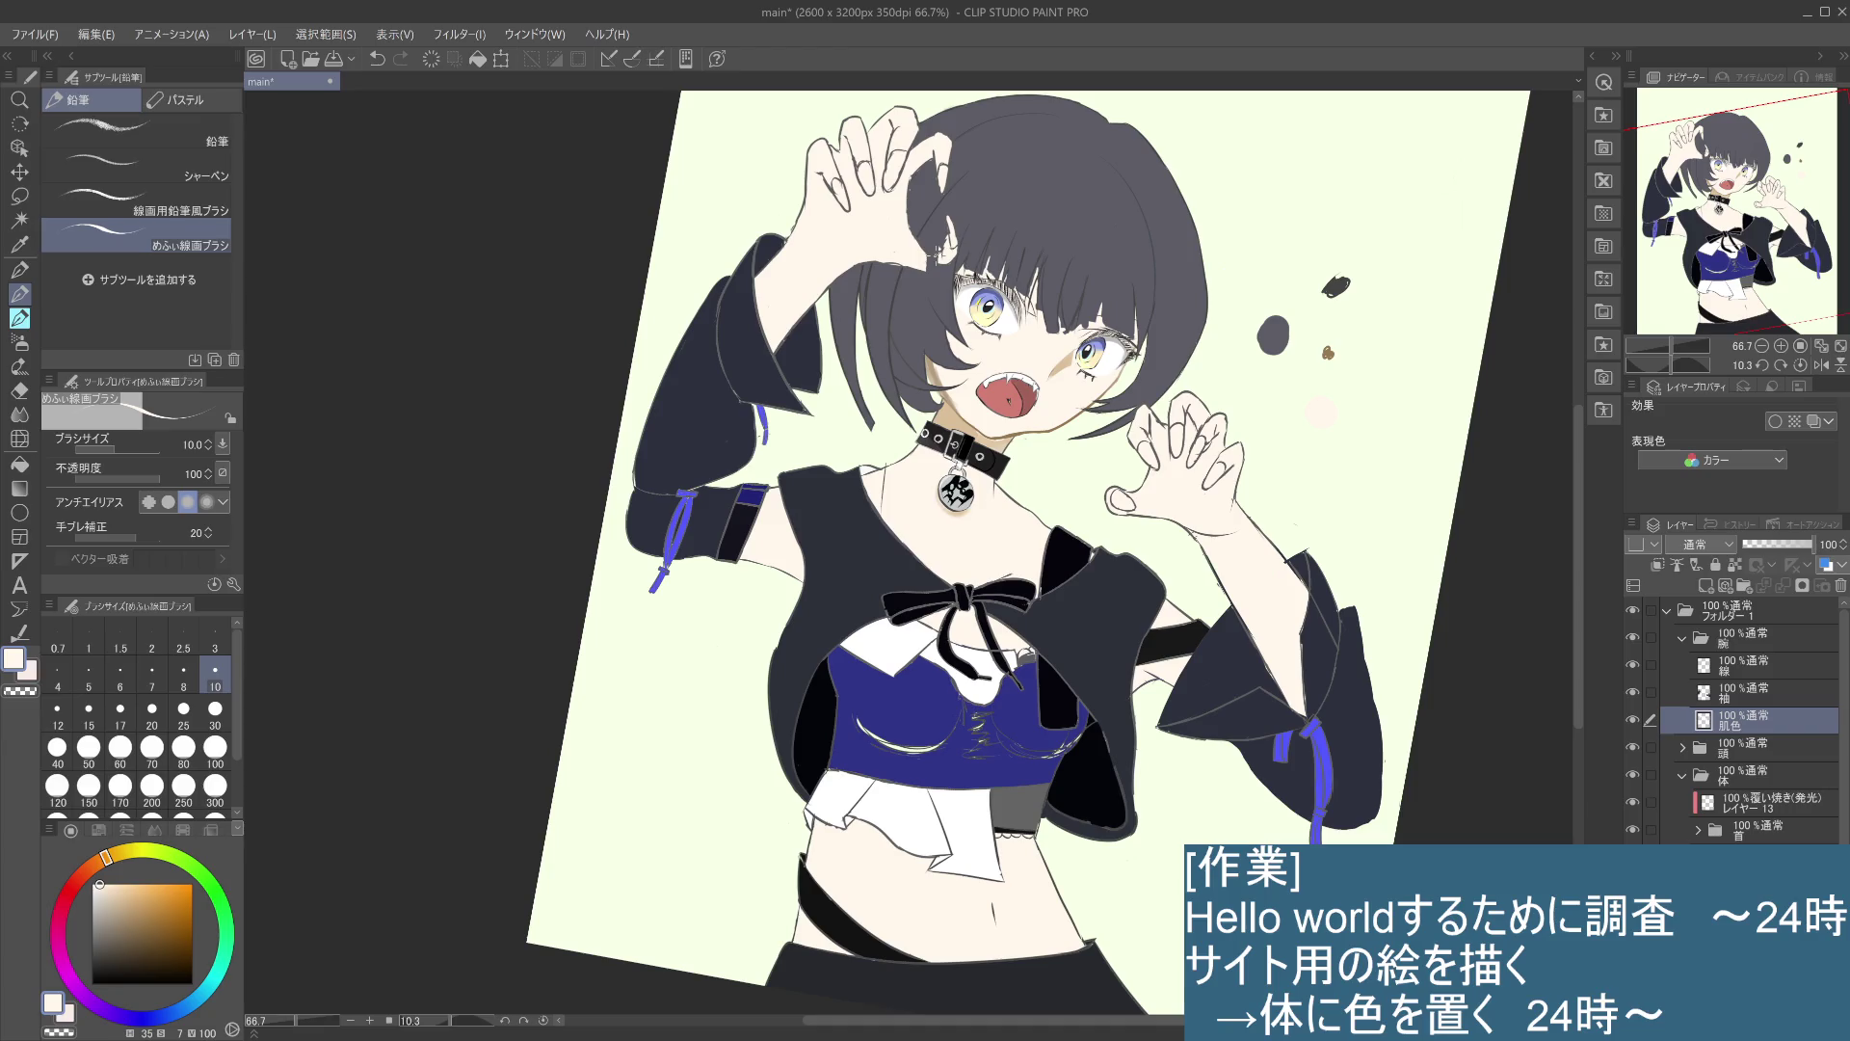
# - Set the brush size to 30 and paint skin colour into the gap between hand and hair
pyautogui.click(215, 713)
pyautogui.scroll(3, 933, 253)
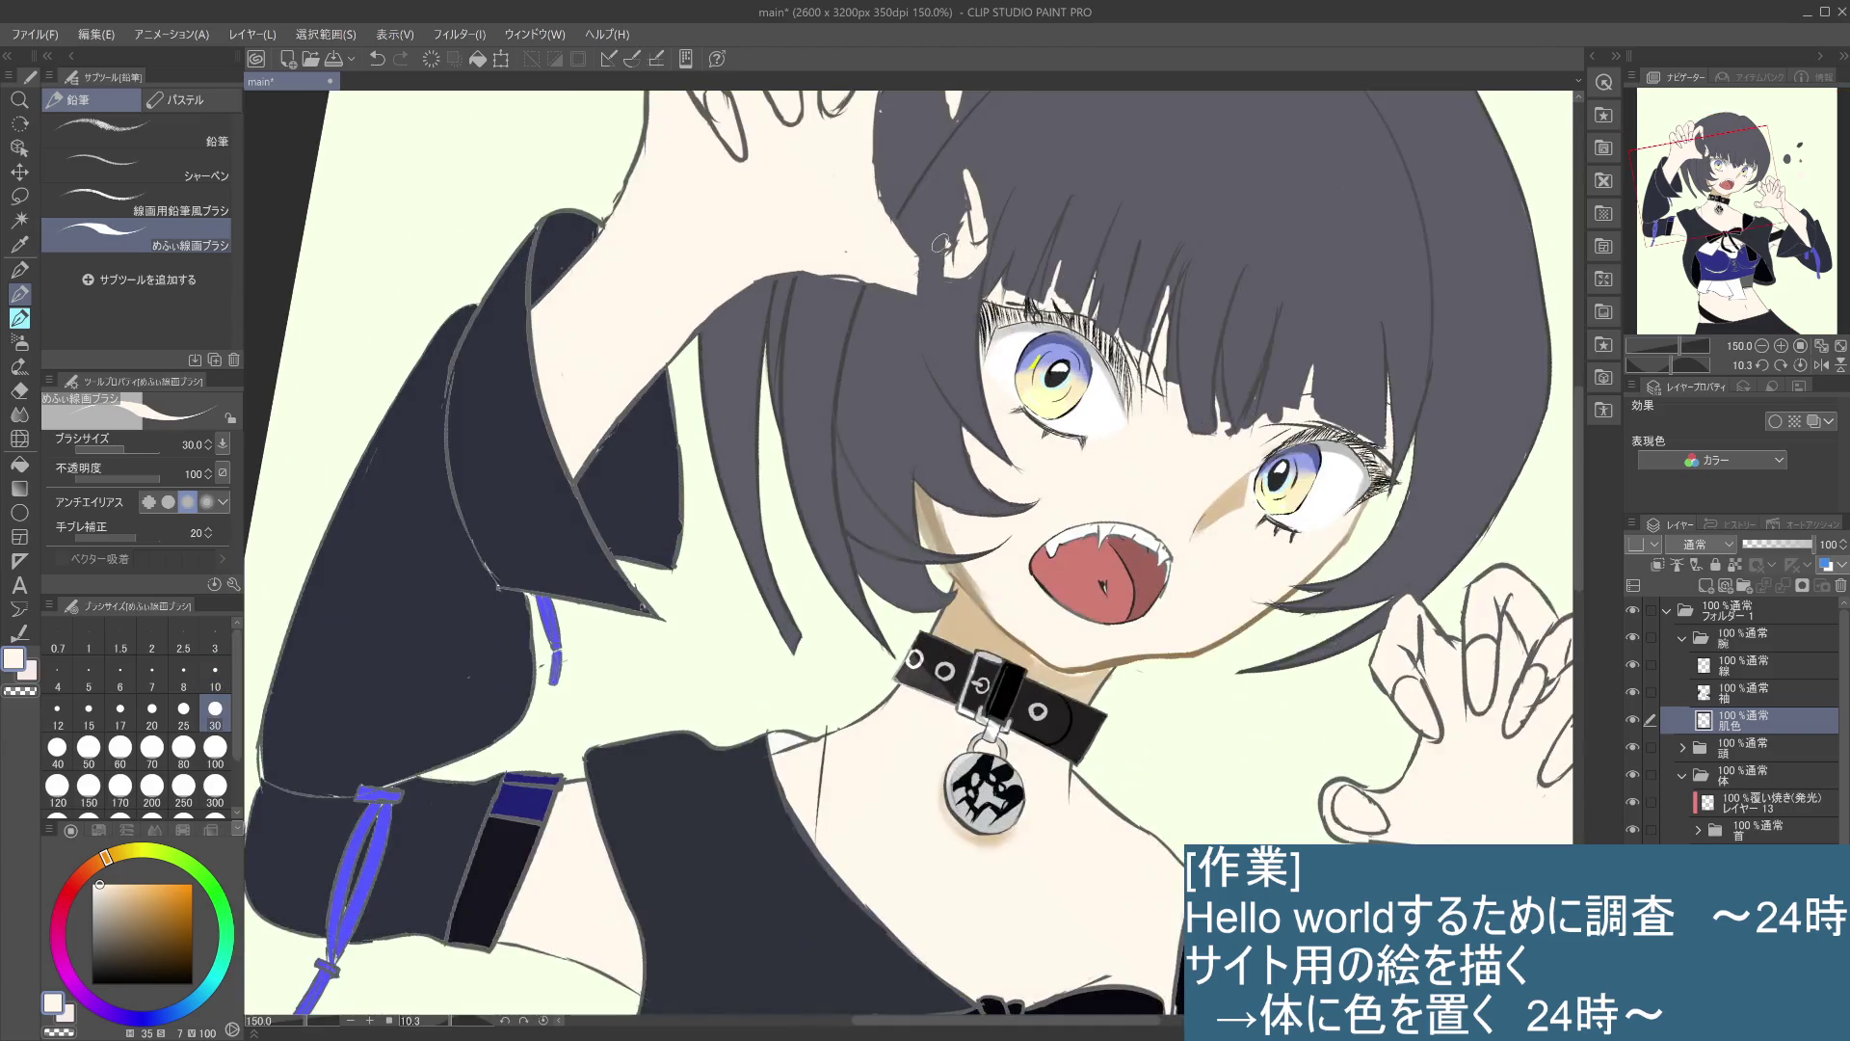
pyautogui.scroll(-3, 940, 243)
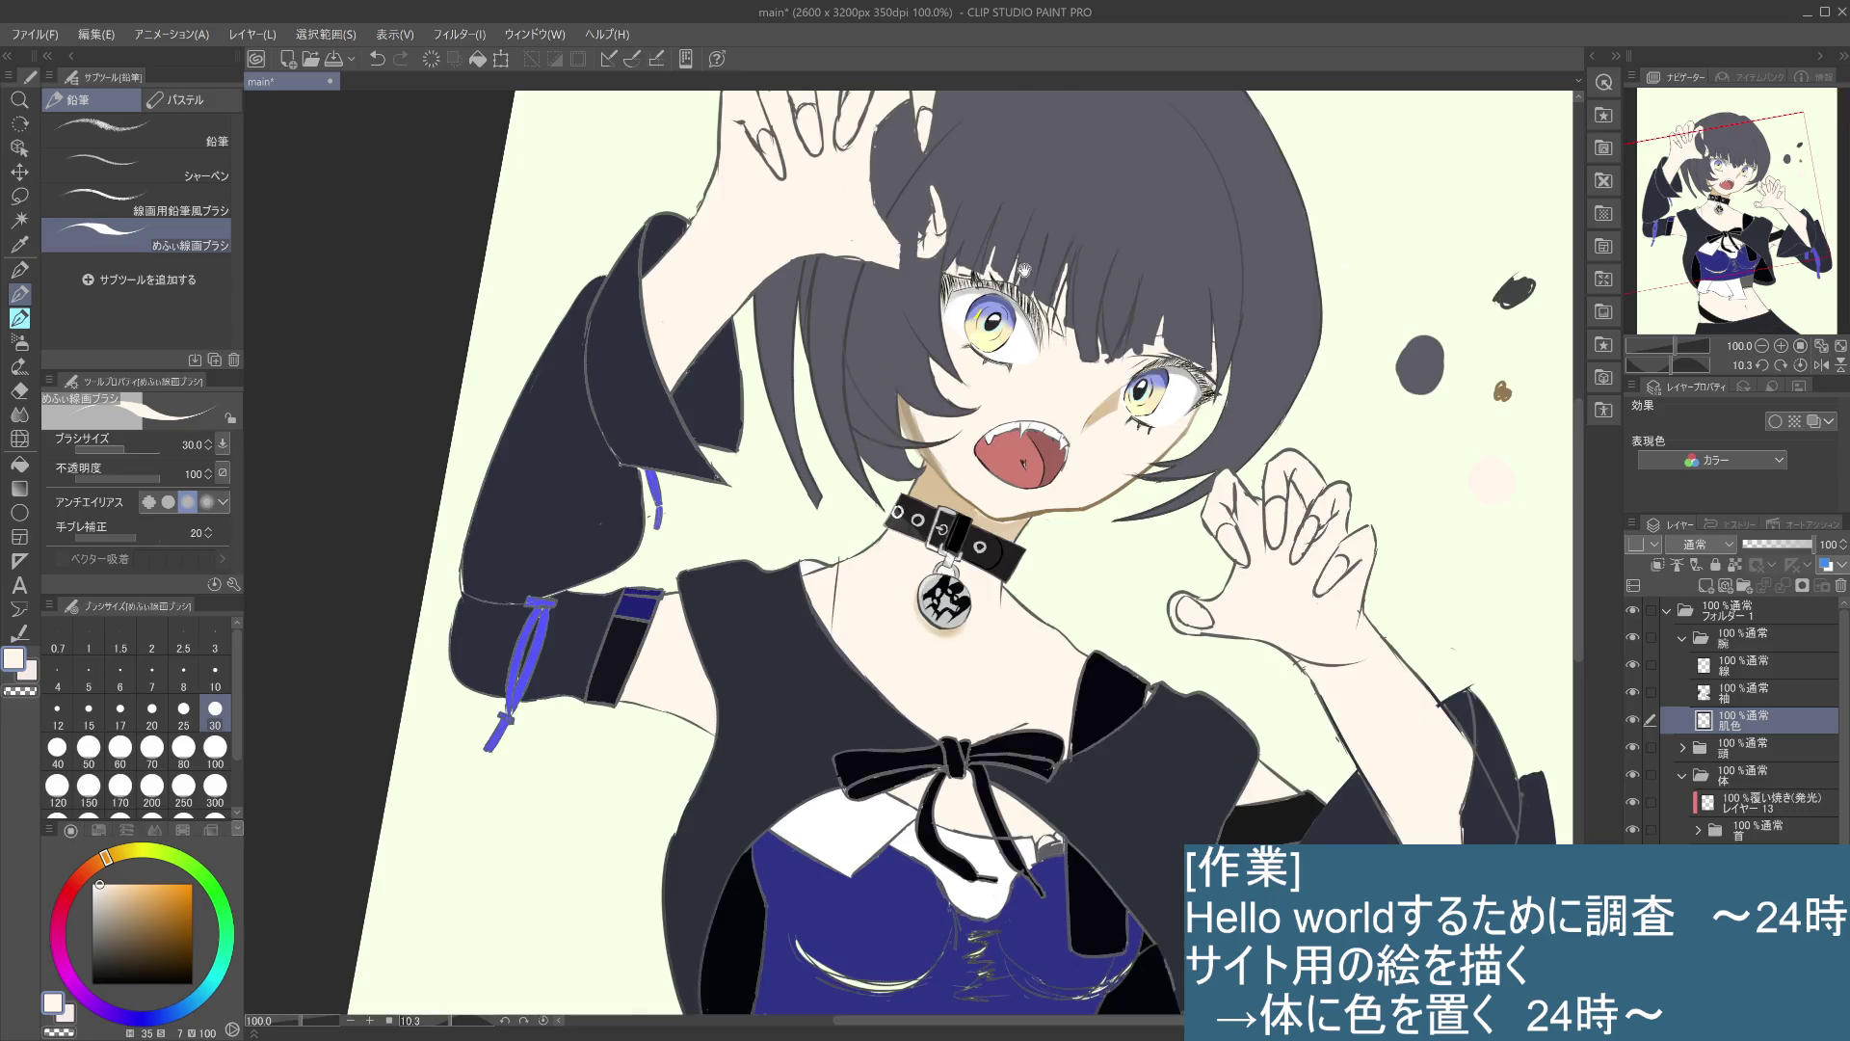
pyautogui.scroll(2, 1025, 274)
pyautogui.moveTo(897, 443); pyautogui.dragTo(902, 455)
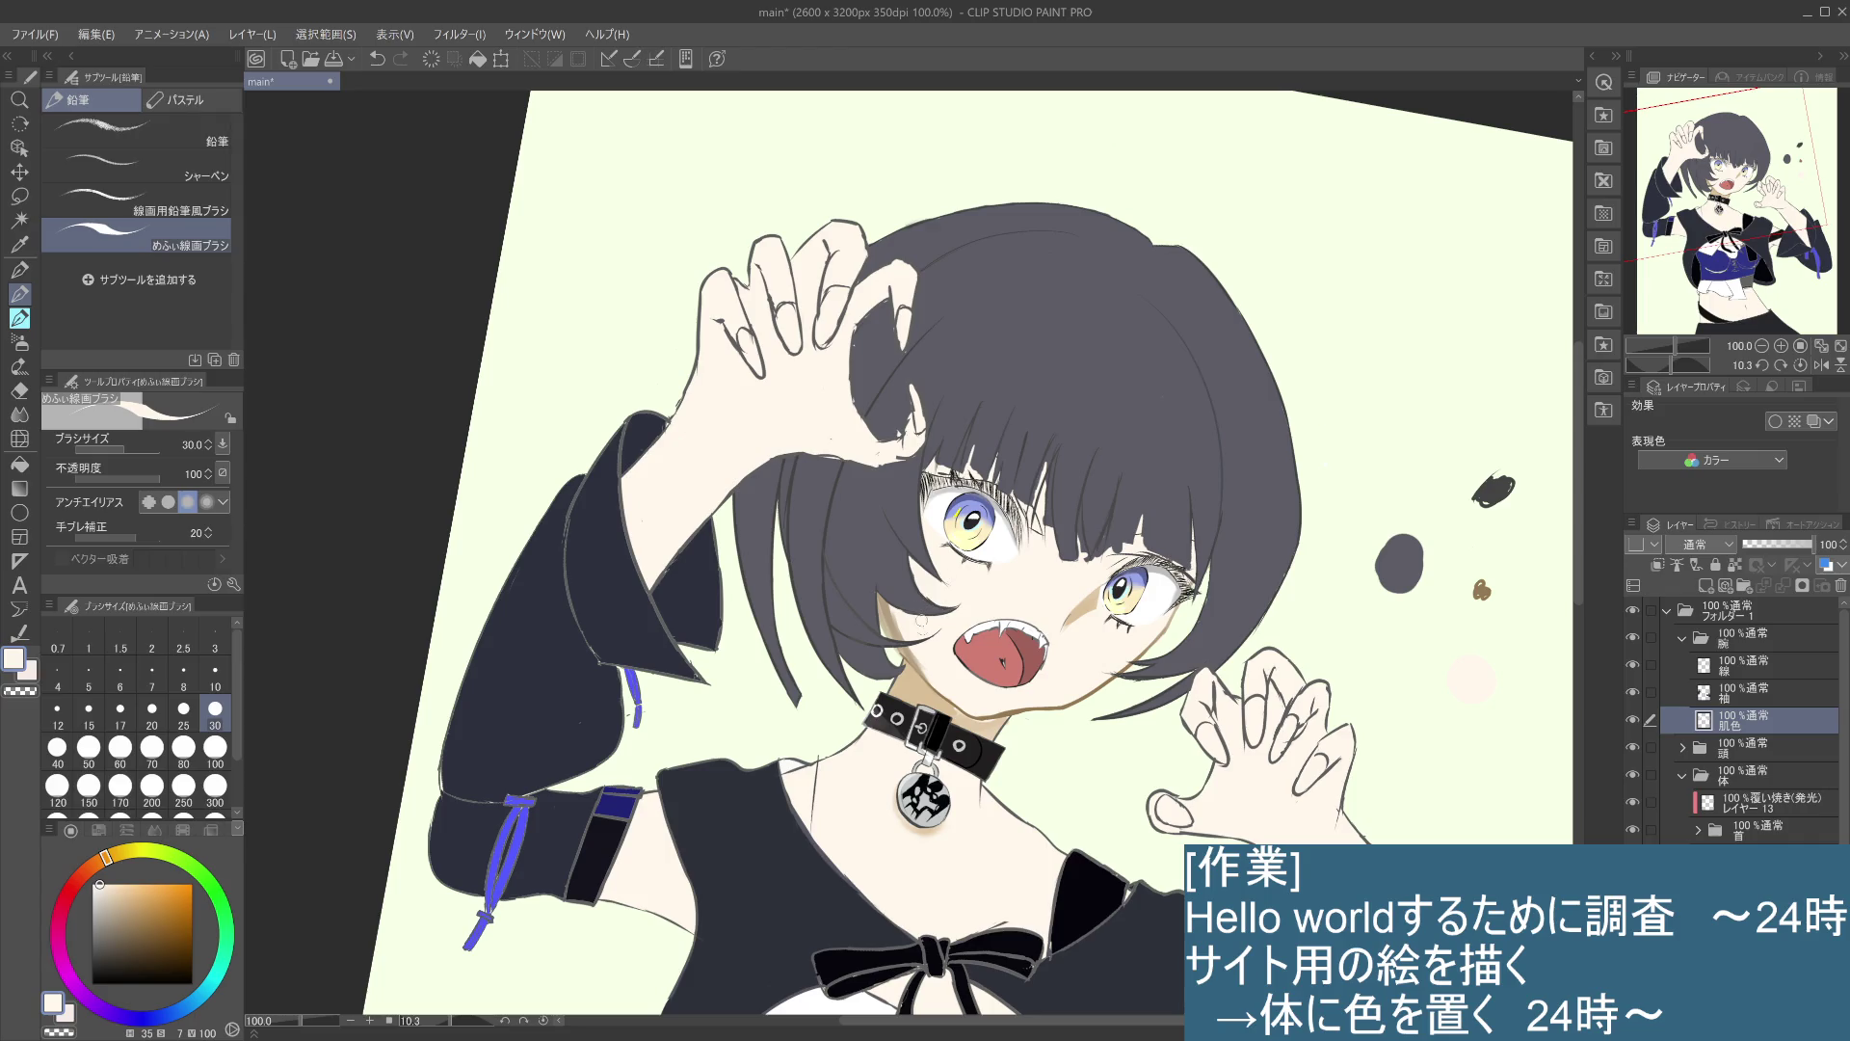
pyautogui.scroll(-1, 928, 650)
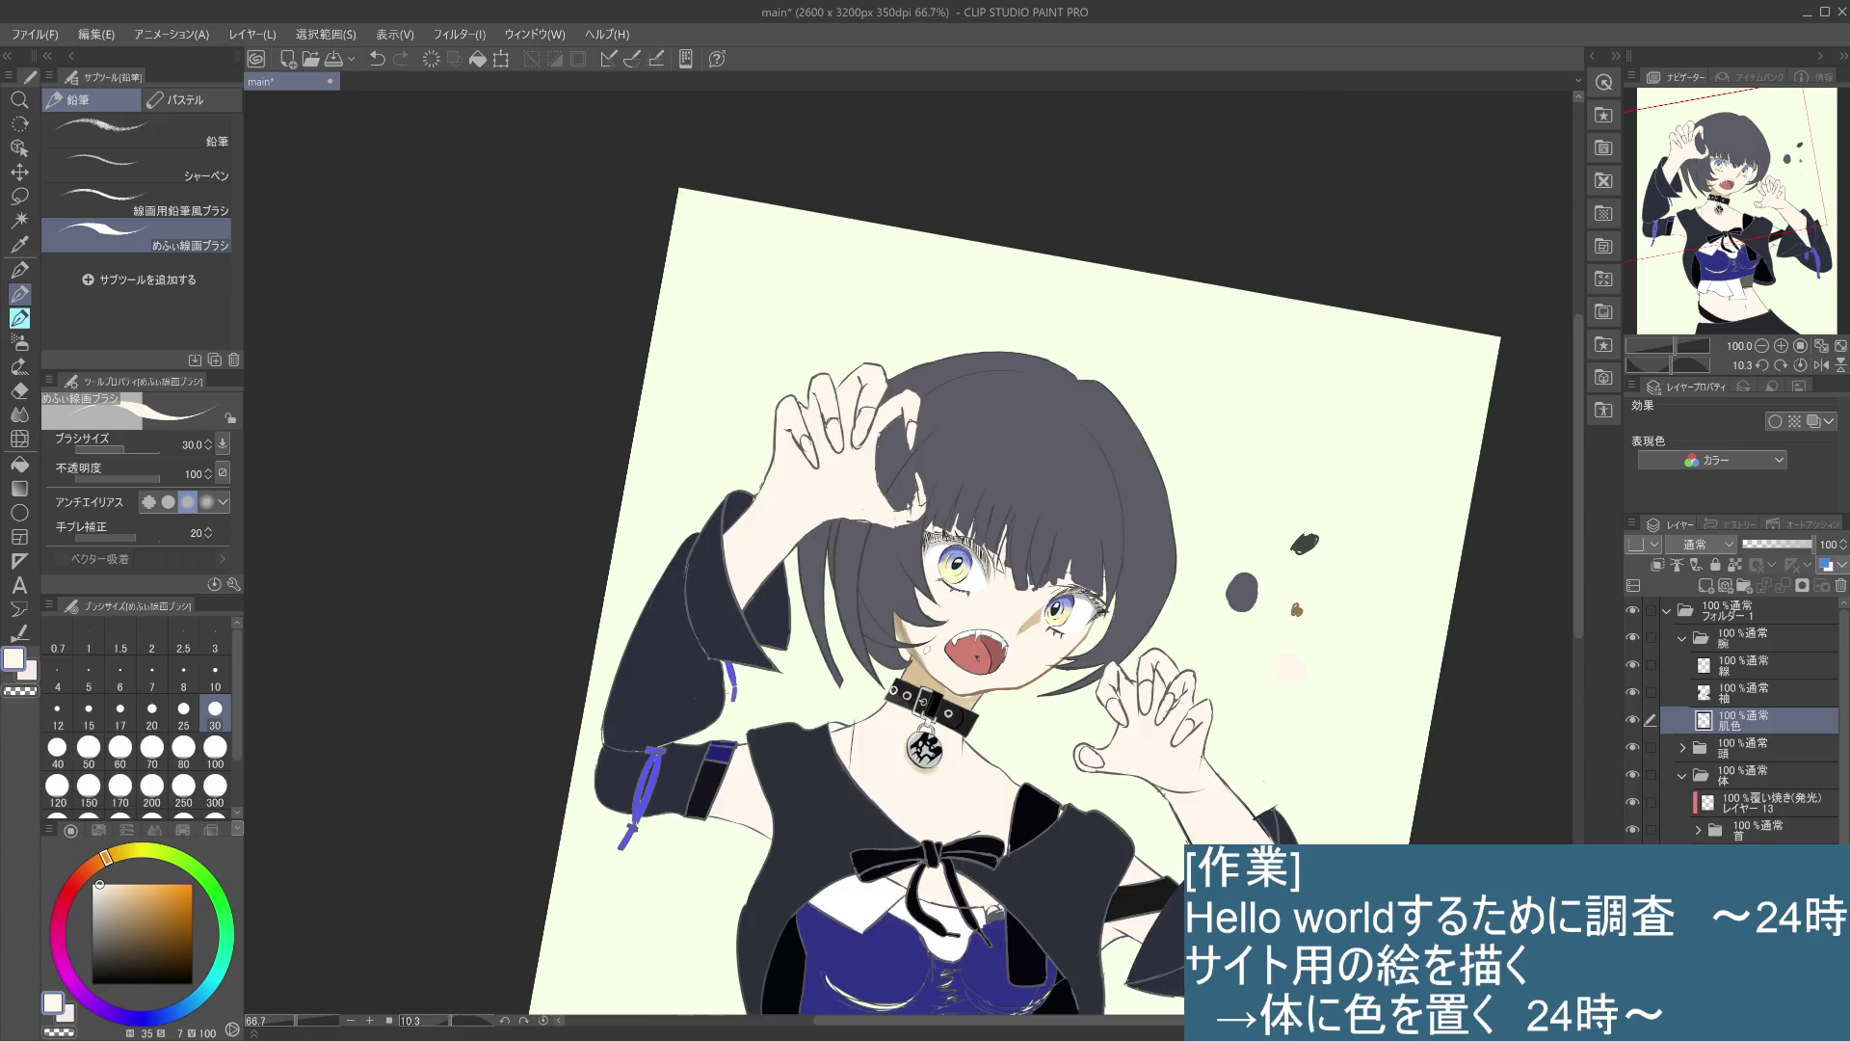
pyautogui.moveTo(1301, 828); pyautogui.dragTo(1287, 497)
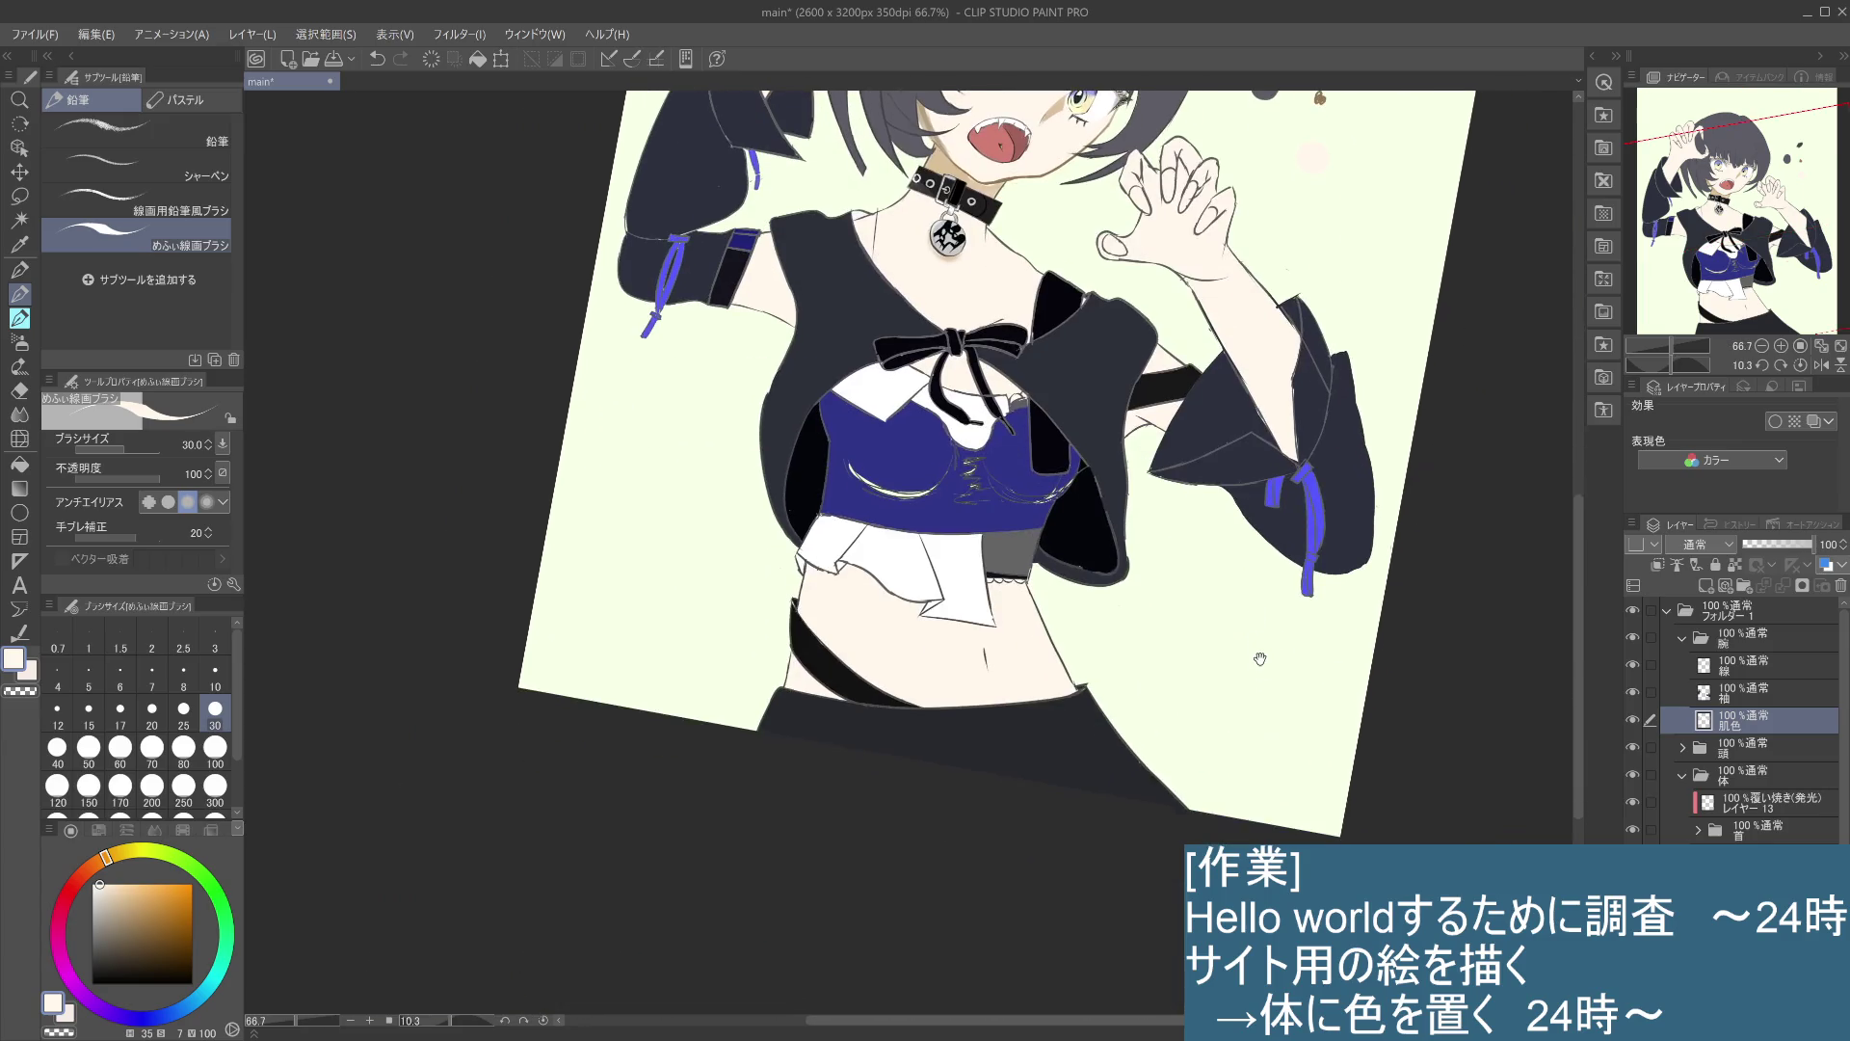
pyautogui.moveTo(1180, 750); pyautogui.dragTo(1166, 635)
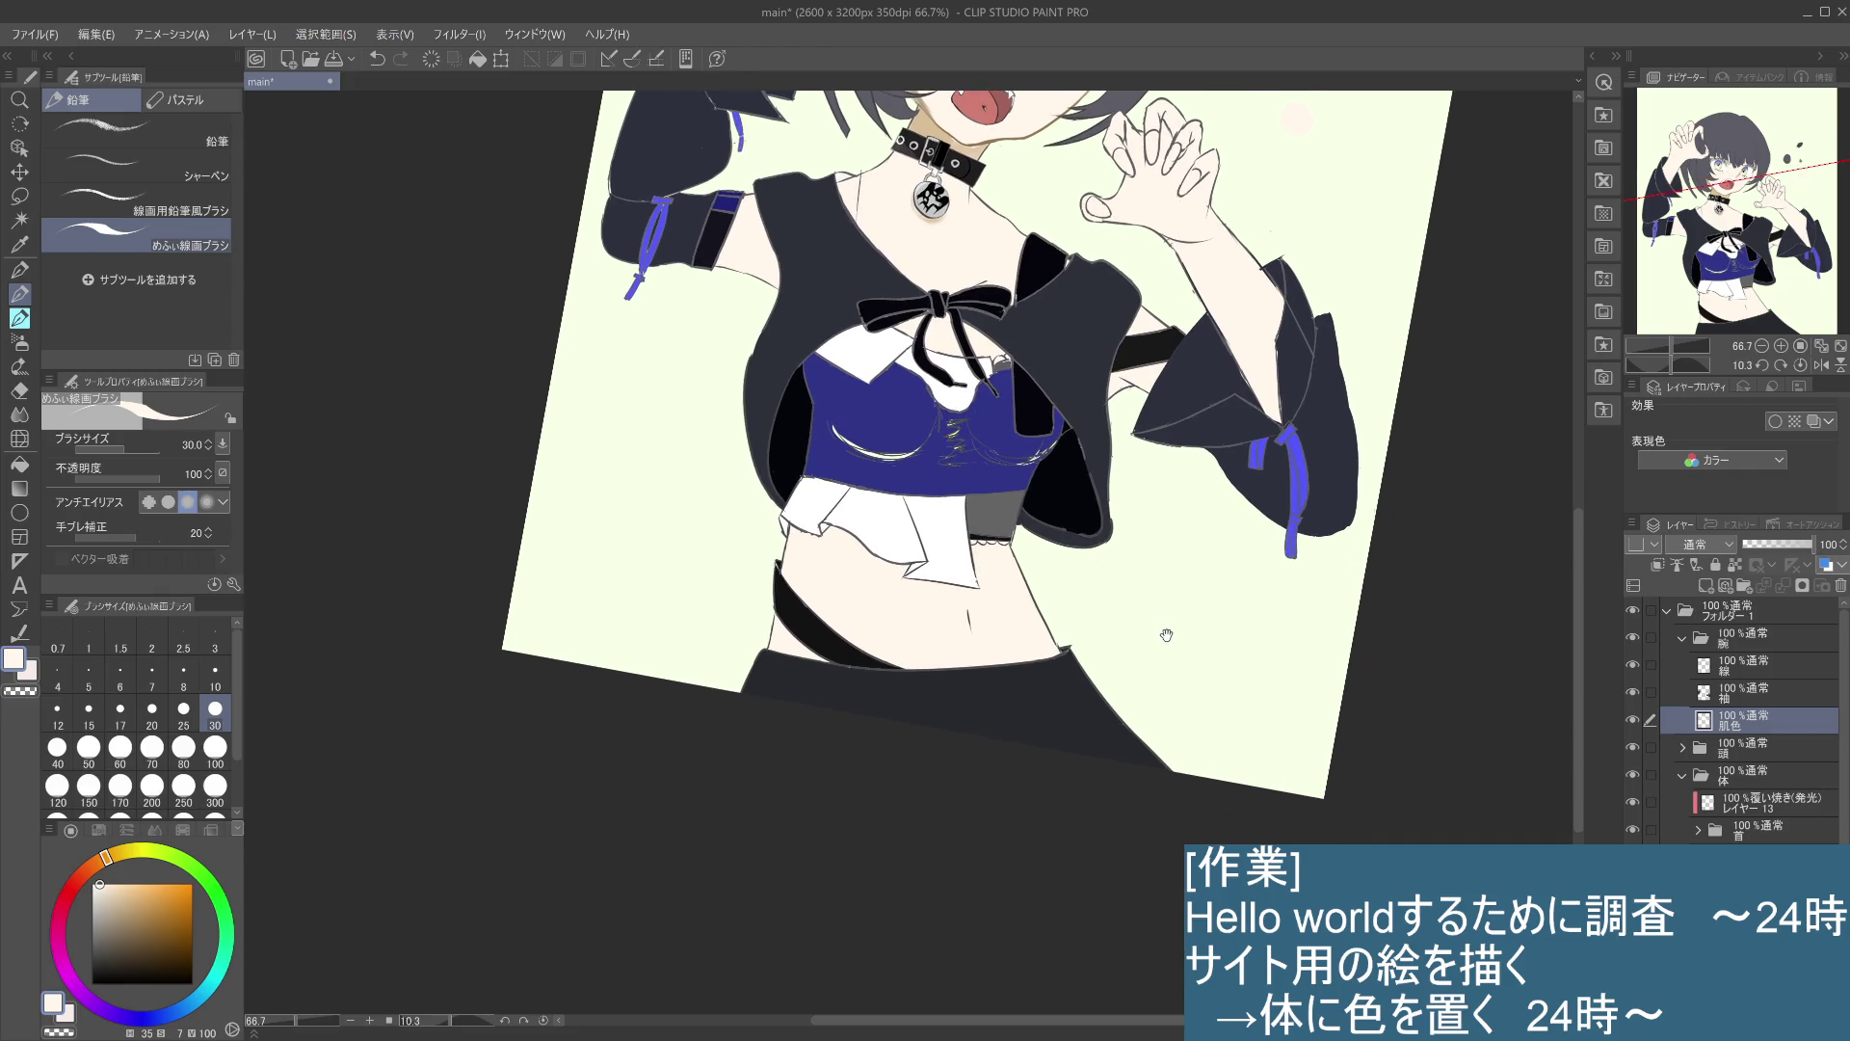
pyautogui.moveTo(1090, 588); pyautogui.dragTo(1158, 584)
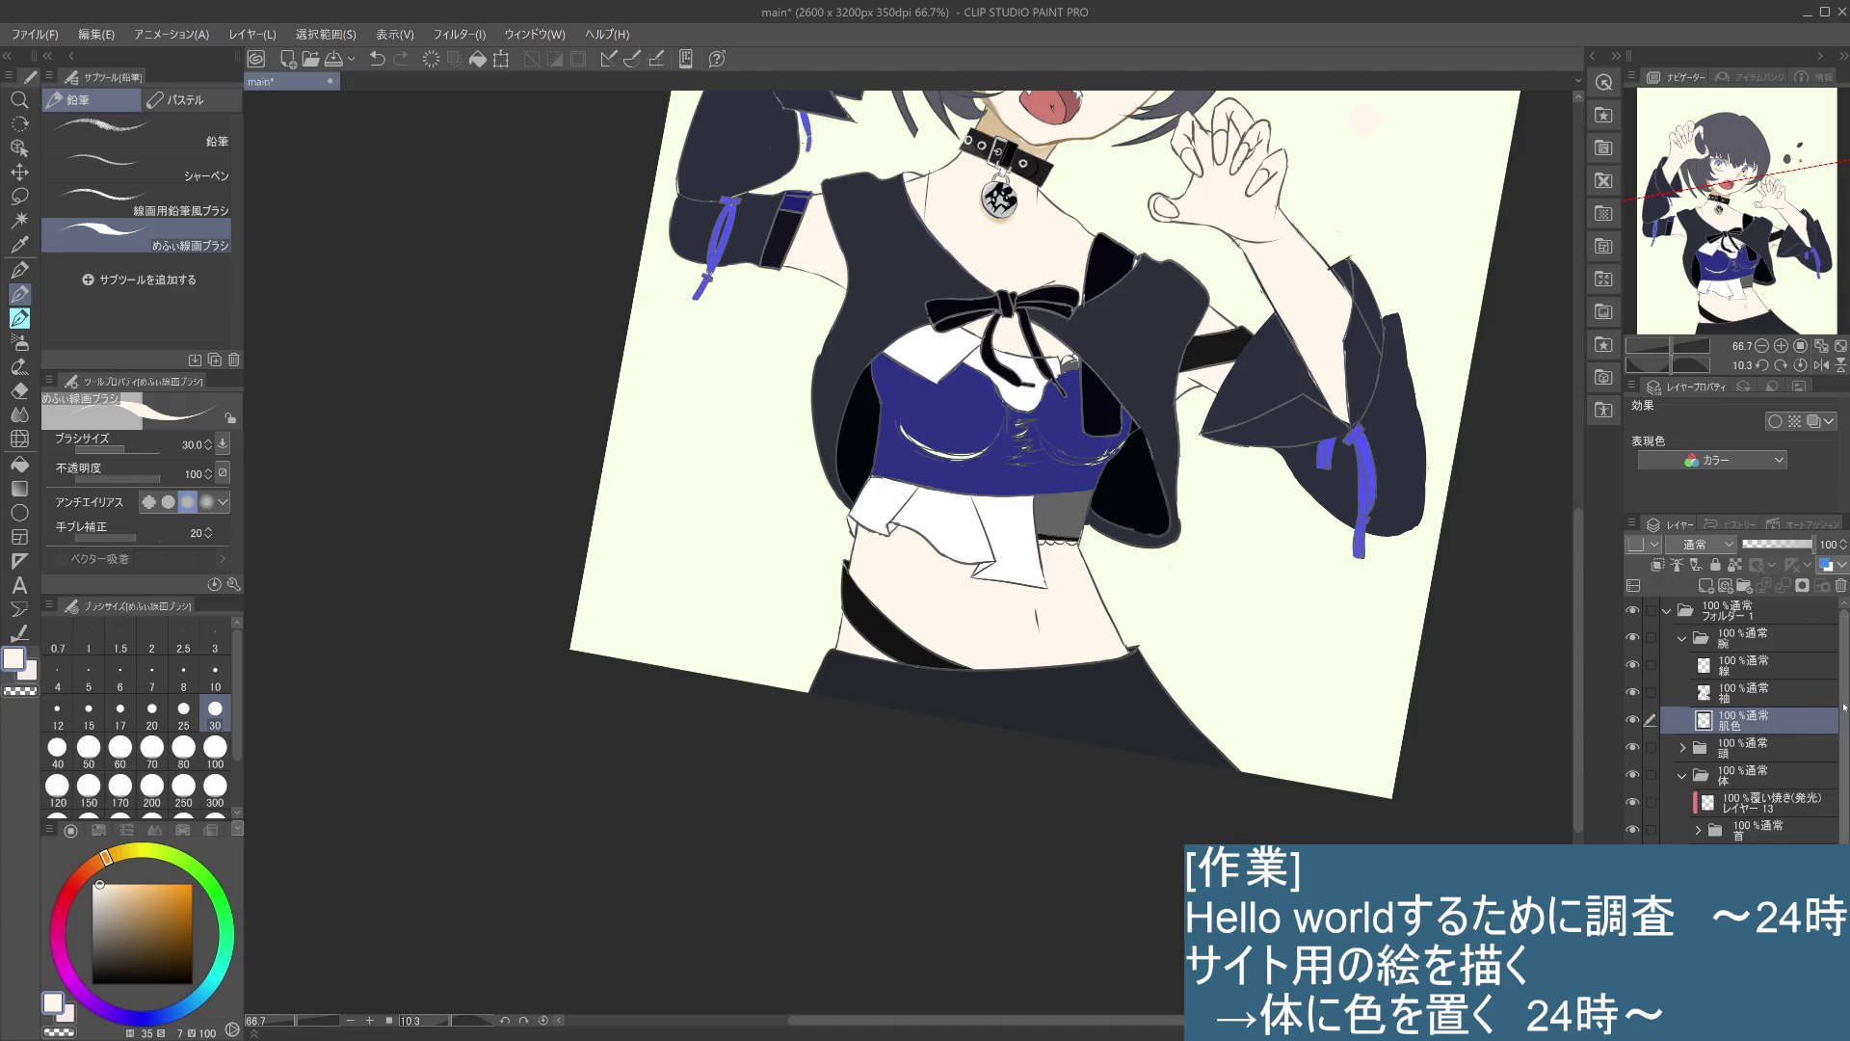
pyautogui.scroll(-2, 1846, 735)
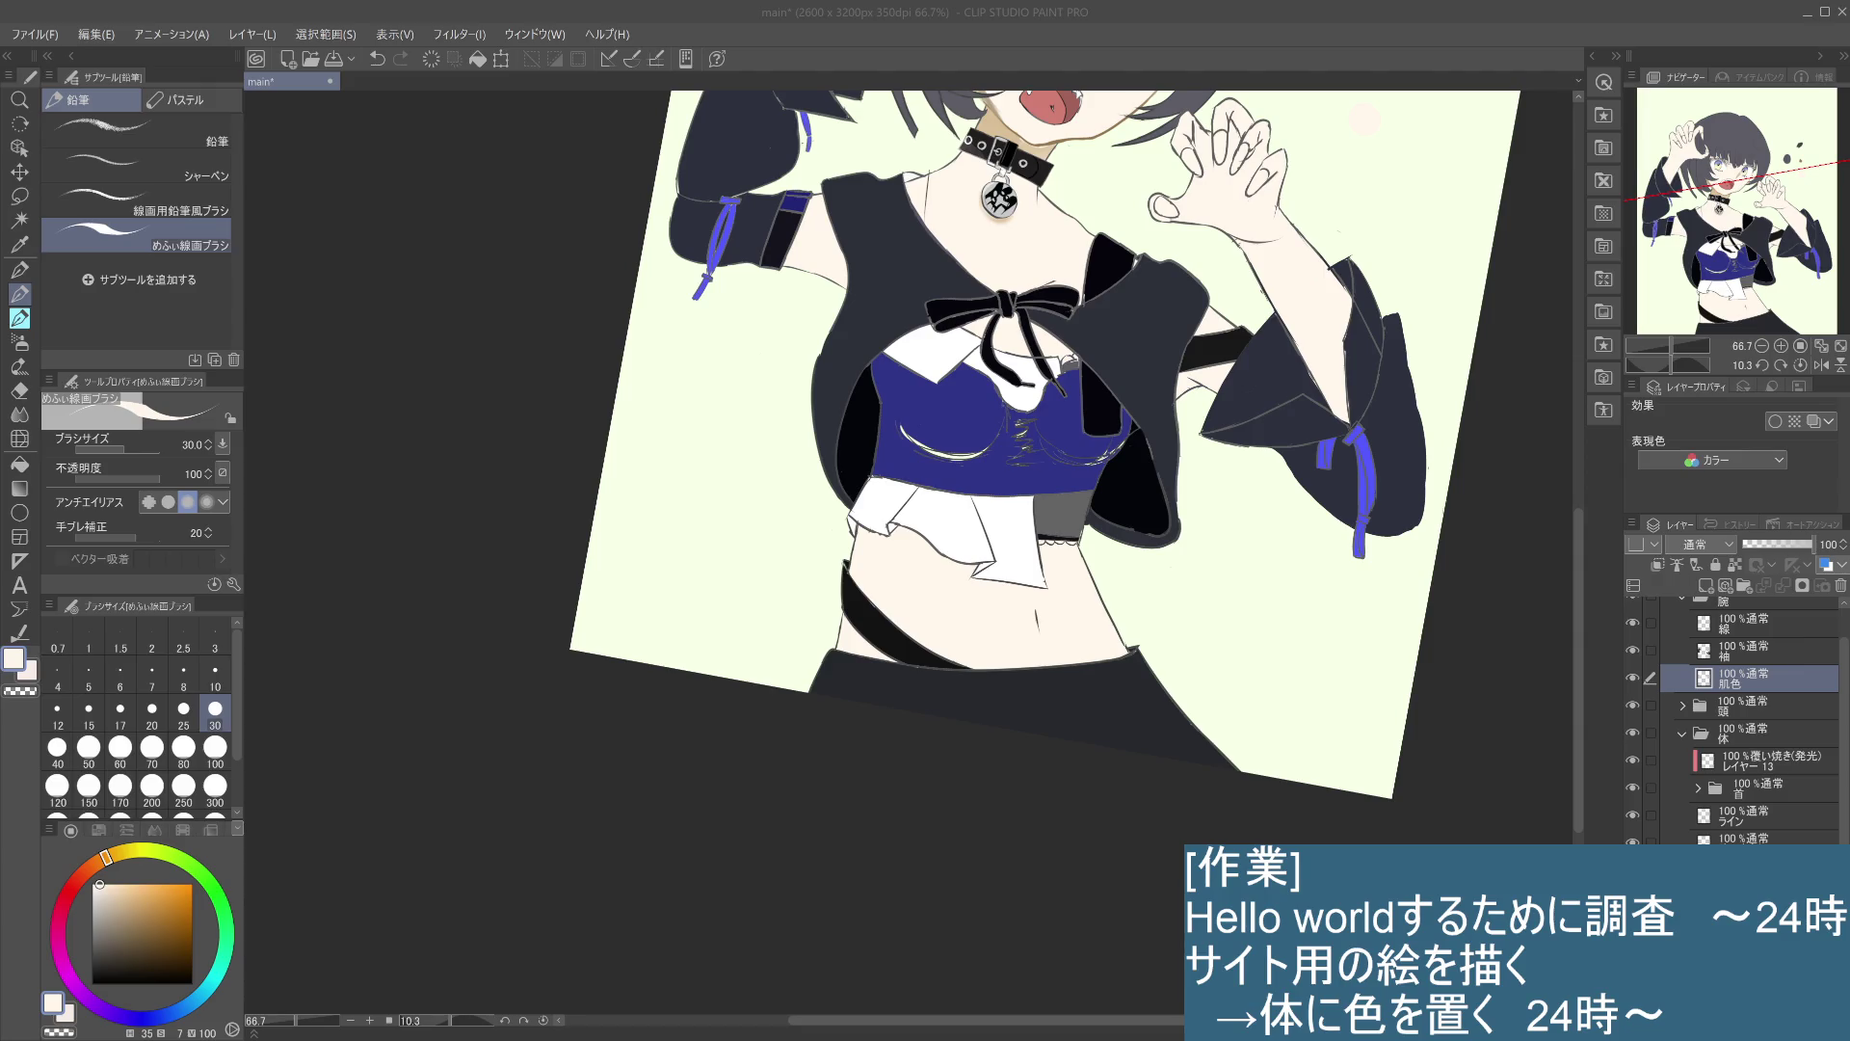
# - Select the 色 layer in the 体 folder and toggle its visibility to check the fills
pyautogui.moveTo(1210, 495); pyautogui.dragTo(1172, 658)
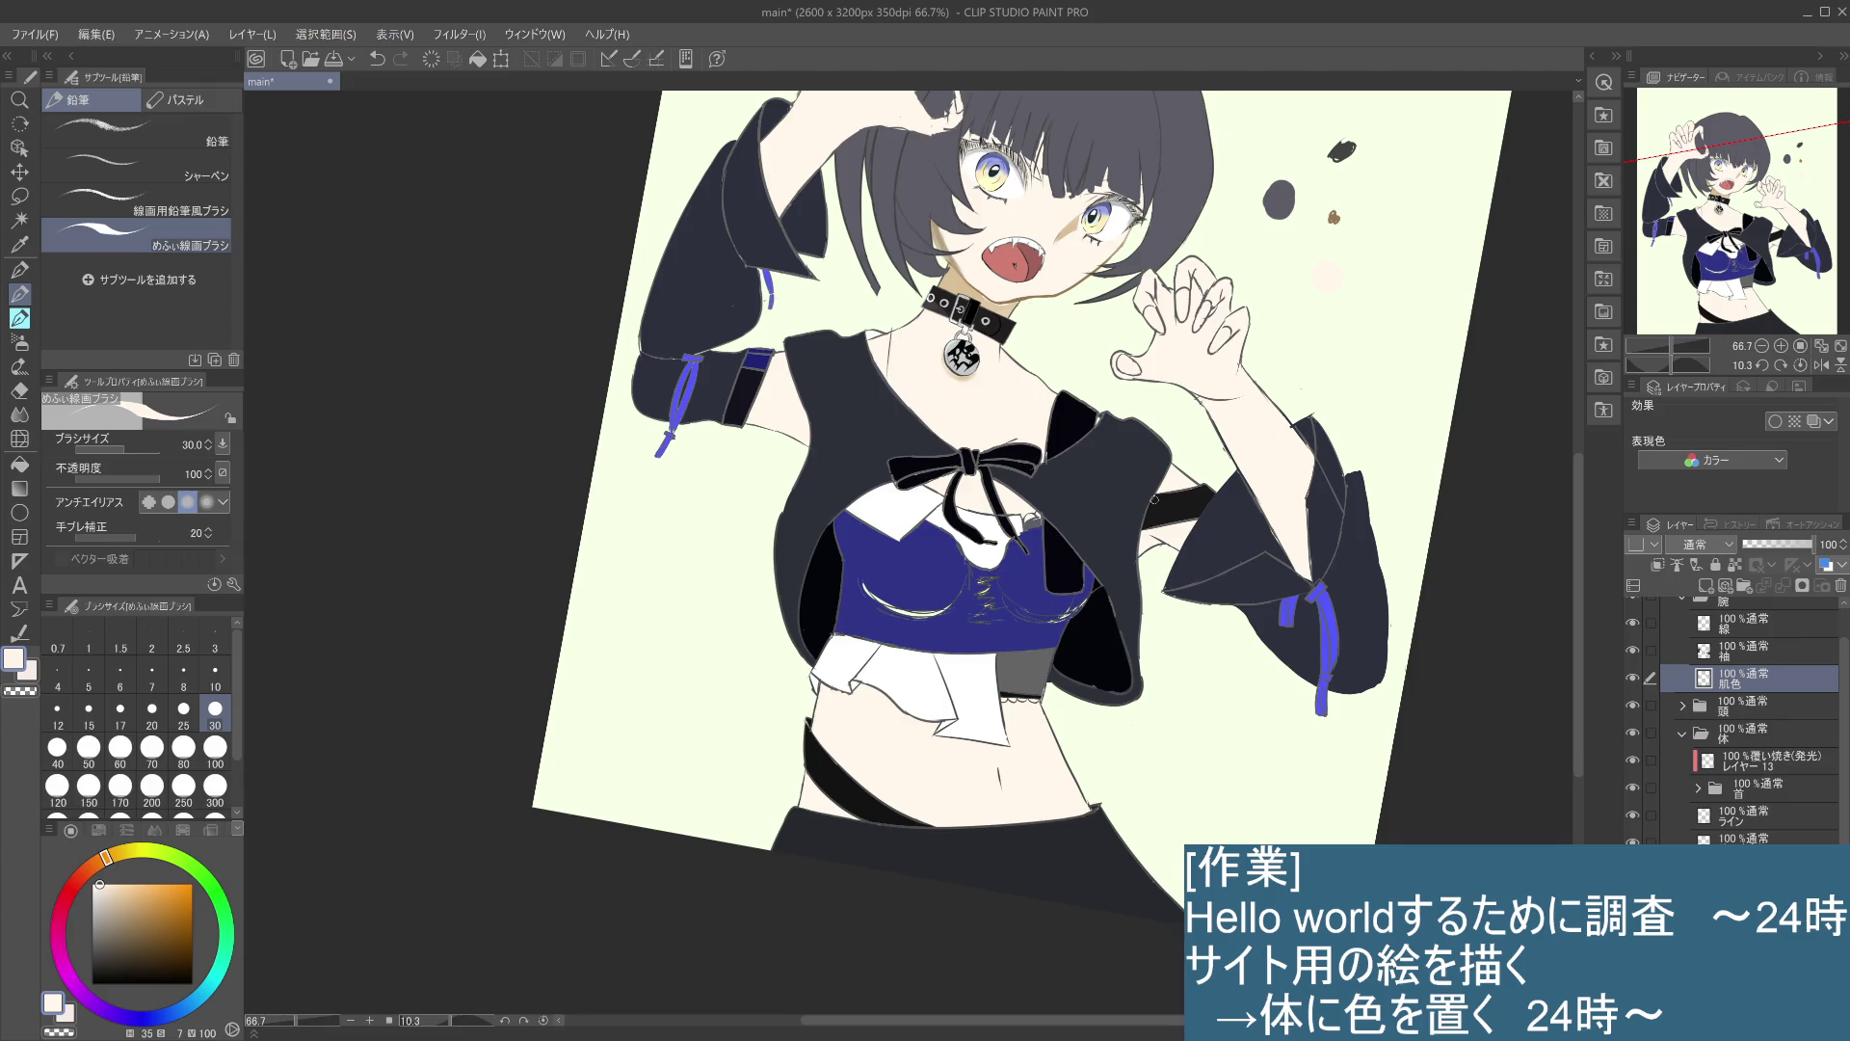
pyautogui.moveTo(1154, 500); pyautogui.dragTo(1186, 368)
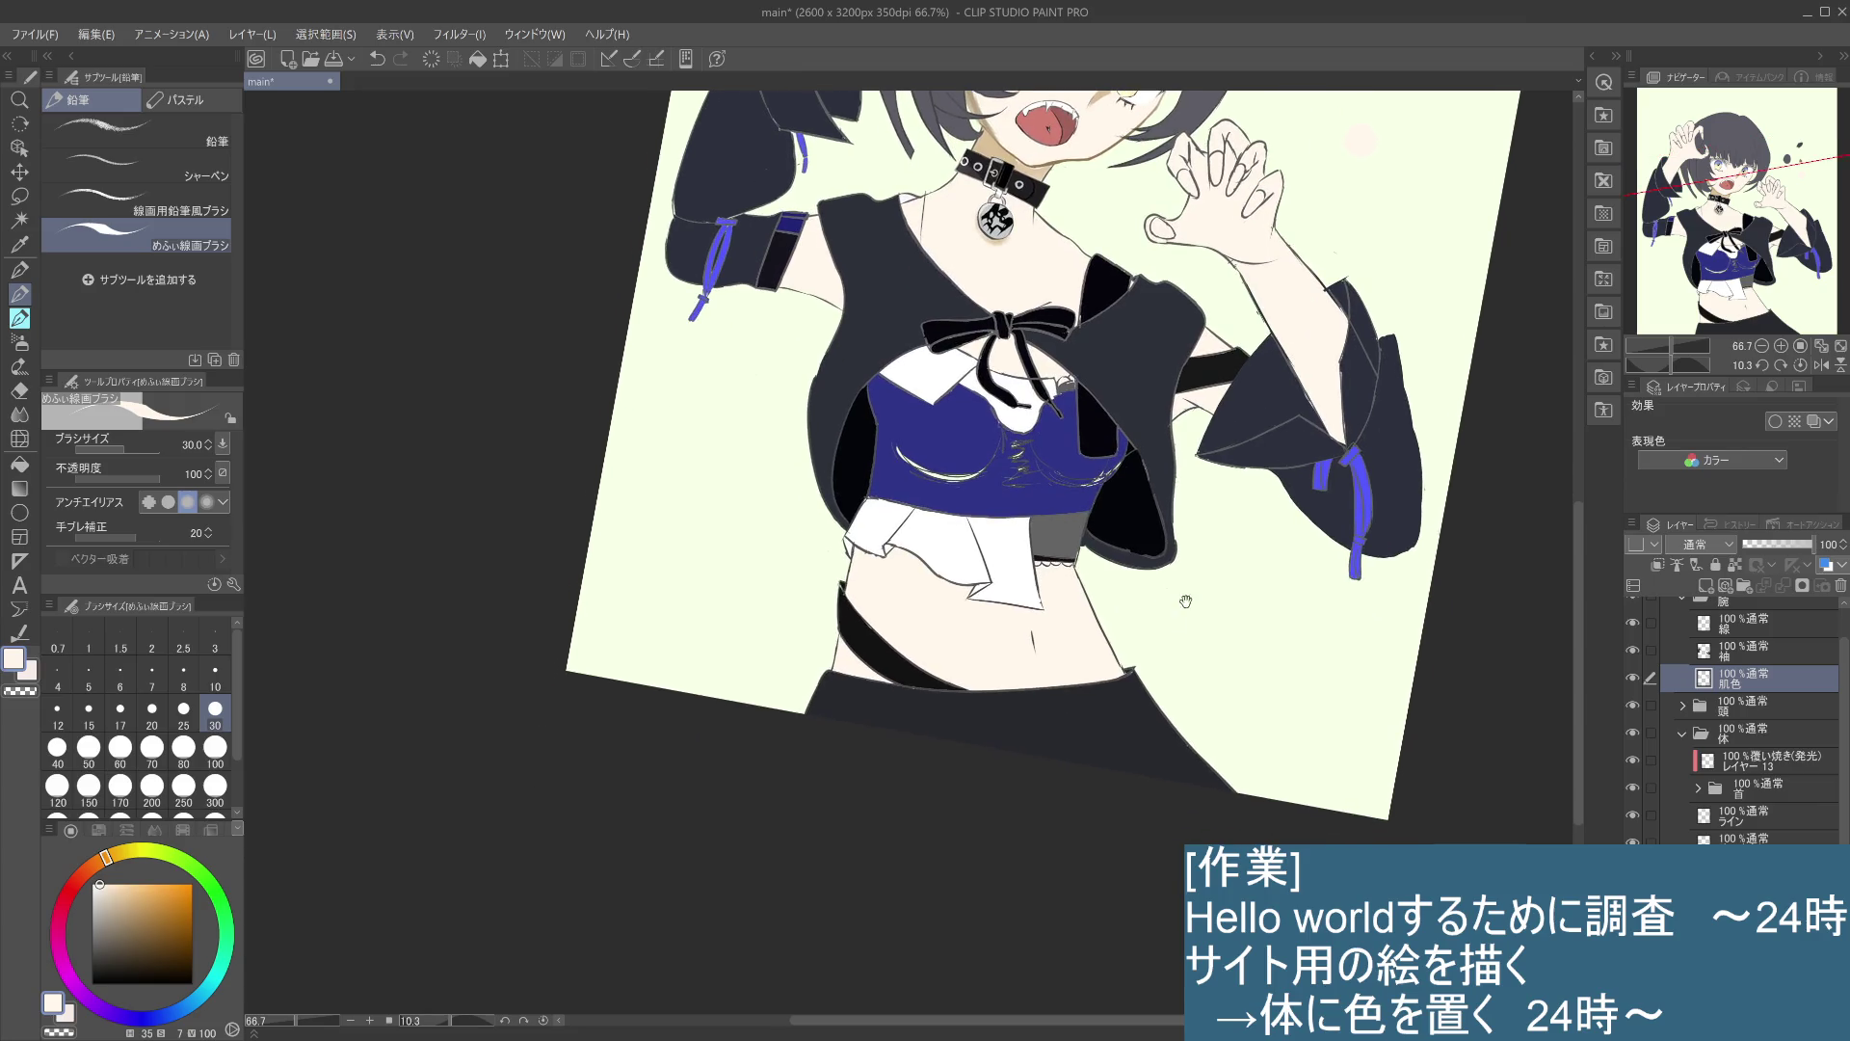
pyautogui.scroll(1, 1151, 617)
pyautogui.scroll(3, 1157, 636)
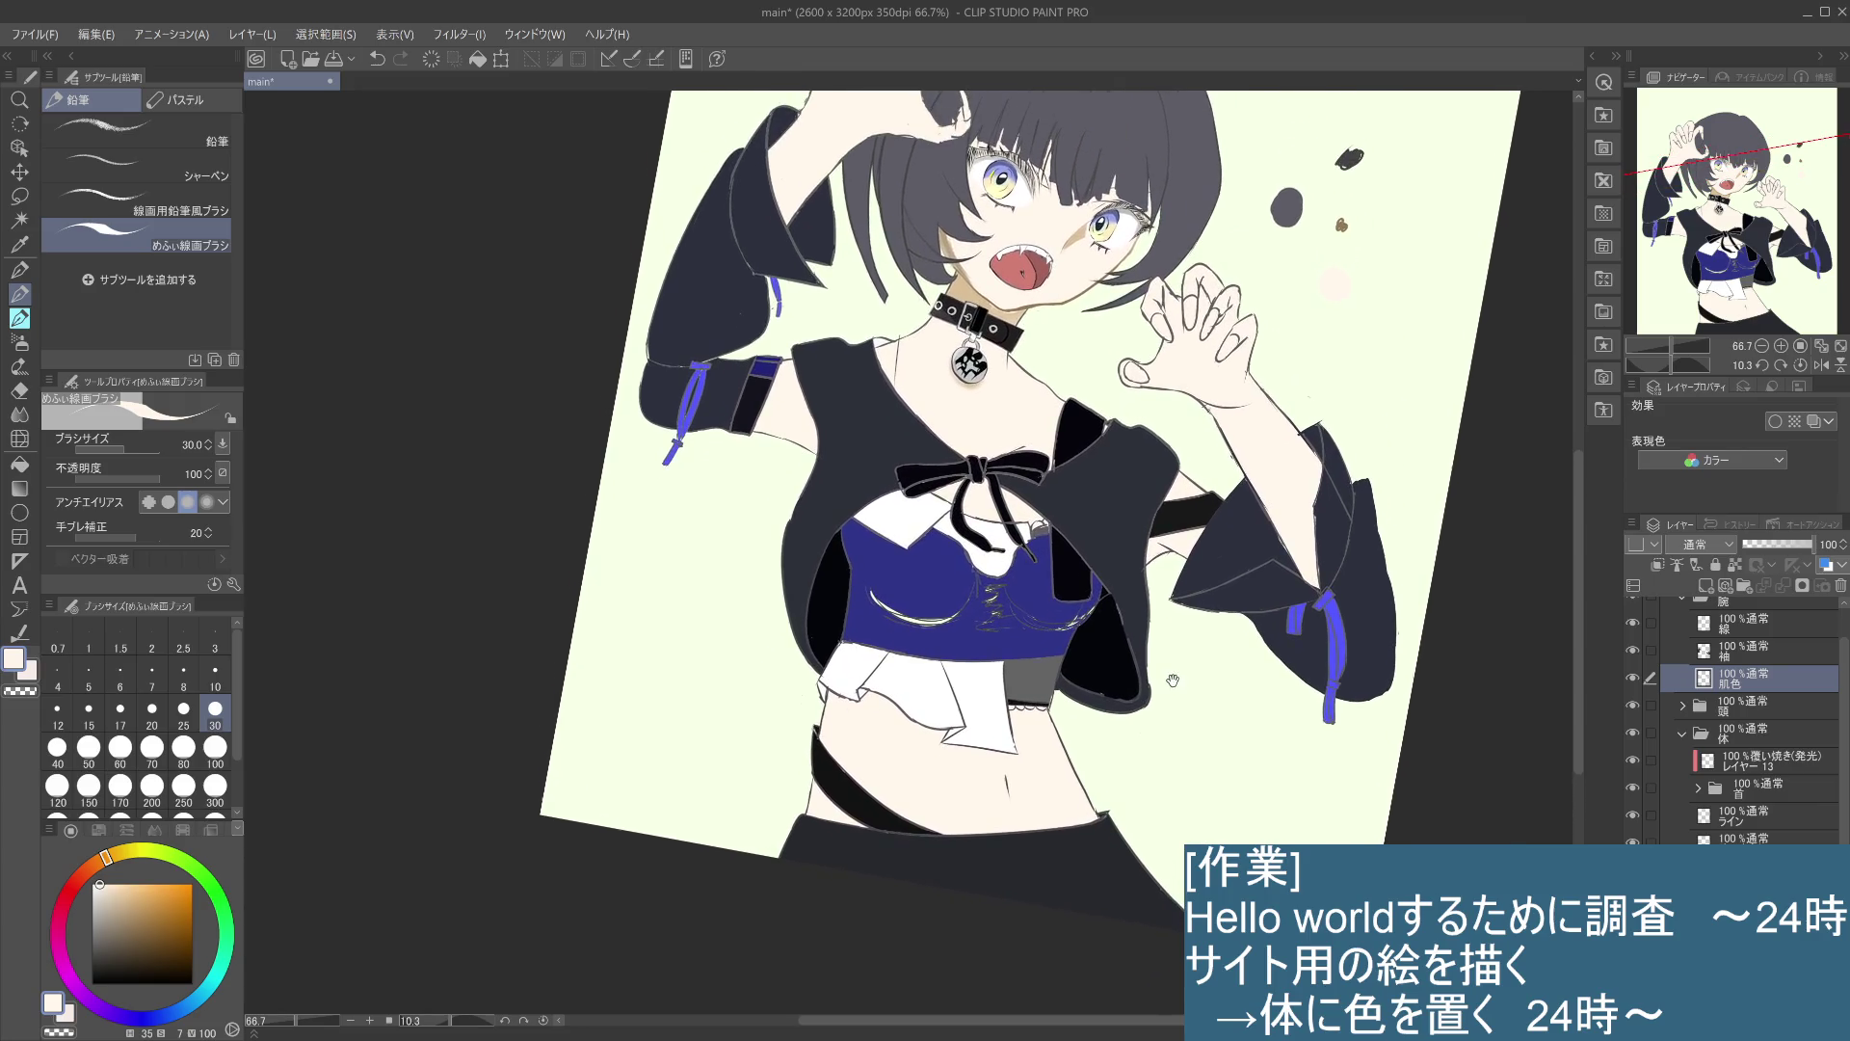
pyautogui.click(1831, 724)
pyautogui.scroll(-2, 1783, 761)
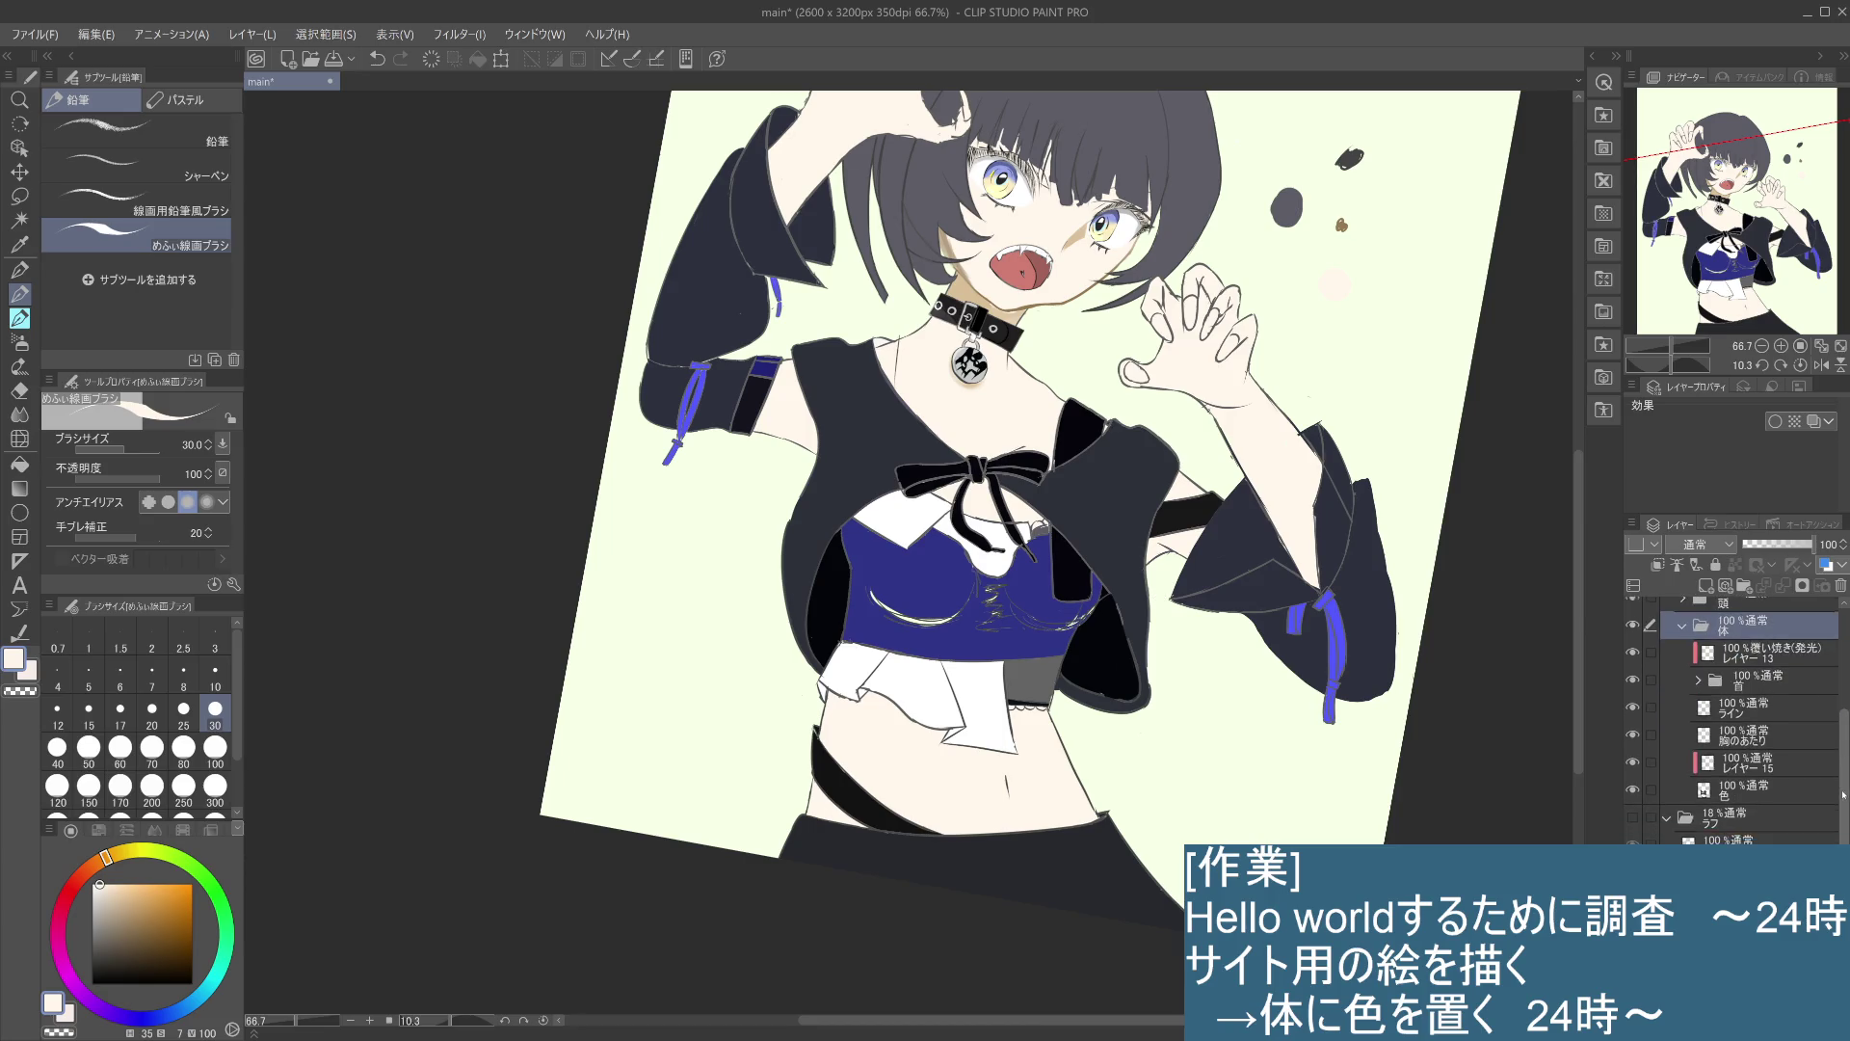
pyautogui.click(1763, 793)
pyautogui.click(1634, 790)
pyautogui.click(1634, 791)
pyautogui.click(1633, 792)
pyautogui.click(1633, 792)
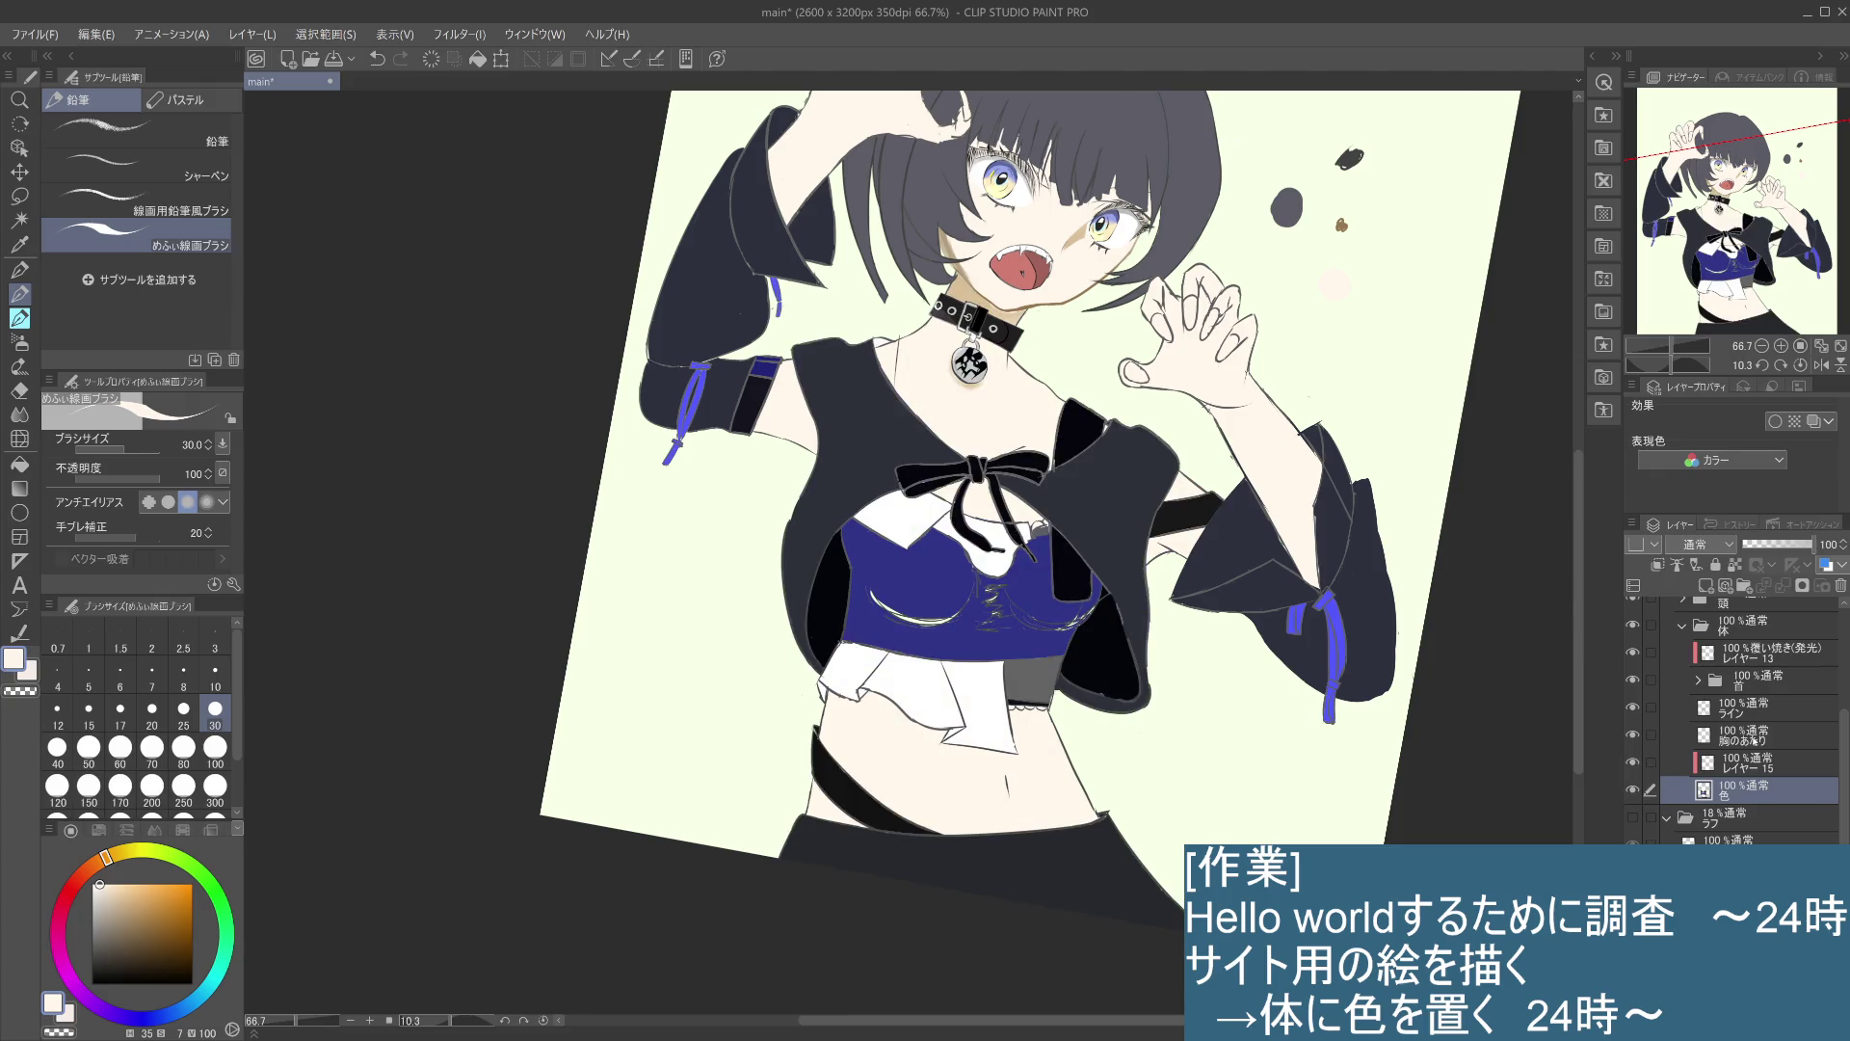
# - Select the 肌色 layer and toggle its visibility to check the skin fill coverage
pyautogui.scroll(3, 1735, 723)
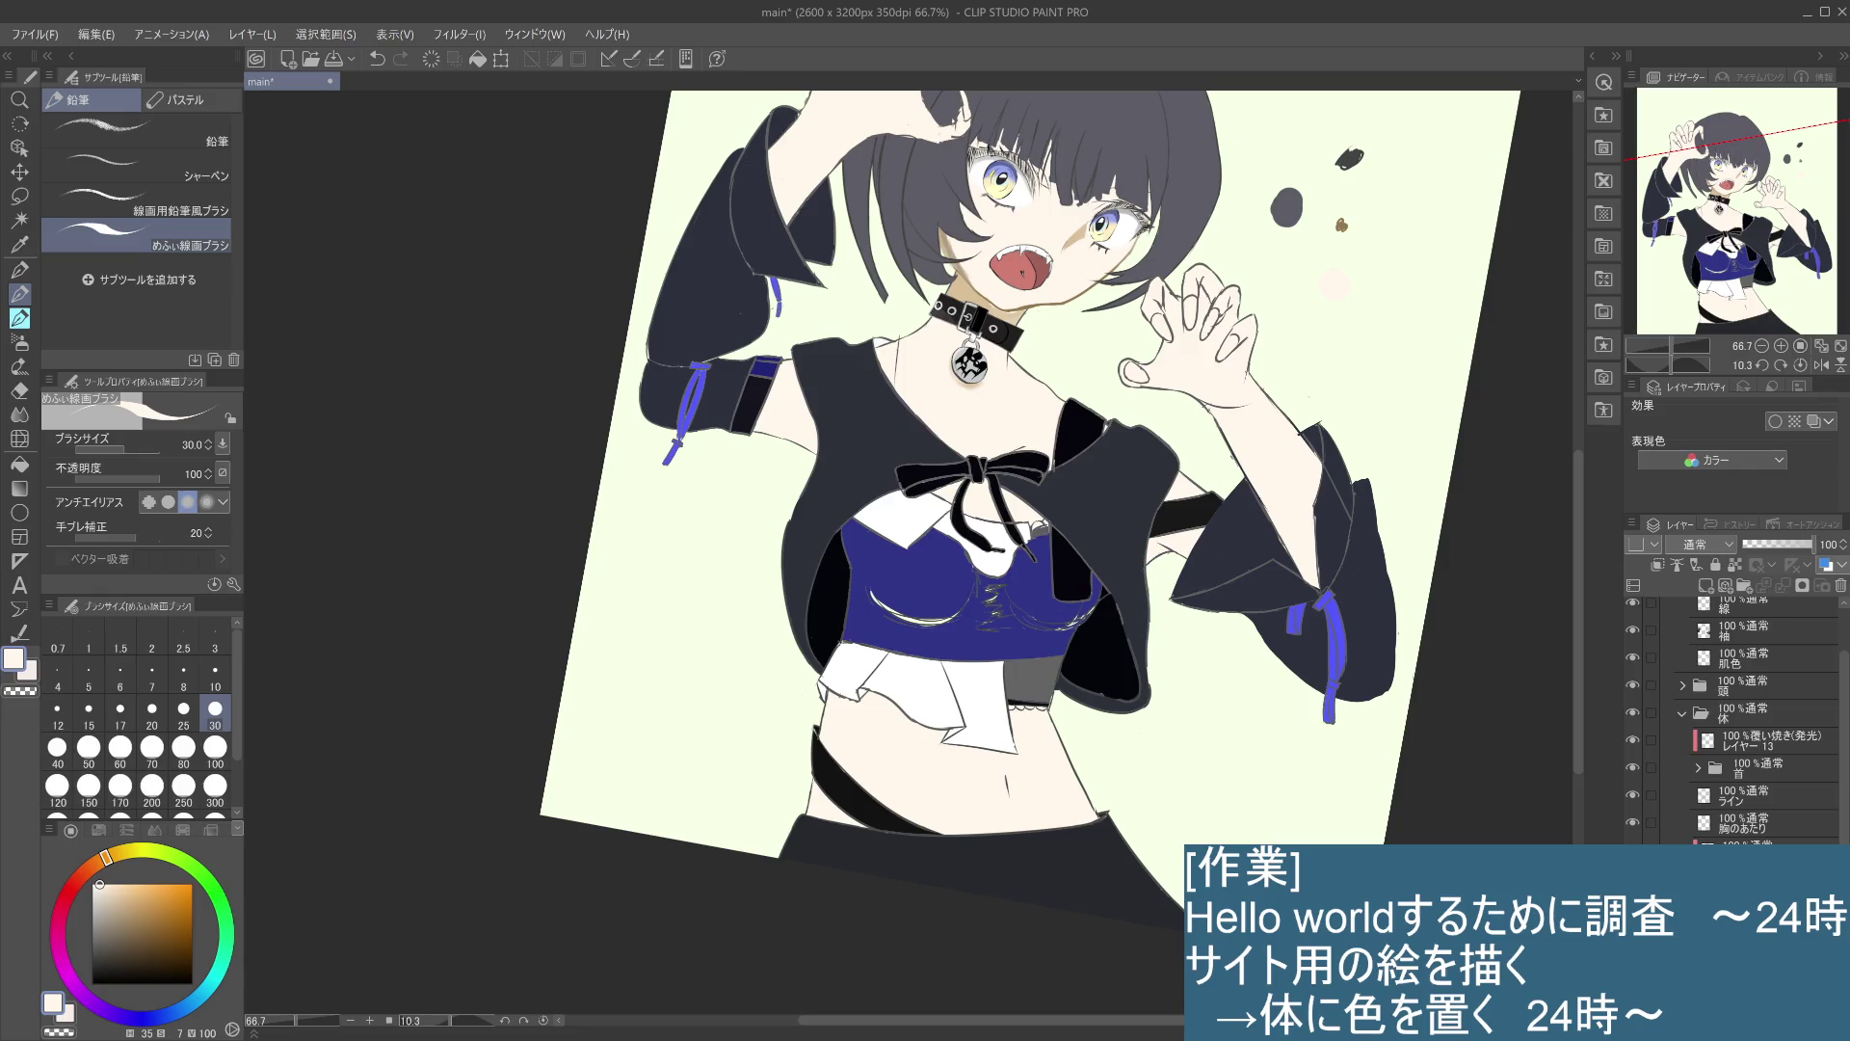
pyautogui.scroll(2, 1744, 723)
pyautogui.click(1756, 718)
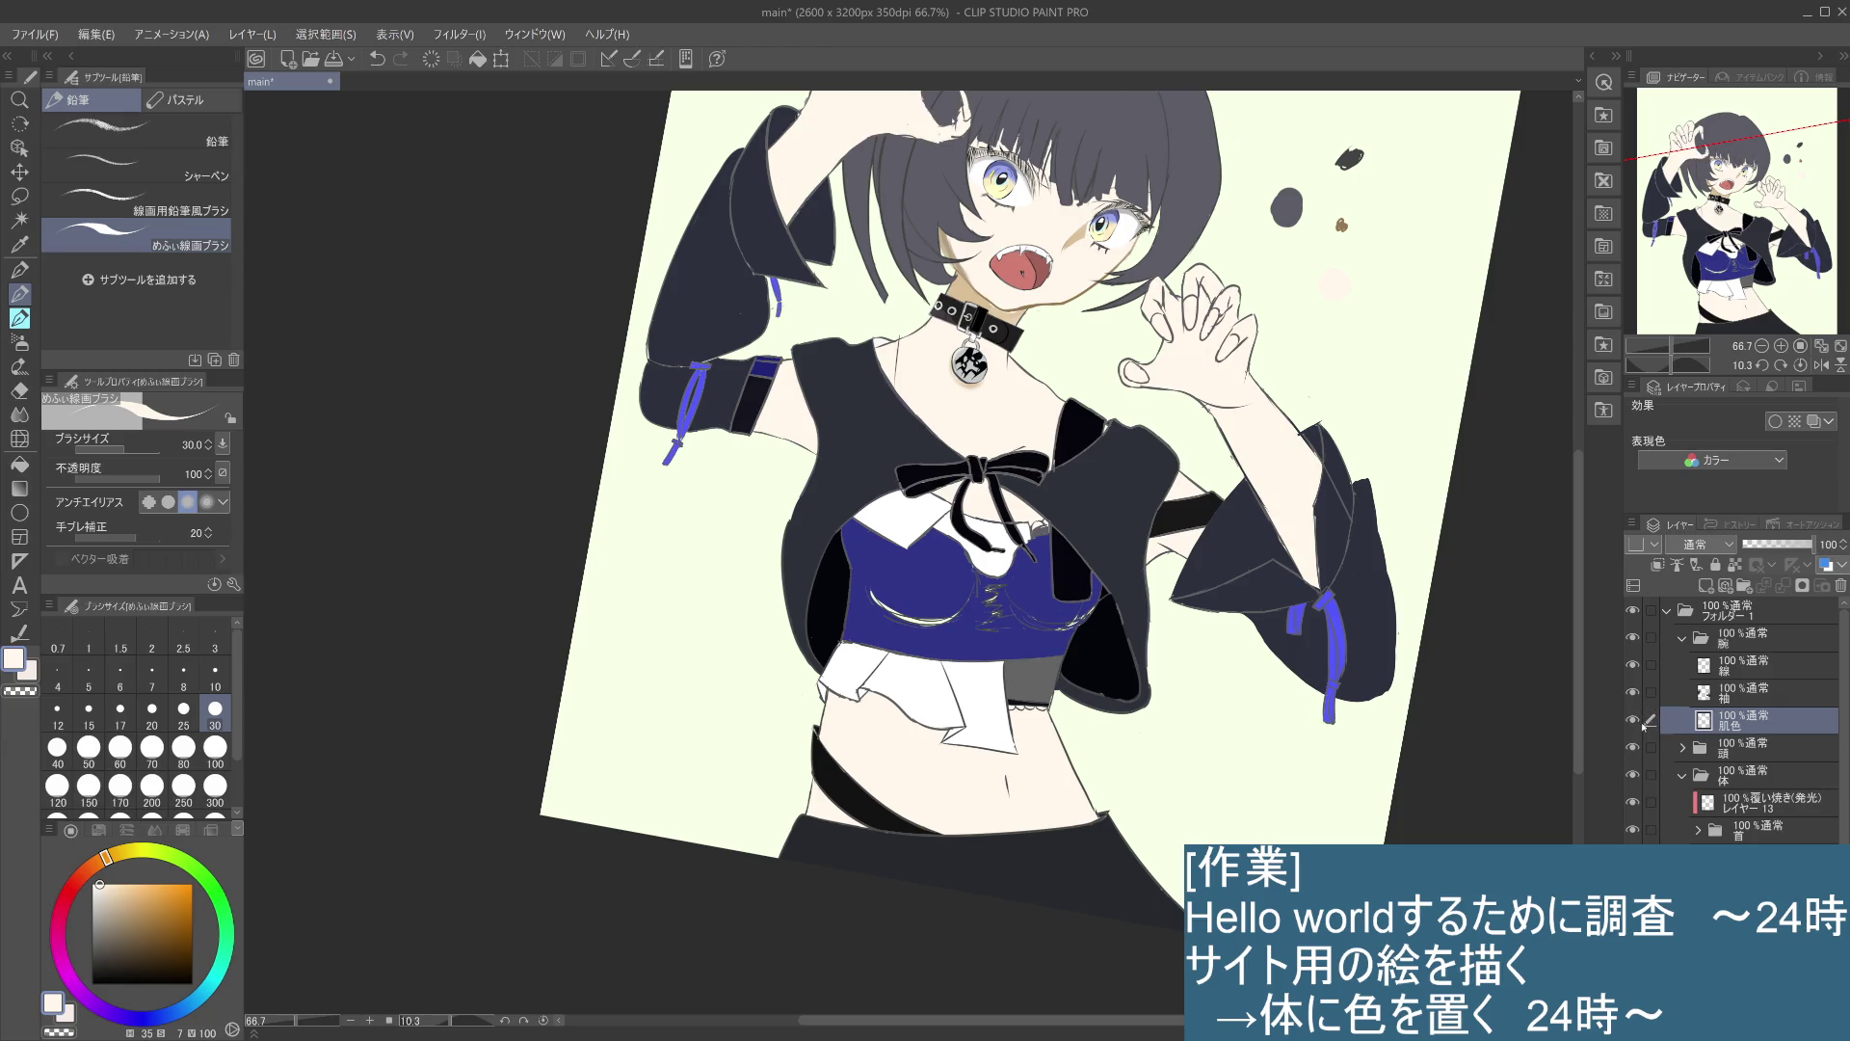
pyautogui.scroll(3, 963, 521)
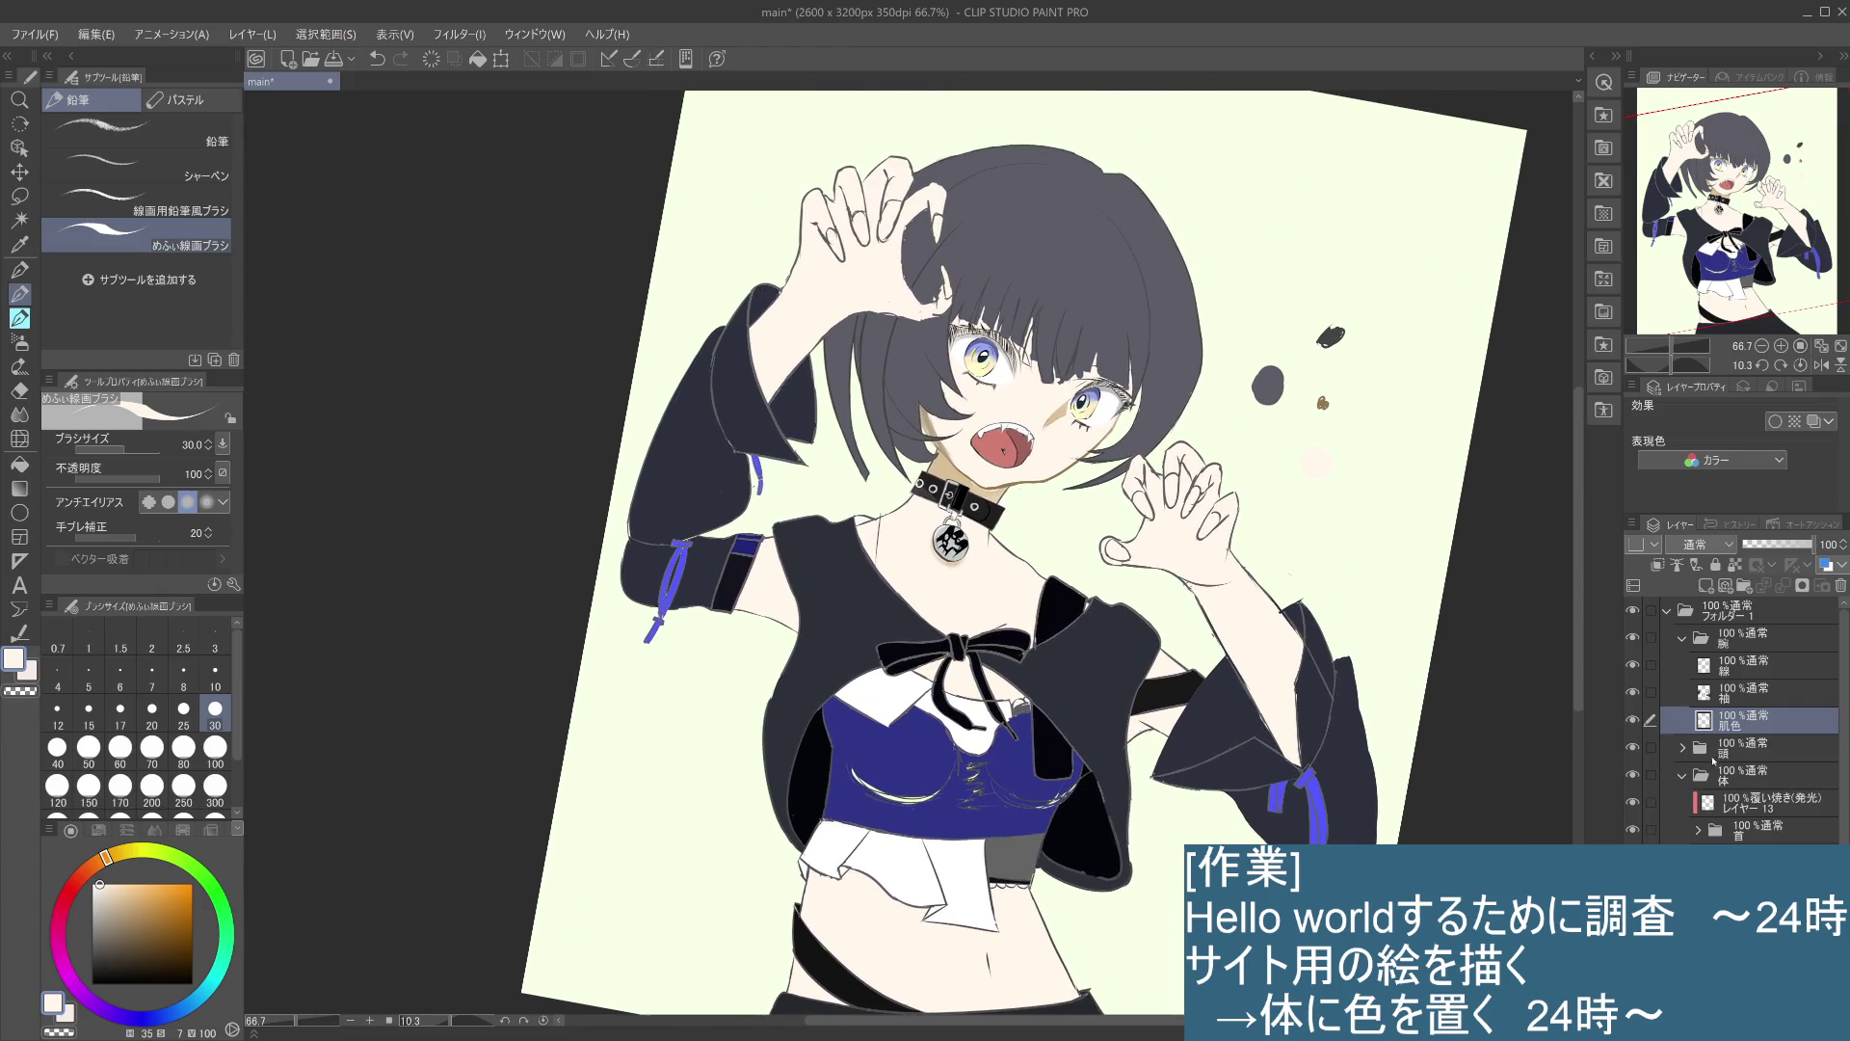
pyautogui.click(1633, 720)
pyautogui.click(1634, 721)
pyautogui.click(1634, 721)
pyautogui.click(1633, 721)
# - Select the 袖 sleeve layer, check its fill by toggling visibility, and touch up the left sleeve
pyautogui.click(1634, 721)
pyautogui.click(1633, 720)
pyautogui.click(1745, 693)
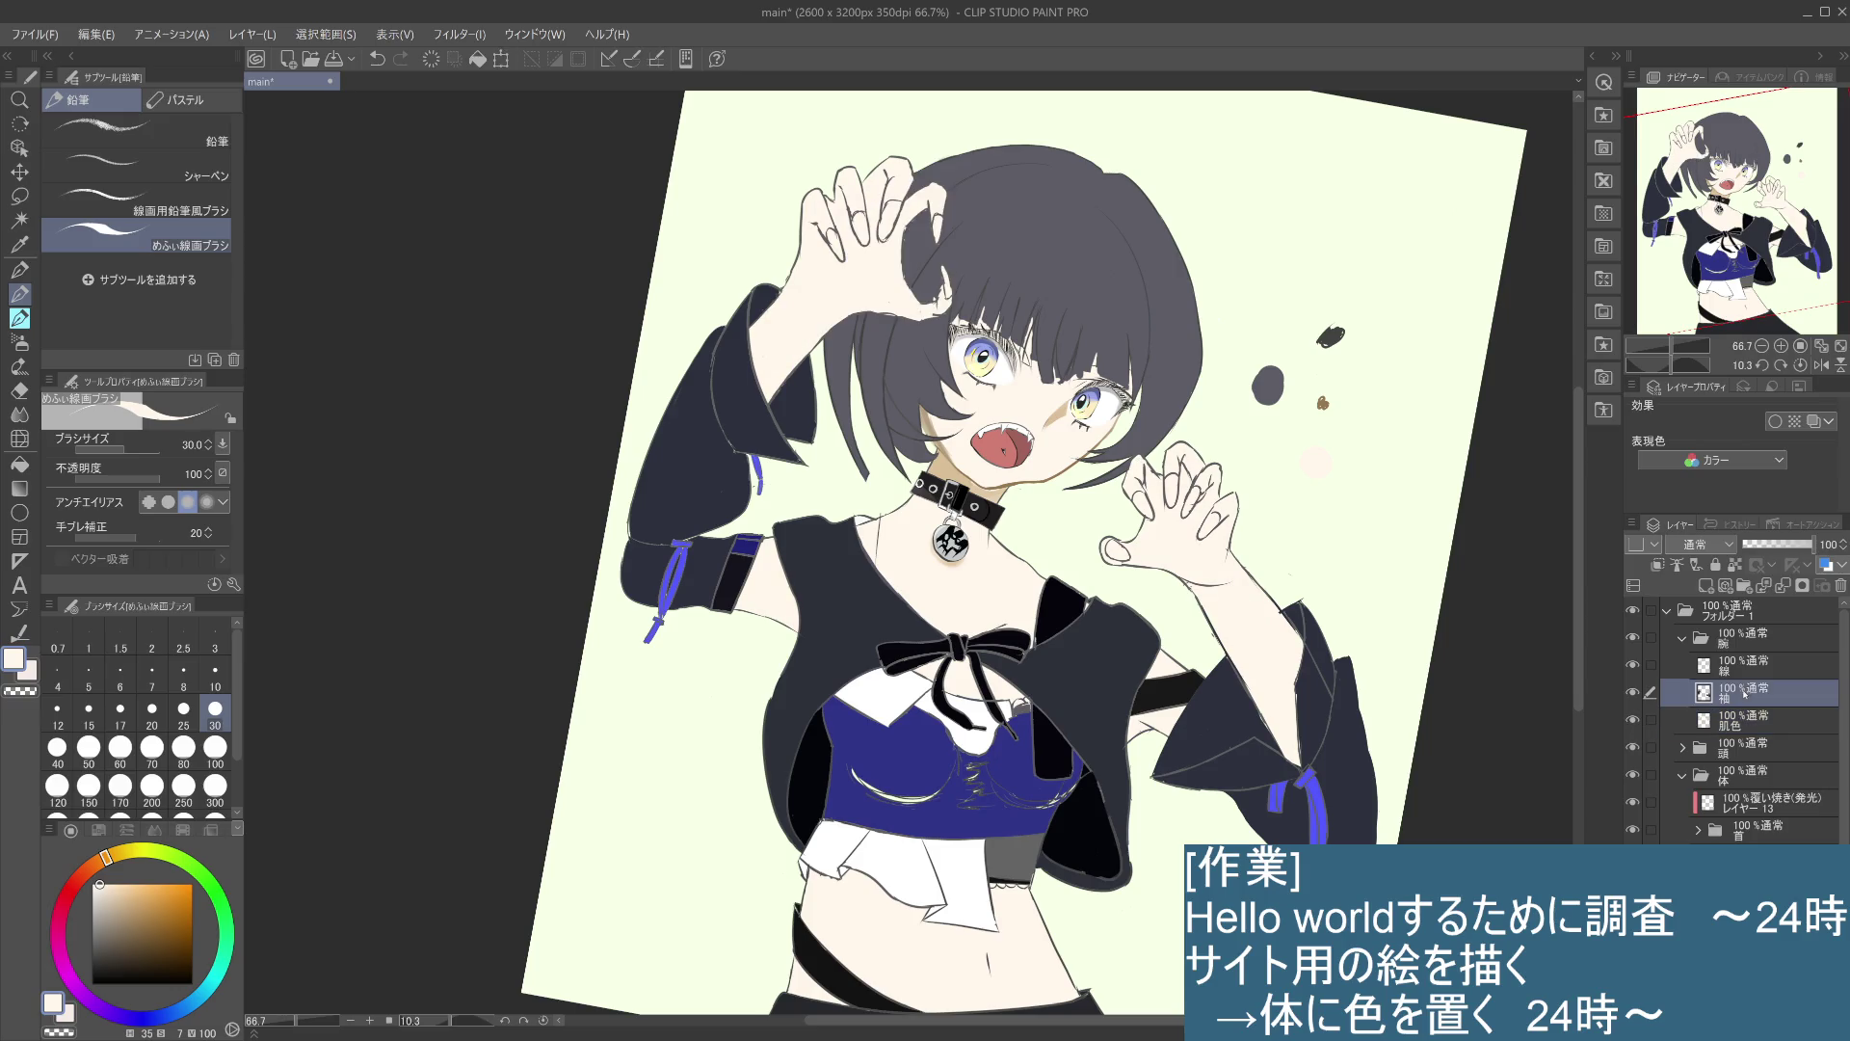
pyautogui.click(1634, 693)
pyautogui.click(1634, 693)
pyautogui.click(700, 484)
# - Replace the white left-sleeve stroke with one in the sleeve's sampled dark navy
pyautogui.hotkey('ctrl', 'z')
pyautogui.press('i')
pyautogui.click(709, 473)
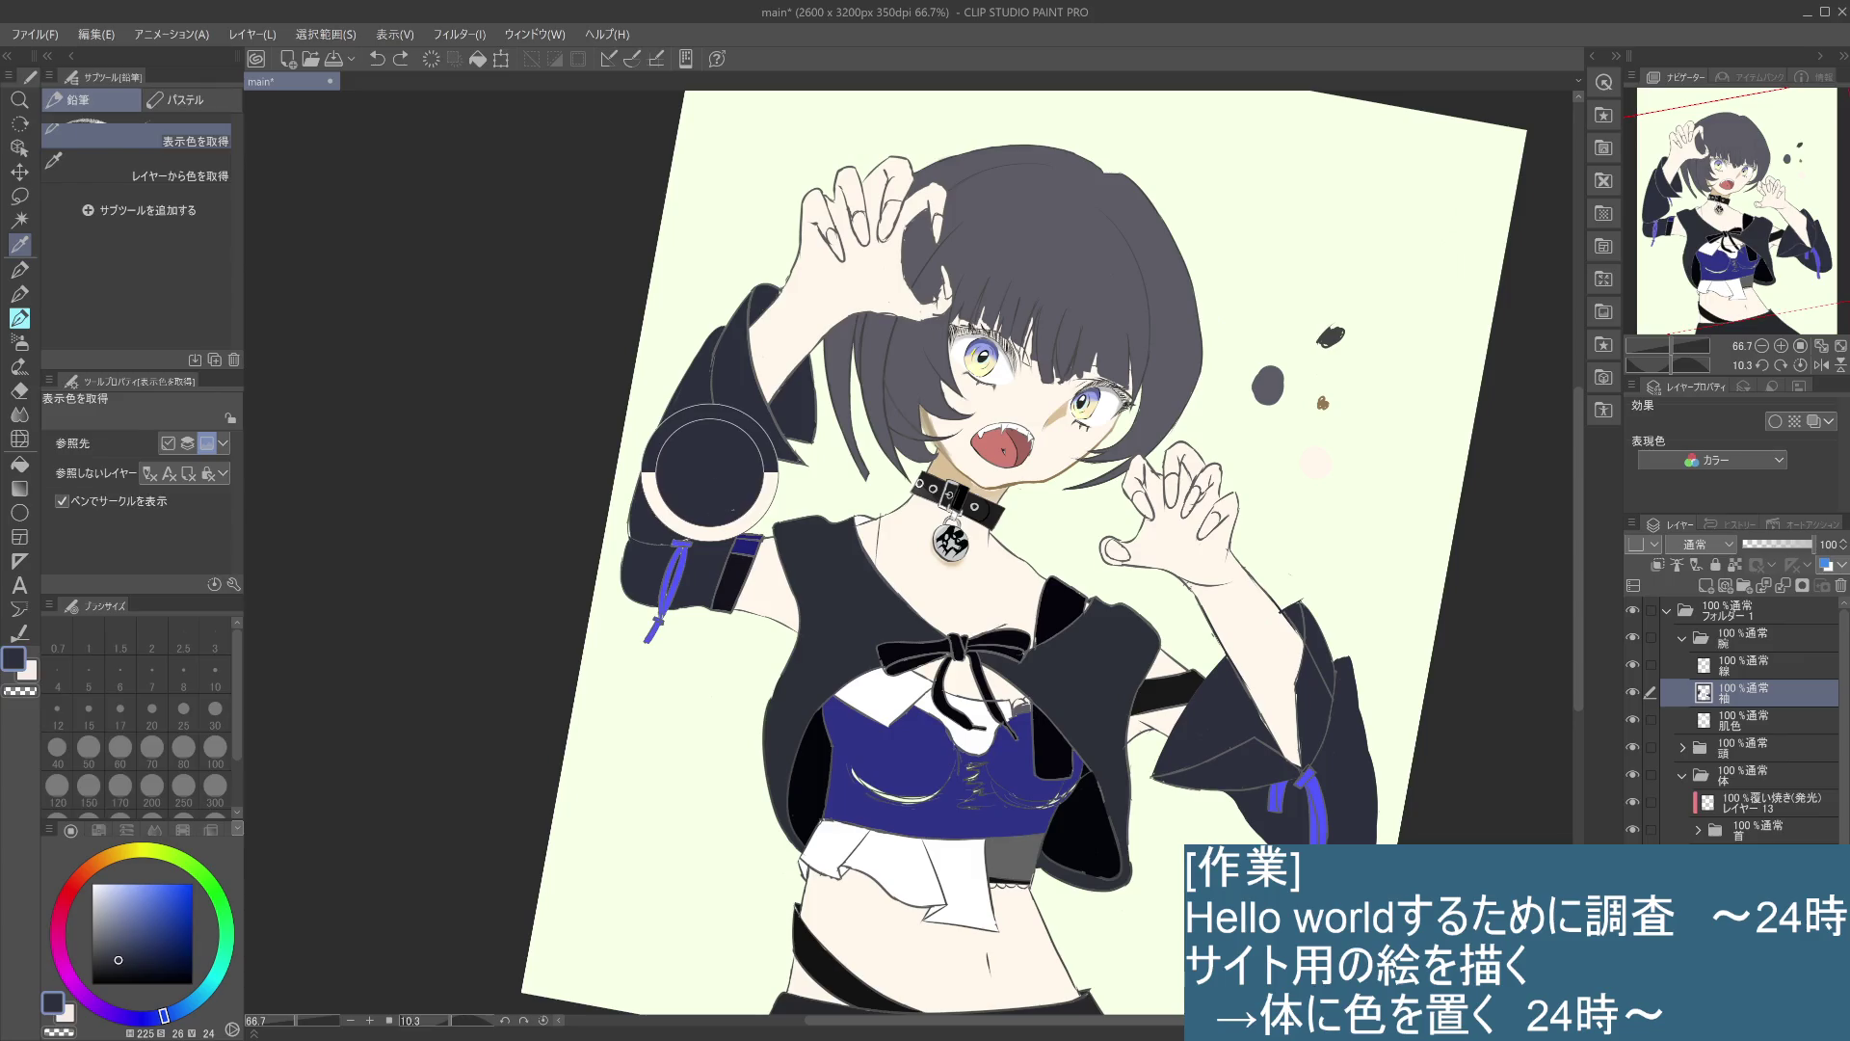
pyautogui.press('p')
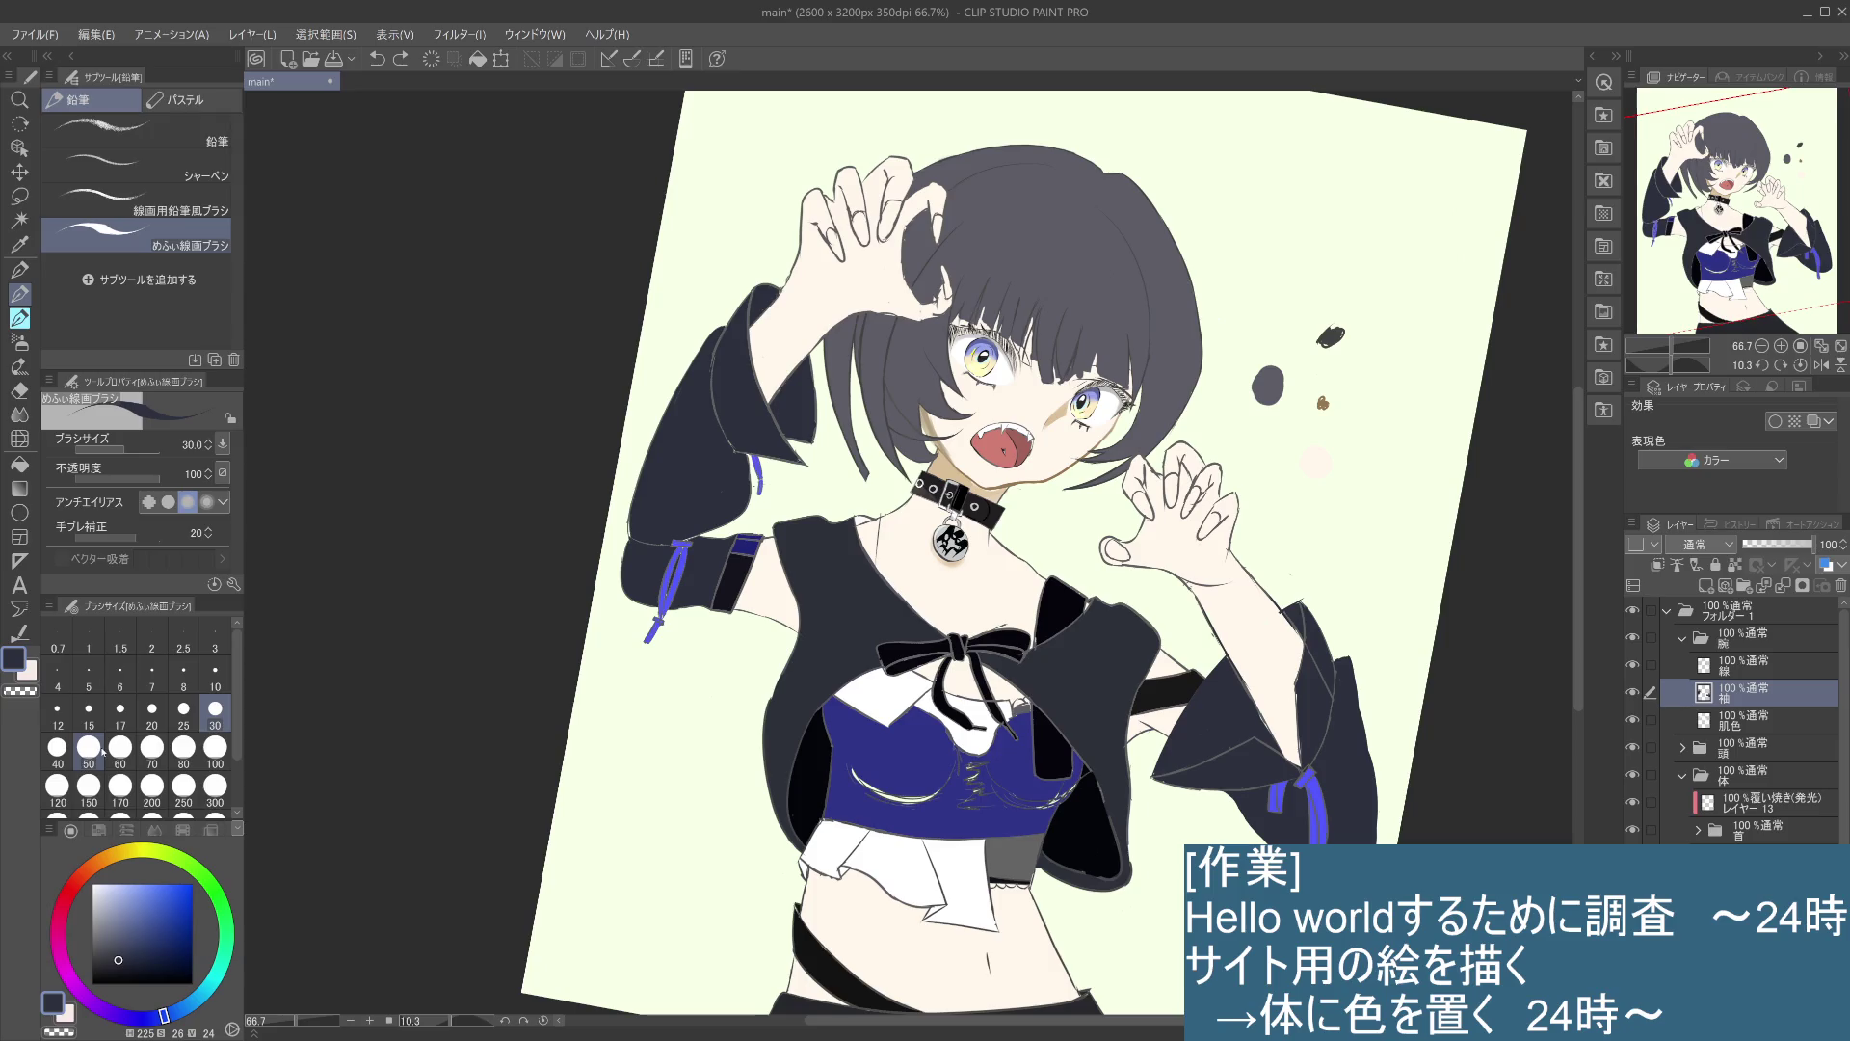
pyautogui.click(730, 486)
# - Toggle the illustration, arm and line-art layers to see which lines belong to the arm
pyautogui.scroll(1, 704, 540)
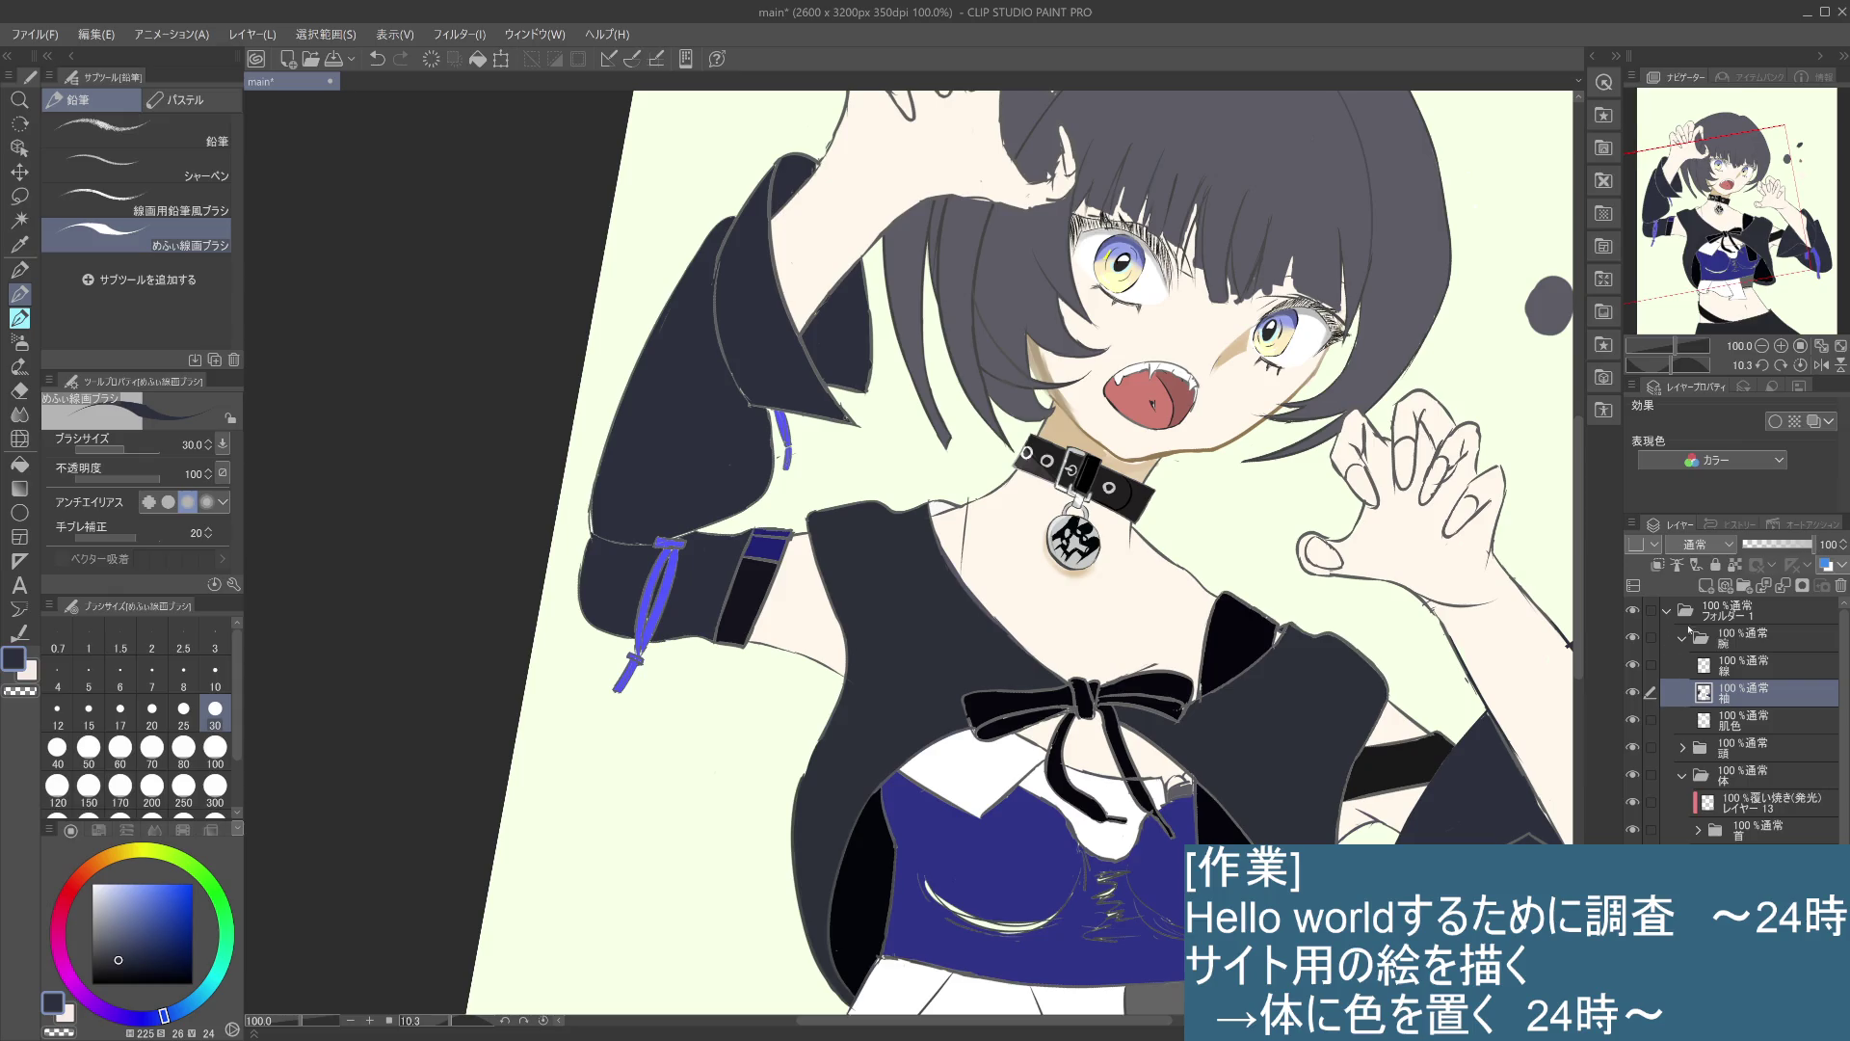
pyautogui.click(1634, 611)
pyautogui.click(1633, 611)
pyautogui.click(1637, 639)
pyautogui.click(1735, 665)
pyautogui.click(1633, 665)
pyautogui.click(1633, 665)
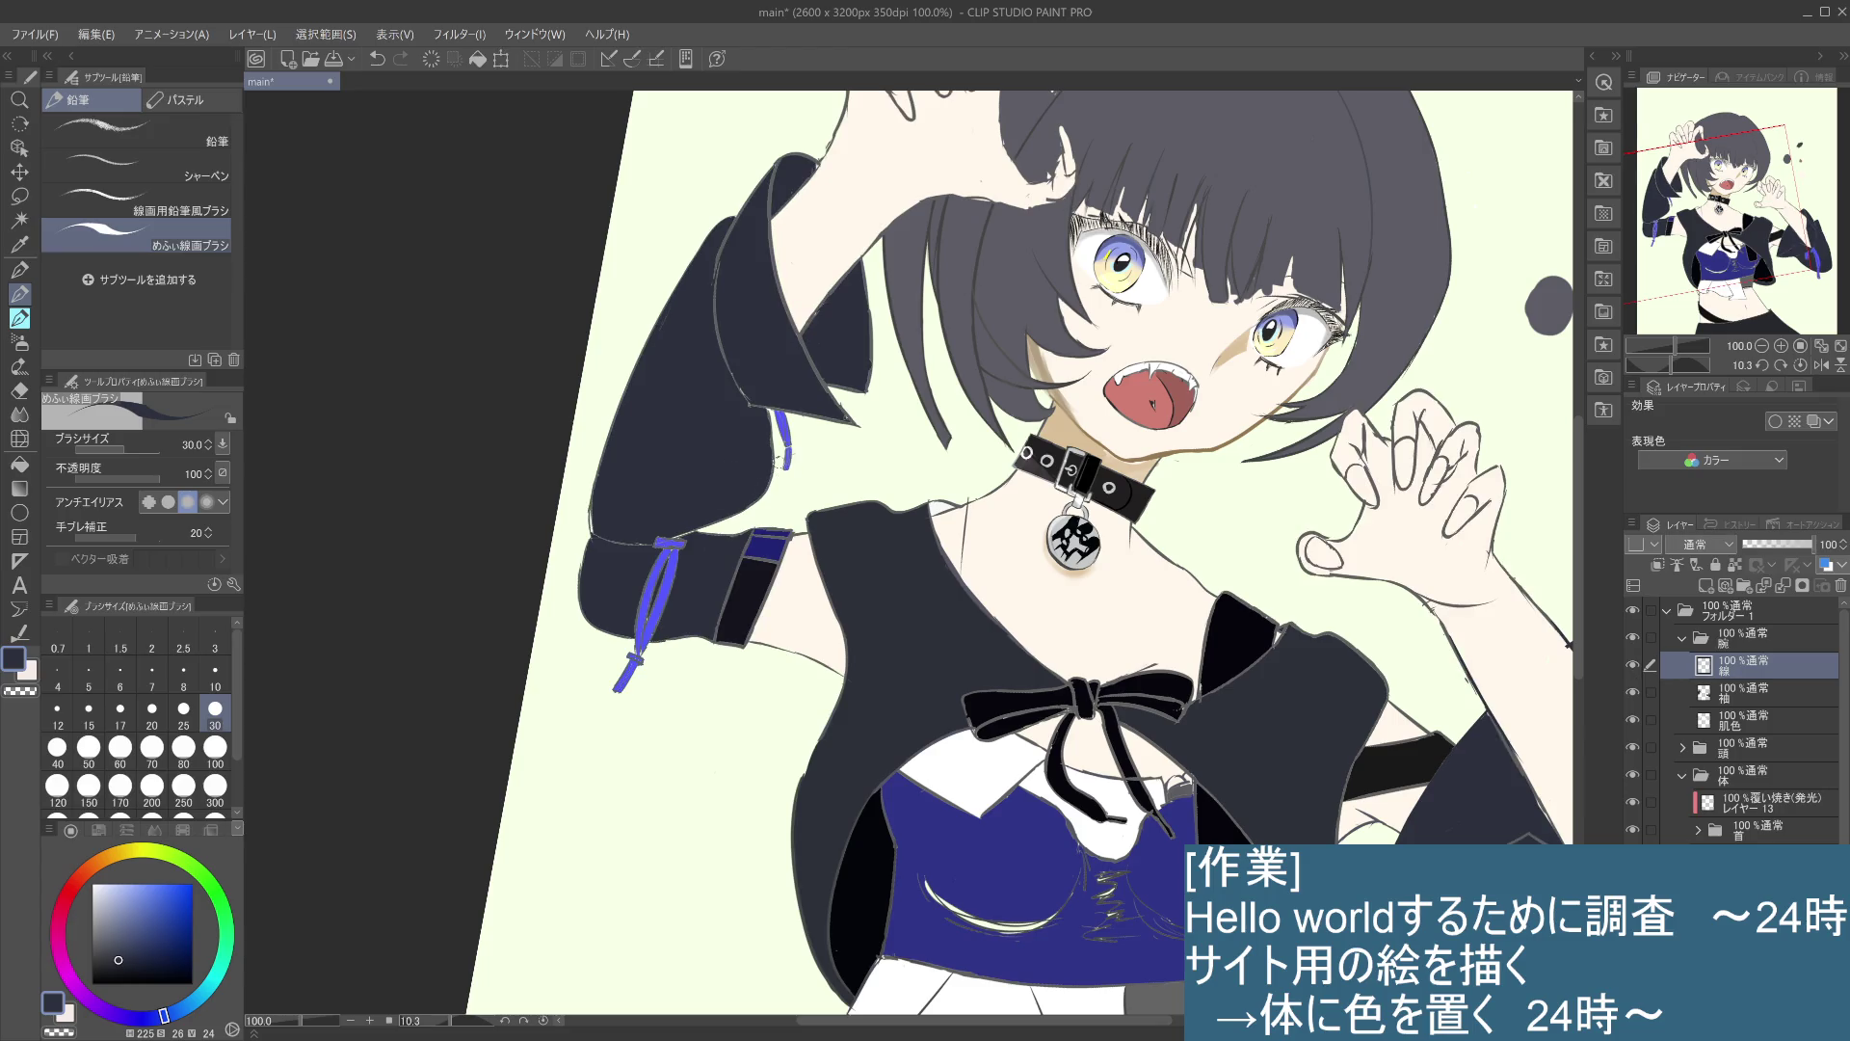
# - Try extending the sleeve cord tip and the sleeve's left edge on the skin layer, undoing both
pyautogui.moveTo(787, 460); pyautogui.dragTo(786, 468)
pyautogui.hotkey('ctrl', 'z')
pyautogui.click(1718, 719)
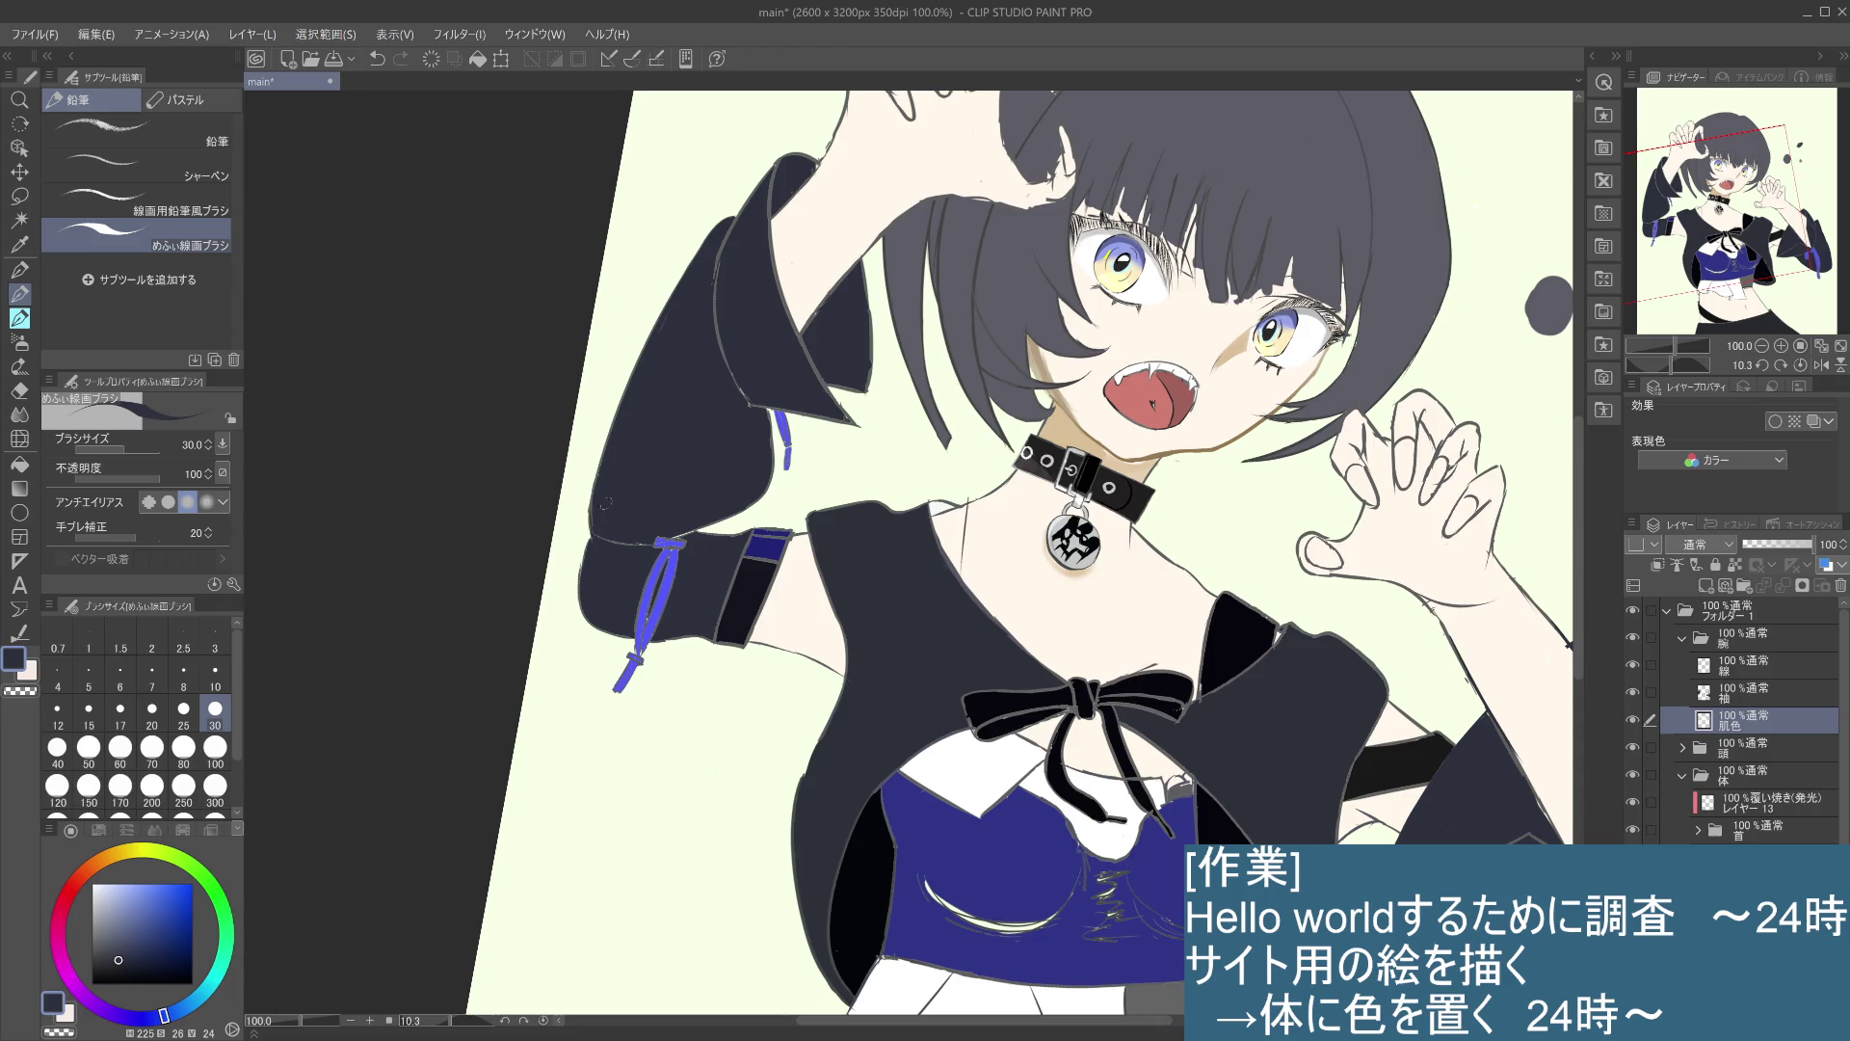
pyautogui.hscroll(-2, 731, 465)
pyautogui.hscroll(-2, 742, 443)
pyautogui.moveTo(670, 487)
pyautogui.mouseDown()
pyautogui.moveTo(650, 596)
pyautogui.moveTo(695, 623)
pyautogui.mouseUp()
pyautogui.hotkey('ctrl', 'z')
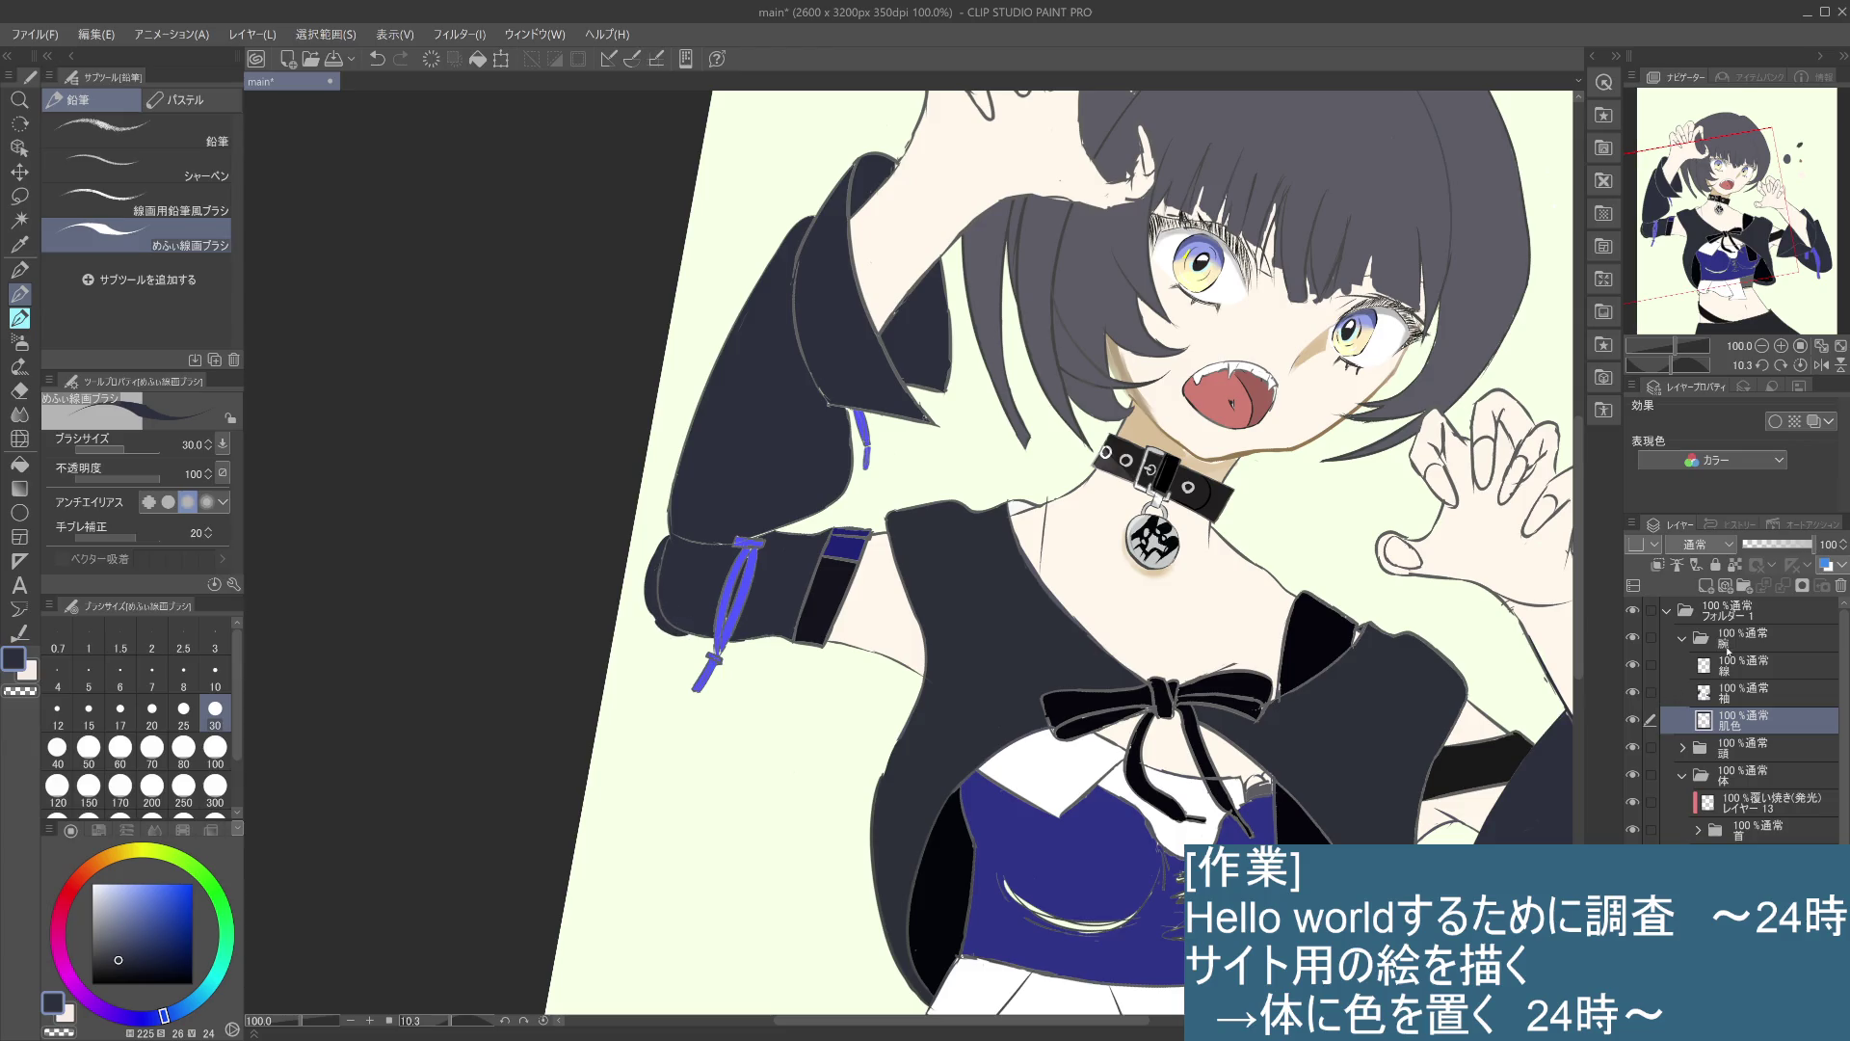
# - With the line art hidden, fill the cuff's lower-left edge with dark paint, checking against the line art
pyautogui.click(1632, 665)
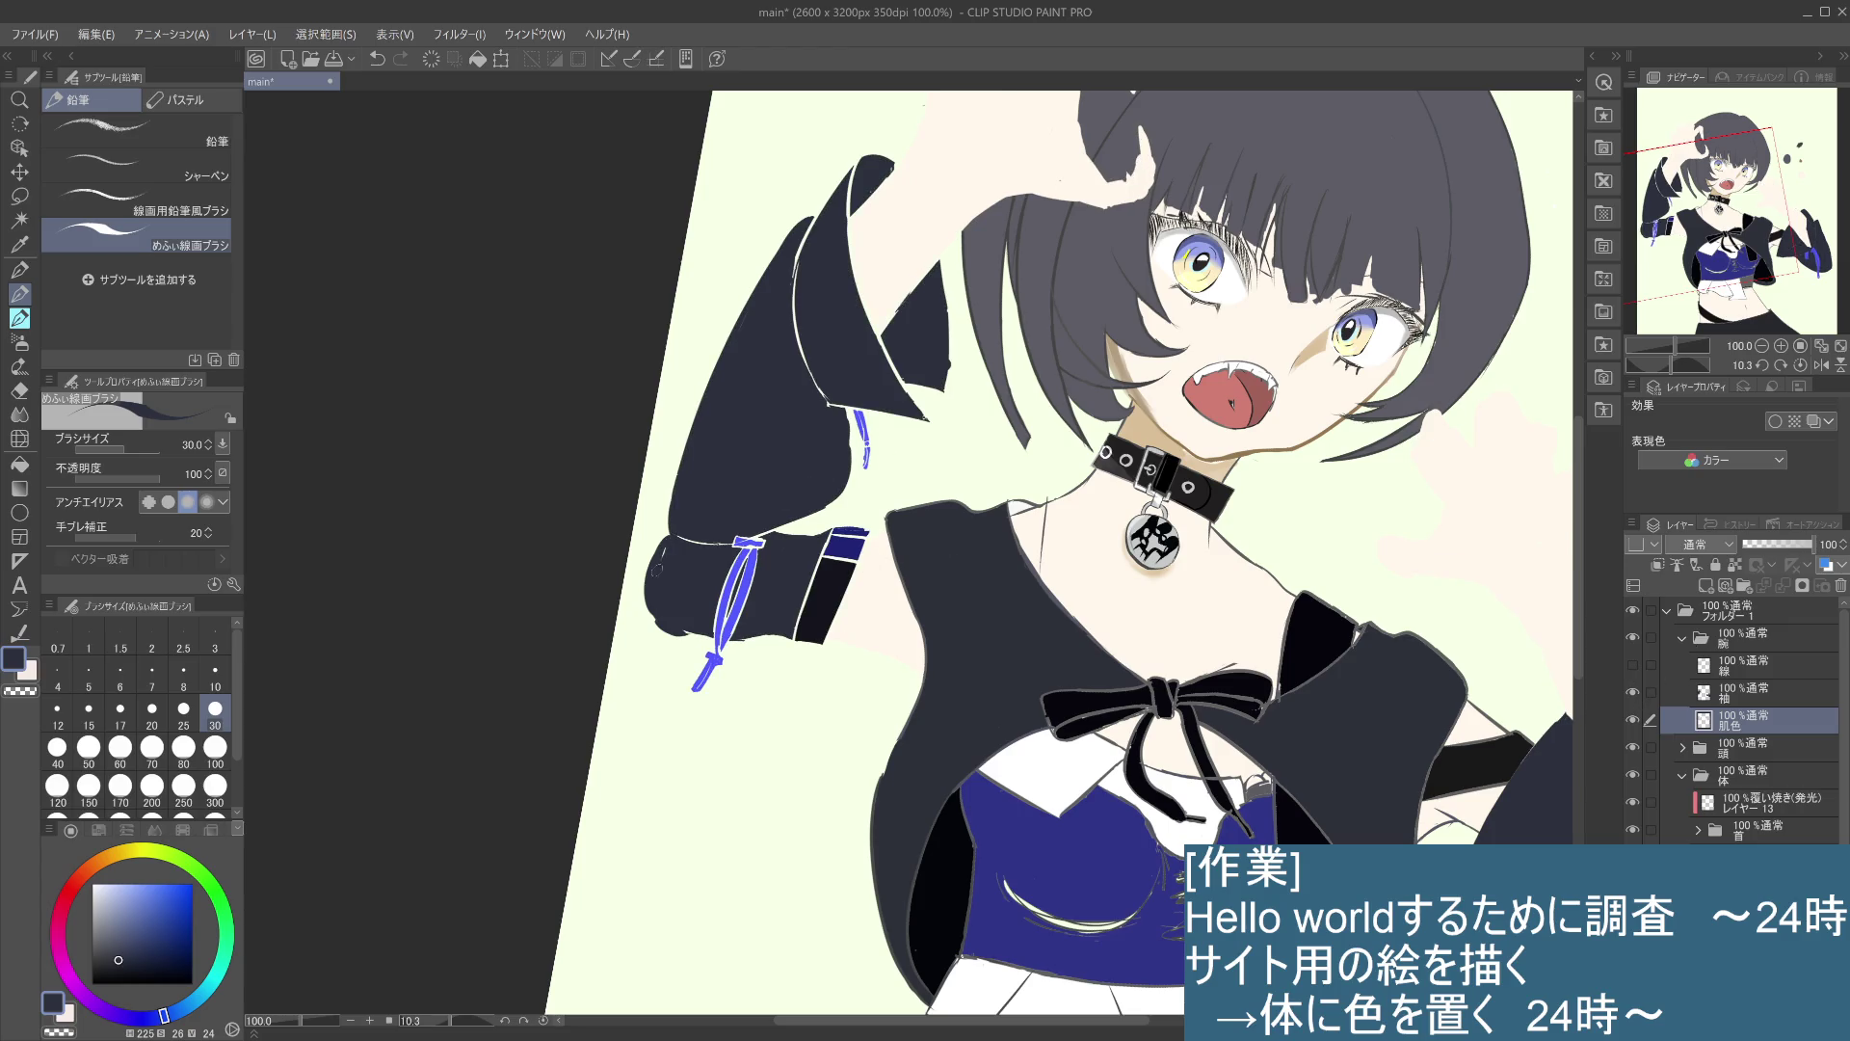
pyautogui.moveTo(661, 557); pyautogui.dragTo(679, 611)
pyautogui.click(1632, 666)
pyautogui.click(1632, 666)
pyautogui.moveTo(655, 549)
pyautogui.mouseDown()
pyautogui.moveTo(635, 610)
pyautogui.moveTo(638, 634)
pyautogui.moveTo(680, 640)
pyautogui.moveTo(661, 639)
pyautogui.mouseUp()
pyautogui.hotkey('ctrl', 'z')
pyautogui.hotkey('ctrl', 'z')
pyautogui.hotkey('ctrl', 'z')
pyautogui.click(1762, 695)
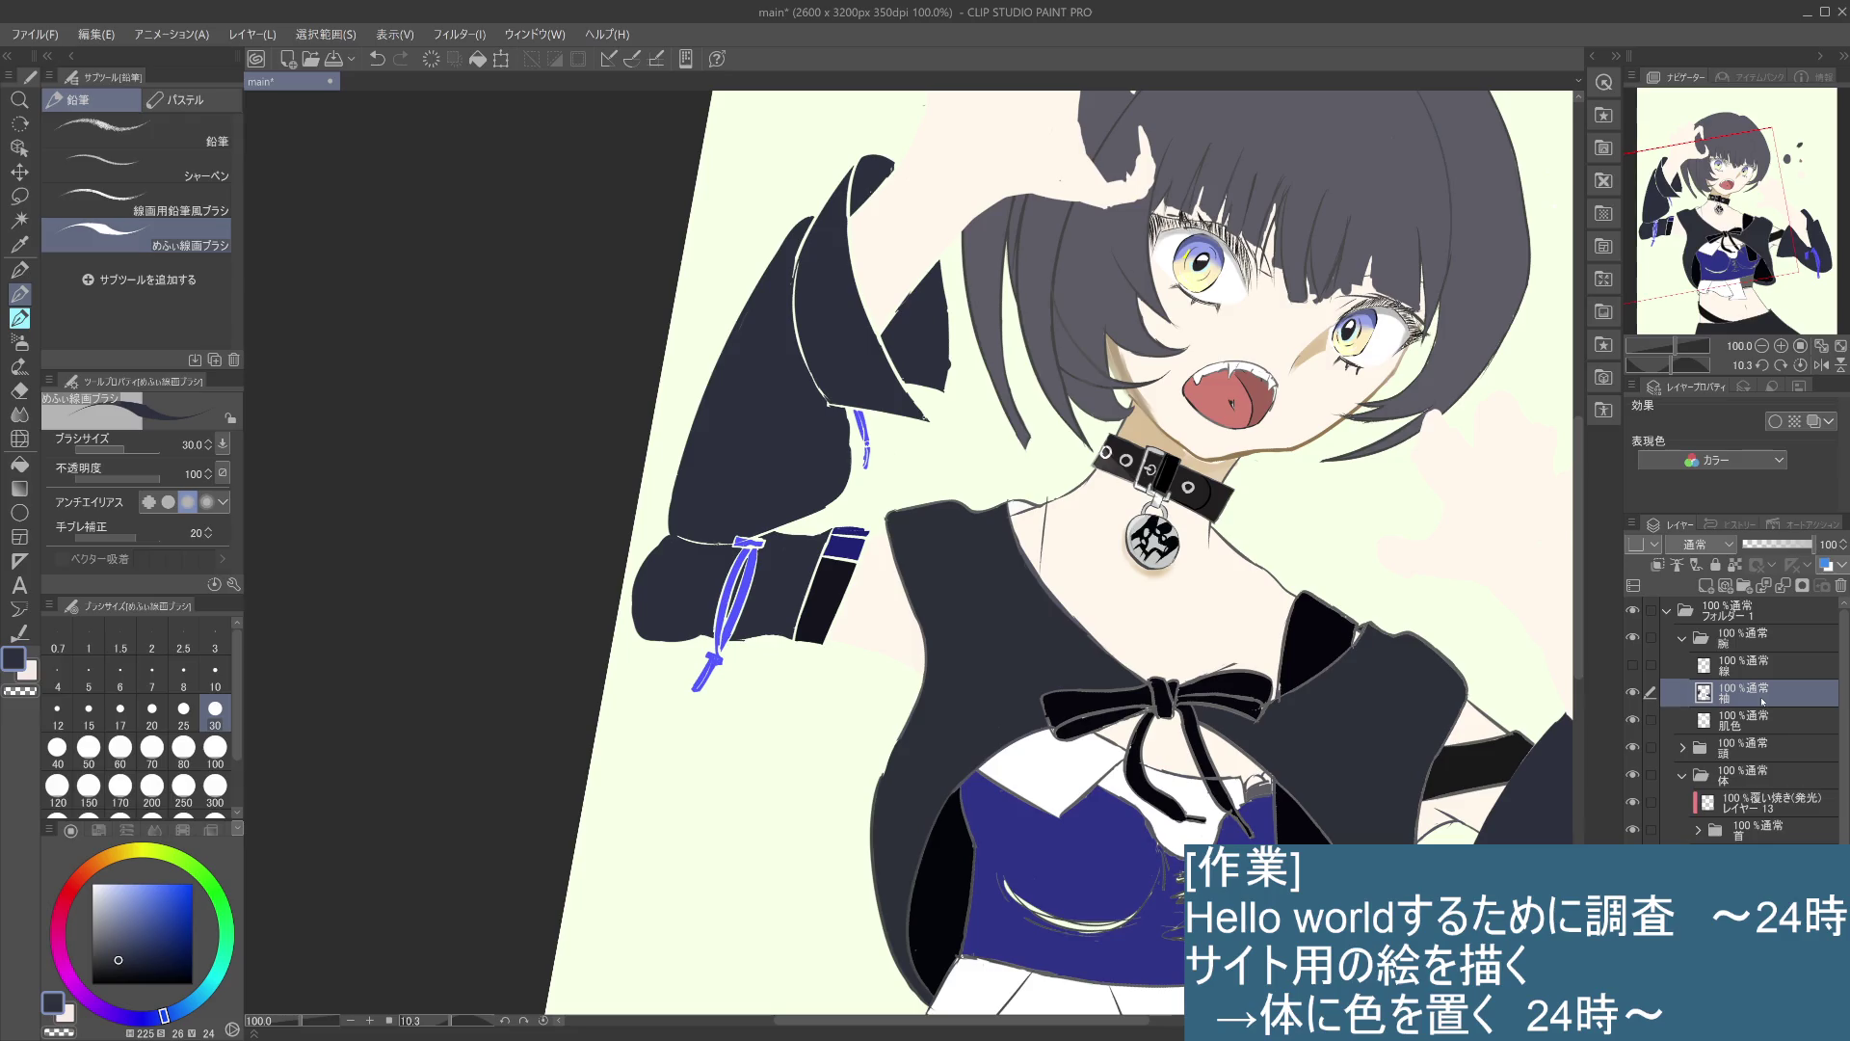
# - On the 肌色 skin layer, cover the cuff's rounded left end and bottom-left corner with light colour
pyautogui.click(1743, 734)
pyautogui.click(1636, 722)
pyautogui.click(1637, 723)
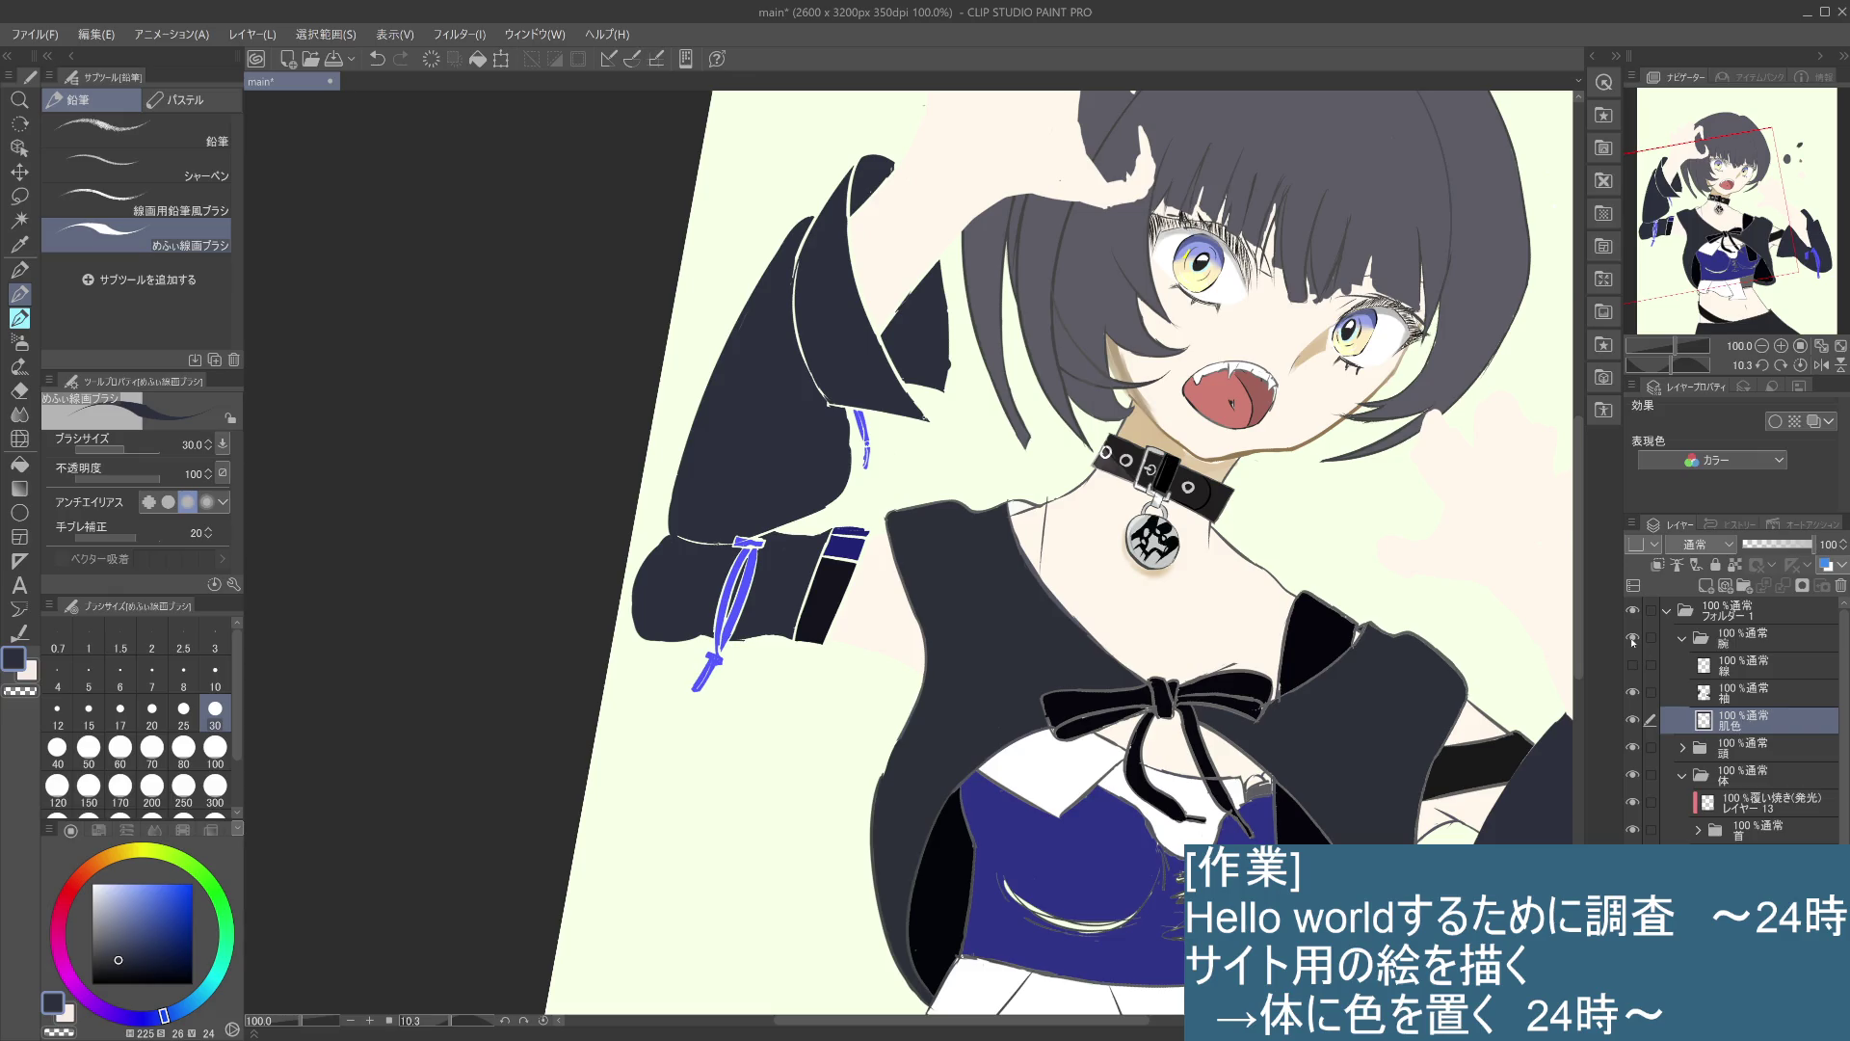
pyautogui.moveTo(651, 603); pyautogui.dragTo(660, 543)
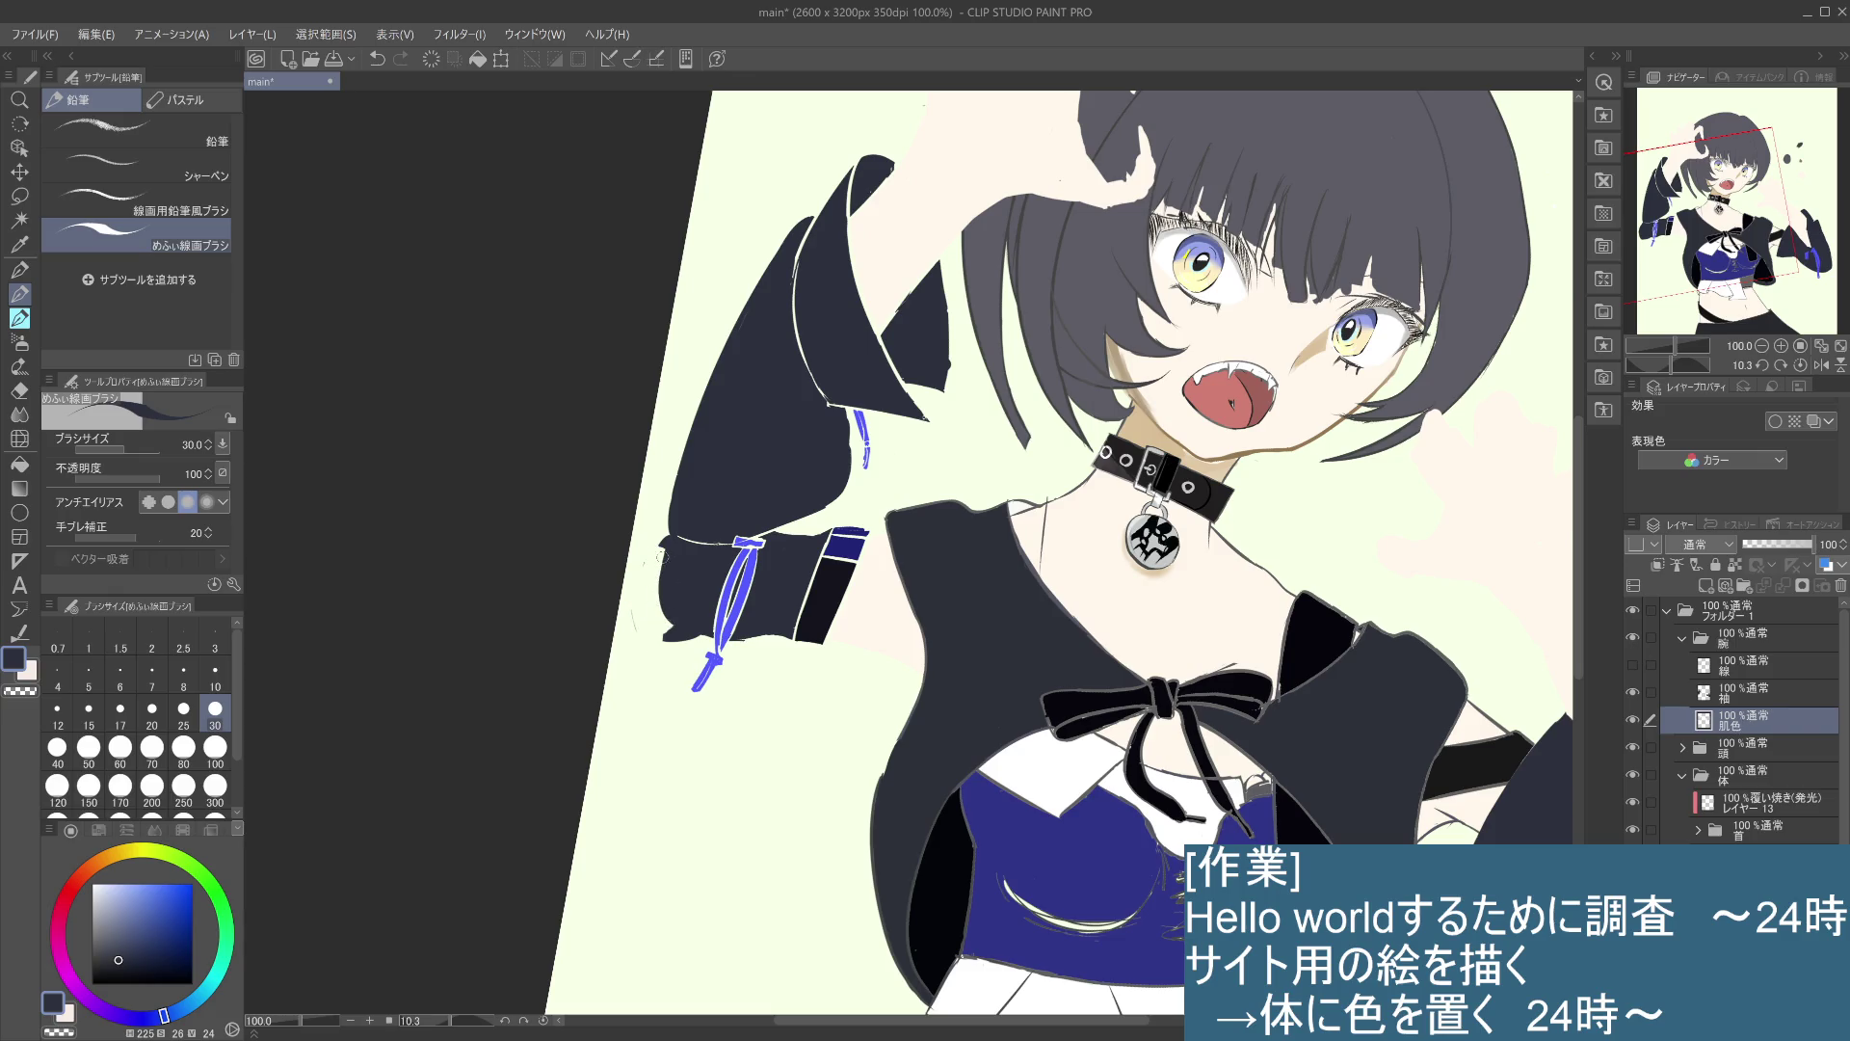
pyautogui.moveTo(665, 610); pyautogui.dragTo(692, 625)
# - On the 袖 sleeve layer, extend the sleeve cuff leftward with dark fill
pyautogui.click(1756, 698)
pyautogui.click(1628, 690)
pyautogui.click(1628, 690)
pyautogui.hotkey('alt', '[')
pyautogui.hotkey('alt', ']')
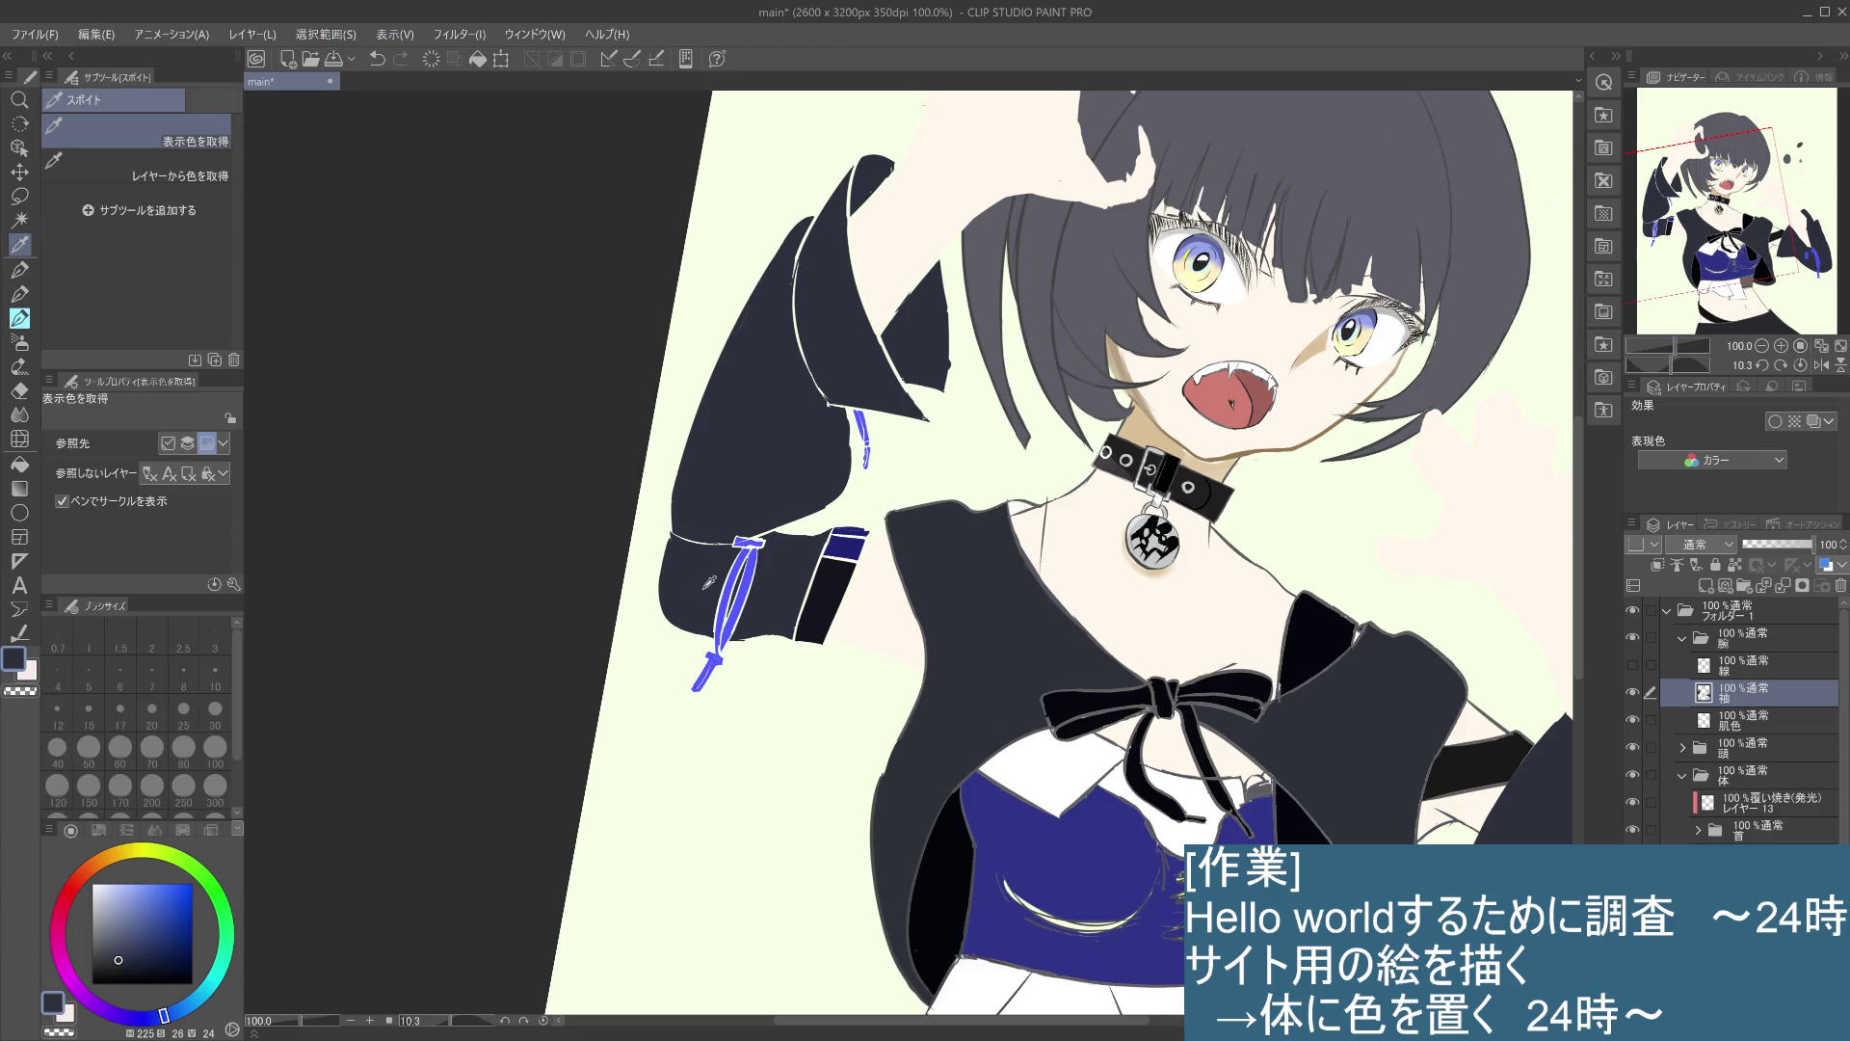
pyautogui.moveTo(670, 540); pyautogui.dragTo(636, 617)
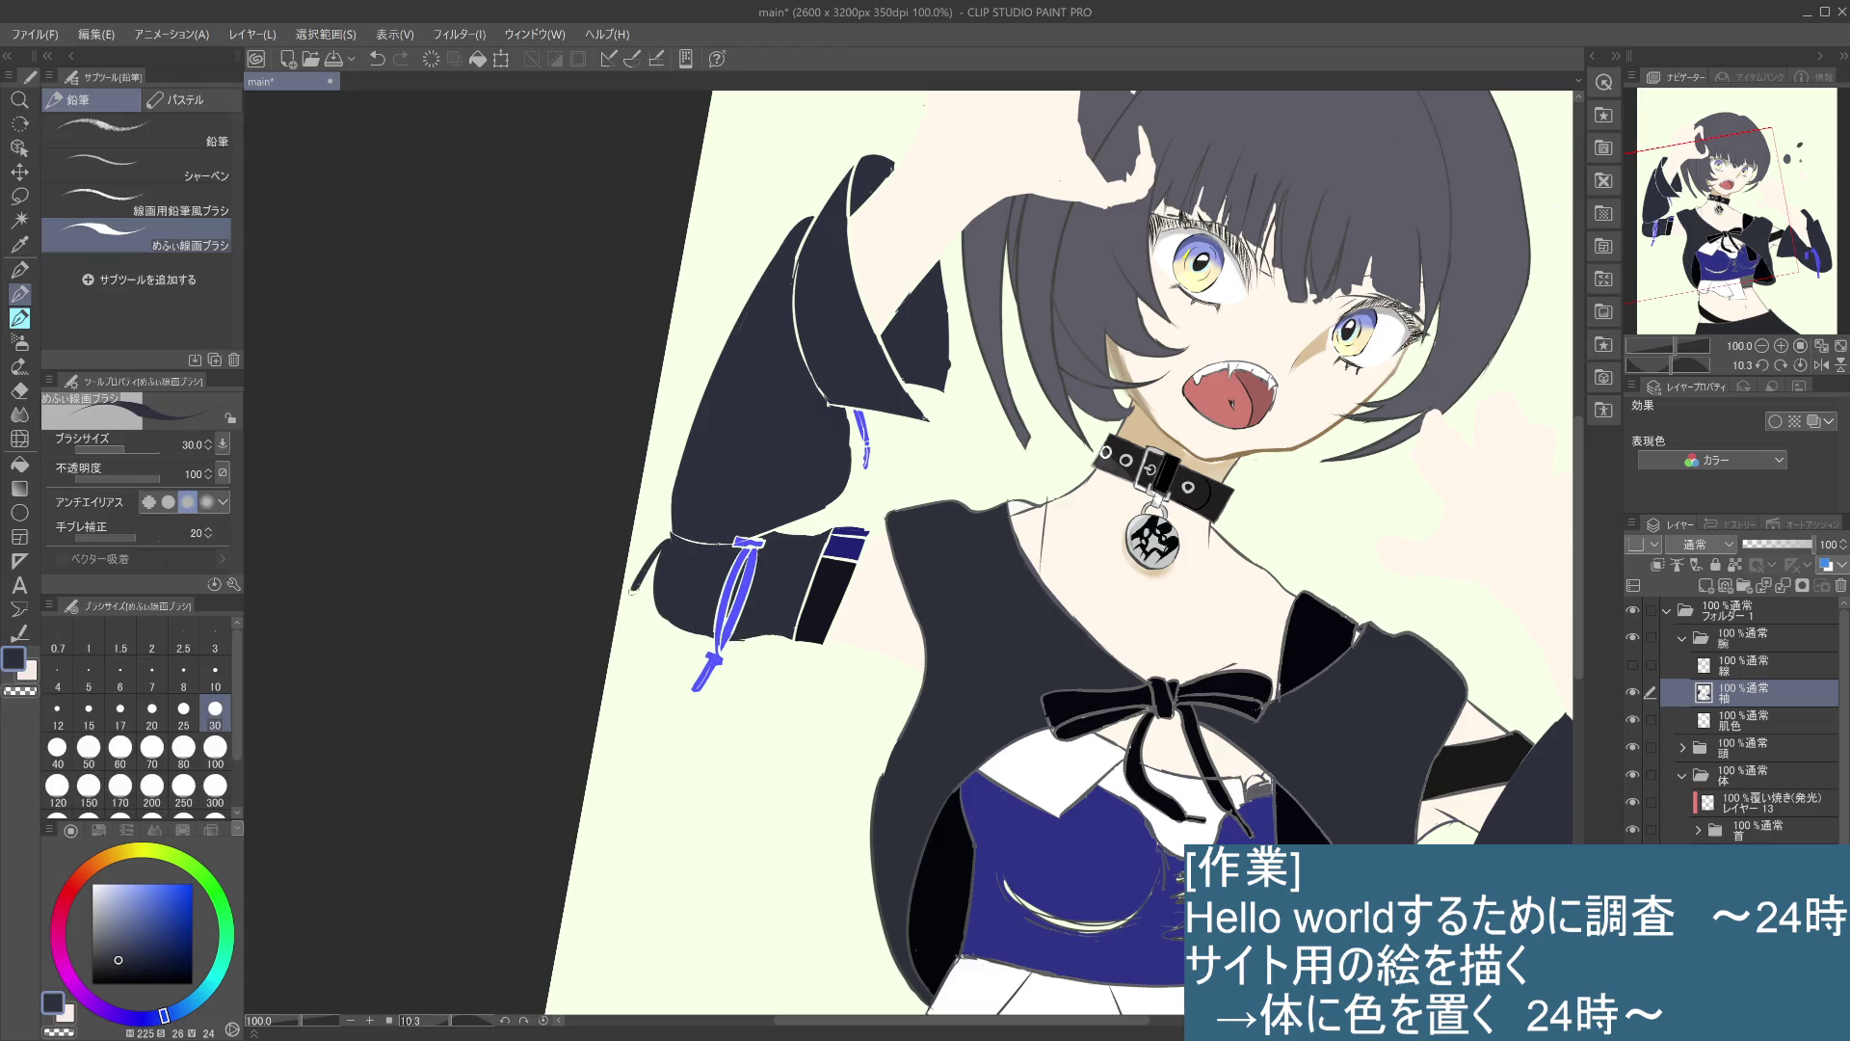
pyautogui.hotkey('ctrl', 'z')
pyautogui.moveTo(664, 542)
pyautogui.mouseDown()
pyautogui.moveTo(694, 614)
pyautogui.moveTo(667, 617)
pyautogui.mouseUp()
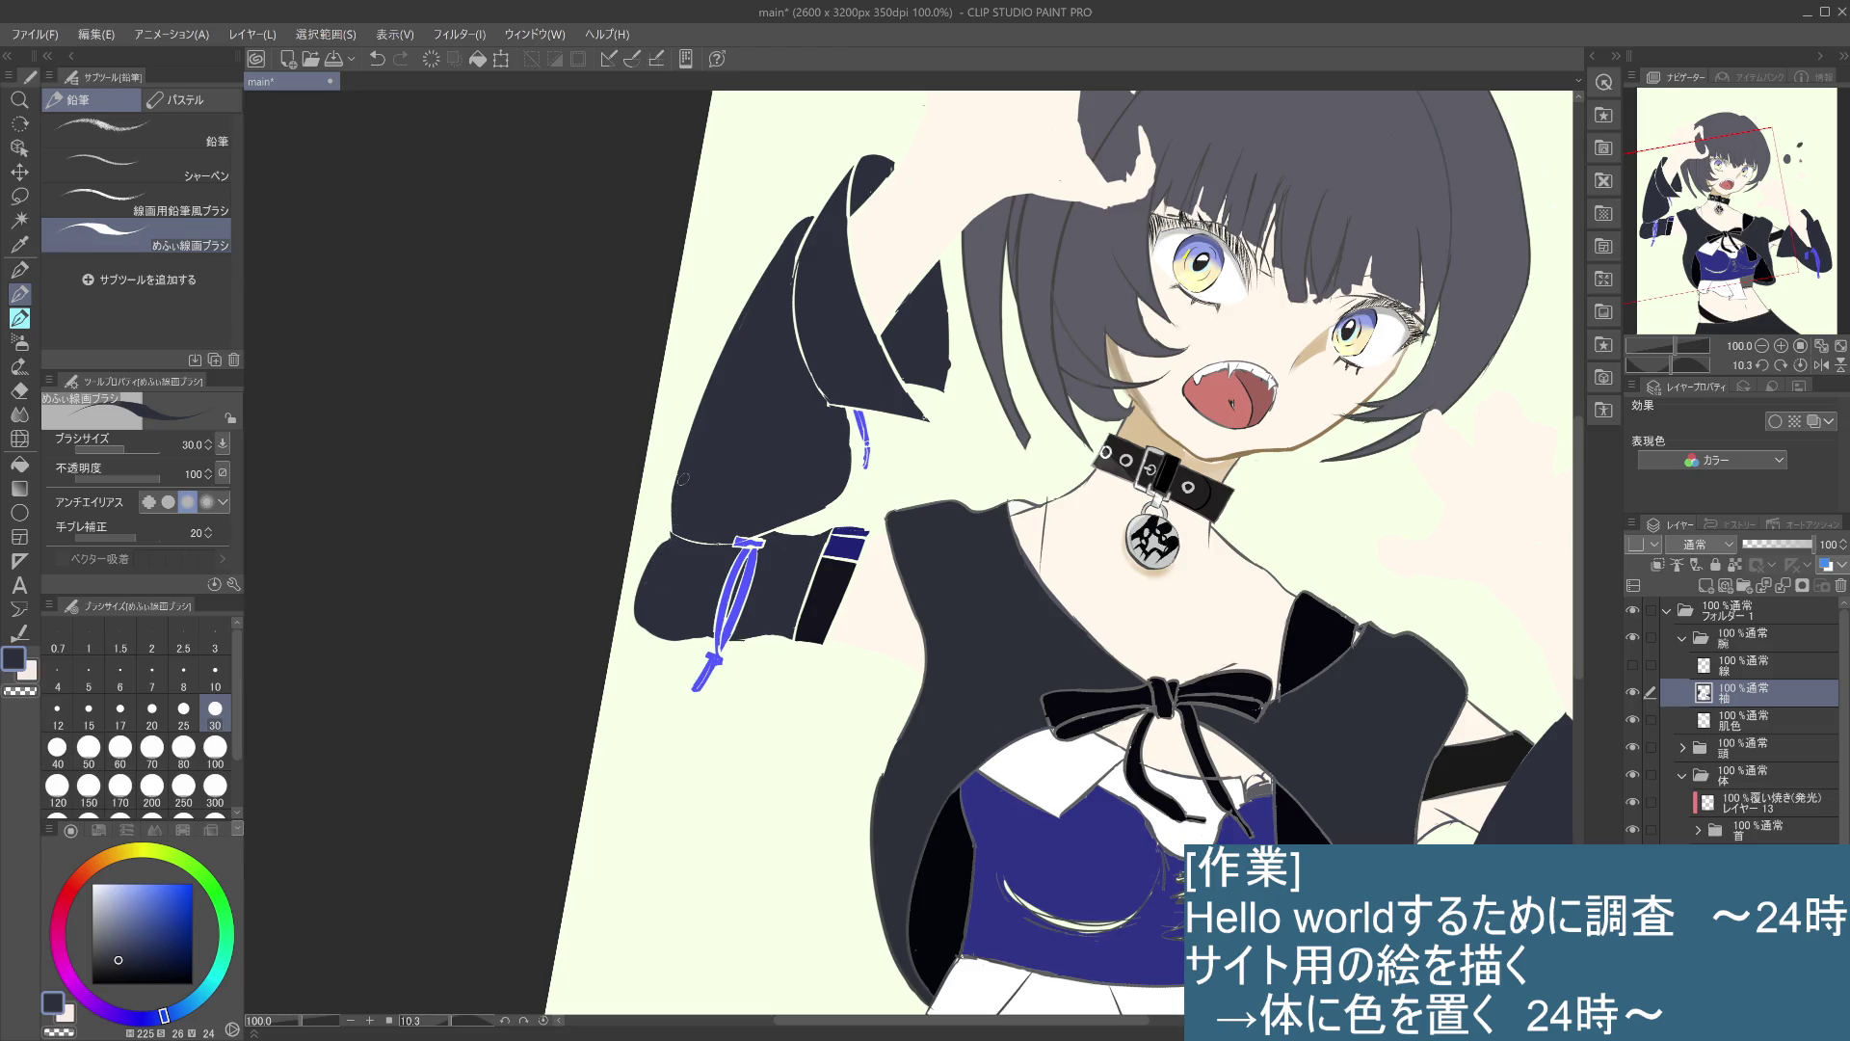
# - Darken the sleeve's left and upper-left edges and dab sleeve colour onto its lower edge
pyautogui.moveTo(846, 458)
pyautogui.mouseDown()
pyautogui.moveTo(774, 525)
pyautogui.moveTo(834, 492)
pyautogui.moveTo(800, 516)
pyautogui.mouseUp()
pyautogui.hotkey('ctrl', 'z')
pyautogui.moveTo(848, 453)
pyautogui.mouseDown()
pyautogui.moveTo(800, 515)
pyautogui.moveTo(849, 477)
pyautogui.mouseUp()
pyautogui.hotkey('ctrl', 'z')
pyautogui.moveTo(714, 371)
pyautogui.mouseDown()
pyautogui.moveTo(670, 520)
pyautogui.moveTo(718, 366)
pyautogui.moveTo(692, 402)
pyautogui.moveTo(742, 314)
pyautogui.moveTo(701, 368)
pyautogui.mouseUp()
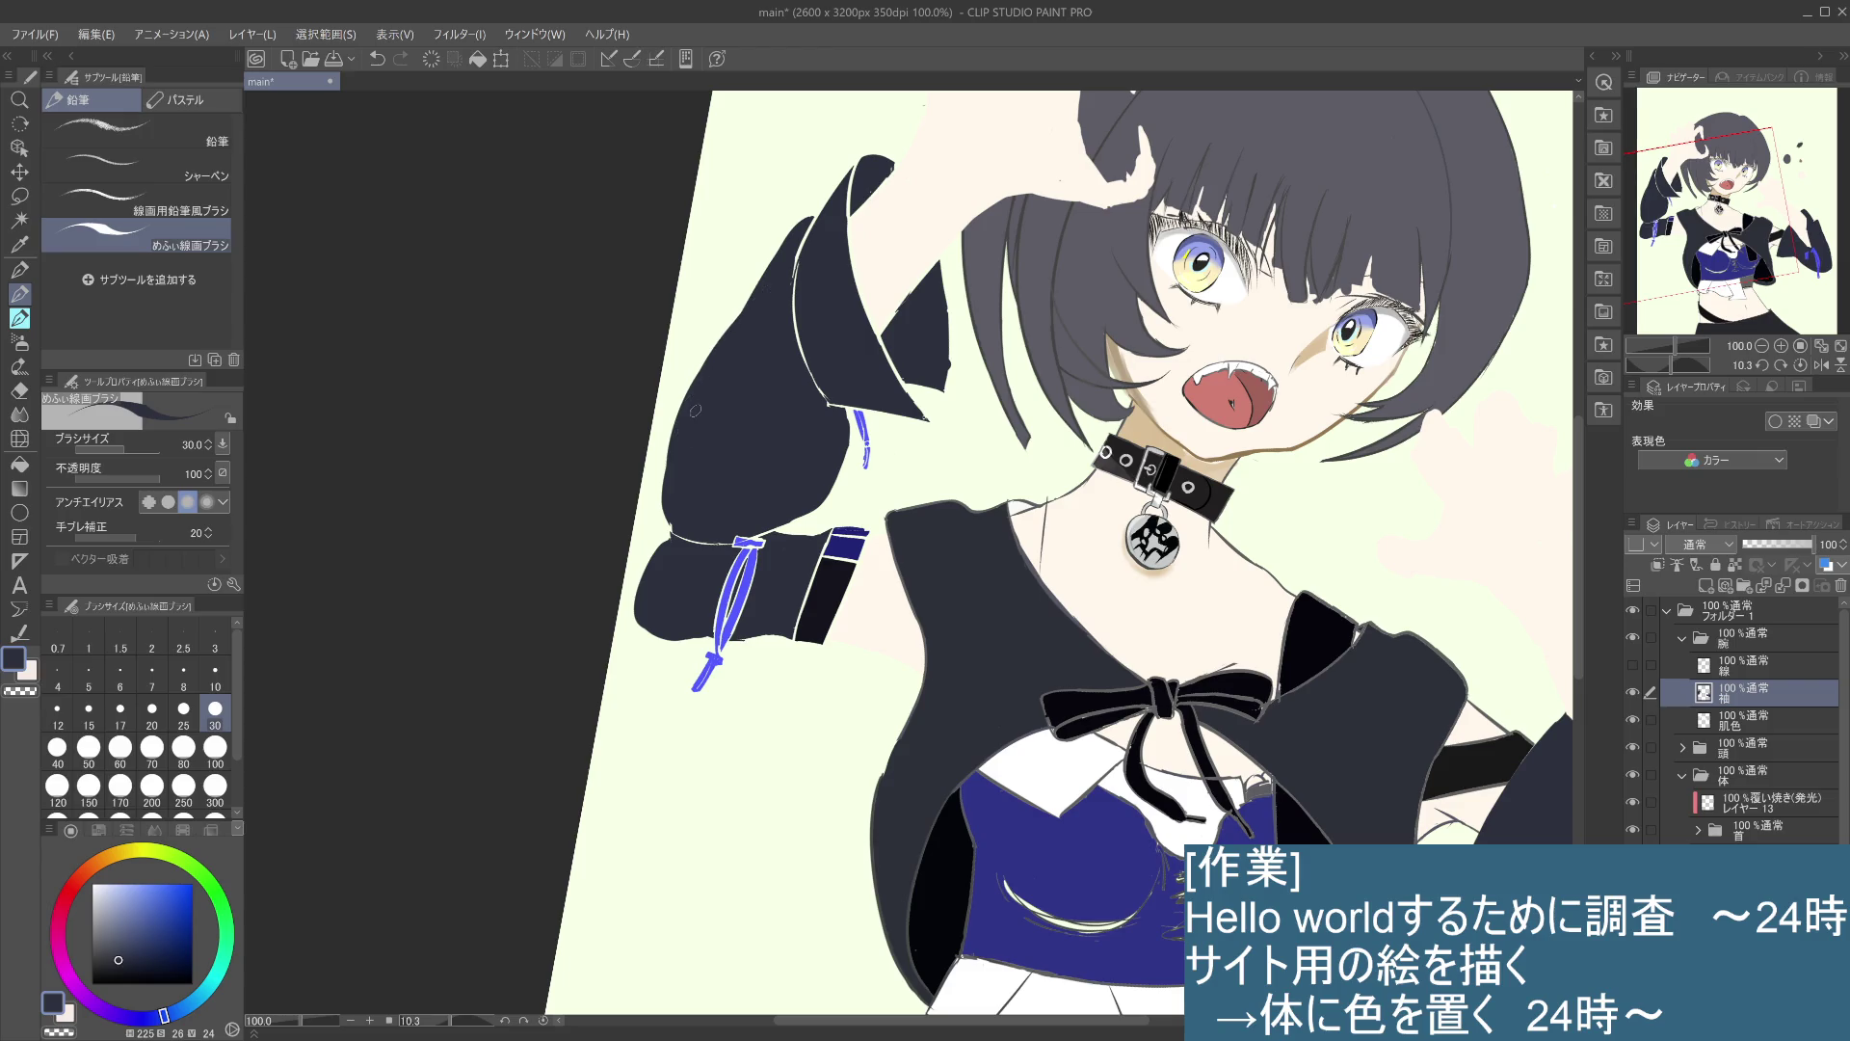
pyautogui.moveTo(750, 297); pyautogui.dragTo(715, 348)
pyautogui.click(802, 640)
# - Reframe the sleeve, then show and select the 線 line art layer
pyautogui.moveTo(904, 584); pyautogui.dragTo(986, 600)
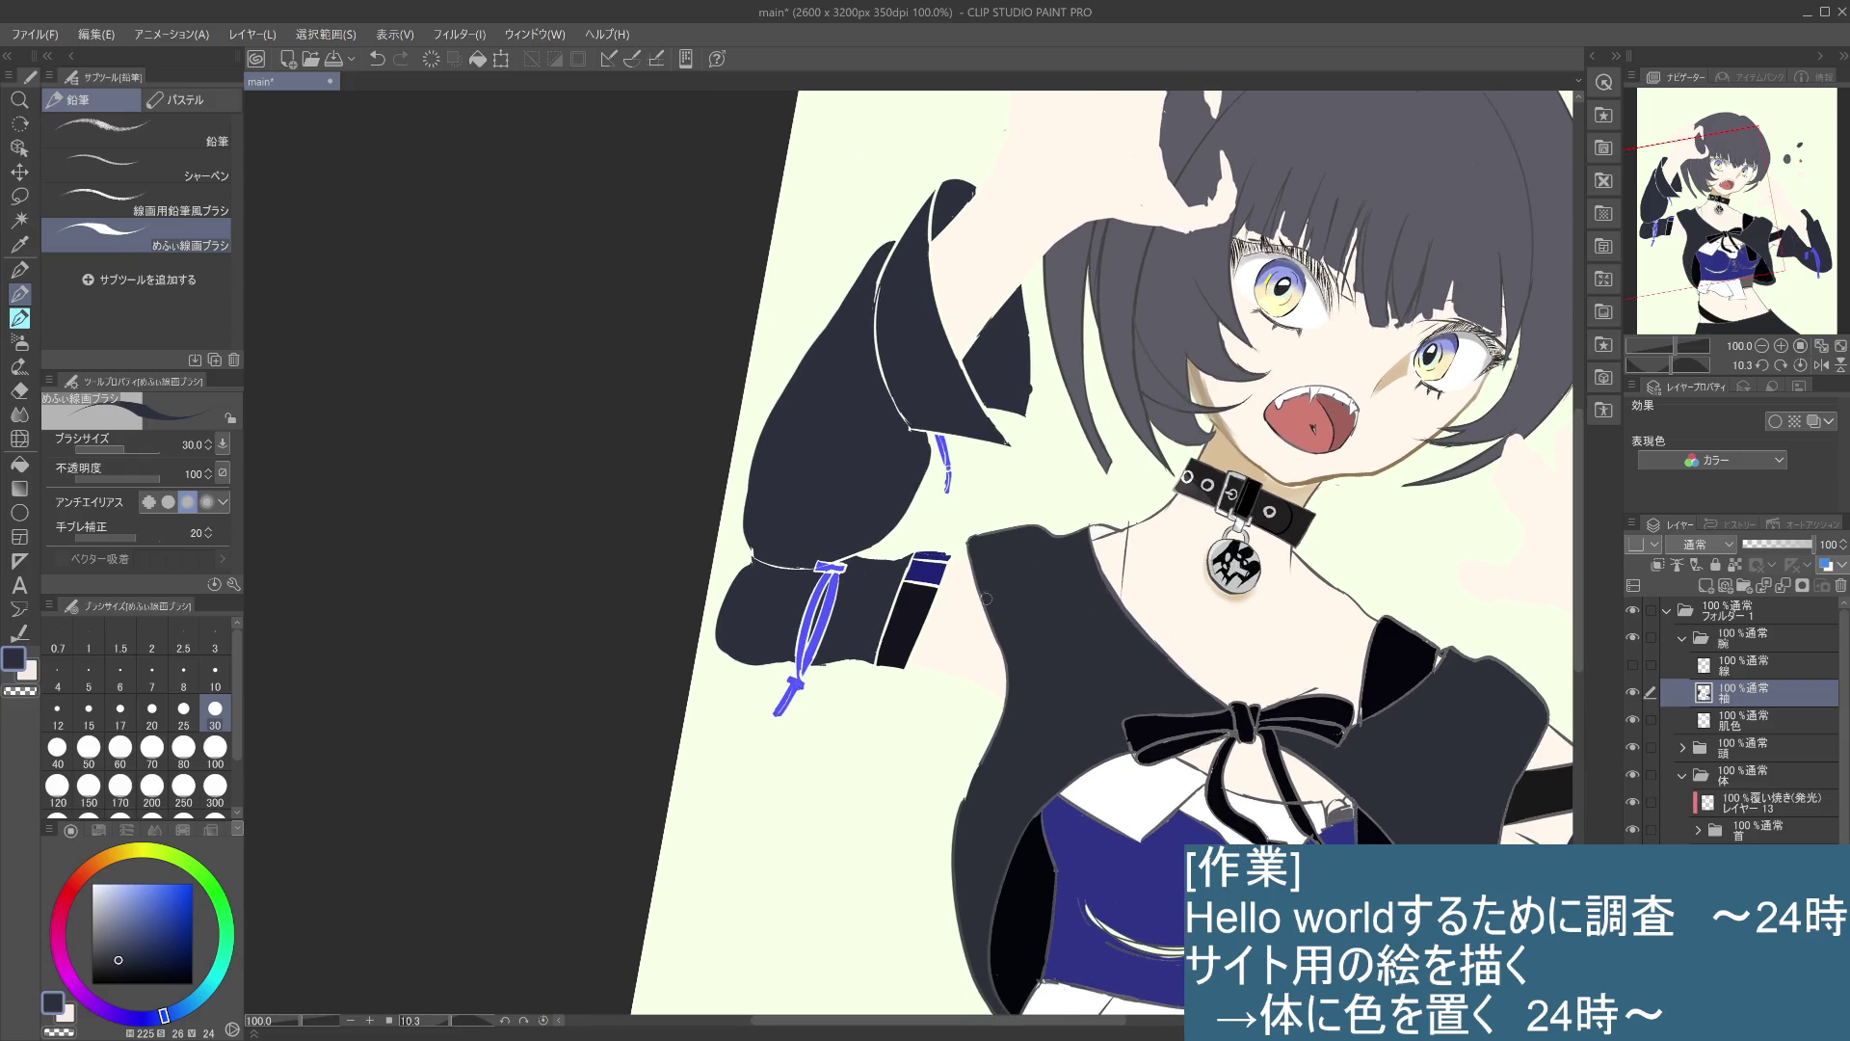
pyautogui.moveTo(934, 686); pyautogui.dragTo(896, 573)
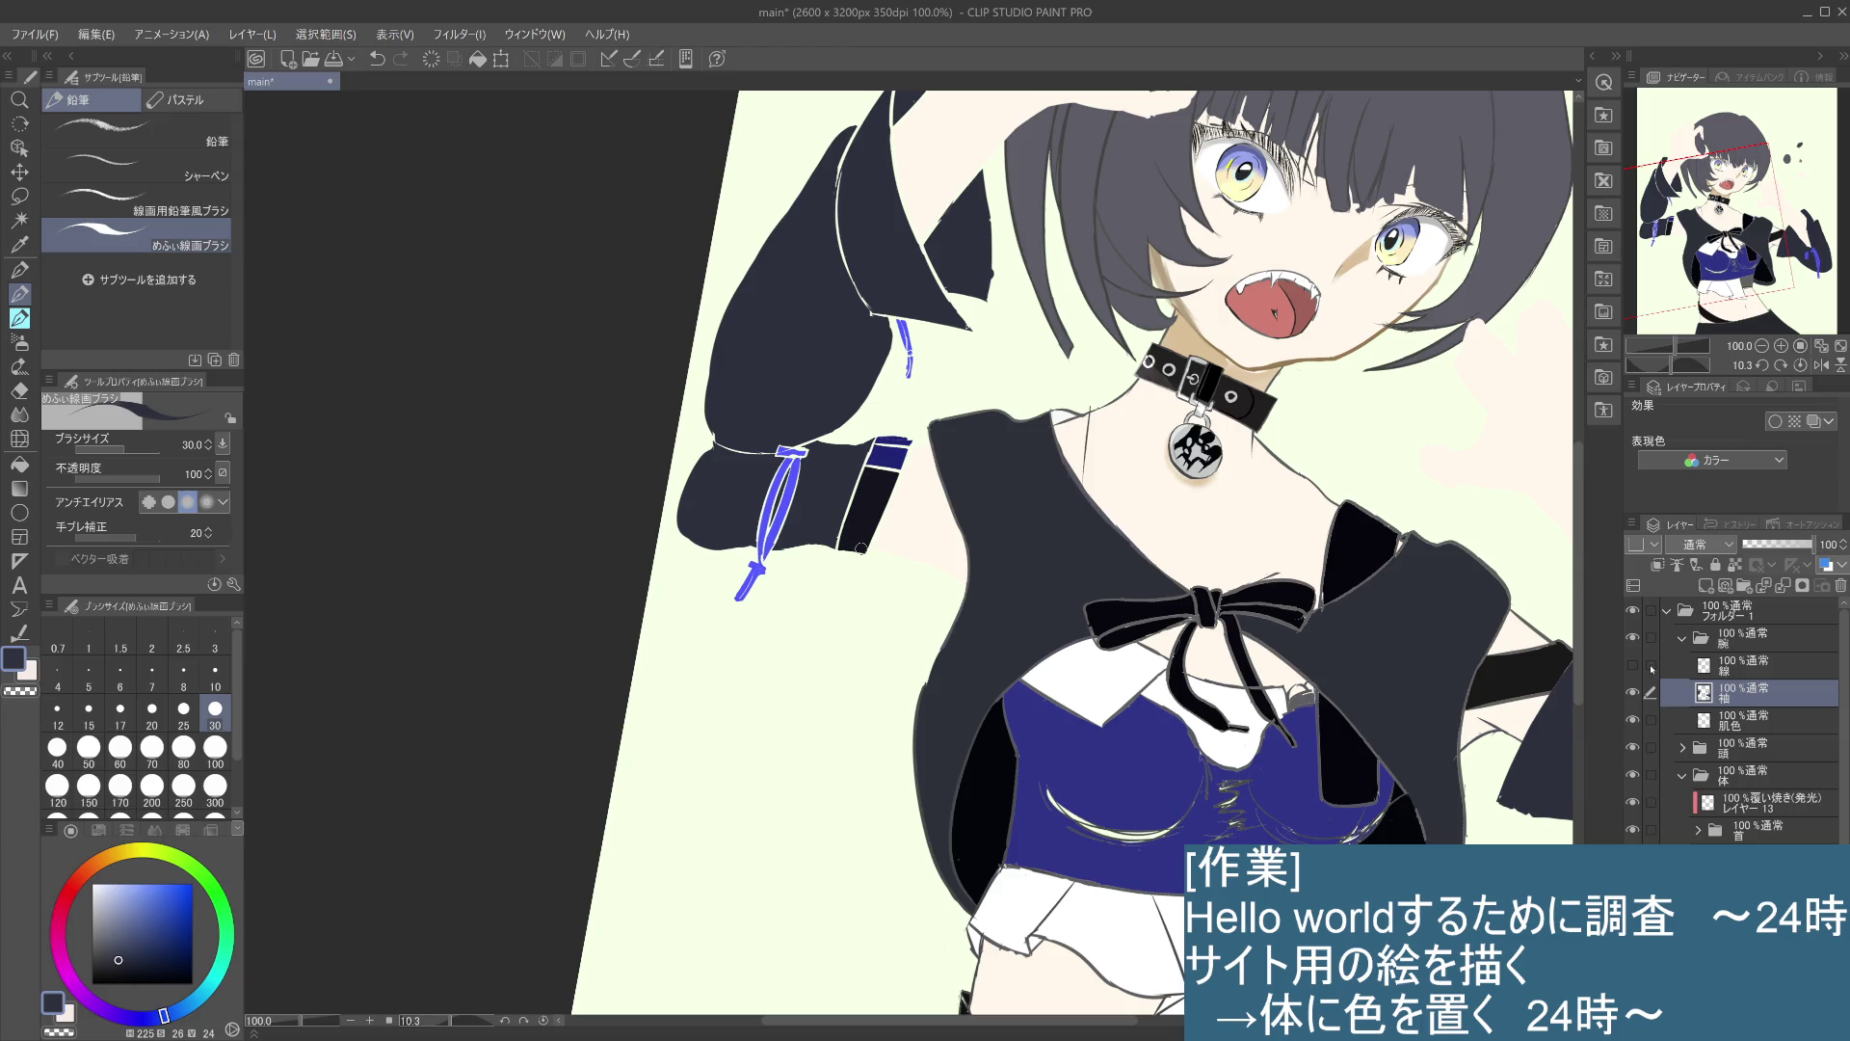
pyautogui.click(1634, 664)
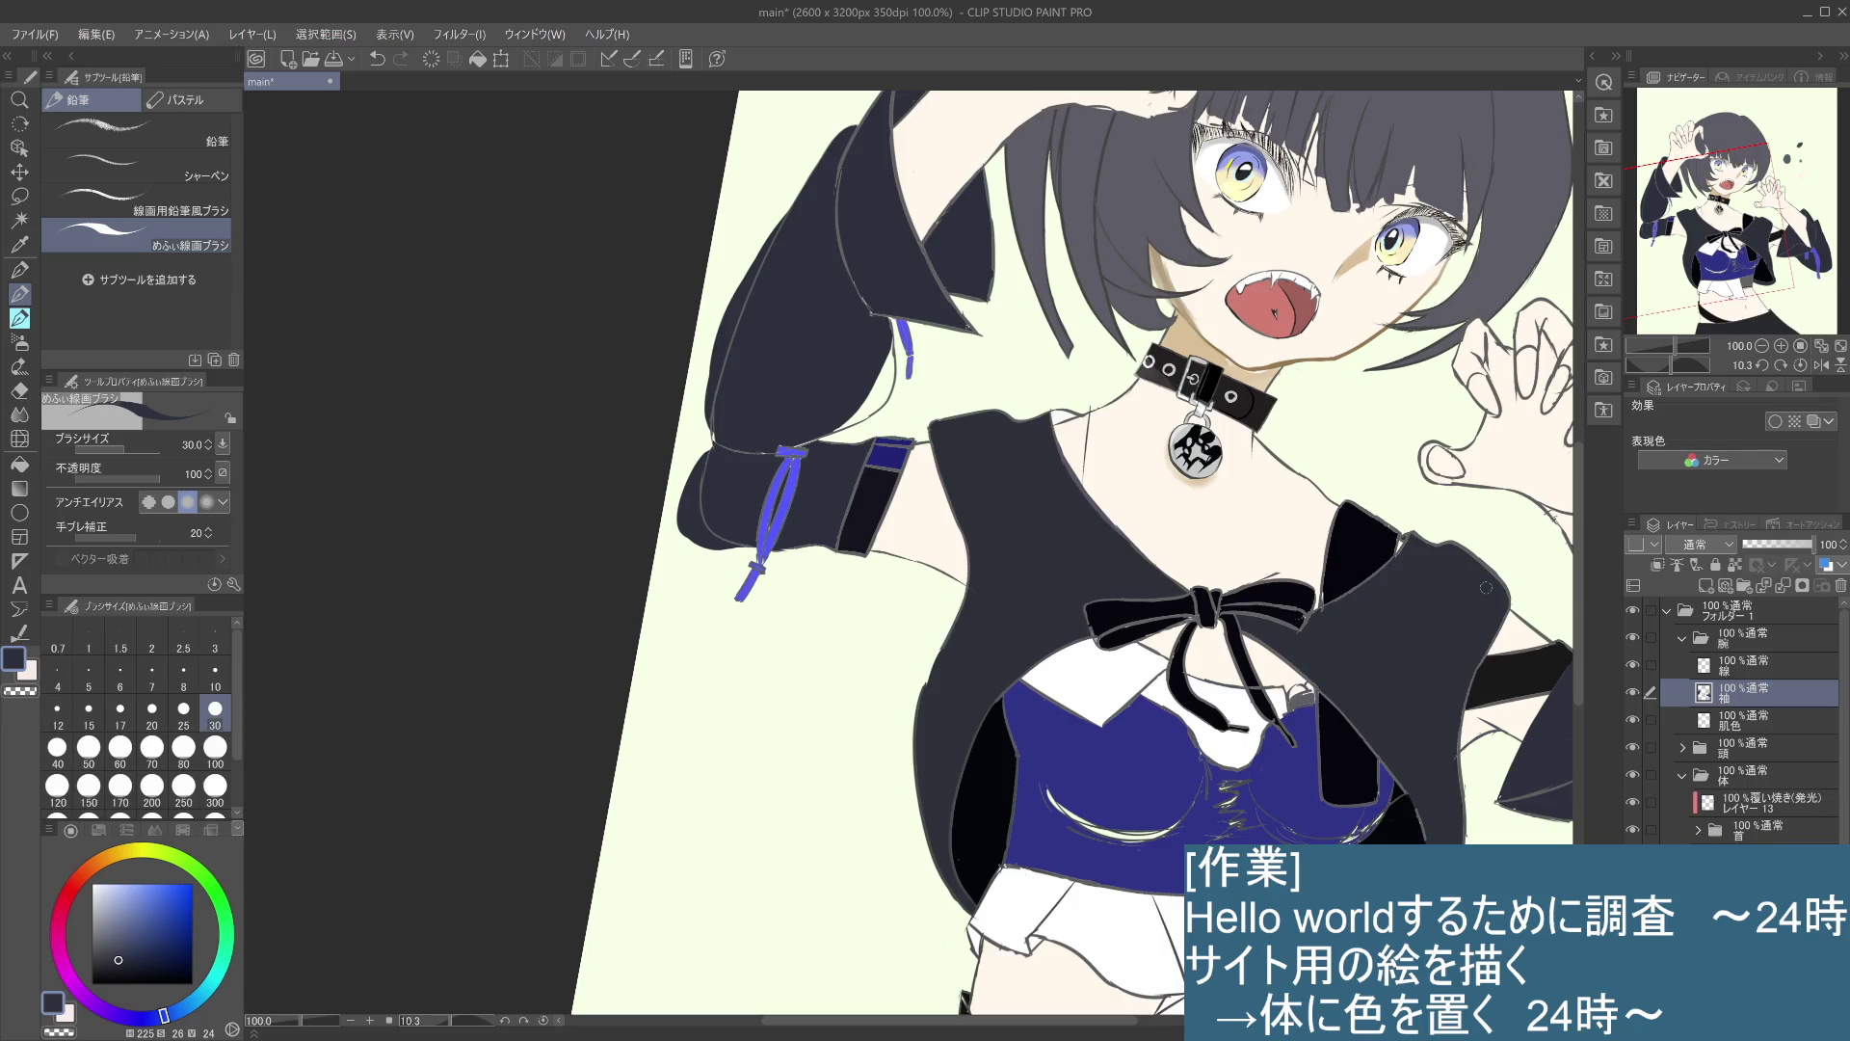
pyautogui.click(1744, 665)
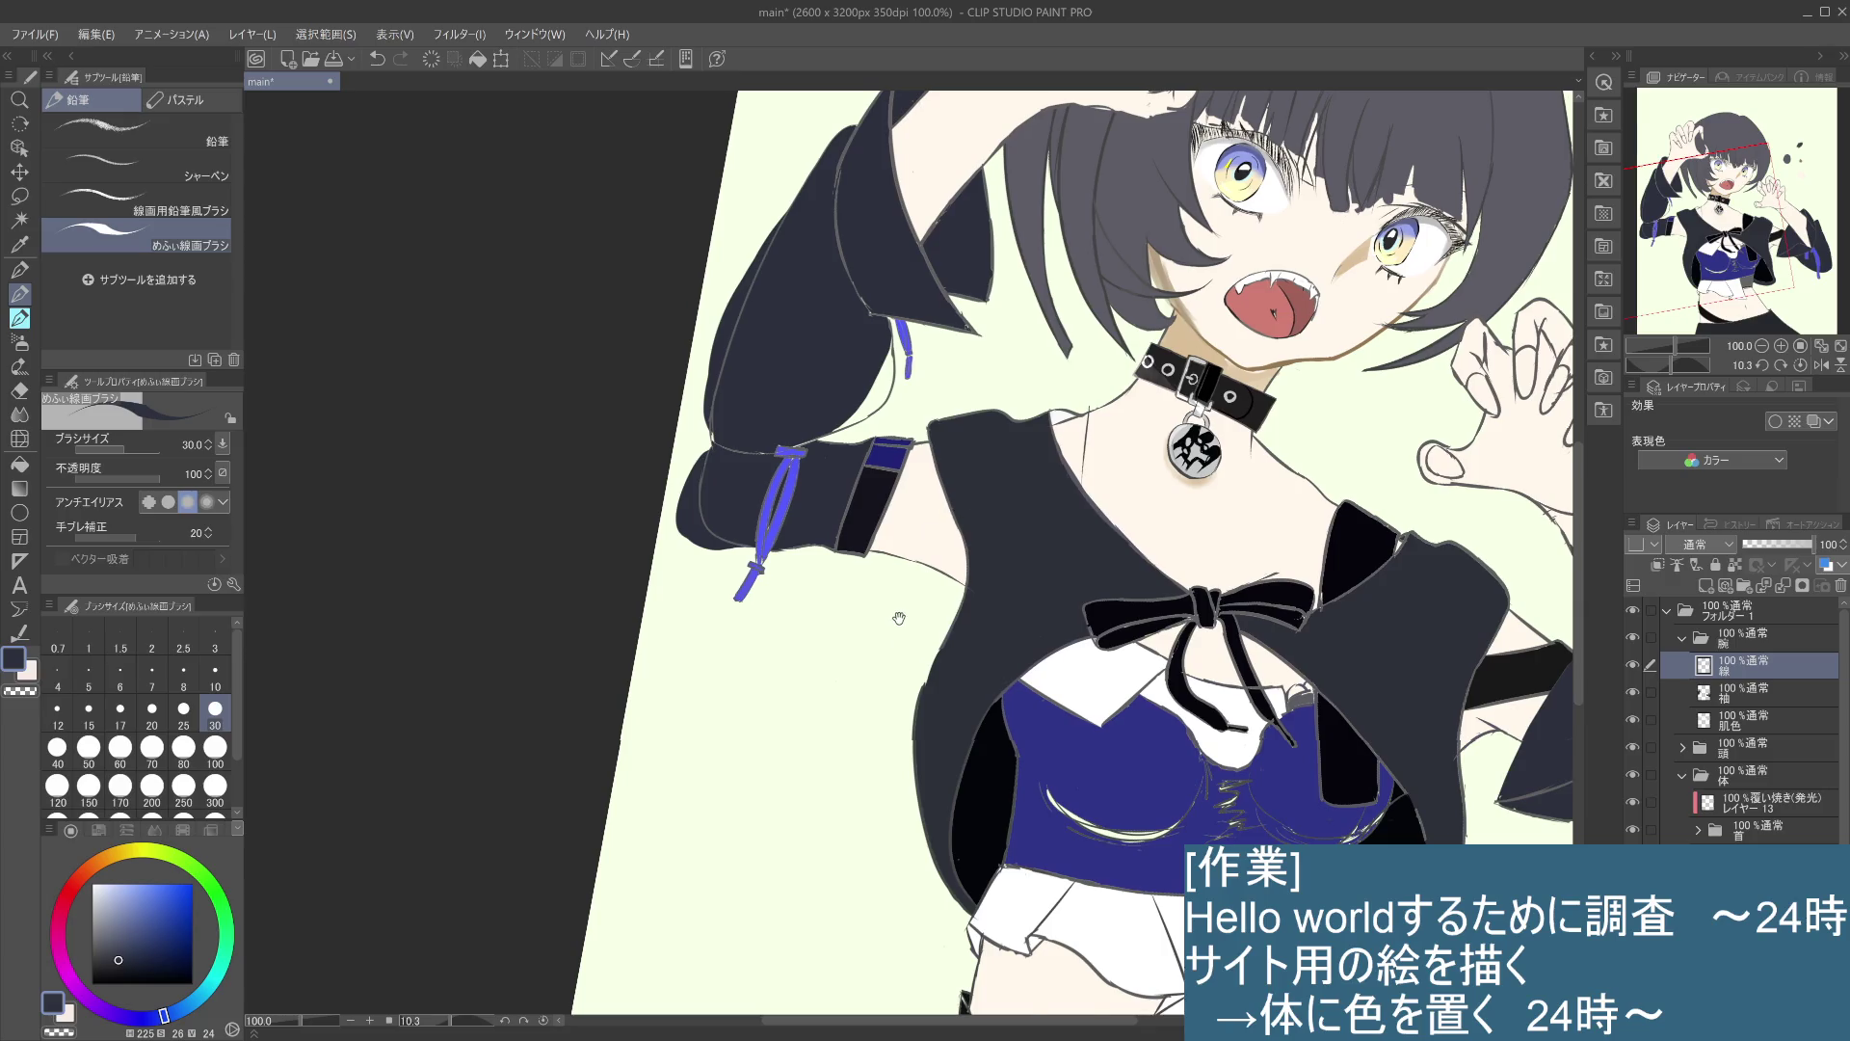
# - Sample the sleeve colour and set up a soft brush at size 10 with a slightly darker shade
pyautogui.moveTo(901, 567); pyautogui.dragTo(905, 653)
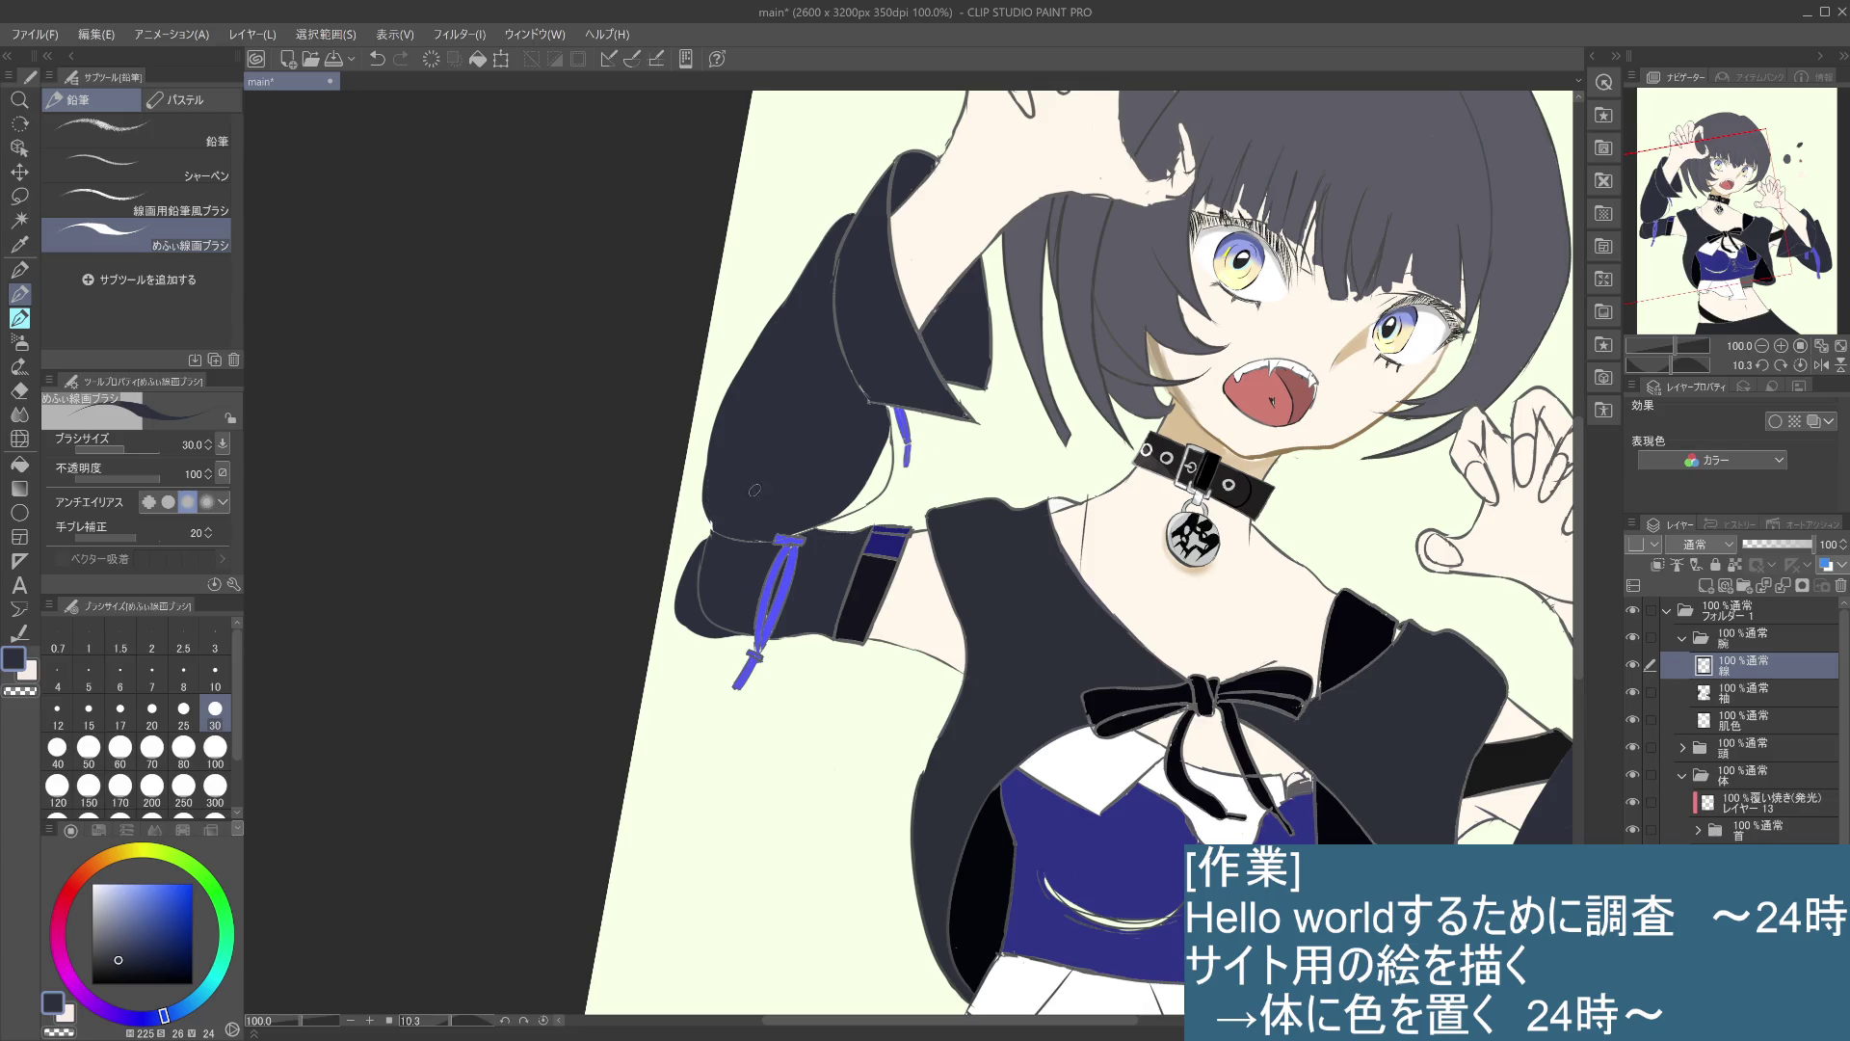
pyautogui.press('i')
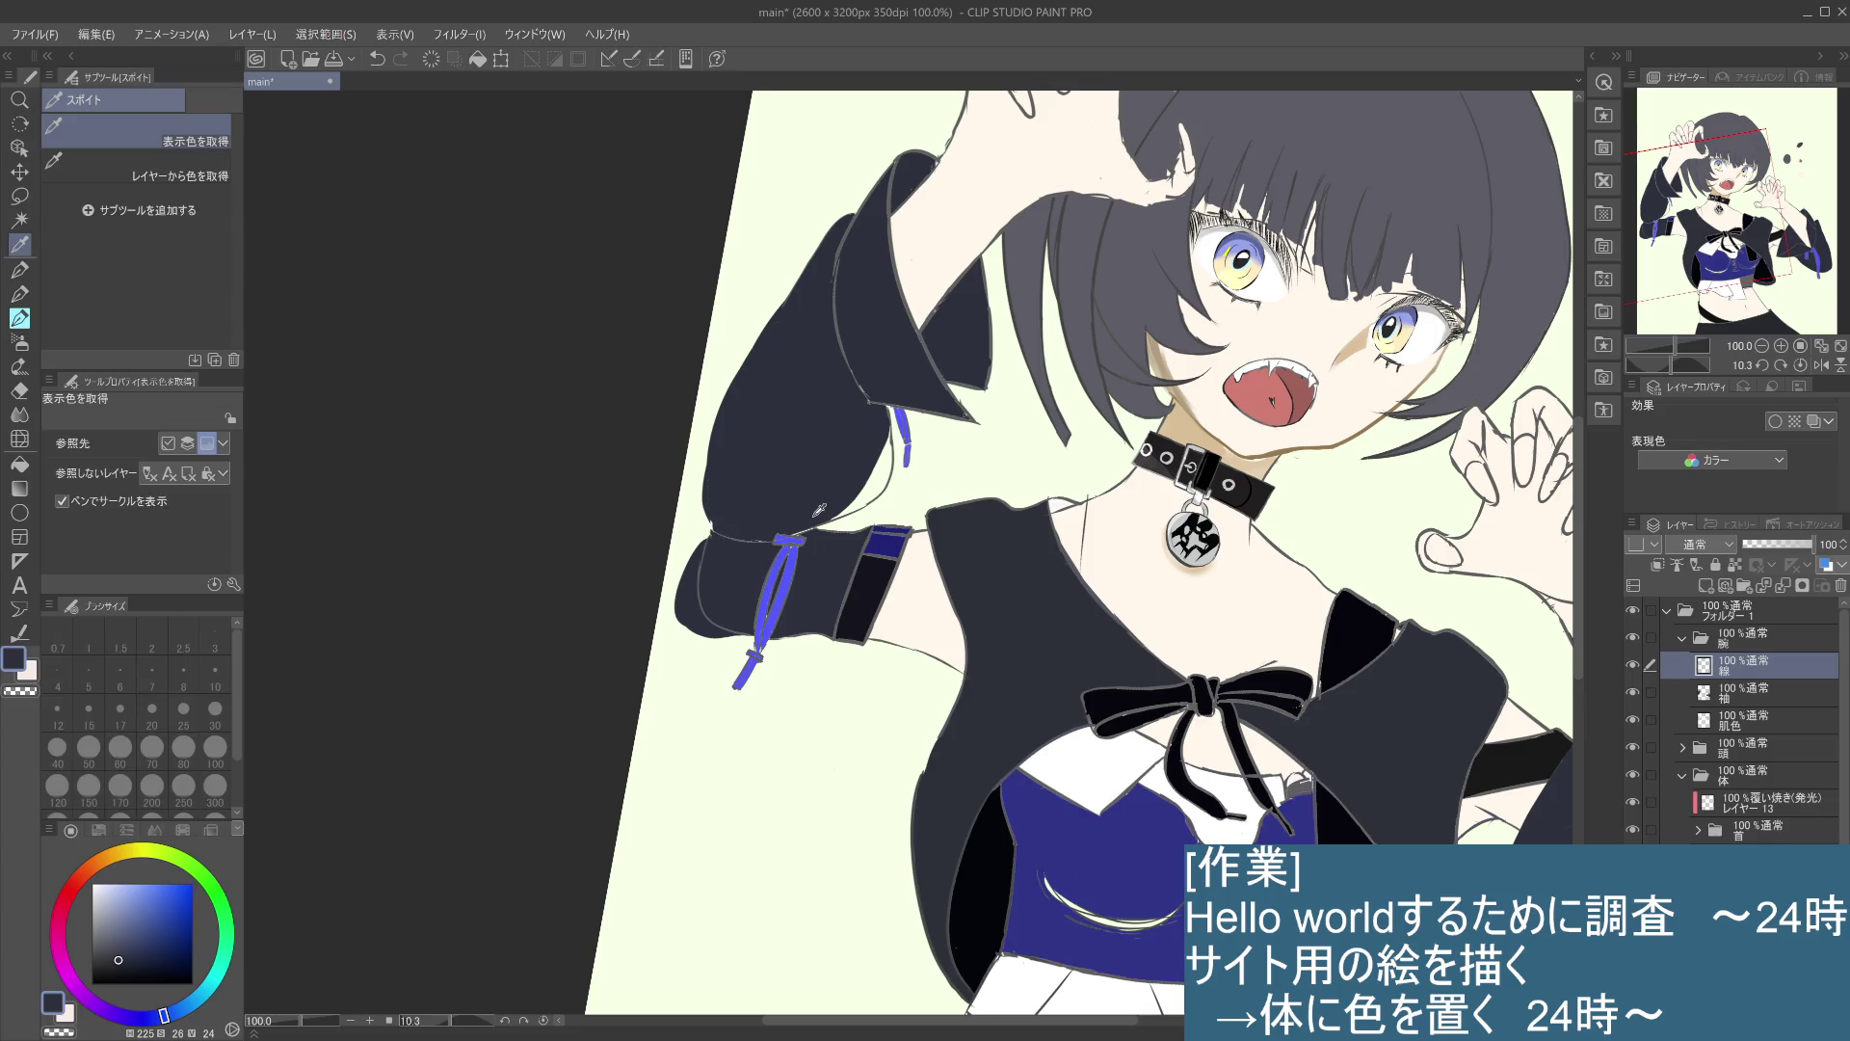
pyautogui.click(782, 465)
pyautogui.click(20, 296)
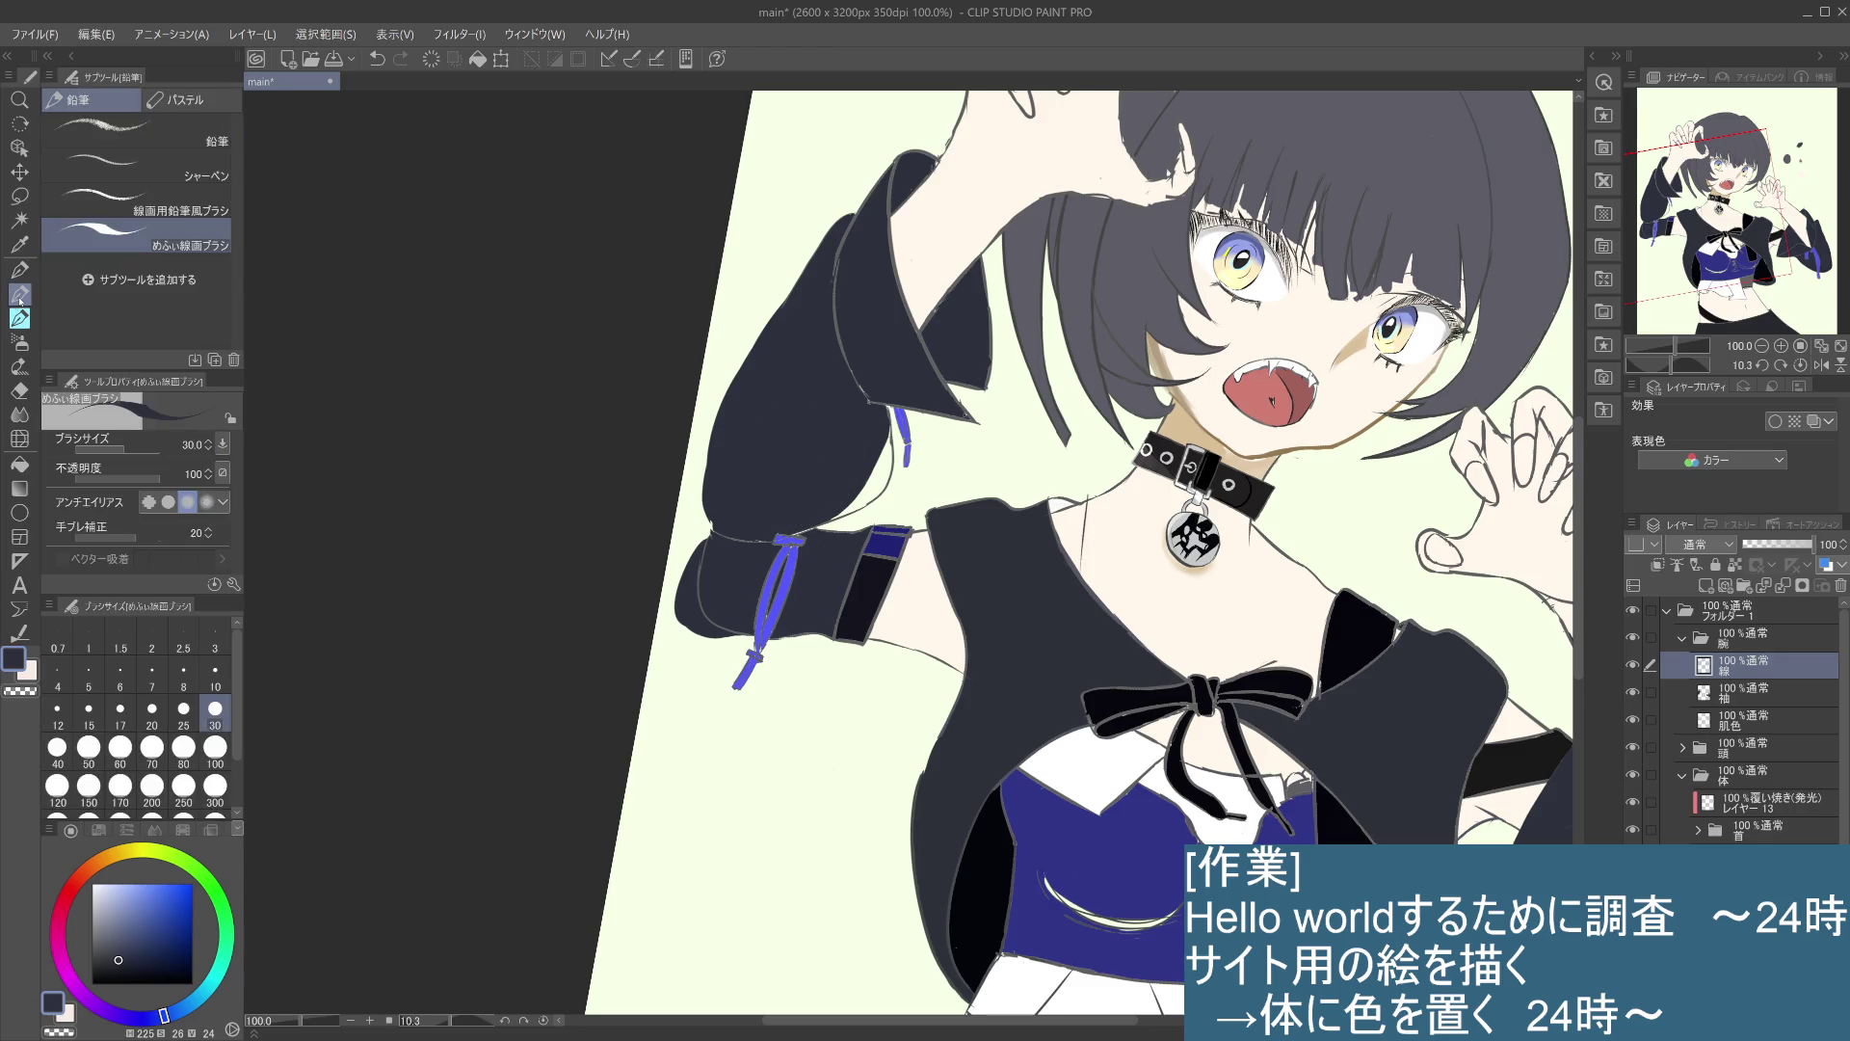
pyautogui.click(19, 318)
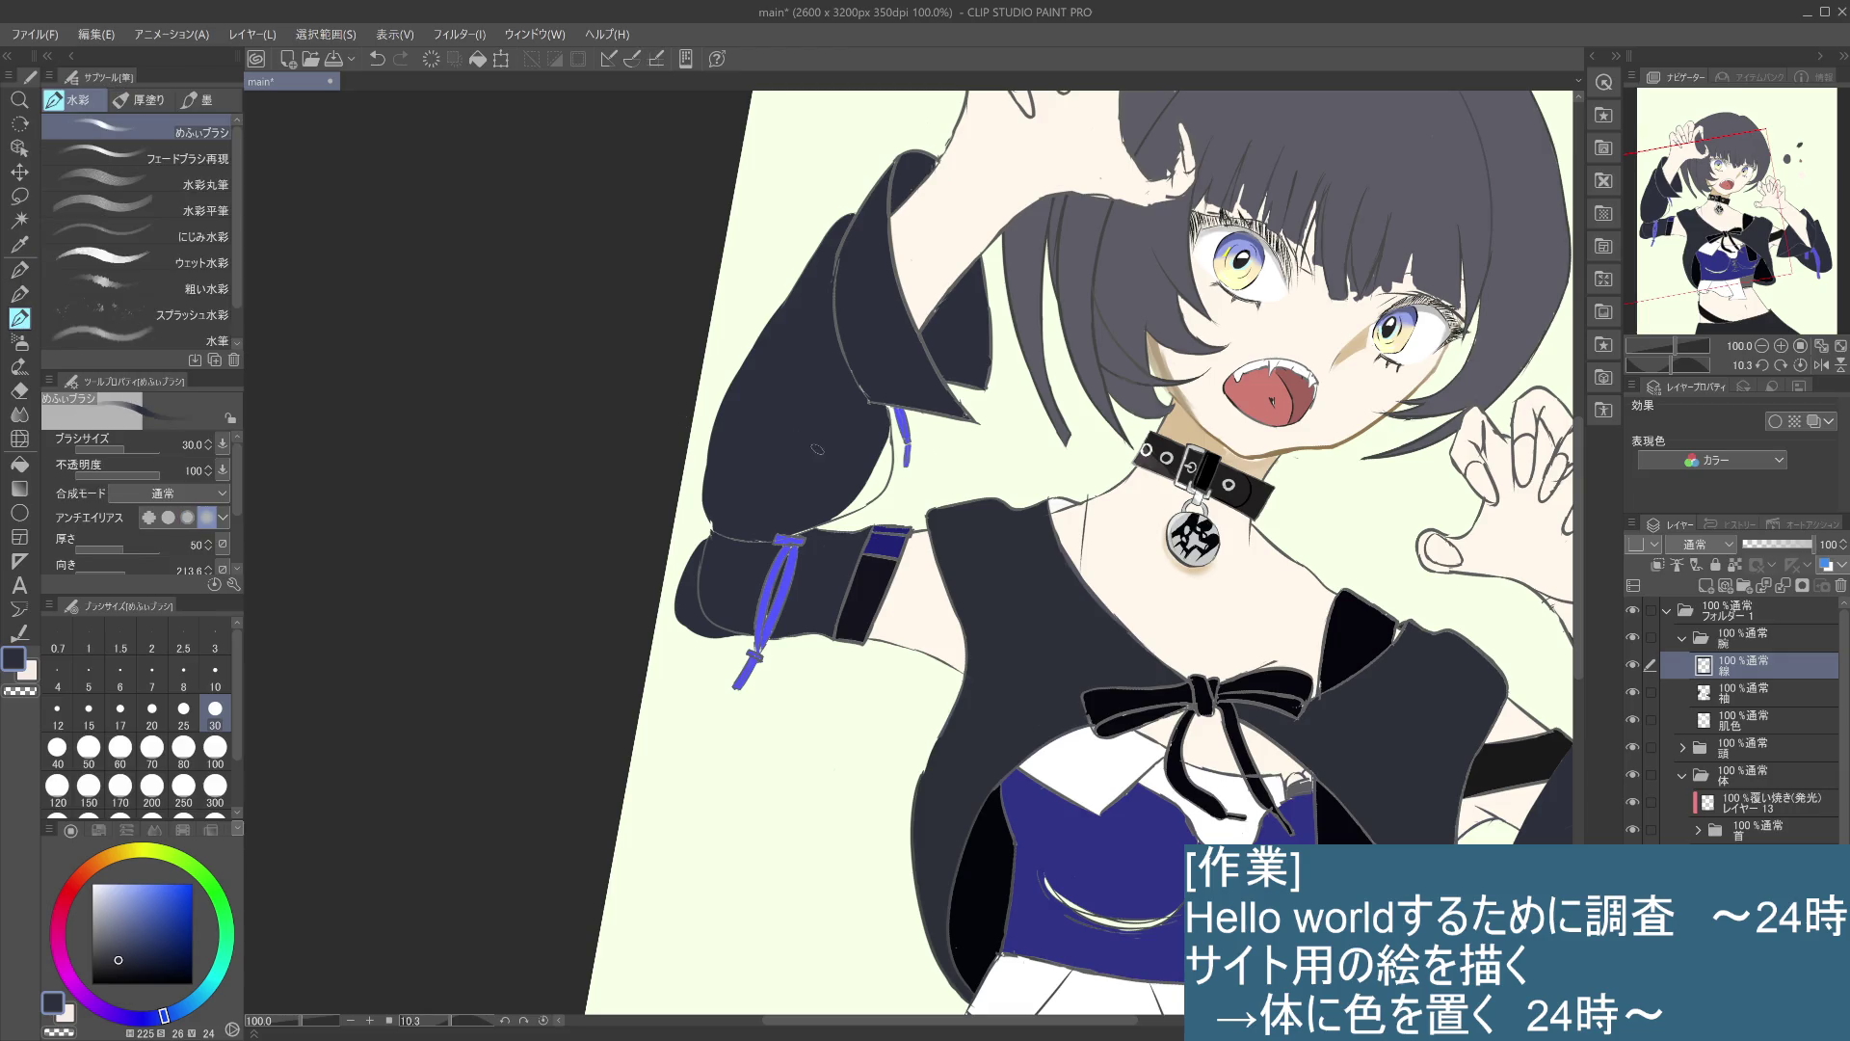
pyautogui.click(216, 678)
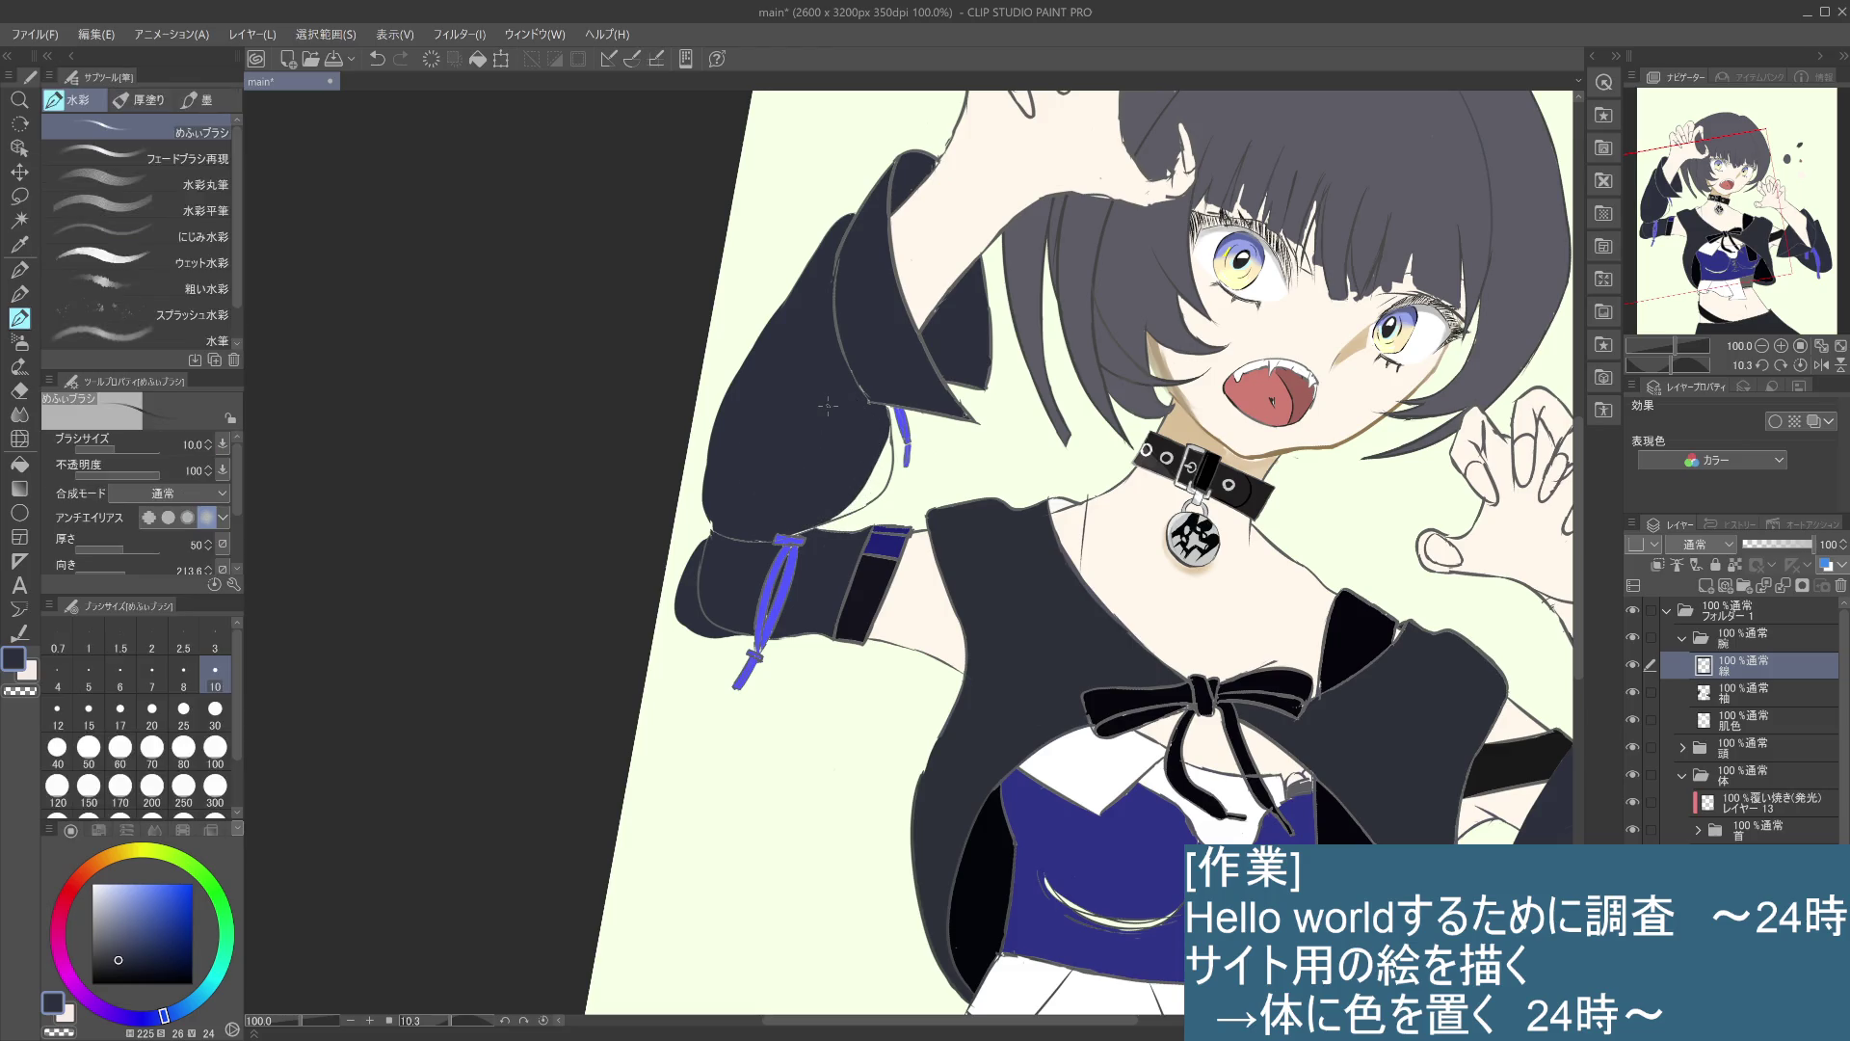
pyautogui.click(120, 970)
# - Draw thin dark lines along the sleeve's outer edge and beside the blue strap
pyautogui.moveTo(858, 214); pyautogui.dragTo(784, 283)
pyautogui.hotkey('ctrl', 'z')
pyautogui.hotkey('ctrl', 'z')
pyautogui.moveTo(853, 217); pyautogui.dragTo(725, 400)
pyautogui.hotkey('ctrl', 'z')
pyautogui.moveTo(890, 414); pyautogui.dragTo(888, 471)
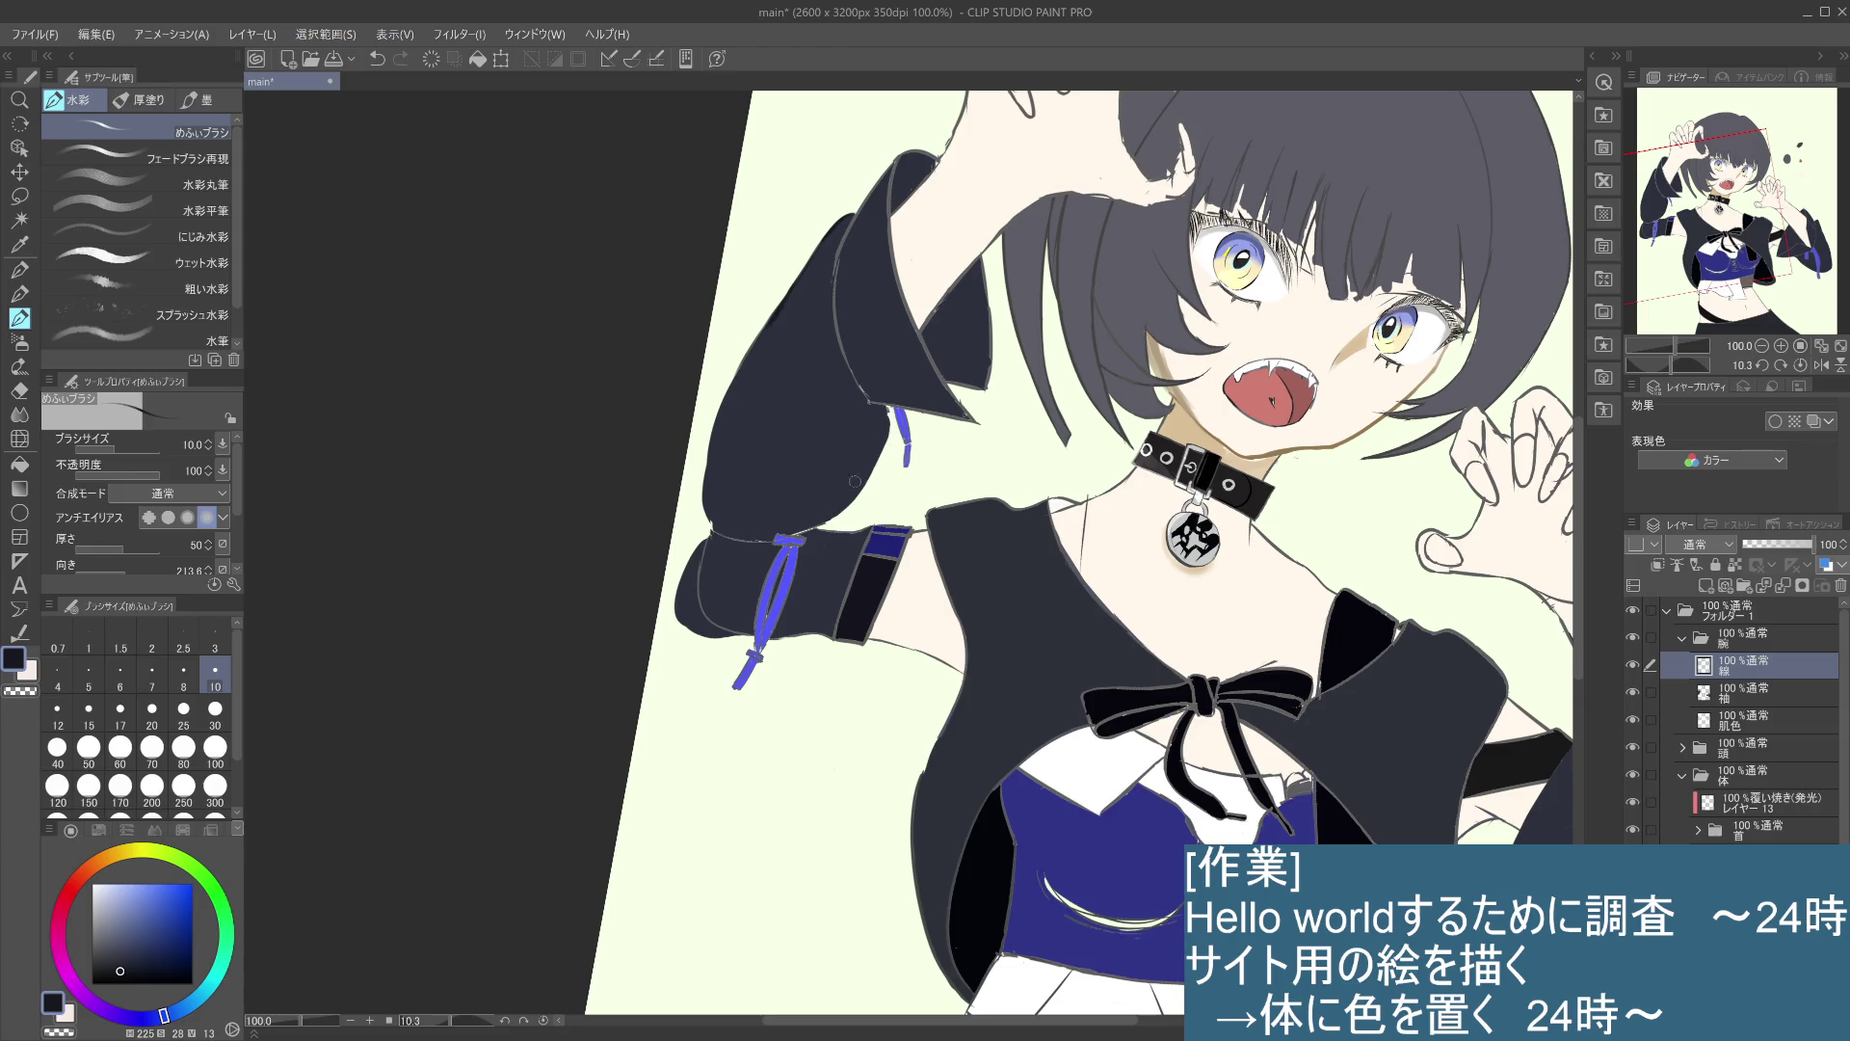
pyautogui.moveTo(884, 405)
pyautogui.mouseDown()
pyautogui.moveTo(886, 459)
pyautogui.moveTo(838, 523)
pyautogui.mouseUp()
pyautogui.hotkey('ctrl', 'z')
# - Darken the top and top-left of the blue strap knot with short strokes
pyautogui.hotkey('ctrl', 'z')
# - Fill along the sleeve's left edge down to its lower part and the sleeve seam
pyautogui.hotkey('ctrl', 'z')
pyautogui.moveTo(794, 536); pyautogui.dragTo(798, 530)
pyautogui.moveTo(777, 527); pyautogui.dragTo(801, 529)
pyautogui.hotkey('ctrl', 'z')
pyautogui.moveTo(777, 532); pyautogui.dragTo(783, 546)
pyautogui.moveTo(784, 540); pyautogui.dragTo(797, 536)
pyautogui.moveTo(769, 326); pyautogui.dragTo(702, 513)
pyautogui.hotkey('ctrl', 'z')
pyautogui.hotkey('ctrl', 'z')
pyautogui.moveTo(717, 443); pyautogui.dragTo(710, 521)
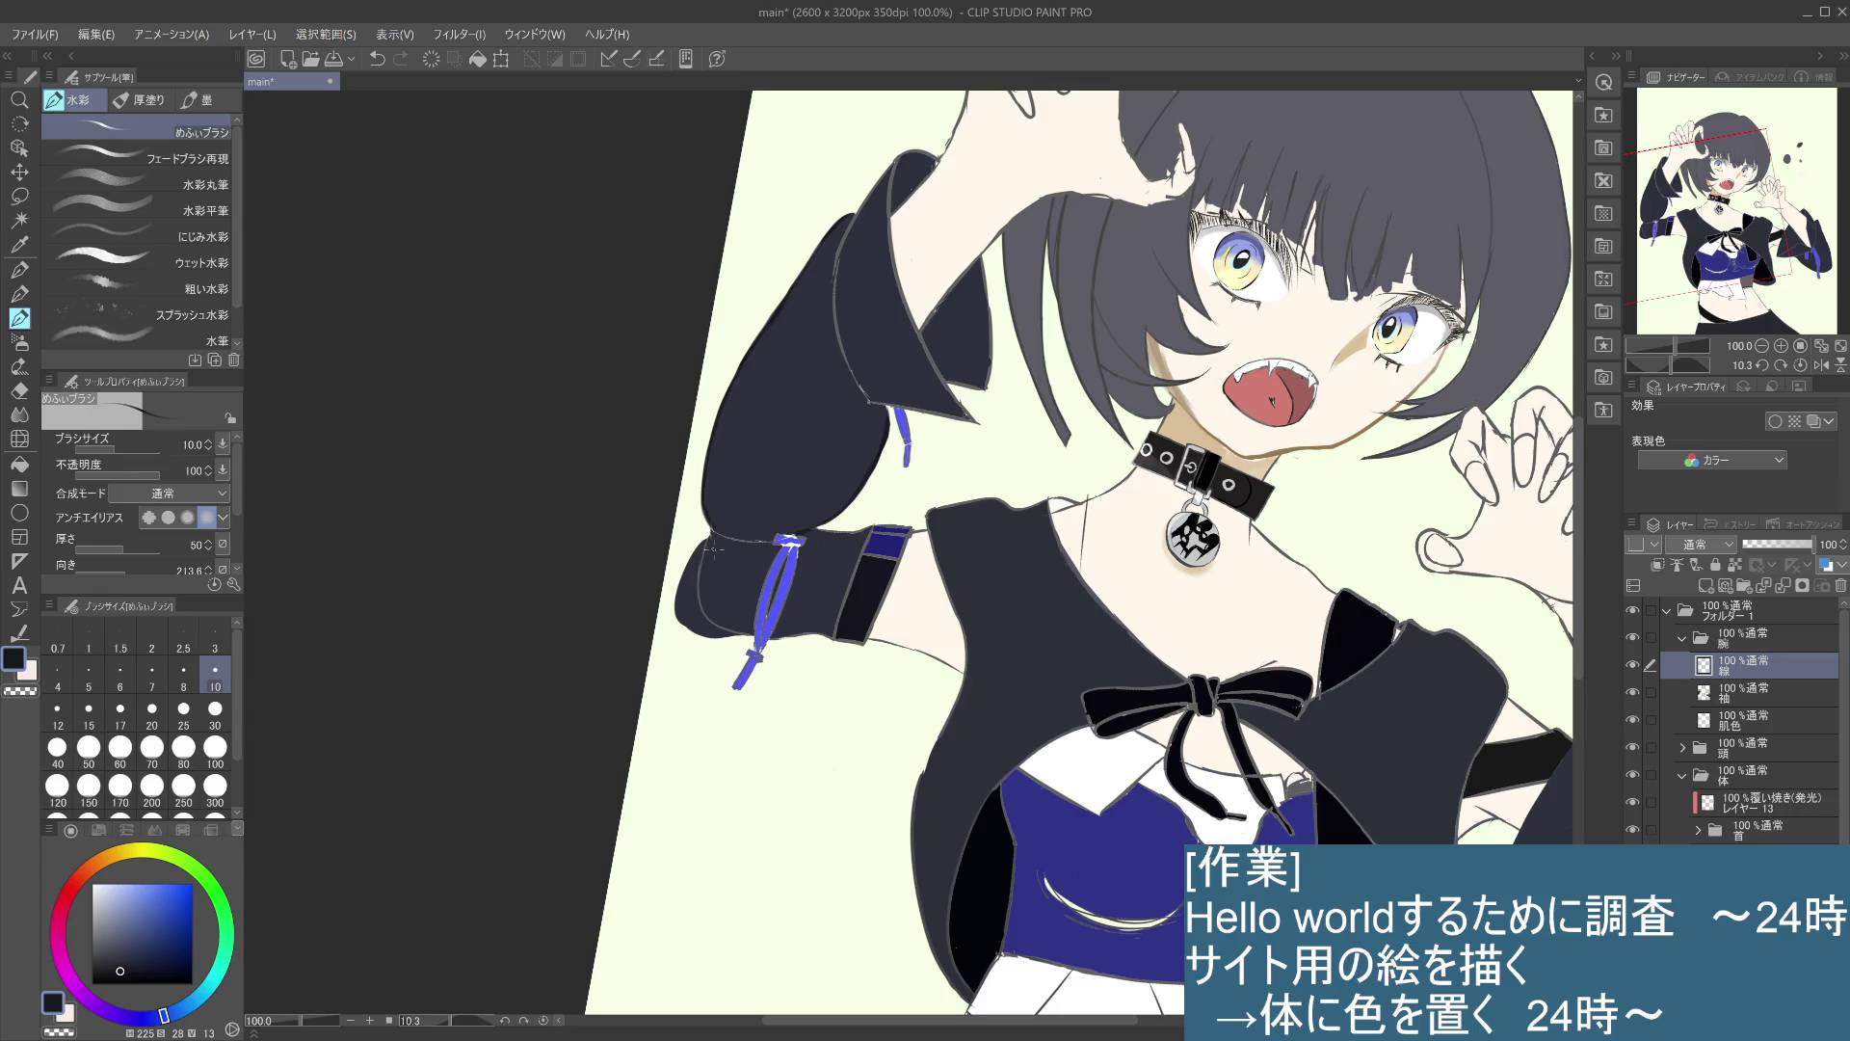
pyautogui.moveTo(713, 536); pyautogui.dragTo(738, 530)
pyautogui.hotkey('ctrl', 'z')
pyautogui.scroll(-2, 733, 520)
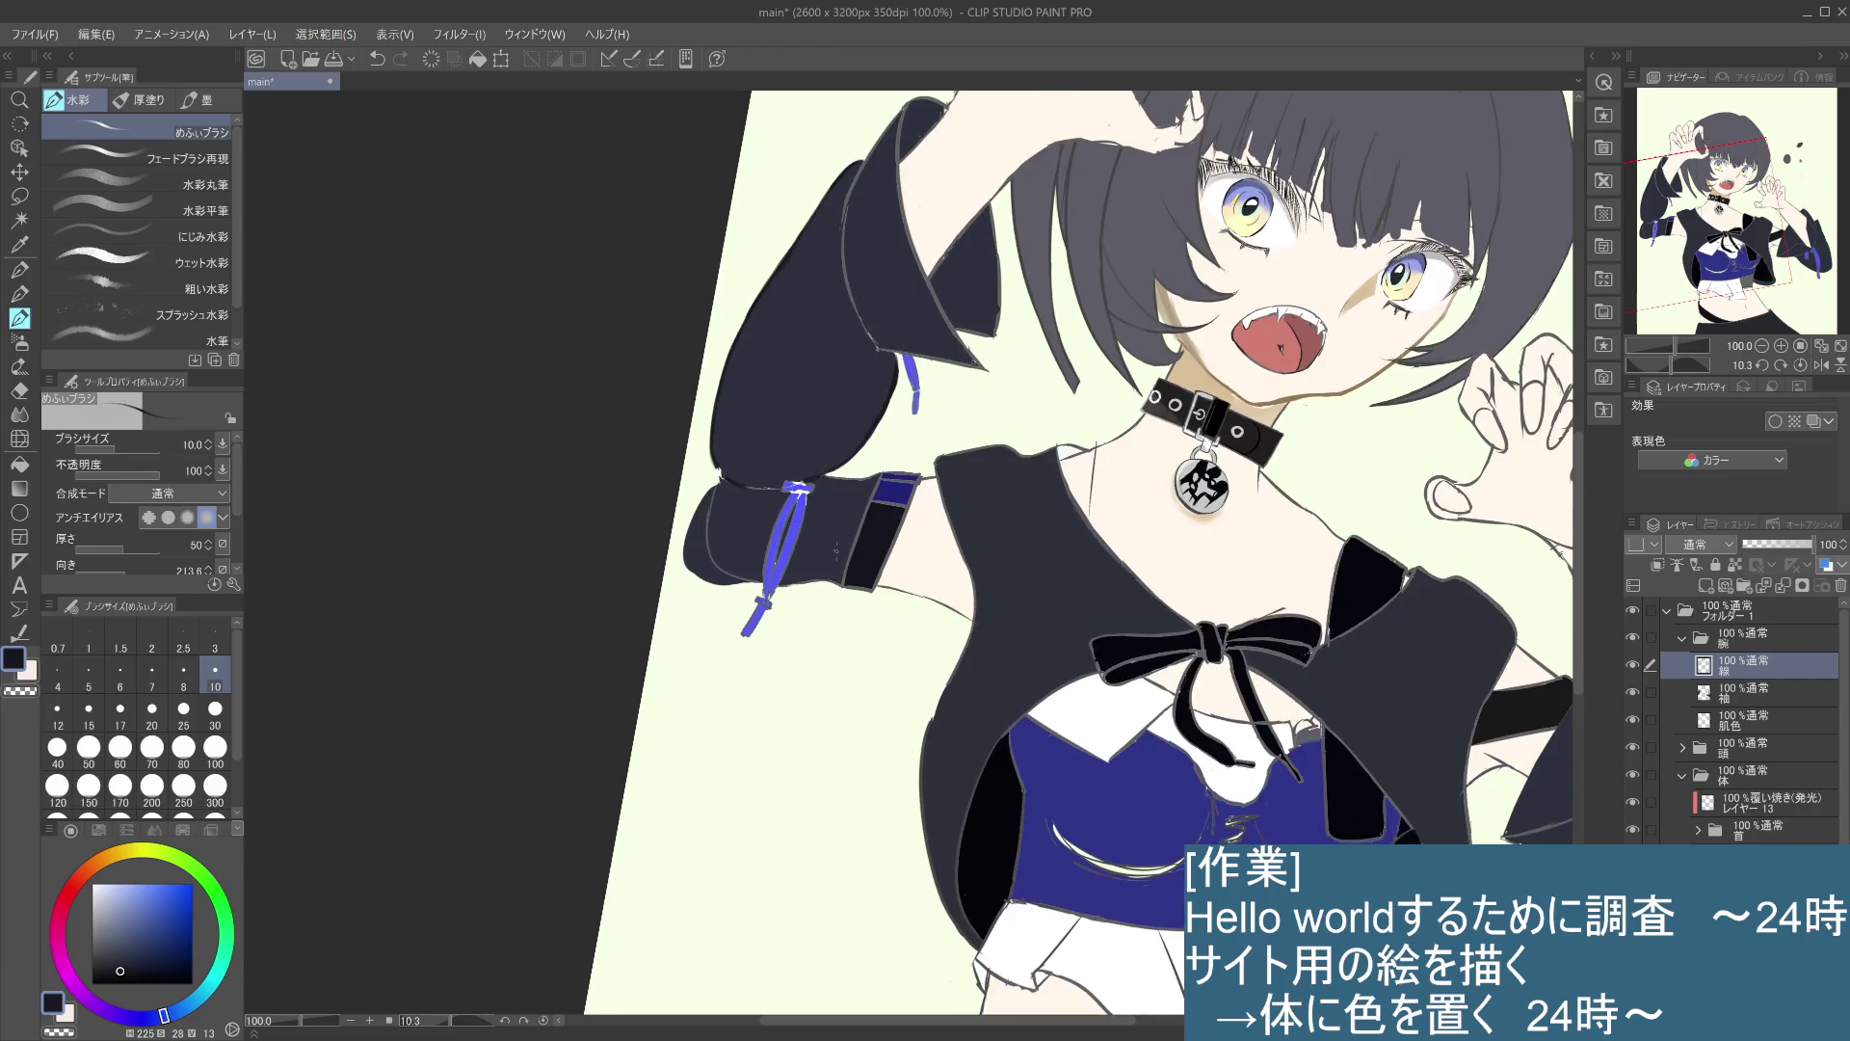
# - Fill the light gap in the sleeve outline and try its lower-left edge with the canvas rotated
pyautogui.moveTo(834, 549); pyautogui.dragTo(771, 402)
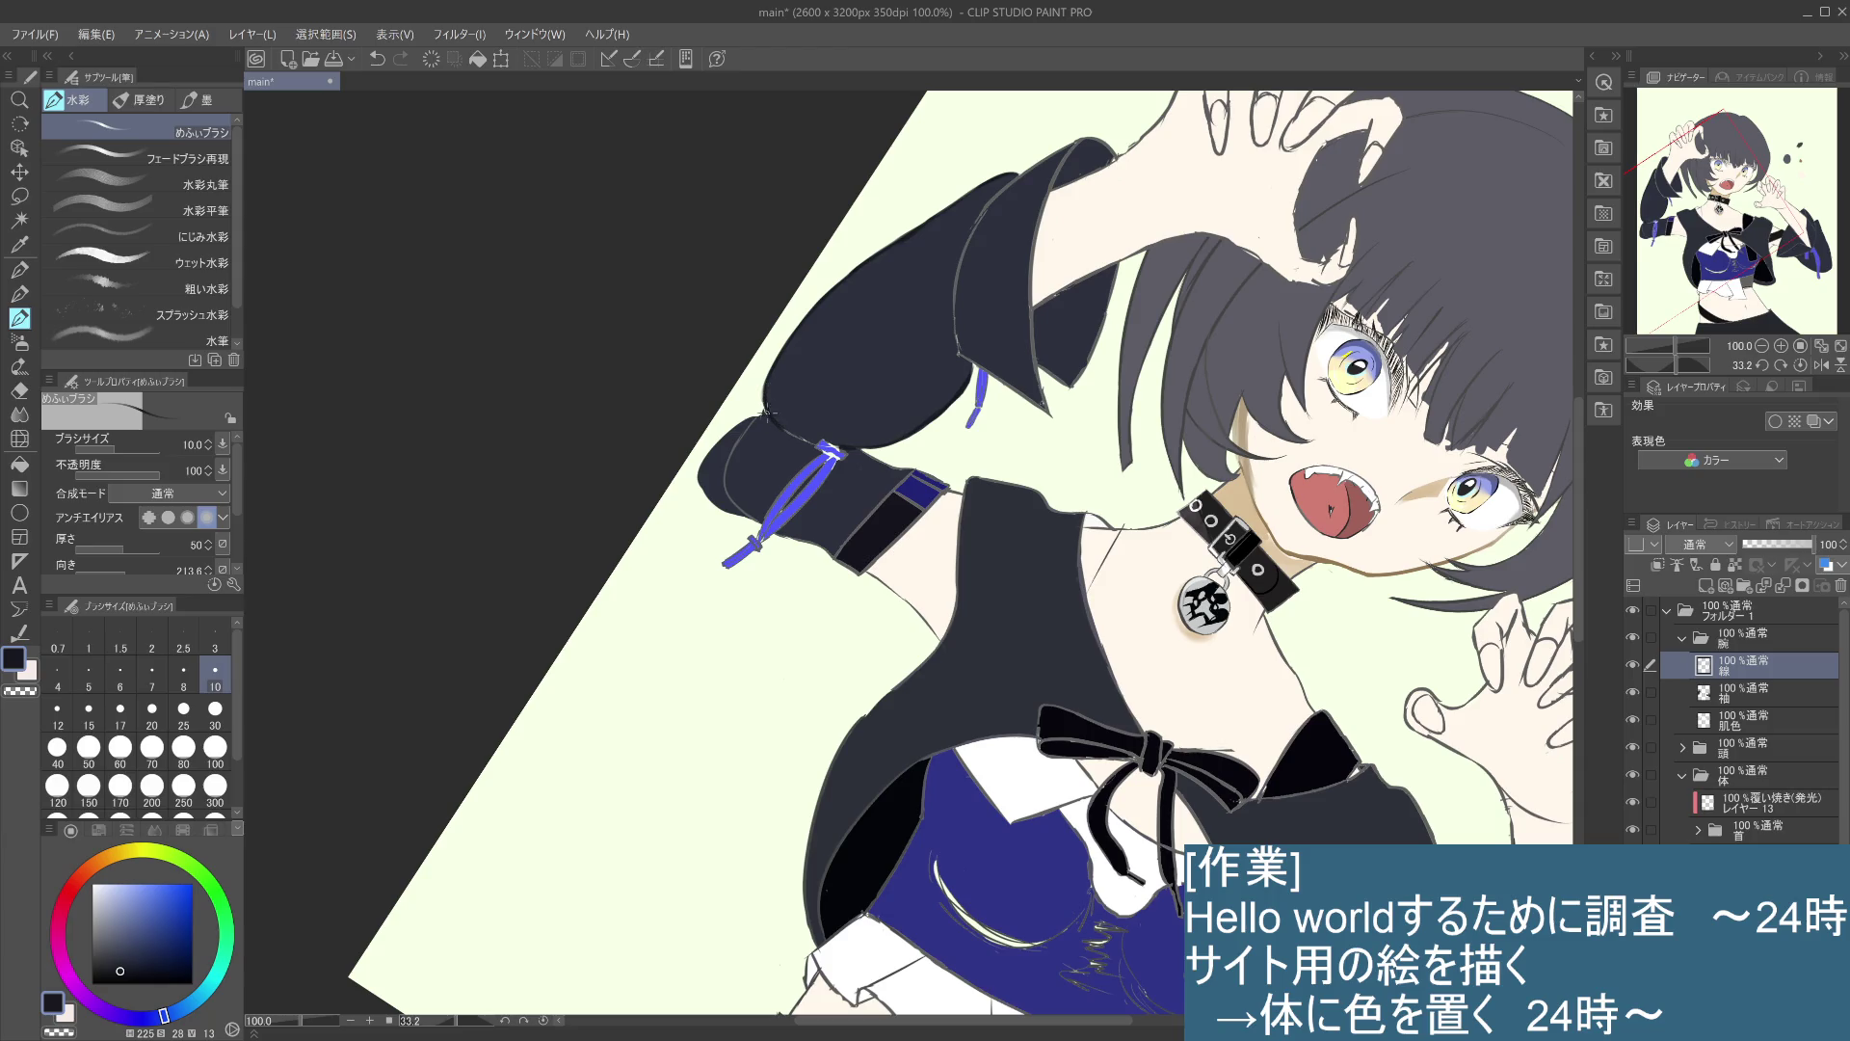
pyautogui.moveTo(767, 411); pyautogui.dragTo(761, 398)
pyautogui.moveTo(819, 674)
pyautogui.mouseDown()
pyautogui.moveTo(971, 390)
pyautogui.moveTo(974, 426)
pyautogui.moveTo(971, 381)
pyautogui.mouseUp()
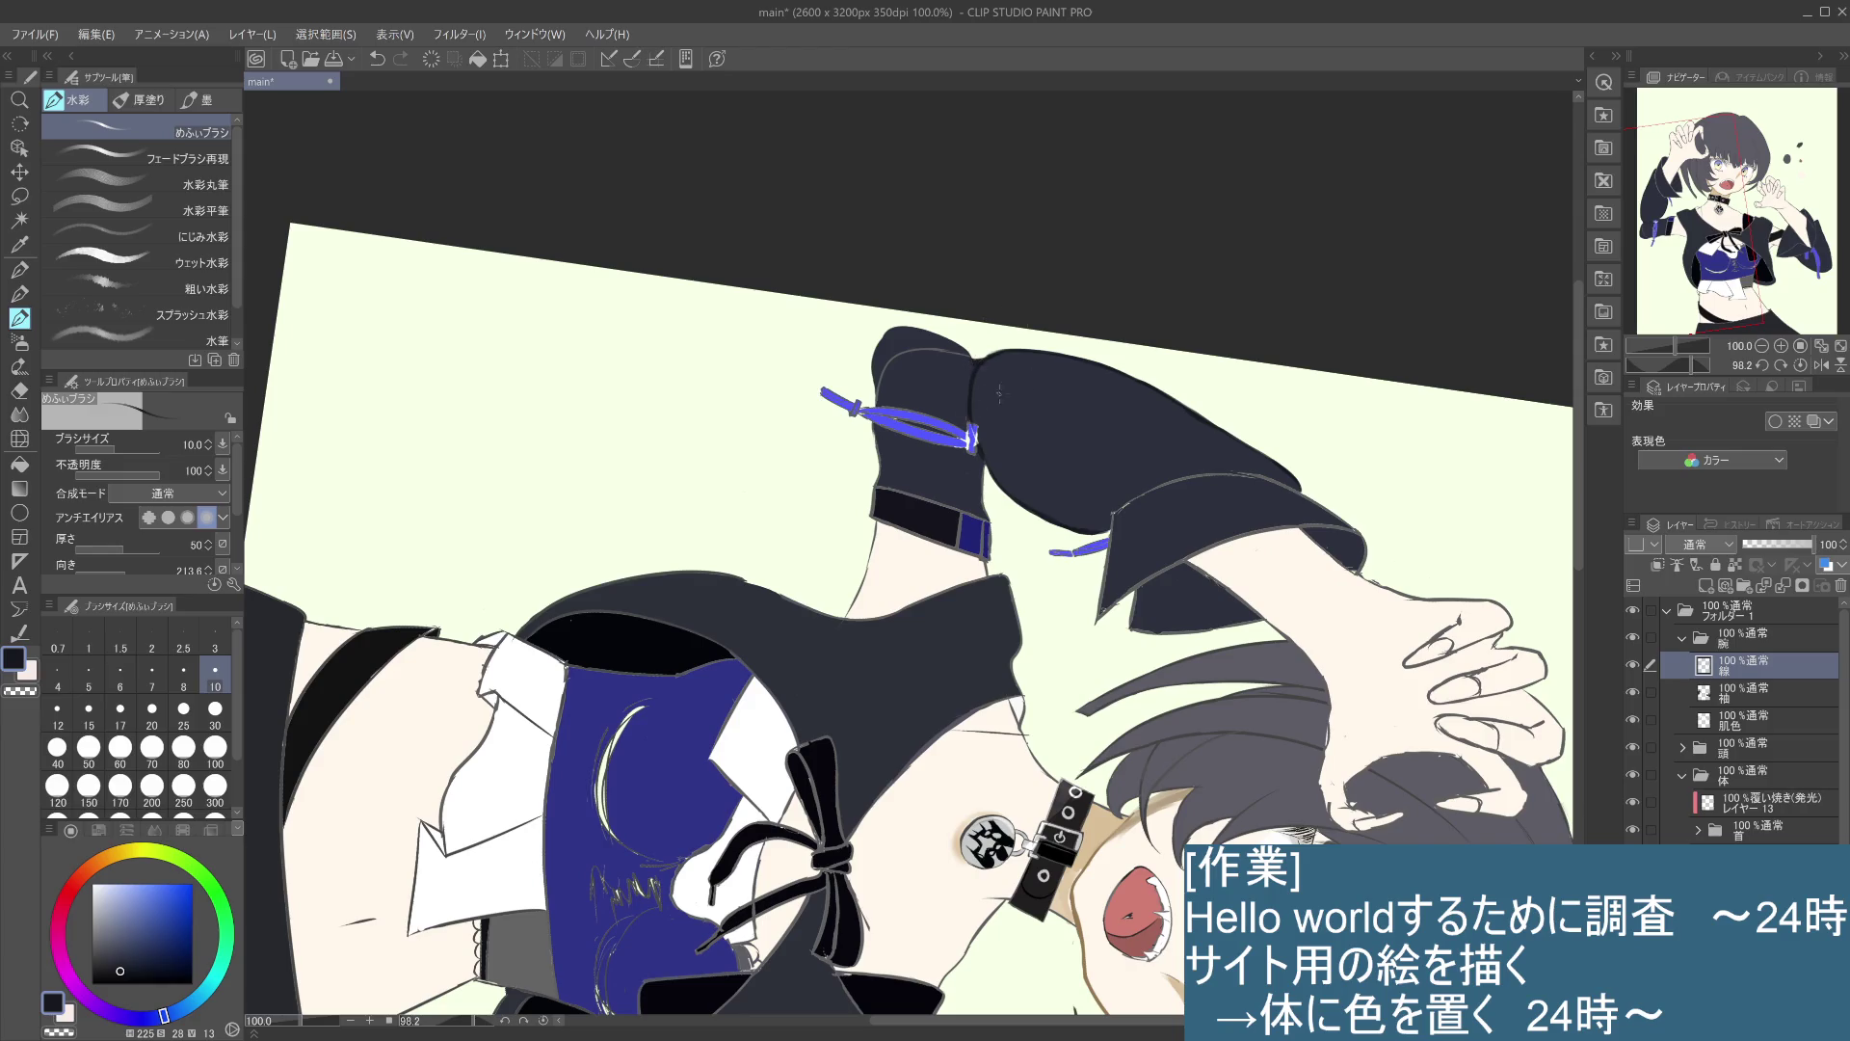
pyautogui.moveTo(1018, 386)
pyautogui.mouseDown()
pyautogui.moveTo(755, 419)
pyautogui.moveTo(751, 521)
pyautogui.mouseUp()
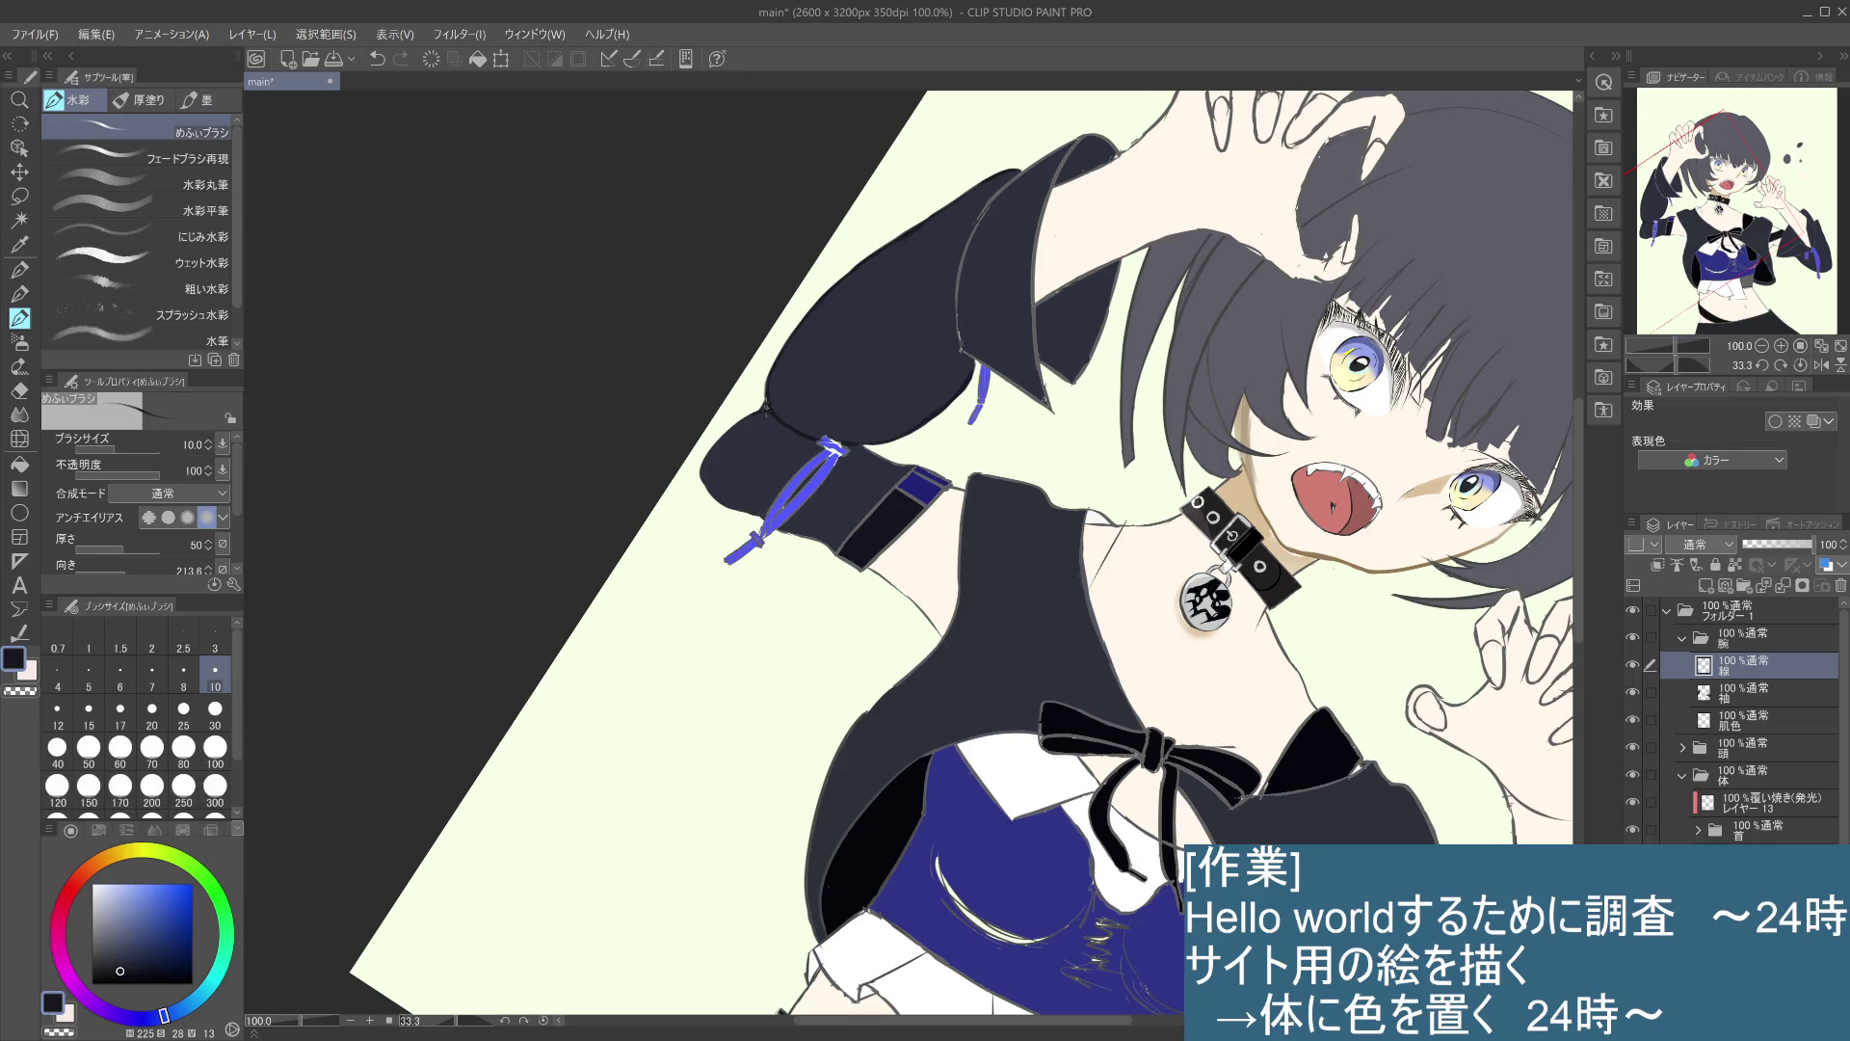
pyautogui.moveTo(757, 415); pyautogui.dragTo(692, 474)
pyautogui.hotkey('ctrl', 'z')
# - Redraw the sleeve's top-left and left outline strokes, retrying until they look clean
pyautogui.hotkey('ctrl', 'z')
pyautogui.moveTo(788, 660); pyautogui.dragTo(891, 261)
pyautogui.moveTo(892, 331); pyautogui.dragTo(870, 382)
pyautogui.hotkey('ctrl', 'z')
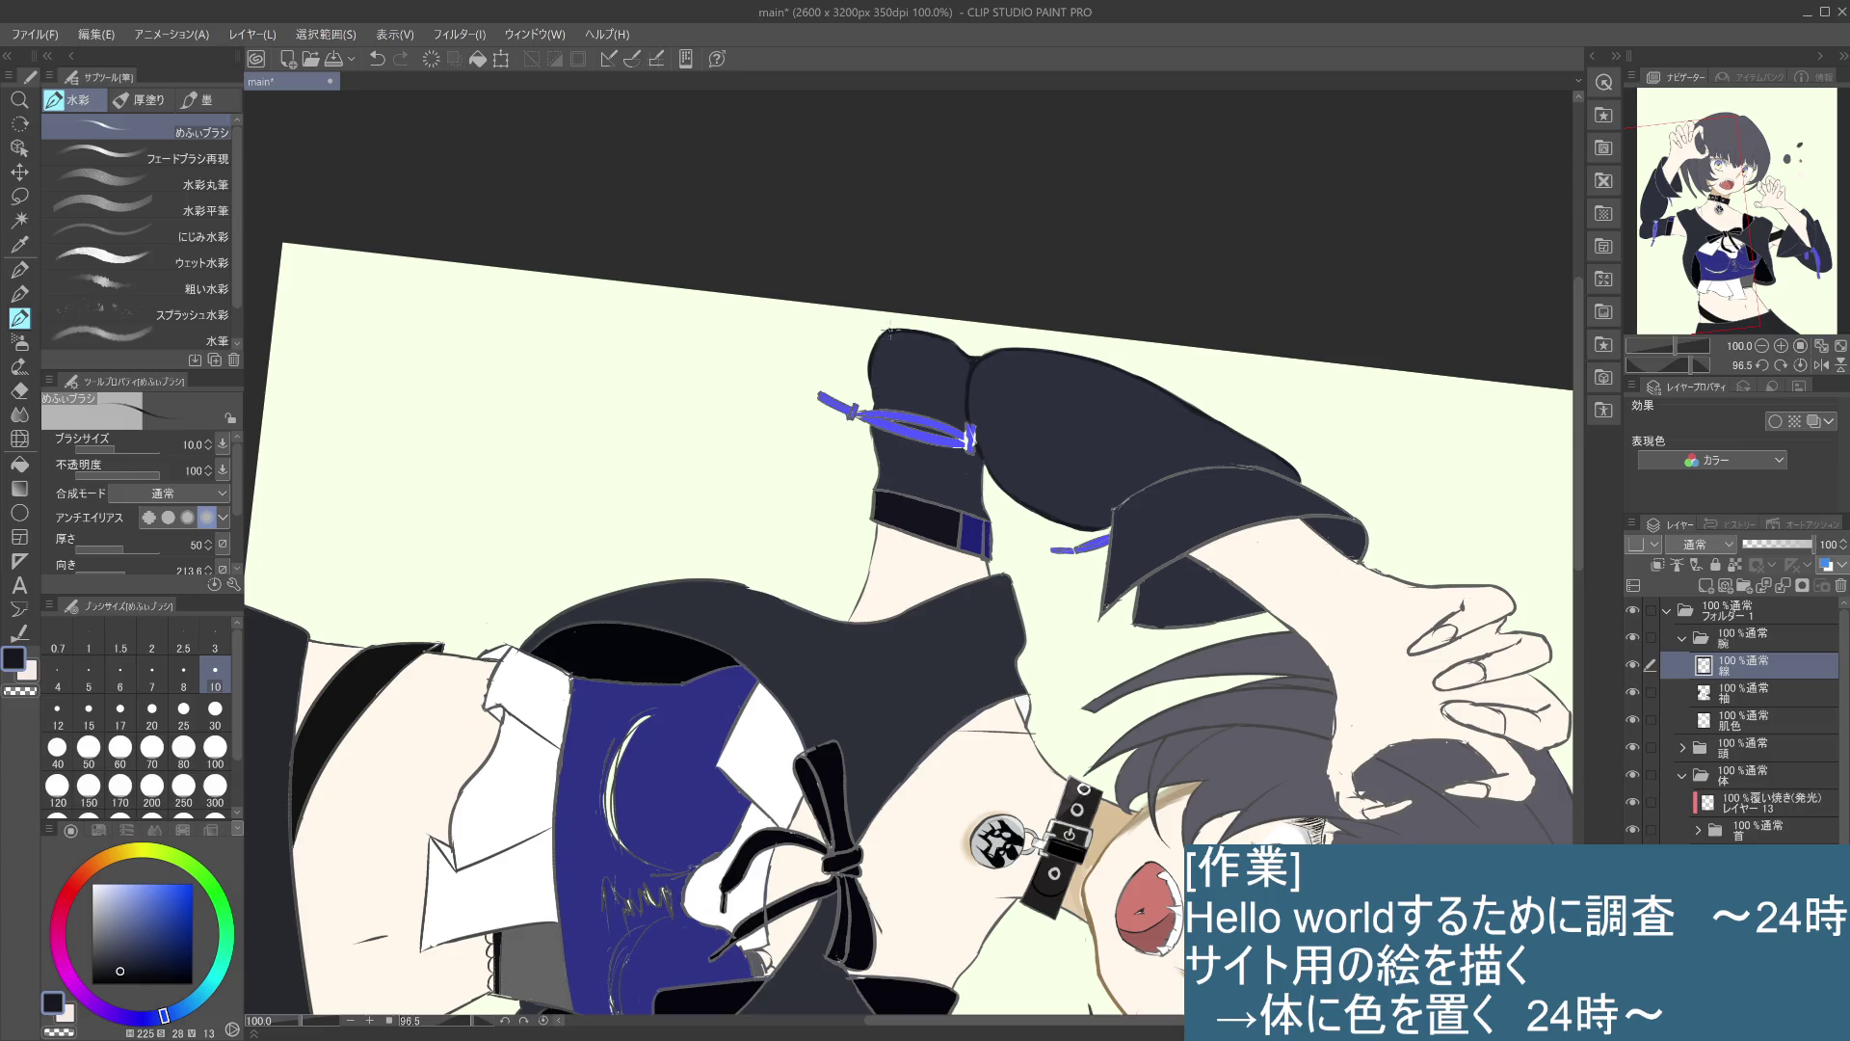
pyautogui.hotkey('ctrl', 'z')
pyautogui.moveTo(888, 327); pyautogui.dragTo(868, 385)
pyautogui.hotkey('ctrl', 'z')
pyautogui.moveTo(867, 375); pyautogui.dragTo(875, 412)
pyautogui.hotkey('ctrl', 'z')
# - Keep the short sleeve-edge stroke, add a small dark mark on the left edge, and rotate back upright
pyautogui.hotkey('ctrl', 'z')
pyautogui.hotkey('ctrl', 'y')
pyautogui.hotkey('ctrl', 'z')
pyautogui.hotkey('ctrl', 'y')
pyautogui.hotkey('ctrl', 'y')
pyautogui.hotkey('ctrl', 'z')
pyautogui.hotkey('ctrl', 'y')
pyautogui.moveTo(877, 476); pyautogui.dragTo(872, 489)
pyautogui.moveTo(1033, 585); pyautogui.dragTo(865, 442)
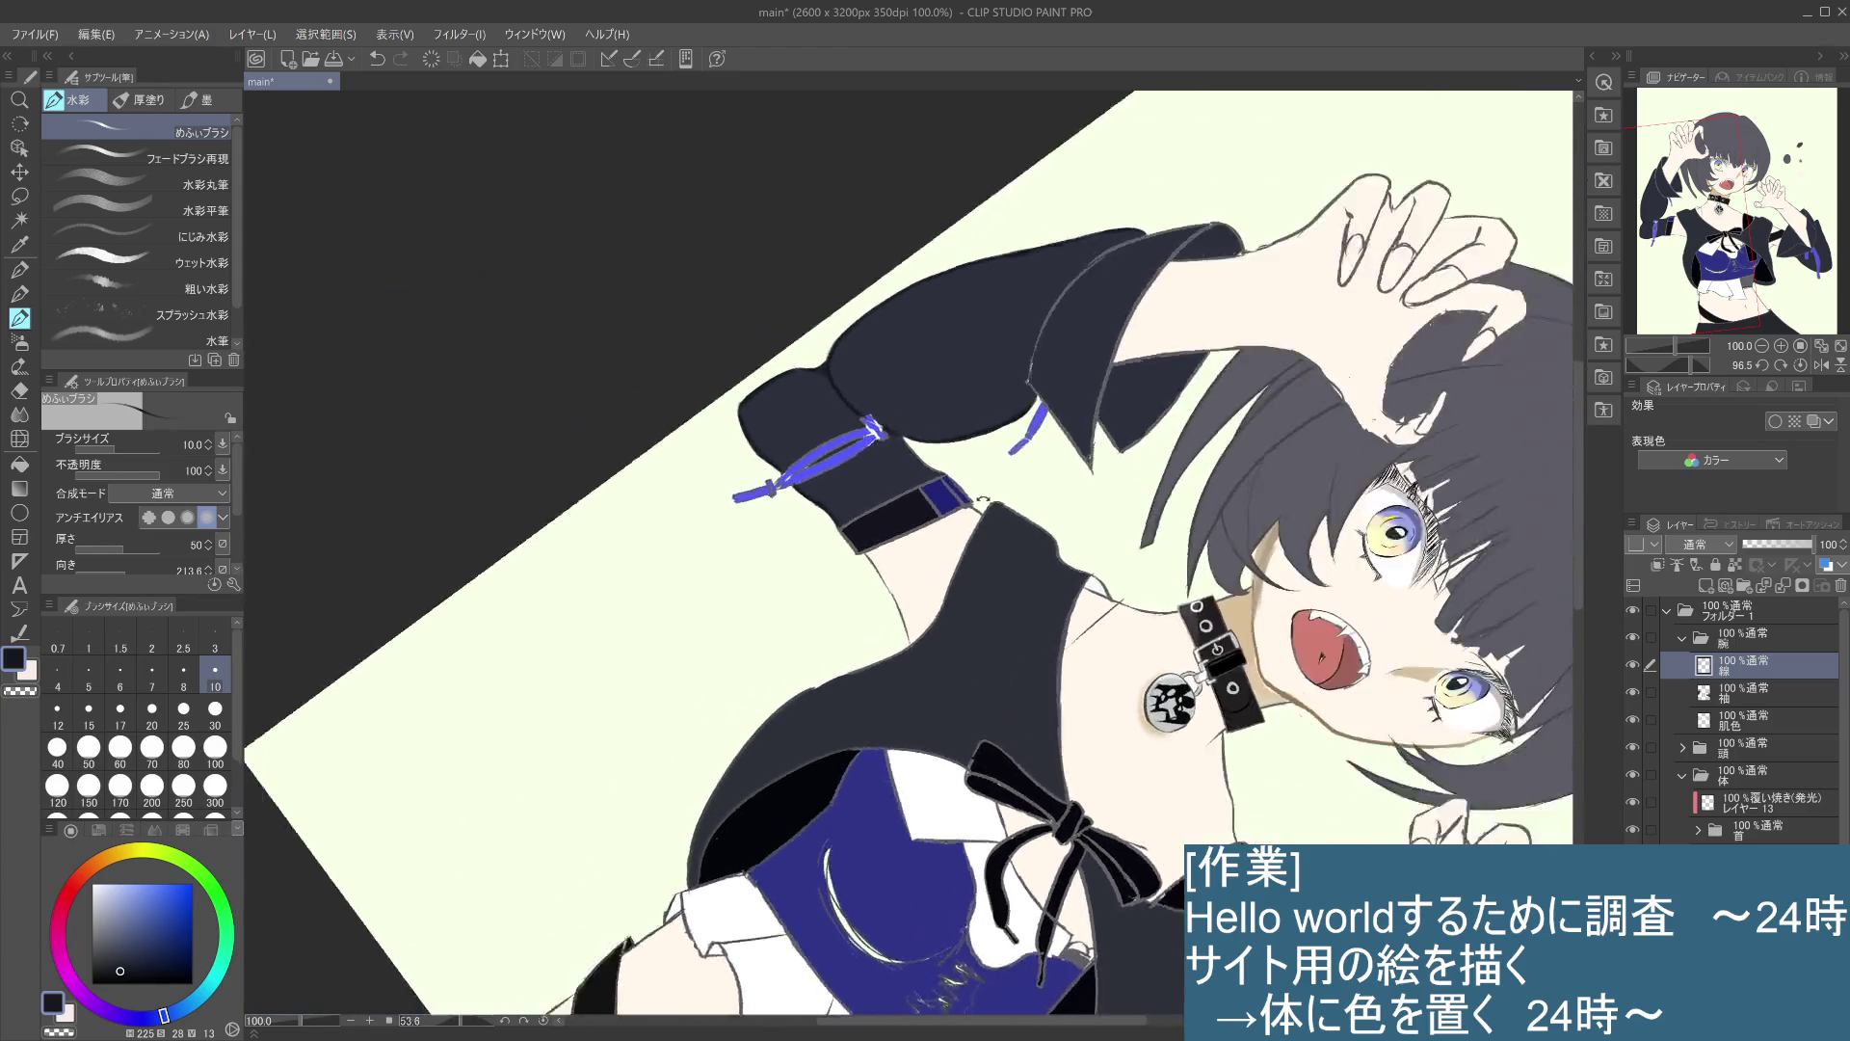
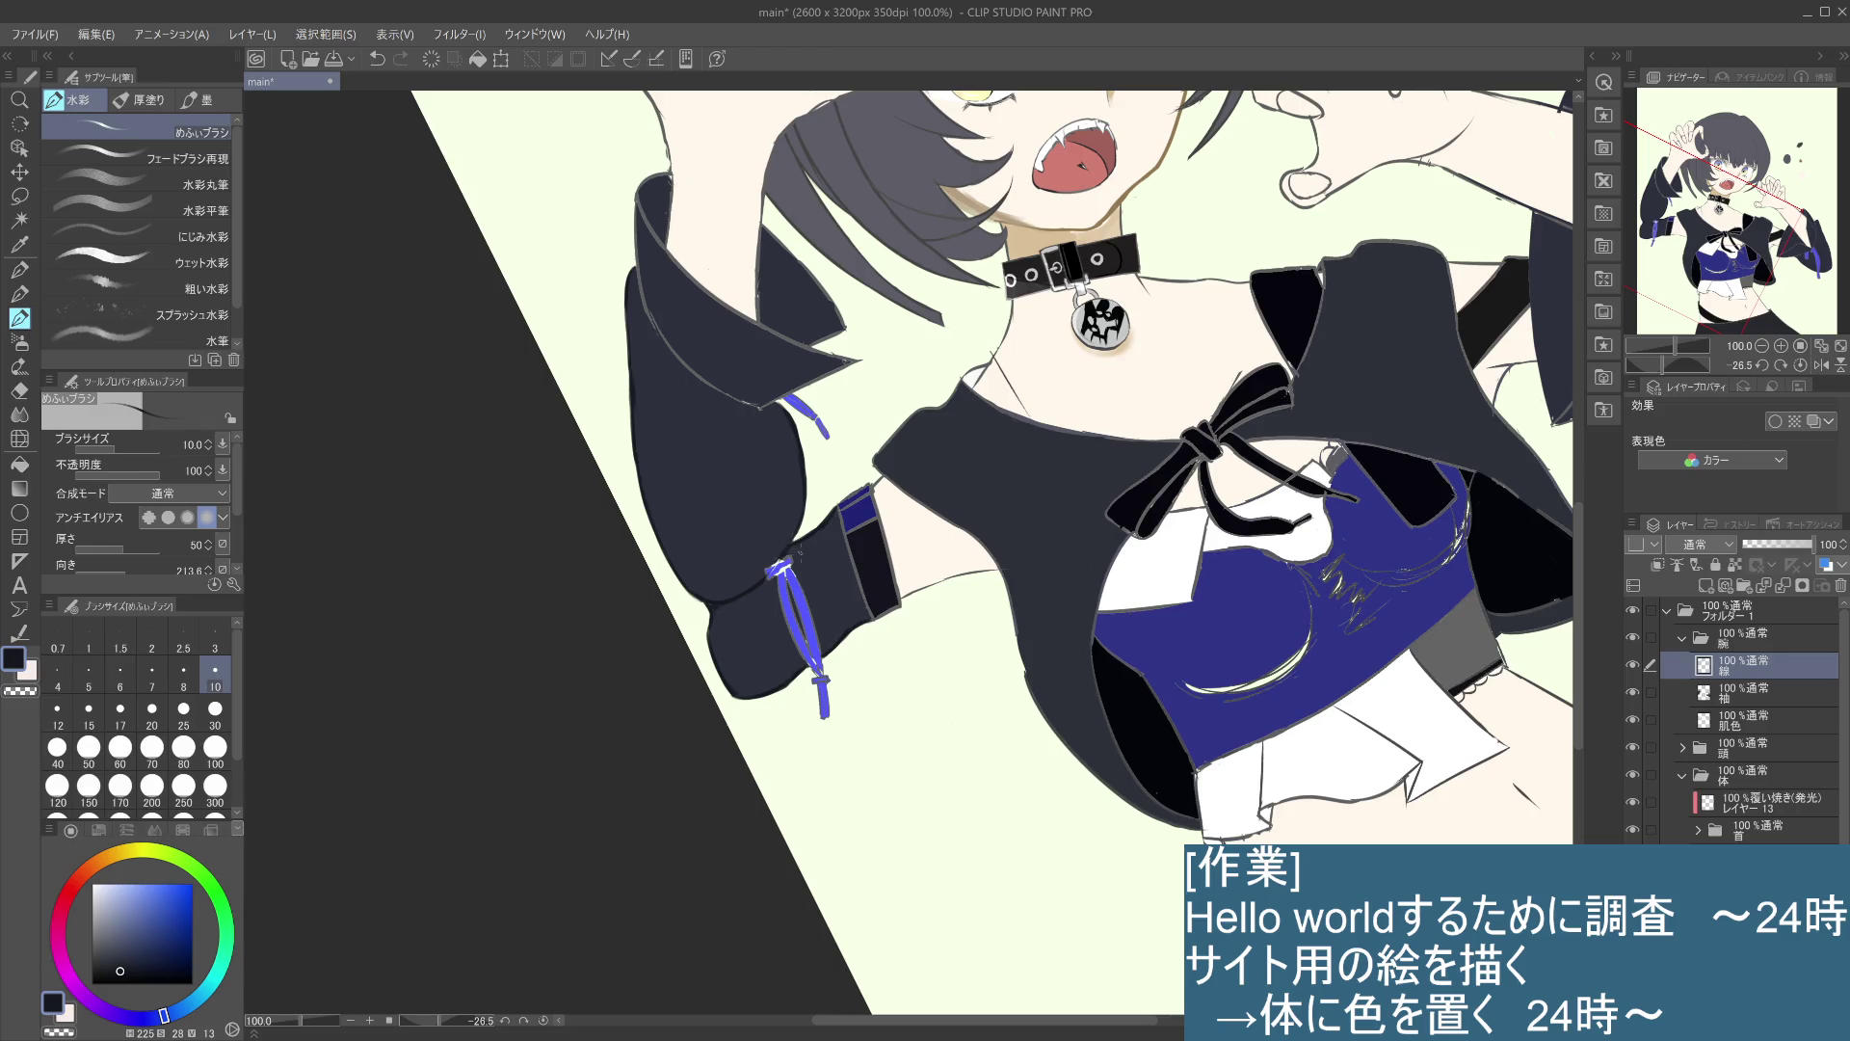
# - Paint a thin dark line across the sleeve cuff and darken the dark cuff band
pyautogui.hotkey('ctrl', 'z')
pyautogui.moveTo(790, 558); pyautogui.dragTo(873, 624)
pyautogui.hotkey('ctrl', 'z')
pyautogui.hotkey('ctrl', 'y')
pyautogui.moveTo(858, 575); pyautogui.dragTo(871, 608)
# - Reshape the top edge of the blue cuff stripe with short strokes
pyautogui.moveTo(847, 493); pyautogui.dragTo(869, 482)
pyautogui.hotkey('ctrl', 'y')
pyautogui.hotkey('ctrl', 'z')
pyautogui.hotkey('ctrl', 'y')
pyautogui.moveTo(862, 496); pyautogui.dragTo(882, 486)
pyautogui.hotkey('ctrl', 'z')
pyautogui.hotkey('ctrl', 'y')
# - Darken the cuff band's lower end and shade the blue stripe's lower part in black
pyautogui.moveTo(881, 516); pyautogui.dragTo(901, 612)
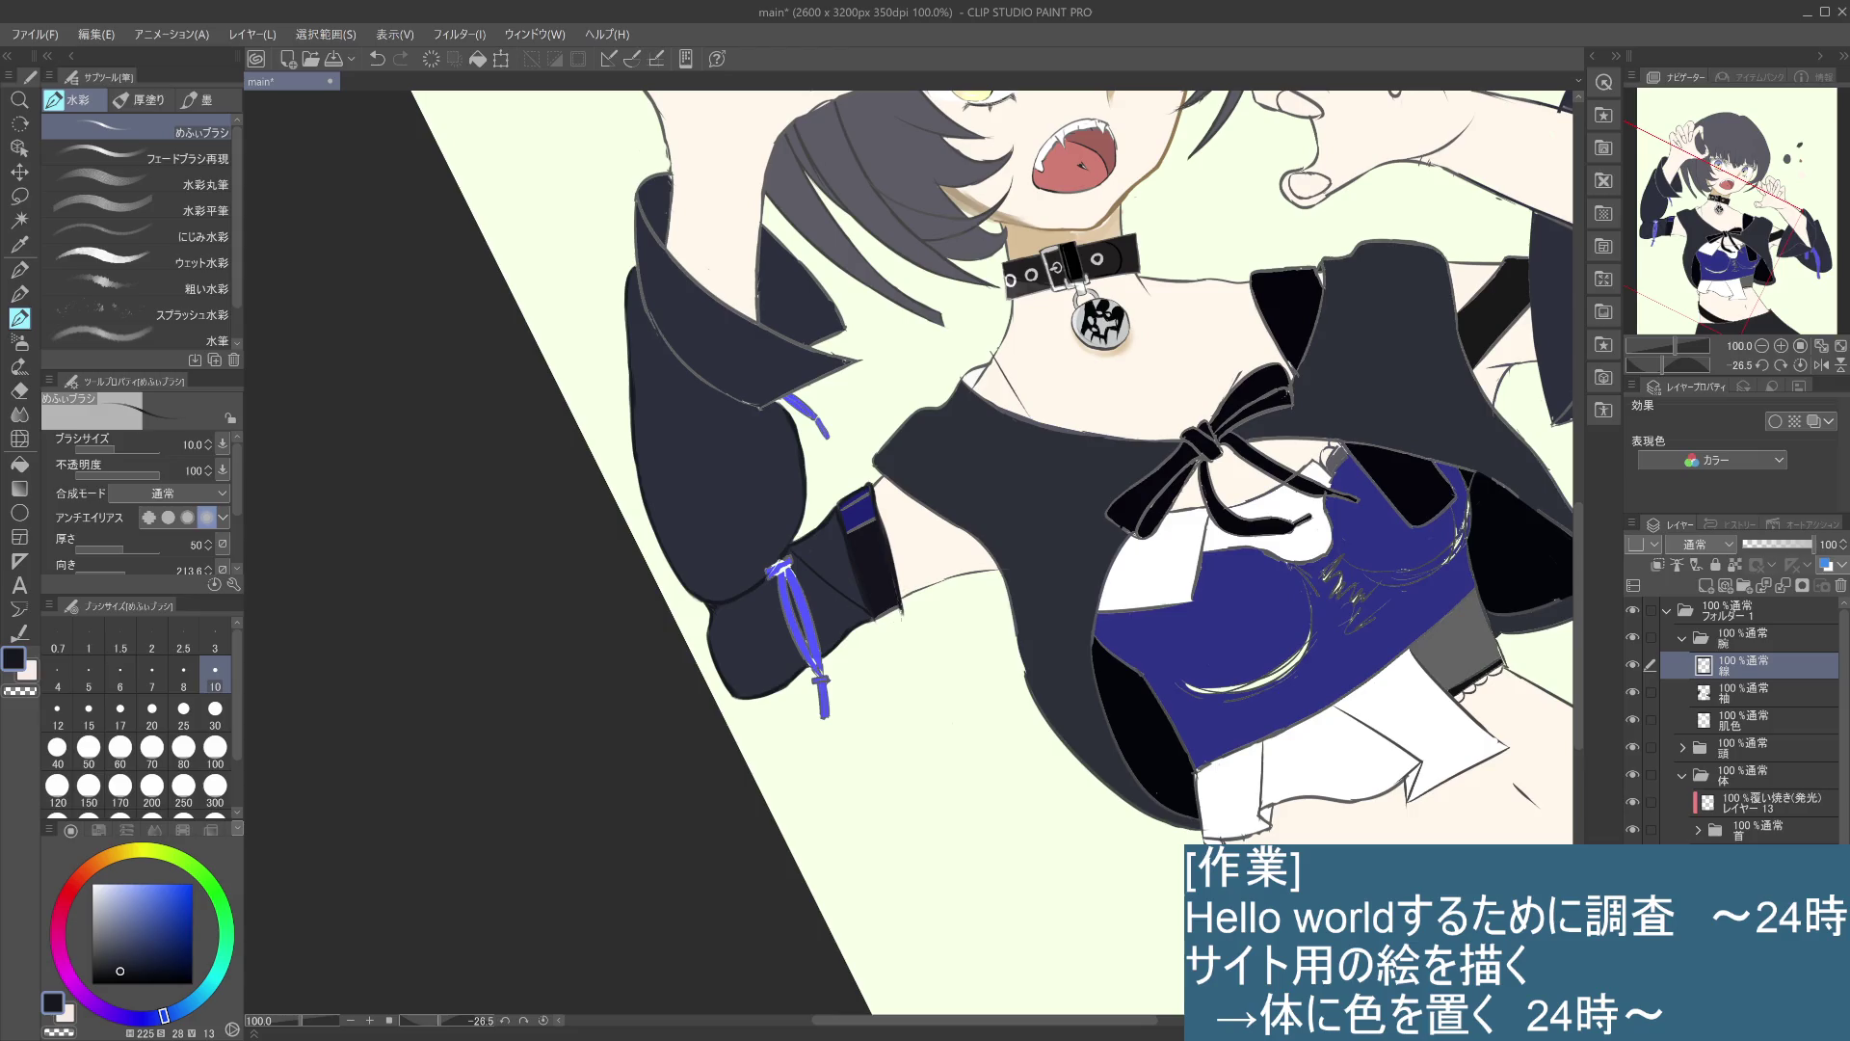
pyautogui.moveTo(900, 605)
pyautogui.mouseDown()
pyautogui.moveTo(877, 617)
pyautogui.moveTo(894, 608)
pyautogui.mouseUp()
pyautogui.moveTo(875, 520); pyautogui.dragTo(844, 530)
pyautogui.hotkey('ctrl', 'z')
pyautogui.hotkey('ctrl', 'z')
pyautogui.click(124, 982)
pyautogui.moveTo(853, 520); pyautogui.dragTo(874, 526)
pyautogui.moveTo(865, 488); pyautogui.dragTo(841, 509)
pyautogui.hotkey('ctrl', 'z')
# - Sample the sleeve's dark bluish grey, rotate the canvas upright, and draw a thin dark line down the cuff
pyautogui.keyDown('alt'); pyautogui.click(282, 300); pyautogui.keyUp('alt')
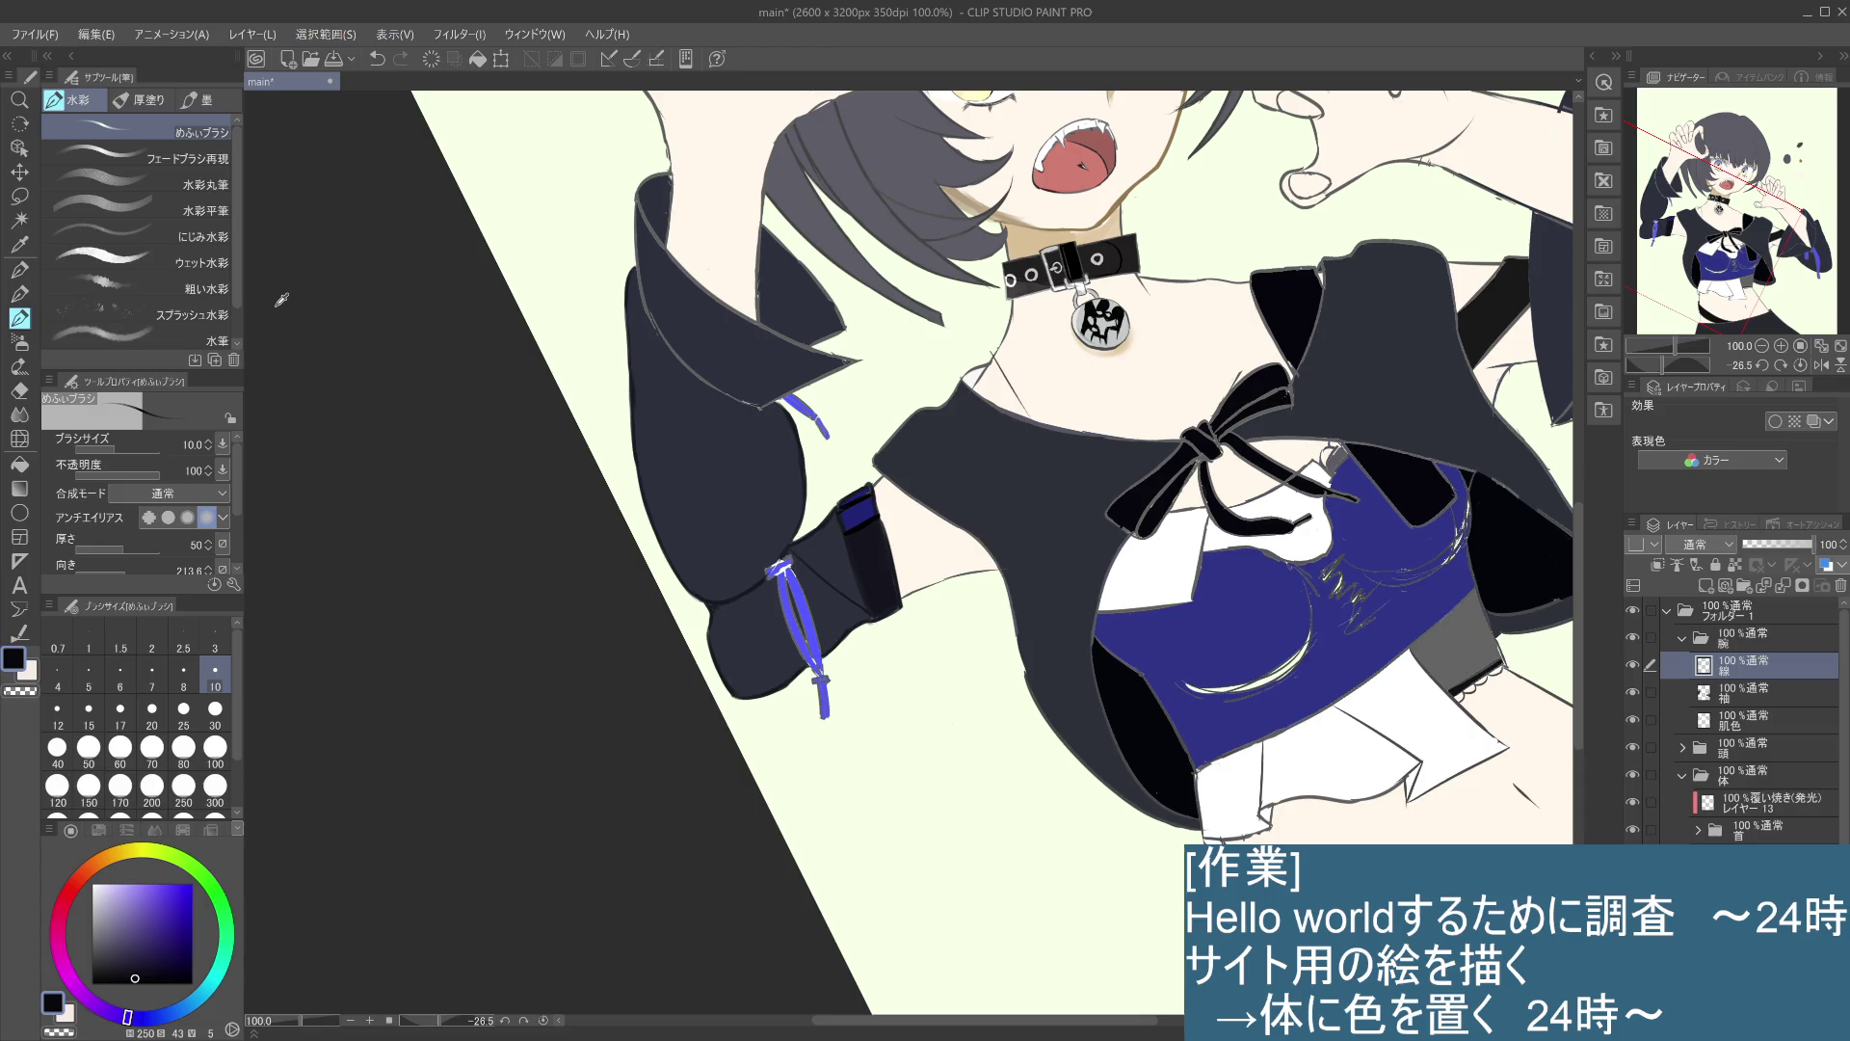
pyautogui.keyDown('alt'); pyautogui.click(817, 574); pyautogui.keyUp('alt')
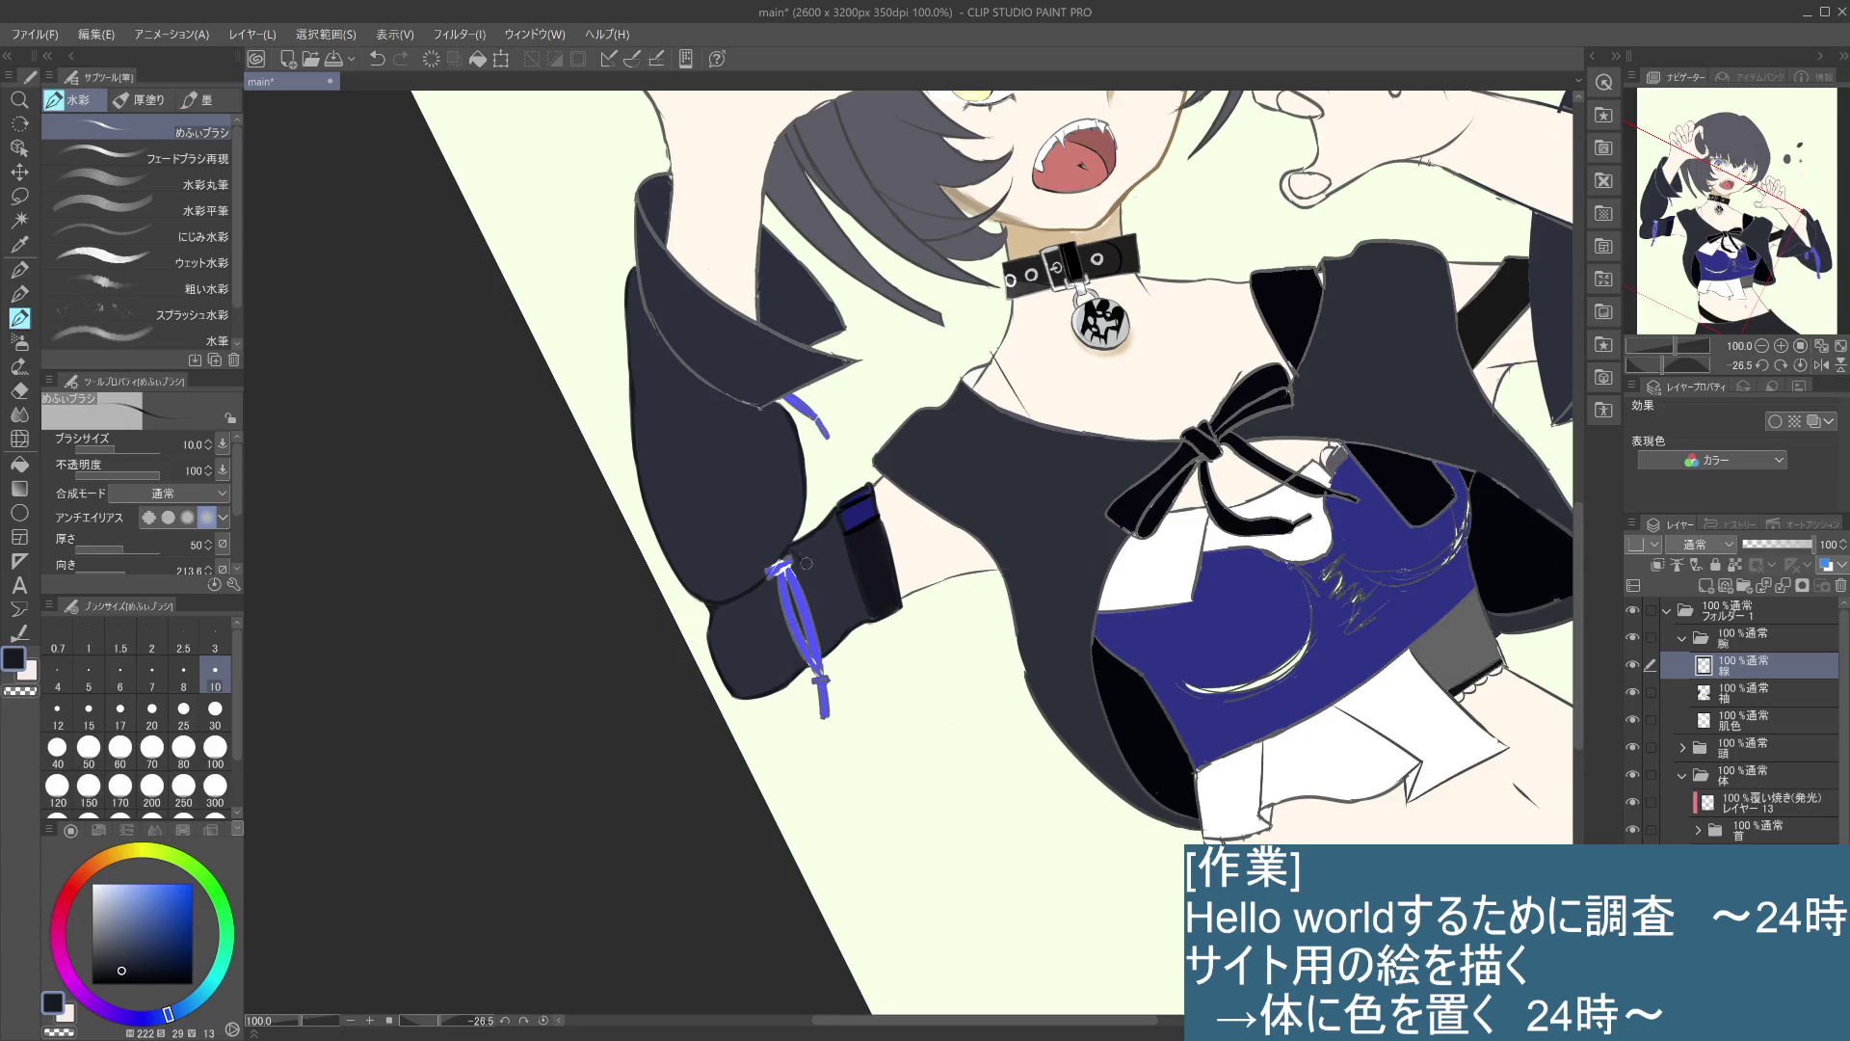
pyautogui.hotkey('ctrl', 'z')
pyautogui.moveTo(818, 576); pyautogui.dragTo(867, 607)
pyautogui.hotkey('ctrl', 'z')
pyautogui.hotkey('ctrl', 'z')
pyautogui.moveTo(989, 773)
pyautogui.mouseDown()
pyautogui.moveTo(892, 331)
pyautogui.moveTo(898, 420)
pyautogui.mouseUp()
pyautogui.hotkey('ctrl', 'z')
pyautogui.moveTo(890, 318); pyautogui.dragTo(896, 406)
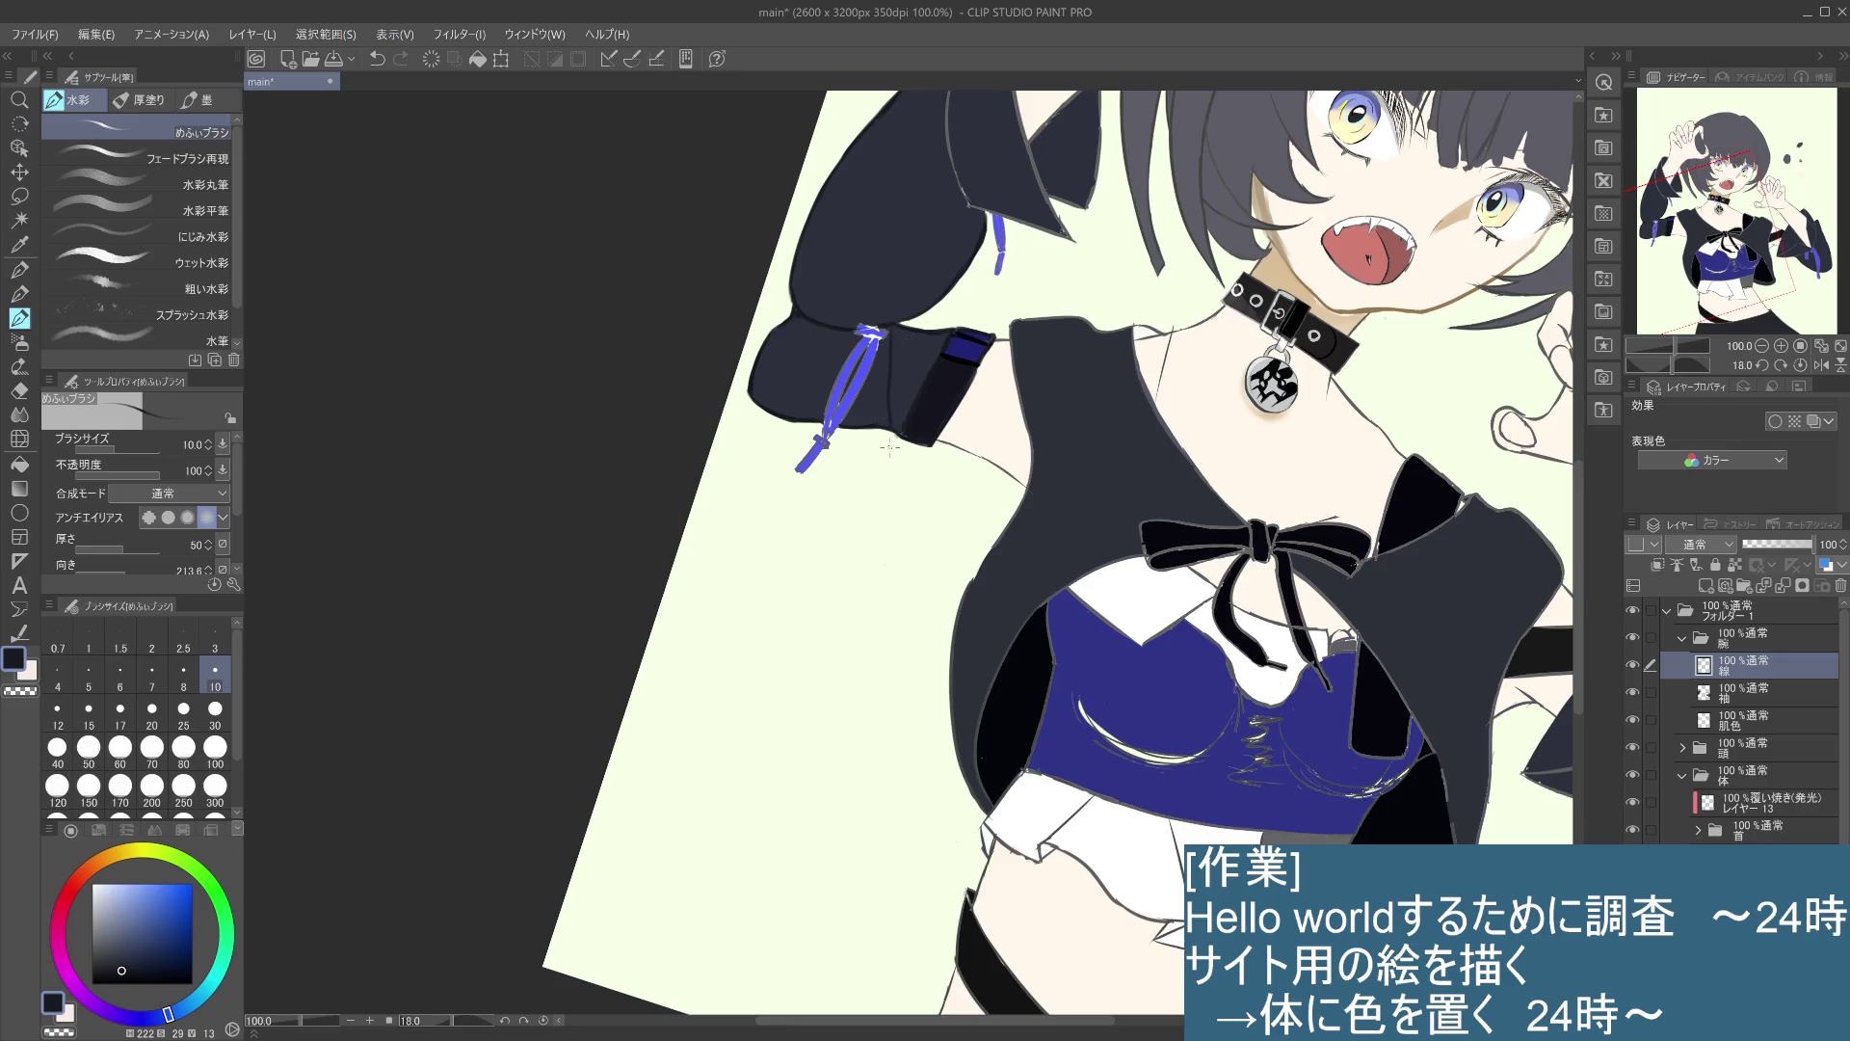
# - Pick the ribbon's blue, deepen it to a dark navy, and zoom in
pyautogui.keyDown('alt'); pyautogui.click(860, 376); pyautogui.keyUp('alt')
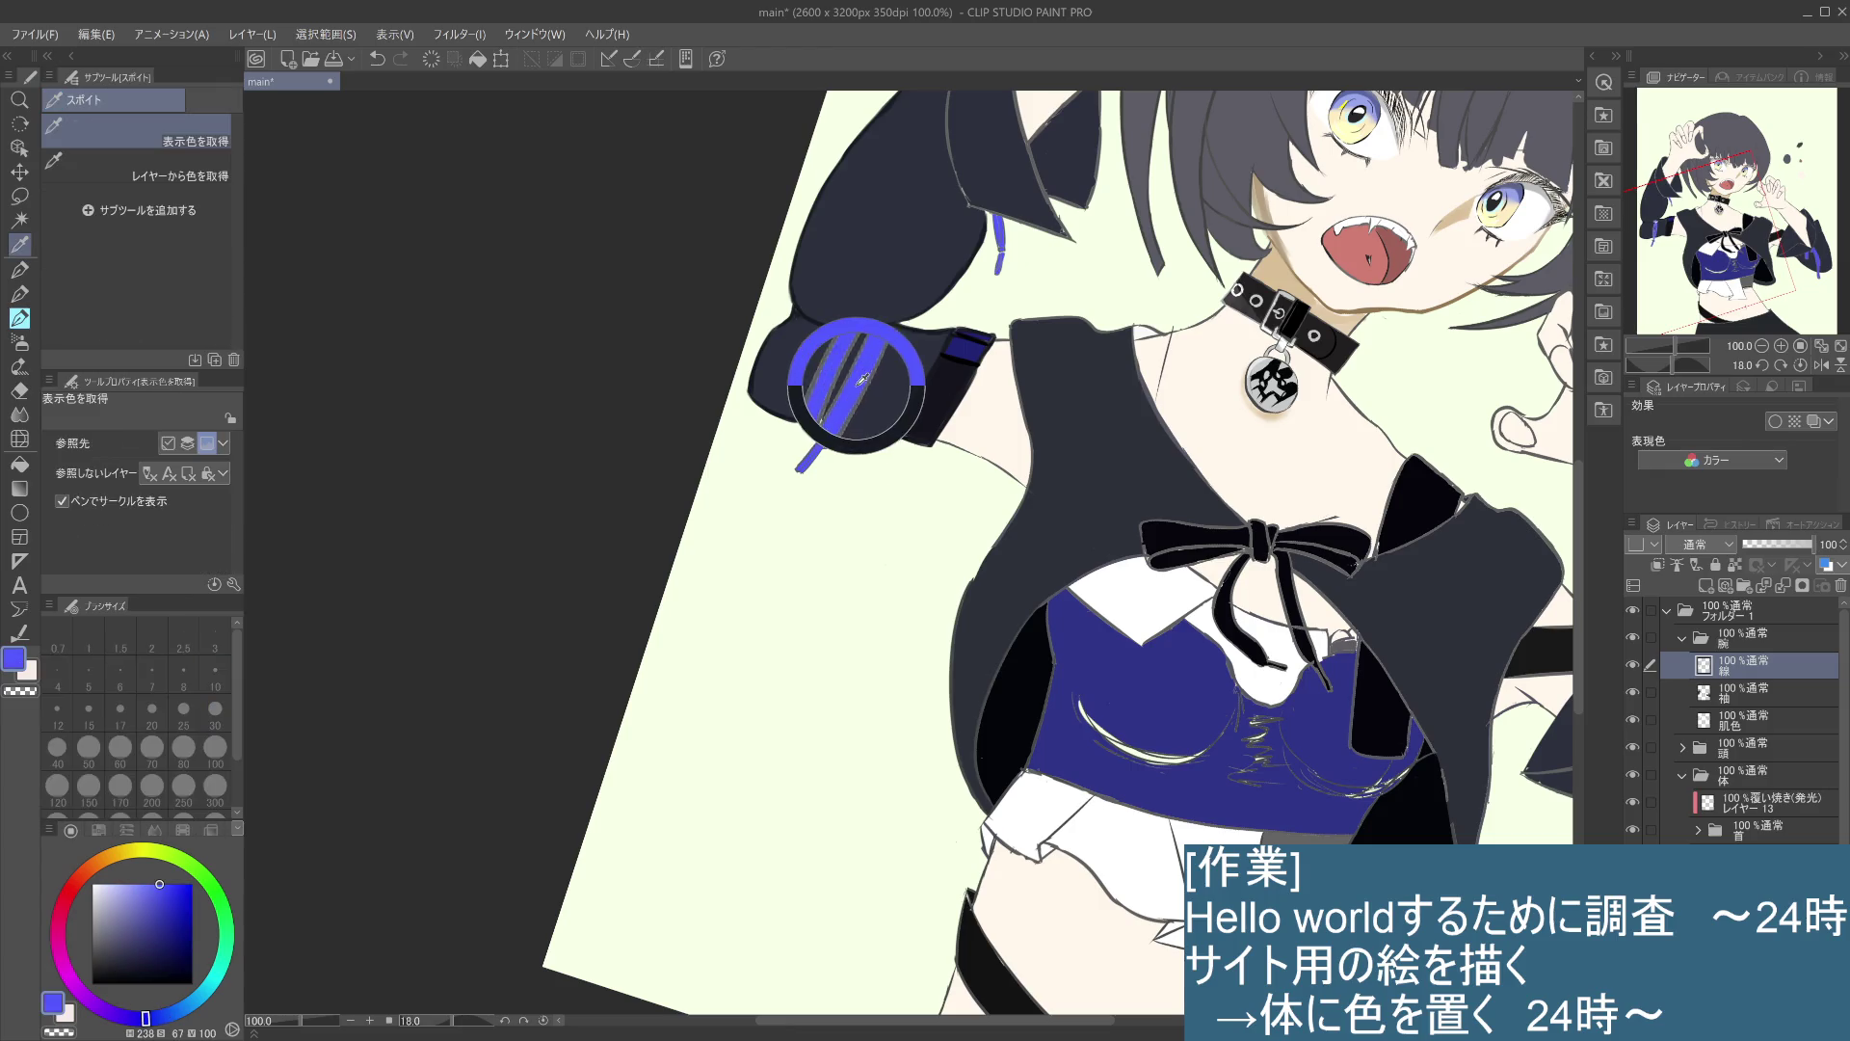
pyautogui.click(173, 901)
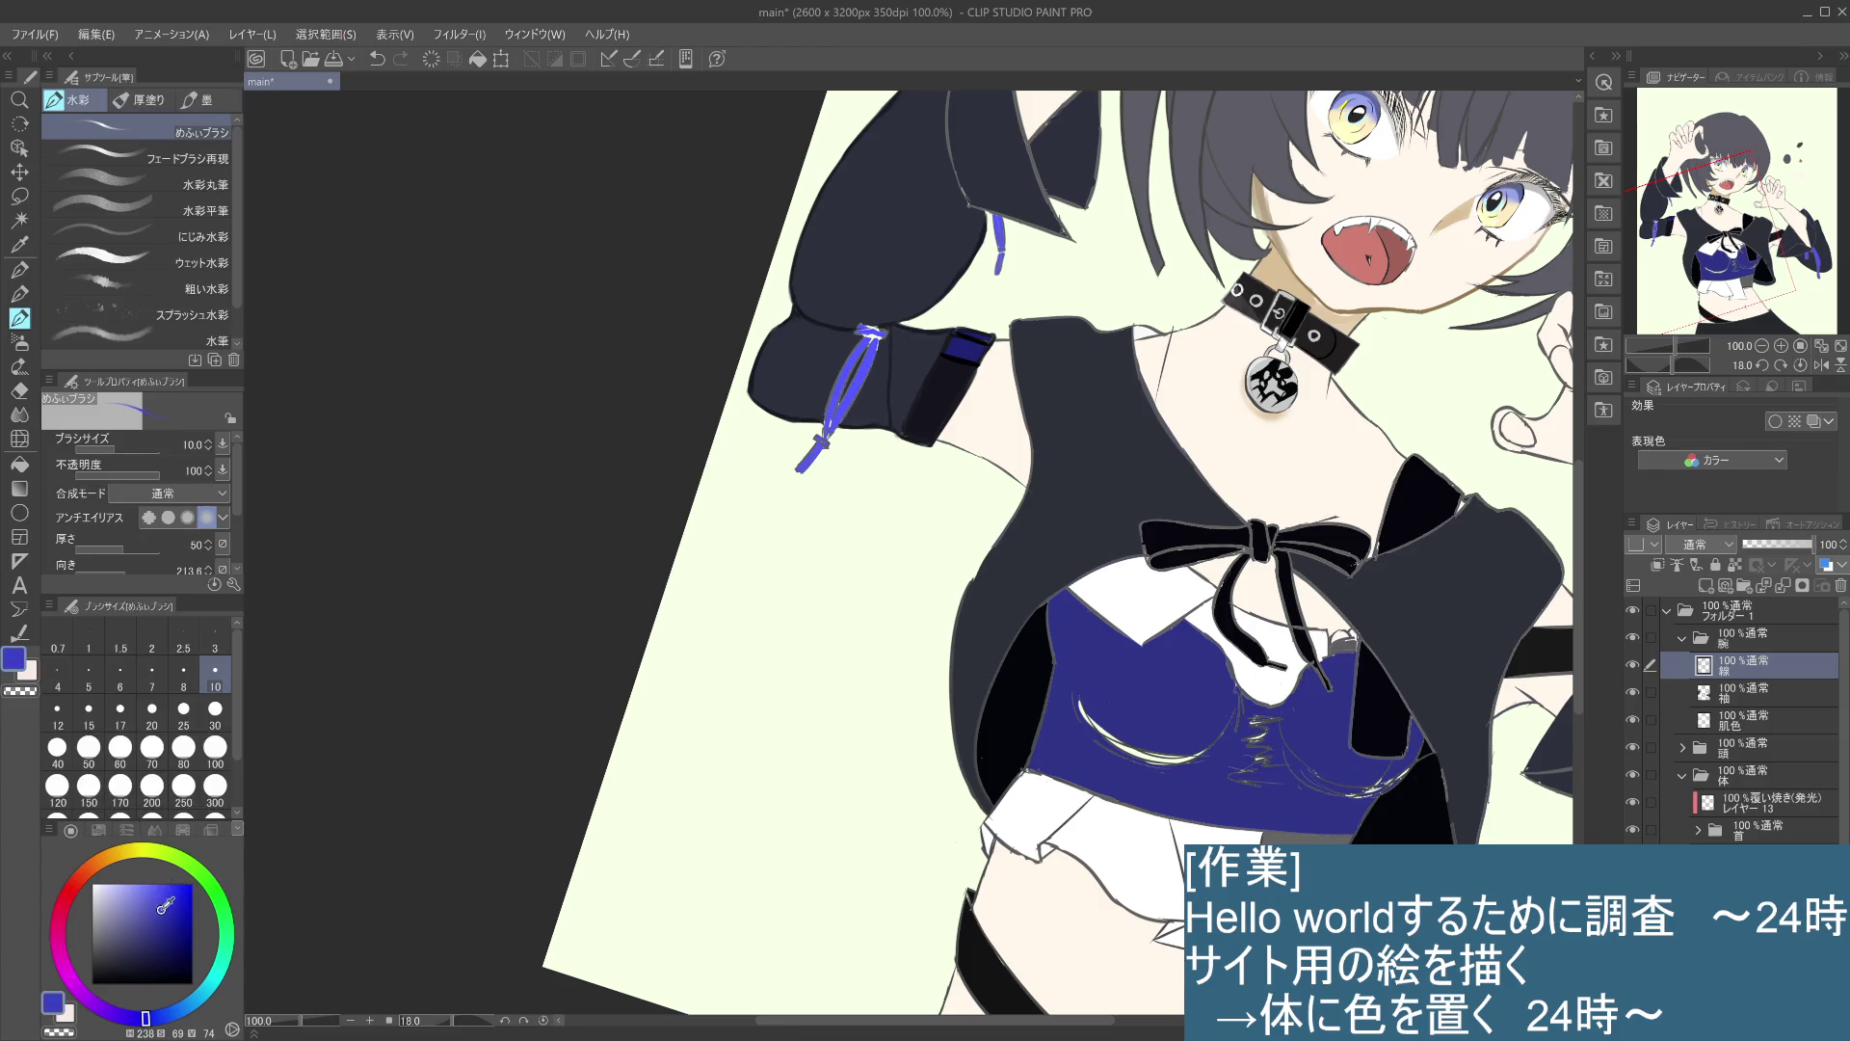
pyautogui.moveTo(168, 903); pyautogui.dragTo(165, 952)
pyautogui.scroll(2, 885, 316)
pyautogui.scroll(1, 884, 315)
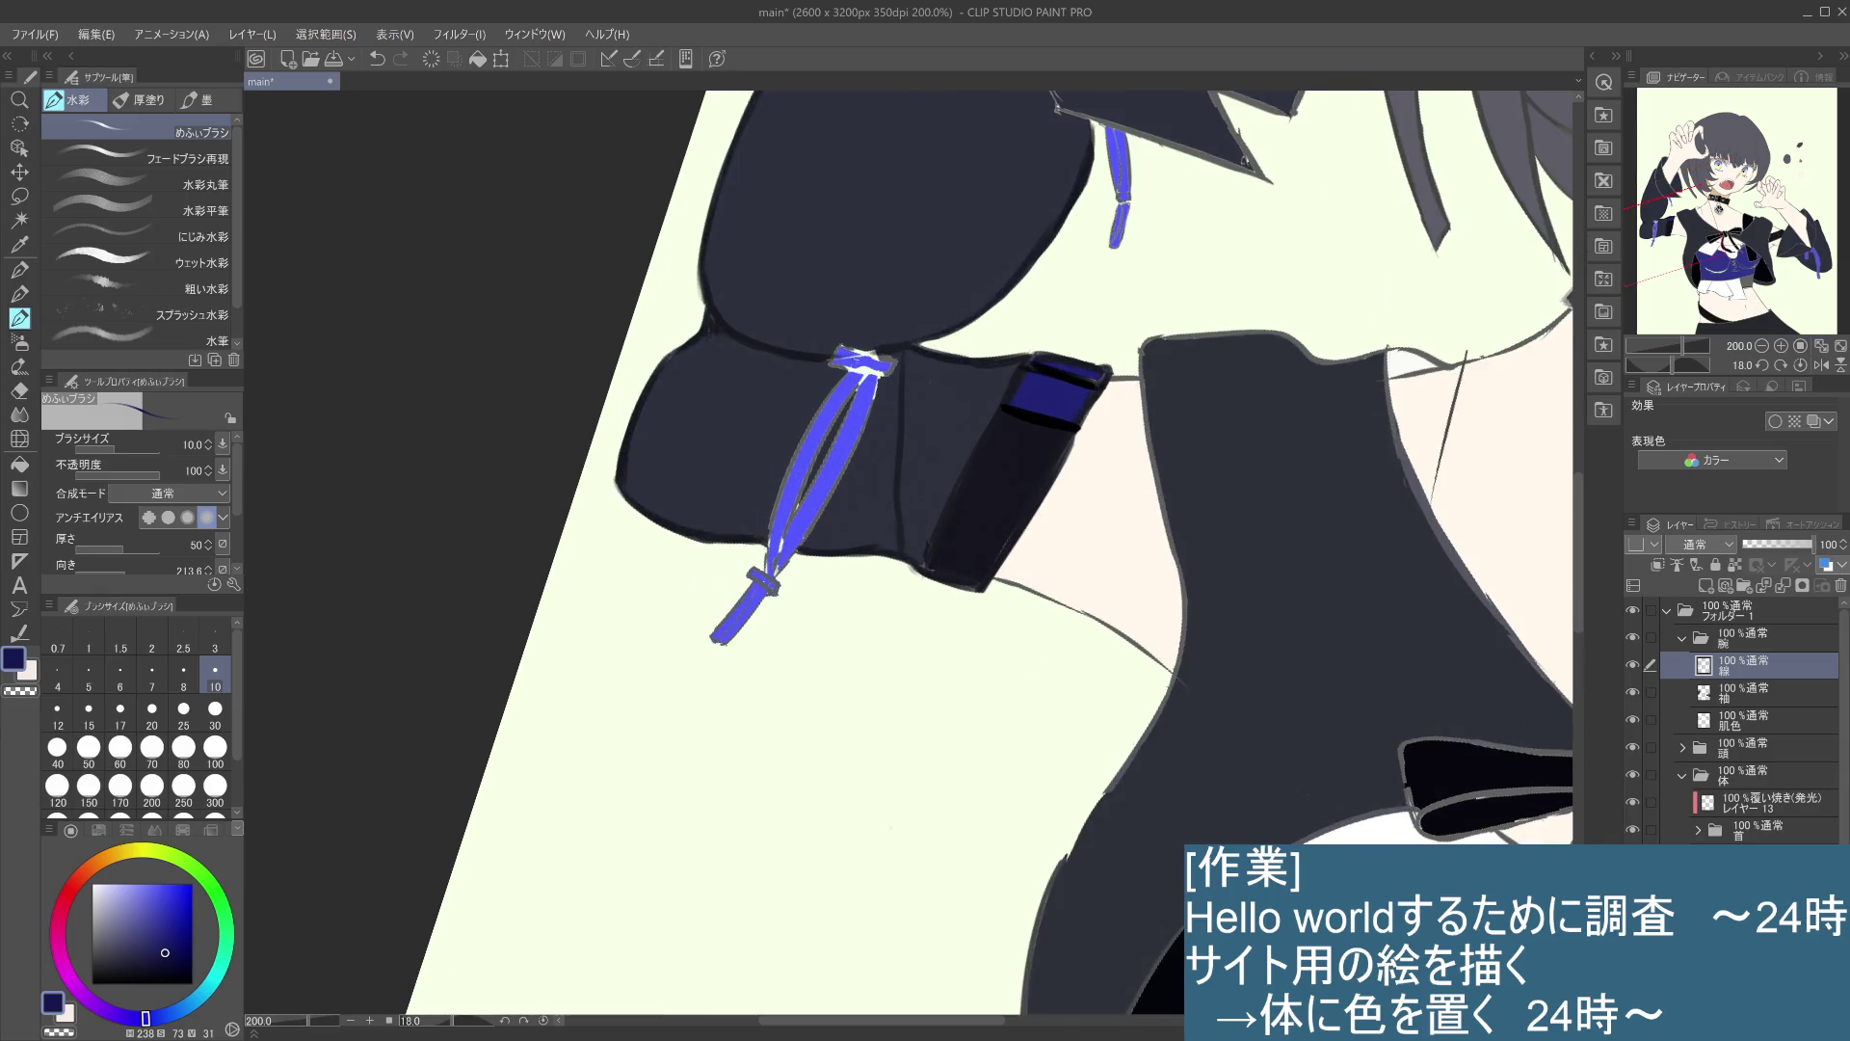
# - Paint dark navy over the white highlight on the ribbon knot
pyautogui.hotkey('ctrl', 'z')
pyautogui.hotkey('ctrl', 'y')
pyautogui.moveTo(893, 362); pyautogui.dragTo(864, 355)
pyautogui.hotkey('ctrl', 'z')
pyautogui.hotkey('ctrl', 'y')
pyautogui.moveTo(839, 366); pyautogui.dragTo(882, 374)
pyautogui.hotkey('ctrl', 'z')
# - With brush size 7, restroke the ribbon strand below the knot
pyautogui.click(164, 675)
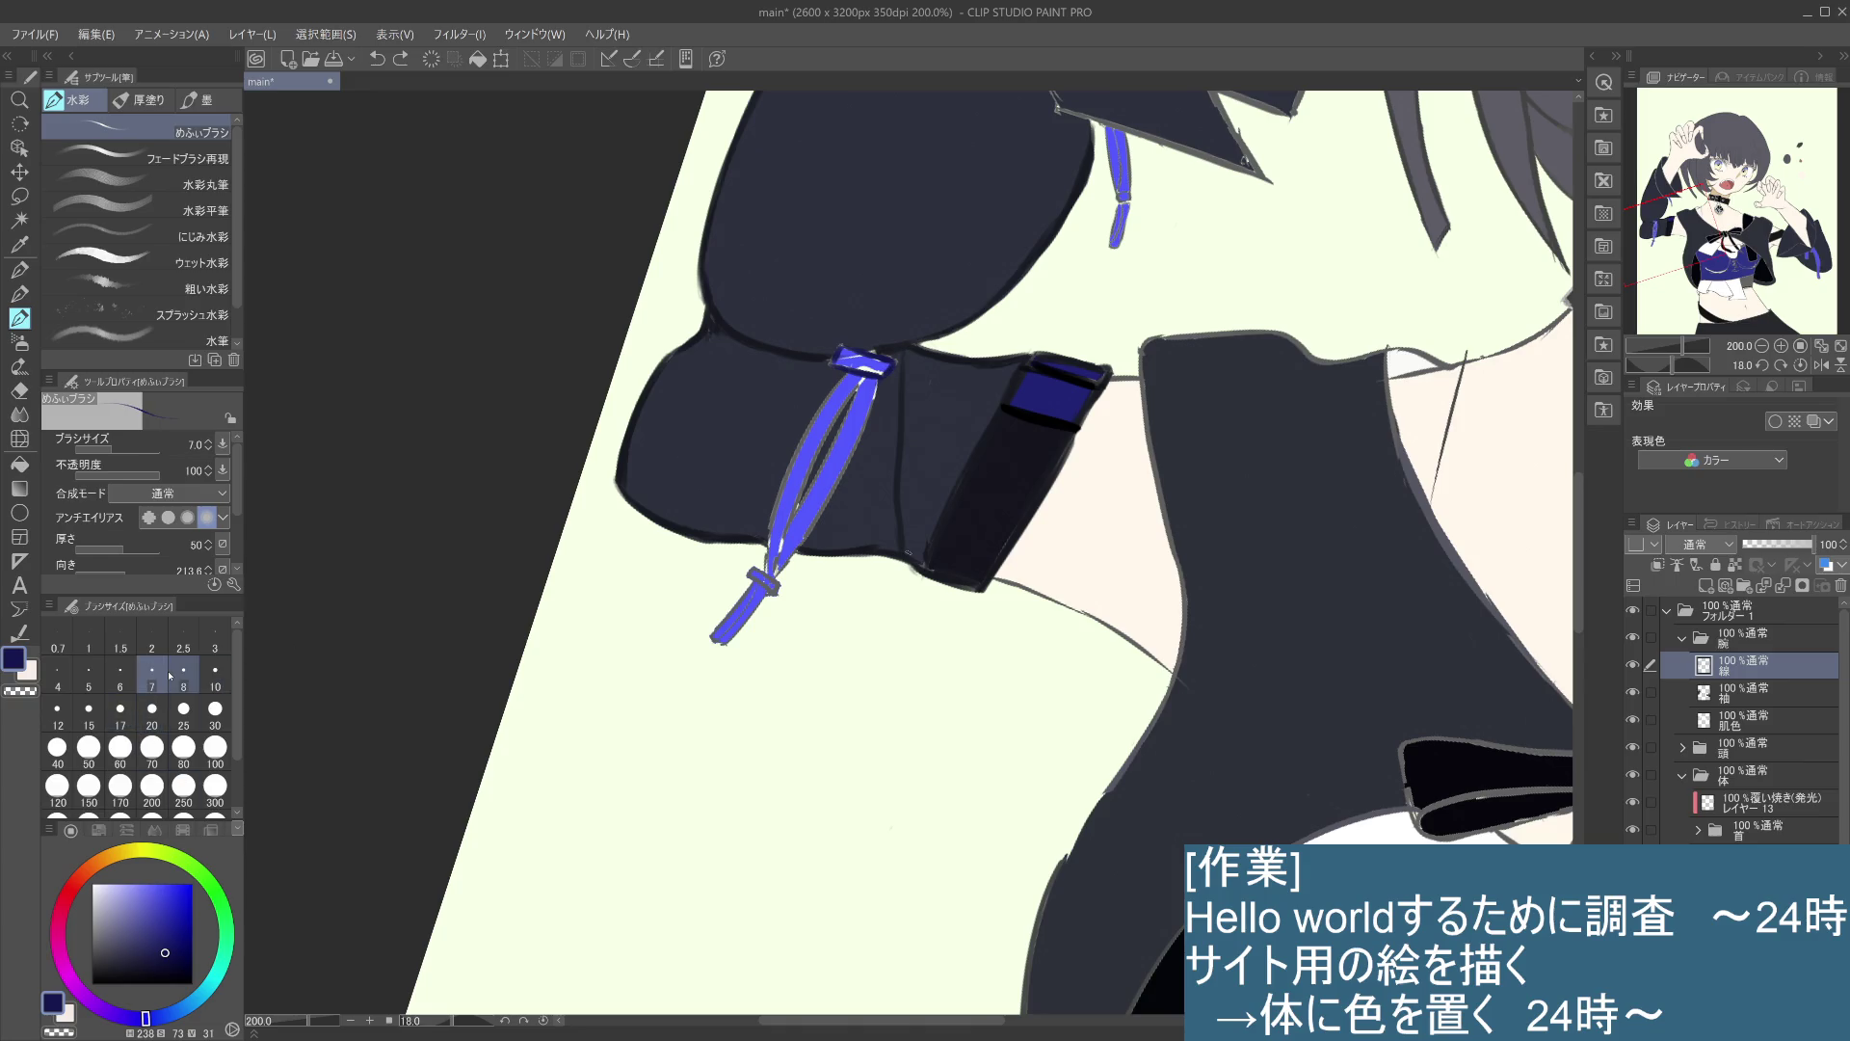
pyautogui.hotkey('ctrl', 'y')
pyautogui.hotkey('ctrl', 'z')
pyautogui.hotkey('ctrl', 'y')
pyautogui.hotkey('ctrl', 'y')
pyautogui.hotkey('ctrl', 'z')
pyautogui.moveTo(877, 376); pyautogui.dragTo(855, 440)
pyautogui.hotkey('ctrl', 'z')
pyautogui.moveTo(874, 376)
pyautogui.mouseDown()
pyautogui.moveTo(852, 459)
pyautogui.moveTo(780, 574)
pyautogui.mouseUp()
pyautogui.hotkey('ctrl', 'z')
pyautogui.hotkey('ctrl', 'z')
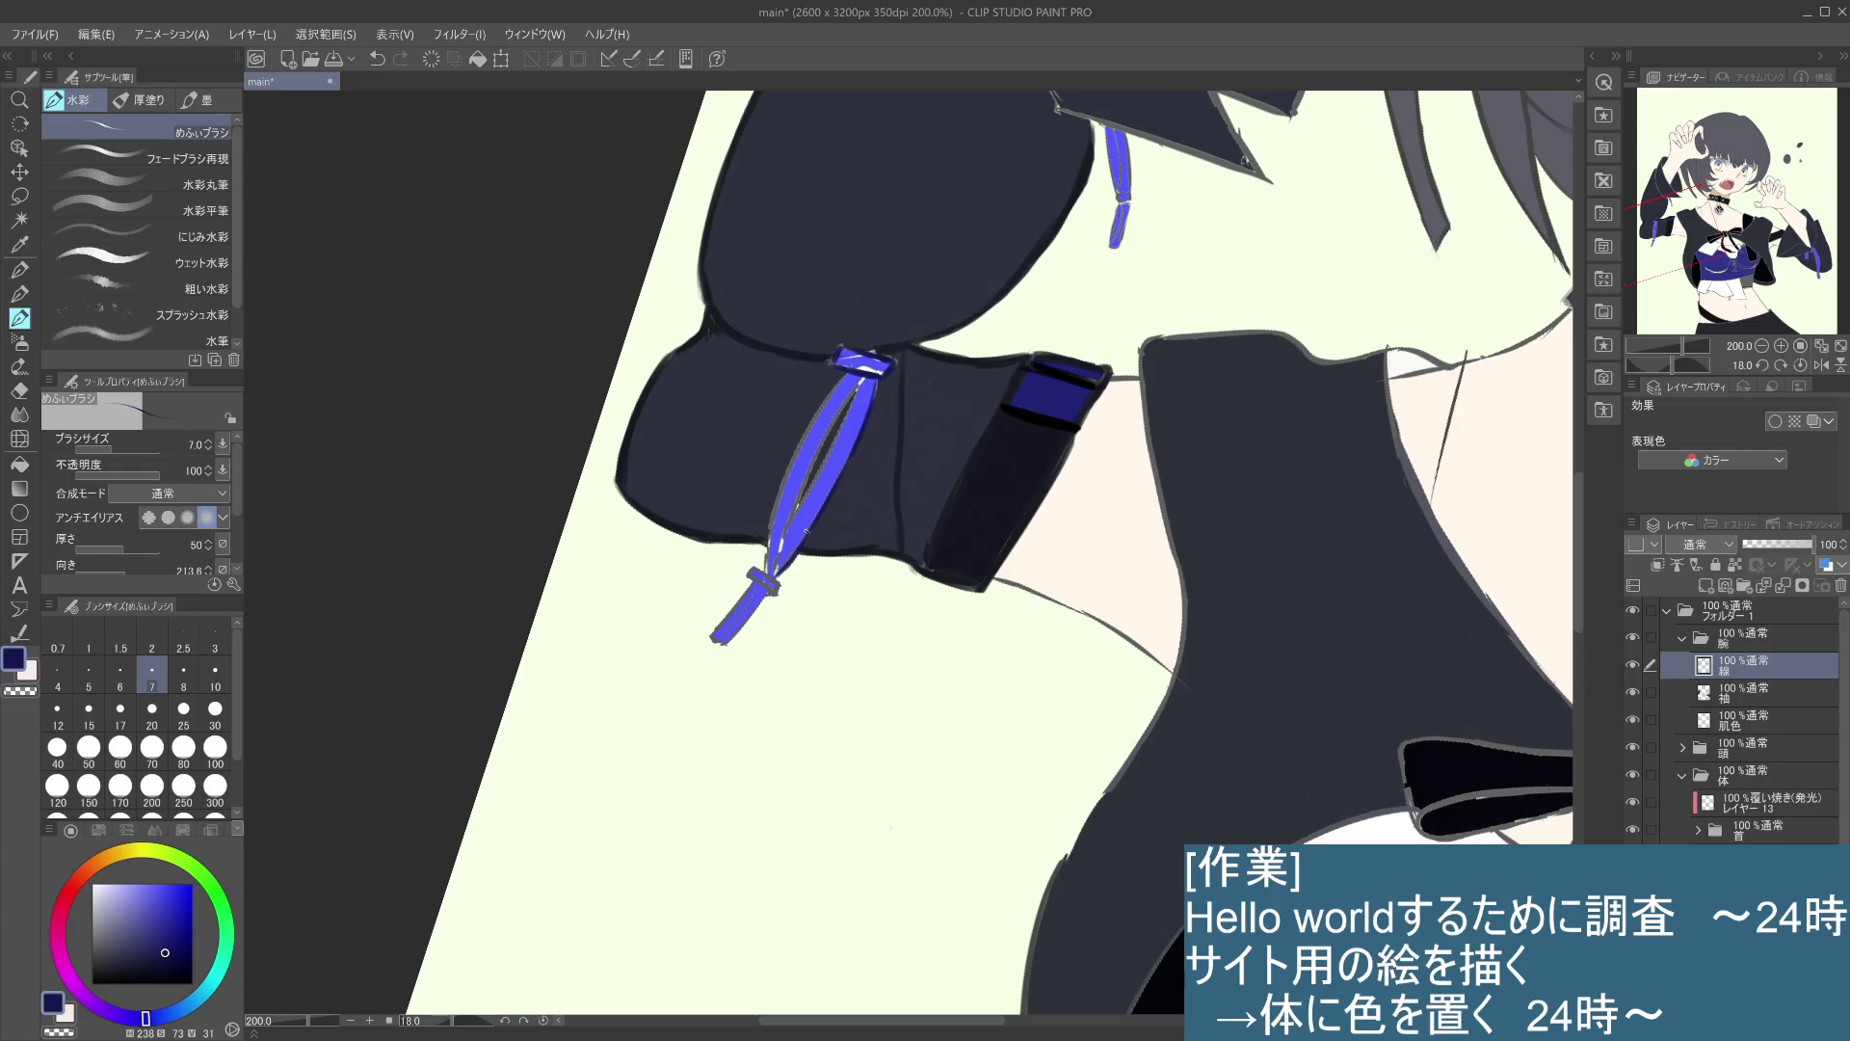
# - Add short dark strokes along the ribbon and cover its right highlight near the top
pyautogui.moveTo(877, 381); pyautogui.dragTo(869, 402)
pyautogui.hotkey('ctrl', 'z')
pyautogui.hotkey('ctrl', 'z')
pyautogui.moveTo(839, 420); pyautogui.dragTo(792, 518)
pyautogui.hotkey('ctrl', 'z')
pyautogui.hotkey('ctrl', 'z')
pyautogui.hotkey('ctrl', 'z')
pyautogui.hotkey('ctrl', 'z')
pyautogui.moveTo(858, 398); pyautogui.dragTo(799, 502)
pyautogui.moveTo(858, 384); pyautogui.dragTo(834, 419)
pyautogui.hotkey('ctrl', 'z')
pyautogui.hotkey('ctrl', 'y')
# - Touch up the ribbon knot with dark navy strokes
pyautogui.hotkey('ctrl', 'z')
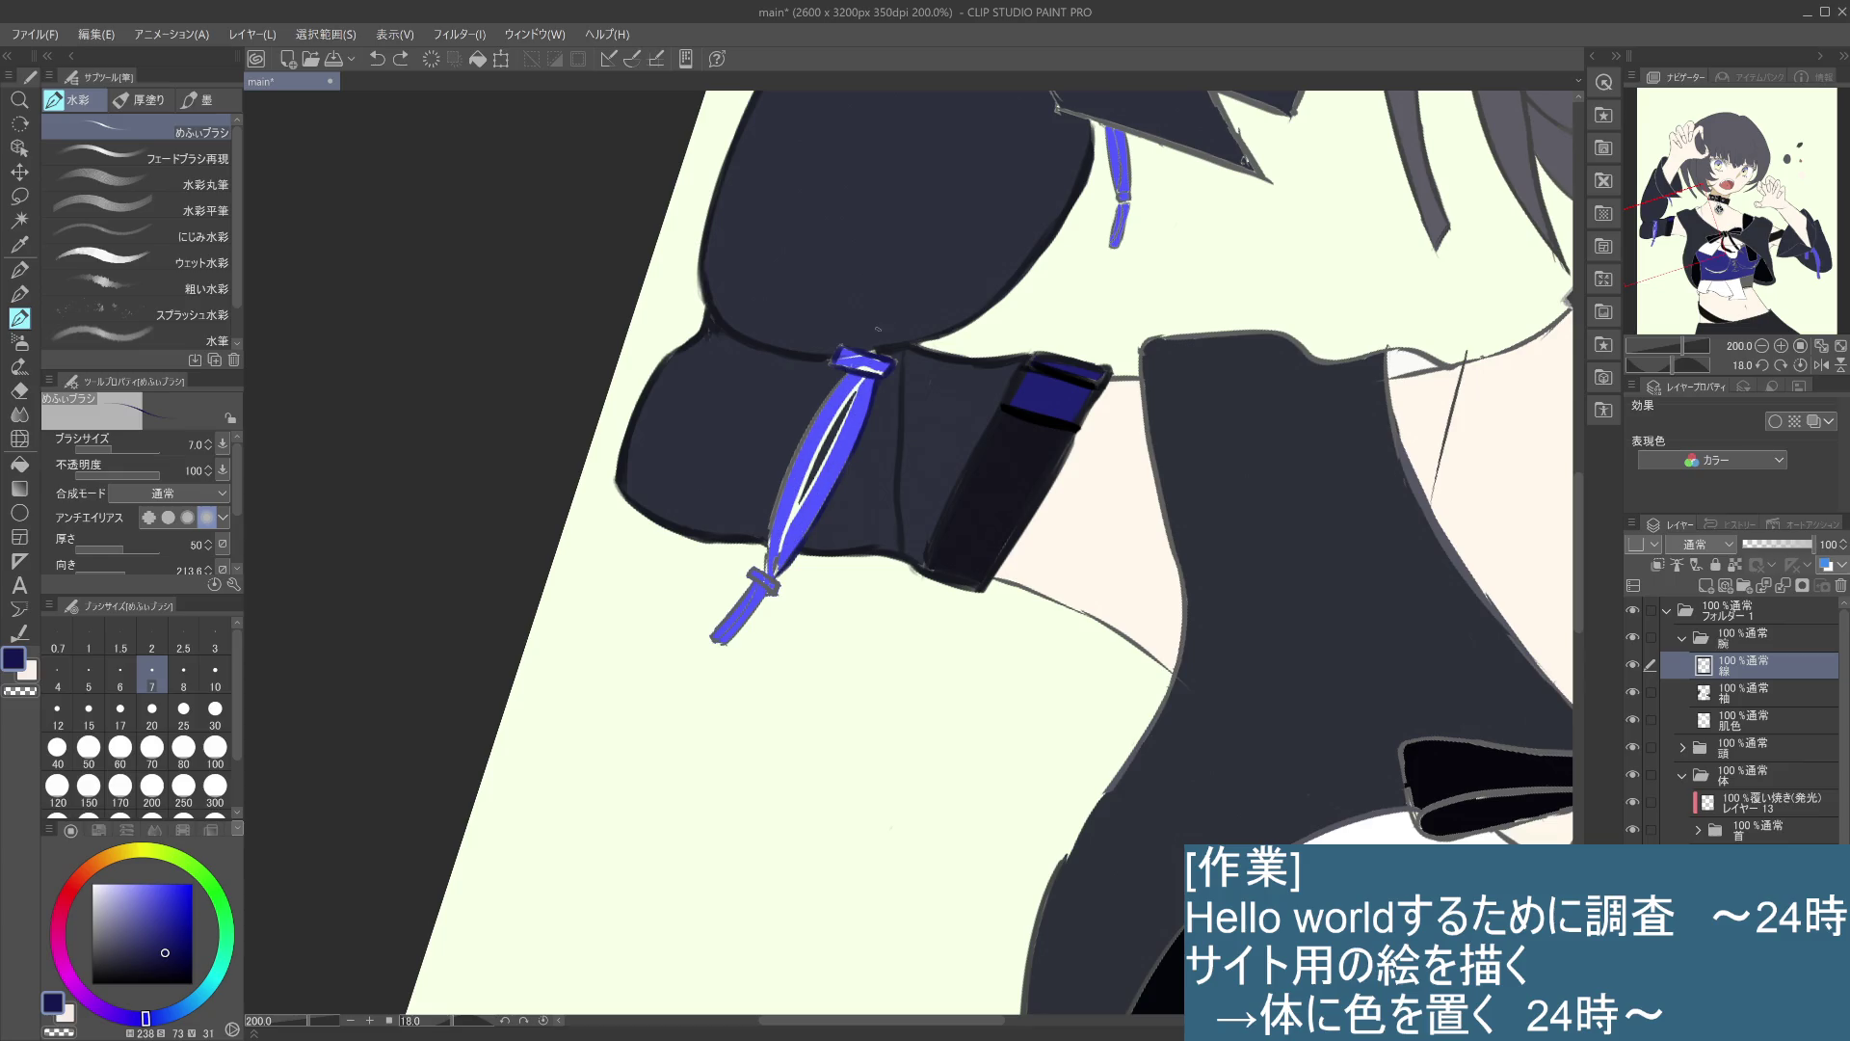
# - Keep the brush at size 7 and save the illustration
pyautogui.click(230, 667)
pyautogui.click(151, 669)
pyautogui.hotkey('ctrl', 's')
pyautogui.moveTo(857, 378); pyautogui.dragTo(848, 405)
pyautogui.hotkey('ctrl', 'z')
pyautogui.hotkey('ctrl', 'y')
pyautogui.hotkey('ctrl', 'z')
pyautogui.hotkey('ctrl', 'y')
pyautogui.hotkey('ctrl', 'y')
pyautogui.hotkey('ctrl', 'z')
pyautogui.moveTo(857, 378); pyautogui.dragTo(773, 577)
pyautogui.hotkey('ctrl', 'z')
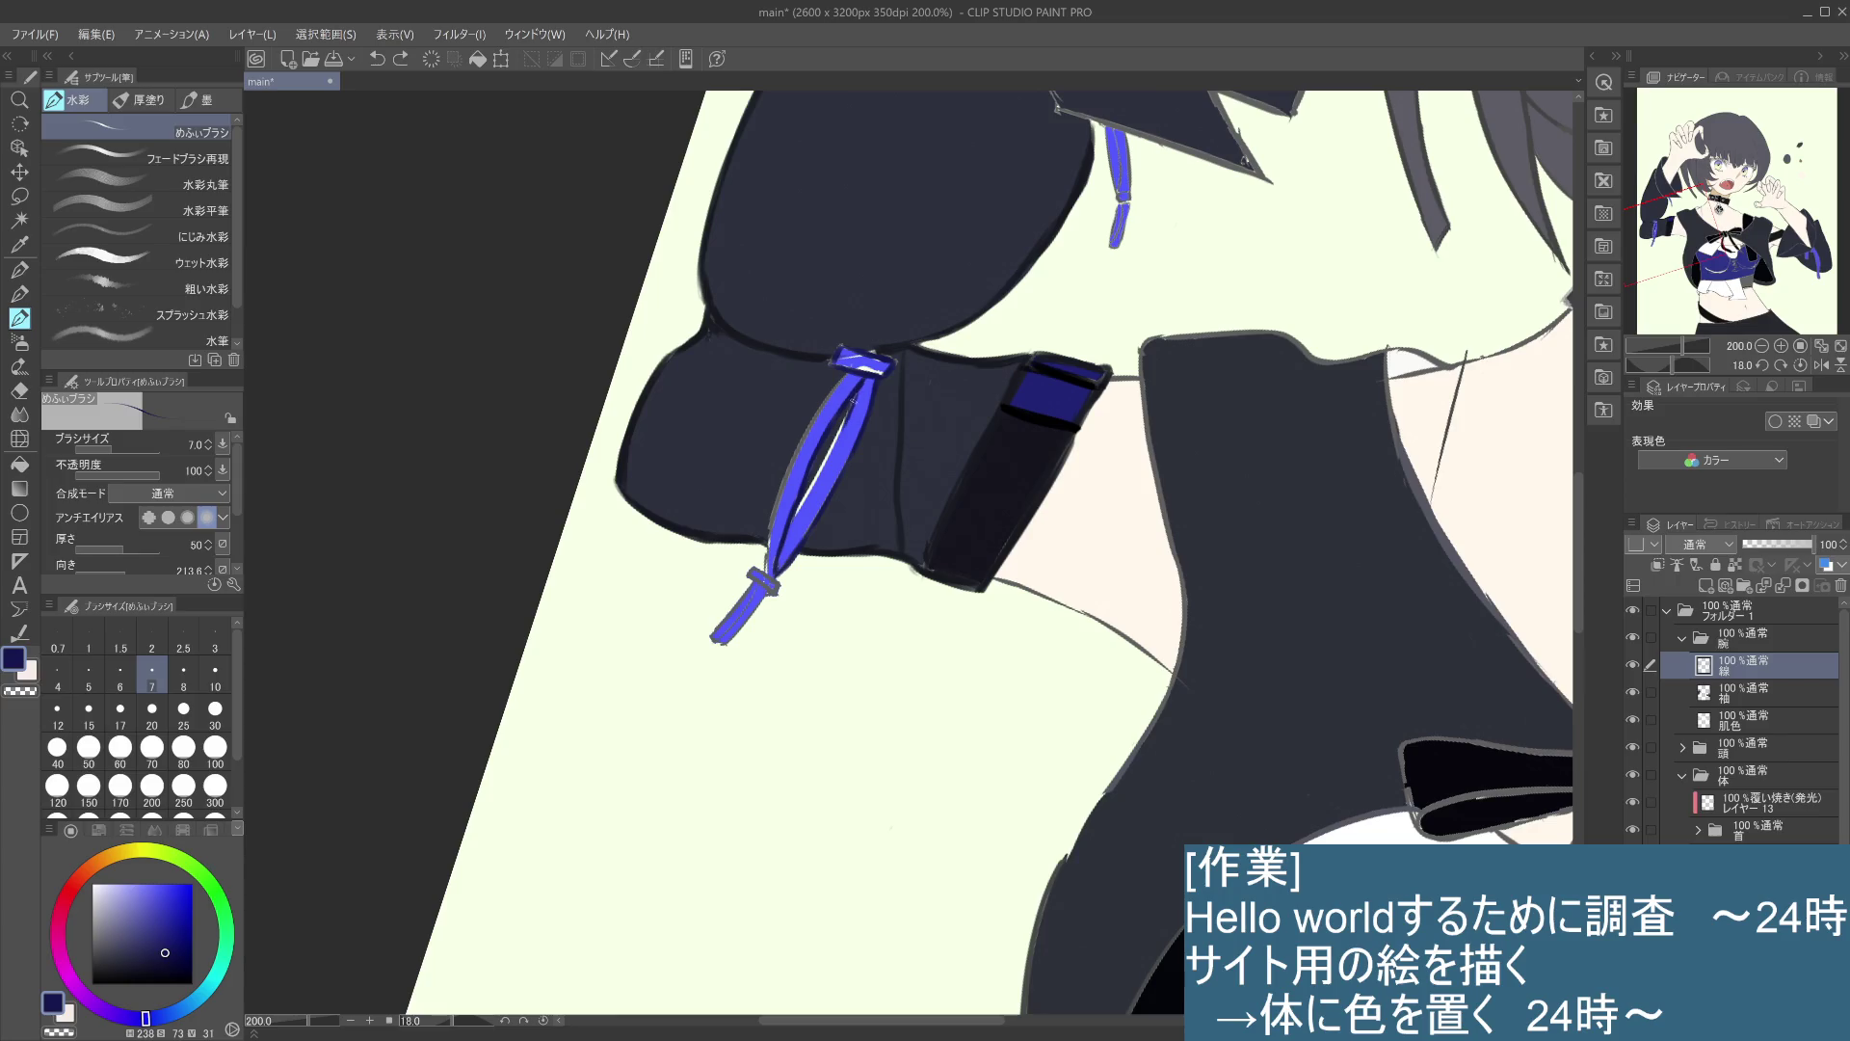
# - Shade the gap between the two ribbon strands
pyautogui.moveTo(850, 417); pyautogui.dragTo(788, 517)
pyautogui.hotkey('ctrl', 'z')
pyautogui.hotkey('ctrl', 'y')
pyautogui.hotkey('ctrl', 'z')
pyautogui.hotkey('ctrl', 'y')
pyautogui.hotkey('ctrl', 'z')
# - Outline the left ribbon strand and cover its highlight in darker blue
pyautogui.moveTo(789, 480); pyautogui.dragTo(832, 397)
pyautogui.hotkey('ctrl', 'z')
pyautogui.hotkey('ctrl', 'y')
pyautogui.hotkey('ctrl', 'z')
pyautogui.moveTo(780, 509)
pyautogui.mouseDown()
pyautogui.moveTo(807, 434)
pyautogui.moveTo(770, 540)
pyautogui.moveTo(811, 421)
pyautogui.moveTo(767, 546)
pyautogui.mouseUp()
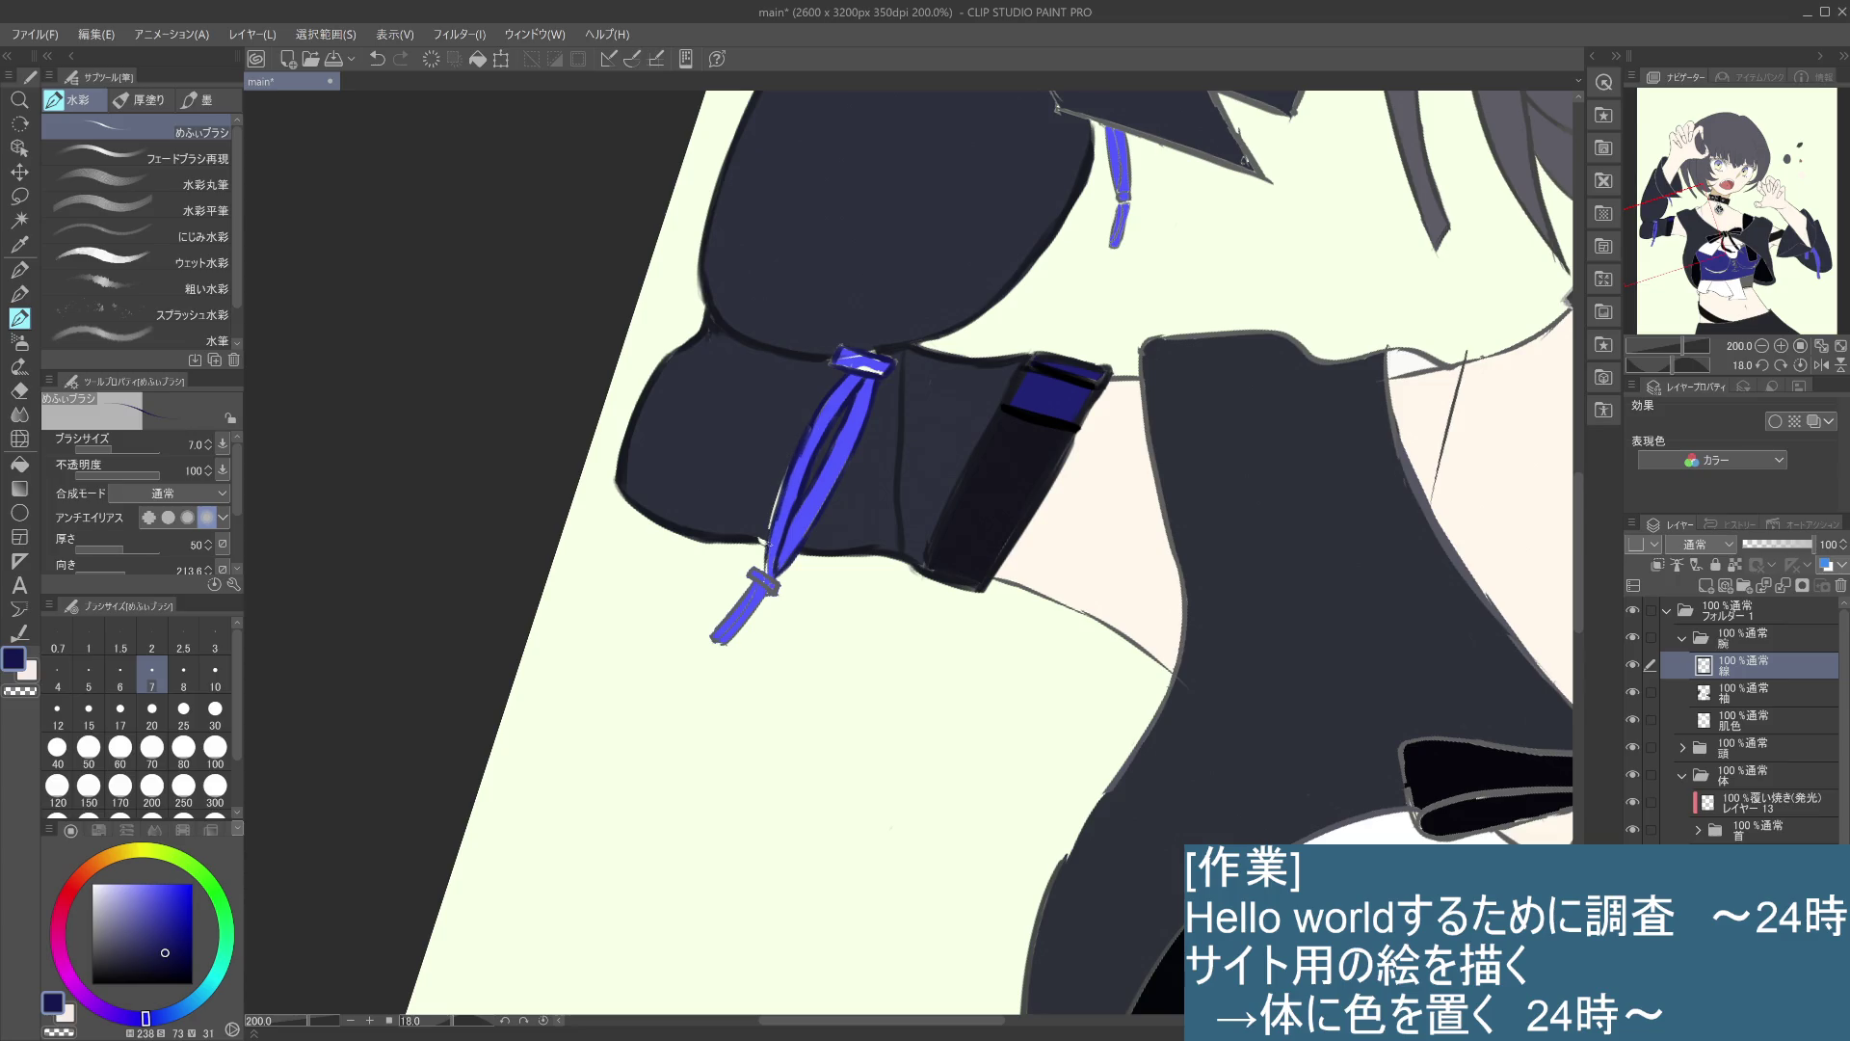
pyautogui.moveTo(786, 475); pyautogui.dragTo(762, 564)
# - Erase along the left strand's edge with the hard eraser at size 17
pyautogui.click(19, 390)
pyautogui.click(227, 713)
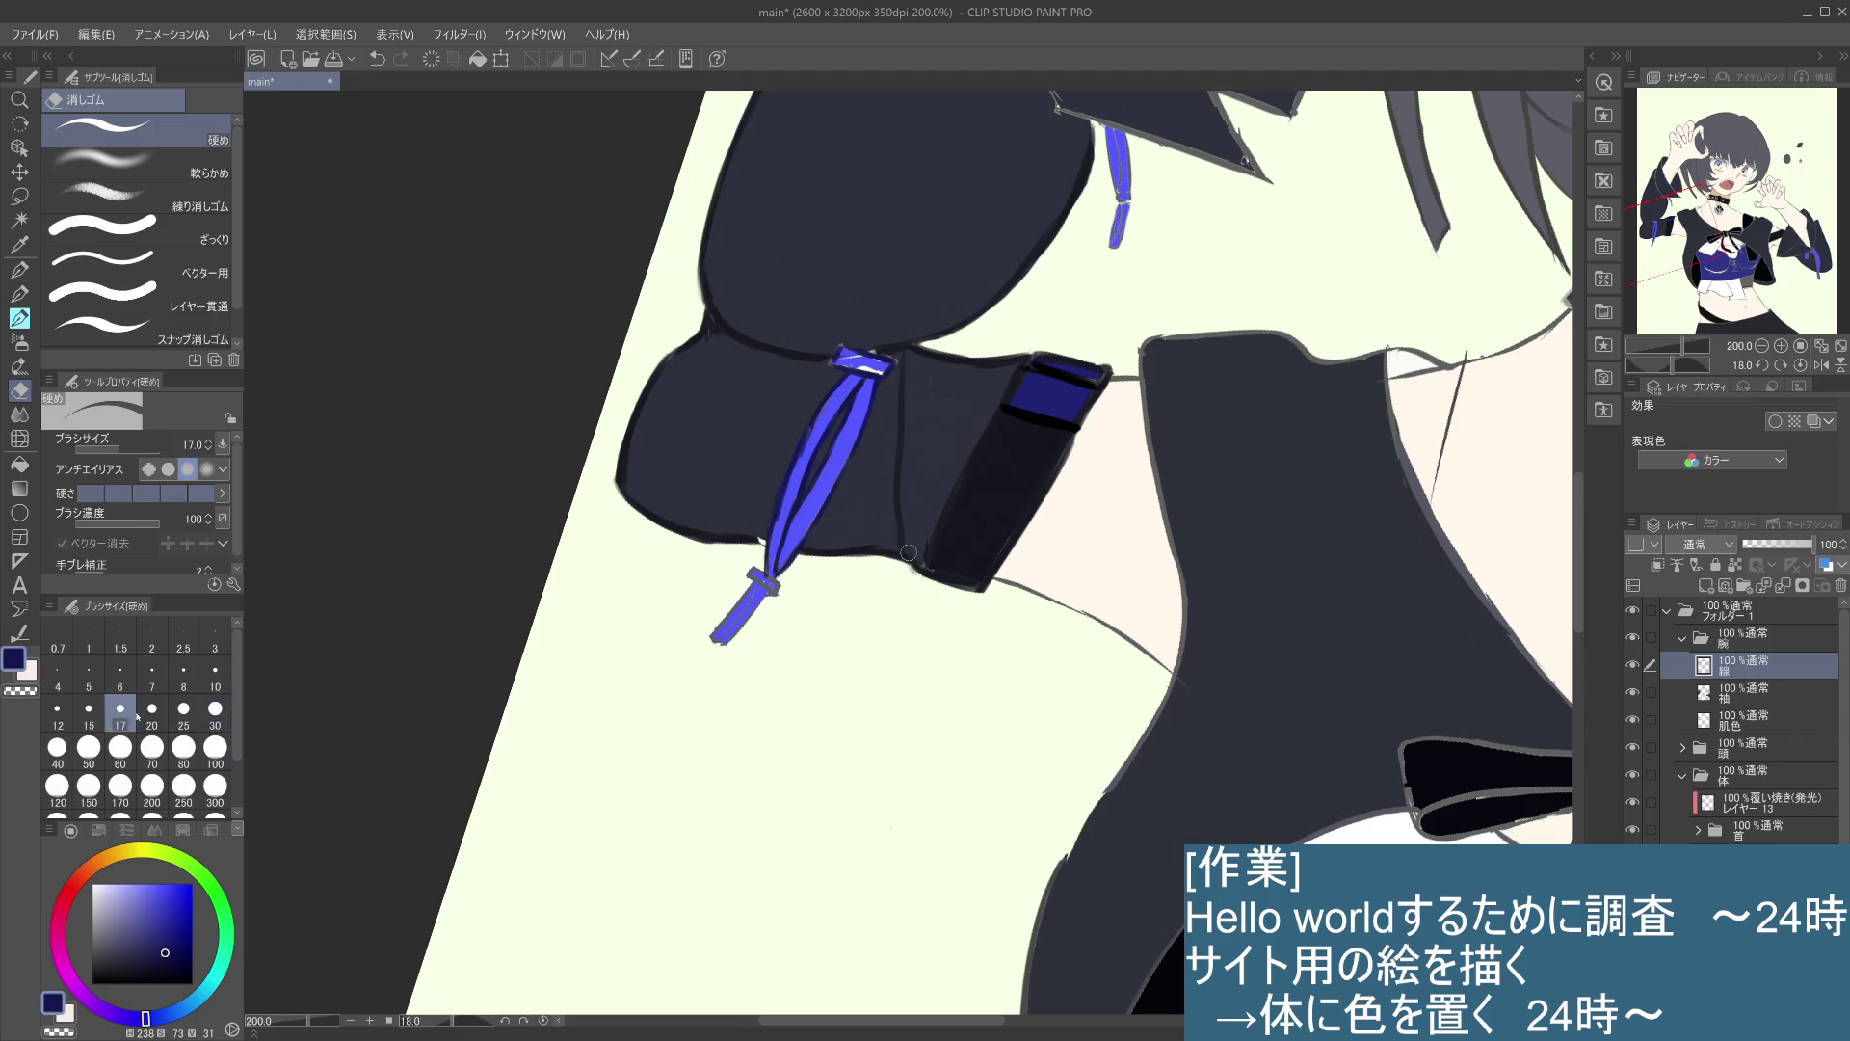
pyautogui.click(215, 674)
pyautogui.click(151, 712)
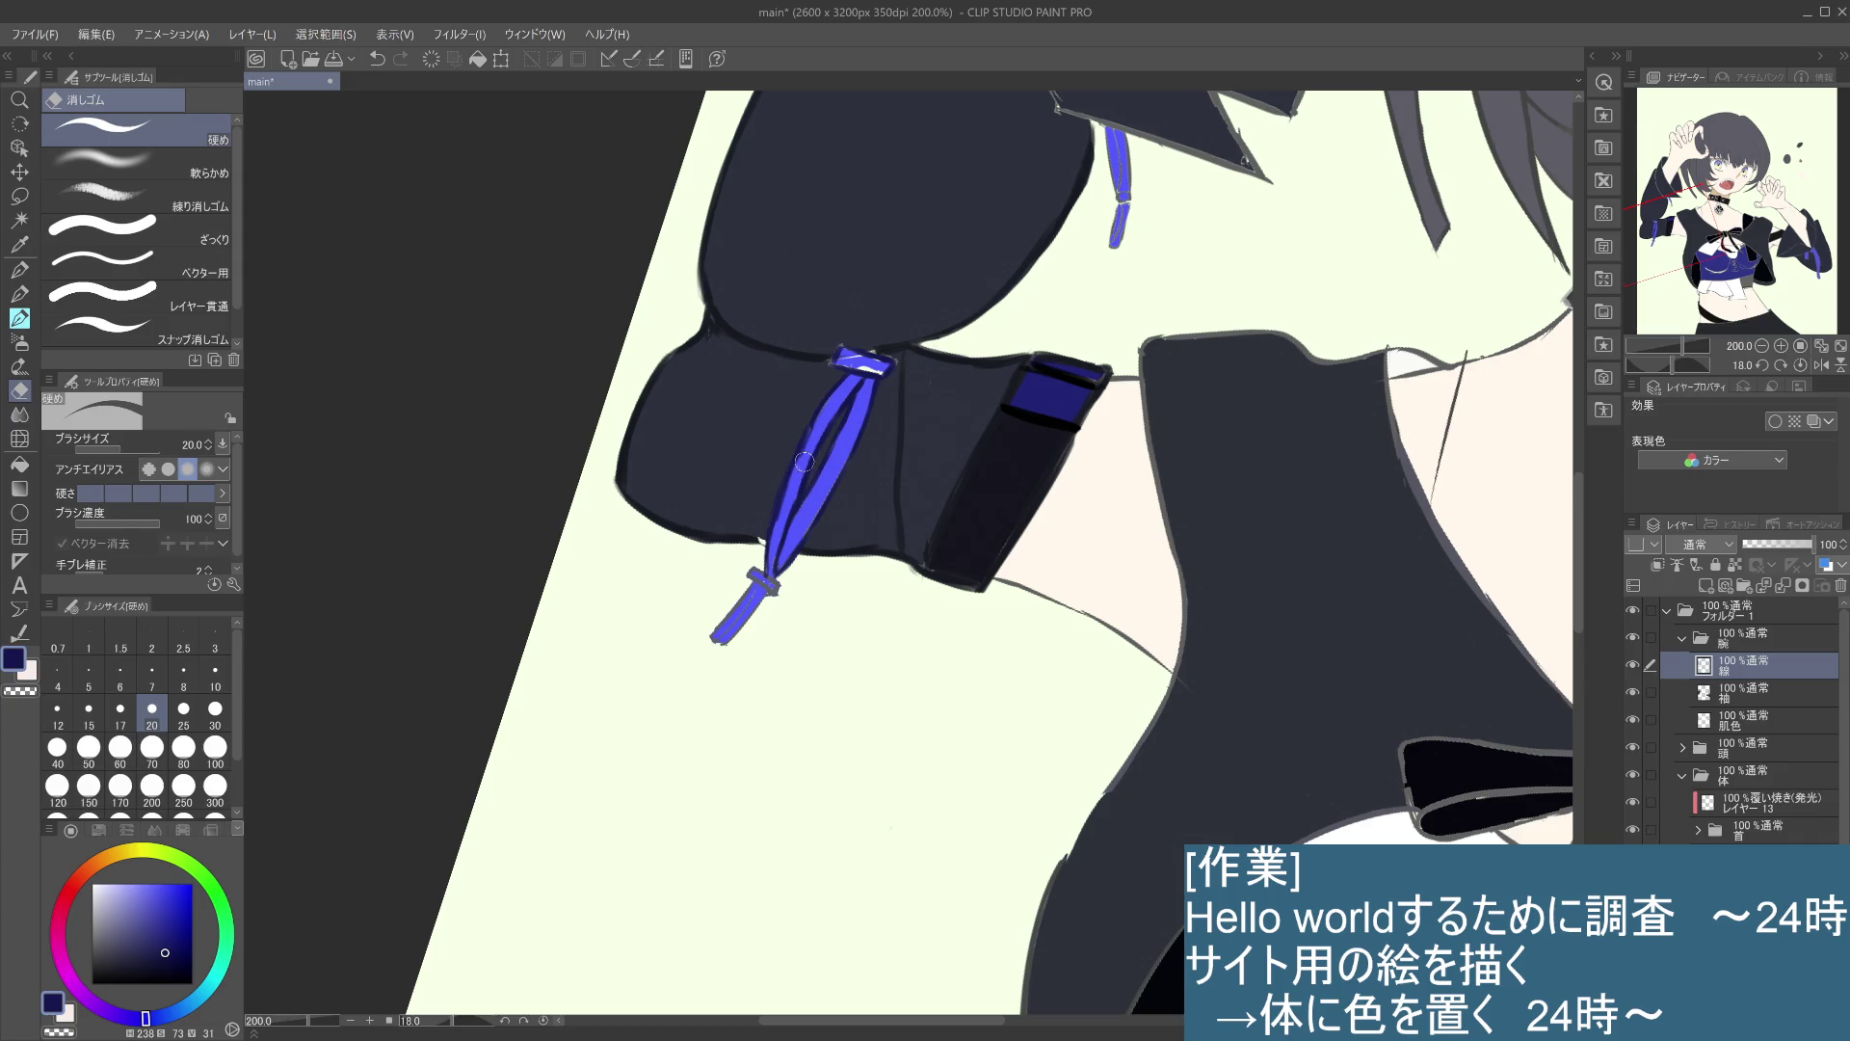
pyautogui.click(128, 710)
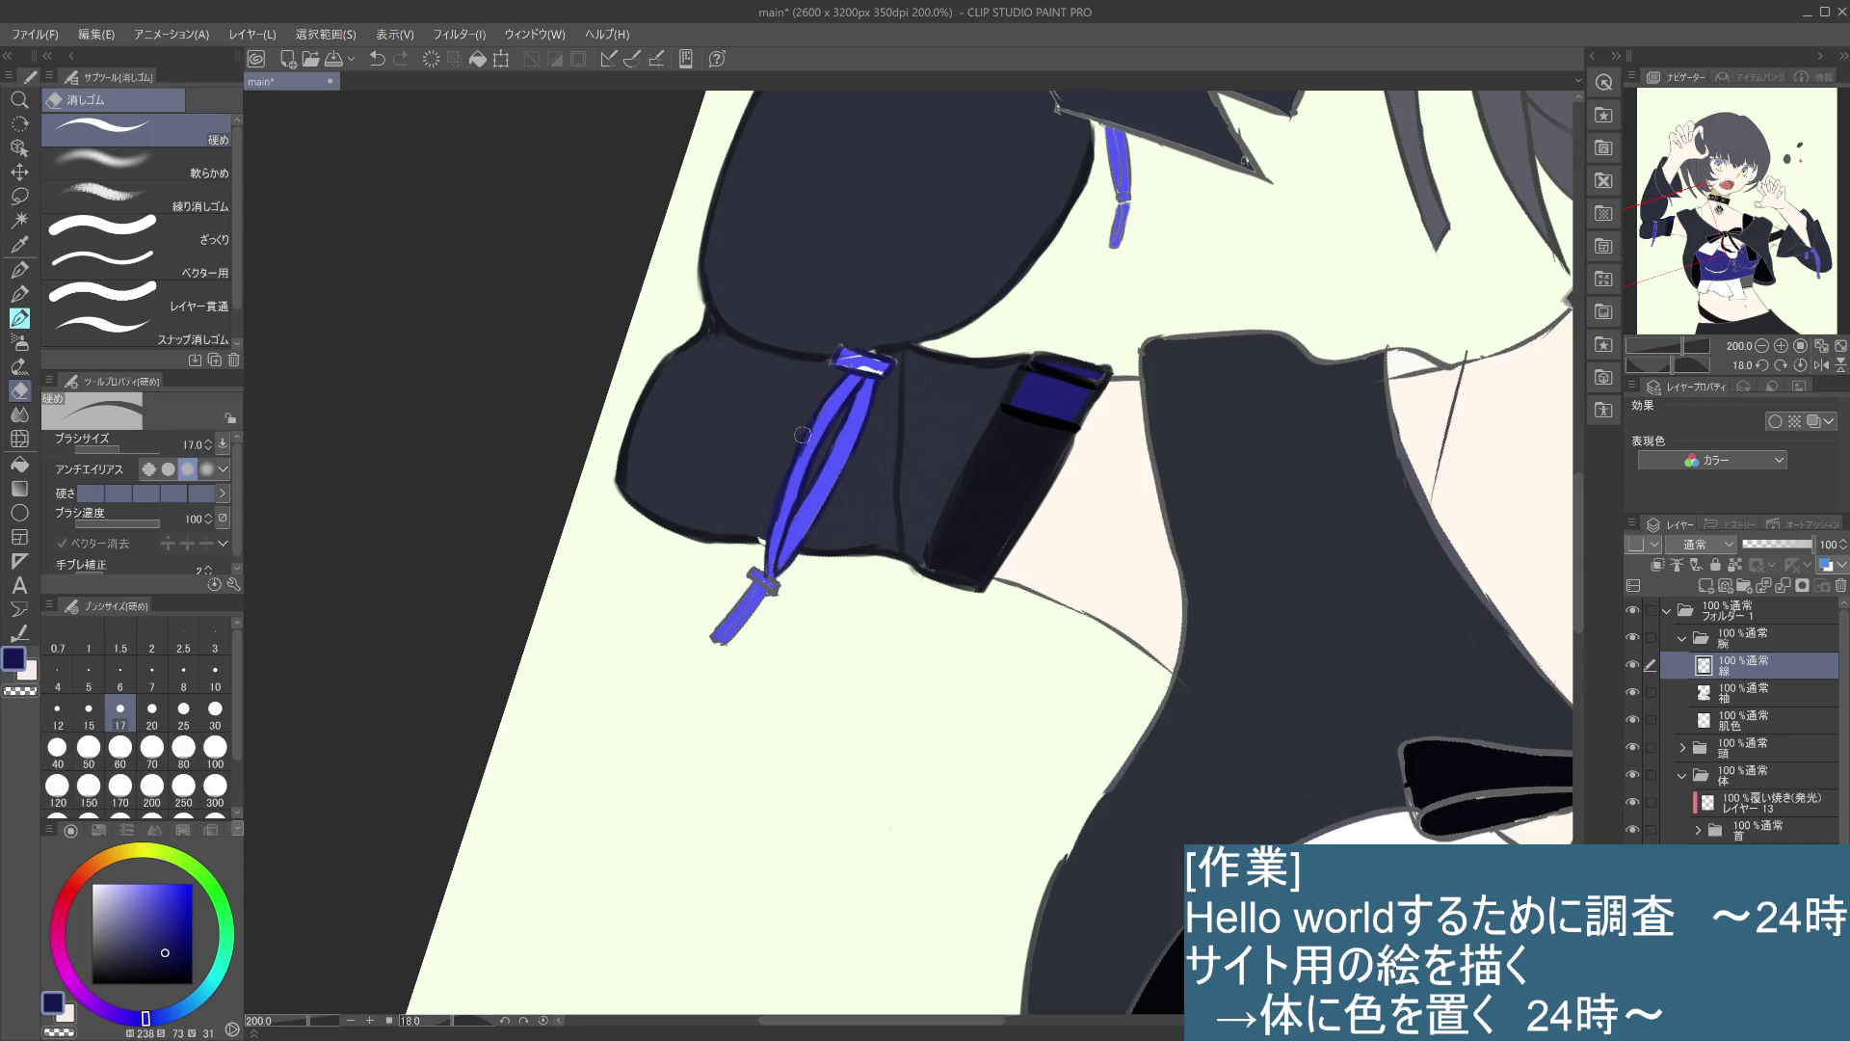
pyautogui.moveTo(817, 424); pyautogui.dragTo(797, 473)
# - Using the watercolour brush, paint over the strap's highlight and darken its small knot
pyautogui.press('p')
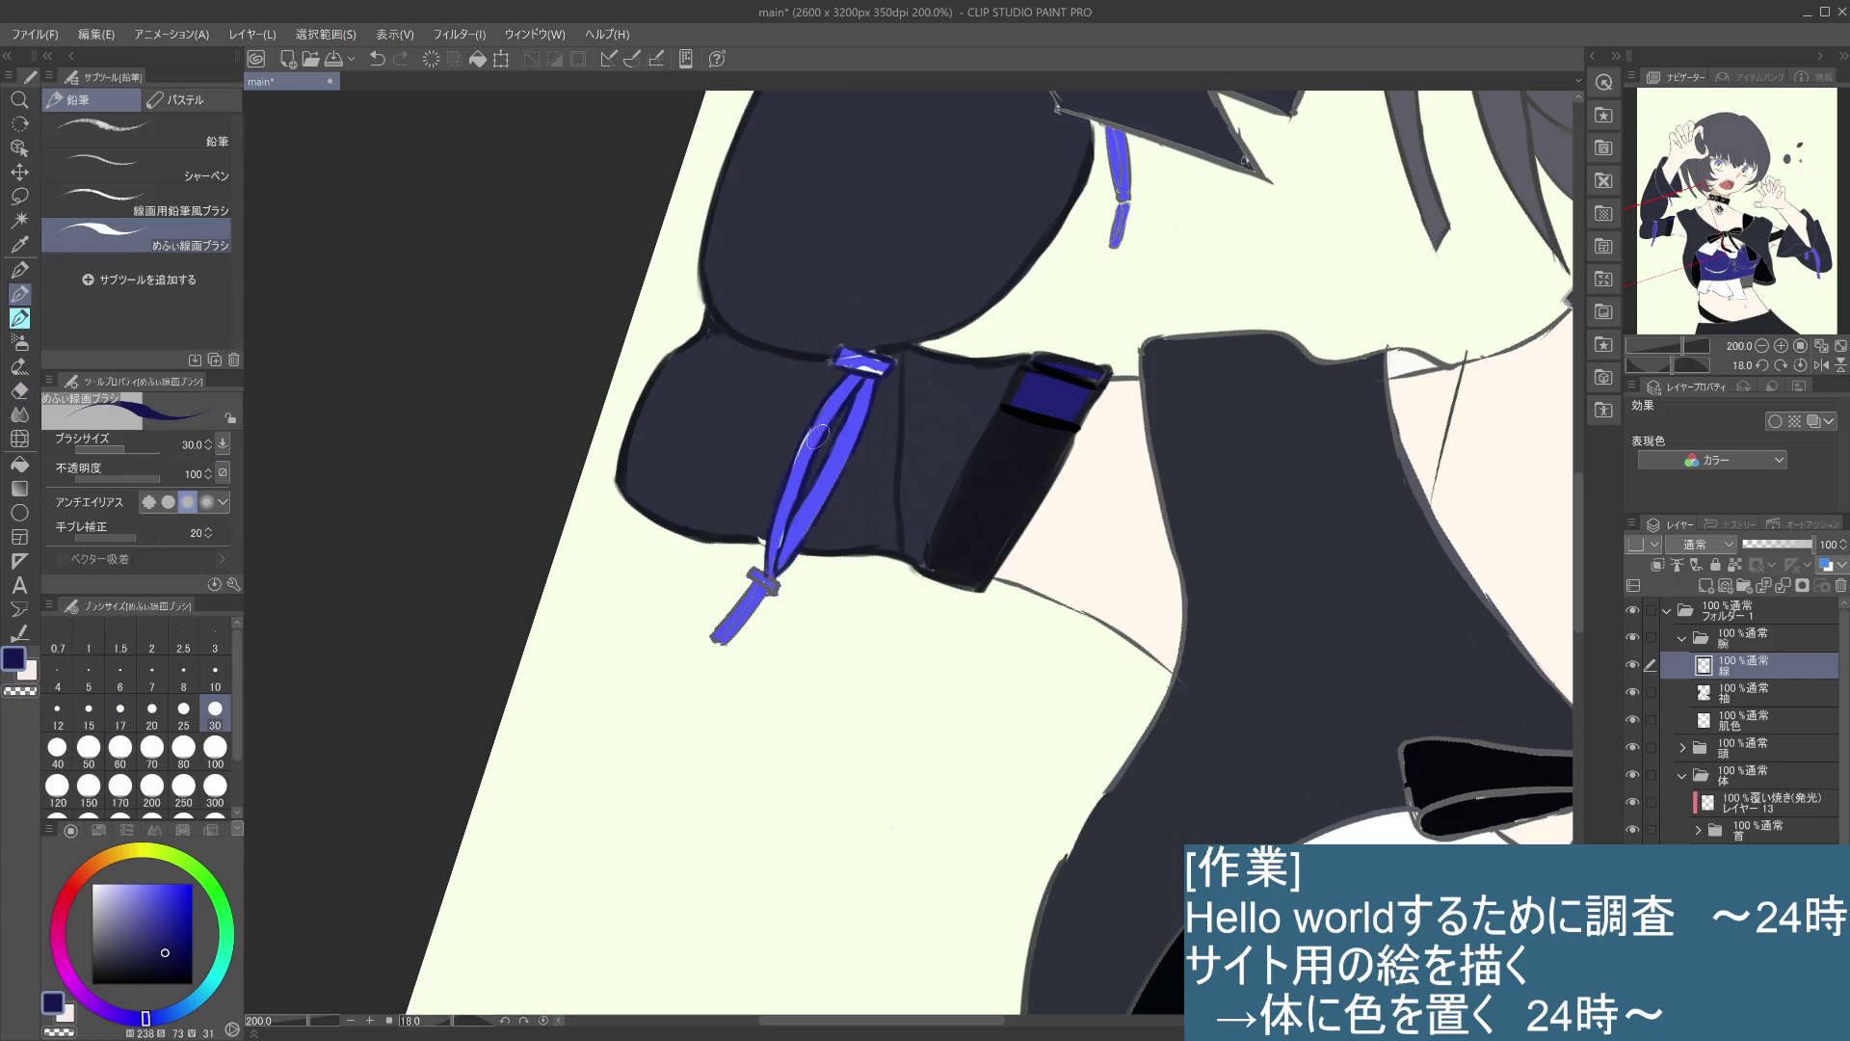
pyautogui.press('b')
pyautogui.moveTo(812, 429); pyautogui.dragTo(775, 529)
pyautogui.hotkey('ctrl', 'z')
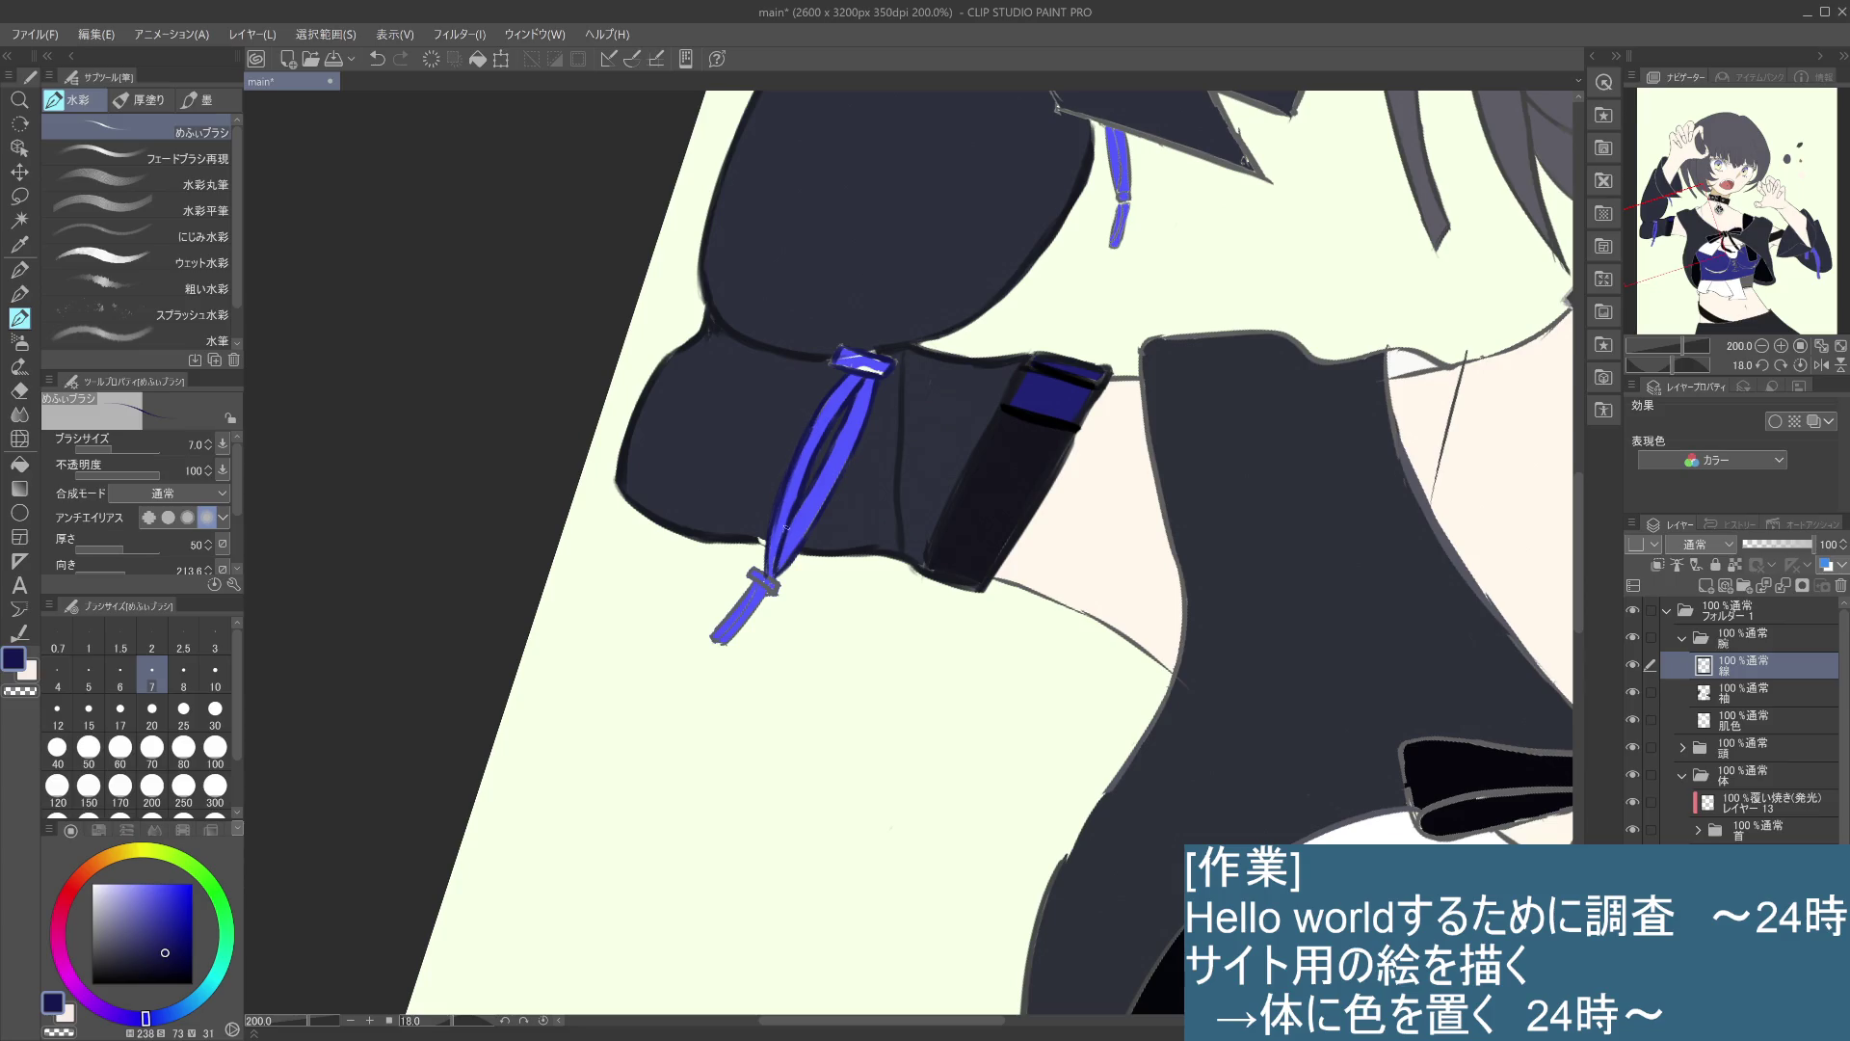
pyautogui.moveTo(752, 568); pyautogui.dragTo(777, 582)
# - On the other sleeve, darken the strap knot and clean up the blue strap's left end
pyautogui.moveTo(830, 730); pyautogui.dragTo(913, 670)
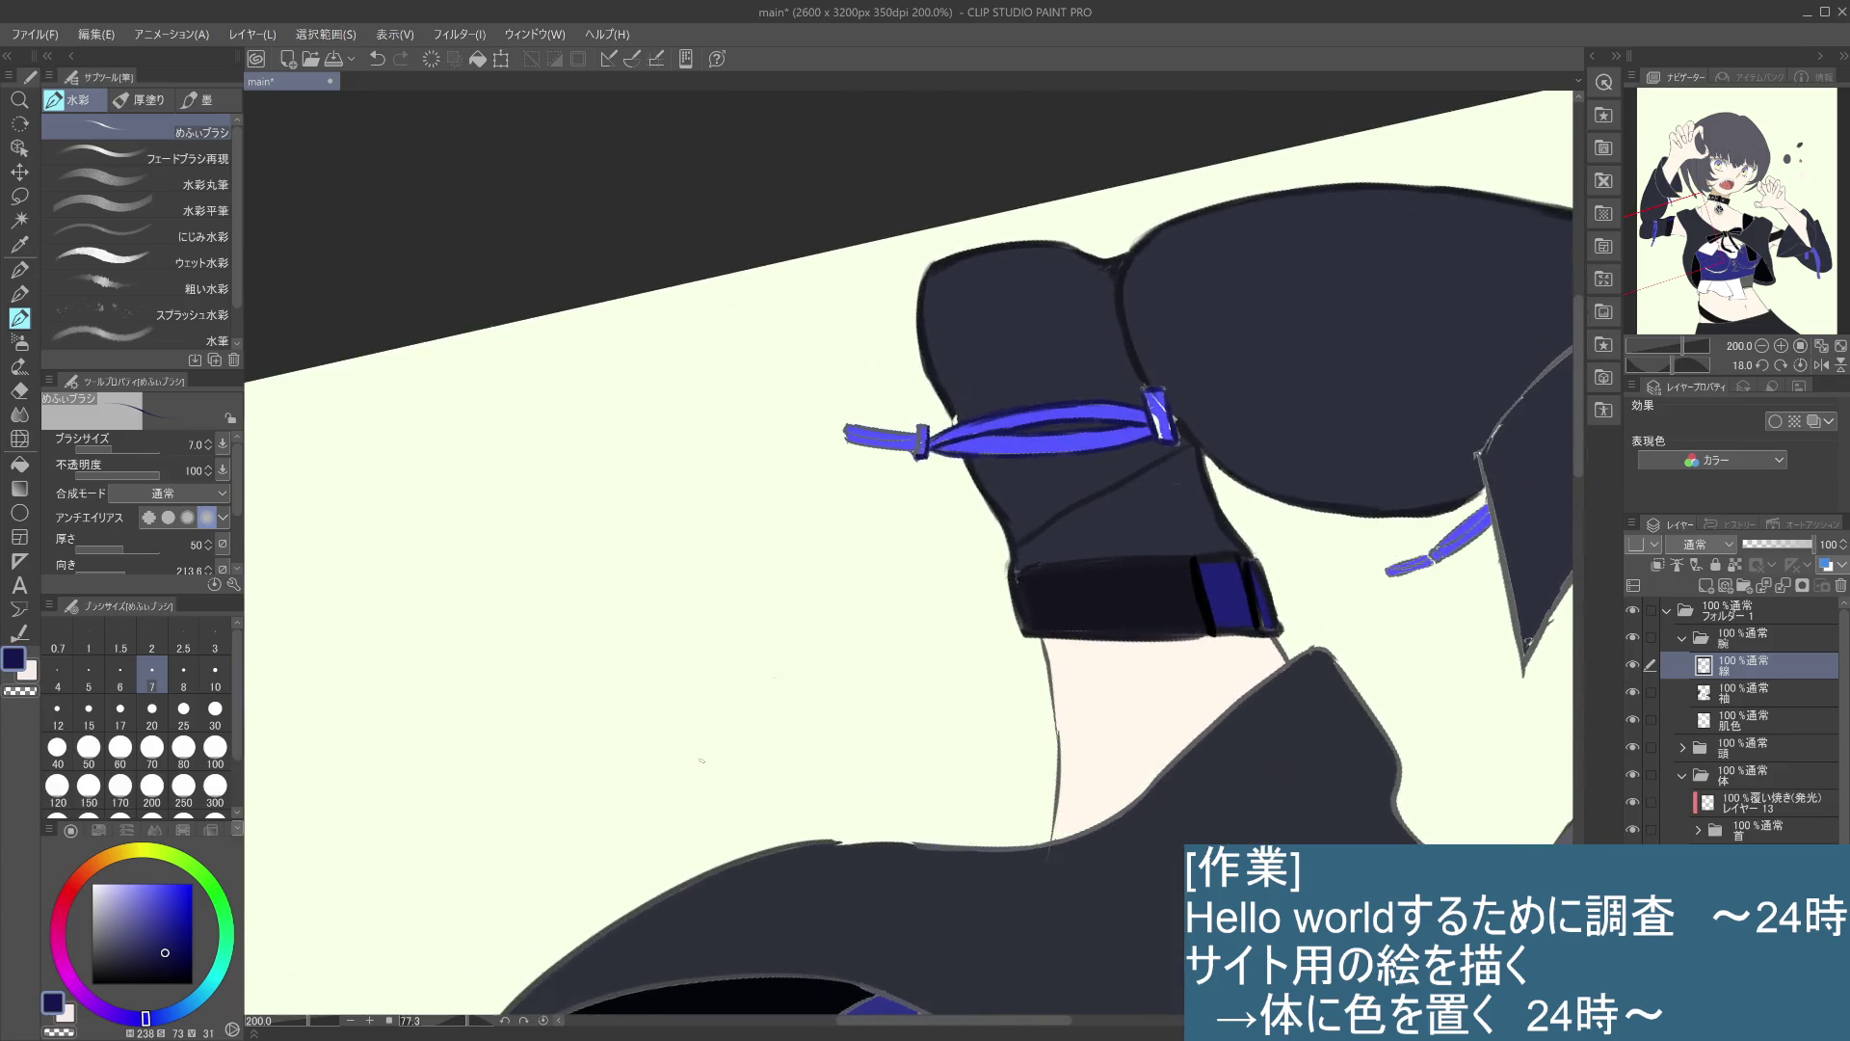
pyautogui.moveTo(917, 426); pyautogui.dragTo(922, 456)
pyautogui.moveTo(846, 425); pyautogui.dragTo(847, 443)
pyautogui.moveTo(908, 391); pyautogui.dragTo(955, 358)
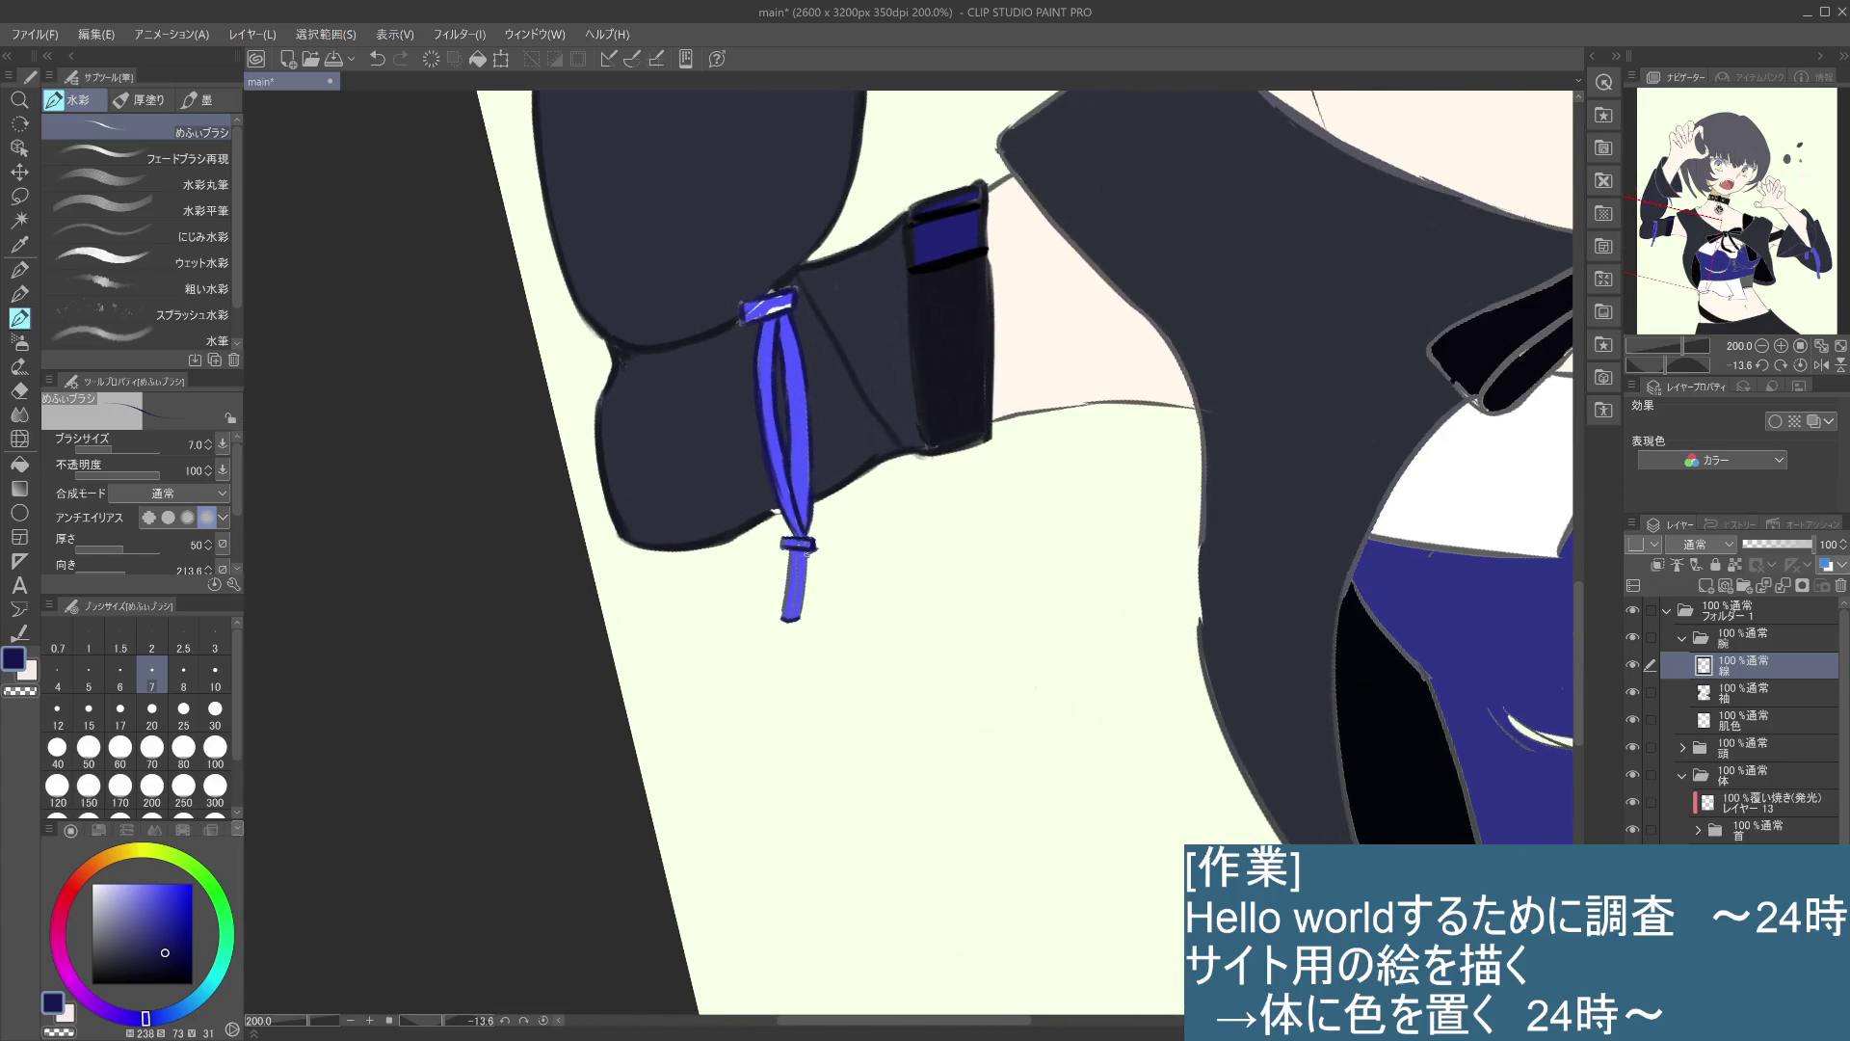
# - Repaint the lower blue strap and darken its left side
pyautogui.moveTo(809, 554); pyautogui.dragTo(800, 598)
pyautogui.hotkey('ctrl', 'z')
pyautogui.moveTo(794, 547); pyautogui.dragTo(786, 617)
pyautogui.hotkey('ctrl', 'z')
# - Sample the strap's bright blue and select the 袖 sleeve layer, checking its visibility
pyautogui.keyDown('alt'); pyautogui.click(798, 578); pyautogui.keyUp('alt')
pyautogui.click(1747, 694)
pyautogui.click(1635, 690)
pyautogui.click(1635, 690)
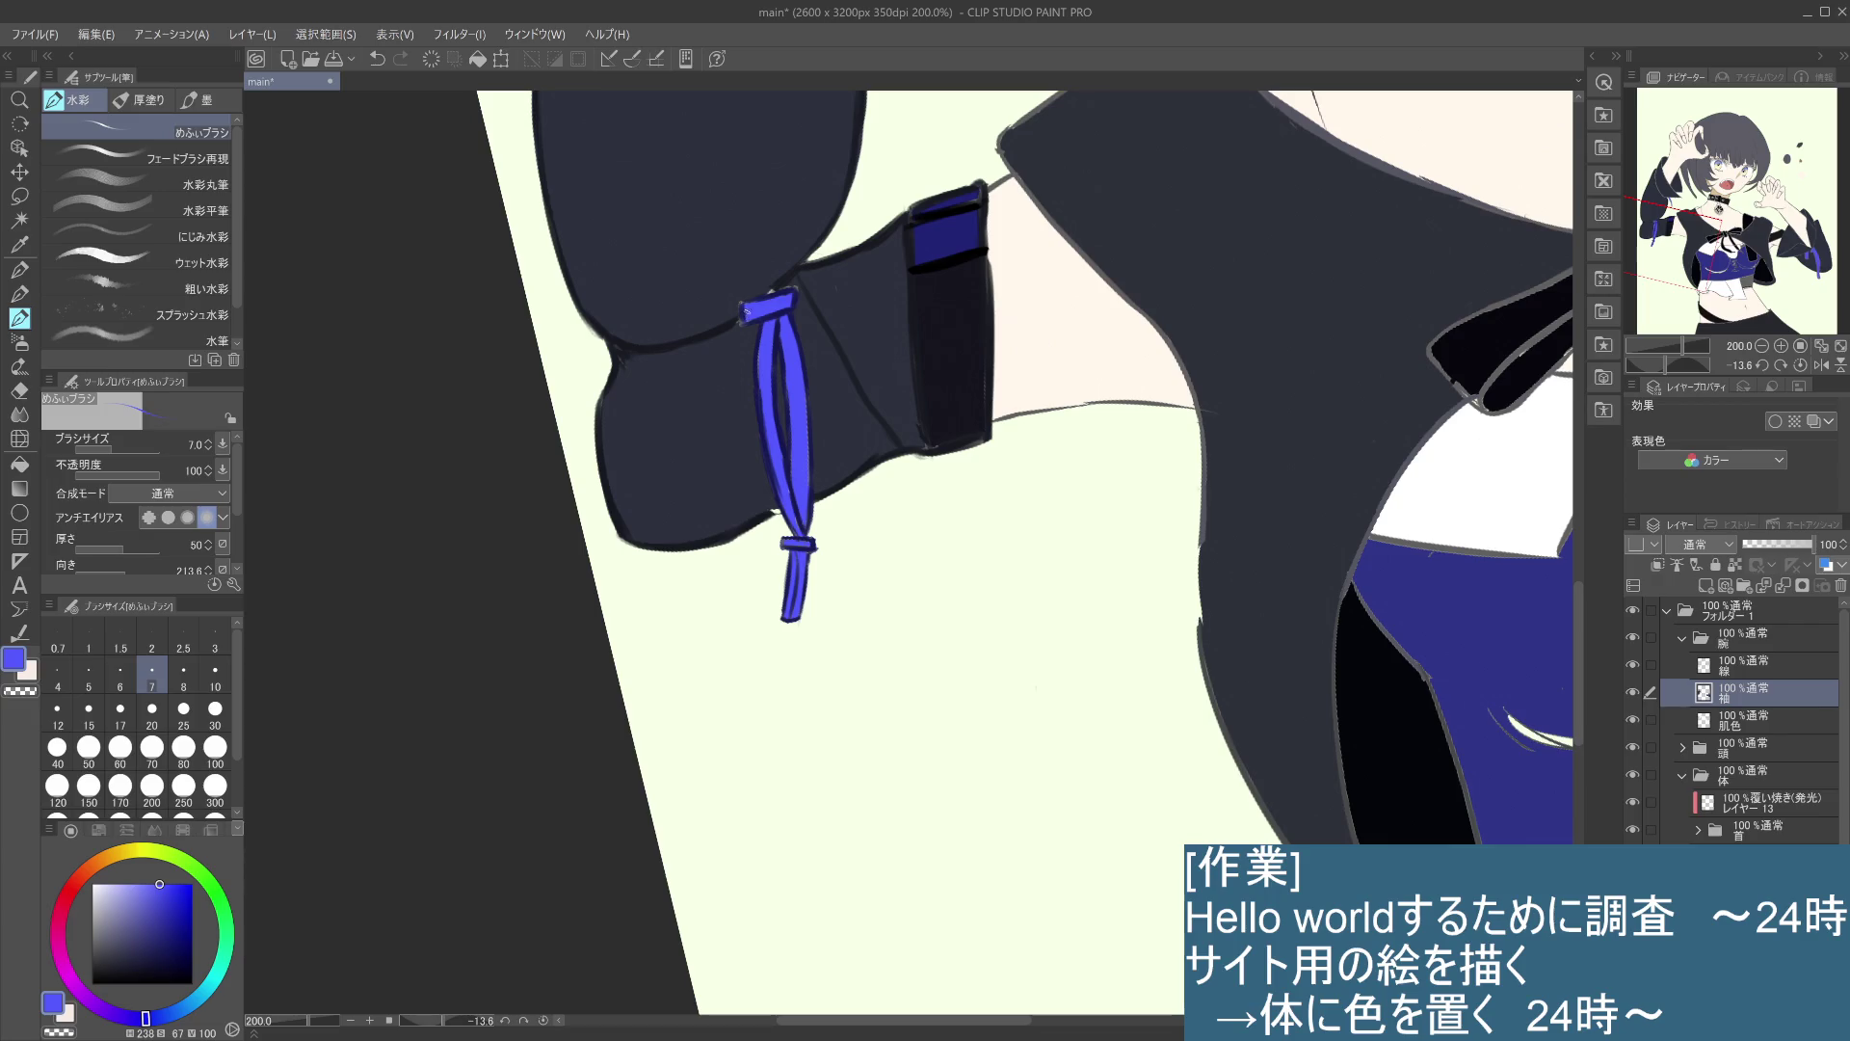
pyautogui.scroll(-2, 771, 301)
# - On the 線 layer, sample the sleeve's dark navy and add a small stroke at the cord's top
pyautogui.moveTo(864, 470); pyautogui.dragTo(827, 540)
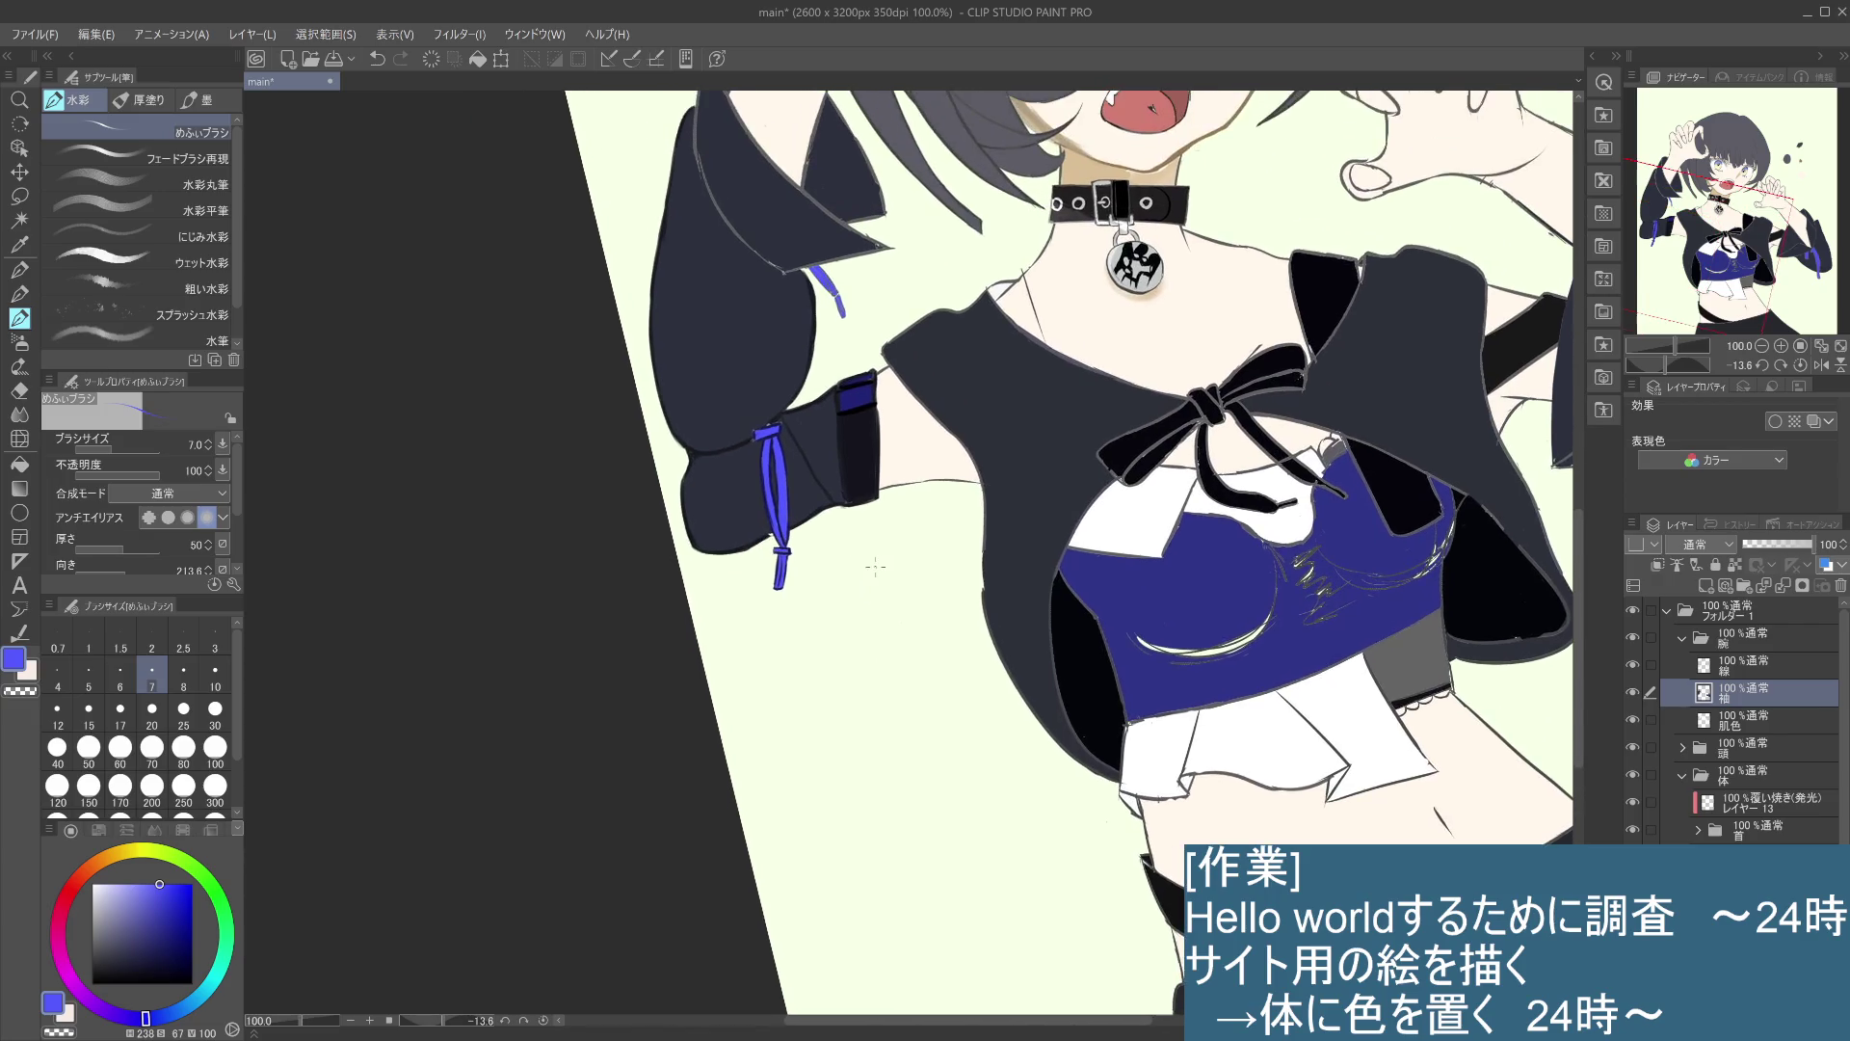
pyautogui.scroll(2, 827, 540)
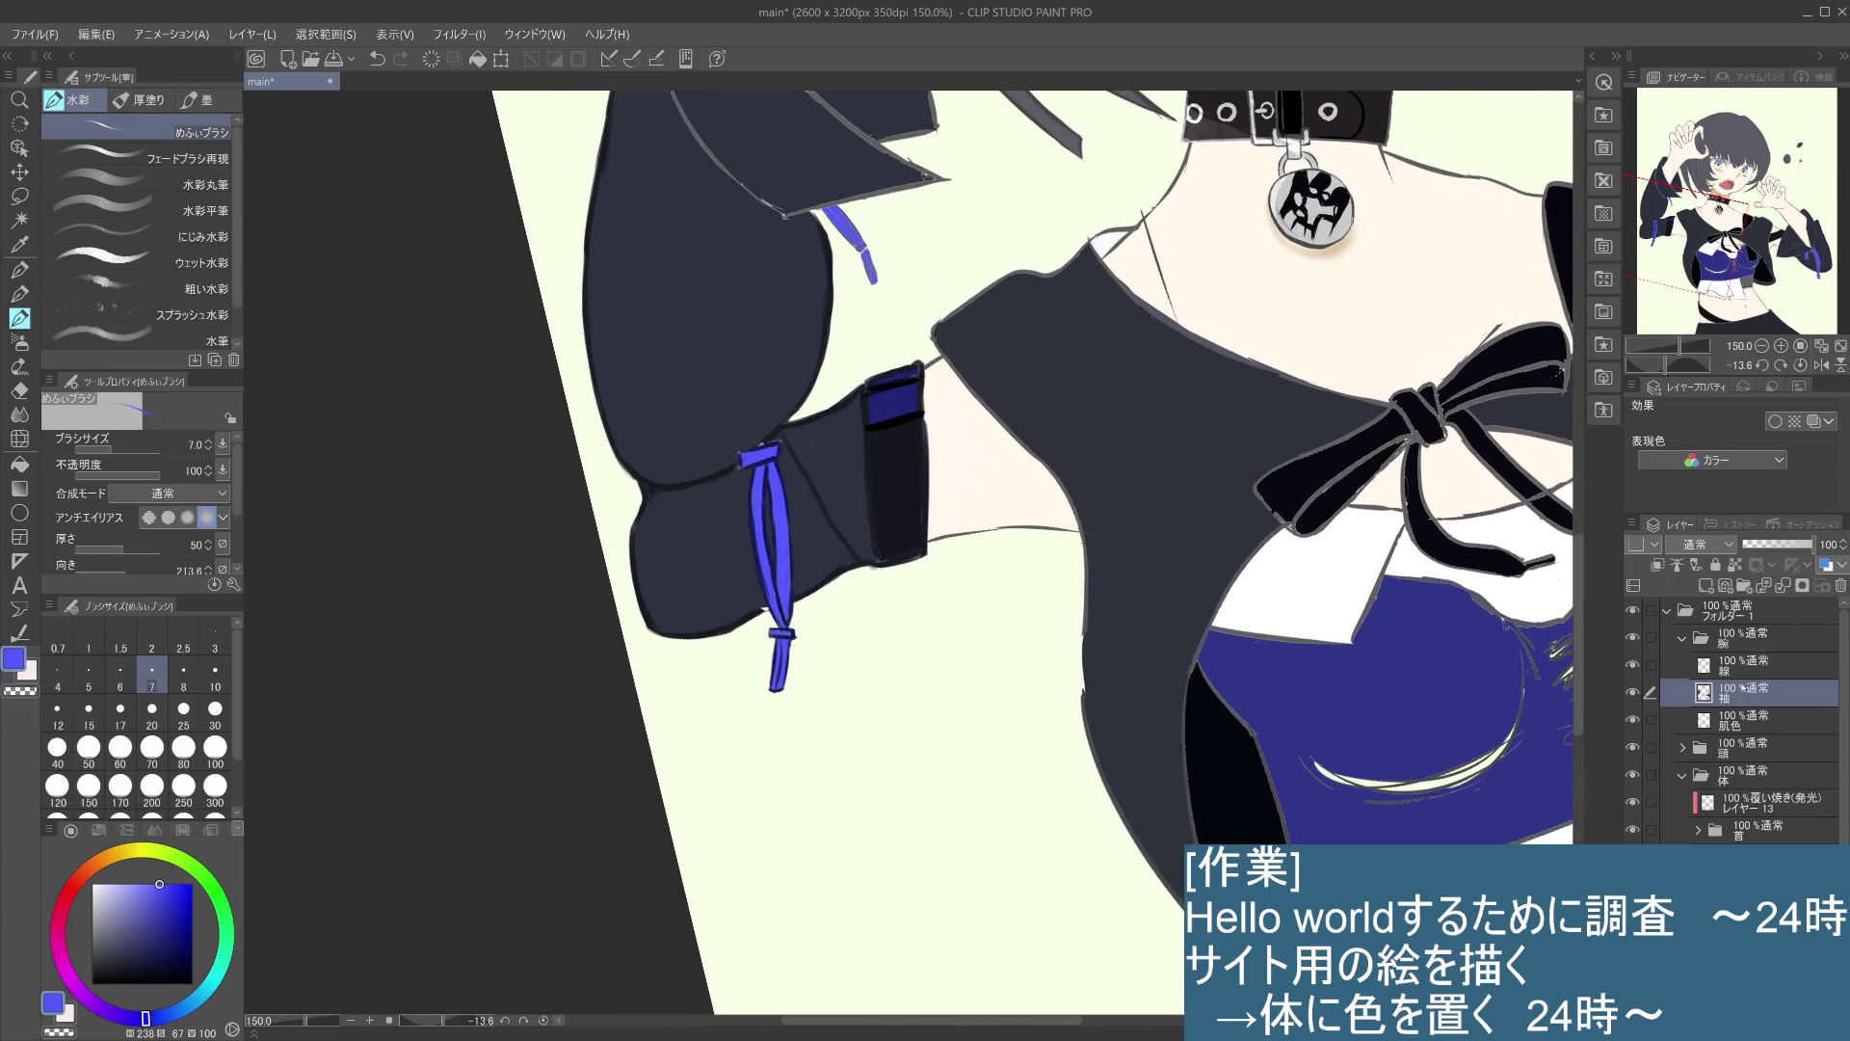
pyautogui.click(1636, 664)
pyautogui.keyDown('alt'); pyautogui.click(804, 408); pyautogui.keyUp('alt')
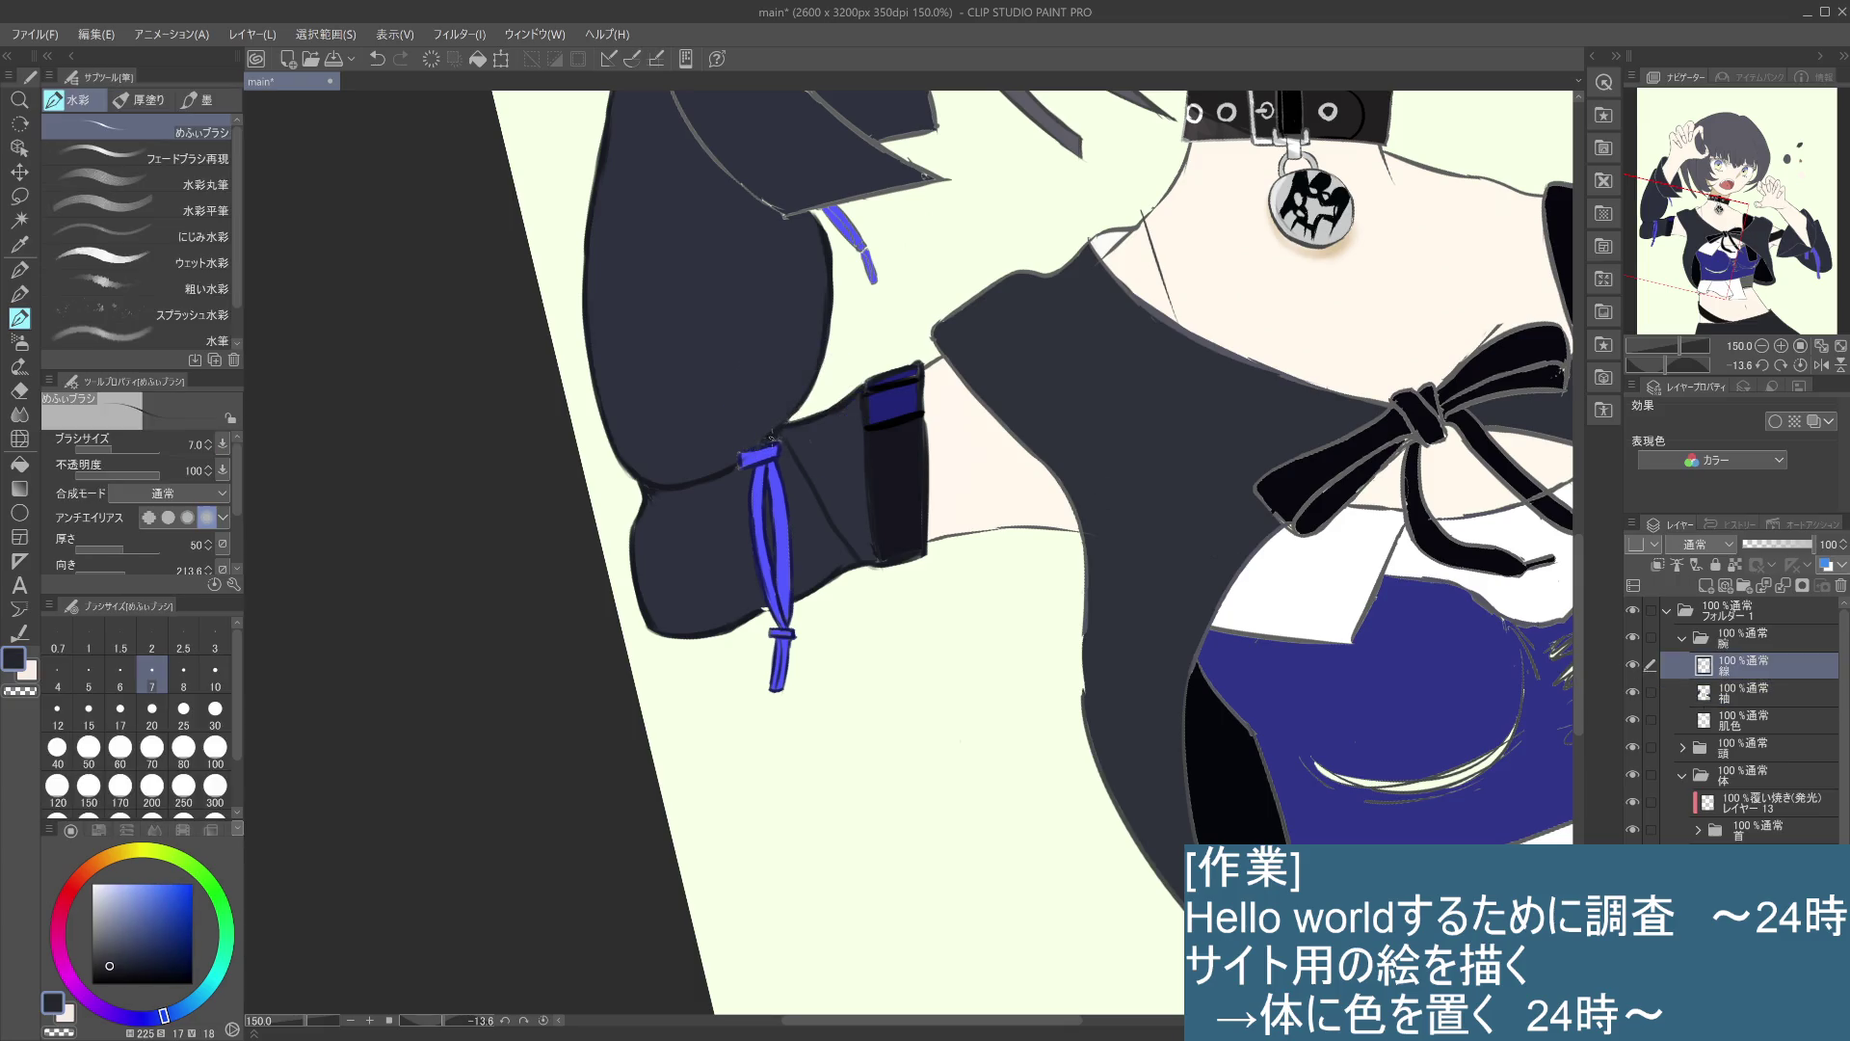
pyautogui.hotkey('ctrl', 'z')
pyautogui.keyDown('alt'); pyautogui.click(775, 435); pyautogui.keyUp('alt')
pyautogui.moveTo(767, 439); pyautogui.dragTo(772, 436)
pyautogui.scroll(-2, 1108, 766)
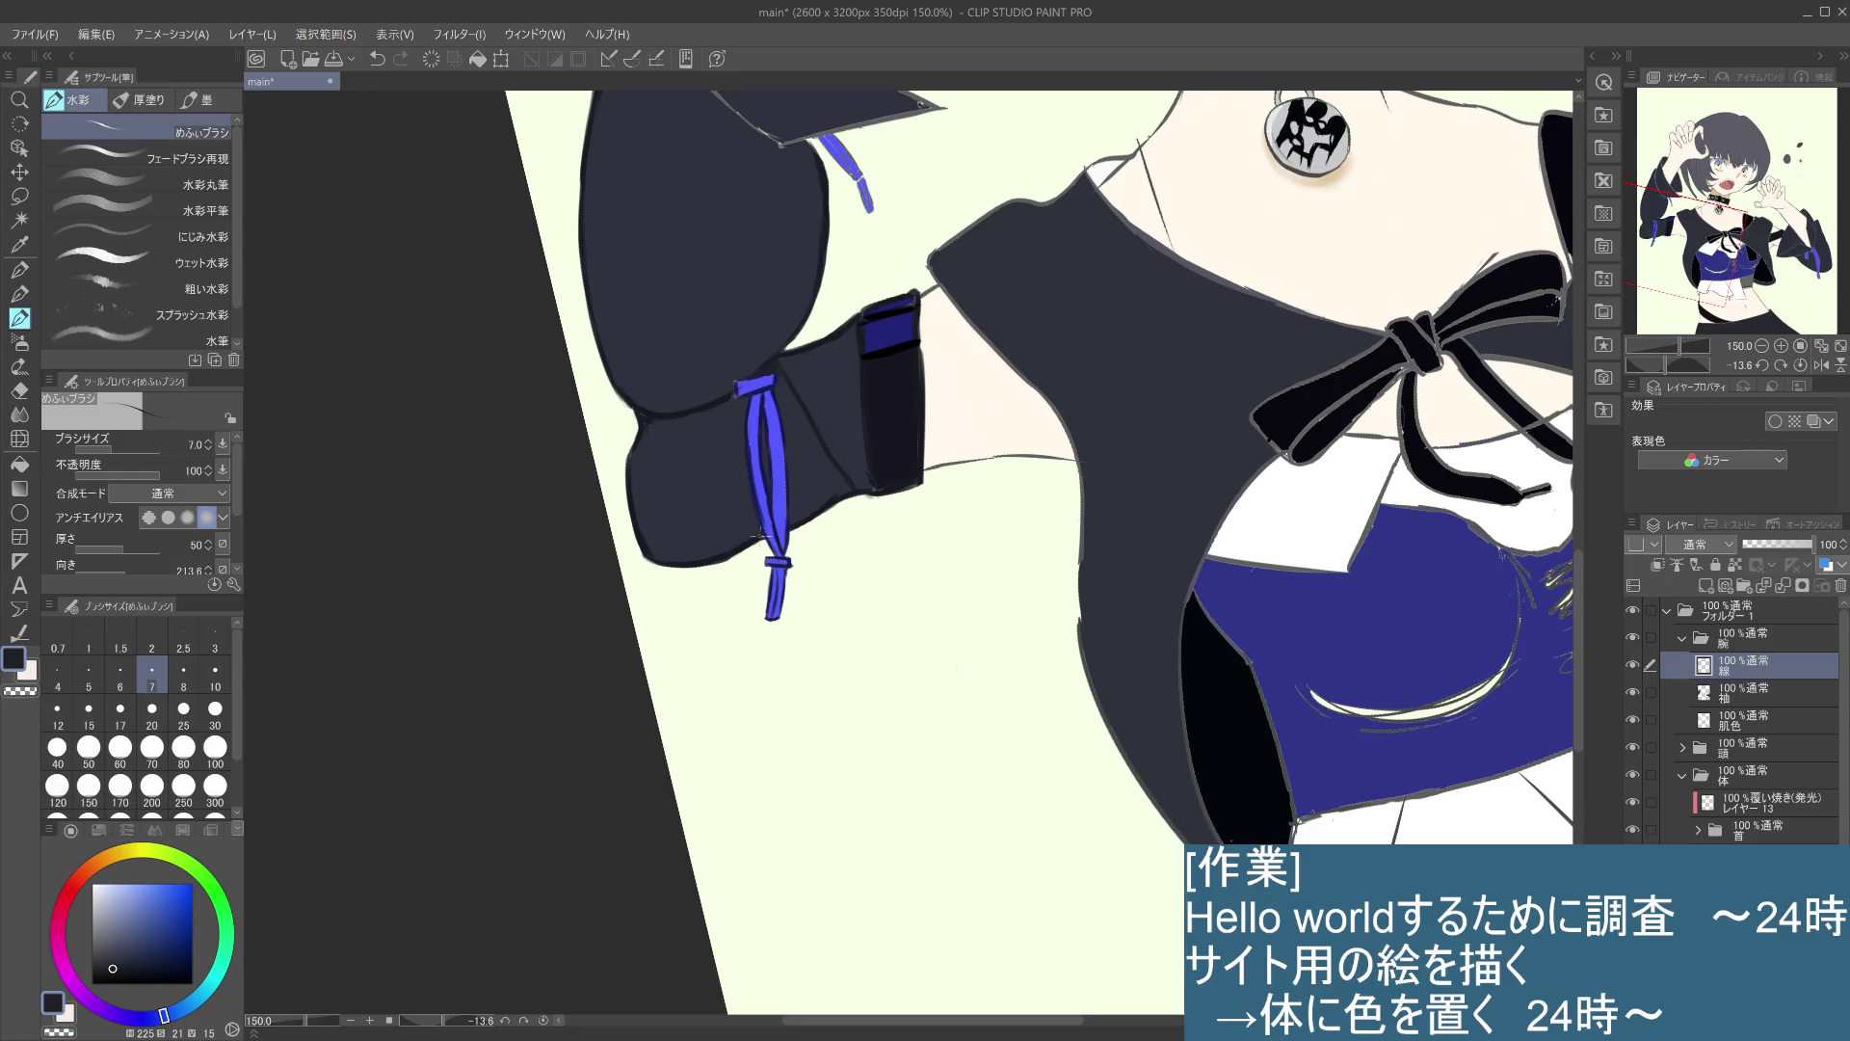
pyautogui.scroll(4, 773, 531)
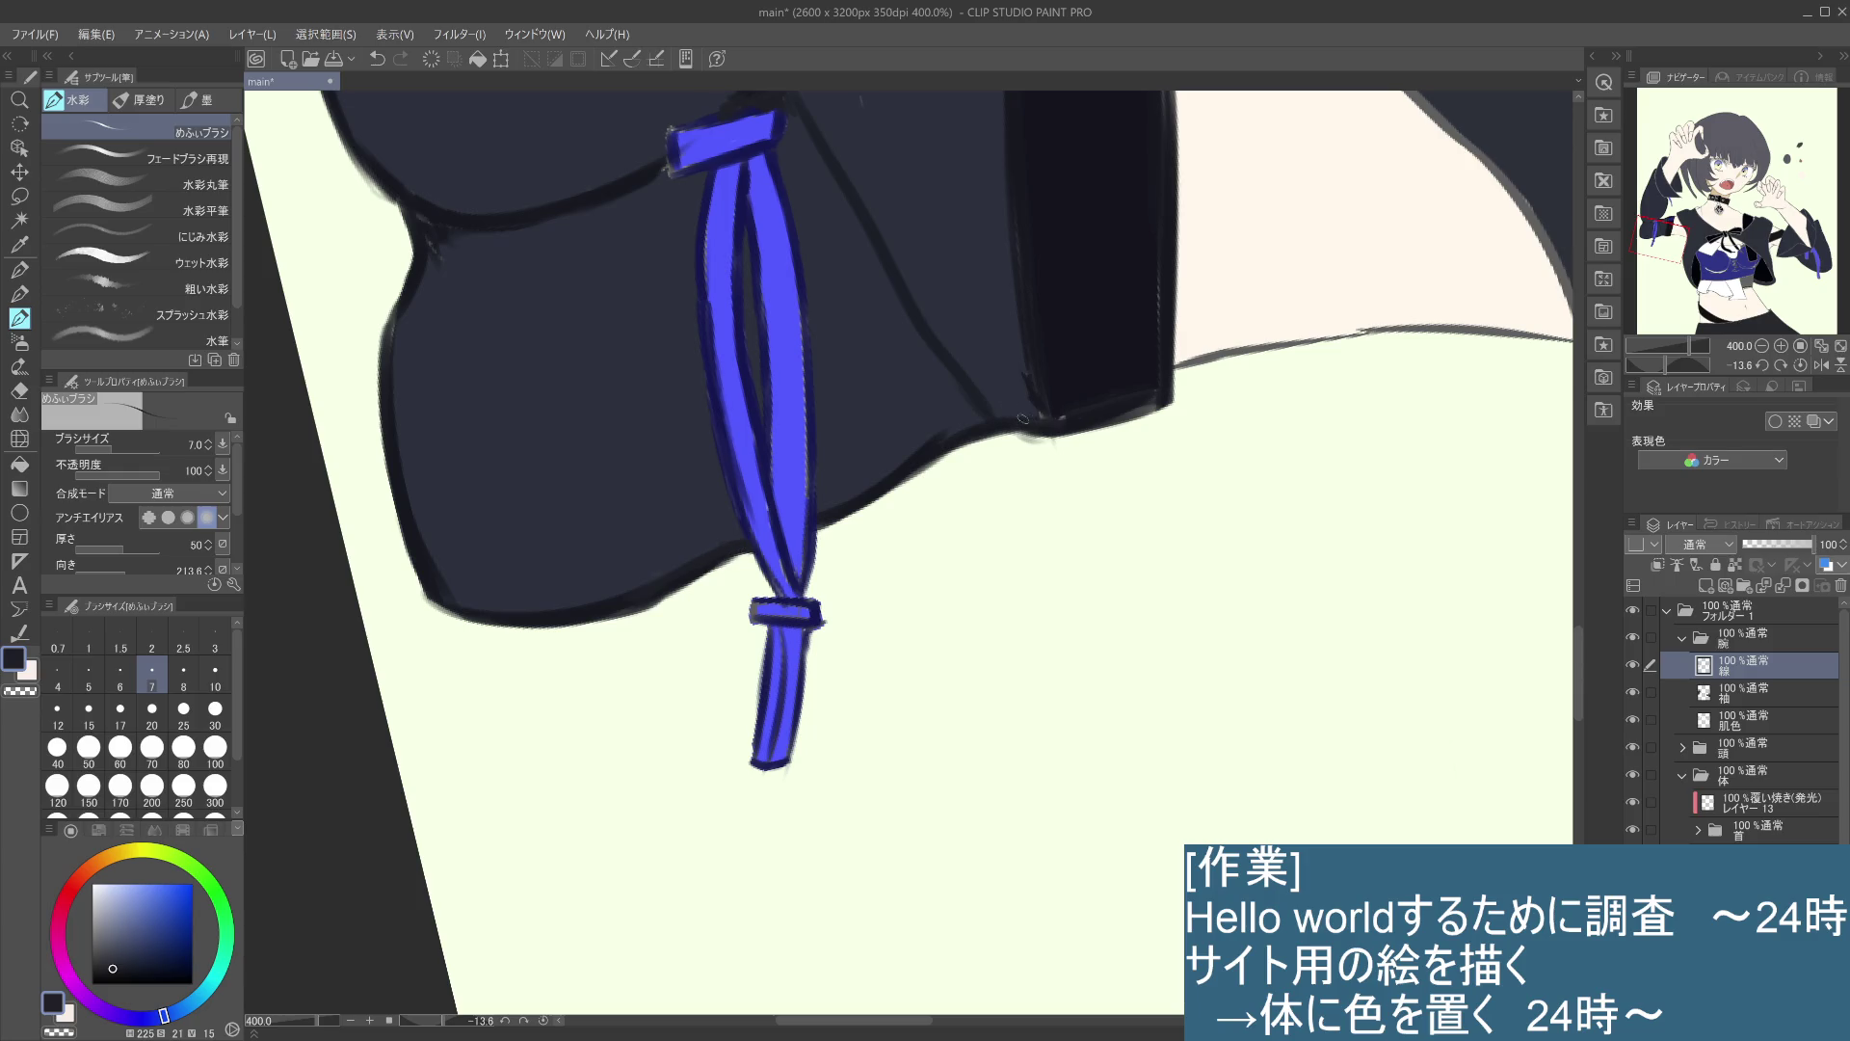
# - Undo the corner stroke and paint faint sleeve-navy strokes along the cuff panel's left and right edges
pyautogui.hotkey('ctrl', 'z')
pyautogui.moveTo(1128, 417); pyautogui.dragTo(1104, 515)
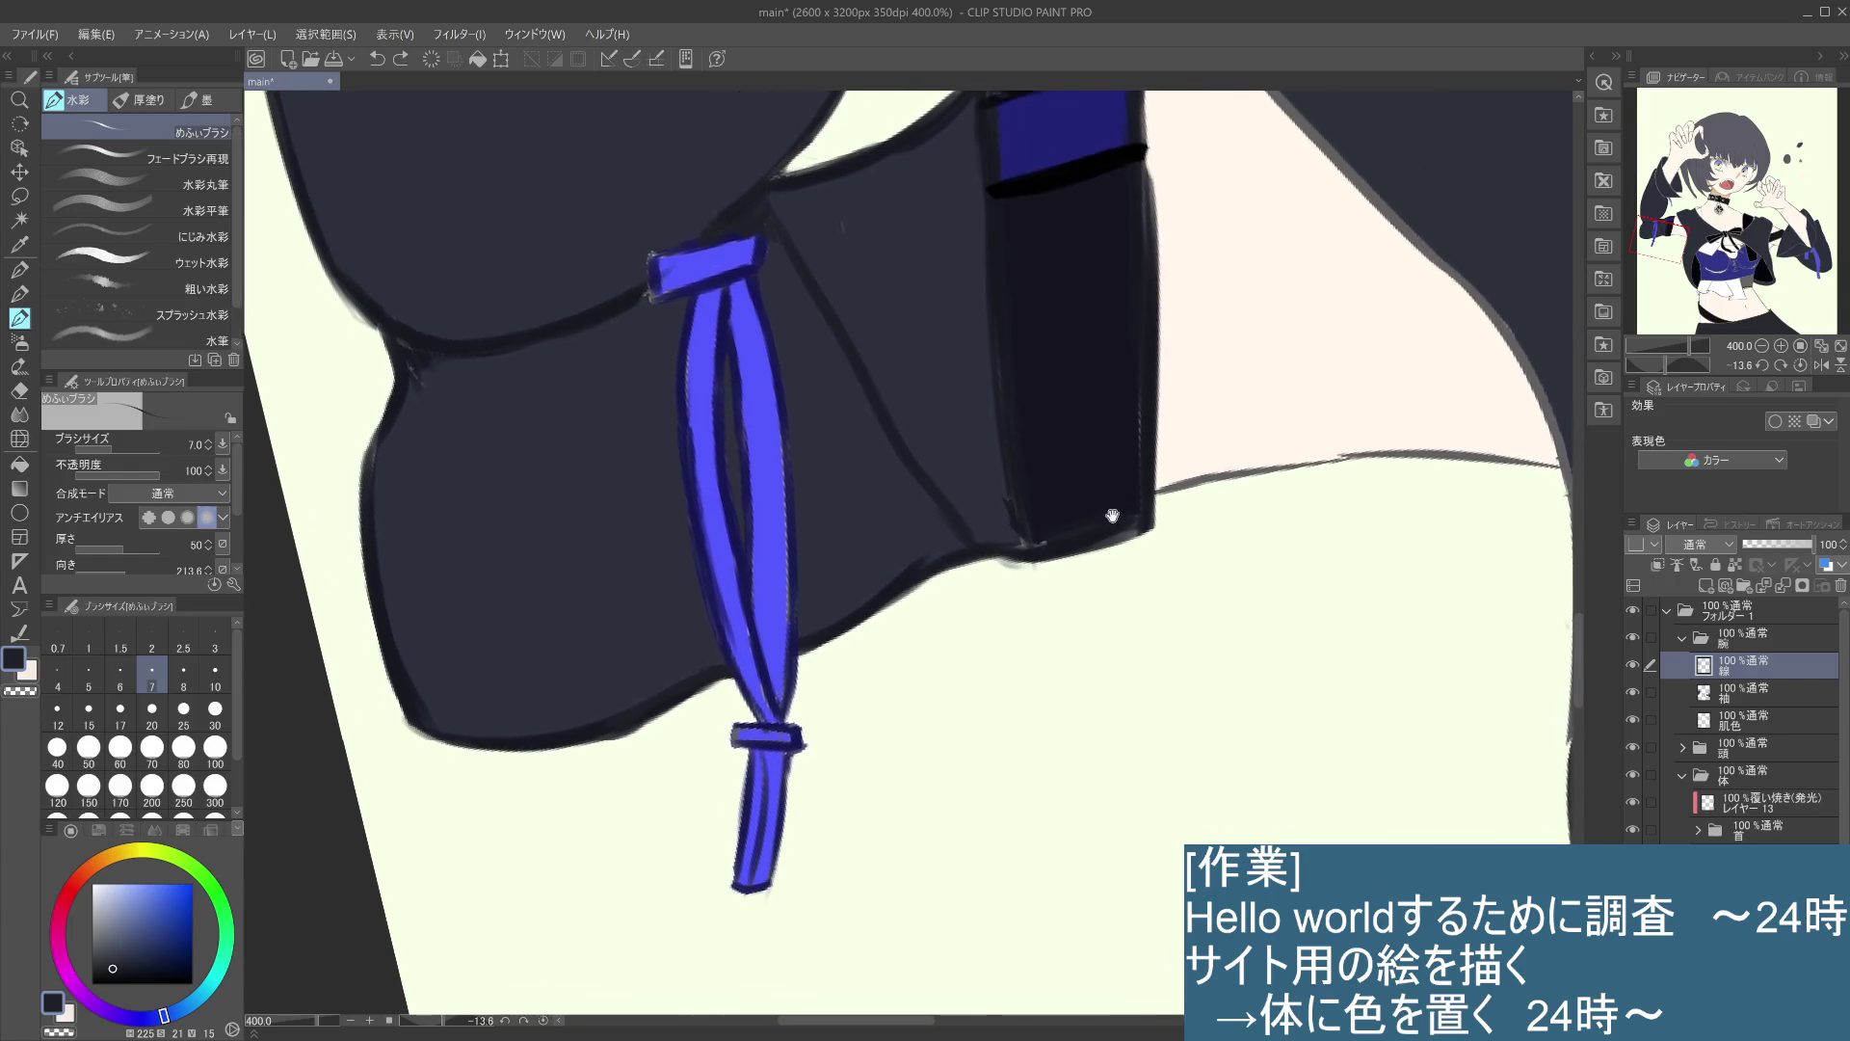
pyautogui.click(994, 412)
pyautogui.keyDown('alt'); pyautogui.click(992, 328); pyautogui.keyUp('alt')
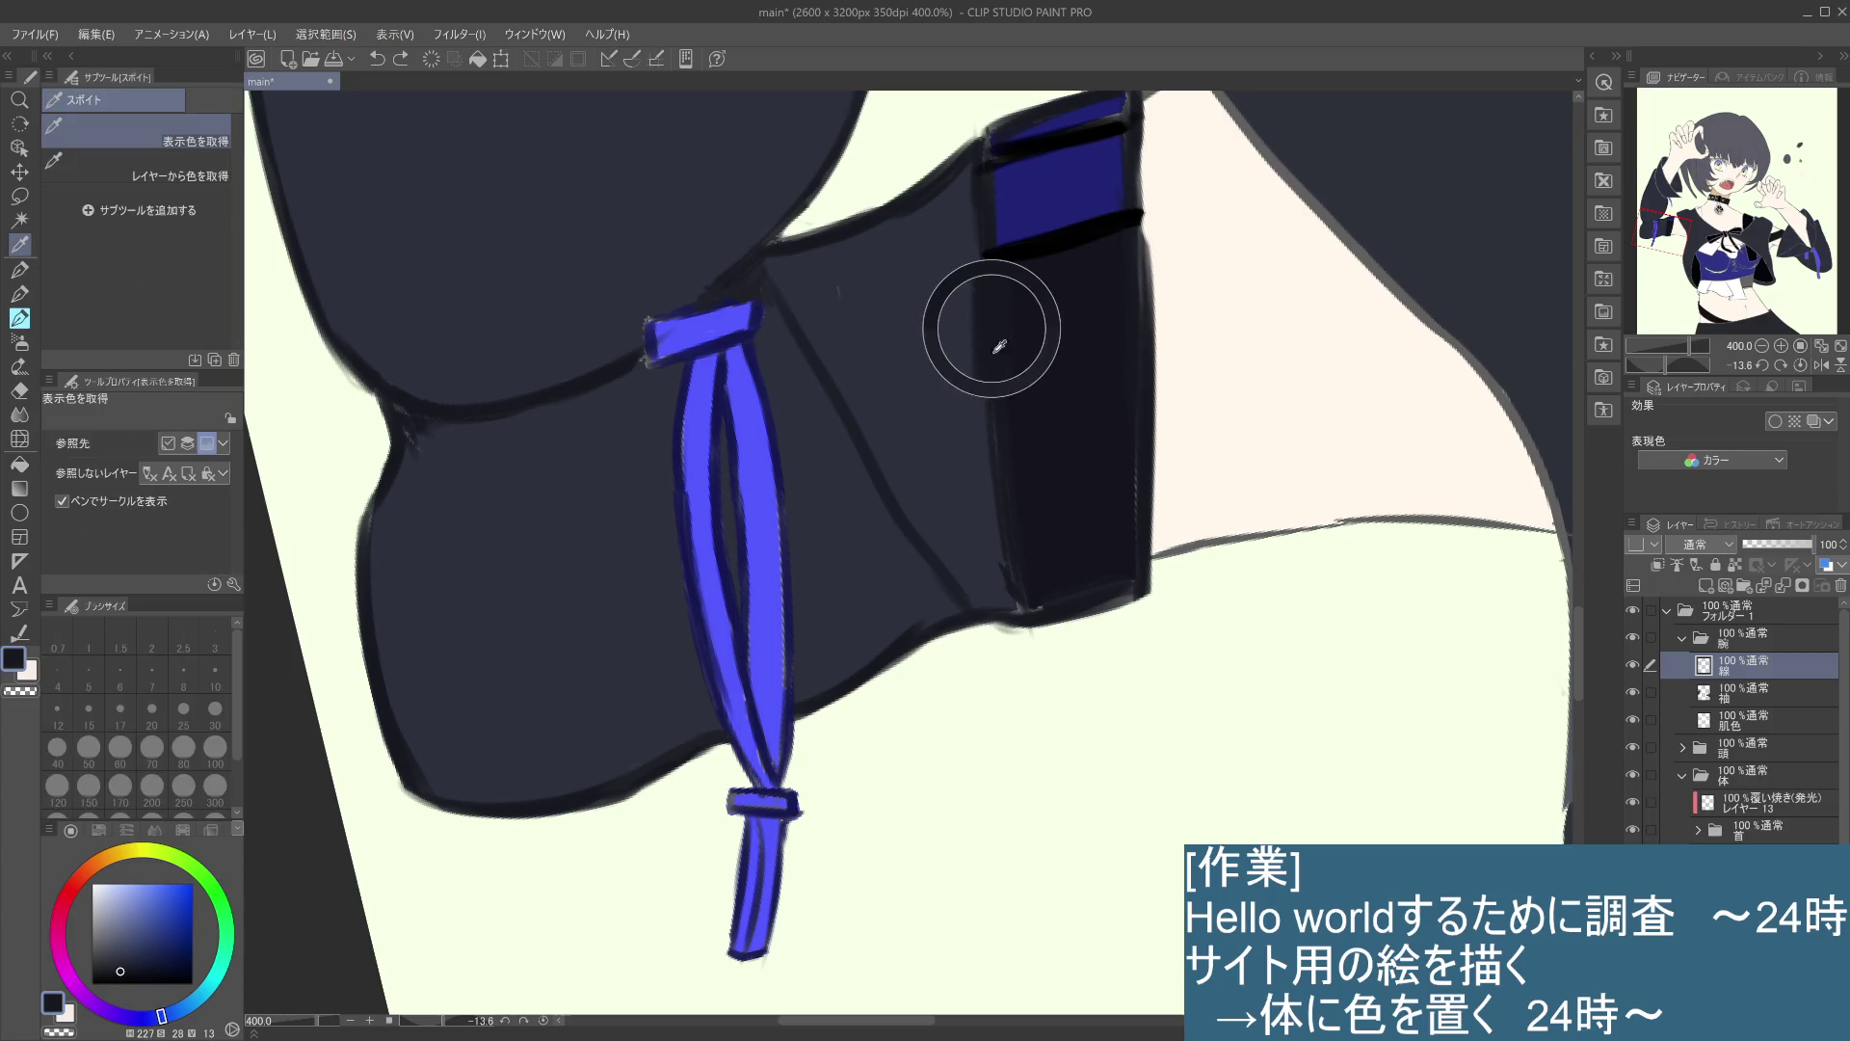
pyautogui.keyDown('alt'); pyautogui.click(997, 369); pyautogui.keyUp('alt')
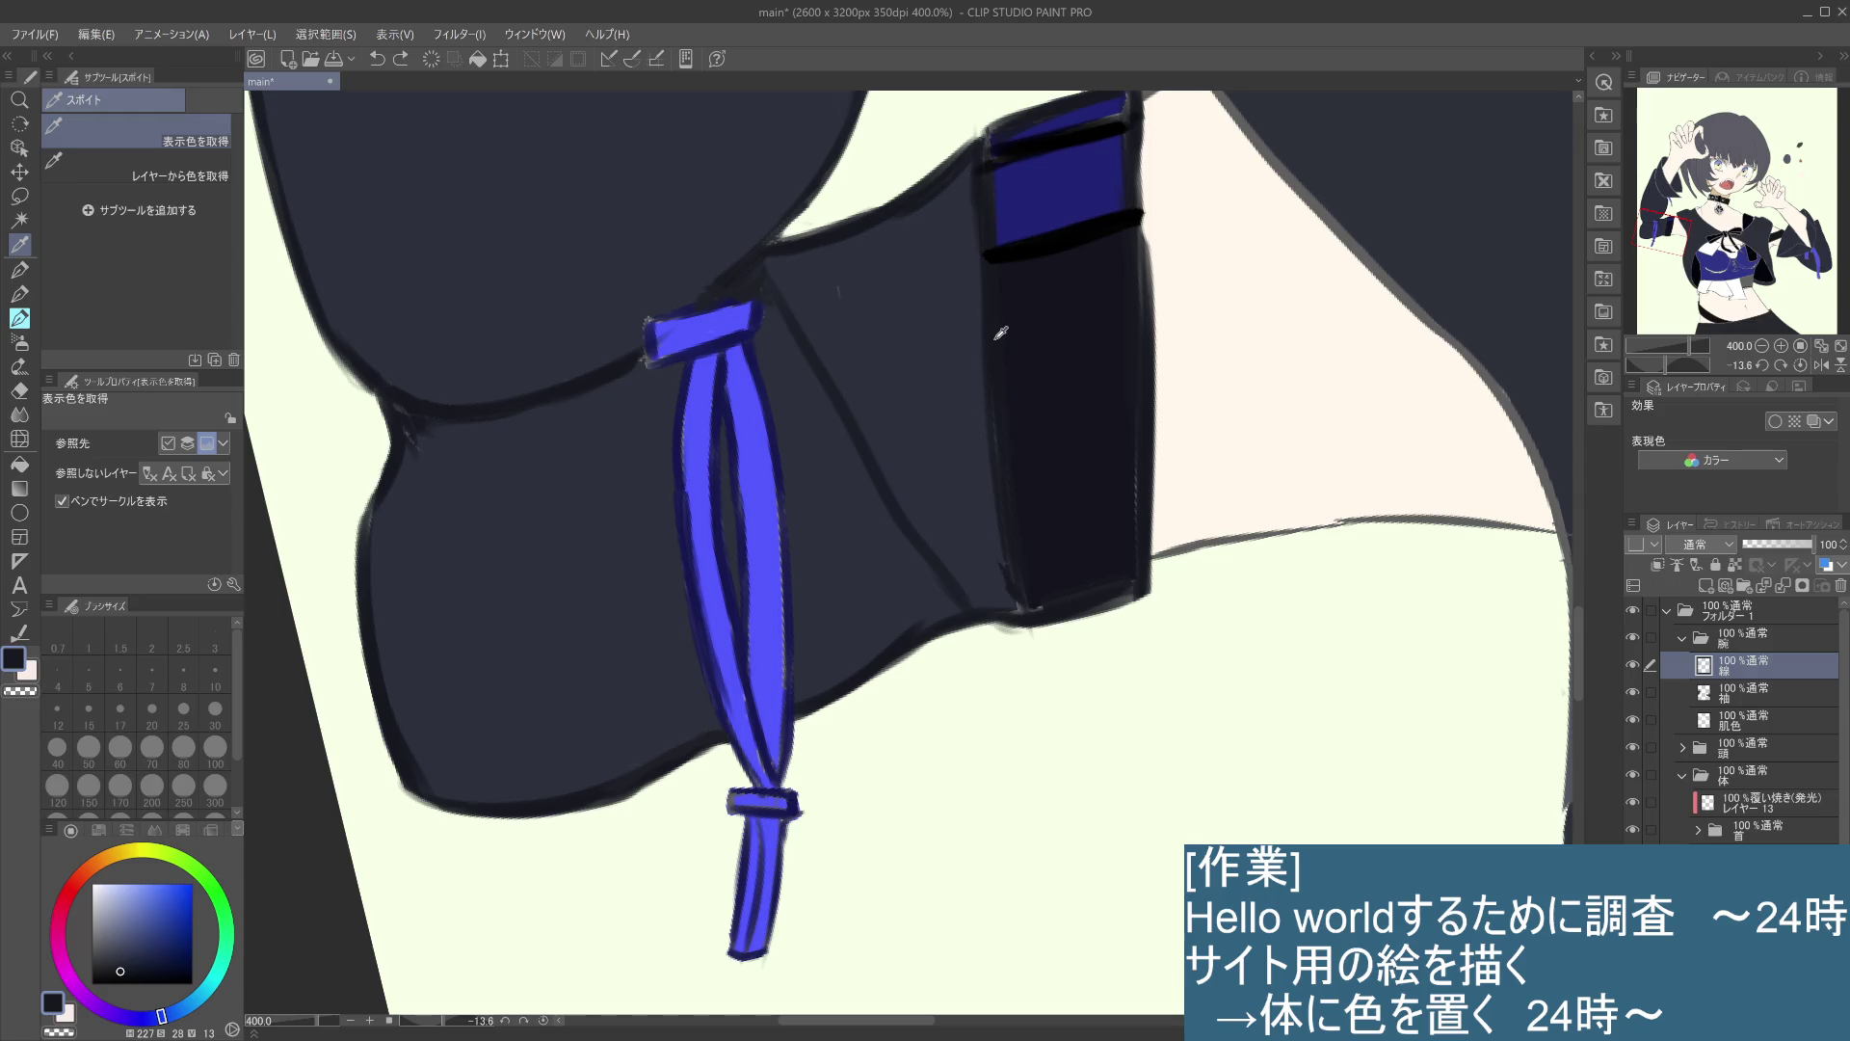
pyautogui.press('b')
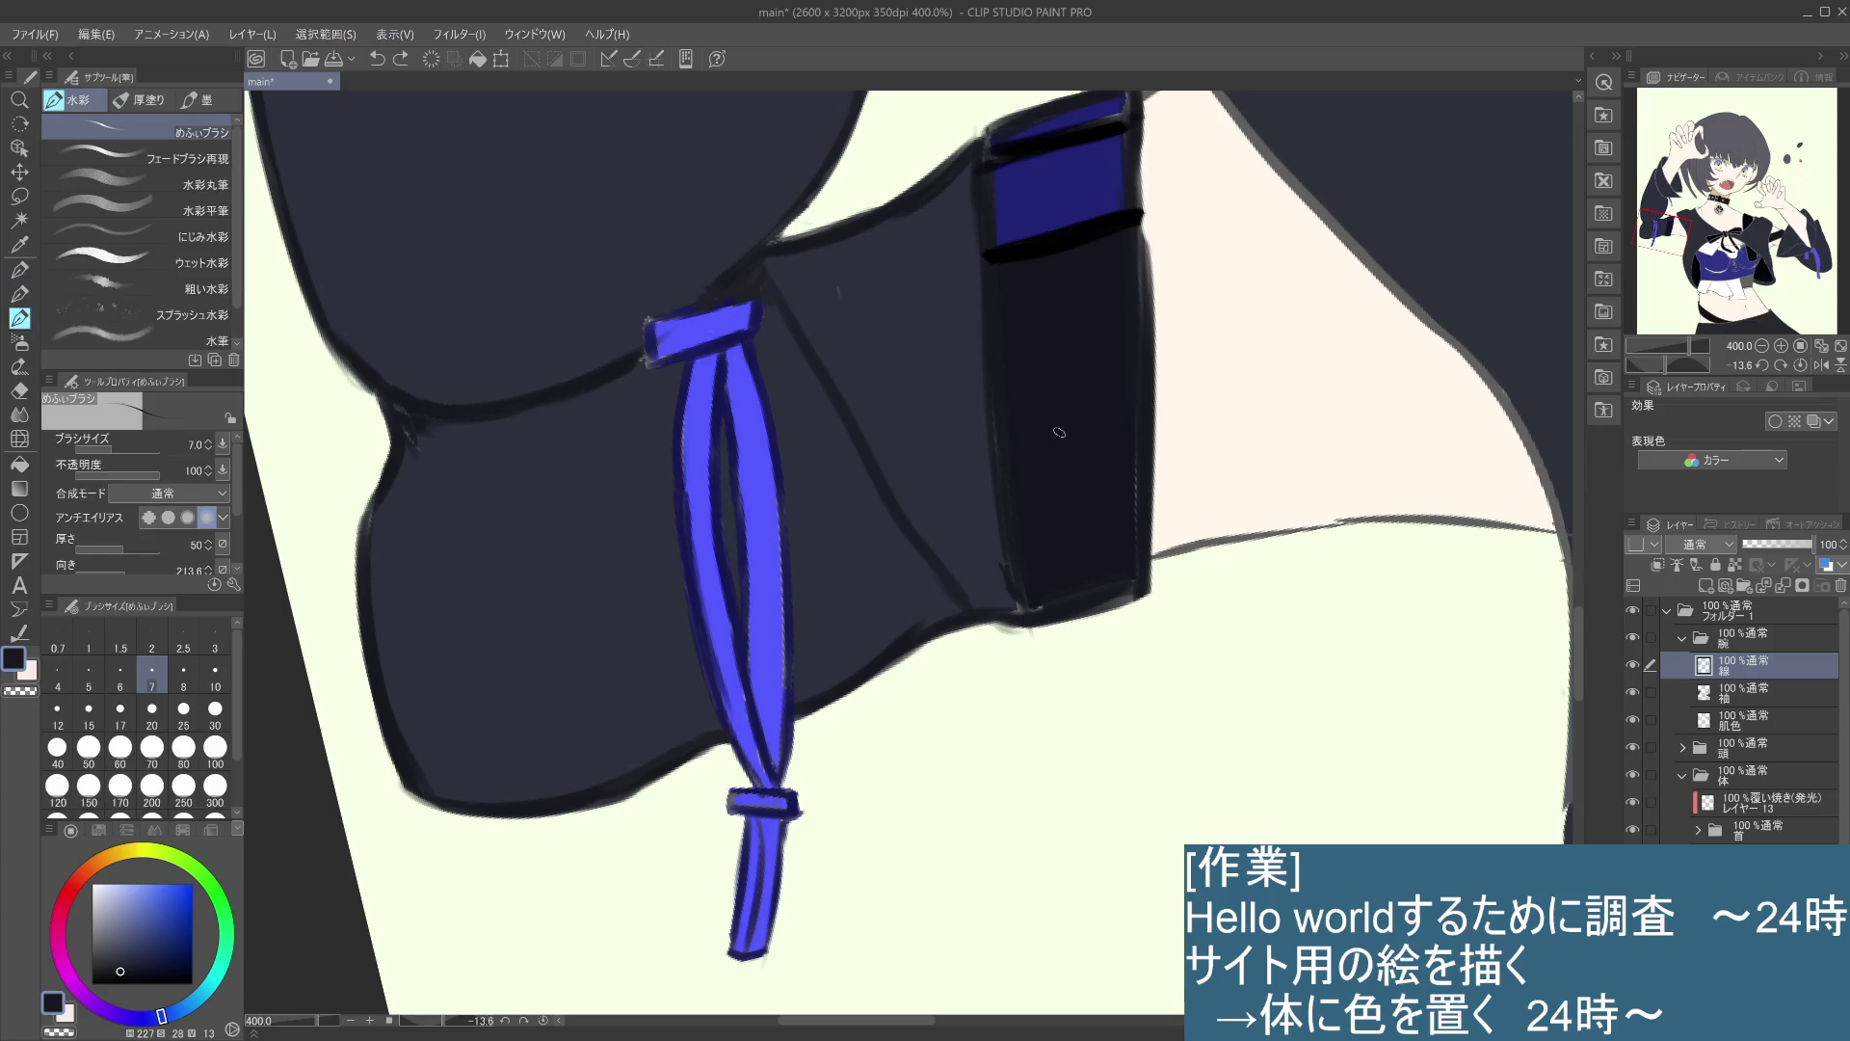
pyautogui.moveTo(1002, 401); pyautogui.dragTo(993, 417)
pyautogui.moveTo(1143, 256); pyautogui.dragTo(1143, 333)
pyautogui.scroll(-4, 1093, 569)
pyautogui.scroll(4, 1093, 568)
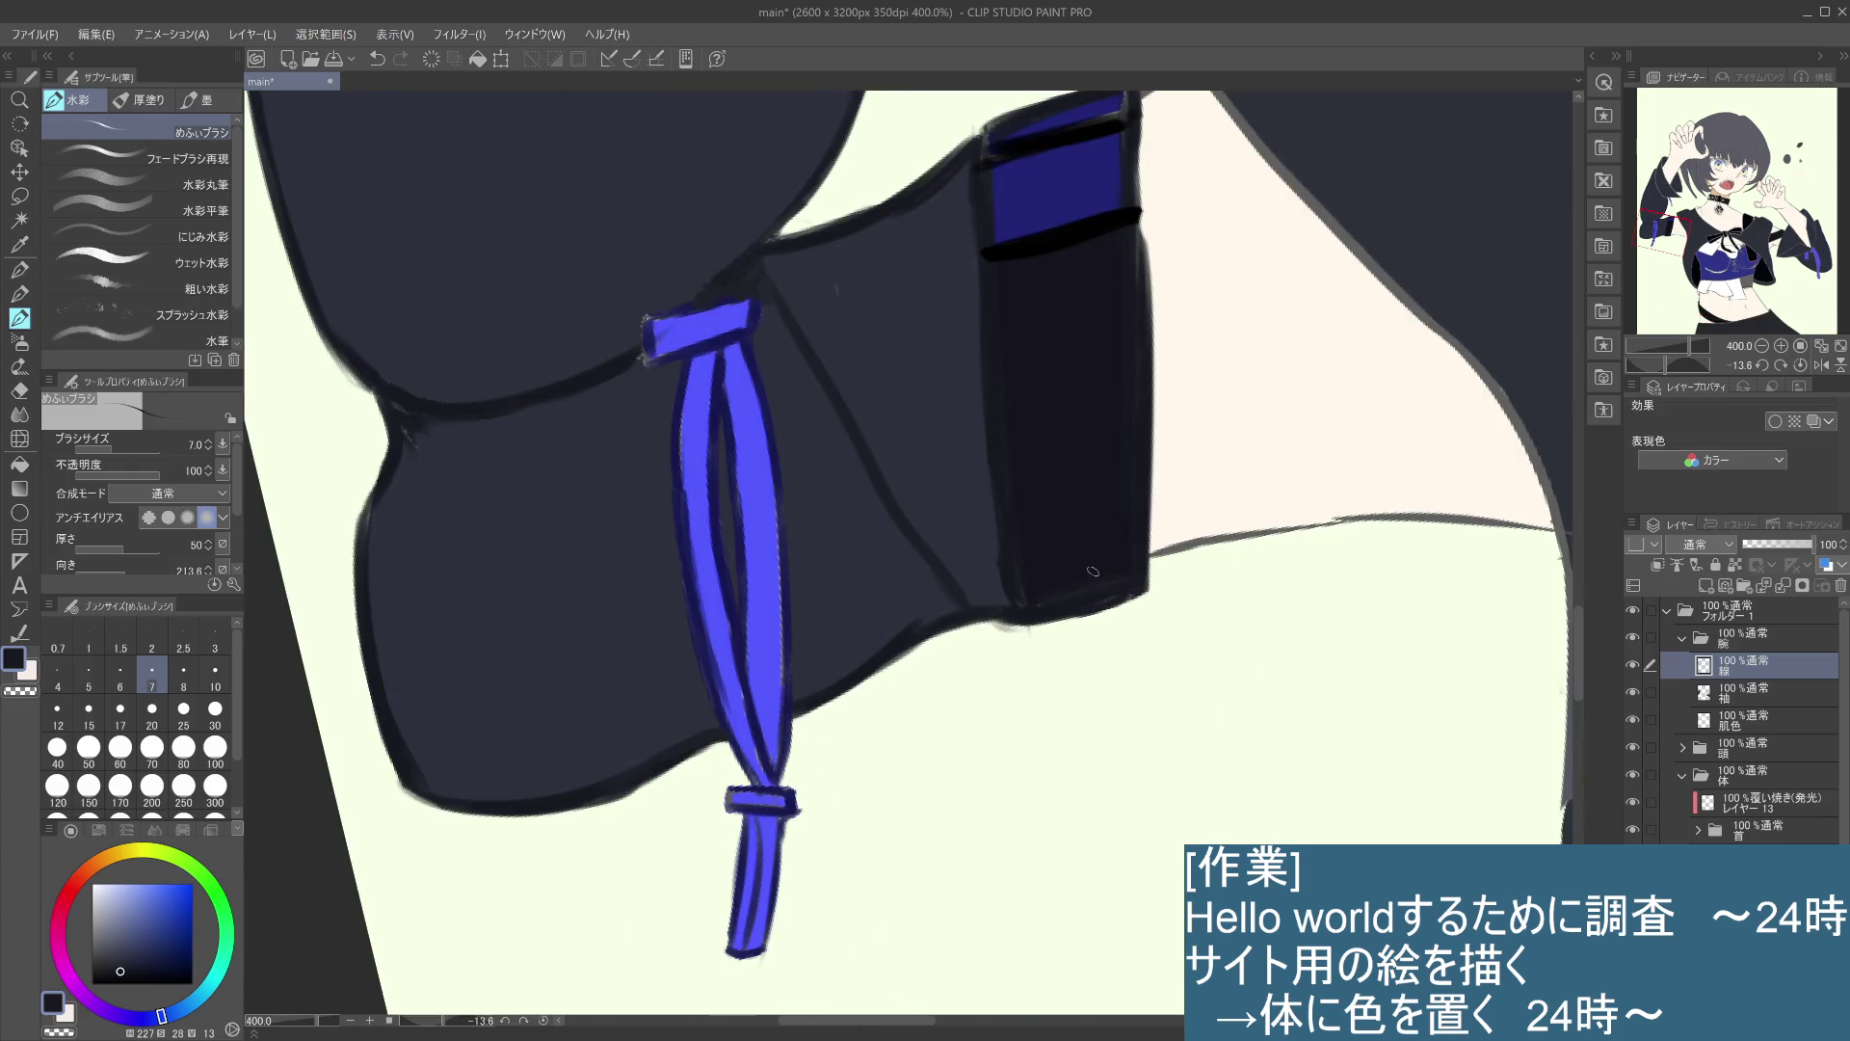
pyautogui.moveTo(846, 289); pyautogui.dragTo(880, 338)
pyautogui.hotkey('ctrl', 'z')
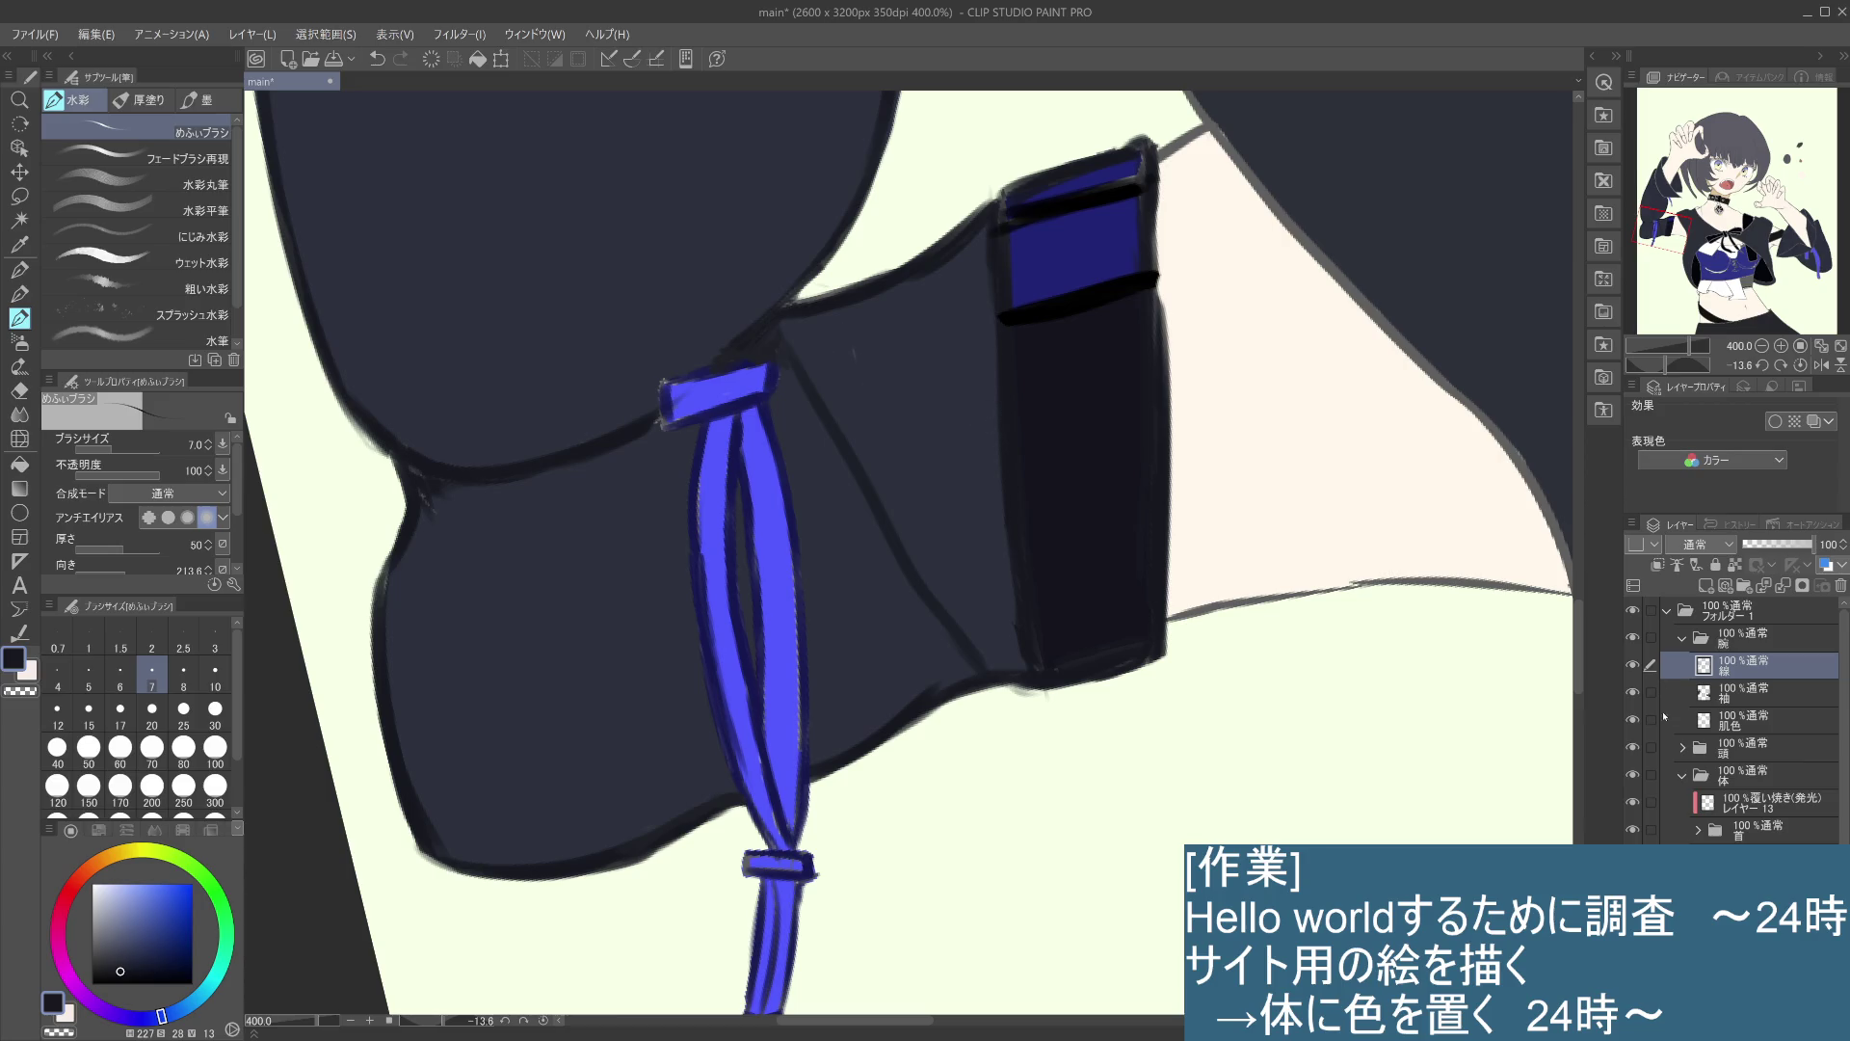
# - Toggle the sleeve fill, skin tone fill and arm group visibility to compare the result
pyautogui.click(1634, 693)
pyautogui.click(1633, 693)
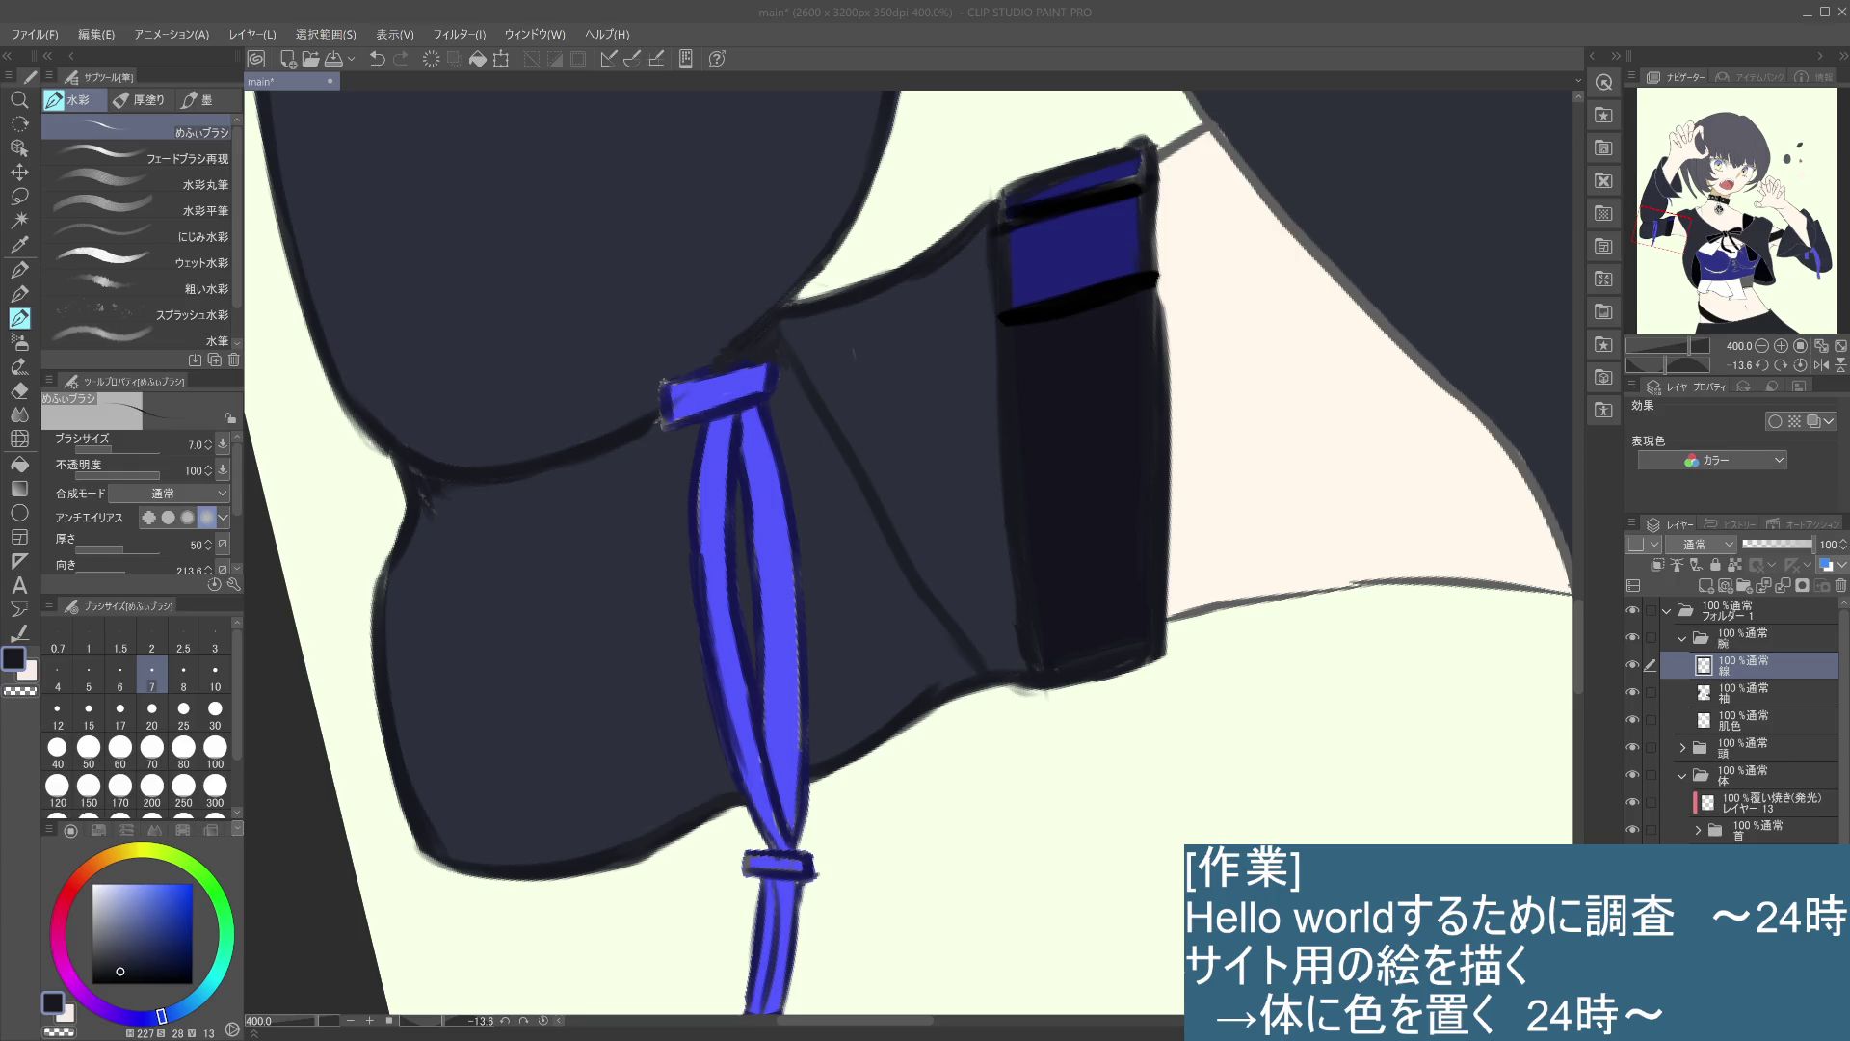
pyautogui.click(1734, 692)
pyautogui.click(1735, 719)
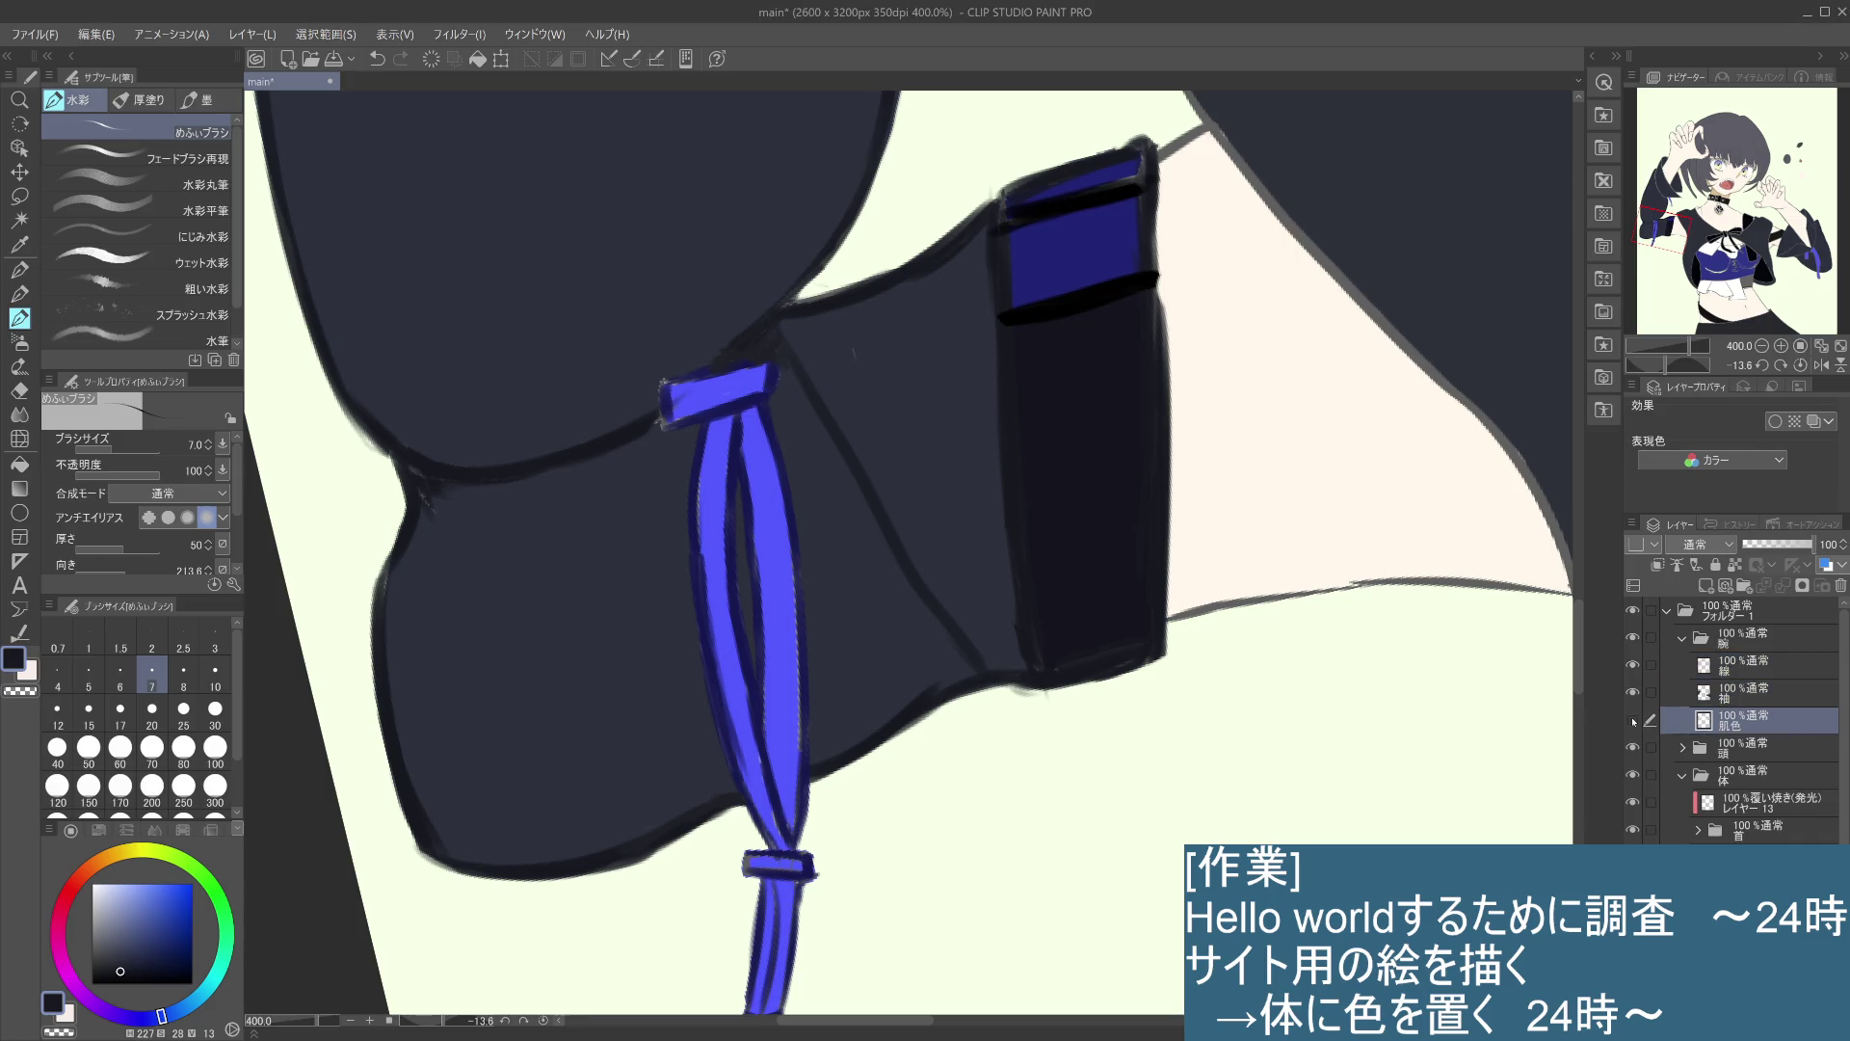
pyautogui.click(1634, 719)
pyautogui.click(1634, 720)
pyautogui.click(1633, 694)
pyautogui.click(1634, 696)
pyautogui.click(1634, 693)
pyautogui.click(1633, 693)
pyautogui.click(1636, 638)
pyautogui.click(1636, 638)
# - Check the head and body groups, then toggle the skin and sleeve fills once more
pyautogui.click(1634, 748)
pyautogui.click(1633, 749)
pyautogui.click(1633, 775)
pyautogui.click(1633, 775)
pyautogui.click(1711, 755)
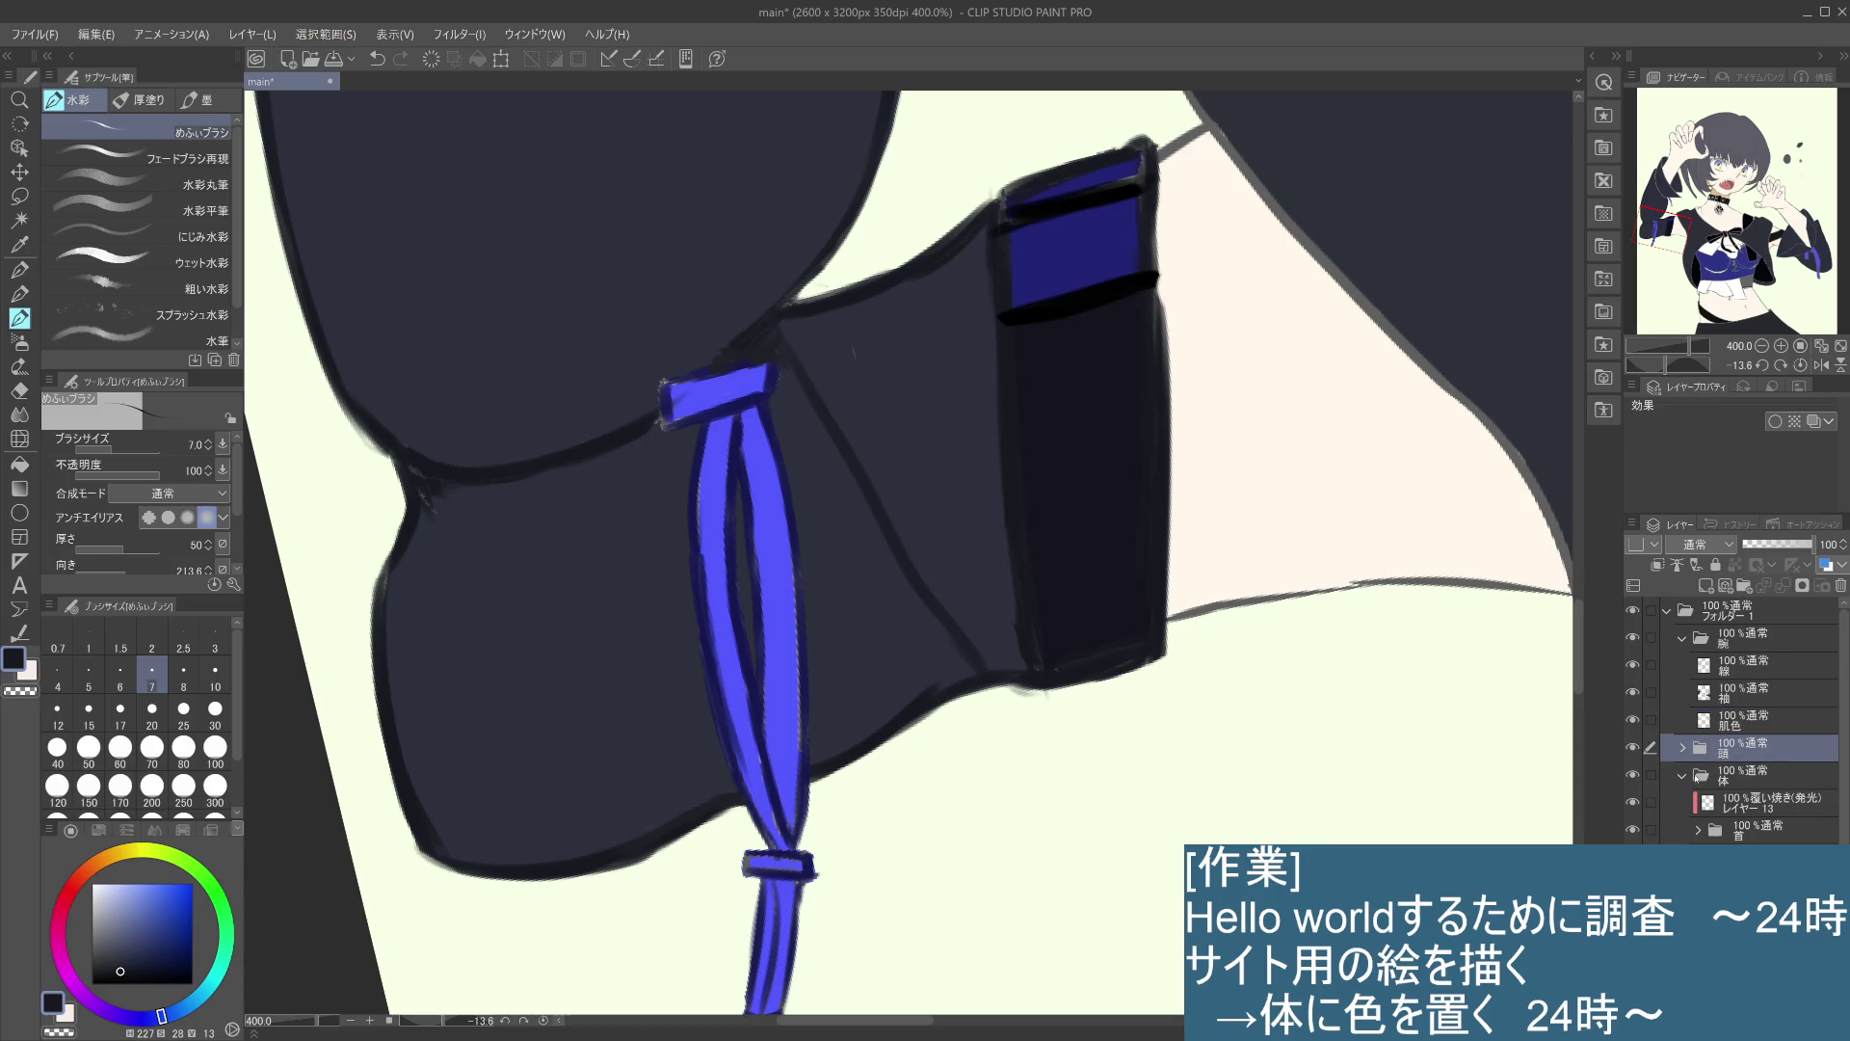
pyautogui.click(1632, 721)
pyautogui.click(1632, 720)
pyautogui.click(1632, 721)
pyautogui.click(1633, 721)
pyautogui.click(1633, 692)
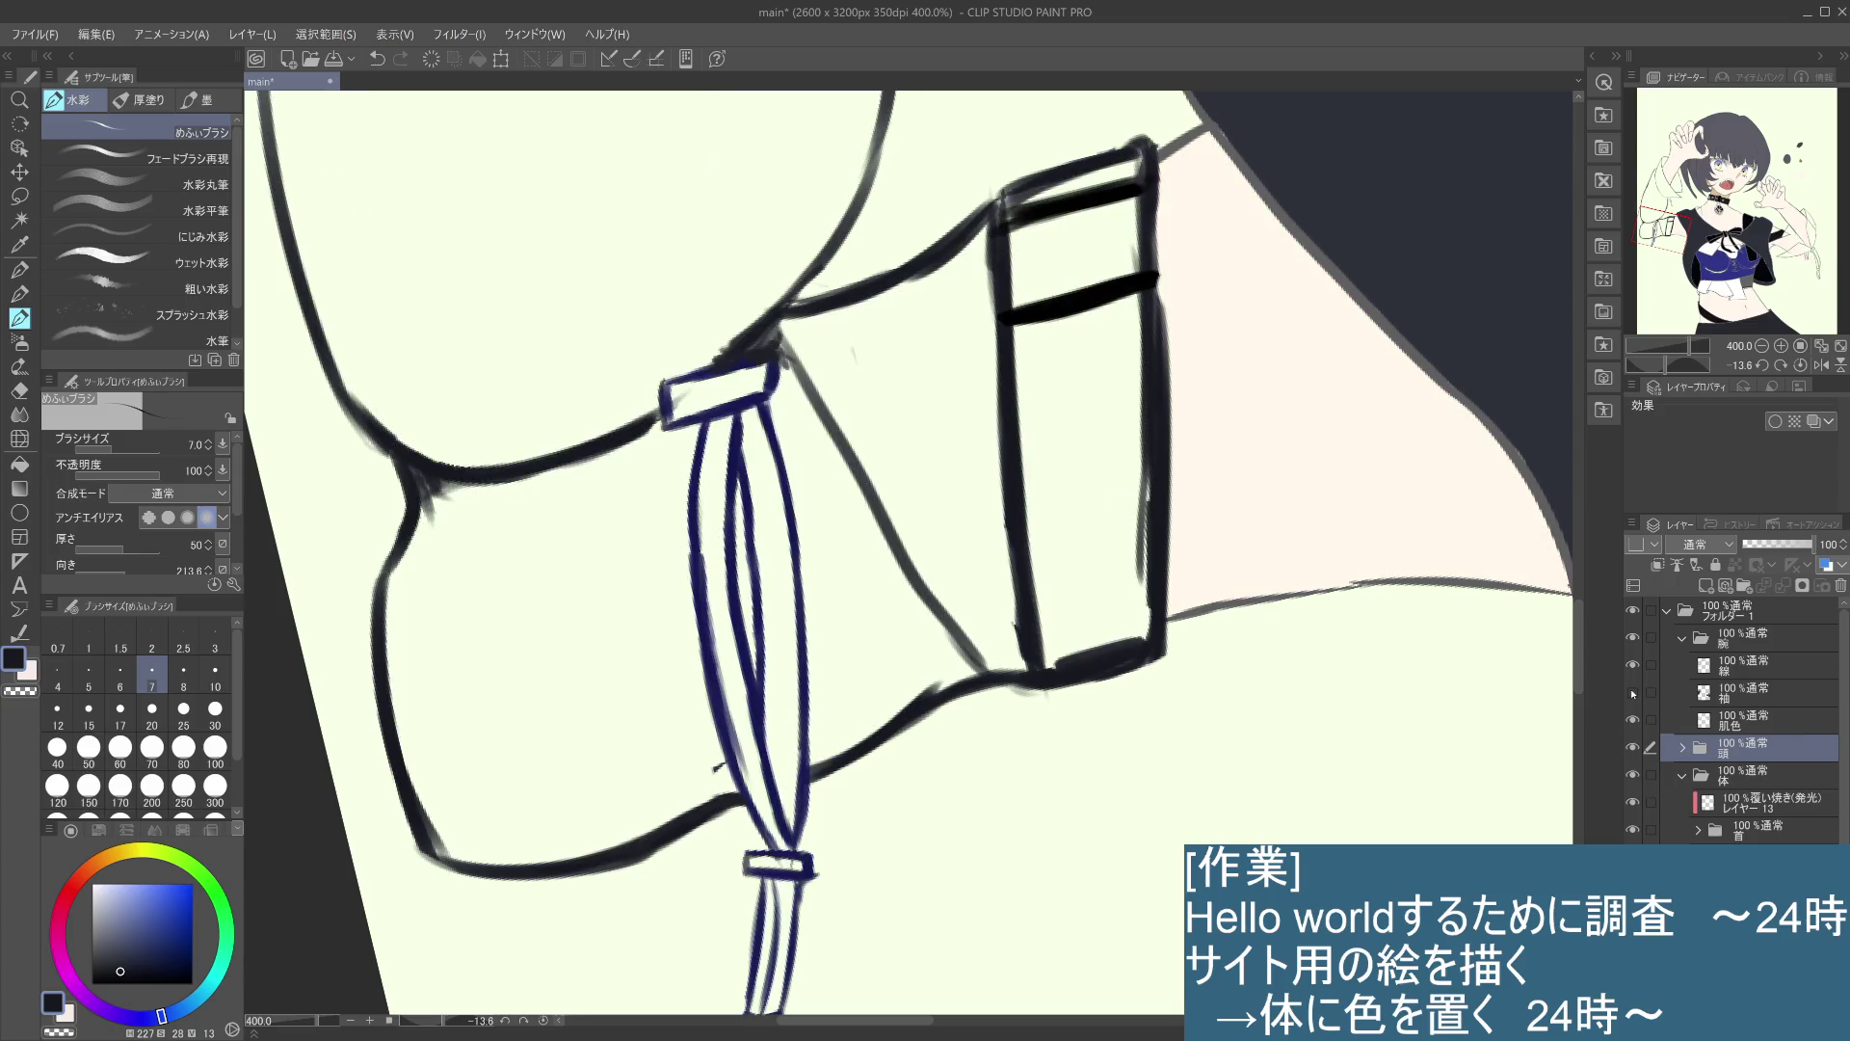
pyautogui.click(1632, 692)
pyautogui.click(1633, 692)
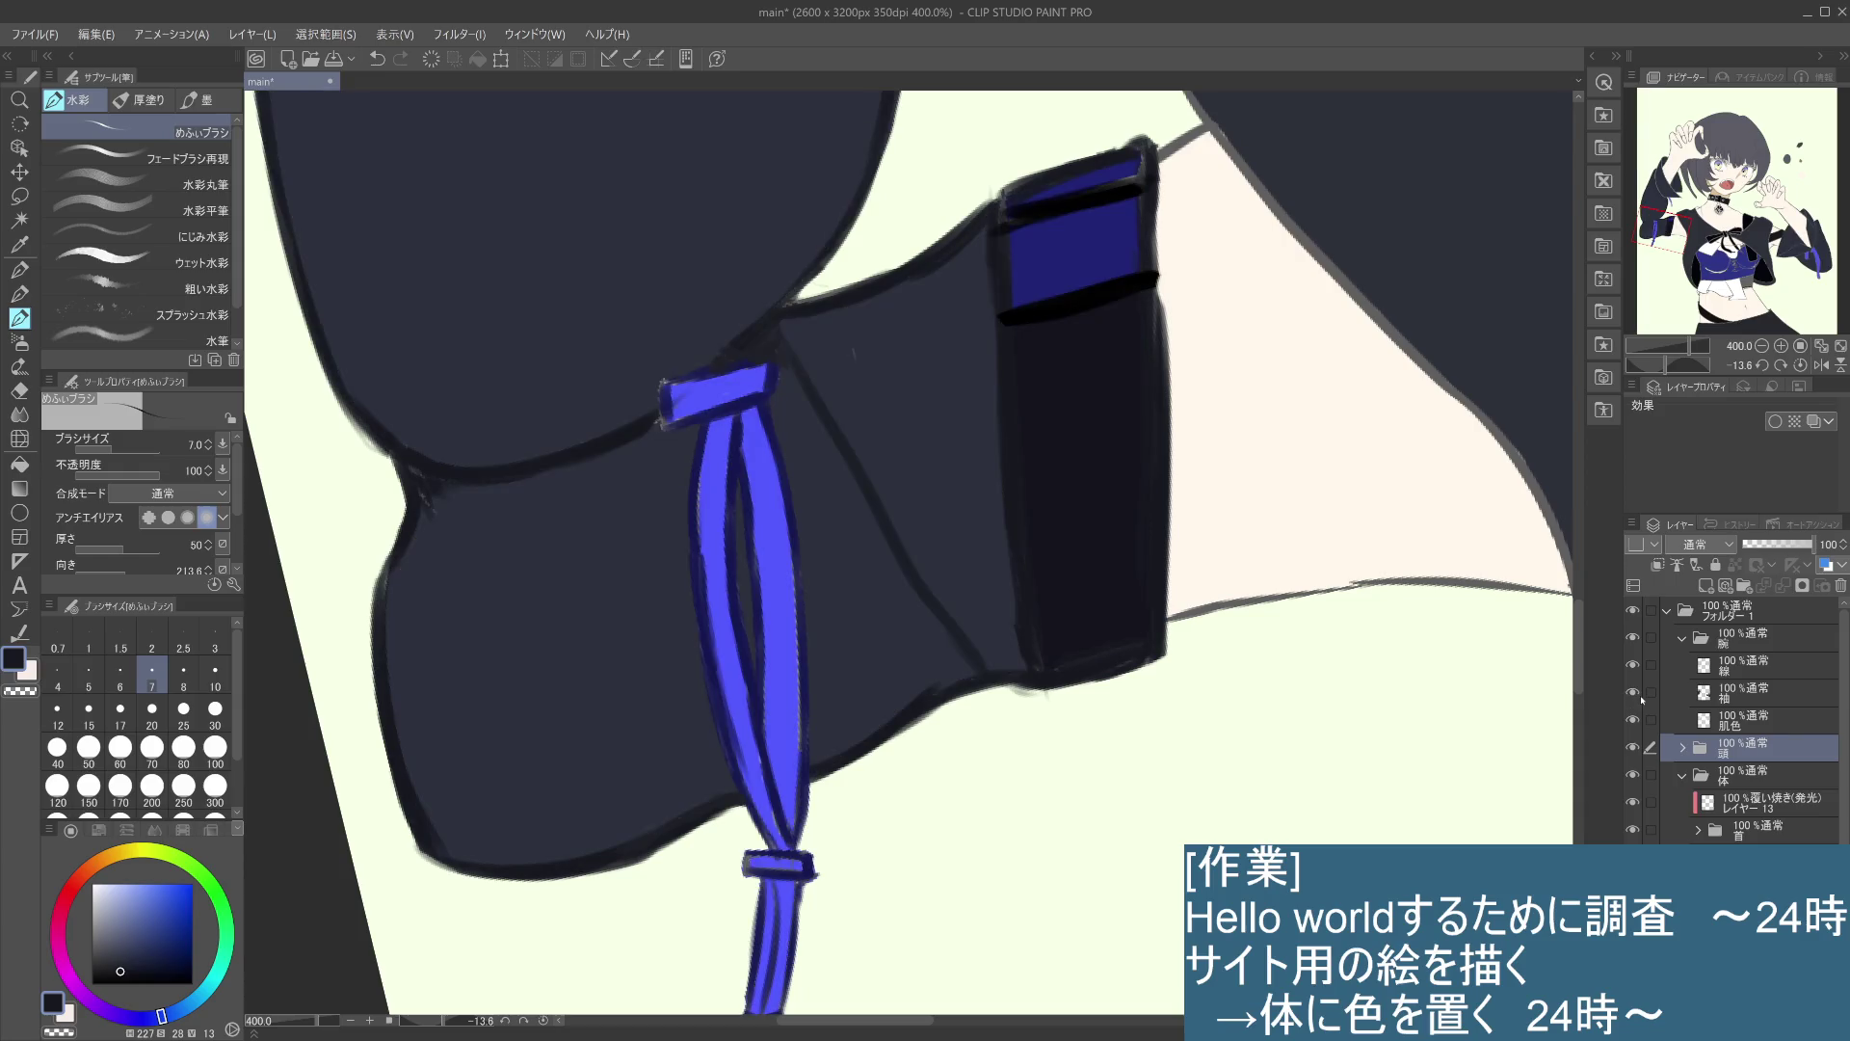
pyautogui.scroll(-3, 1847, 788)
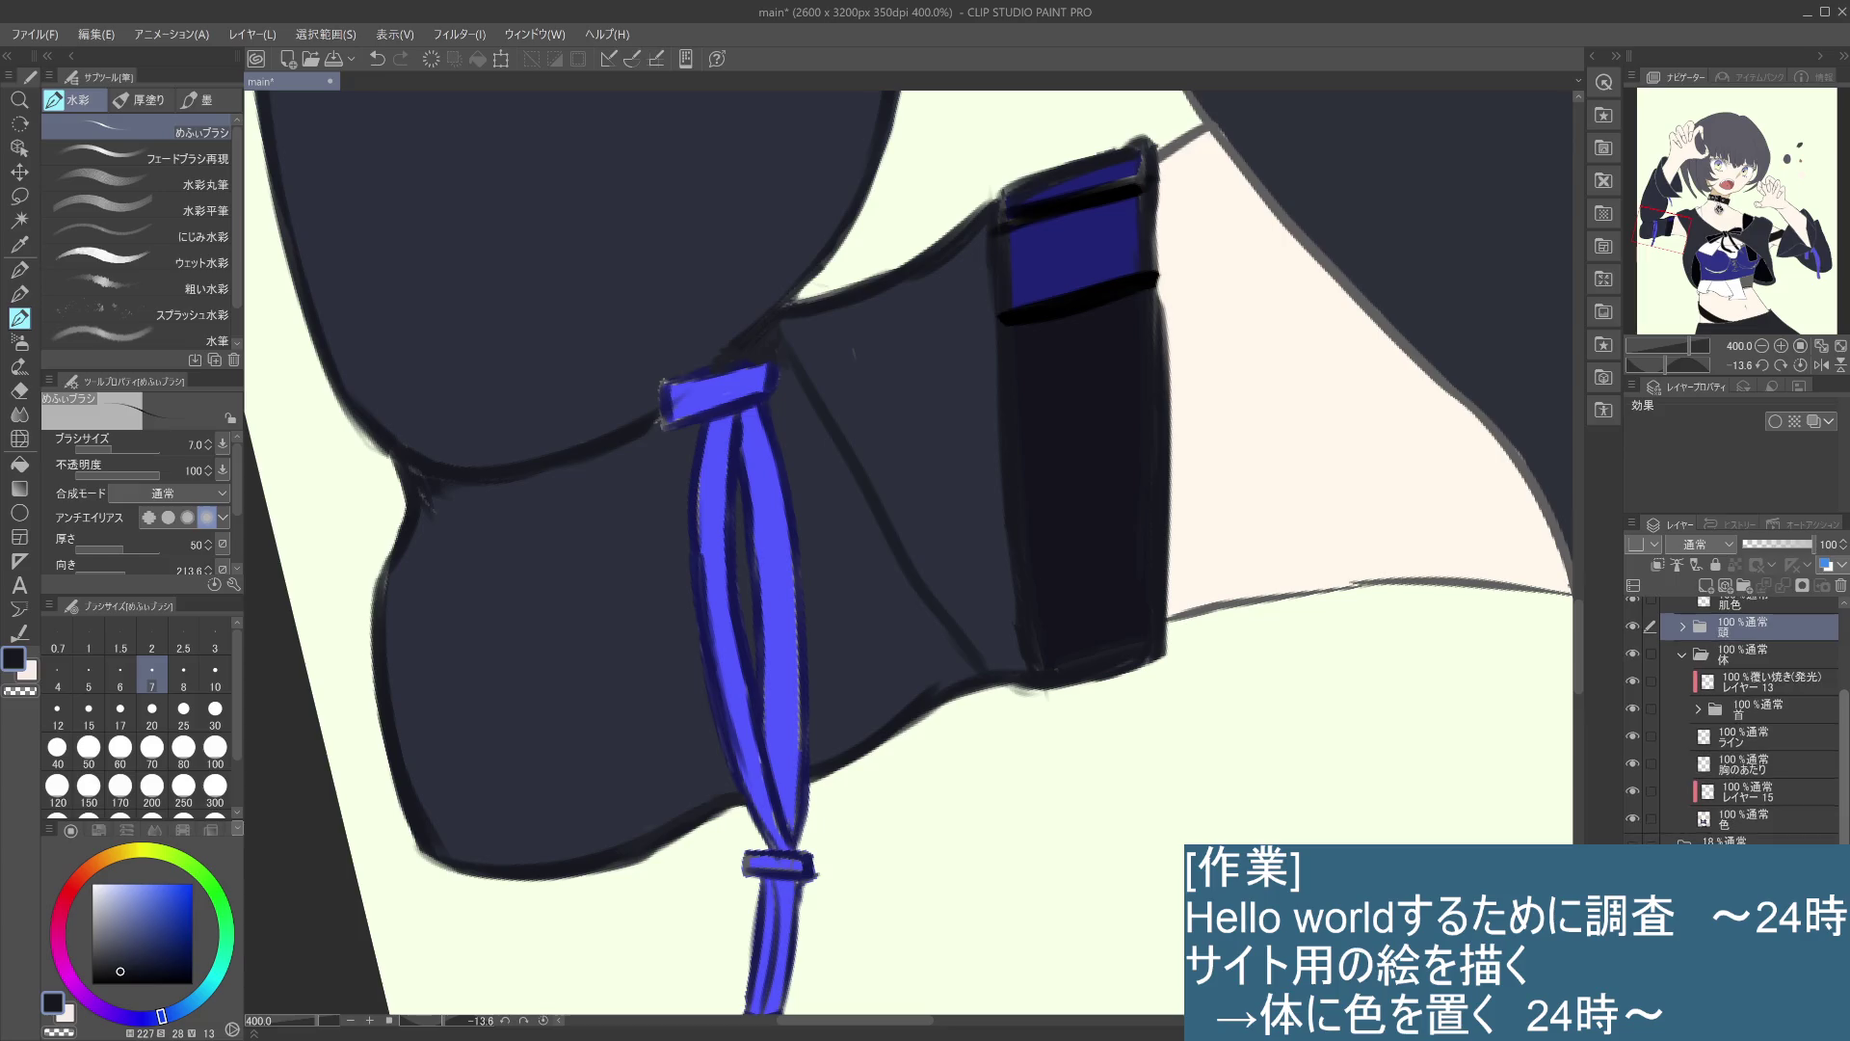
pyautogui.click(1633, 621)
pyautogui.click(1632, 622)
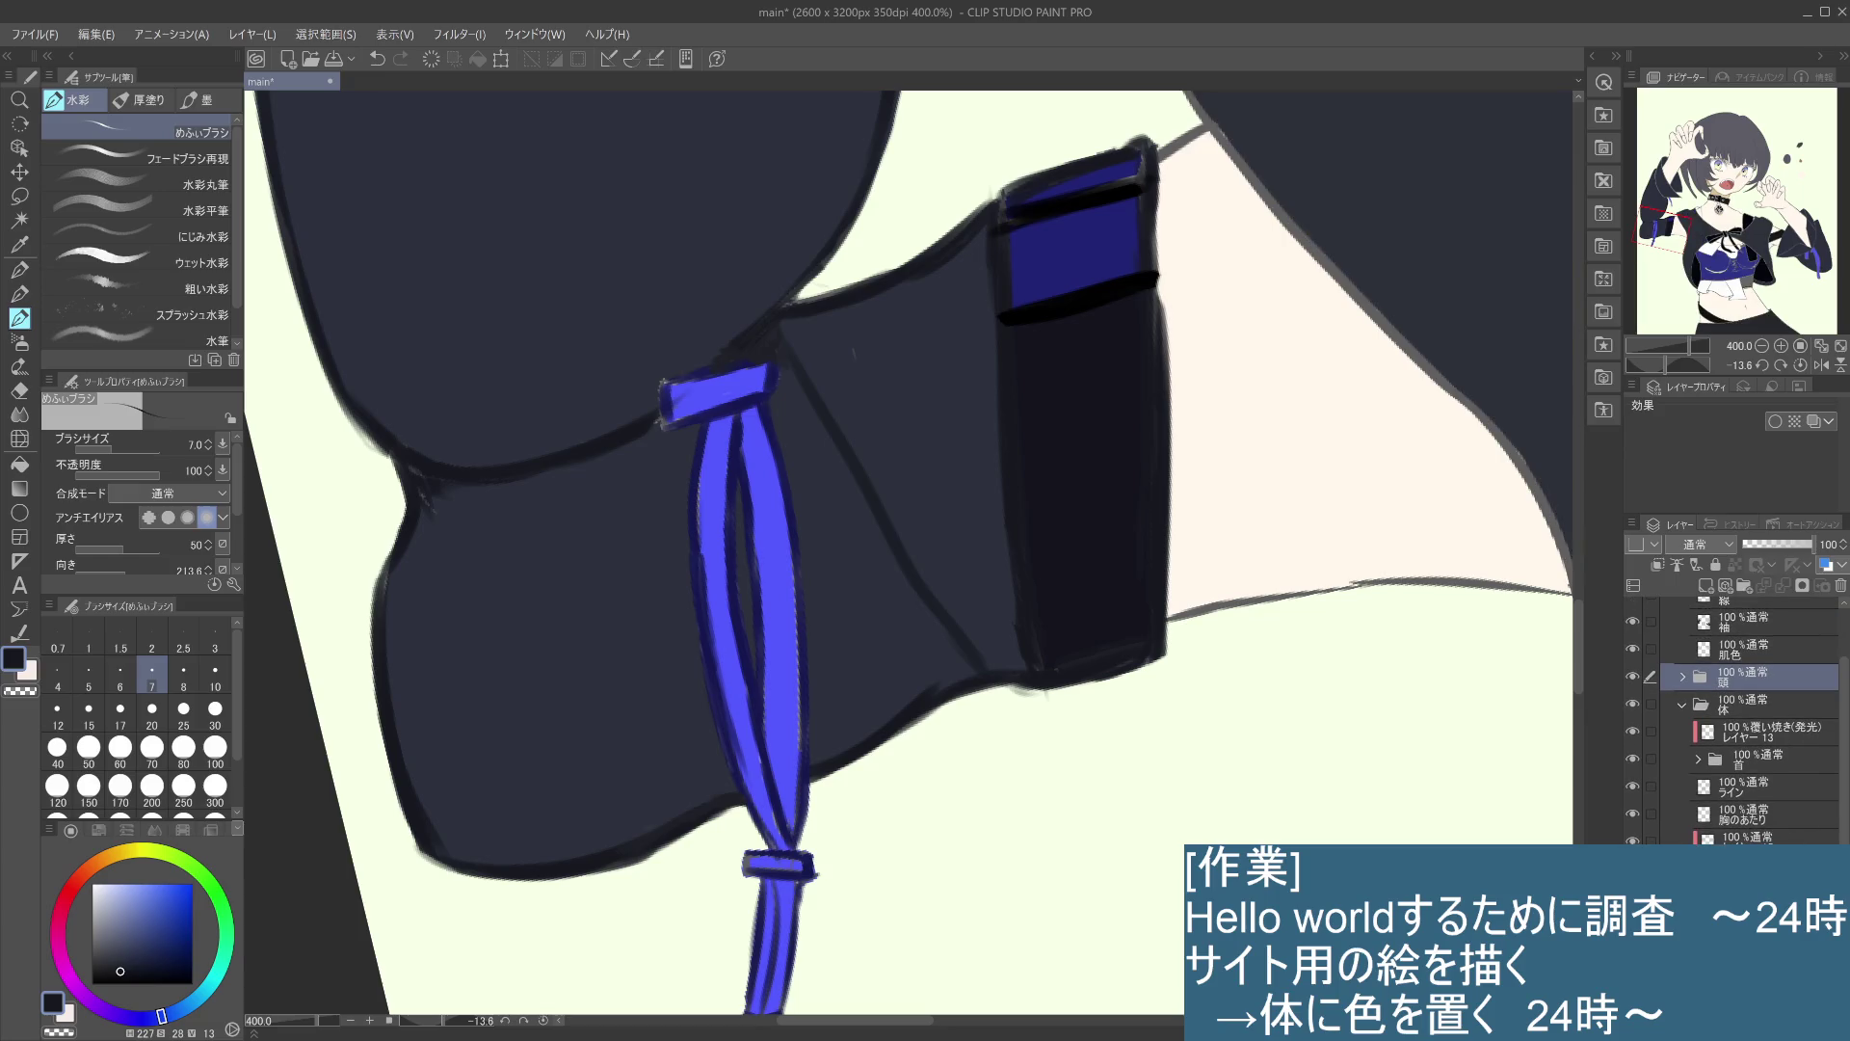
pyautogui.click(1633, 840)
pyautogui.click(1632, 840)
pyautogui.click(1633, 815)
pyautogui.click(1633, 815)
pyautogui.click(1633, 787)
pyautogui.click(1633, 788)
pyautogui.click(1633, 758)
pyautogui.click(1633, 760)
pyautogui.scroll(3, 1793, 622)
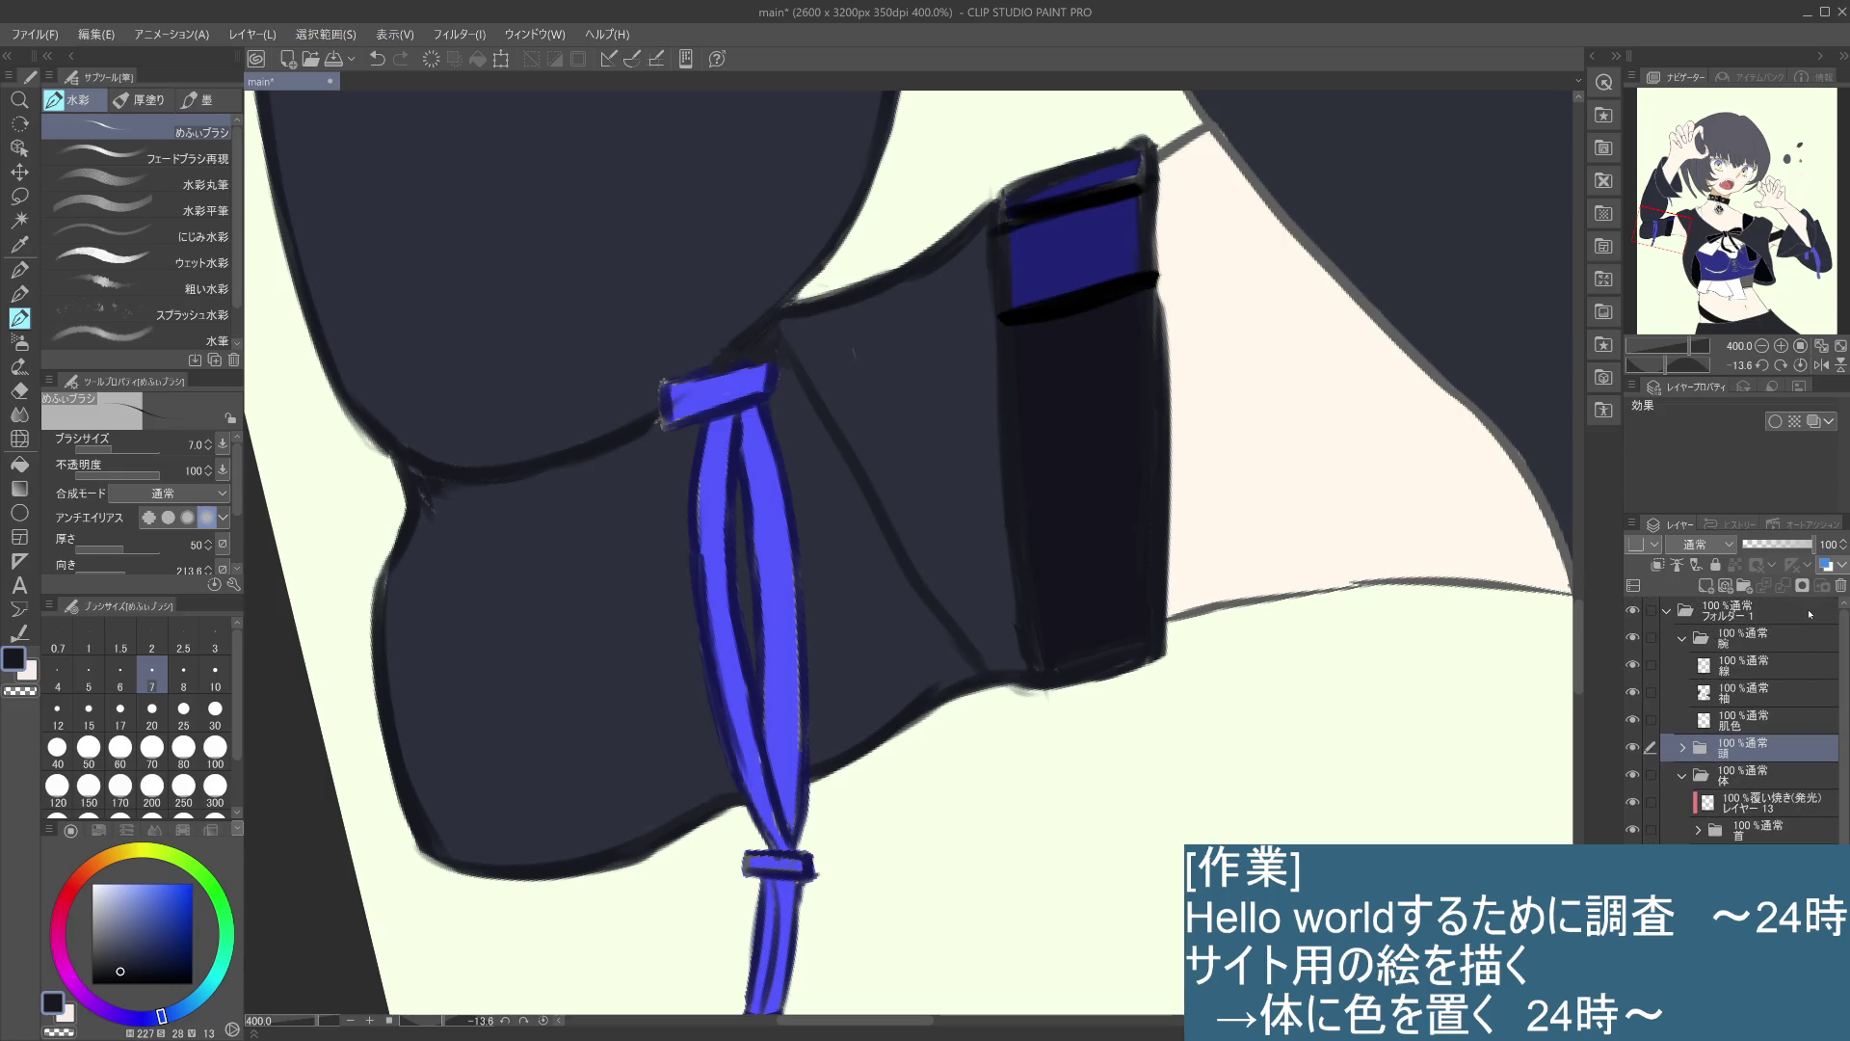
pyautogui.click(1635, 638)
pyautogui.click(1635, 637)
pyautogui.click(1683, 639)
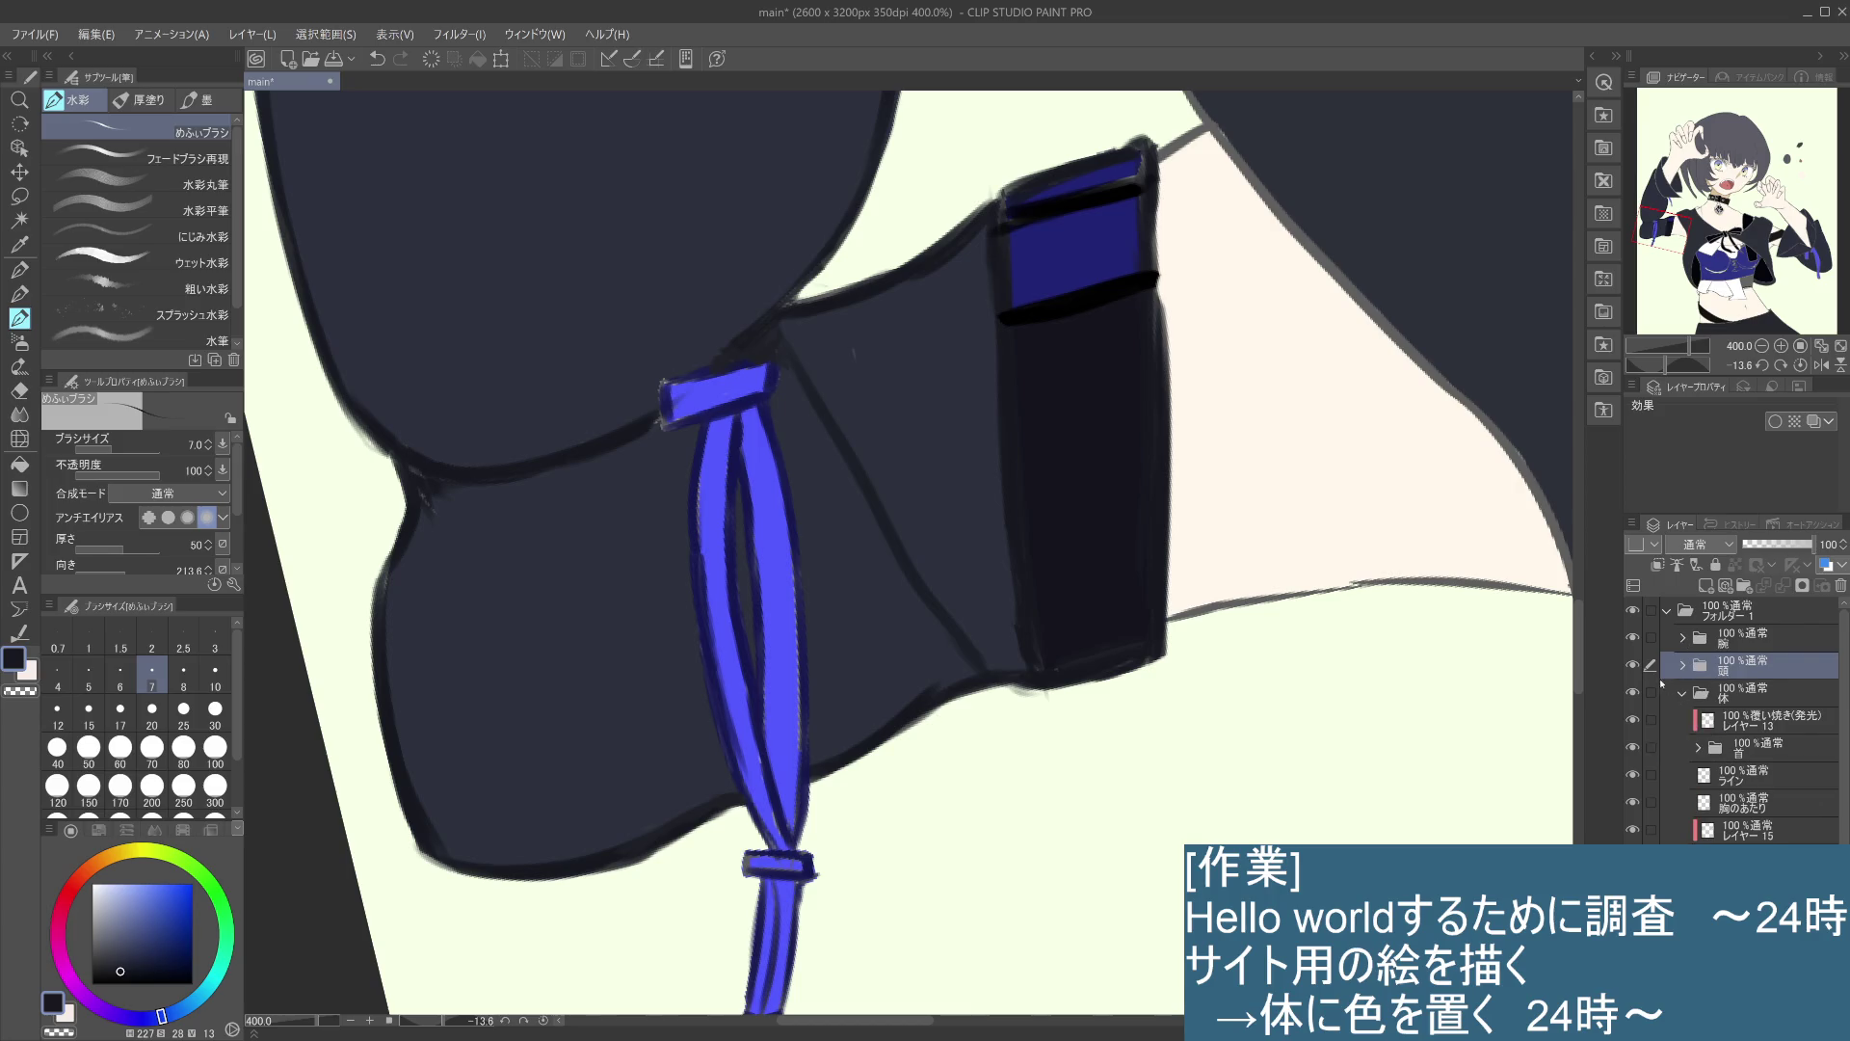
pyautogui.click(1634, 668)
pyautogui.click(1634, 668)
pyautogui.click(1632, 693)
pyautogui.click(1633, 693)
pyautogui.click(1746, 648)
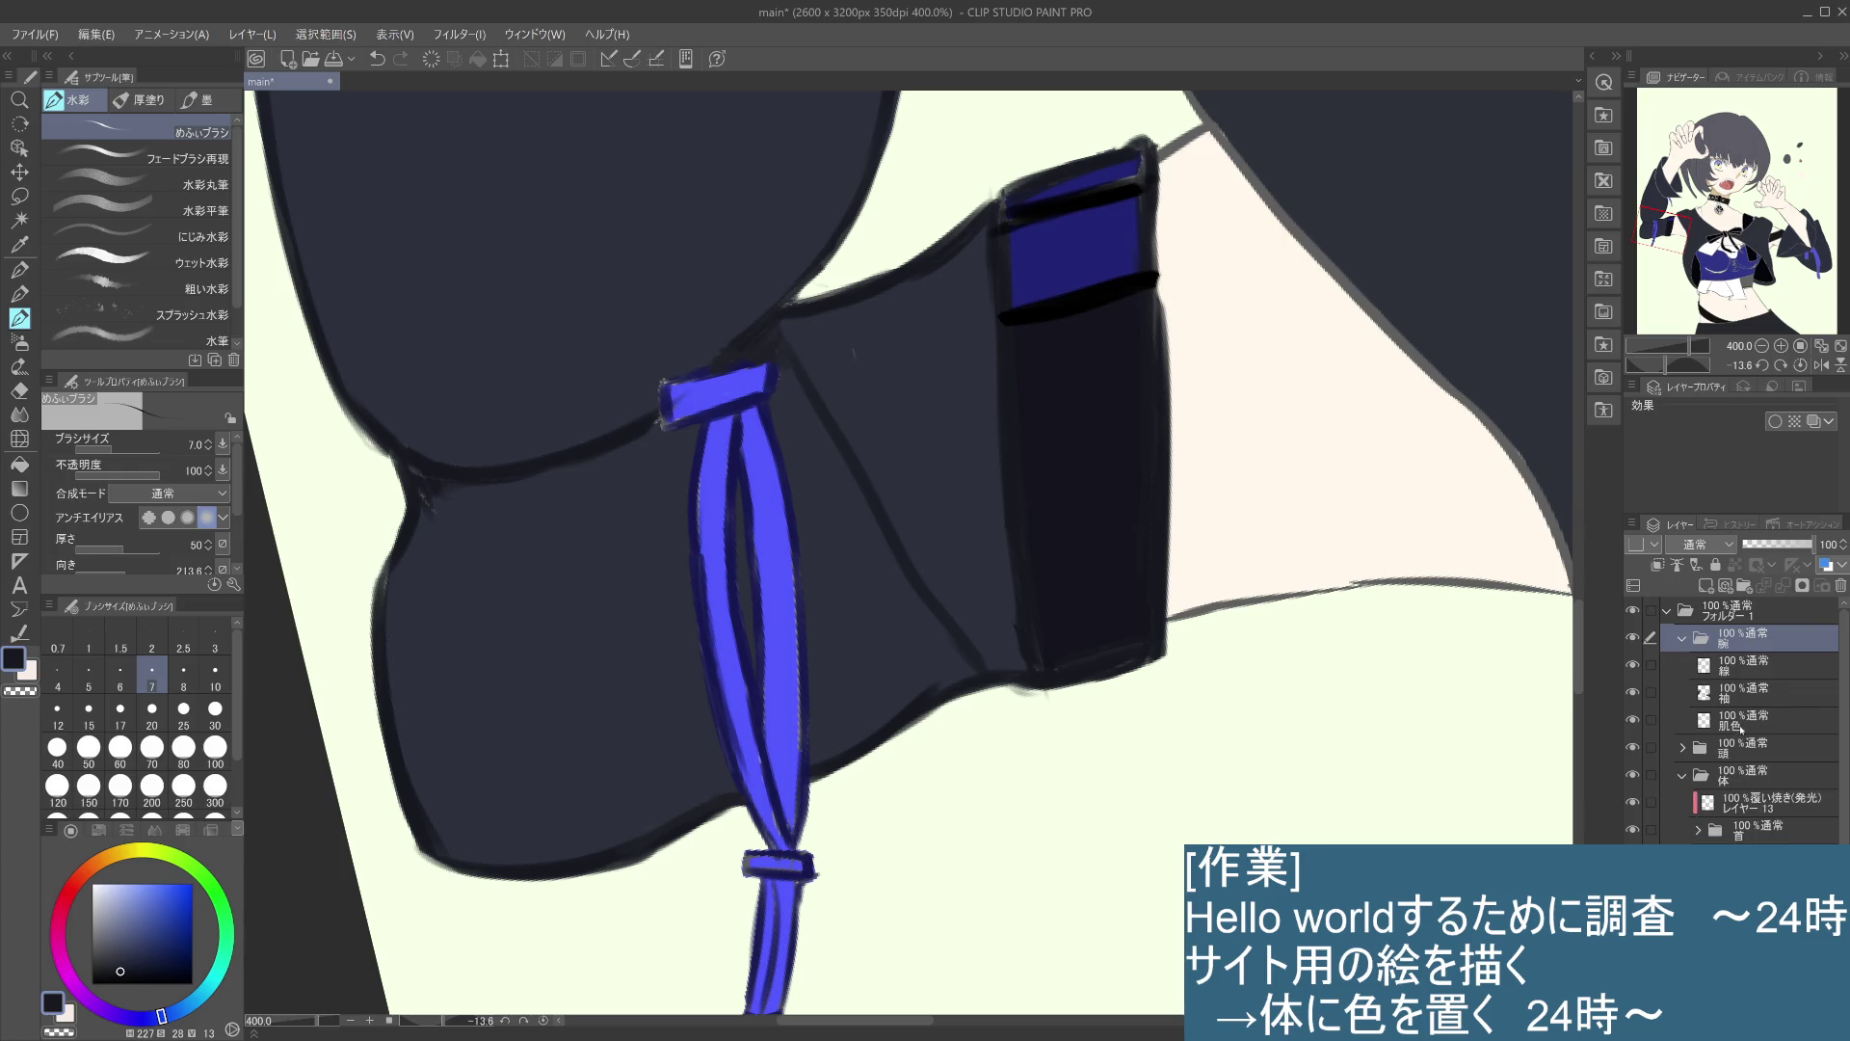
pyautogui.click(1743, 730)
pyautogui.click(1739, 692)
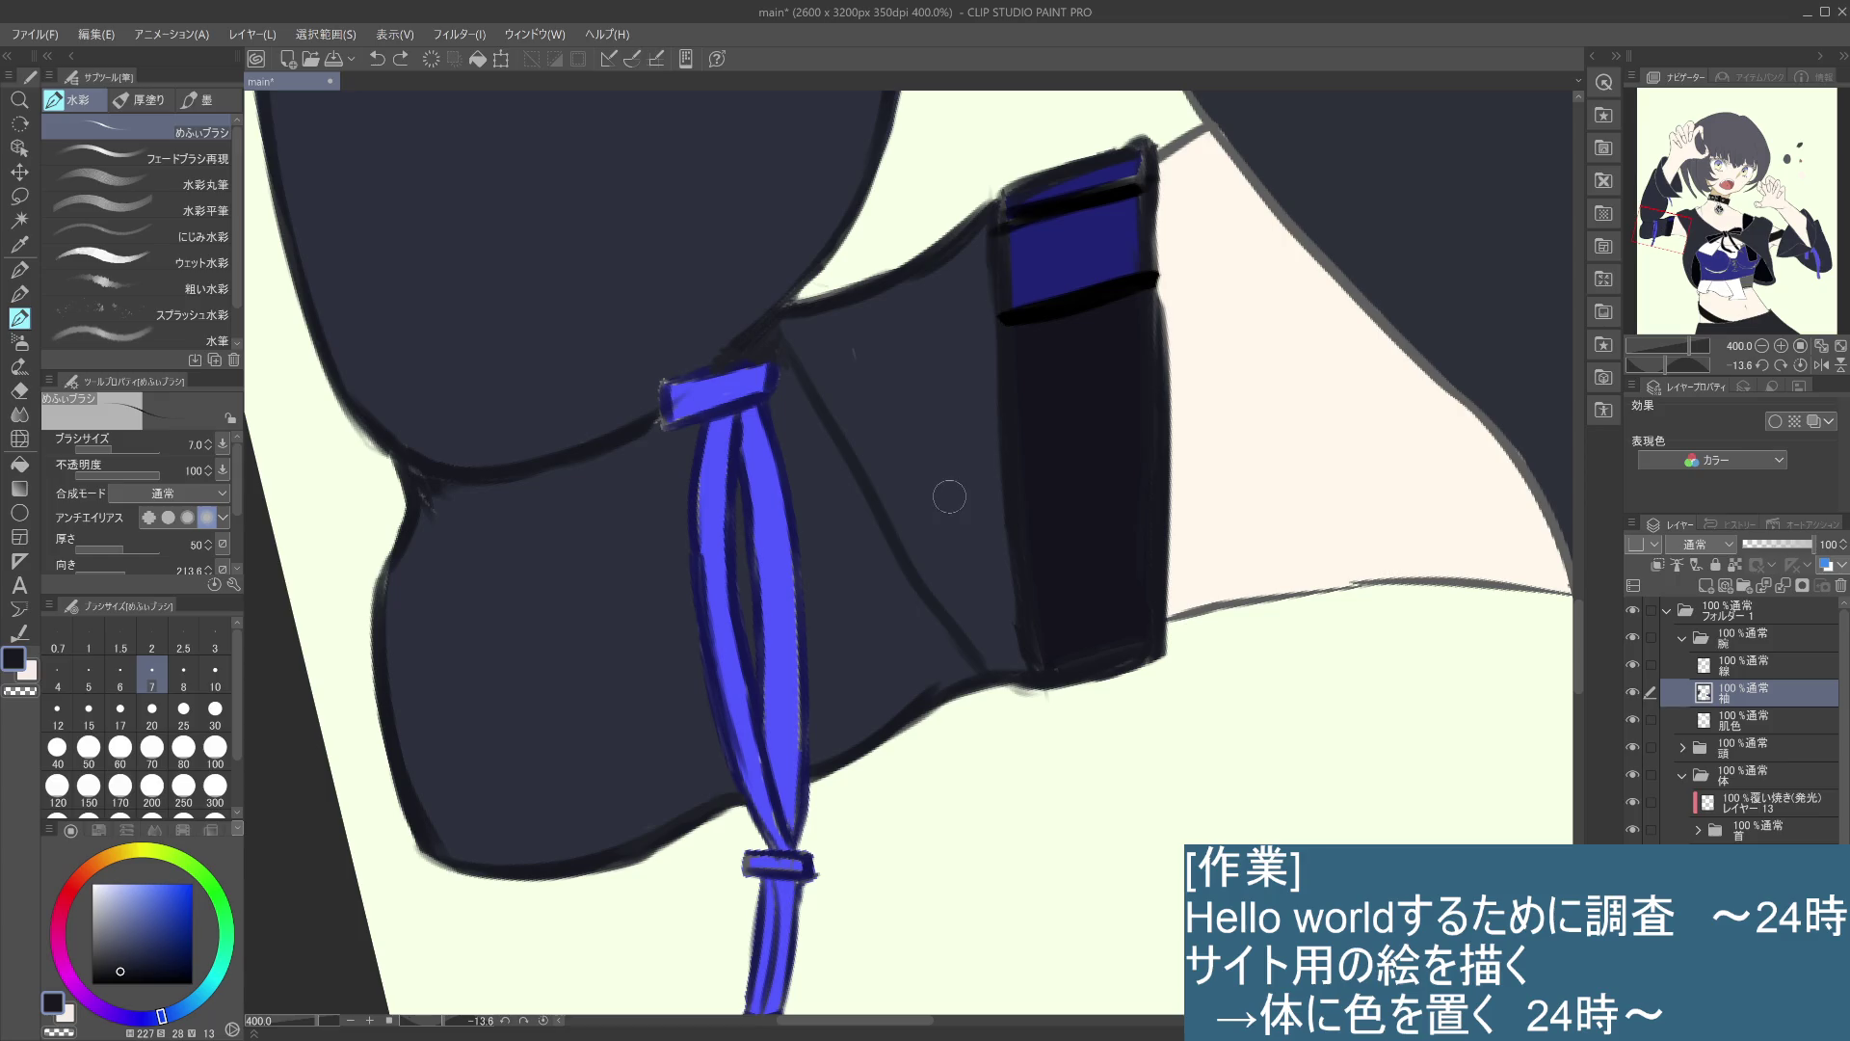
pyautogui.press('i')
# - Sample a darker sleeve navy, paint over the sleeve, and toggle the 袖 layer to check its fill
pyautogui.click(866, 366)
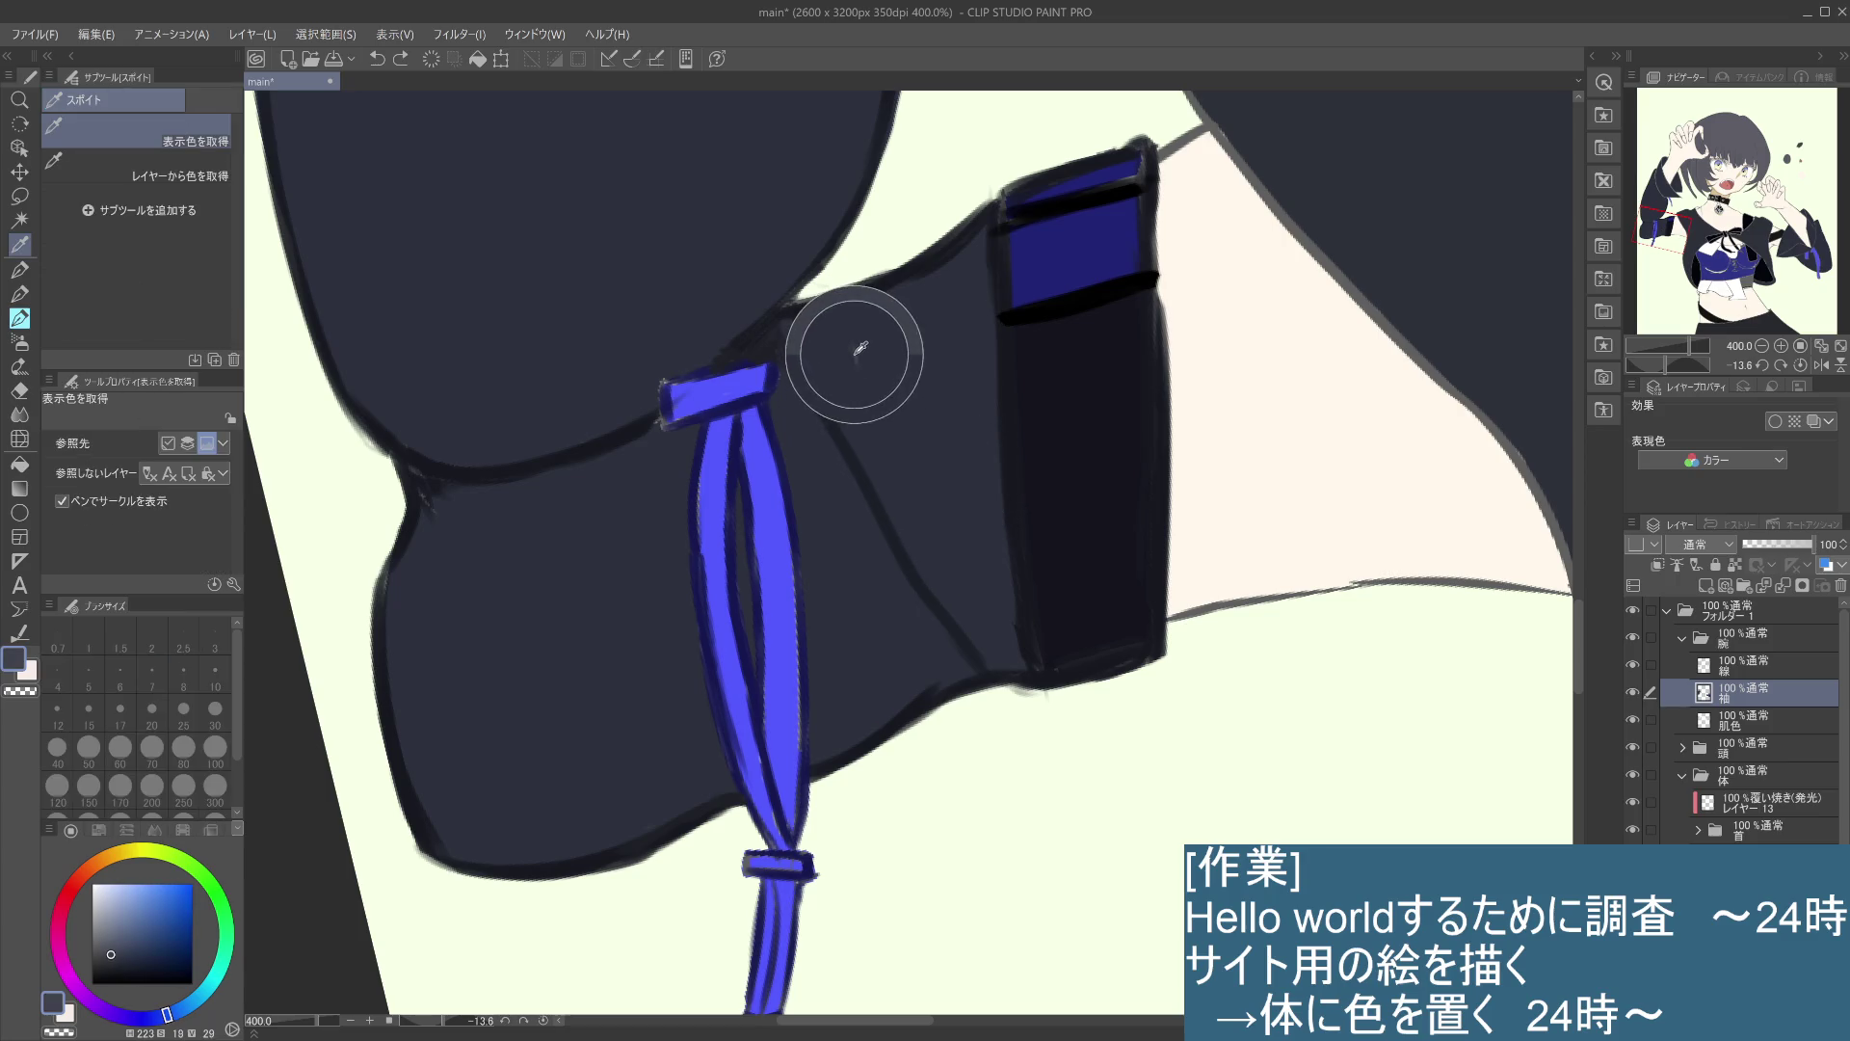
pyautogui.click(922, 409)
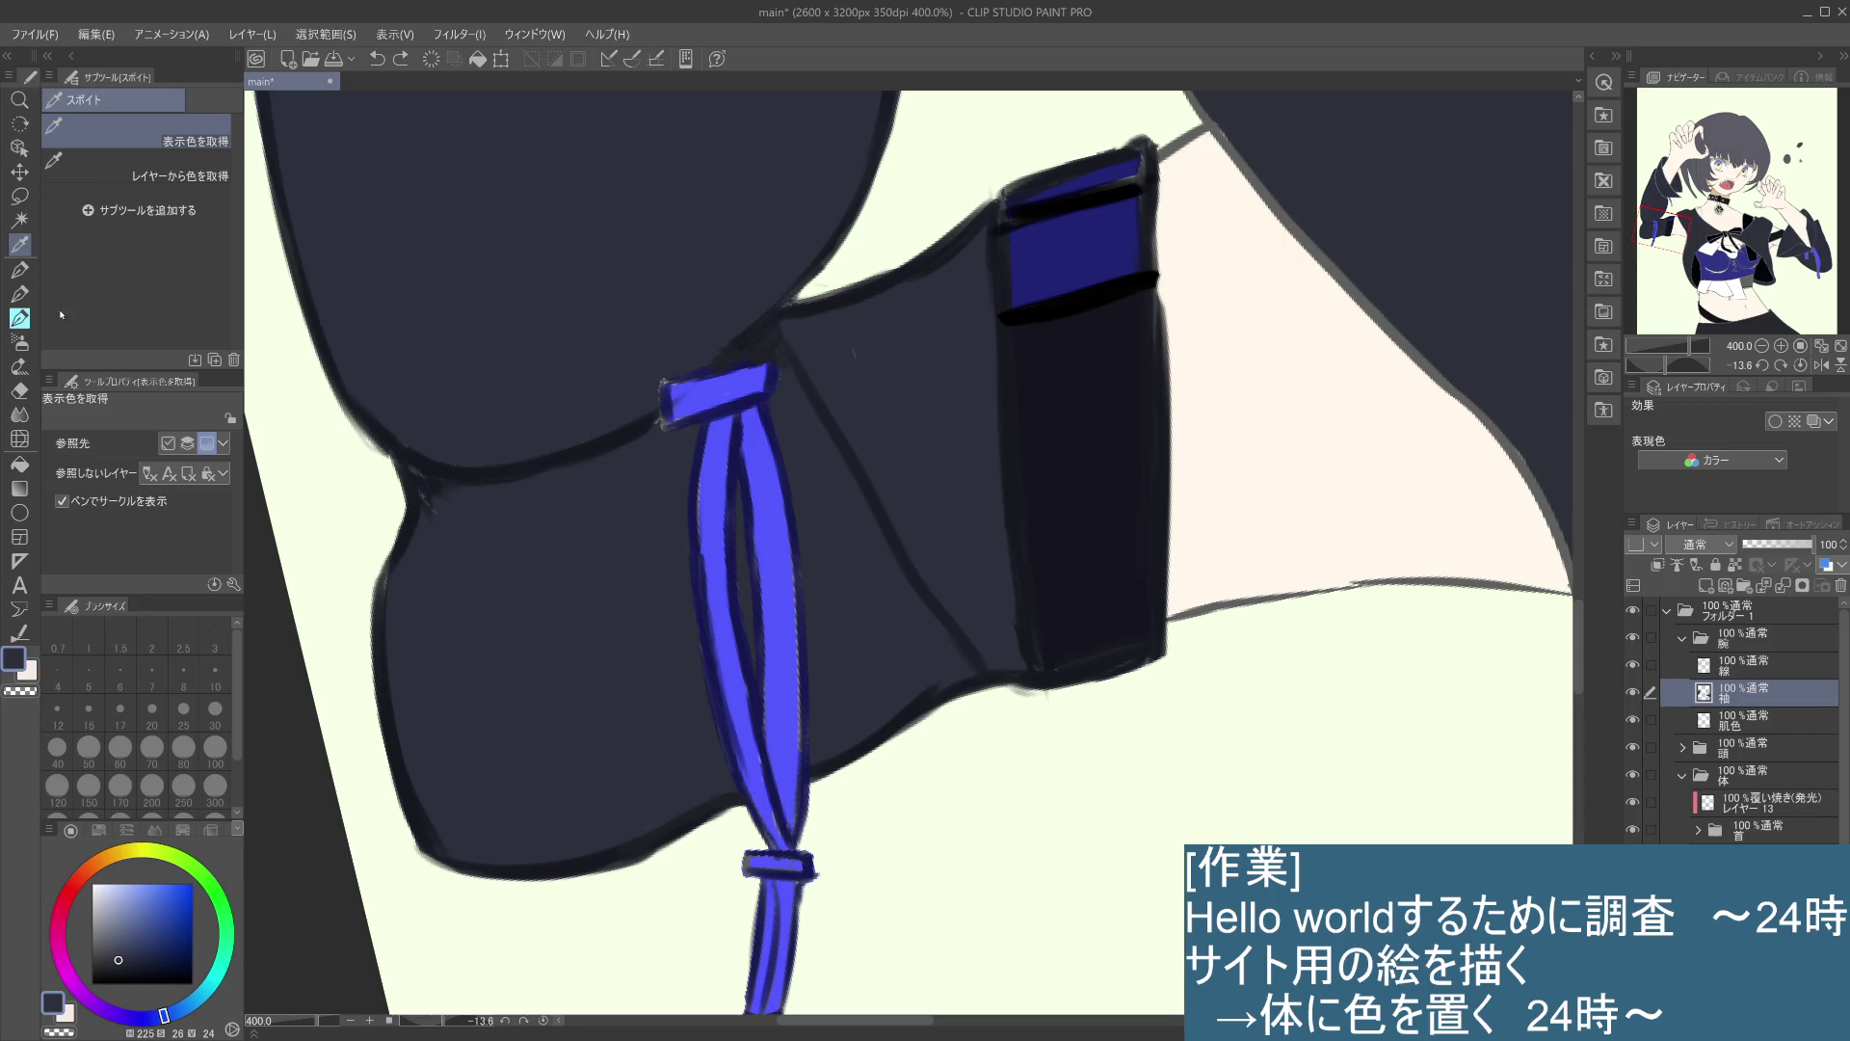
pyautogui.click(19, 318)
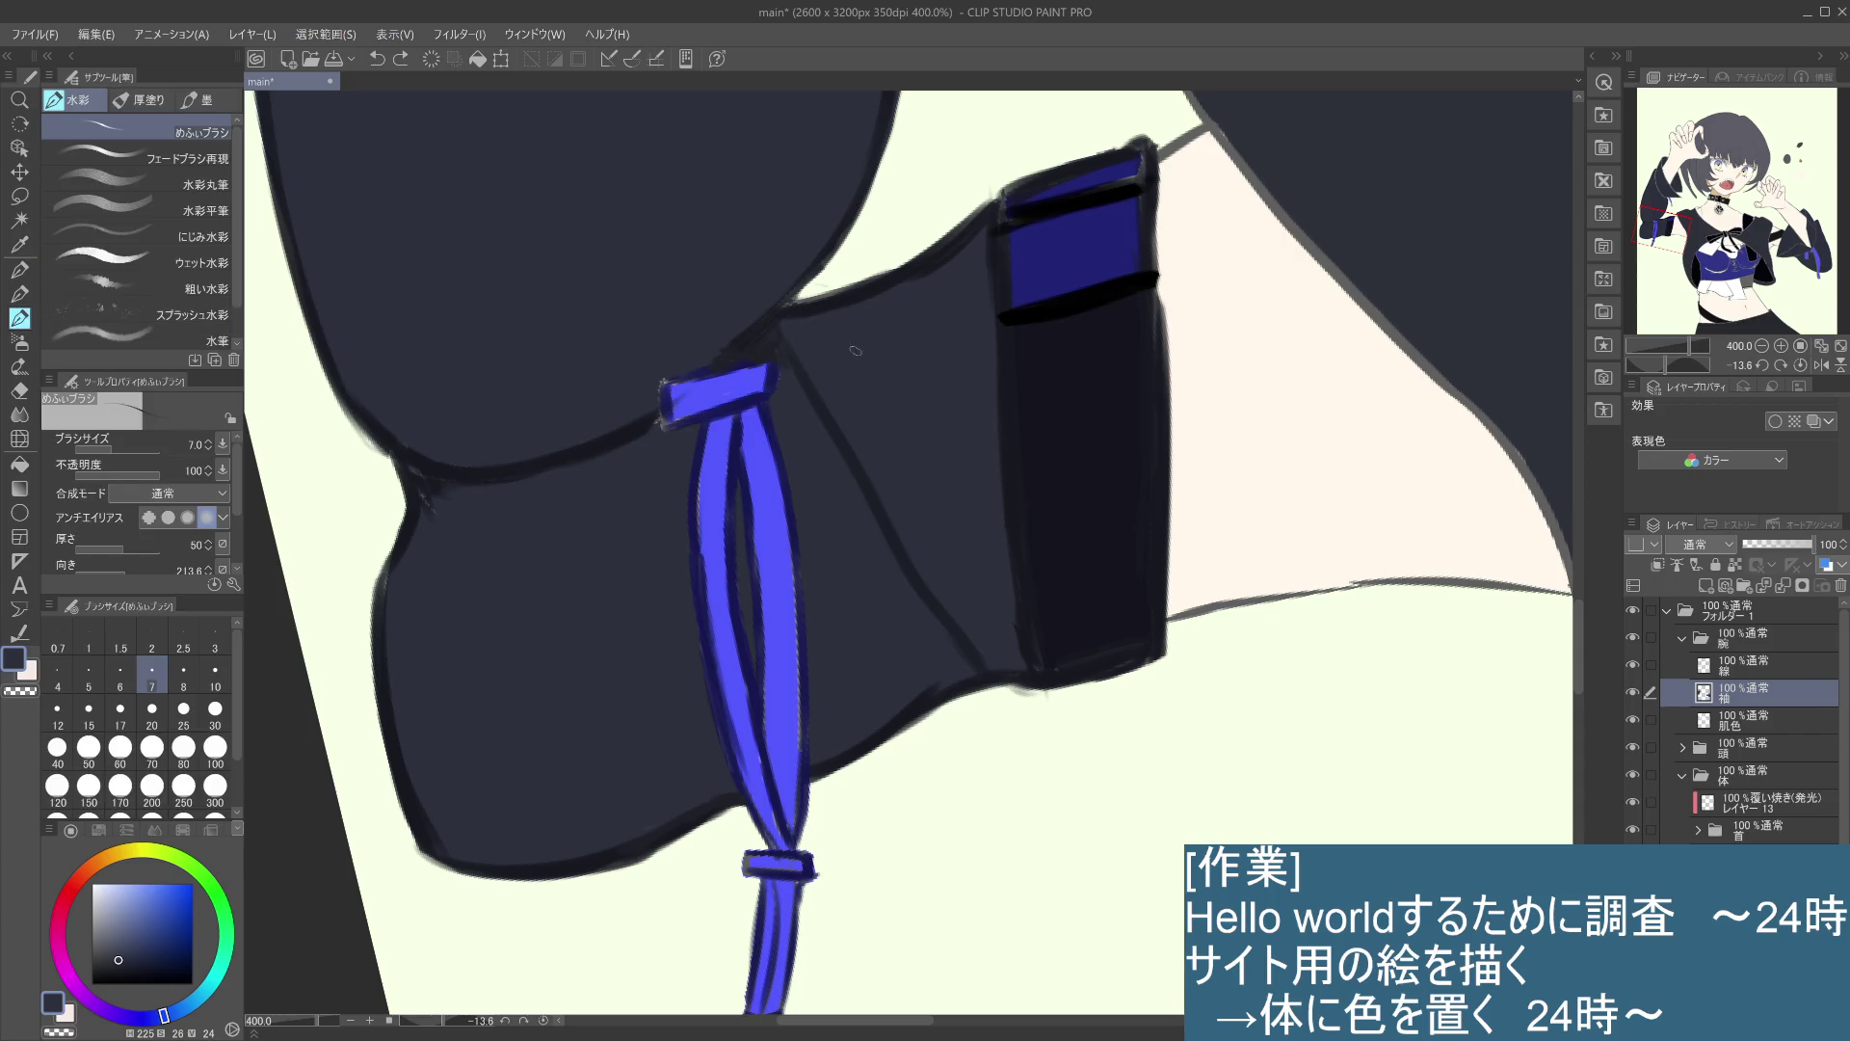
pyautogui.moveTo(857, 353); pyautogui.dragTo(880, 401)
pyautogui.scroll(-2, 803, 592)
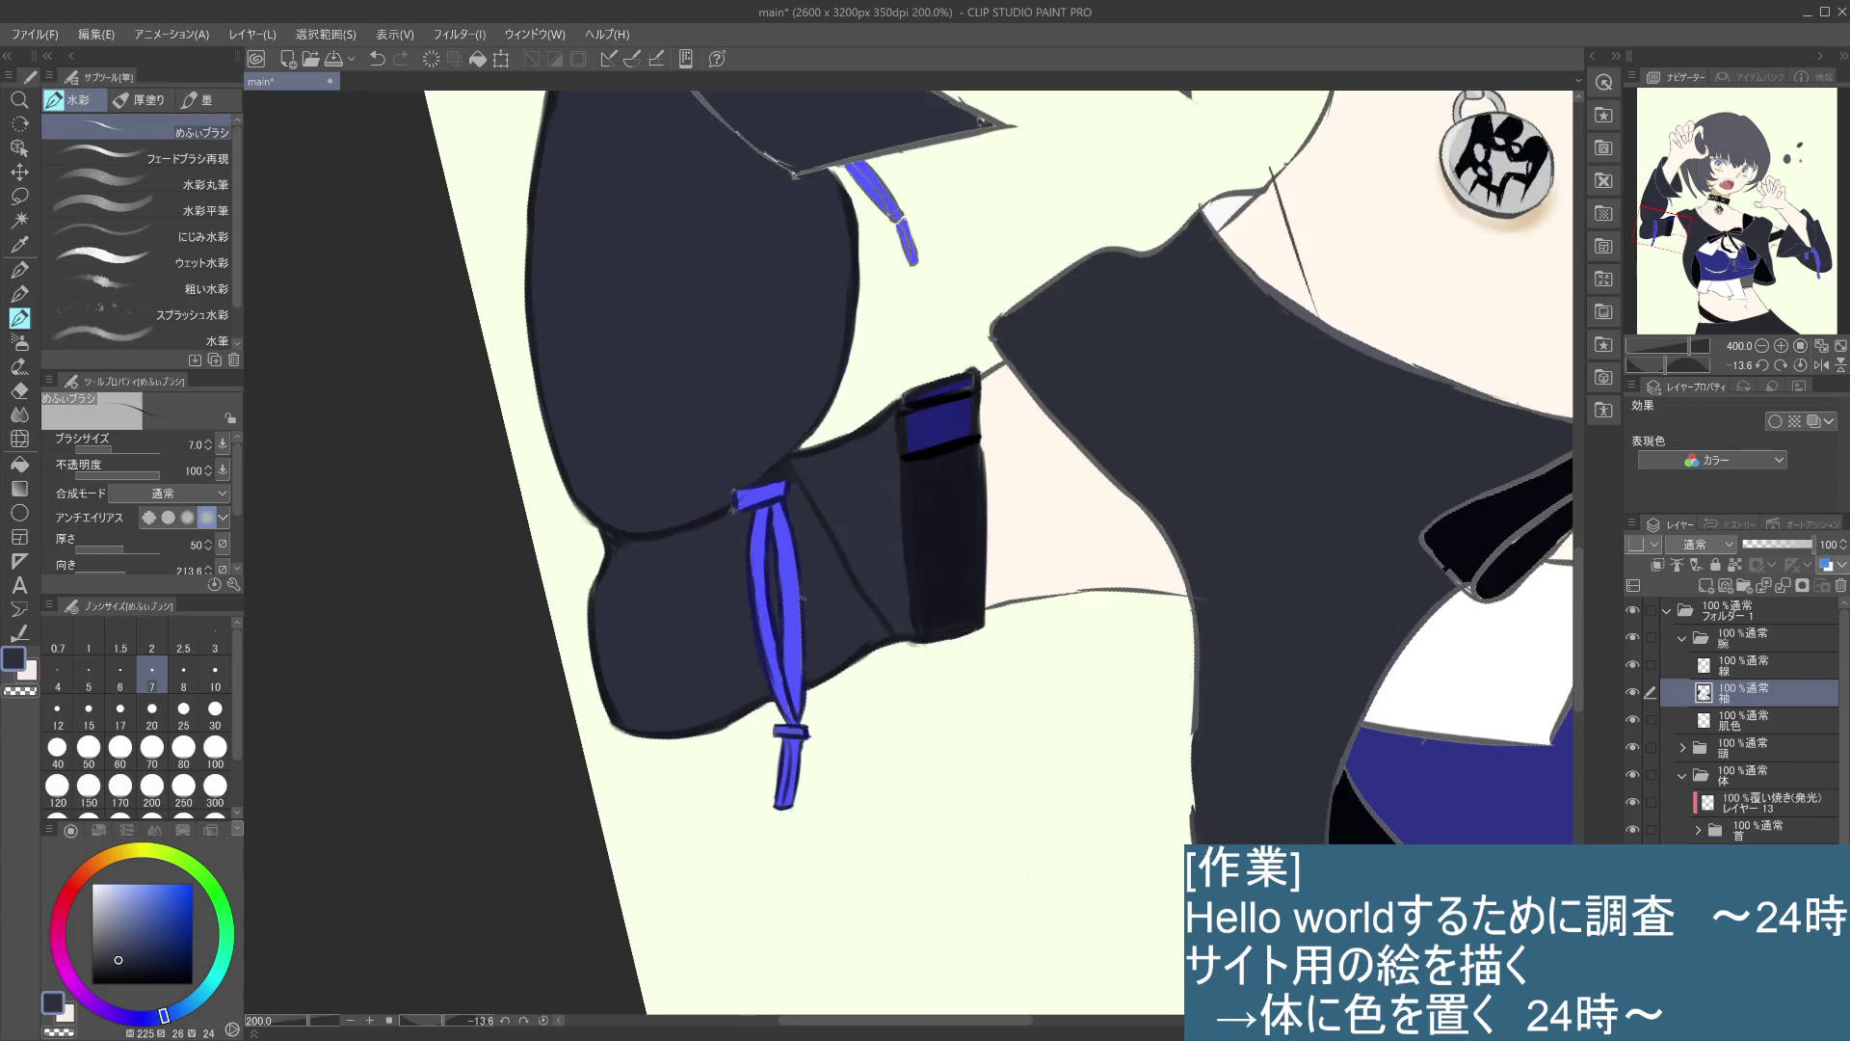
pyautogui.scroll(-1, 803, 593)
pyautogui.scroll(4, 803, 593)
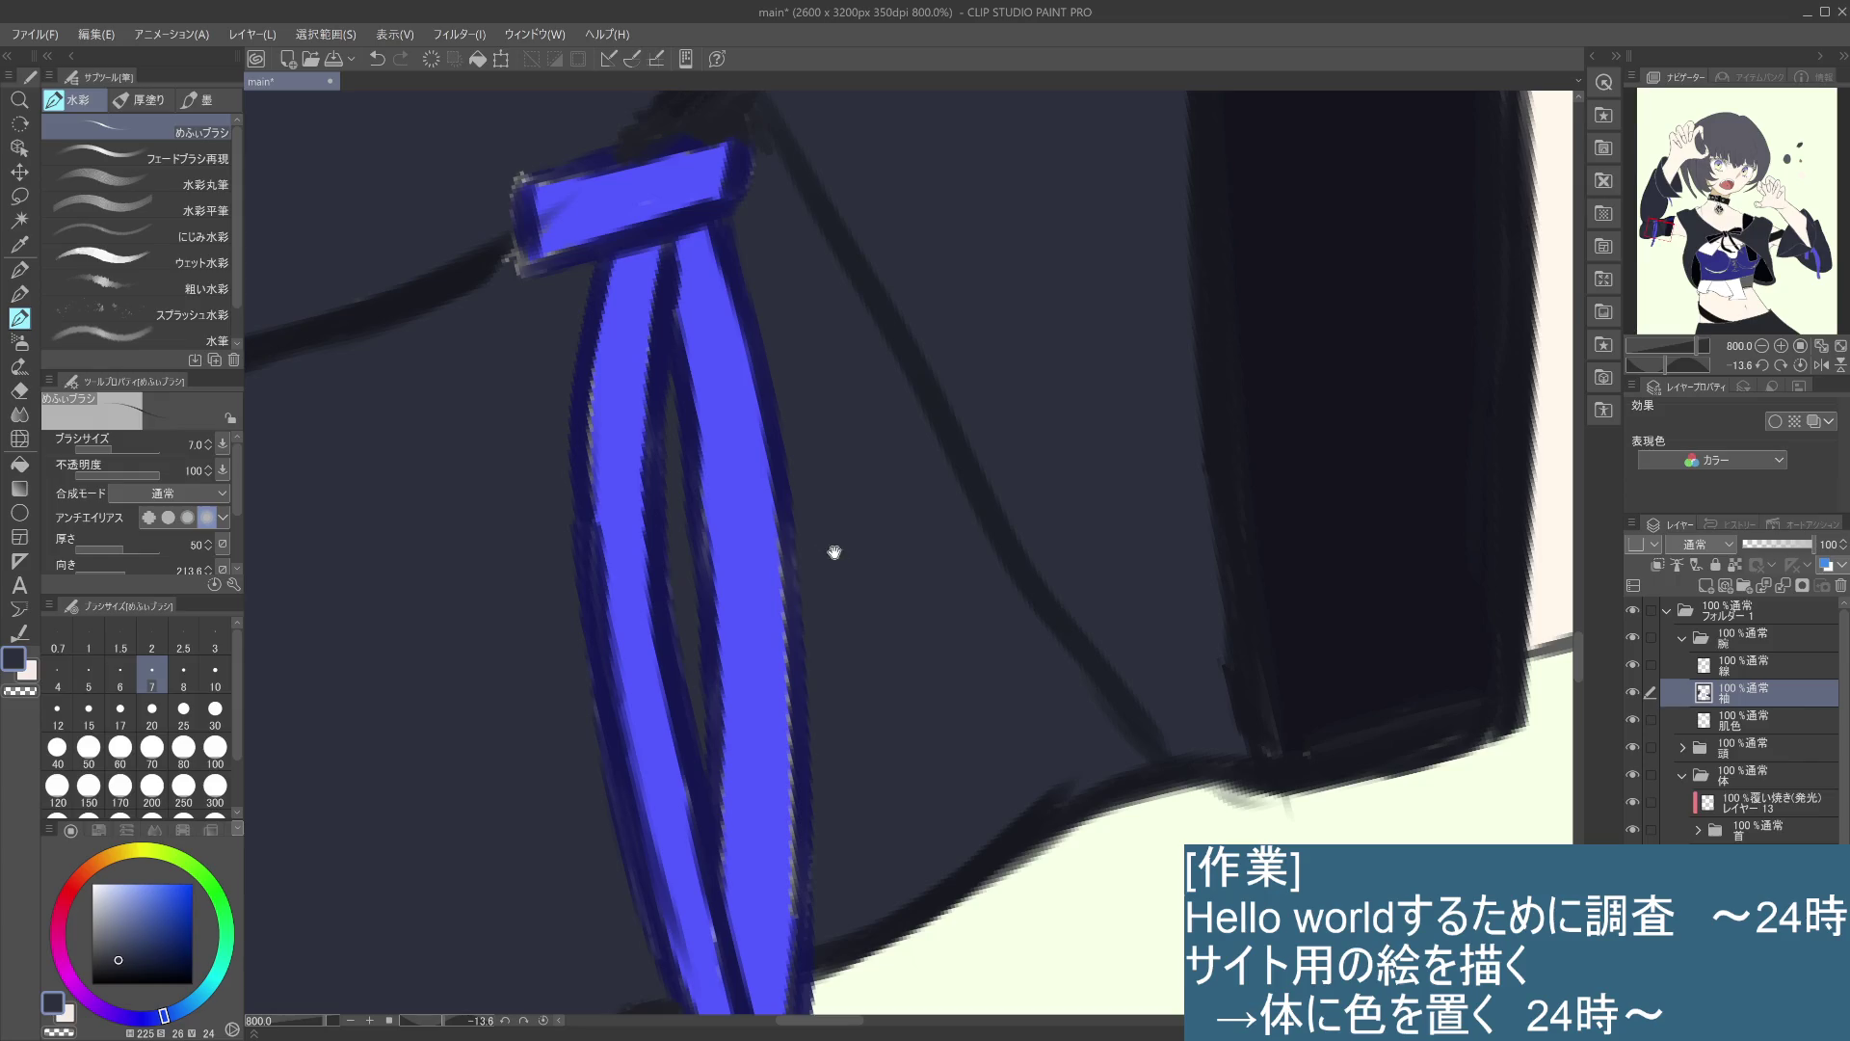
pyautogui.moveTo(839, 561); pyautogui.dragTo(914, 541)
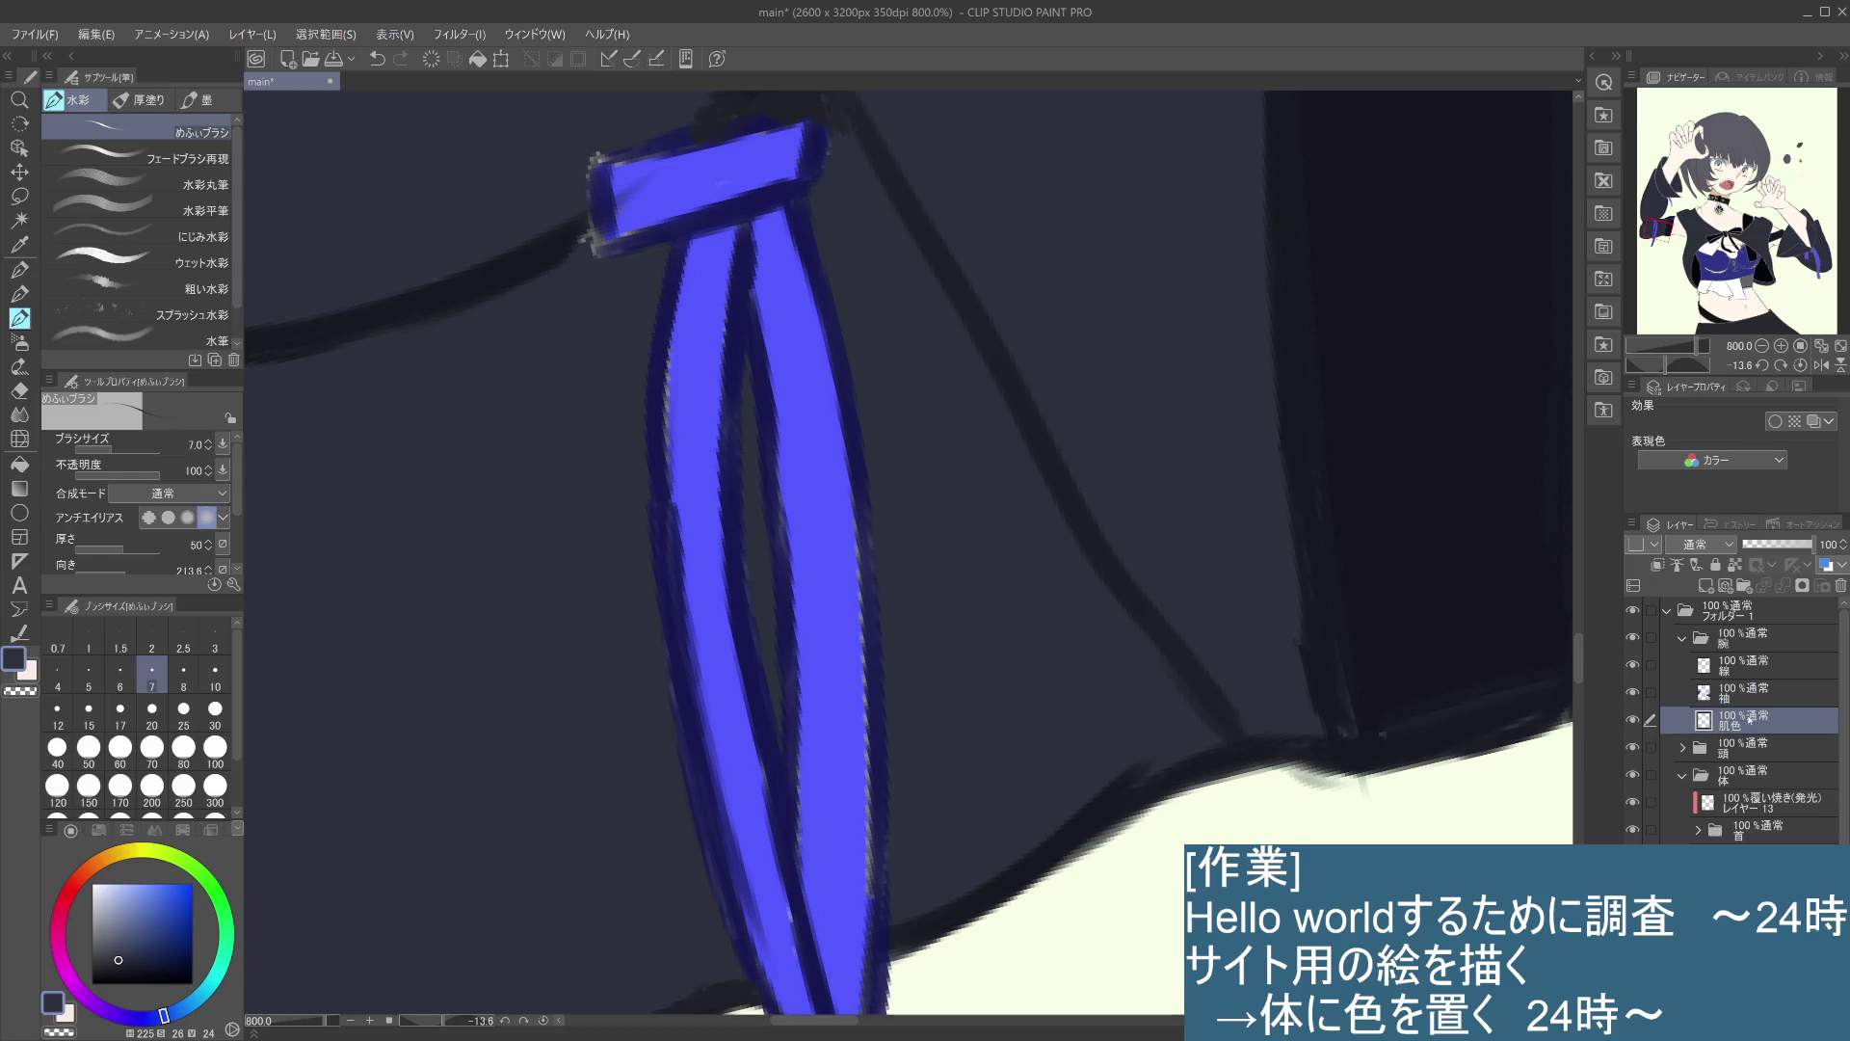
pyautogui.click(1634, 693)
pyautogui.click(1634, 693)
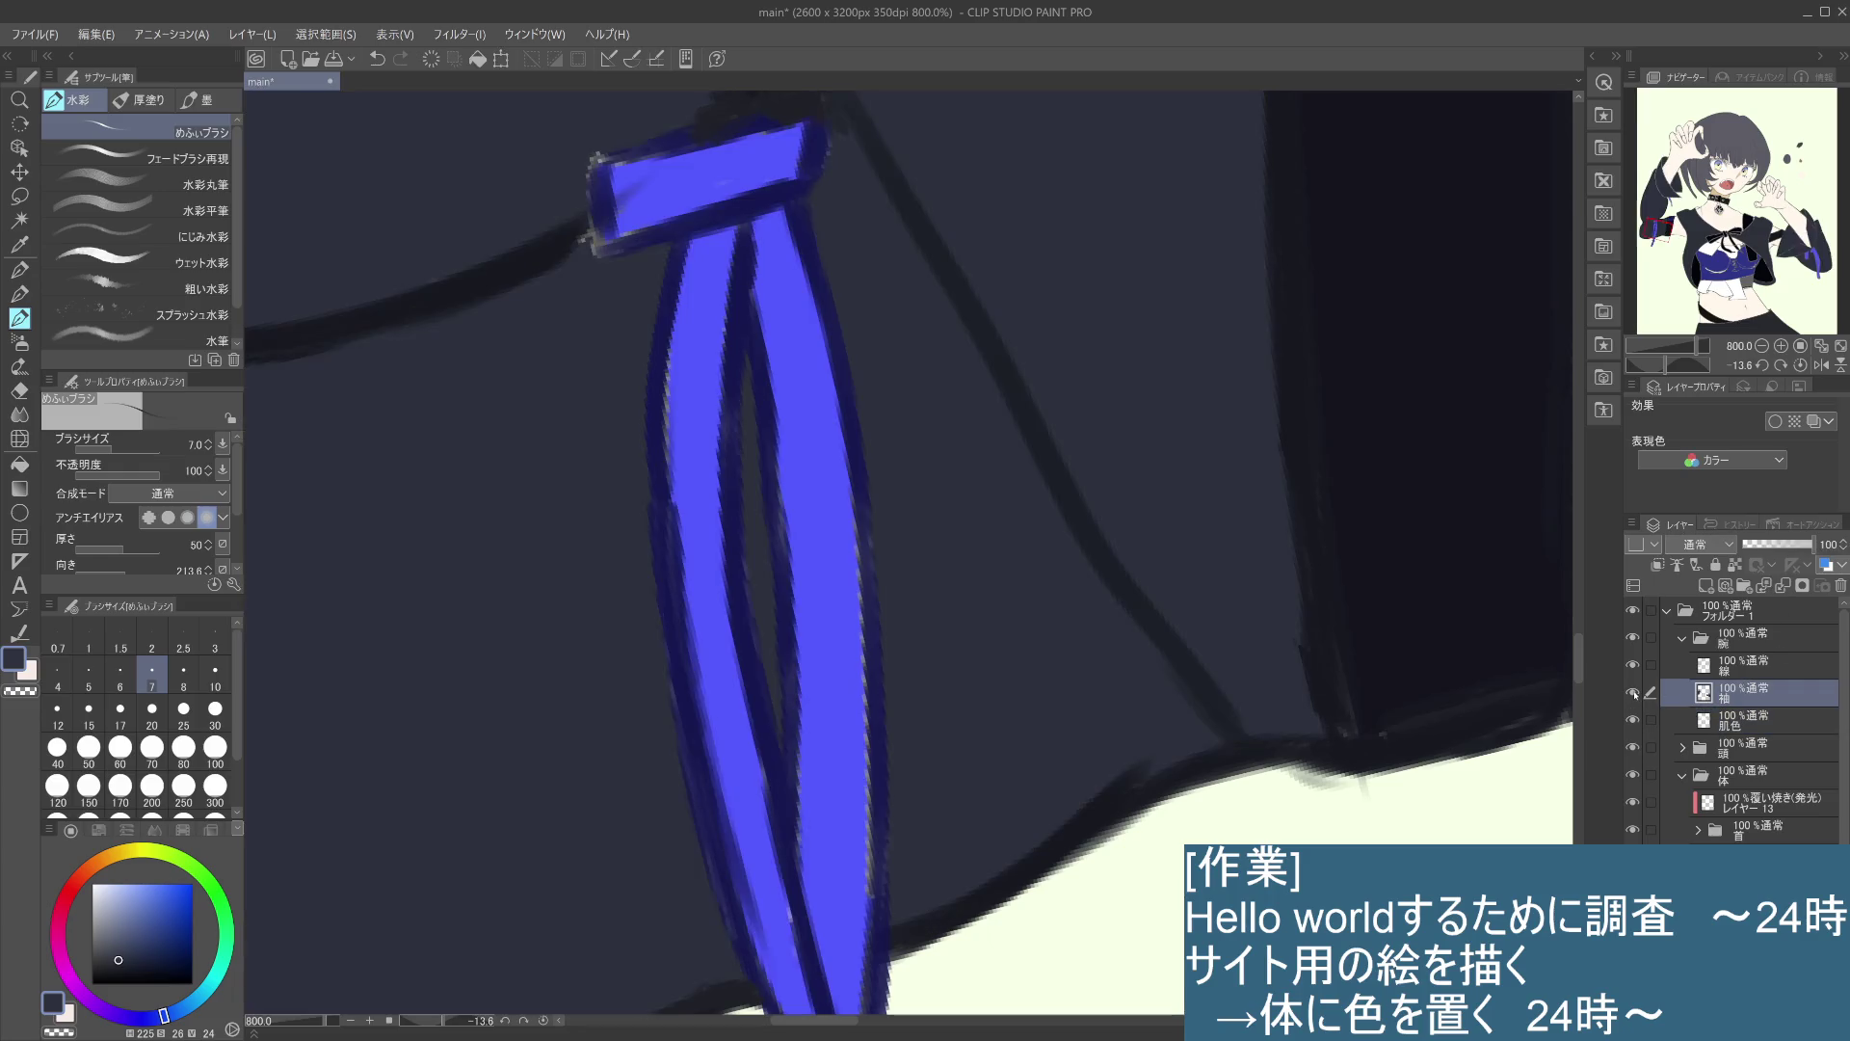
pyautogui.click(1634, 693)
pyautogui.click(1634, 693)
# - On the 線 layer, outline the tie's left and lower-left edges in dark navy
pyautogui.click(1753, 665)
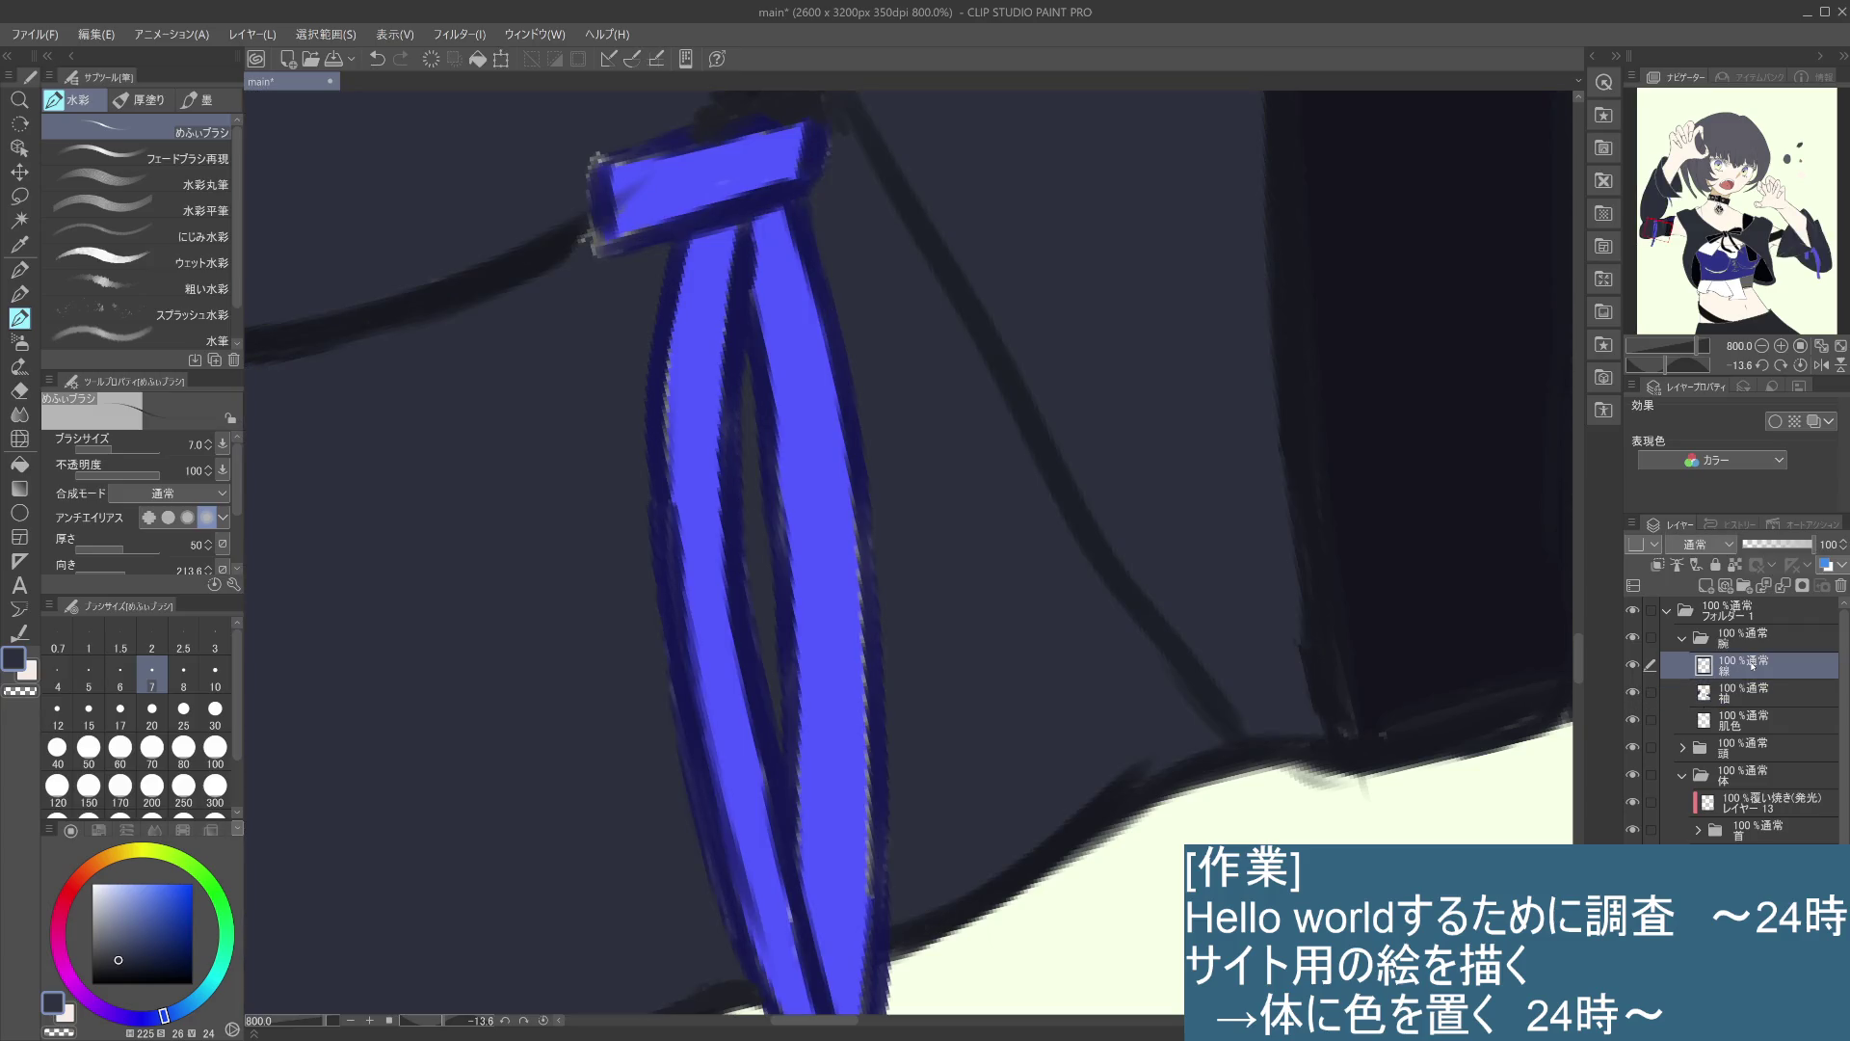
pyautogui.keyDown('alt'); pyautogui.click(658, 512); pyautogui.keyUp('alt')
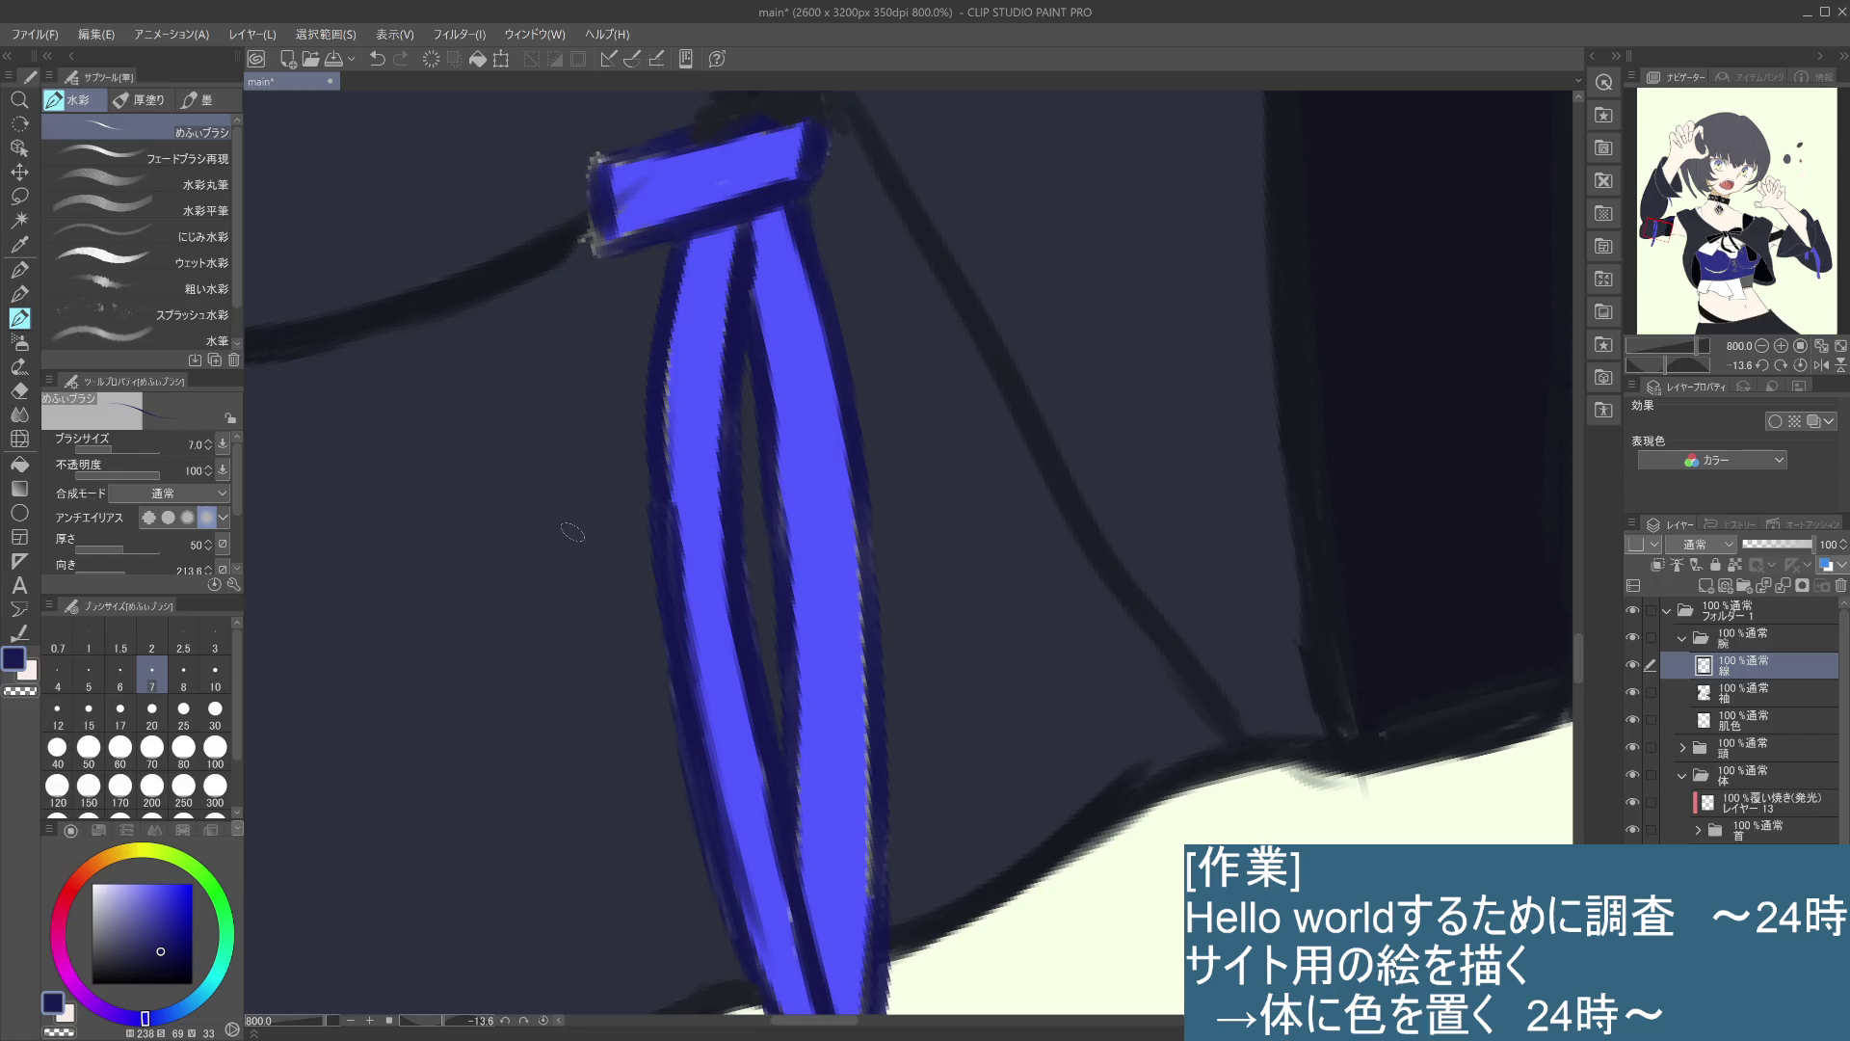
pyautogui.moveTo(670, 342); pyautogui.dragTo(665, 471)
pyautogui.moveTo(670, 337); pyautogui.dragTo(665, 492)
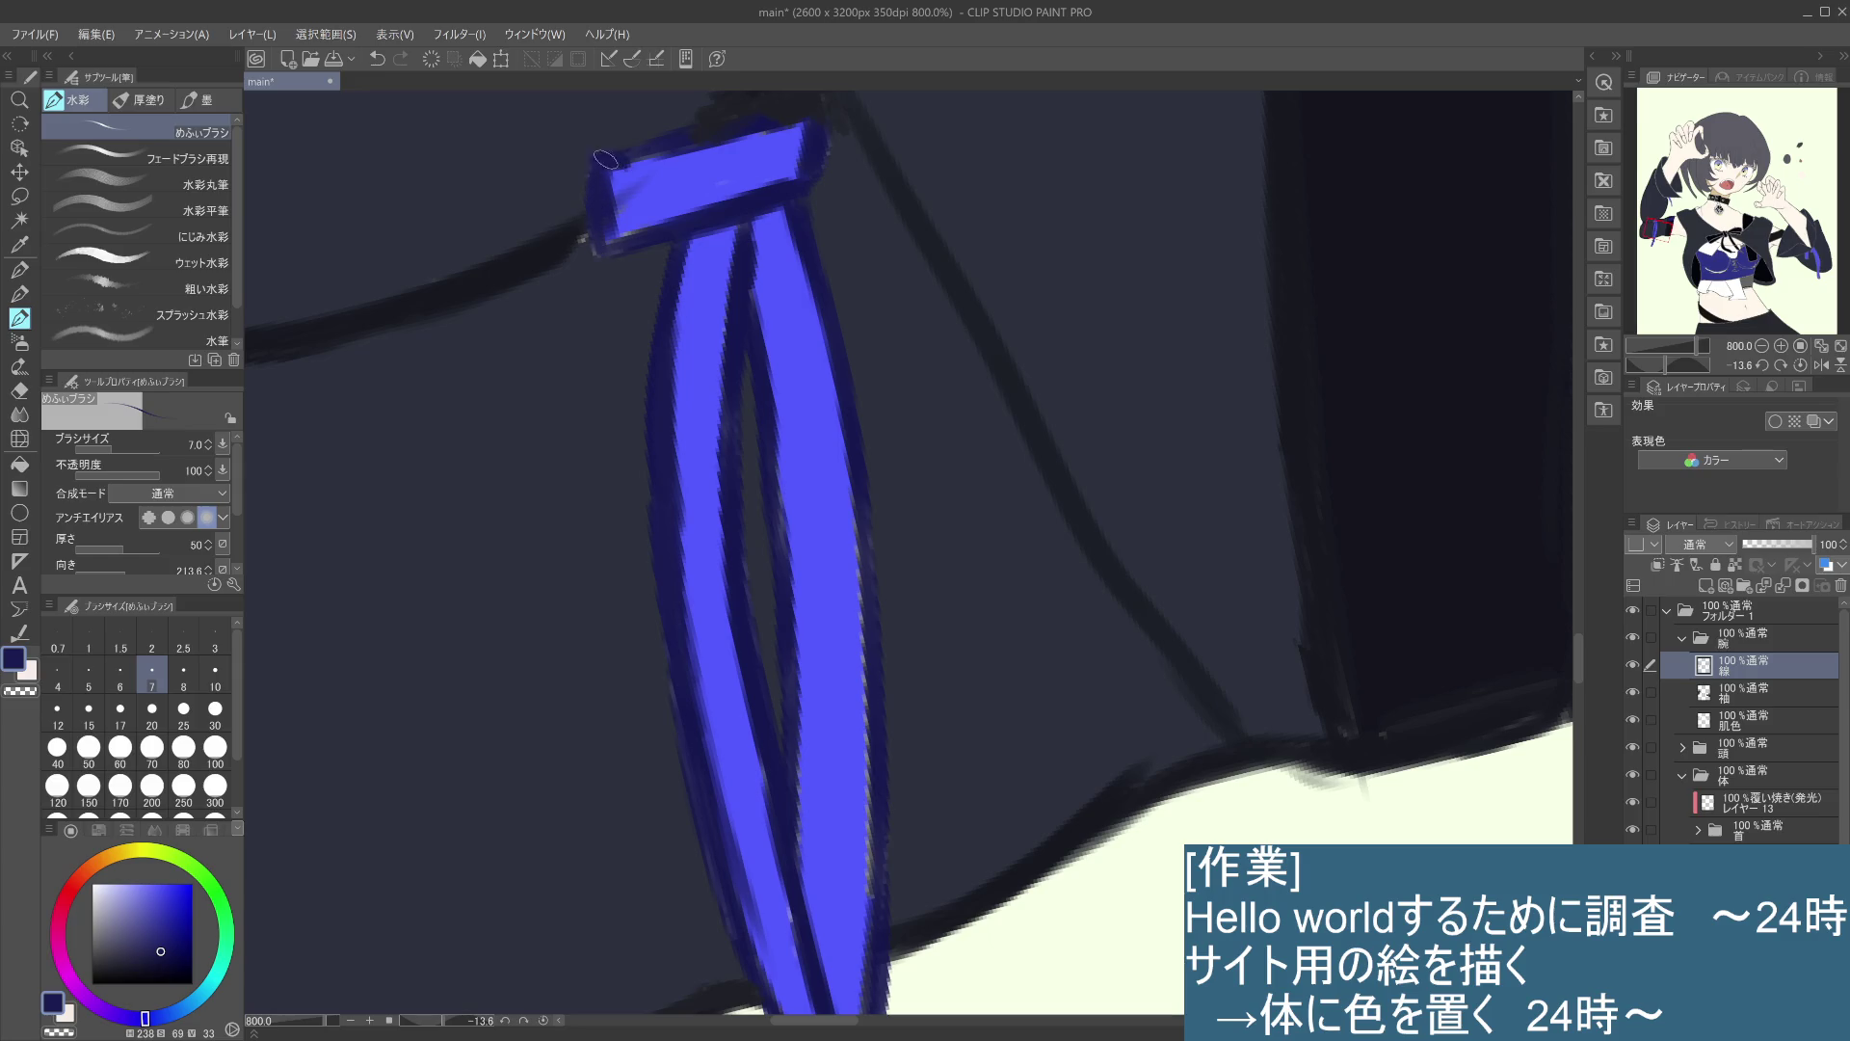
pyautogui.moveTo(593, 241); pyautogui.dragTo(651, 237)
pyautogui.hotkey('ctrl', '-')
pyautogui.moveTo(735, 396); pyautogui.dragTo(806, 570)
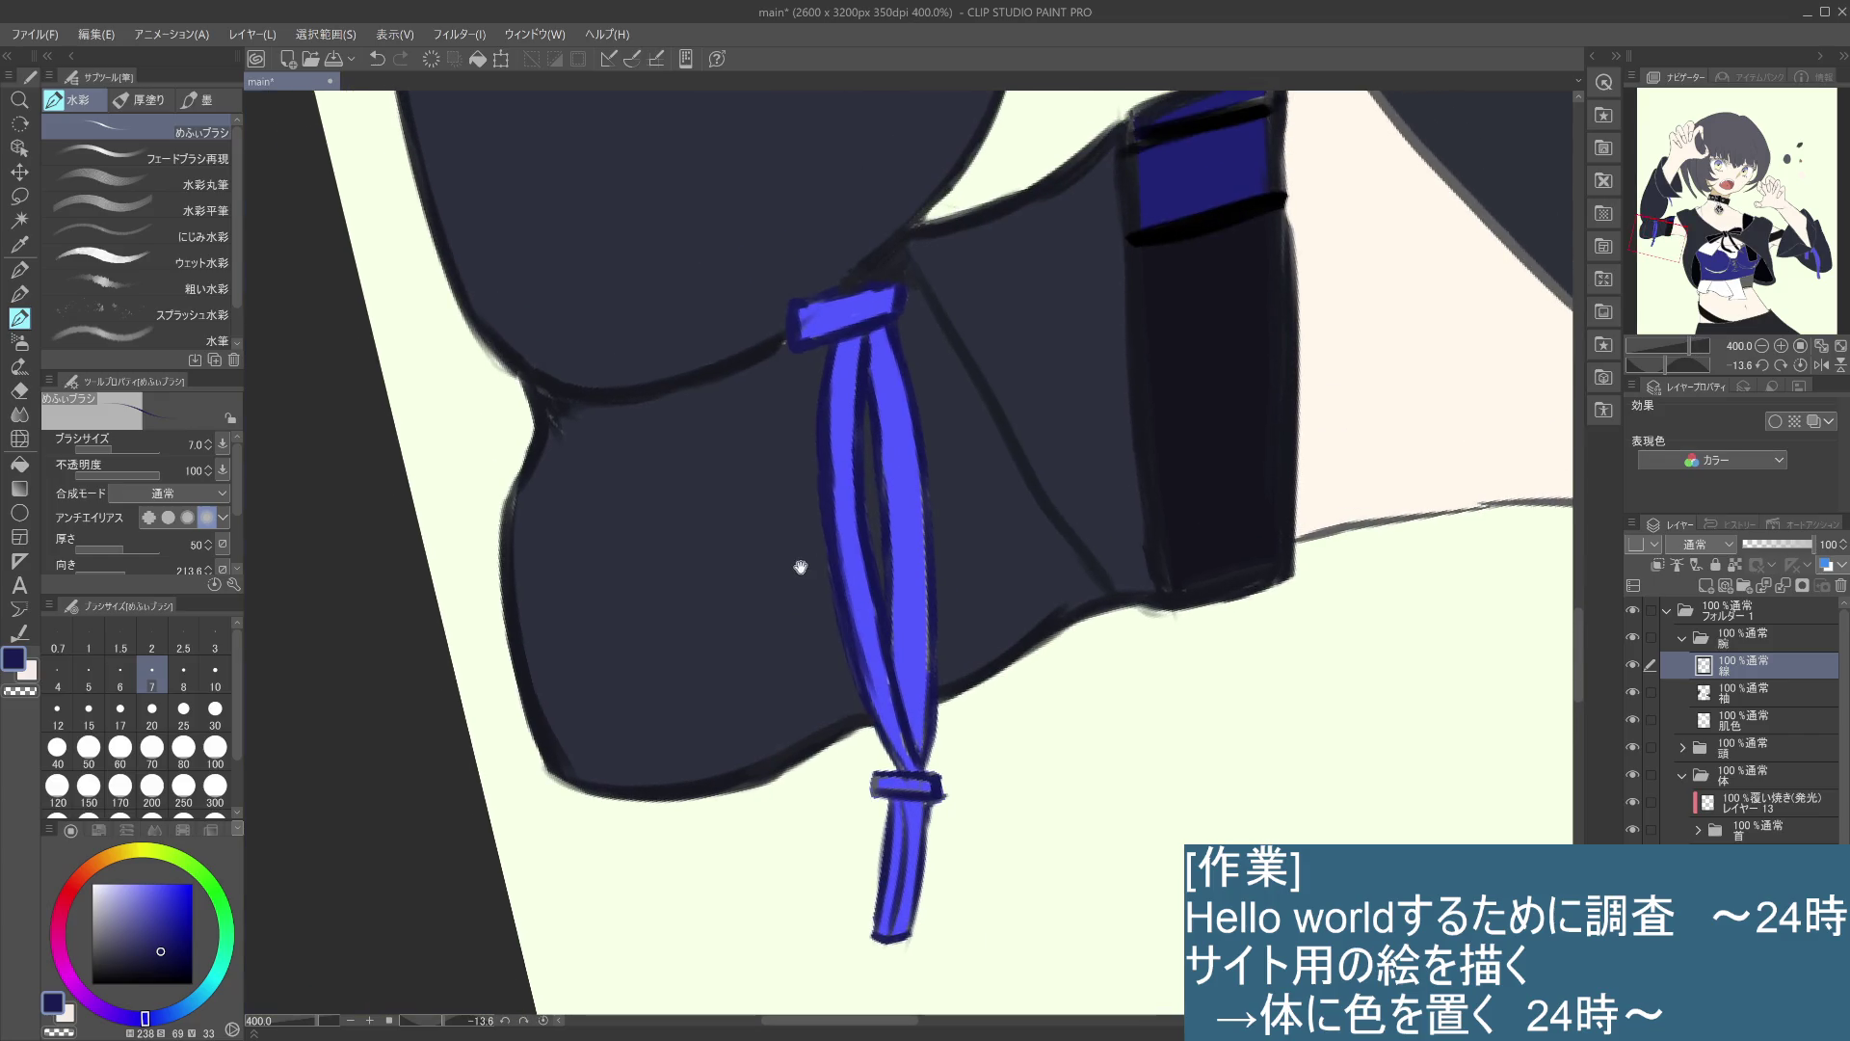
pyautogui.keyDown('alt'); pyautogui.click(768, 355); pyautogui.keyUp('alt')
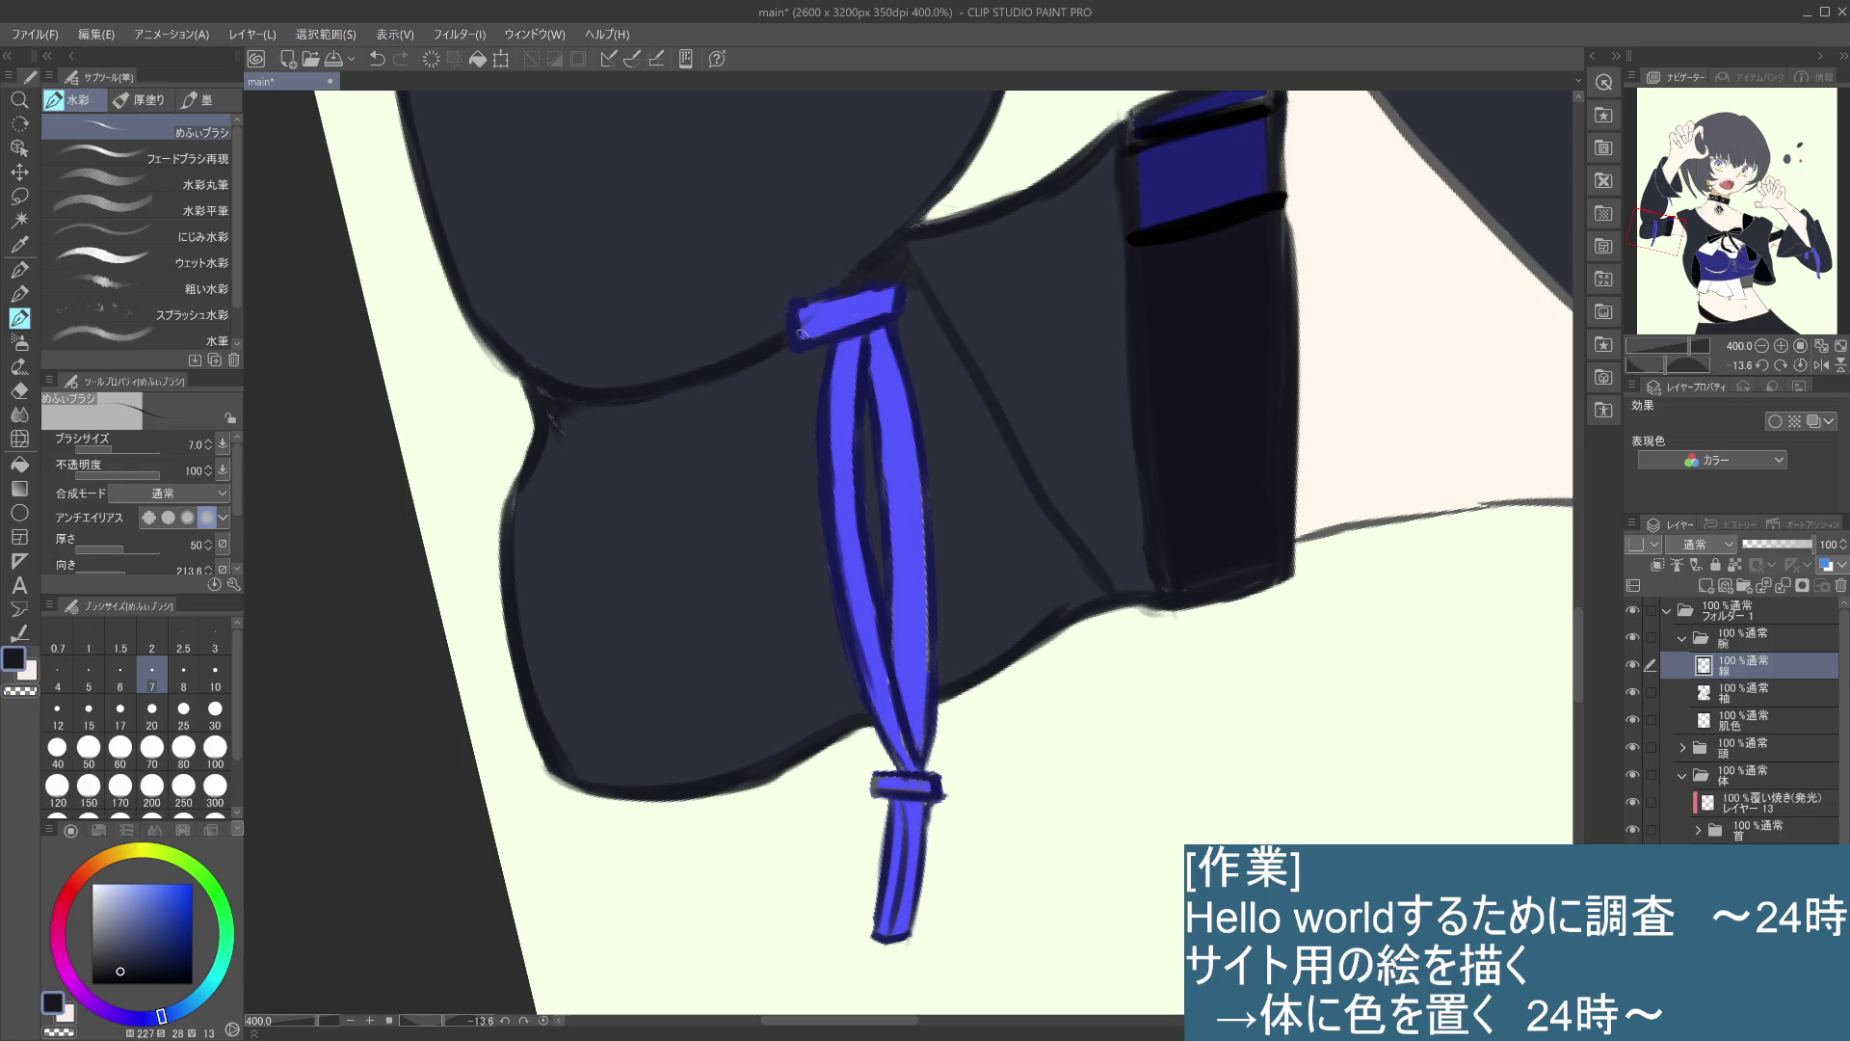
# - Zoom out to 150% and pan up to show the shoulder, collar and face
pyautogui.scroll(-2, 806, 552)
pyautogui.scroll(-2, 800, 540)
pyautogui.scroll(3, 795, 526)
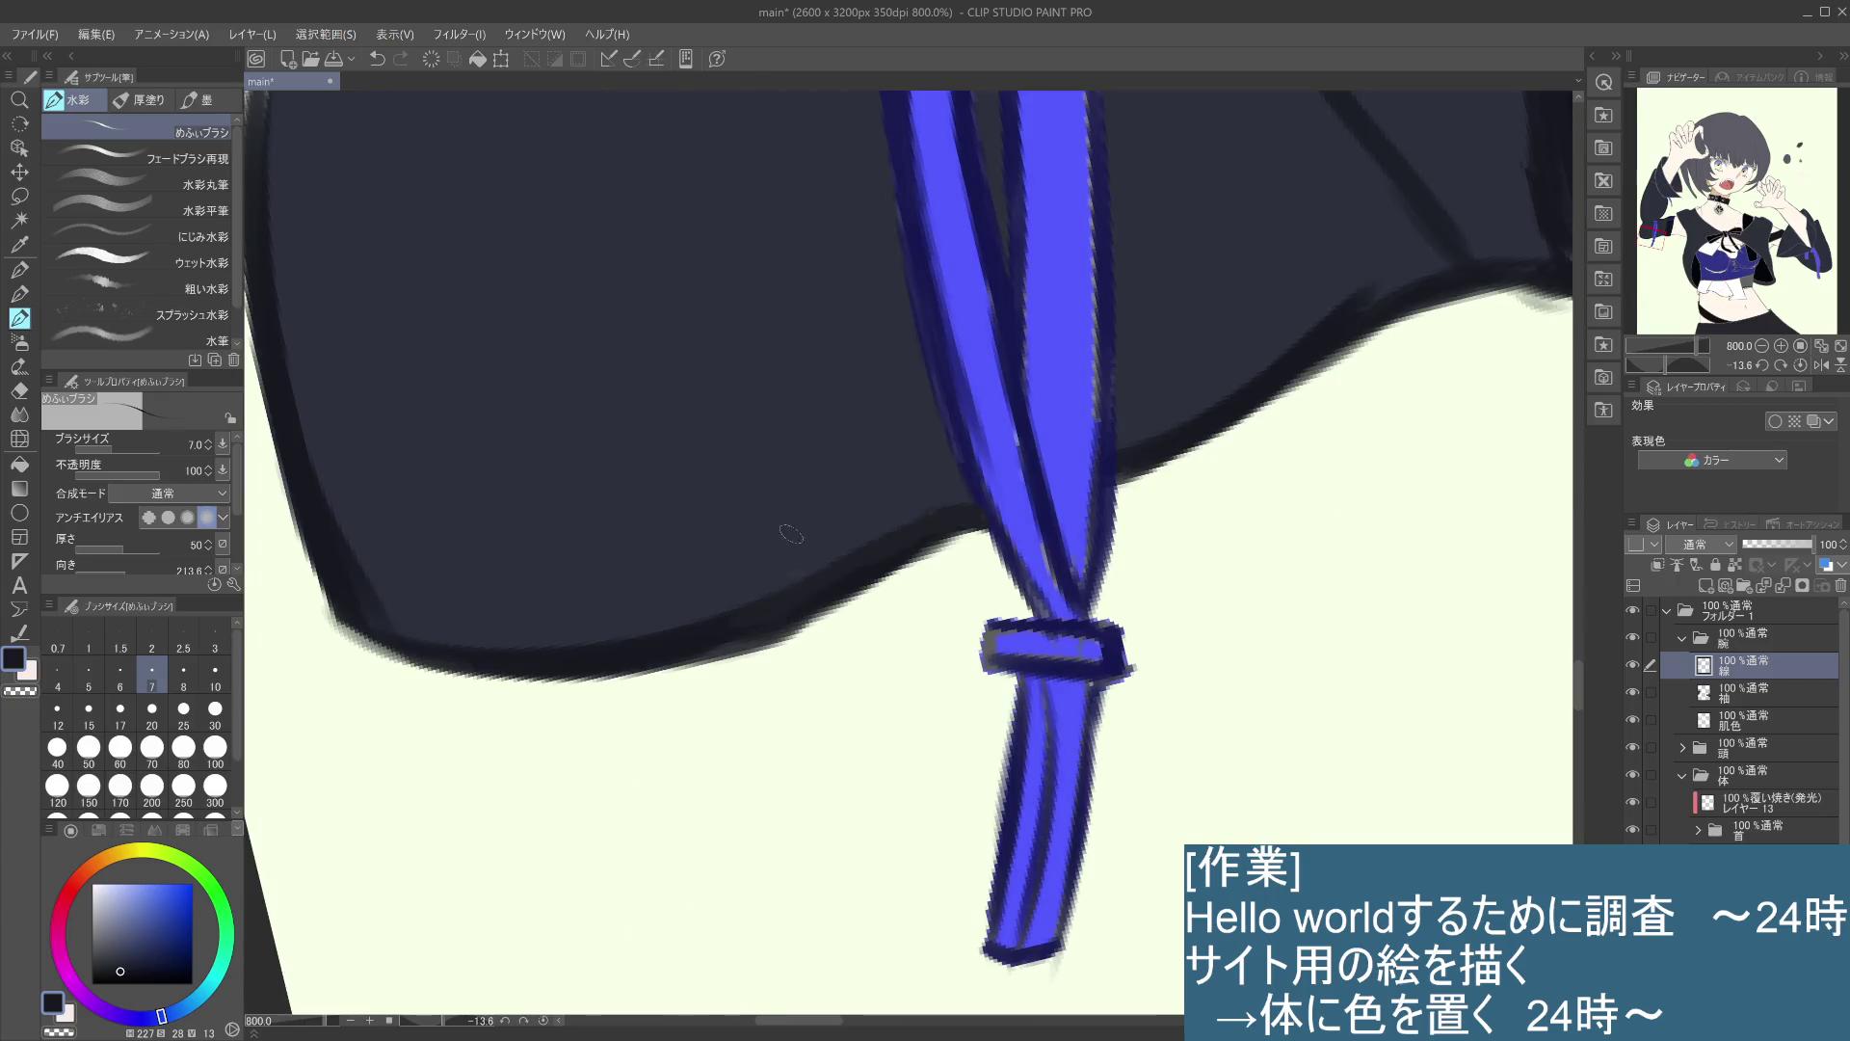
pyautogui.scroll(-3, 792, 516)
pyautogui.moveTo(792, 516); pyautogui.dragTo(786, 647)
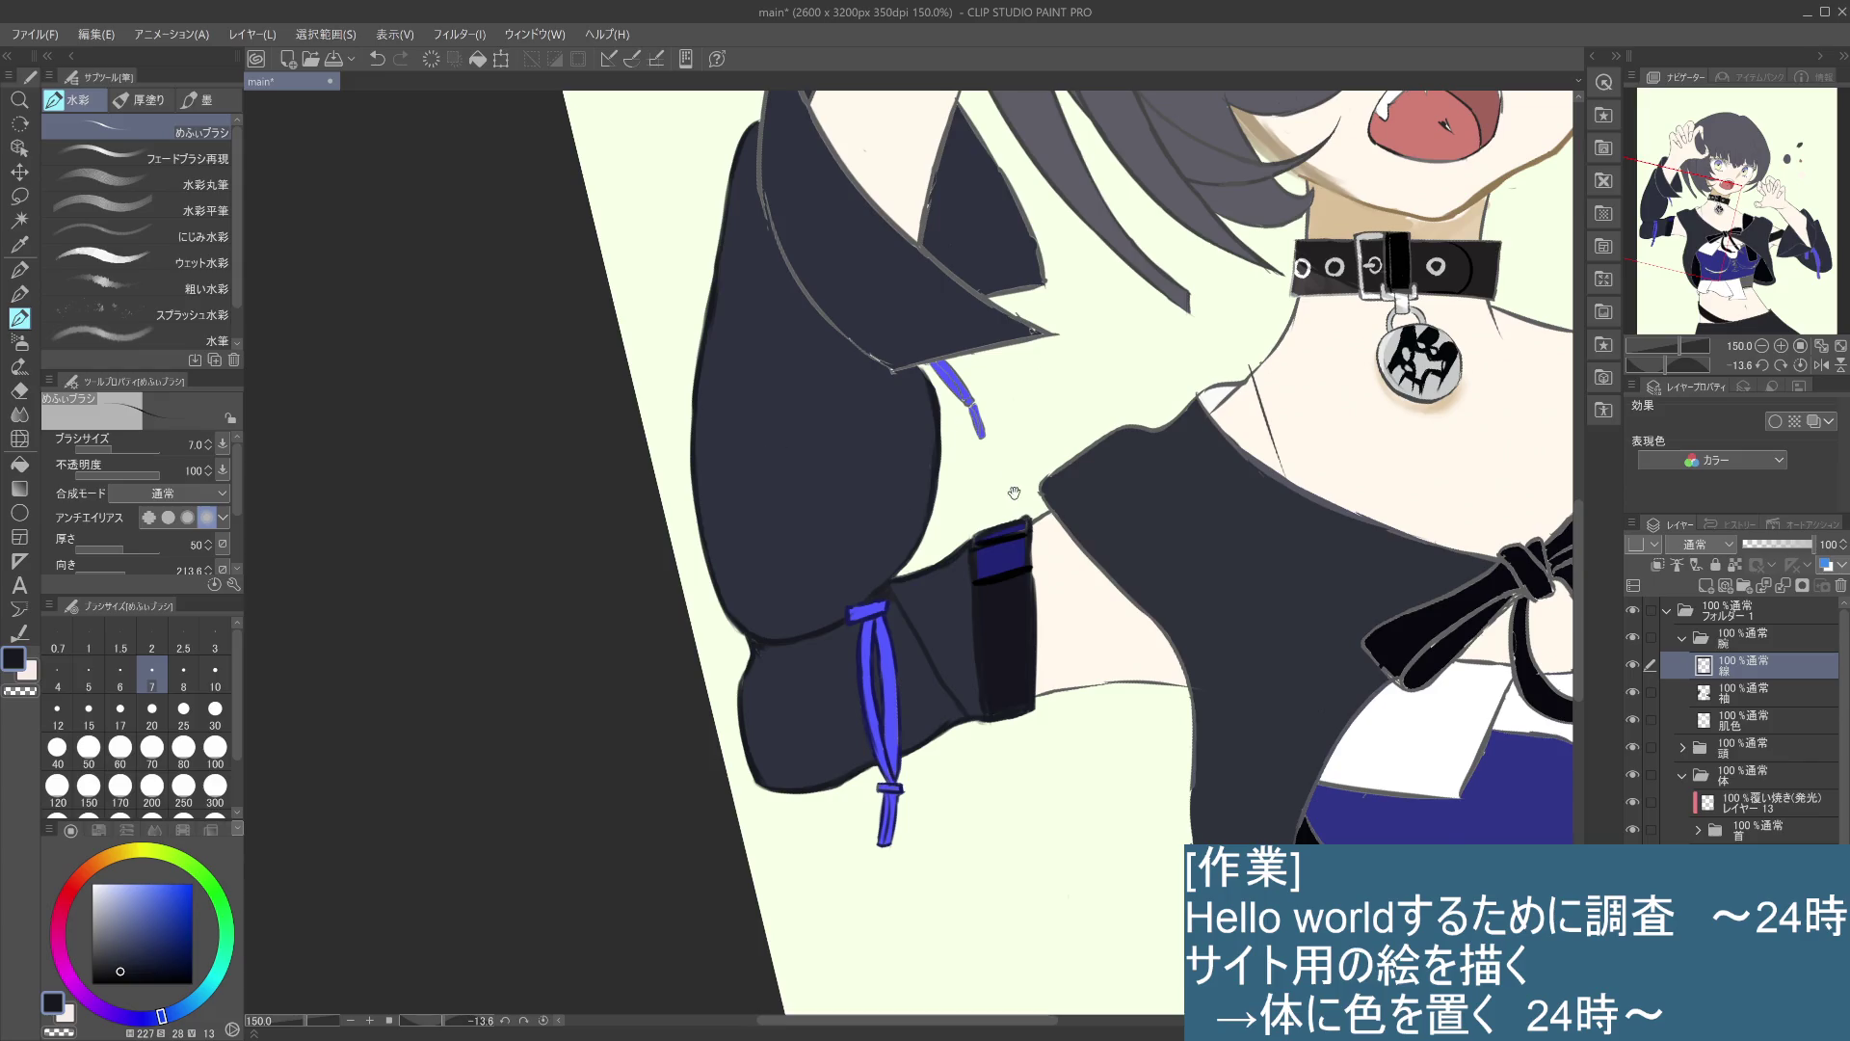
pyautogui.moveTo(1013, 498); pyautogui.dragTo(946, 668)
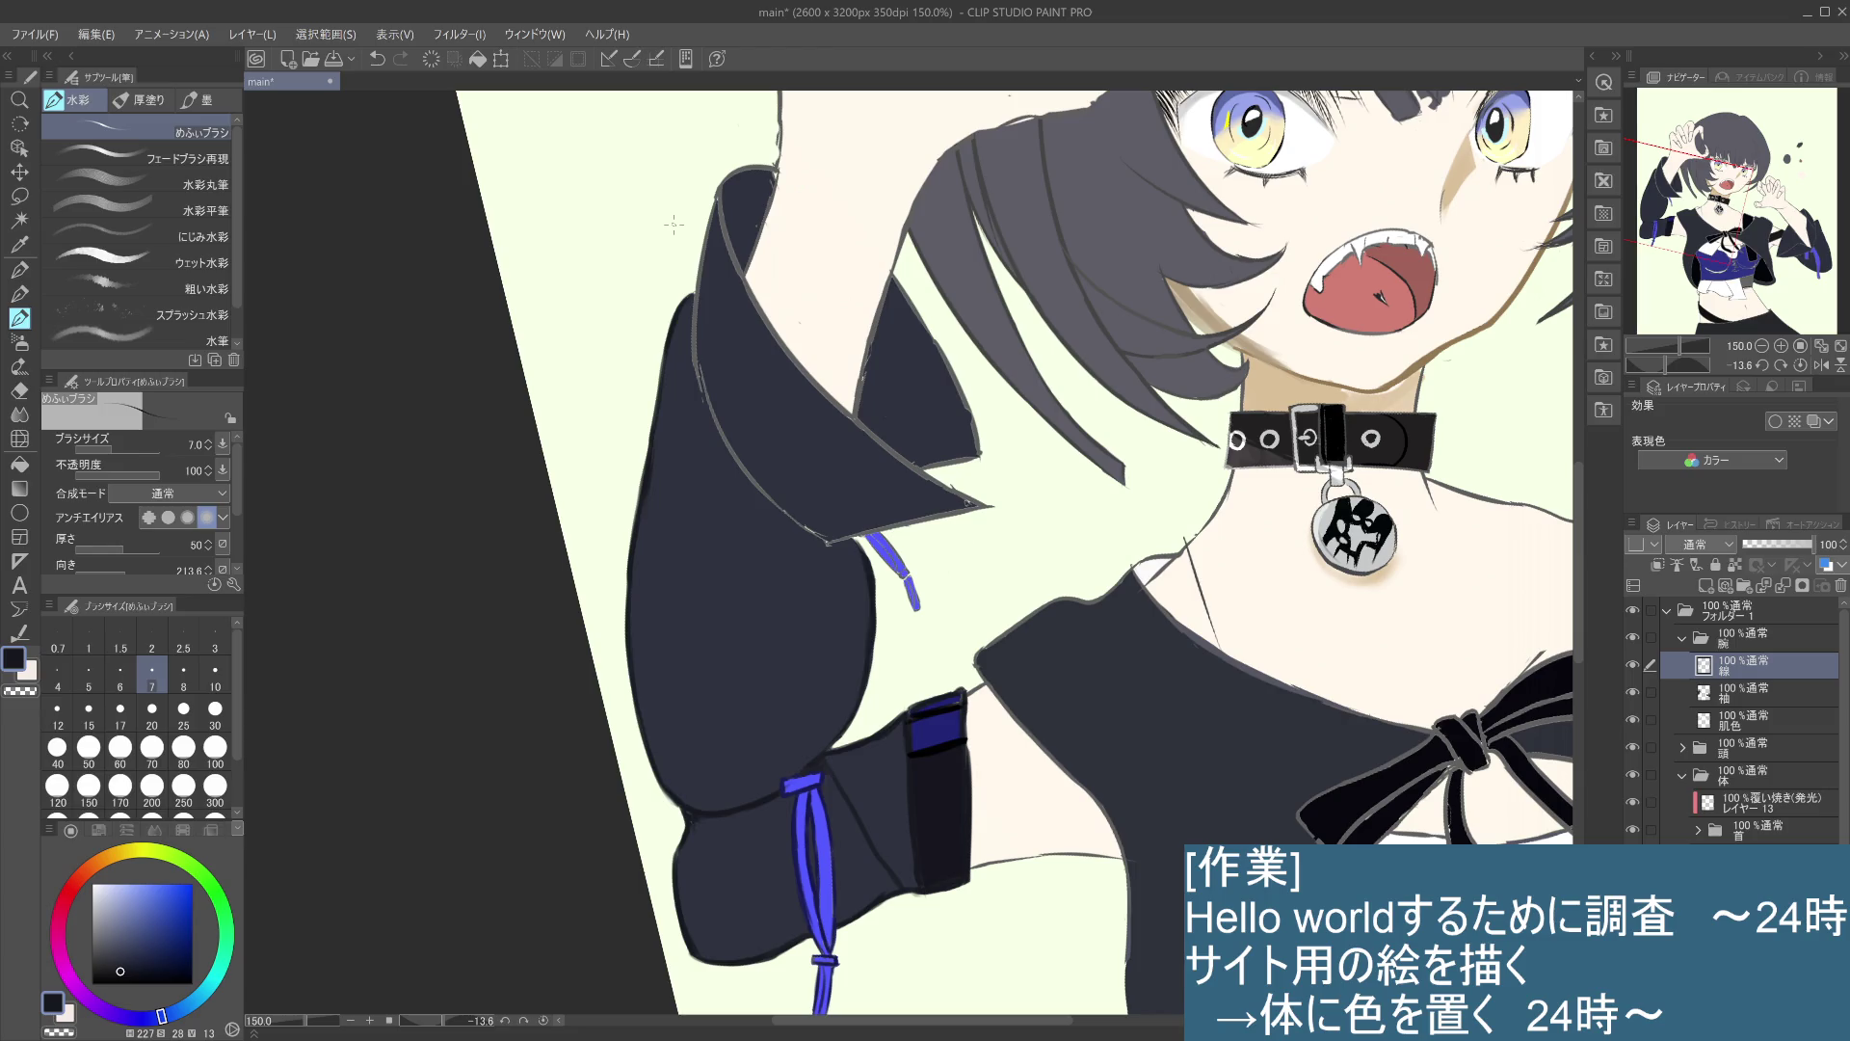
# - With the line-art pencil at size 10, redraw the collar's left edge line until clean
pyautogui.press('p')
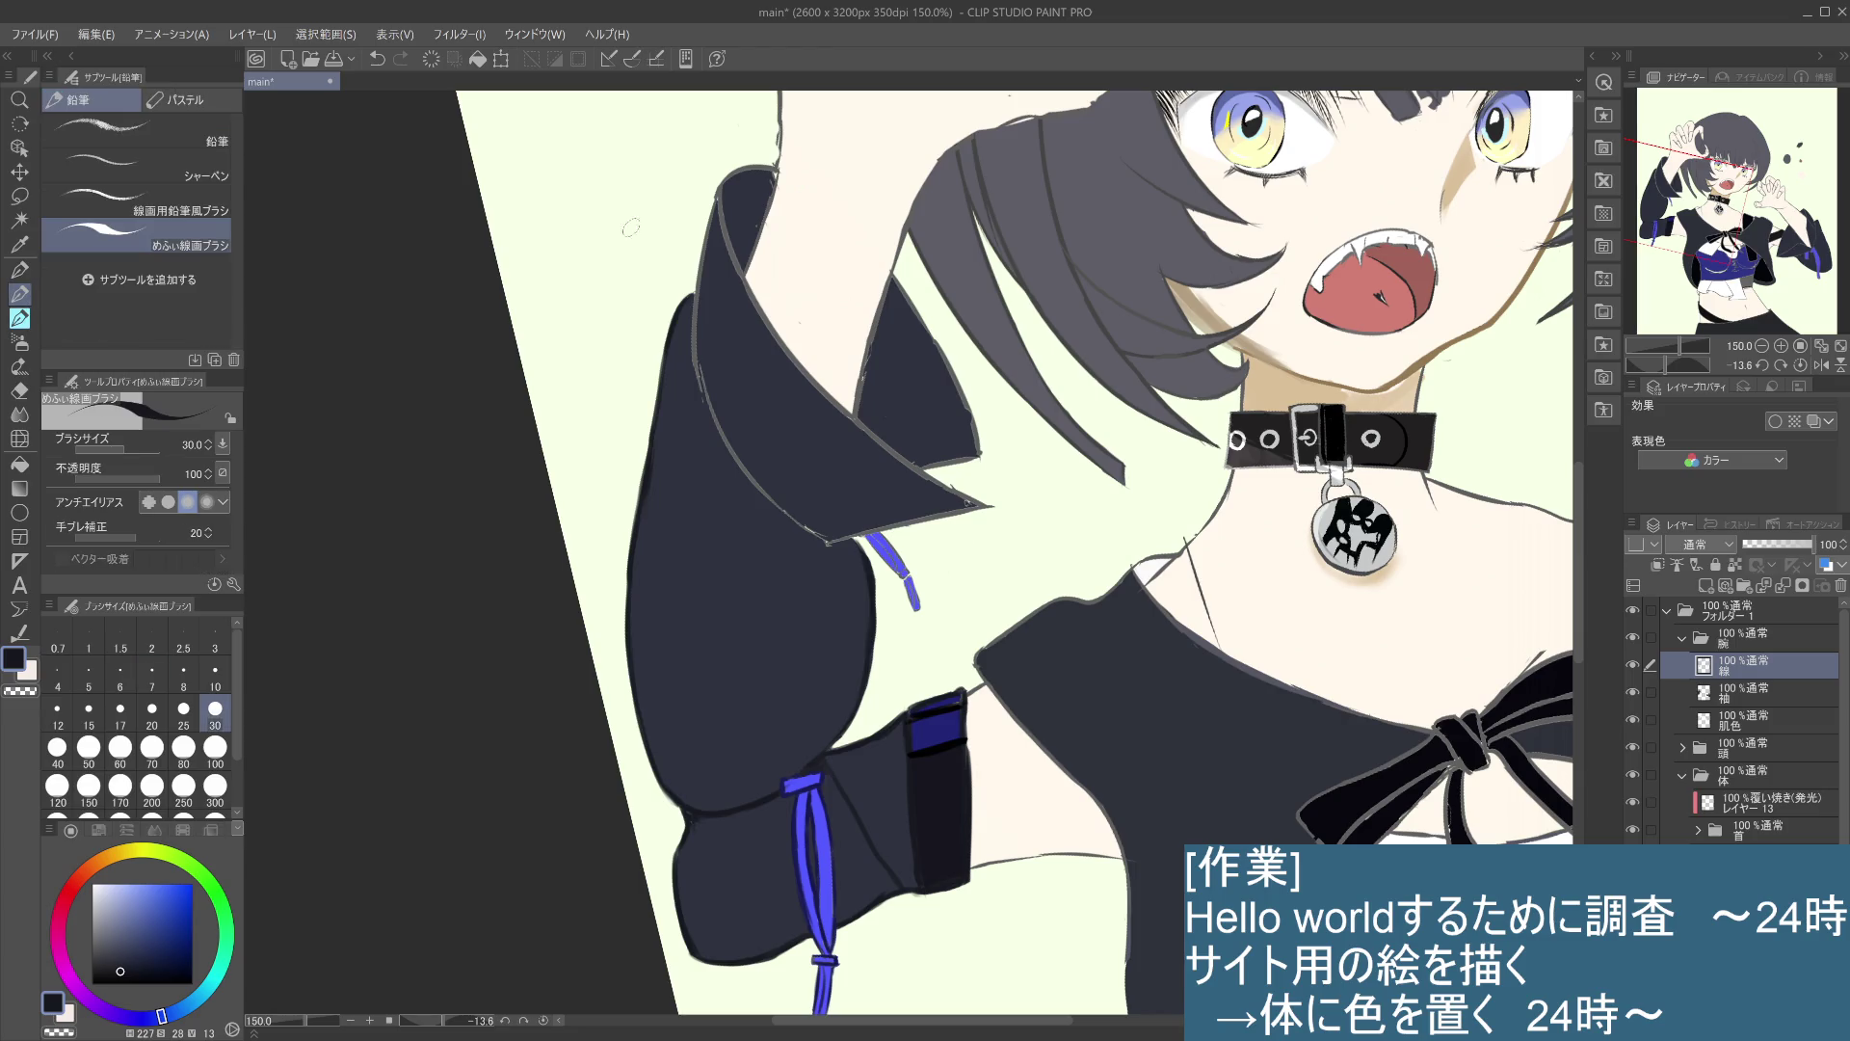
pyautogui.hotkey('ctrl', 'z')
pyautogui.click(215, 674)
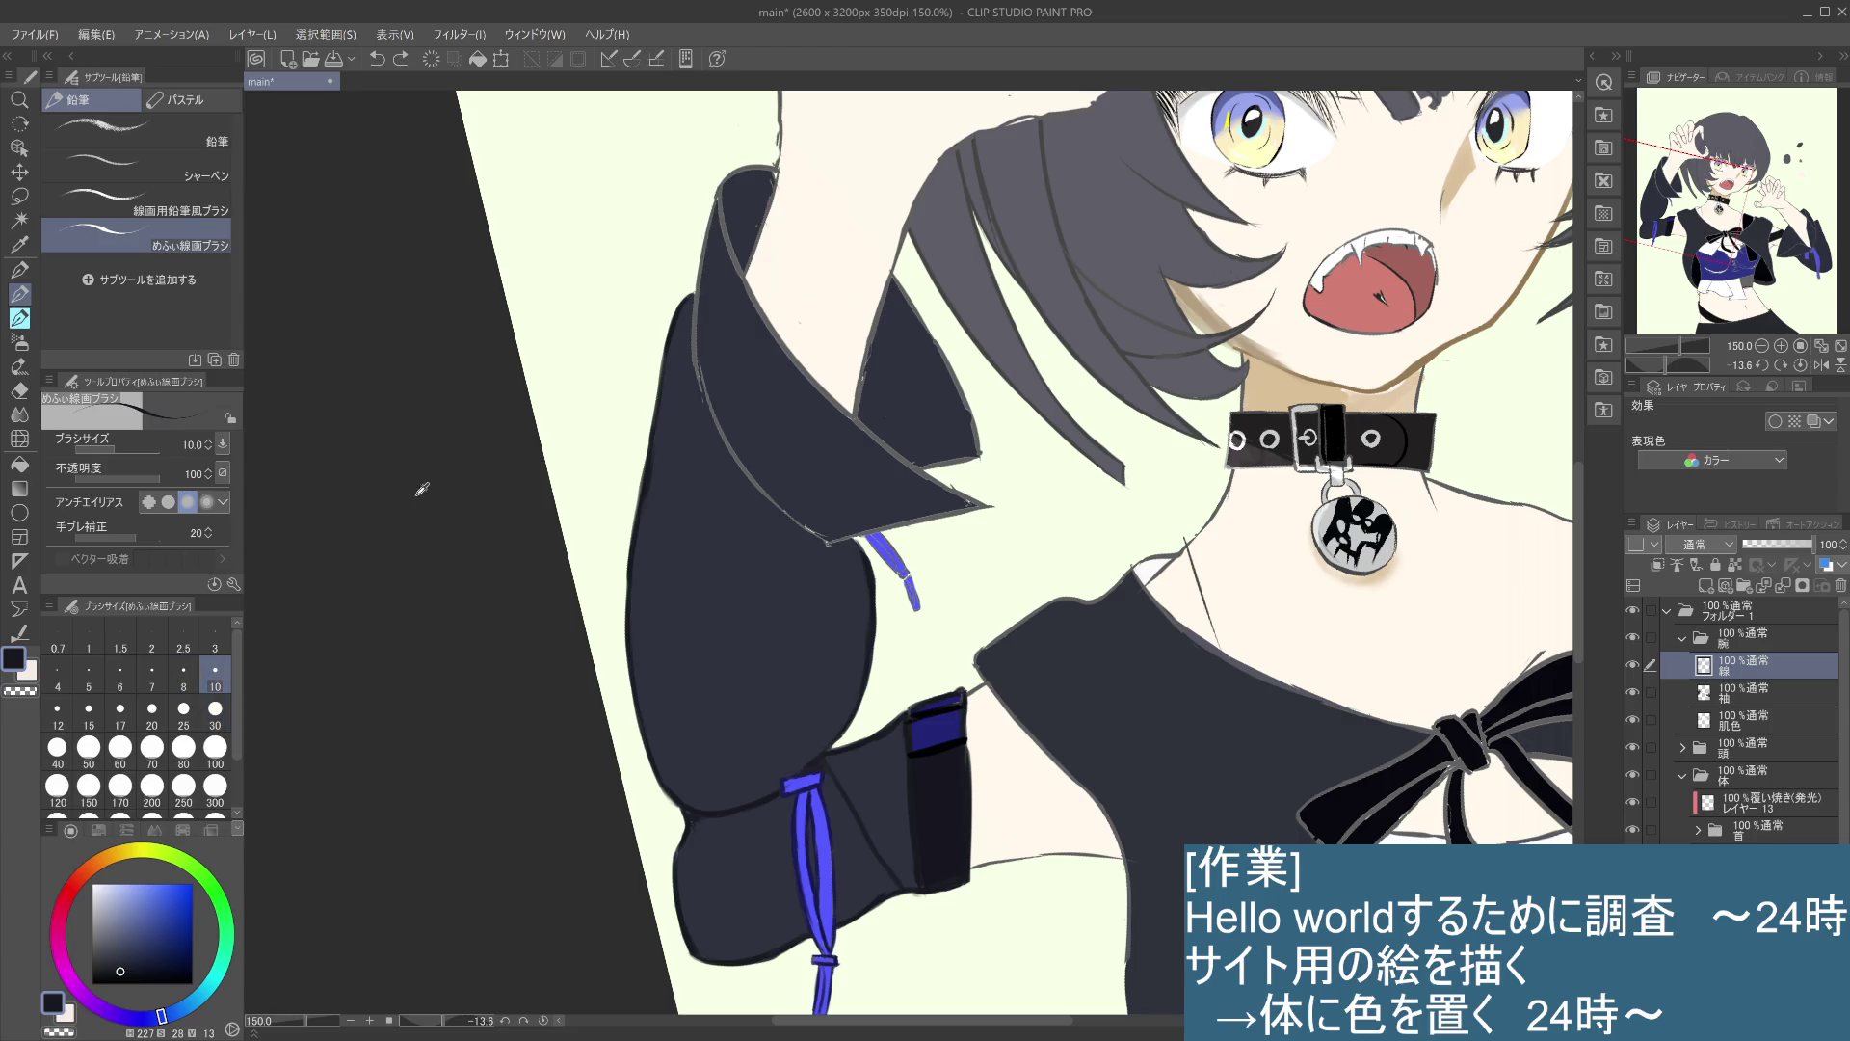
pyautogui.moveTo(701, 254); pyautogui.dragTo(698, 309)
pyautogui.hotkey('ctrl', 'z')
pyautogui.moveTo(721, 190); pyautogui.dragTo(694, 345)
pyautogui.moveTo(697, 318); pyautogui.dragTo(702, 393)
pyautogui.hotkey('ctrl', 'z')
pyautogui.moveTo(696, 309); pyautogui.dragTo(703, 397)
pyautogui.hotkey('ctrl', 'z')
pyautogui.moveTo(695, 313); pyautogui.dragTo(704, 390)
pyautogui.hotkey('ctrl', 'z')
pyautogui.moveTo(696, 327); pyautogui.dragTo(701, 391)
pyautogui.hotkey('ctrl', 'z')
pyautogui.moveTo(694, 318)
pyautogui.mouseDown()
pyautogui.moveTo(703, 405)
pyautogui.moveTo(979, 538)
pyautogui.moveTo(957, 702)
pyautogui.mouseUp()
# - Try strokes near the collar's other side, undo them, and restore the last stroke
pyautogui.moveTo(1012, 408); pyautogui.dragTo(948, 470)
pyautogui.hotkey('ctrl', 'z')
pyautogui.moveTo(1012, 409)
pyautogui.mouseDown()
pyautogui.moveTo(939, 481)
pyautogui.moveTo(902, 584)
pyautogui.mouseUp()
pyautogui.hotkey('ctrl', 'z')
pyautogui.hotkey('ctrl', 'z')
pyautogui.hotkey('ctrl', 'y')
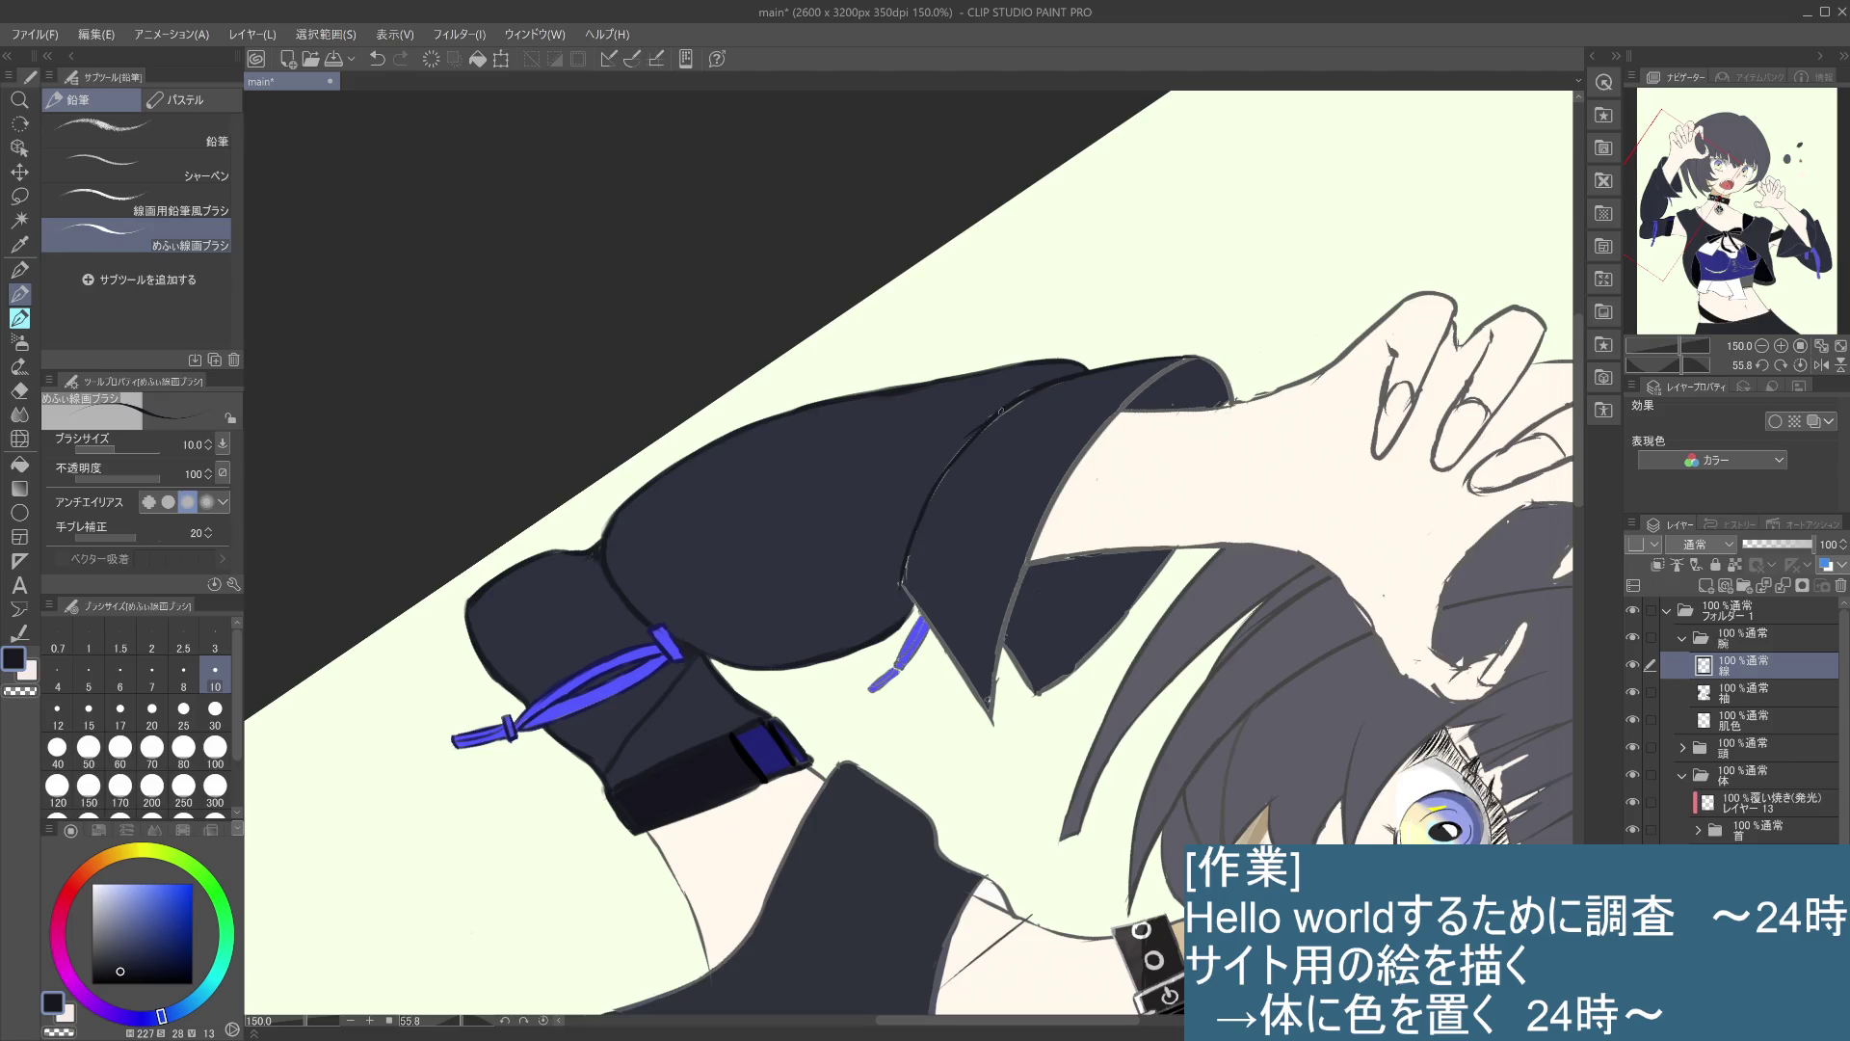
# - Draw and redo dark strokes along the sleeve's upper and left edges, rotating the canvas for access
pyautogui.moveTo(992, 424); pyautogui.dragTo(1023, 398)
pyautogui.hotkey('ctrl', 'z')
pyautogui.hotkey('ctrl', 'z')
pyautogui.hotkey('ctrl', 'z')
pyautogui.moveTo(916, 528); pyautogui.dragTo(902, 582)
pyautogui.hotkey('ctrl', 'z')
pyautogui.moveTo(1023, 785); pyautogui.dragTo(920, 809)
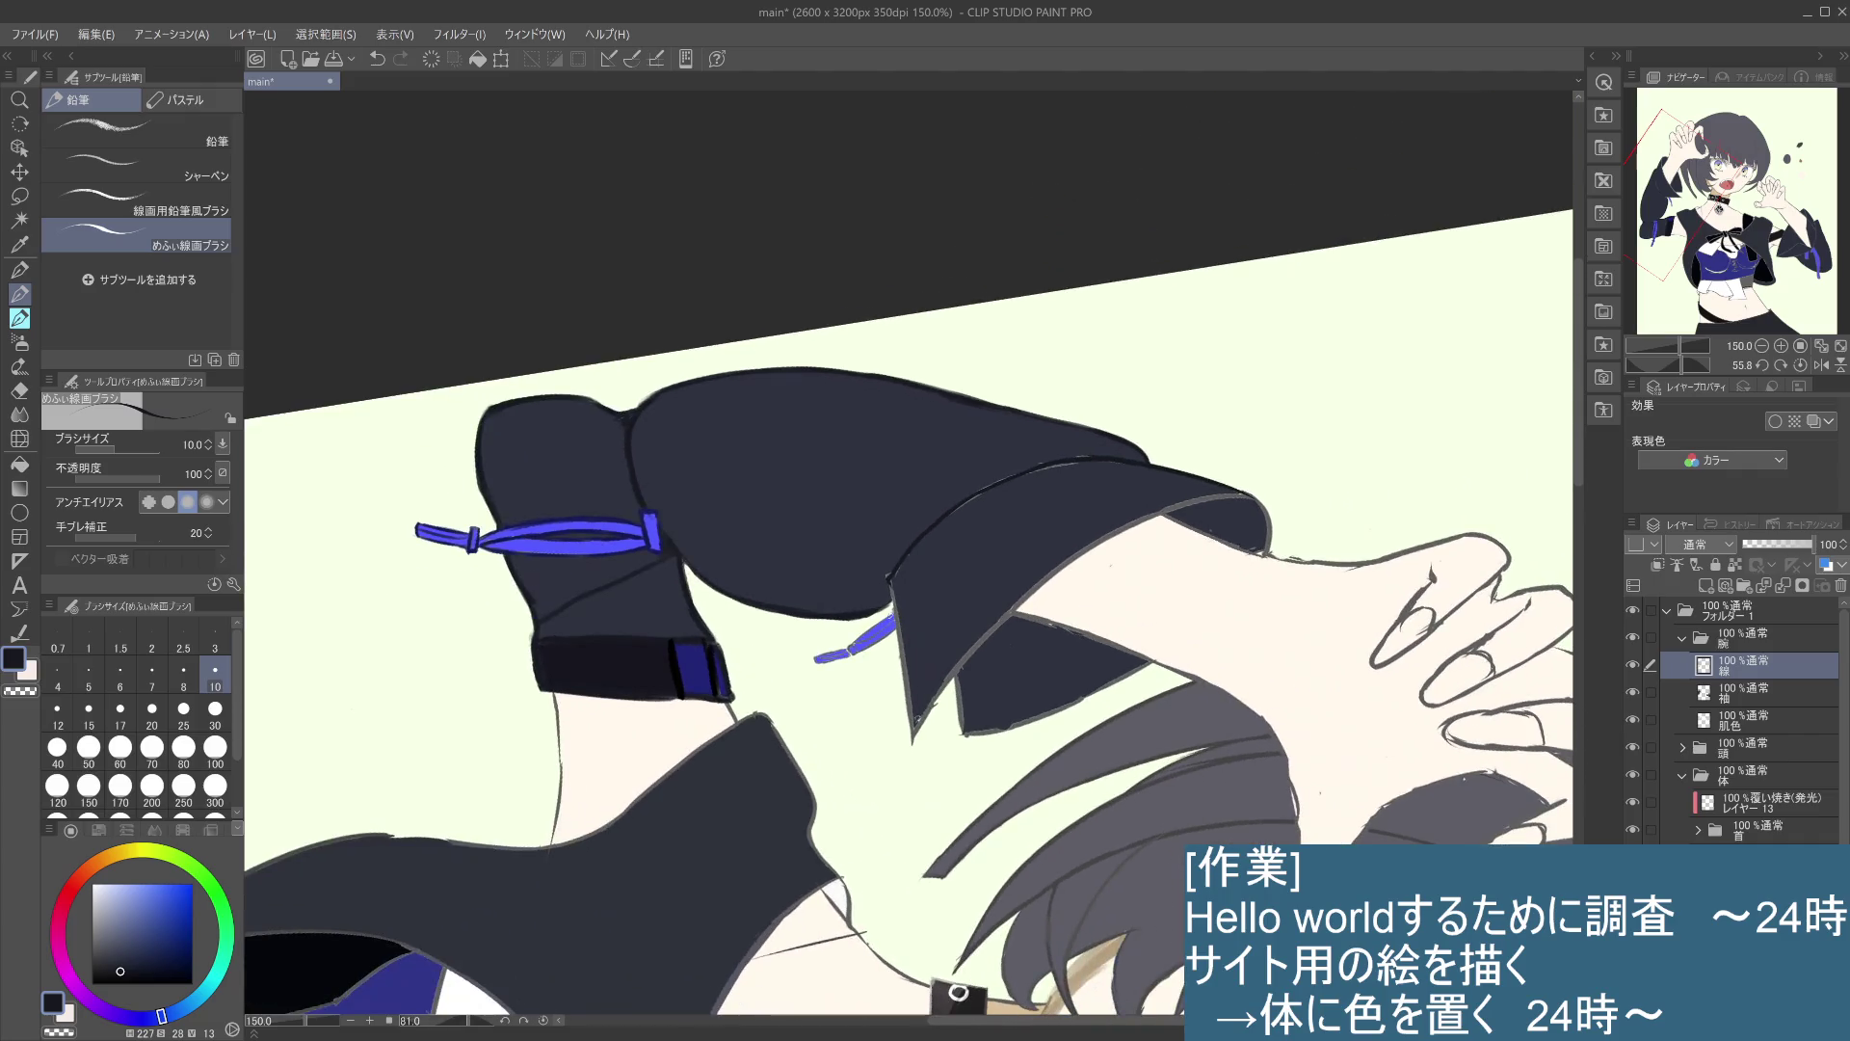
pyautogui.moveTo(894, 613); pyautogui.dragTo(906, 680)
pyautogui.hotkey('ctrl', 'z')
pyautogui.moveTo(895, 596); pyautogui.dragTo(915, 715)
pyautogui.hotkey('ctrl', 'z')
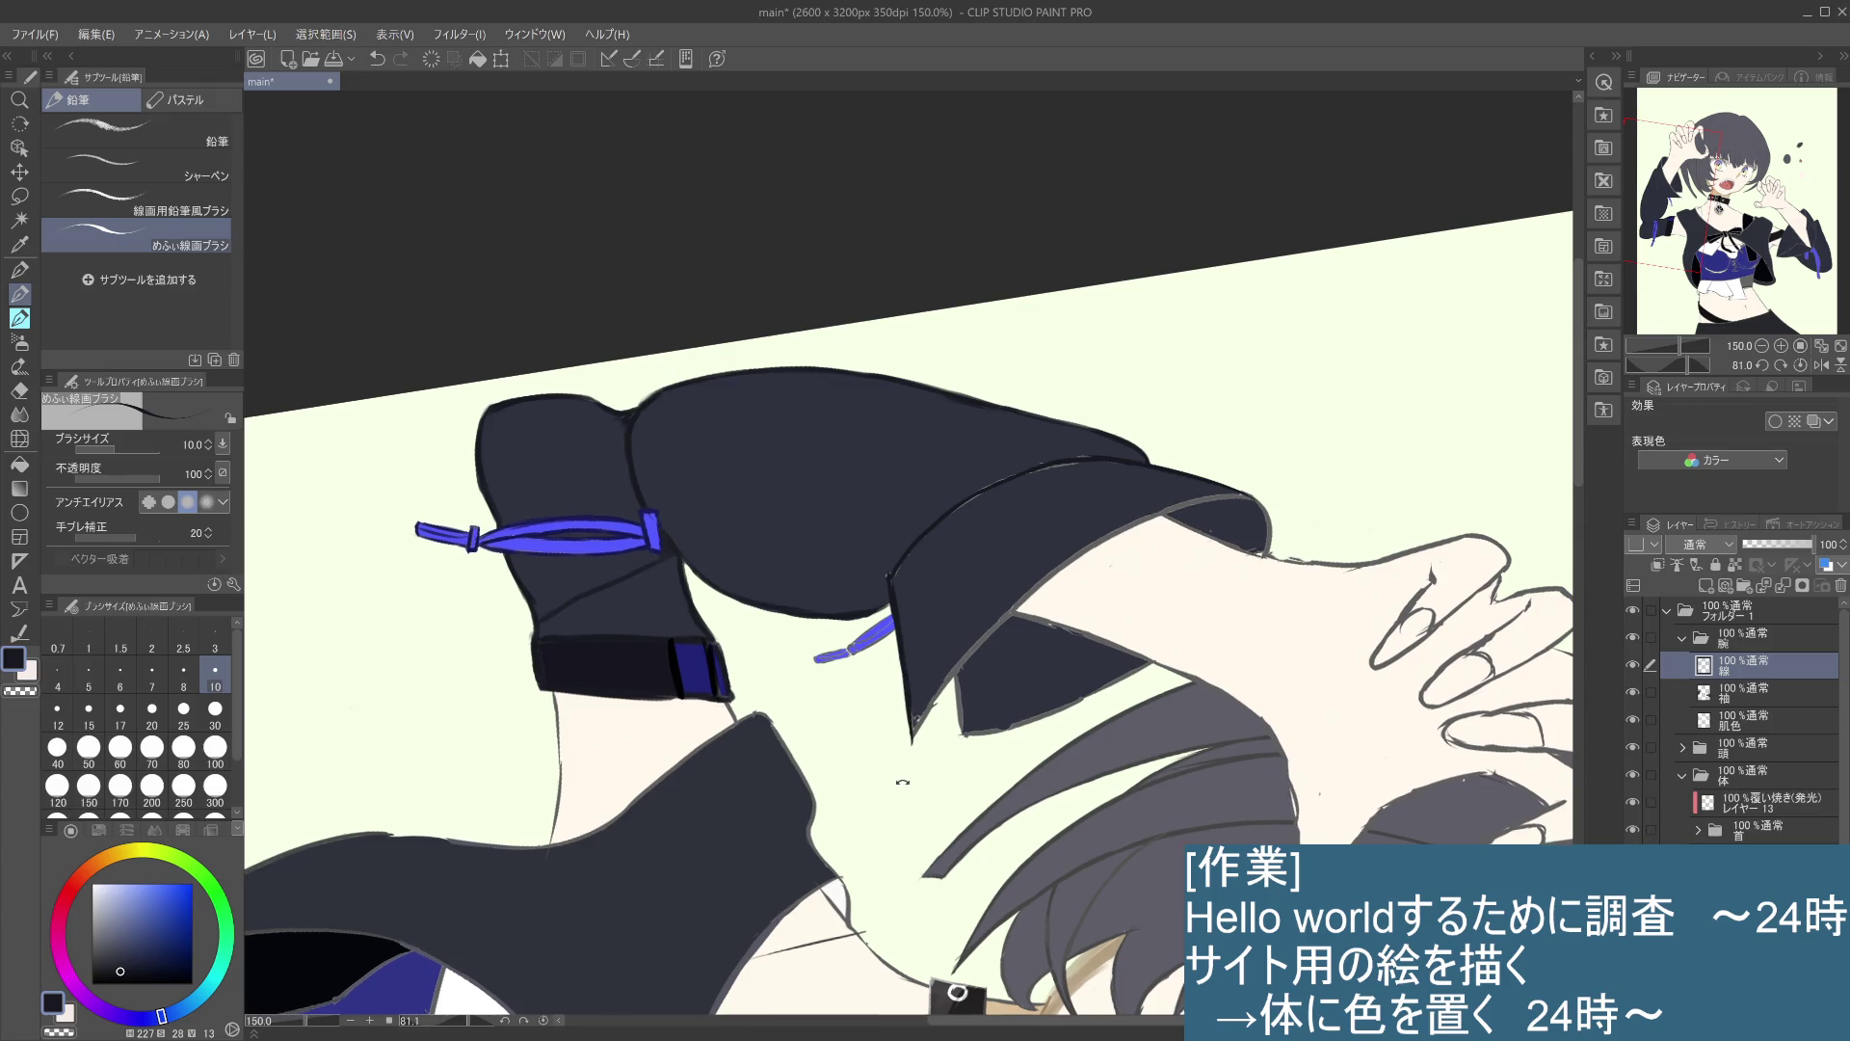
# - Rotate the view back and retry short dark strokes along the sleeve's left edge
pyautogui.moveTo(903, 782); pyautogui.dragTo(1010, 758)
pyautogui.moveTo(994, 617); pyautogui.dragTo(1001, 722)
pyautogui.hotkey('ctrl', 'z')
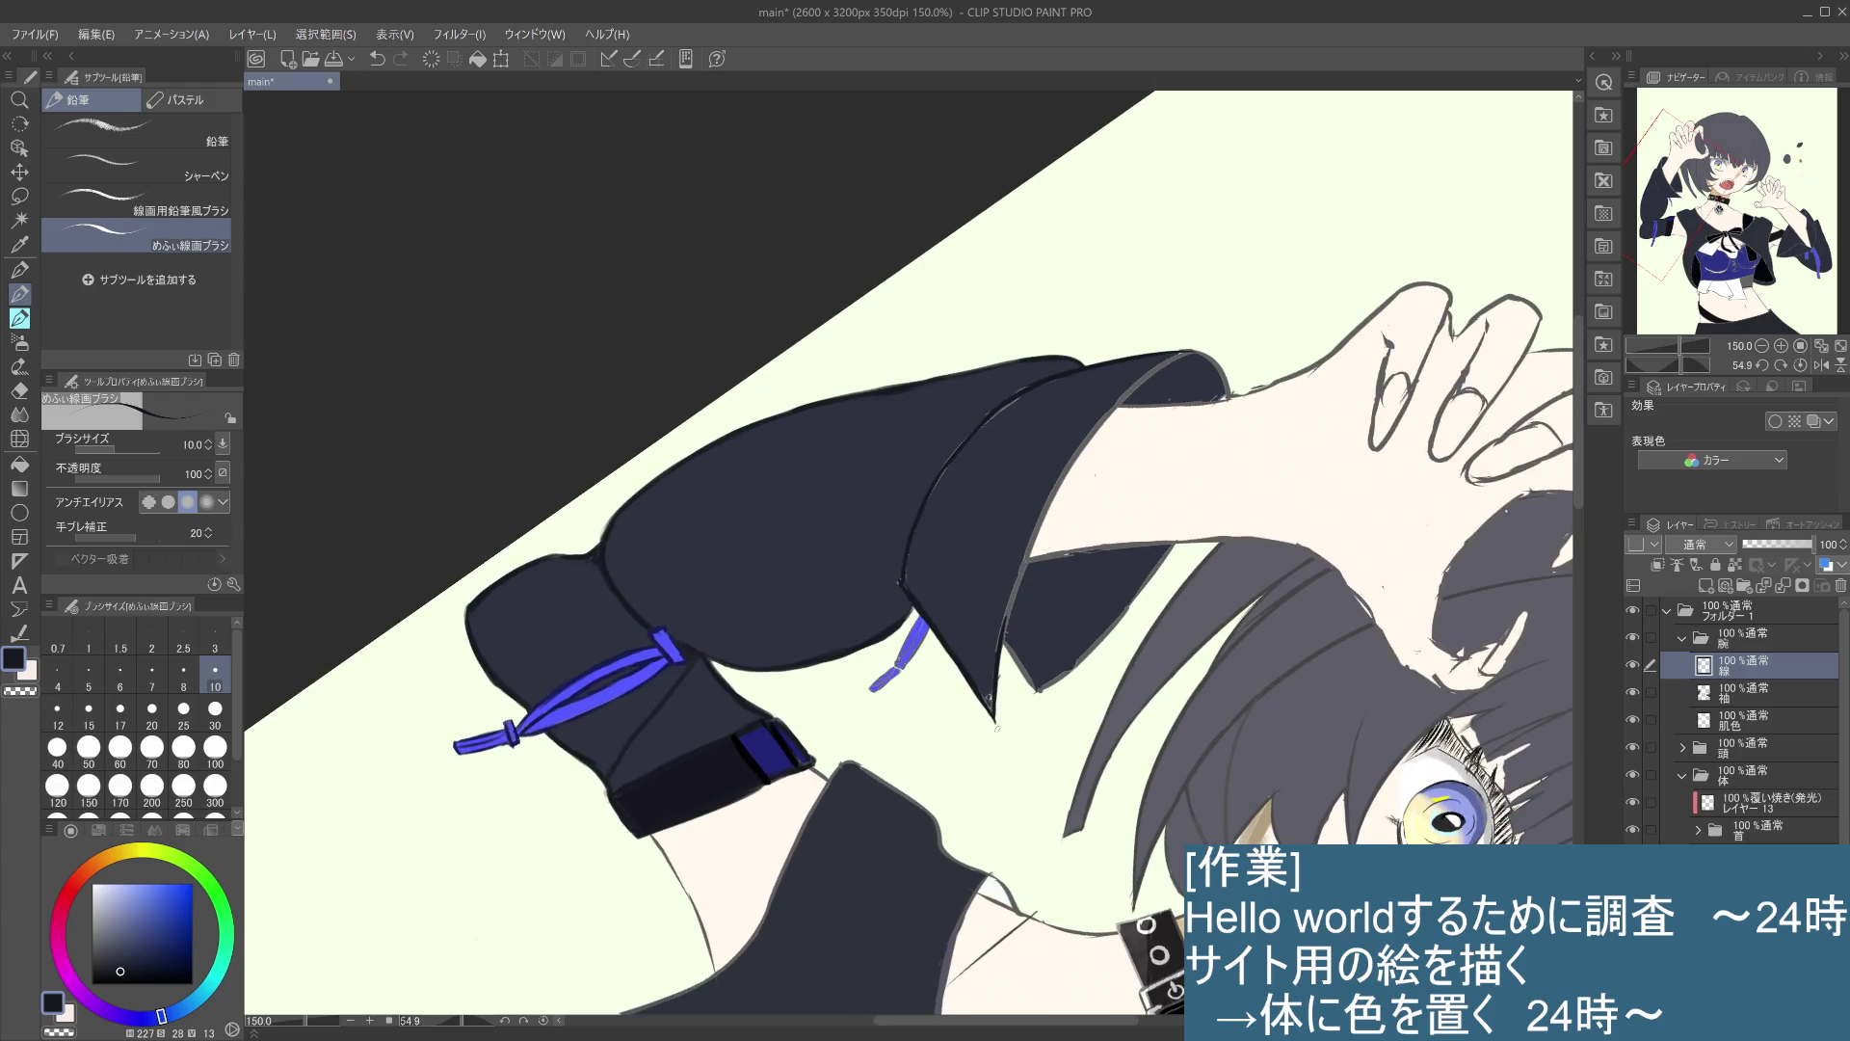
pyautogui.moveTo(1012, 604); pyautogui.dragTo(1003, 654)
pyautogui.hotkey('ctrl', 'z')
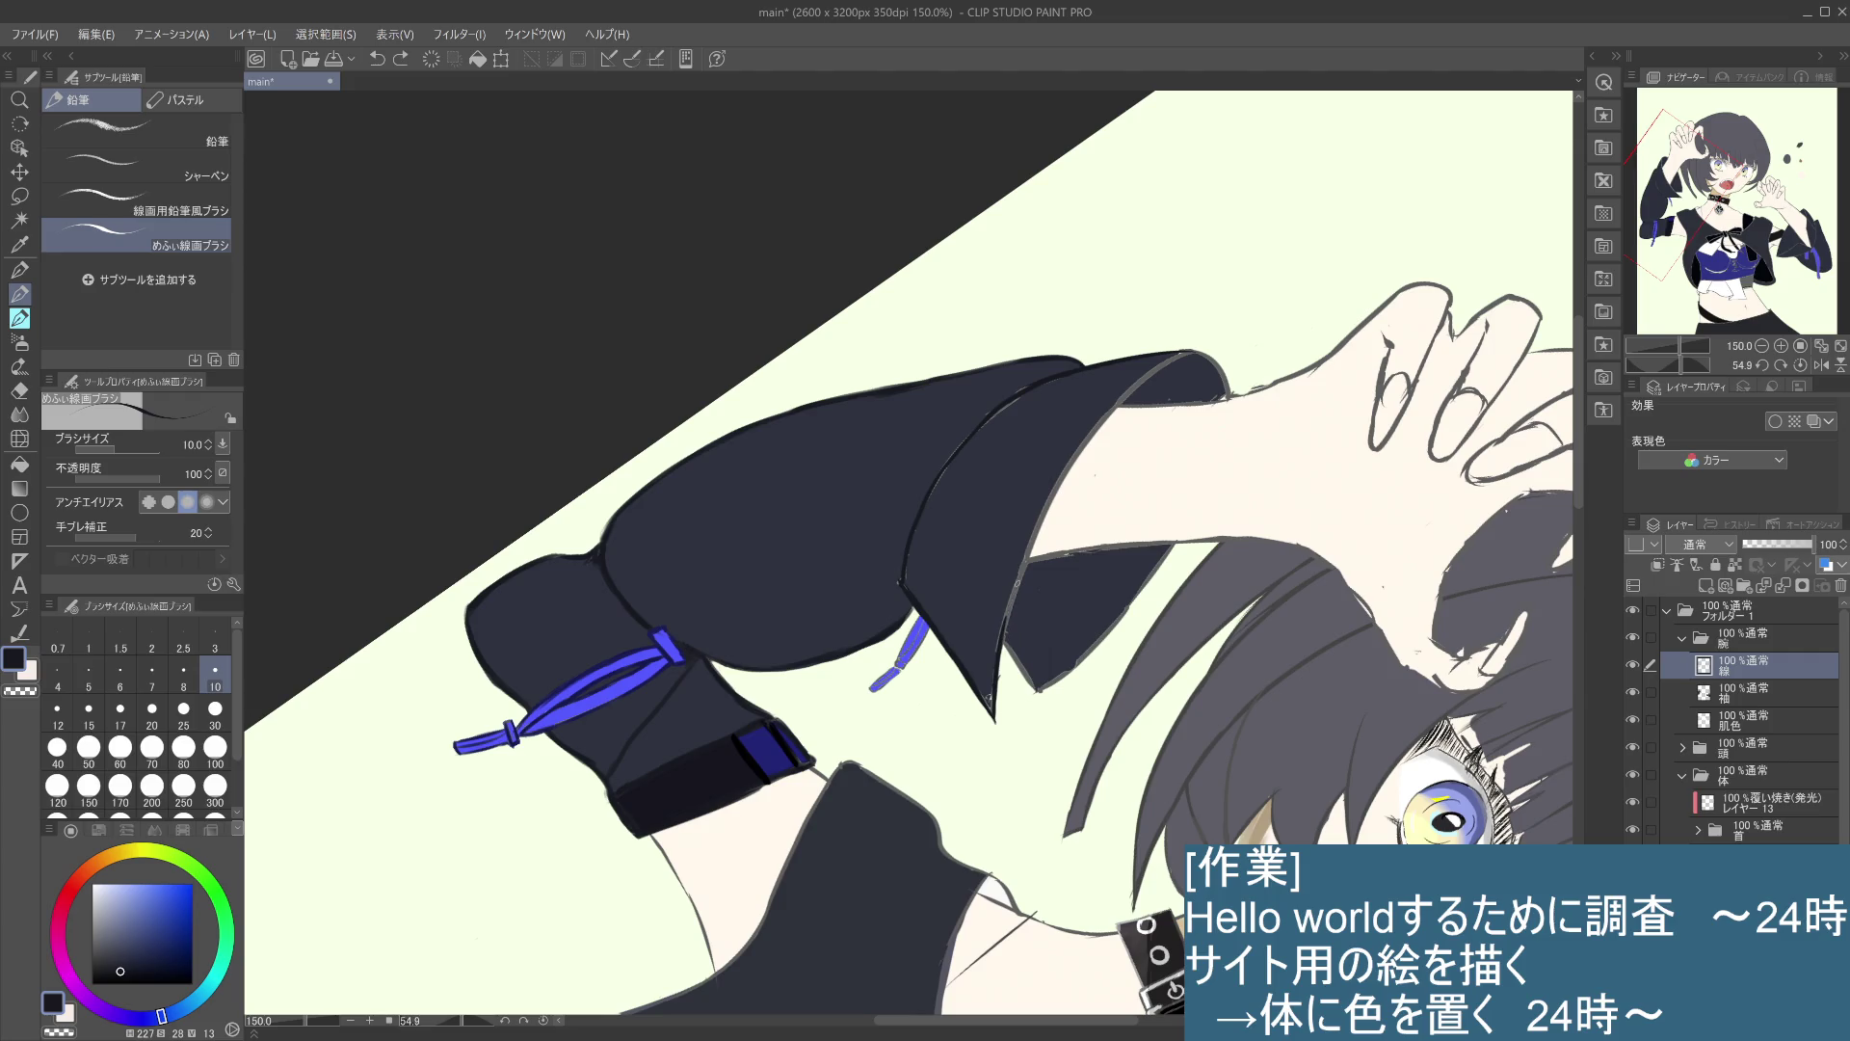